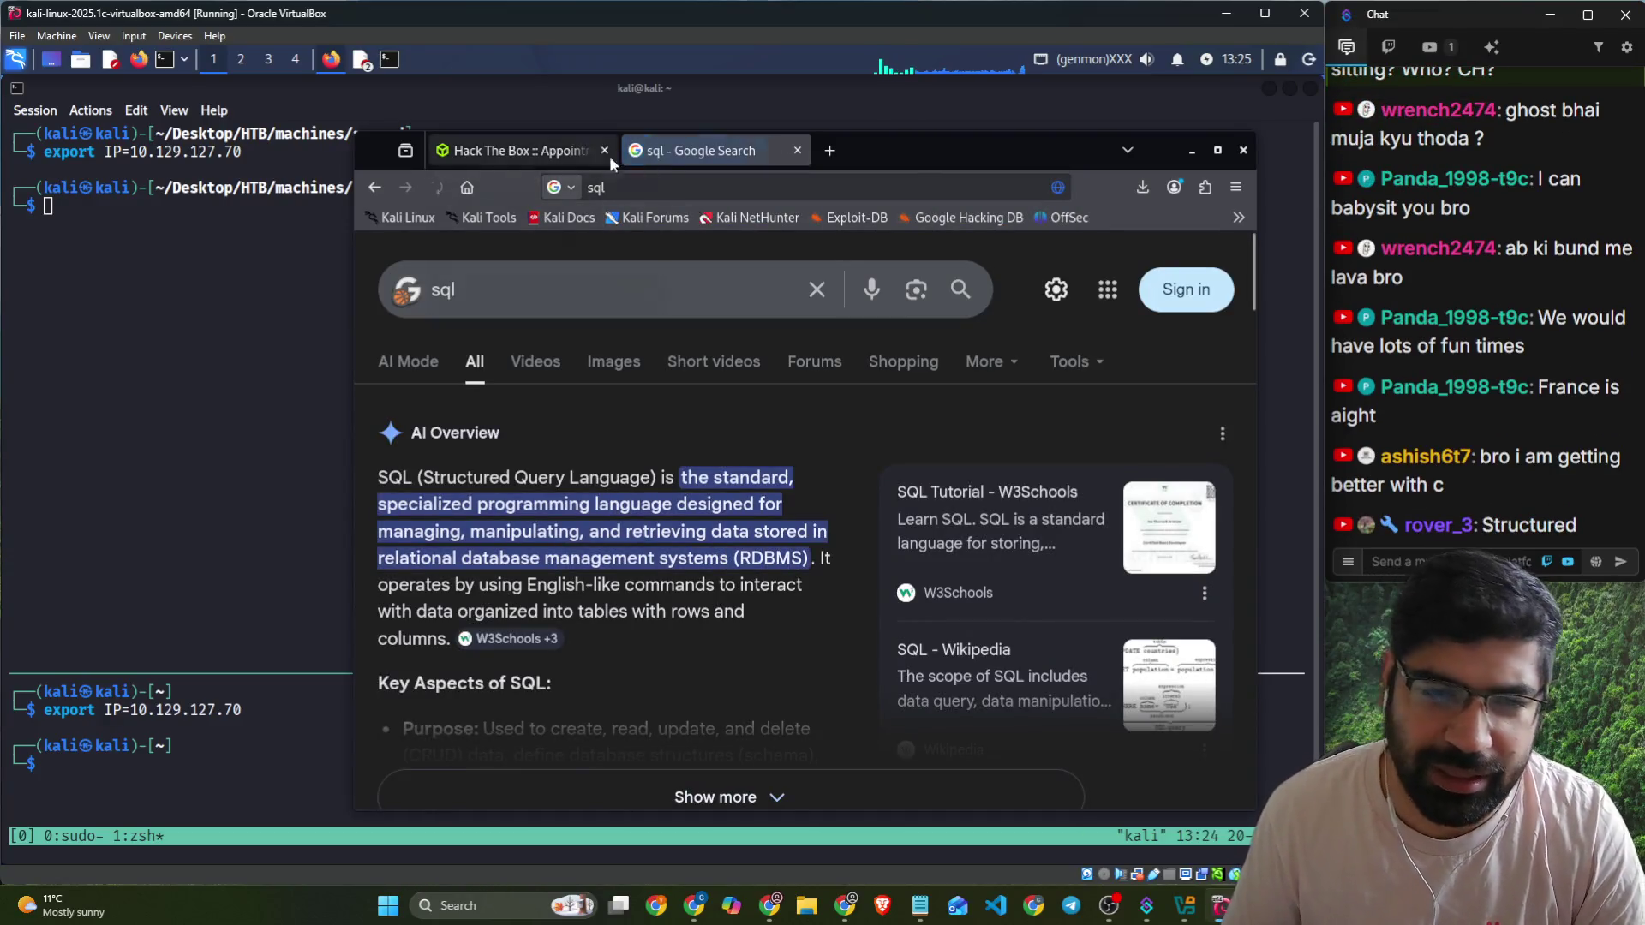
- Change the Task 1 answer to 'Structured Query Language' and submit it
{"action": "left_click", "coordinate": [798, 151]}
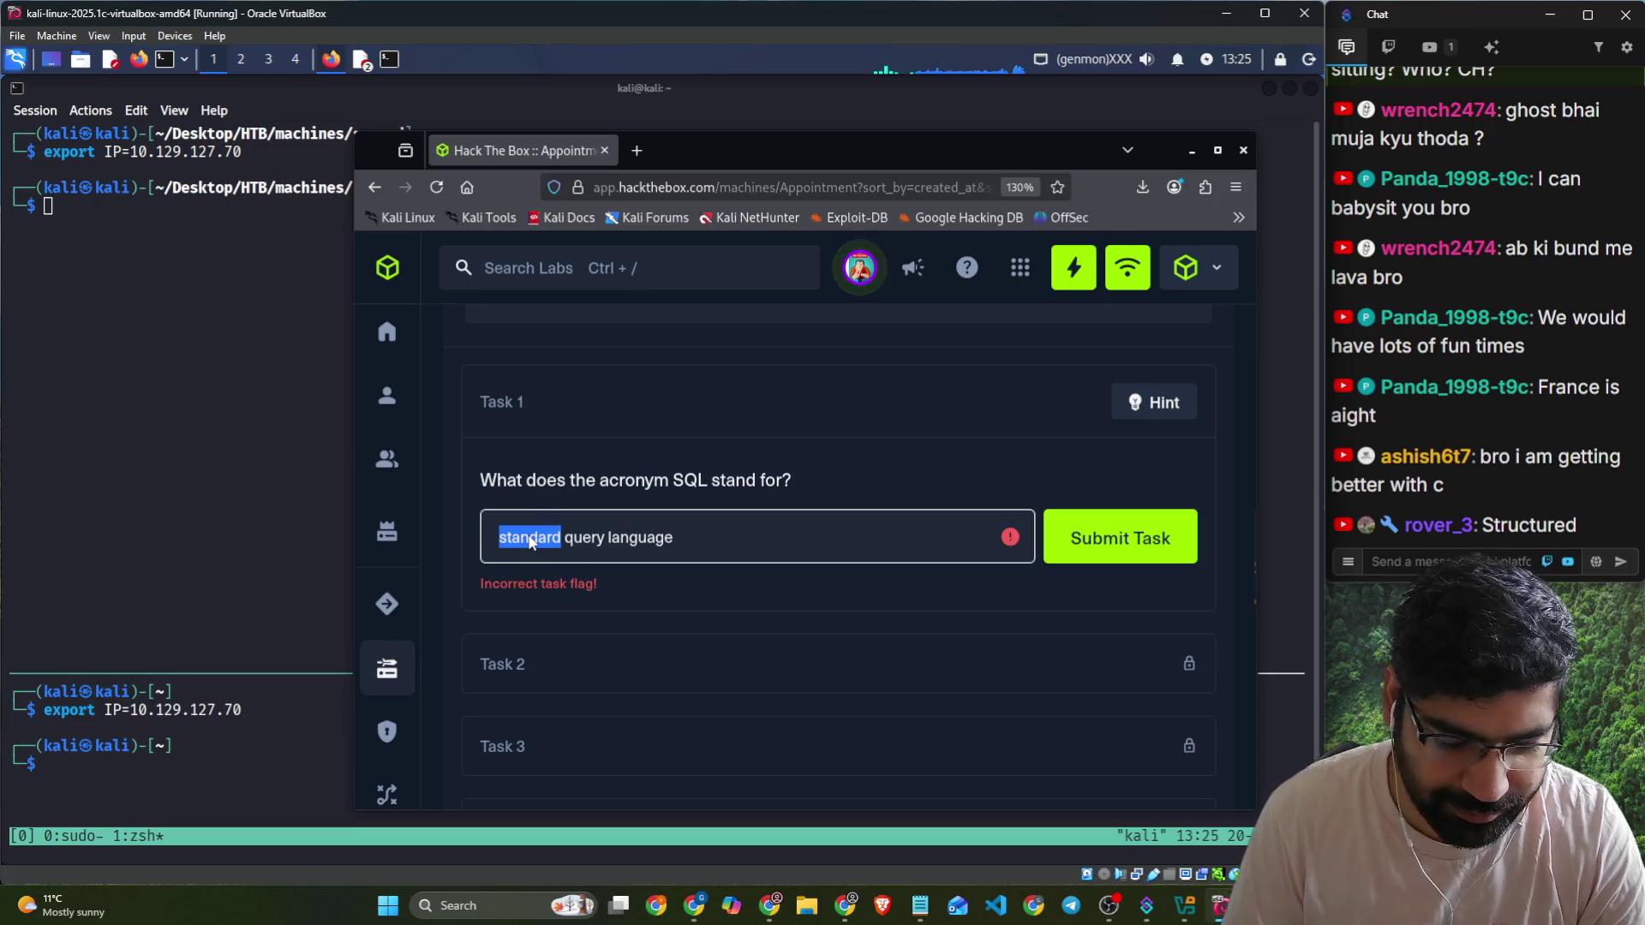
{"action": "type", "text": "structu"}
{"action": "type", "text": "red"}
{"action": "key", "text": "Return"}
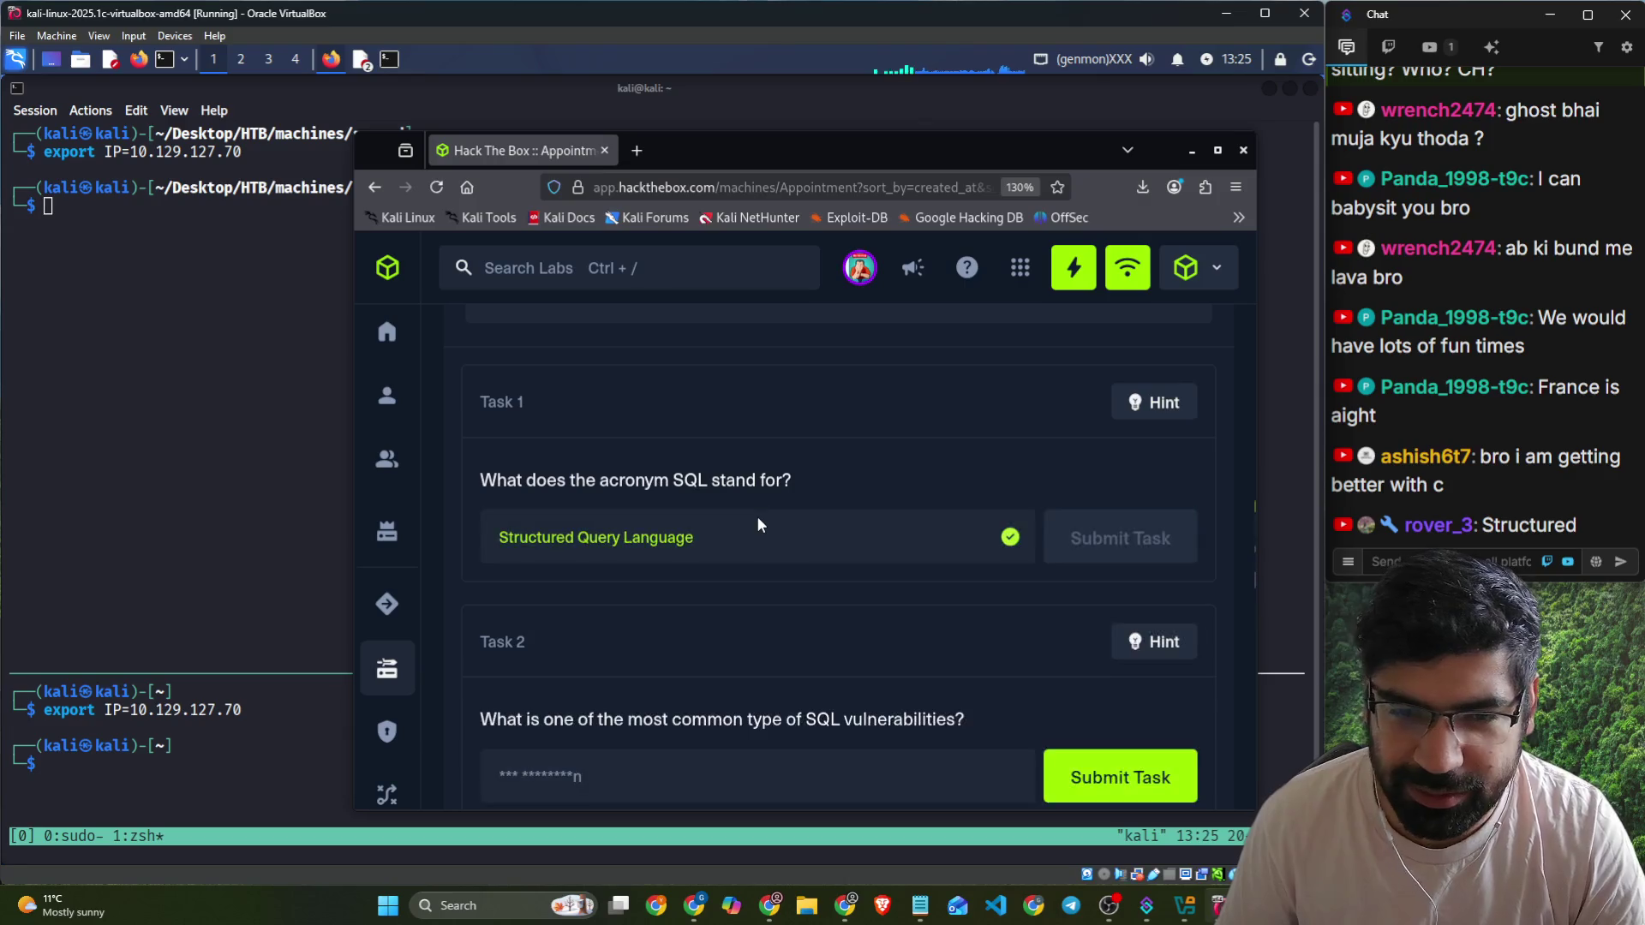
{"action": "left_click_drag", "start_coordinate": [528, 423], "coordinate": [957, 428]}
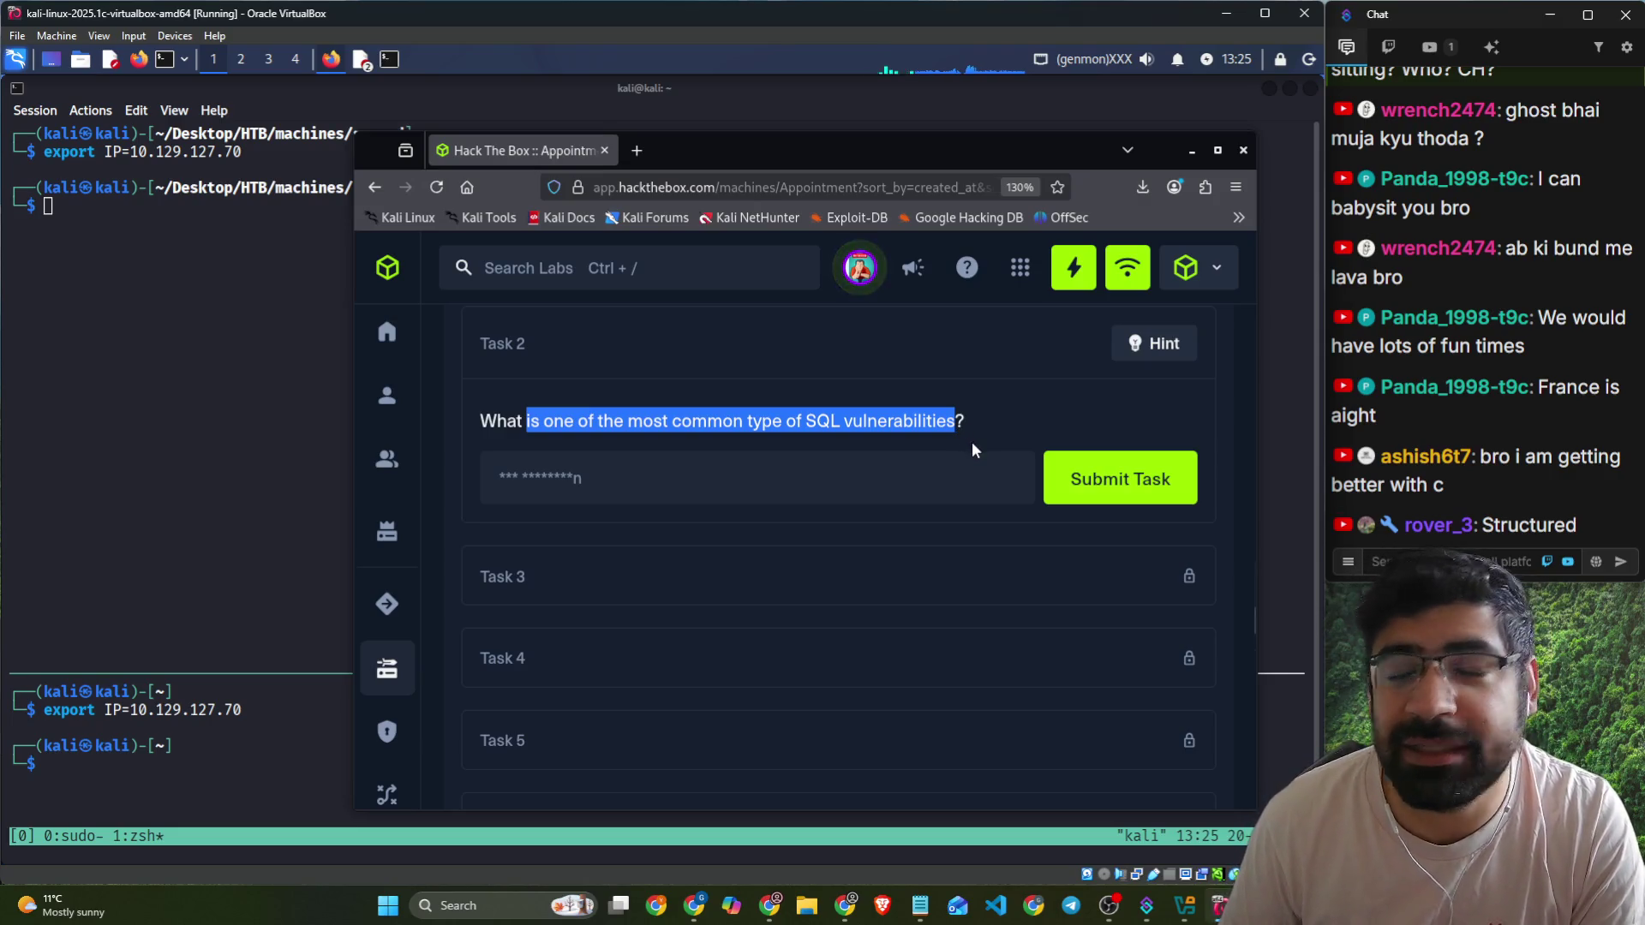
- Enter 'SQL injection' as the Task 2 answer and submit it
{"action": "left_click", "coordinate": [640, 421]}
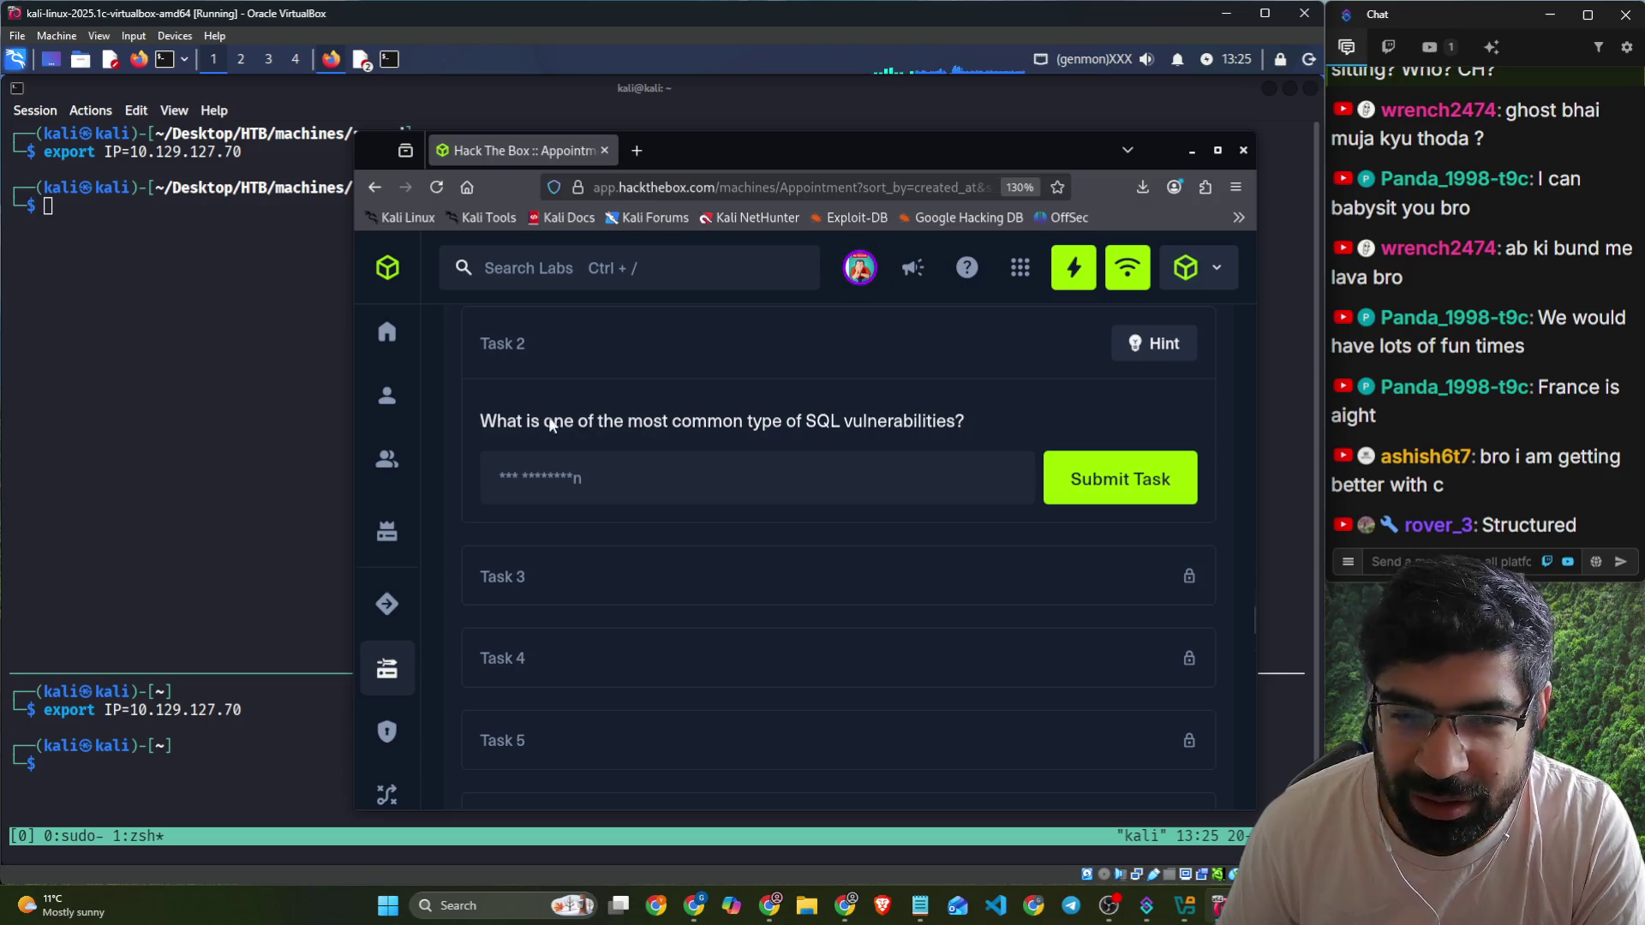
{"action": "left_click_drag", "start_coordinate": [482, 421], "coordinate": [941, 433]}
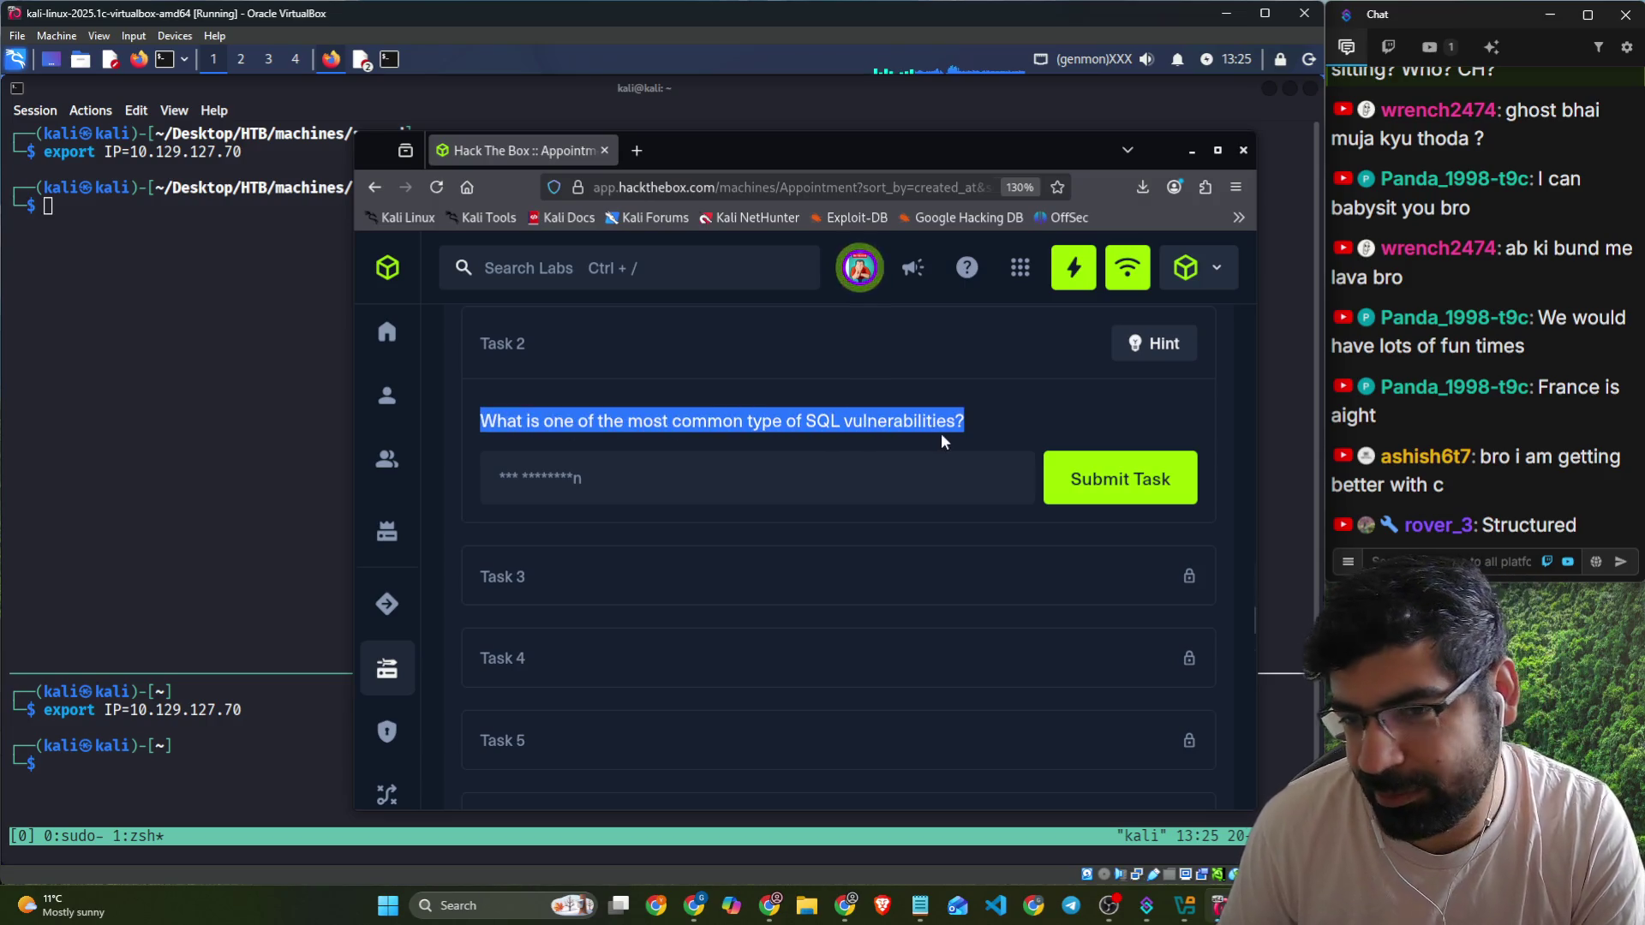
{"action": "left_click", "coordinate": [710, 476]}
{"action": "type", "text": "SQL in"}
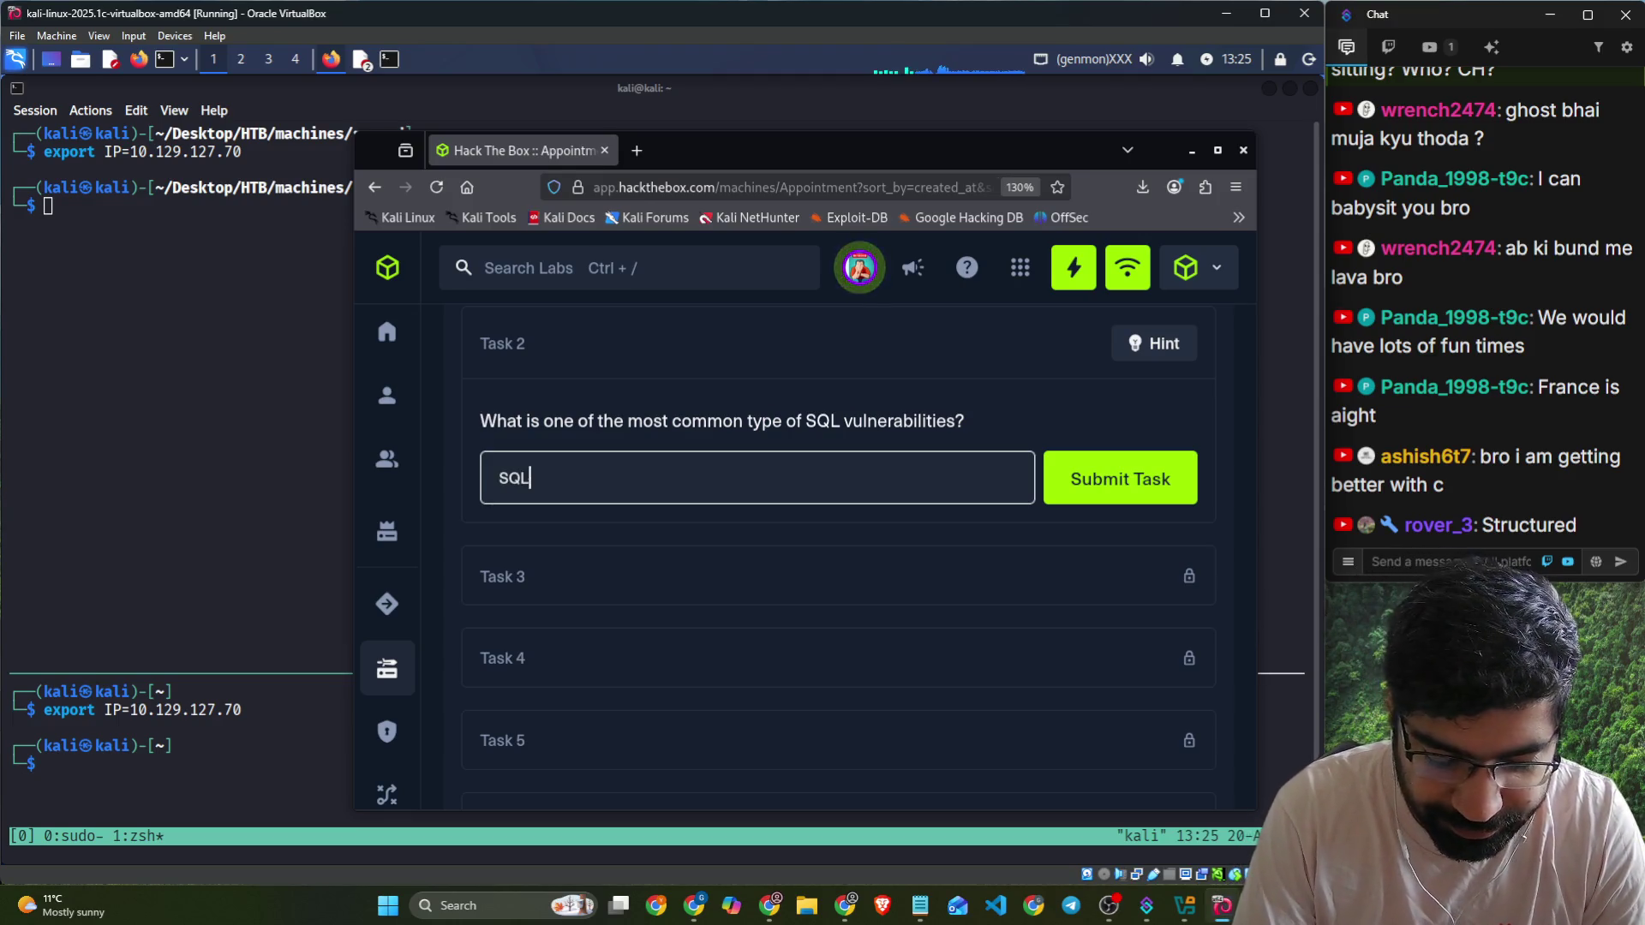
{"action": "type", "text": "jection"}
{"action": "key", "text": "Return"}
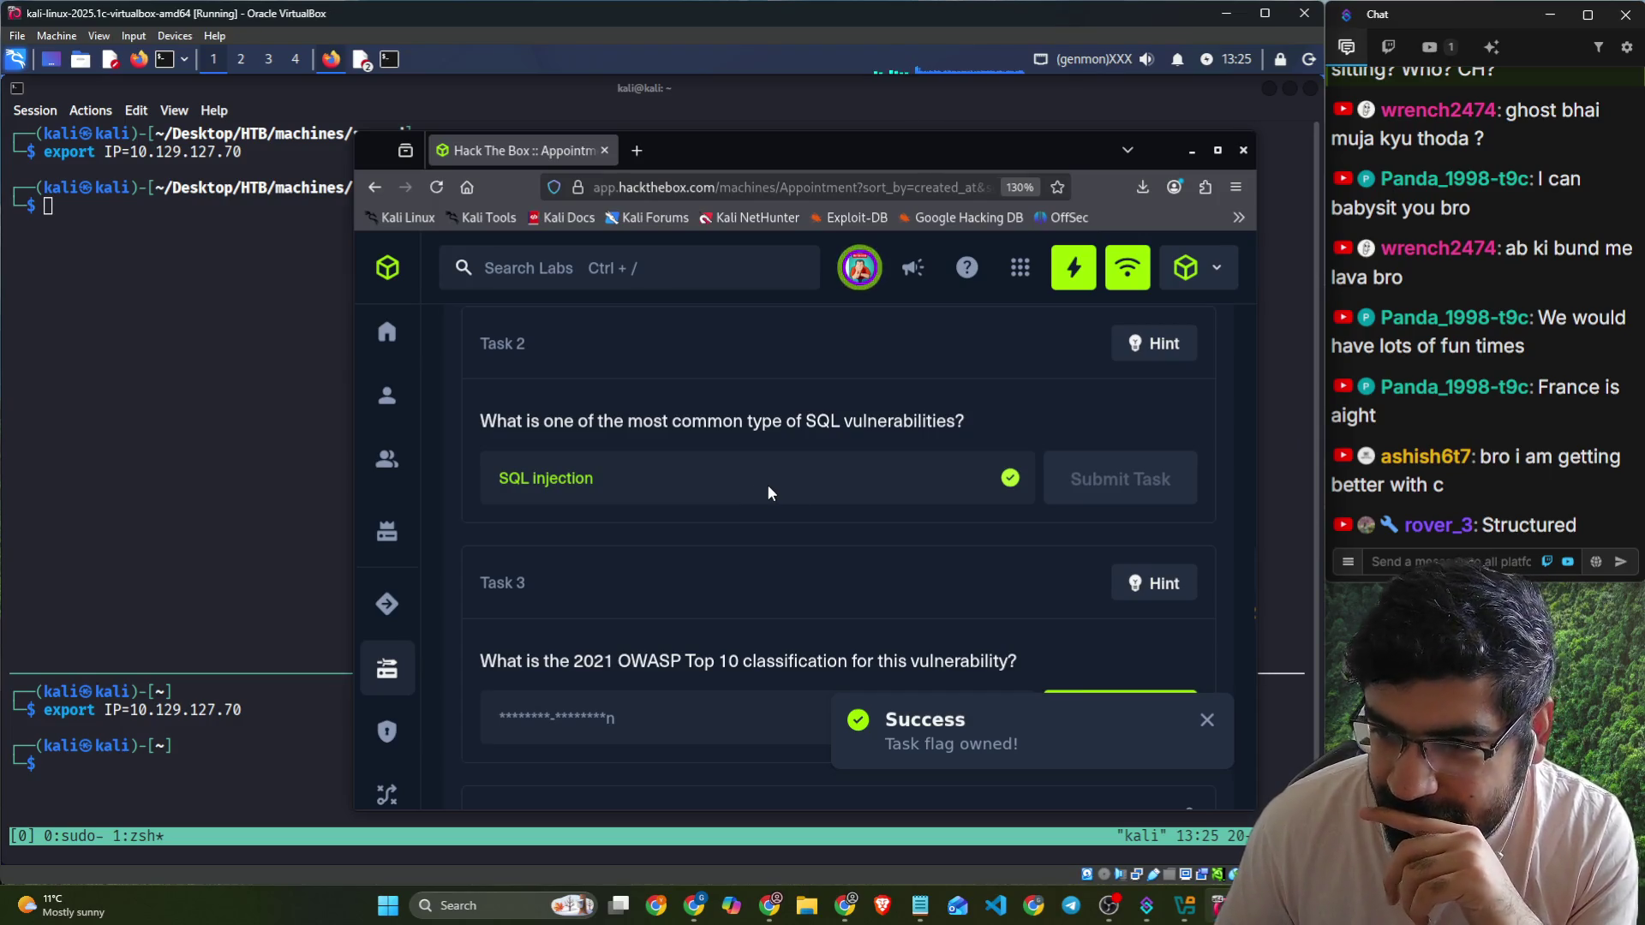
{"action": "left_click_drag", "start_coordinate": [1448, 486], "coordinate": [1480, 457]}
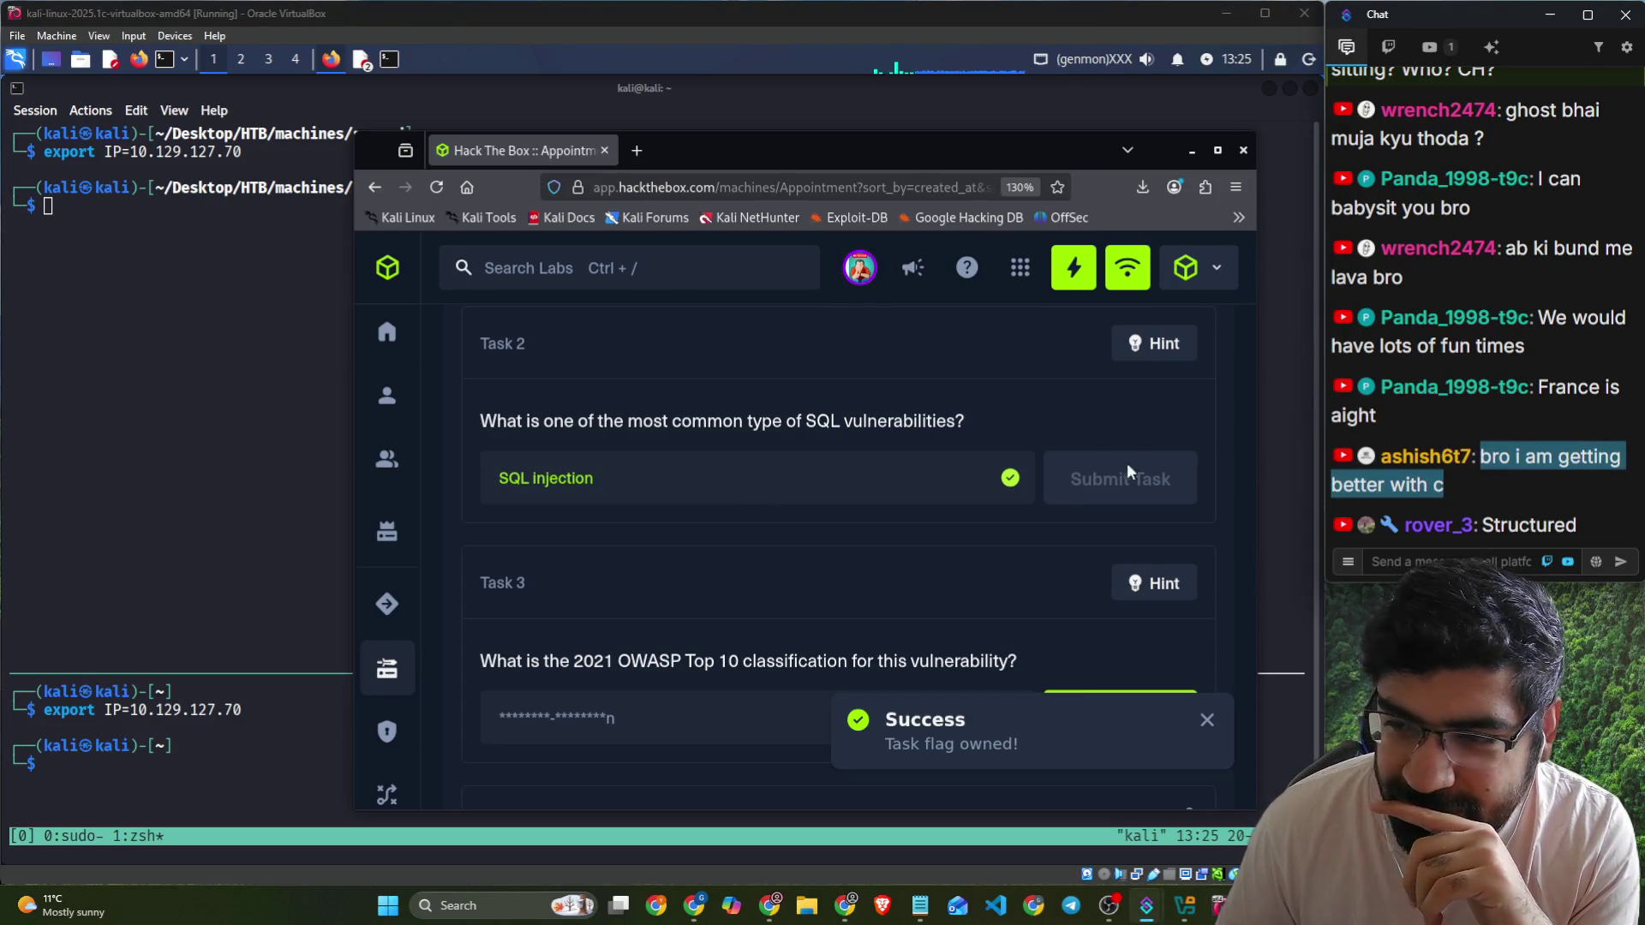
{"action": "scroll", "coordinate": [754, 496], "scroll_direction": "down", "scroll_amount": 2}
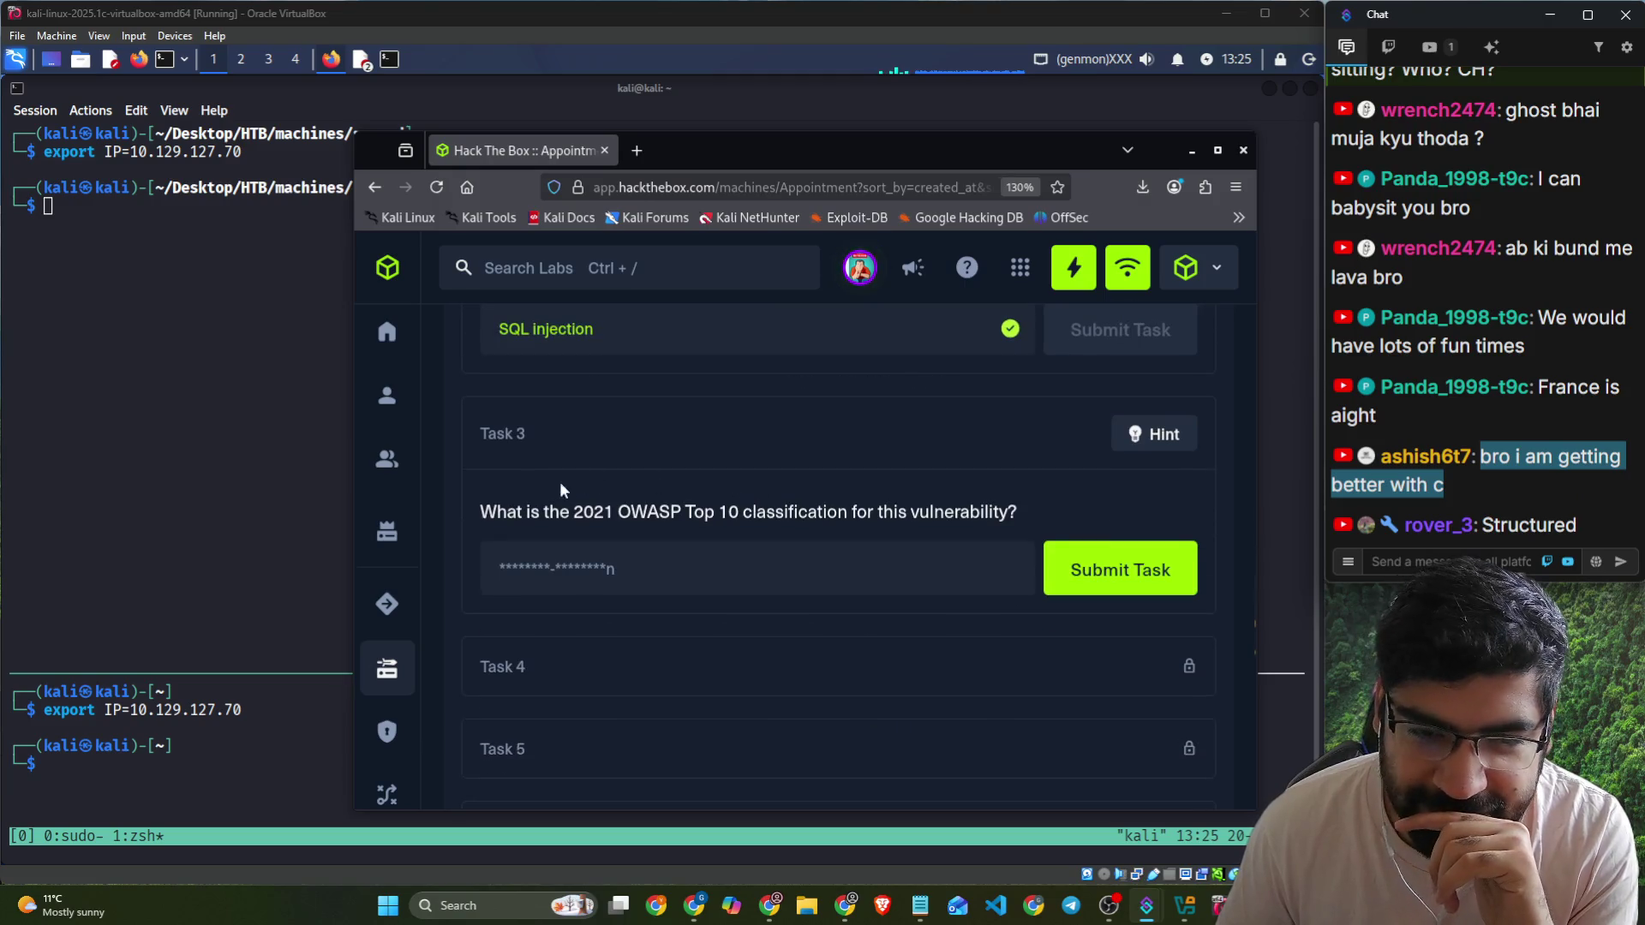
{"action": "left_click_drag", "start_coordinate": [483, 512], "coordinate": [812, 518]}
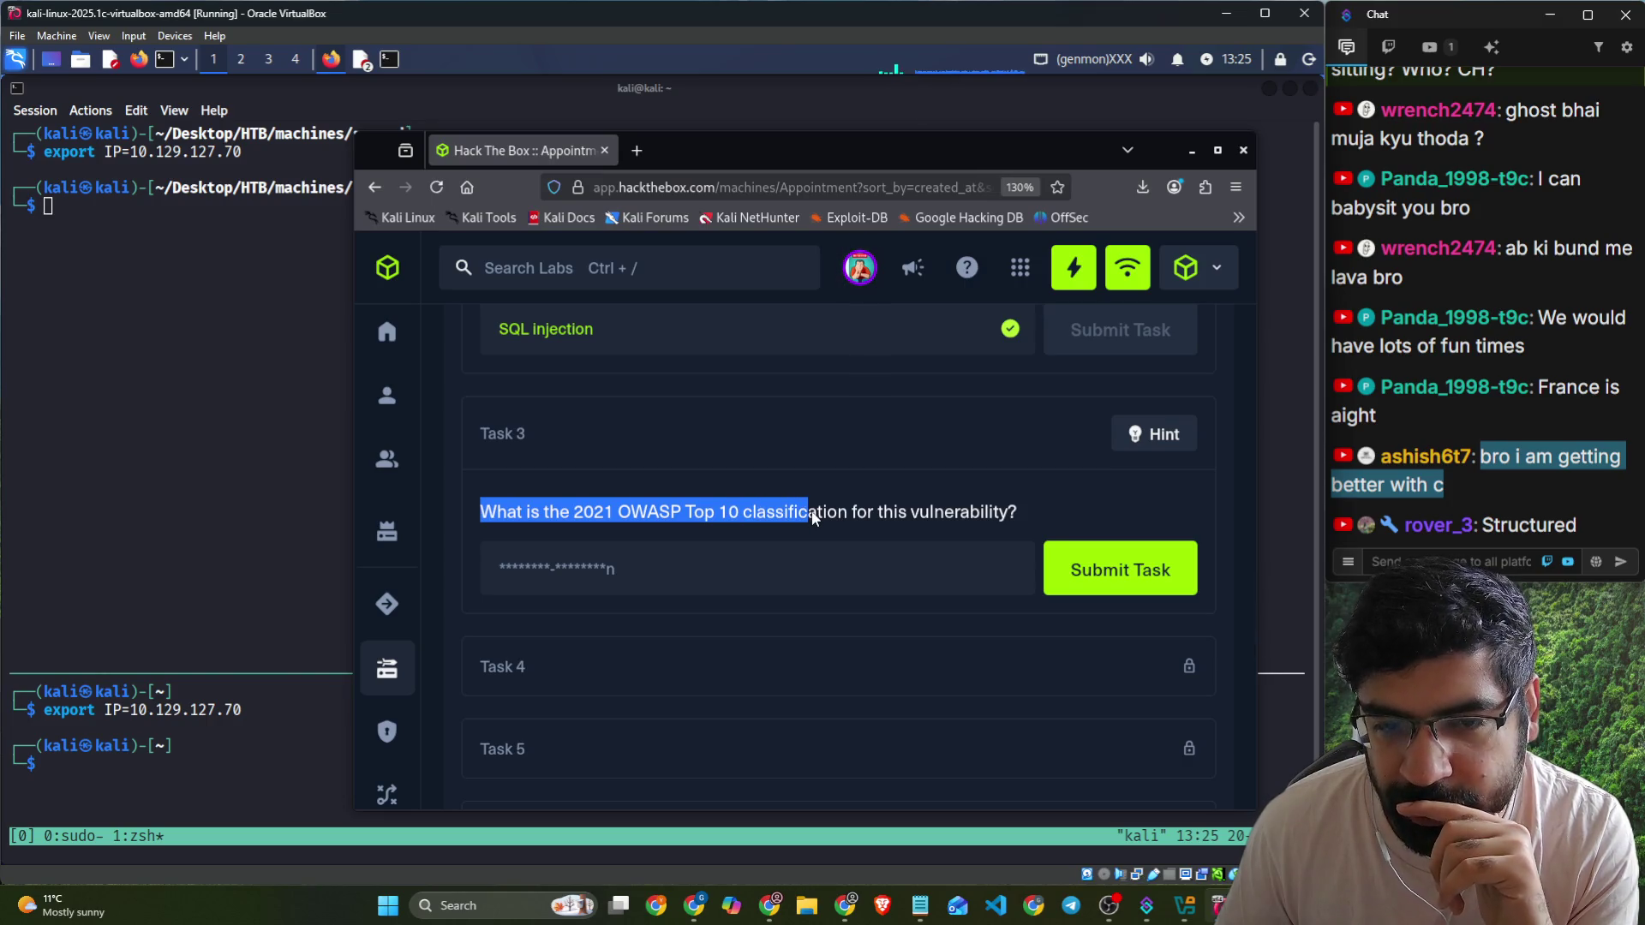
{"action": "left_click_drag", "start_coordinate": [812, 517], "coordinate": [1004, 520]}
{"action": "left_click", "coordinate": [701, 563]}
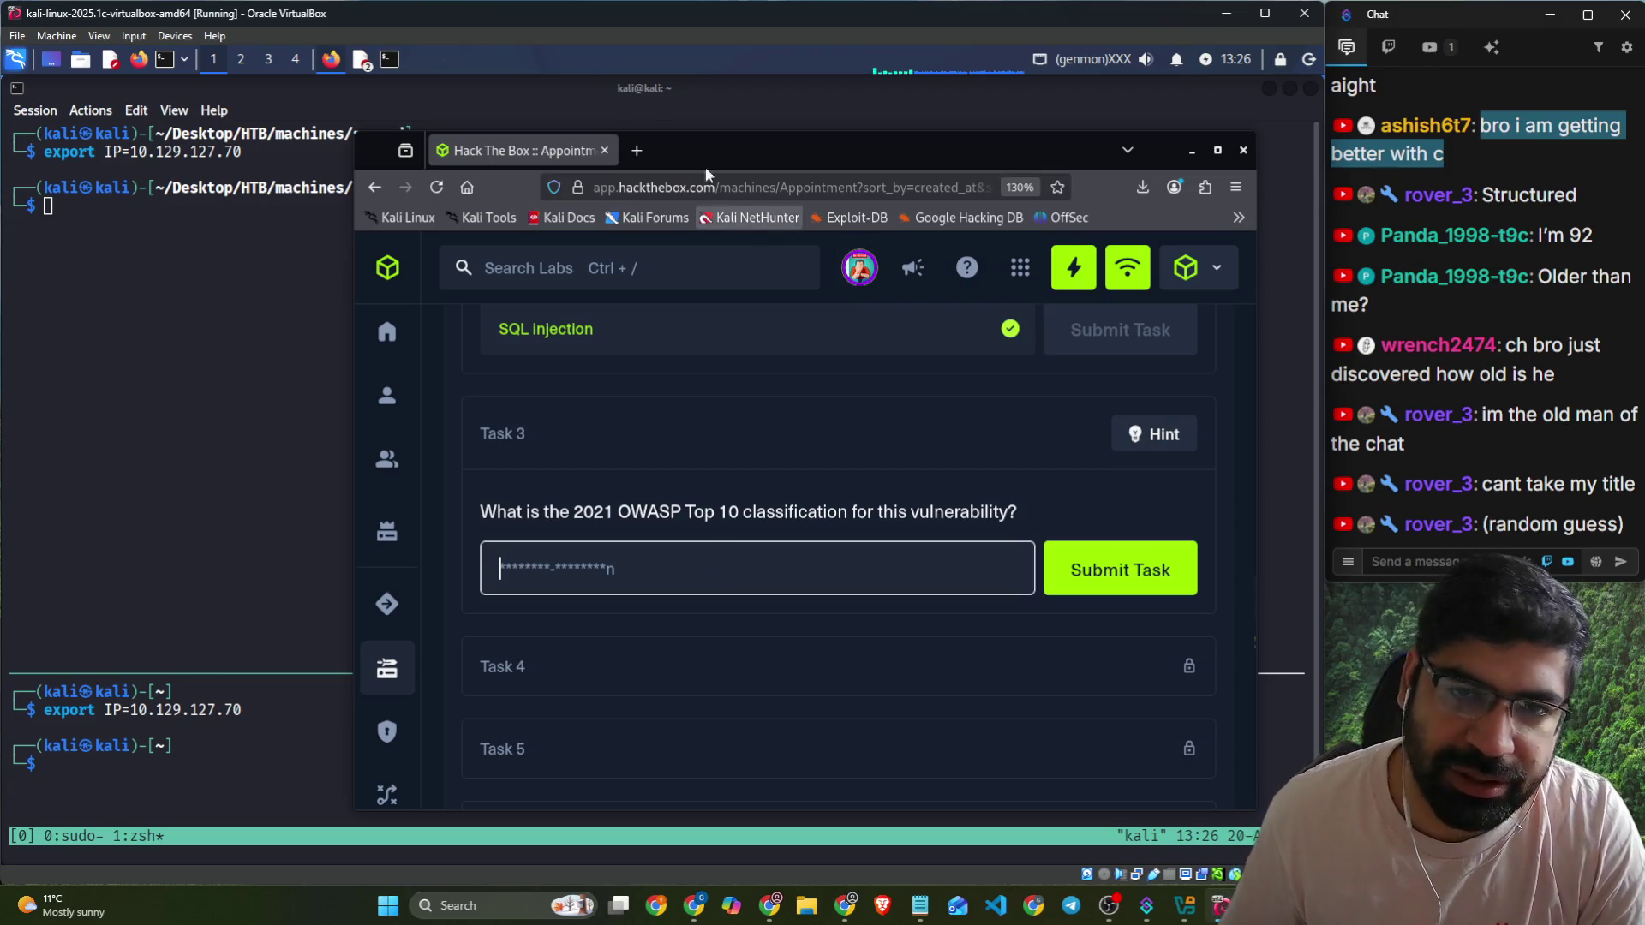
{"action": "key", "text": "ctrl+t"}
- Search Google for '2021 OWASP top 10' and open the OWASP Top 10:2021 result
{"action": "type", "text": "2021 OWA"}
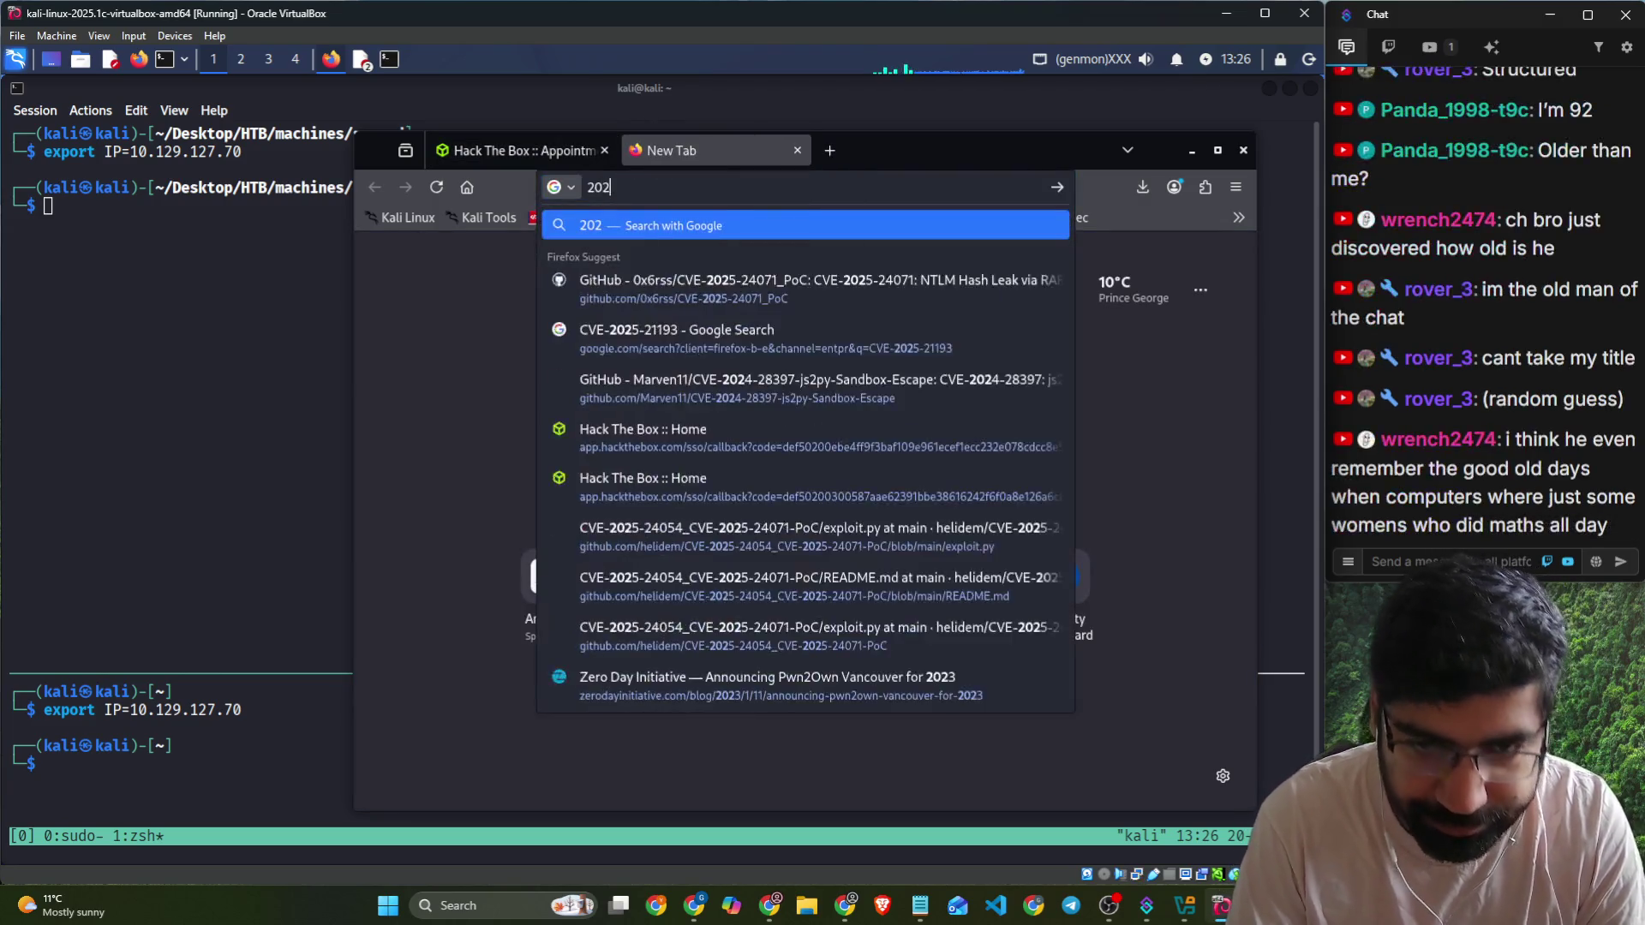
{"action": "type", "text": "SP top 10"}
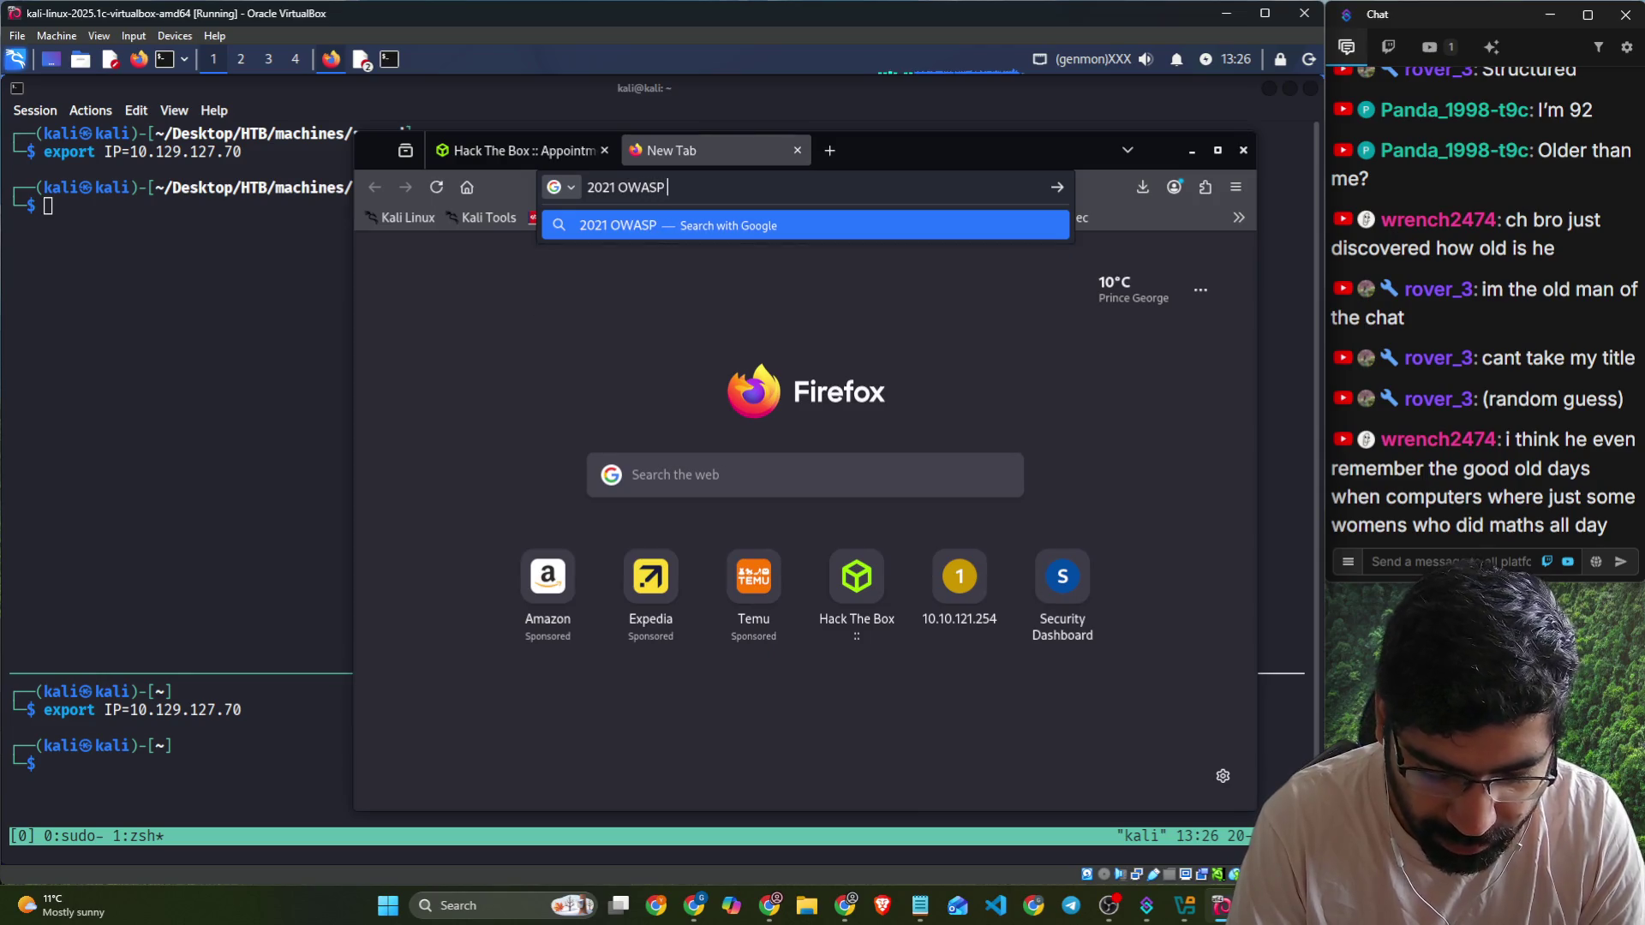
{"action": "key", "text": "Return"}
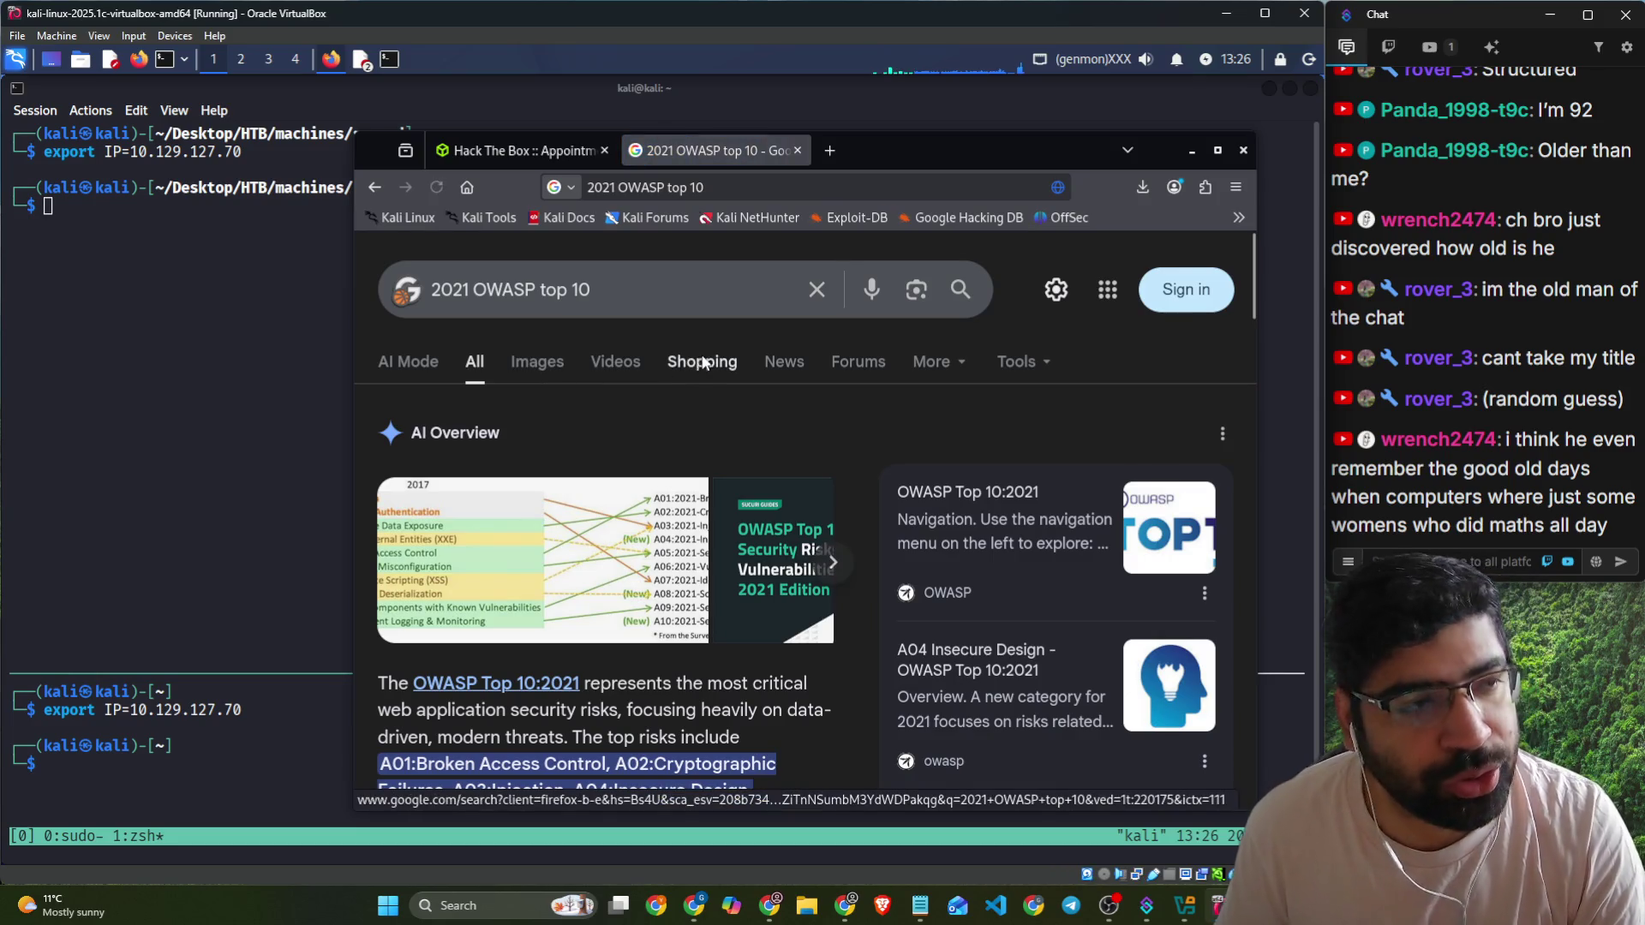
{"action": "scroll", "coordinate": [701, 363], "scroll_direction": "down", "scroll_amount": 5}
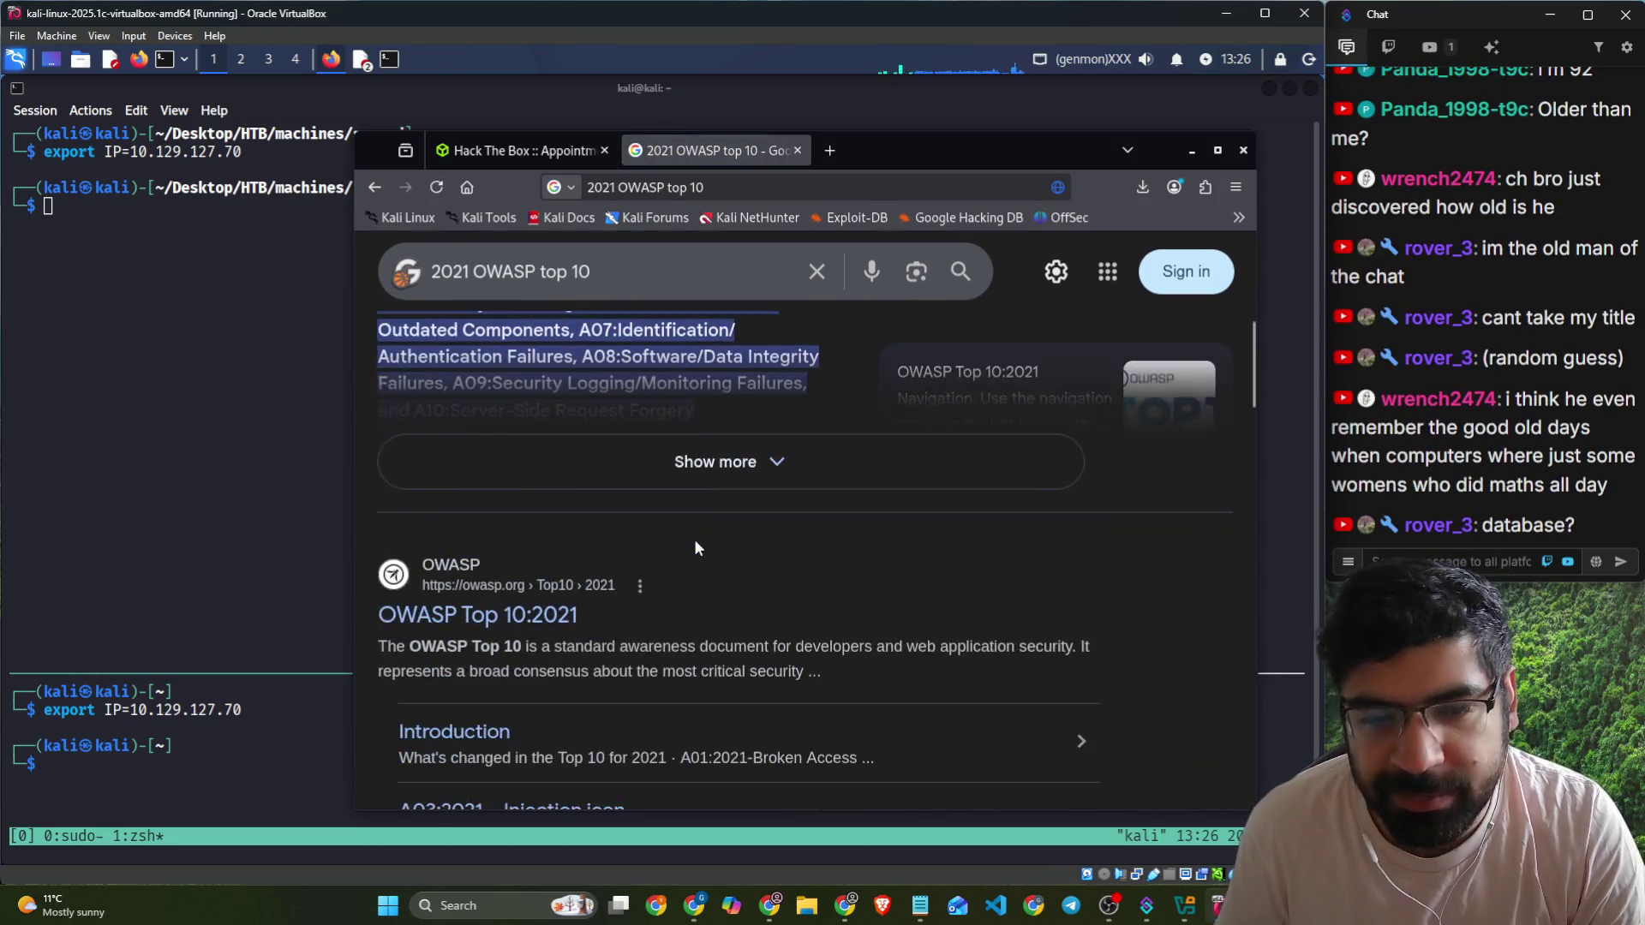
{"action": "left_click", "coordinate": [417, 621]}
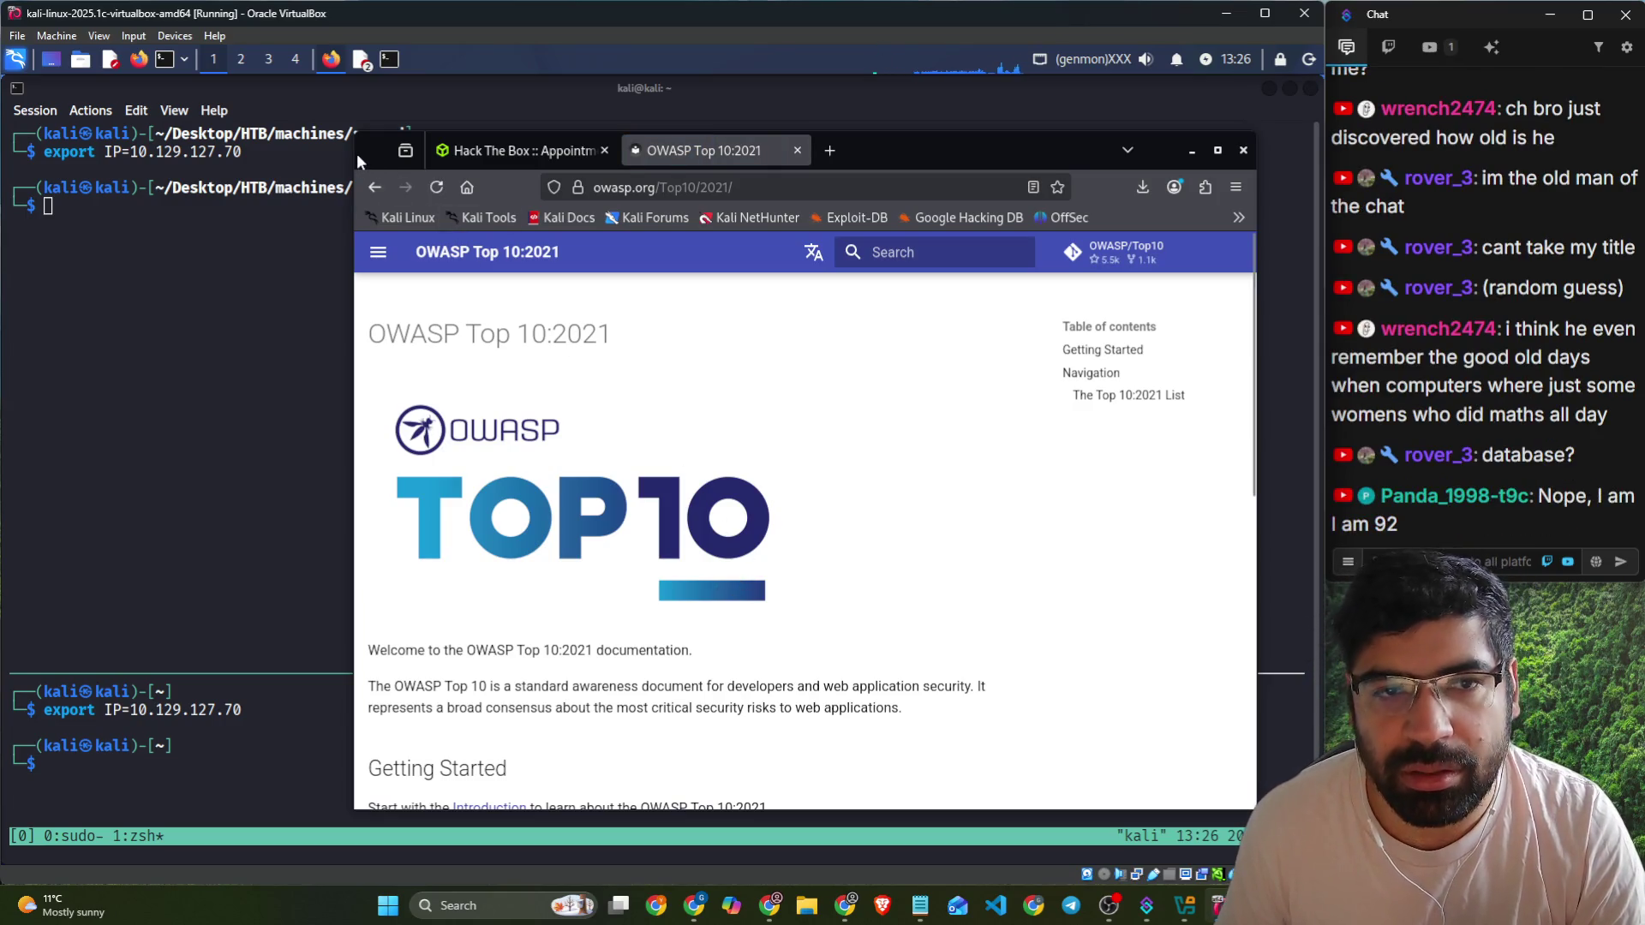
- Widen the browser window and scroll down to the Top 10:2021 List heading
{"action": "left_click_drag", "start_coordinate": [352, 152], "coordinate": [267, 152]}
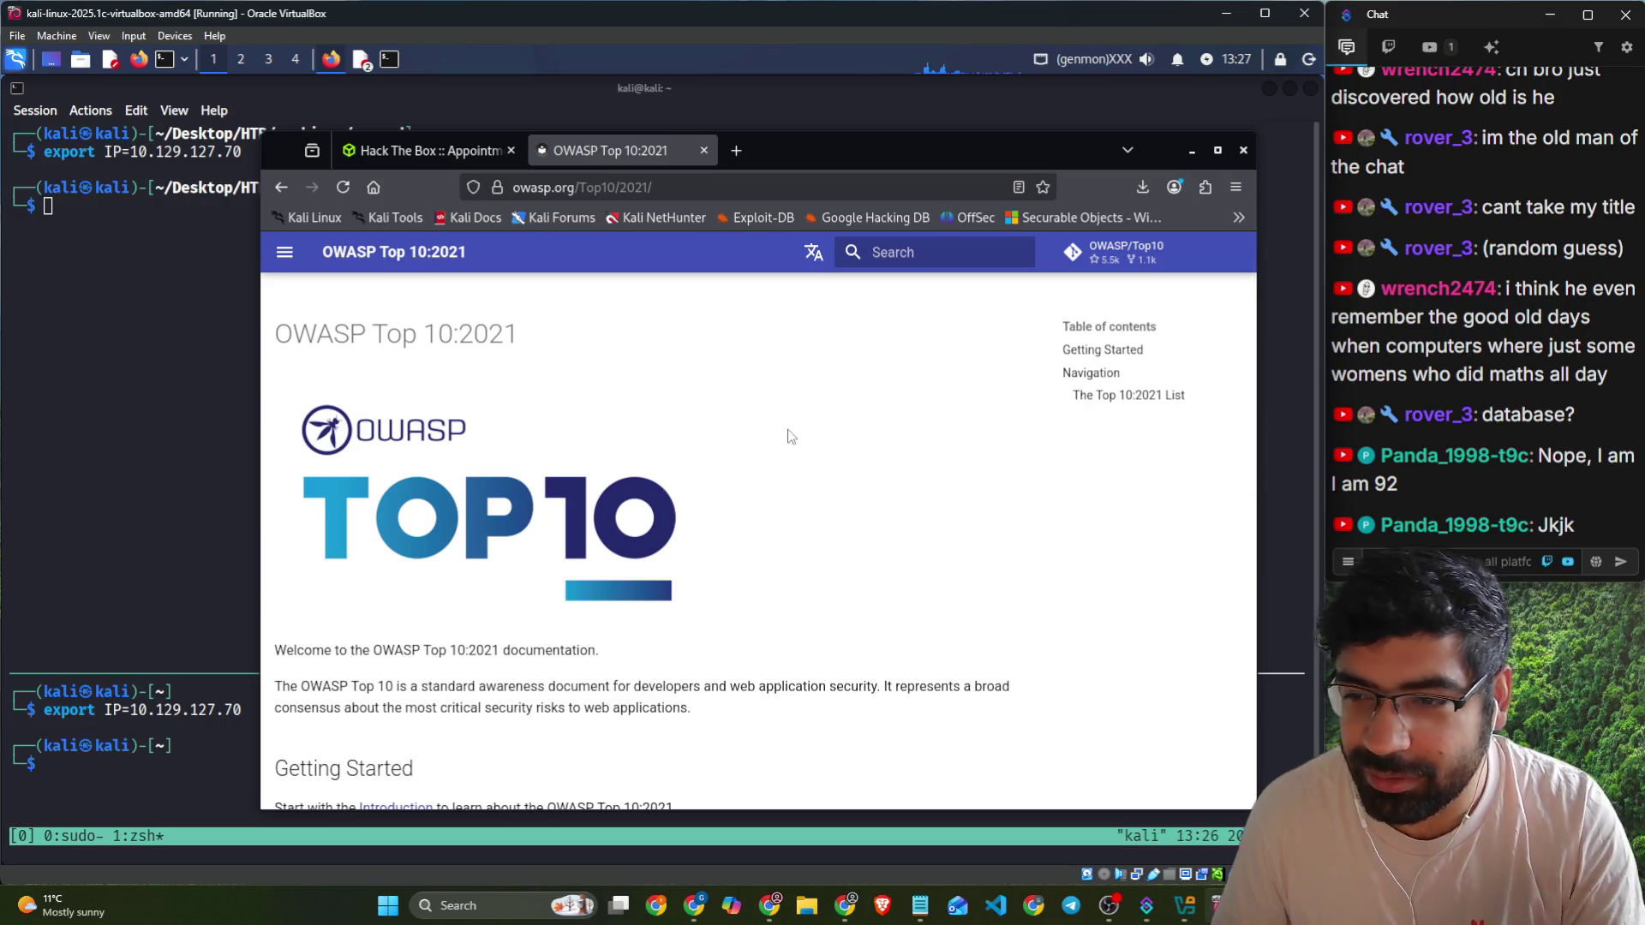
{"action": "scroll", "coordinate": [791, 437], "scroll_direction": "down", "scroll_amount": 2}
{"action": "scroll", "coordinate": [791, 437], "scroll_direction": "down", "scroll_amount": 8}
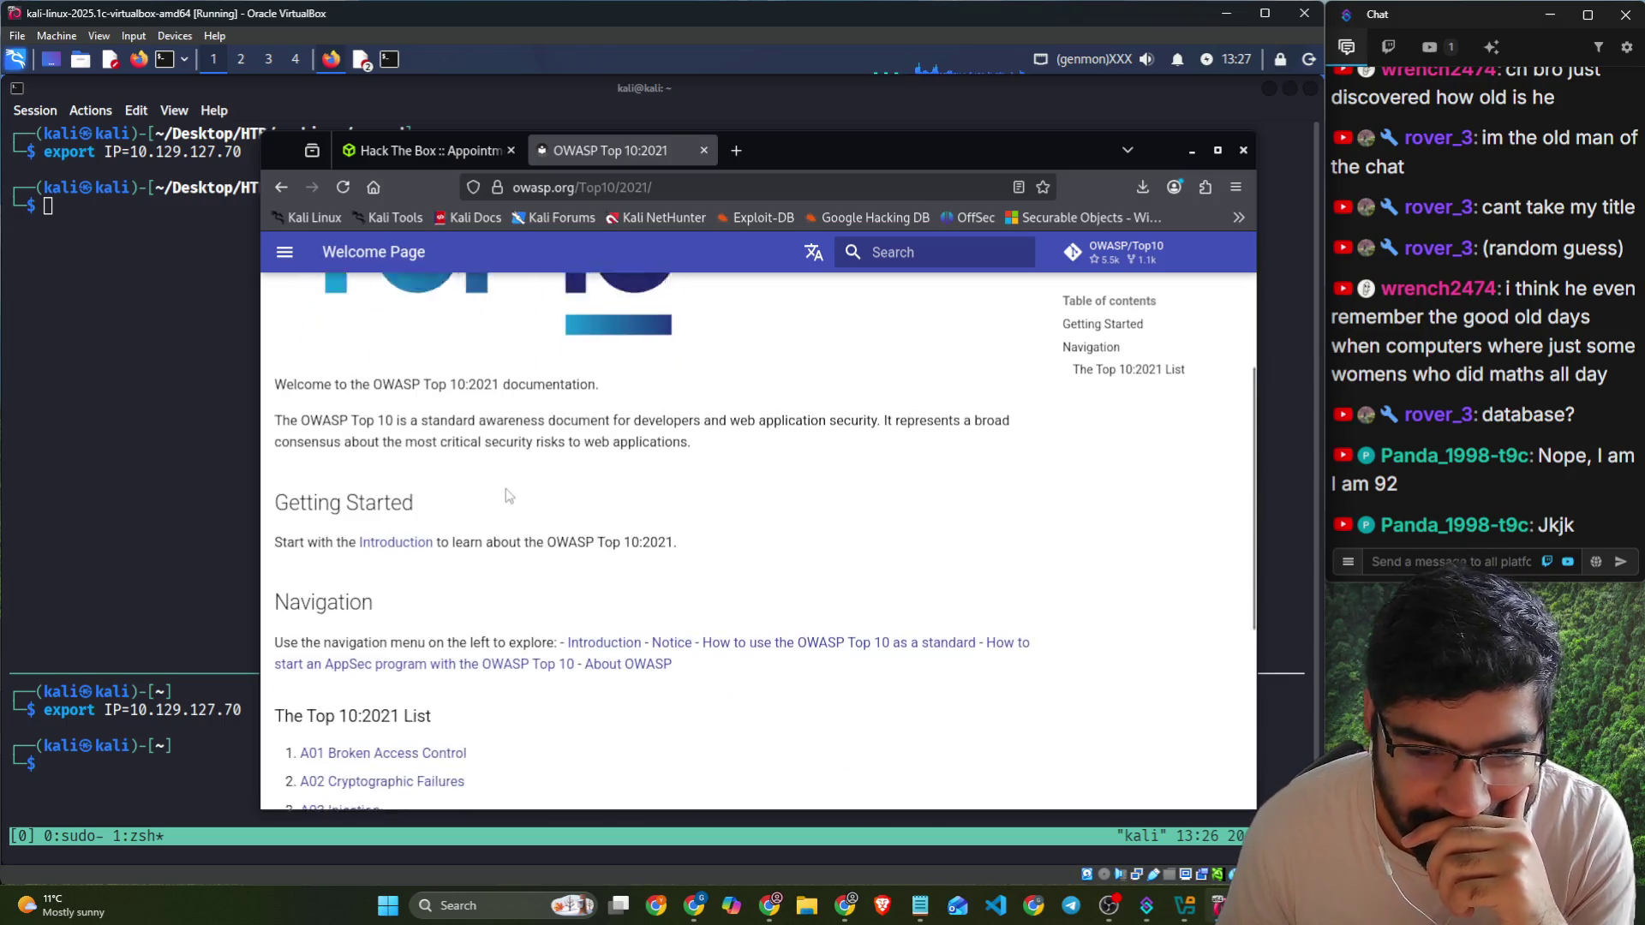
{"action": "scroll", "coordinate": [601, 494], "scroll_direction": "down", "scroll_amount": 2}
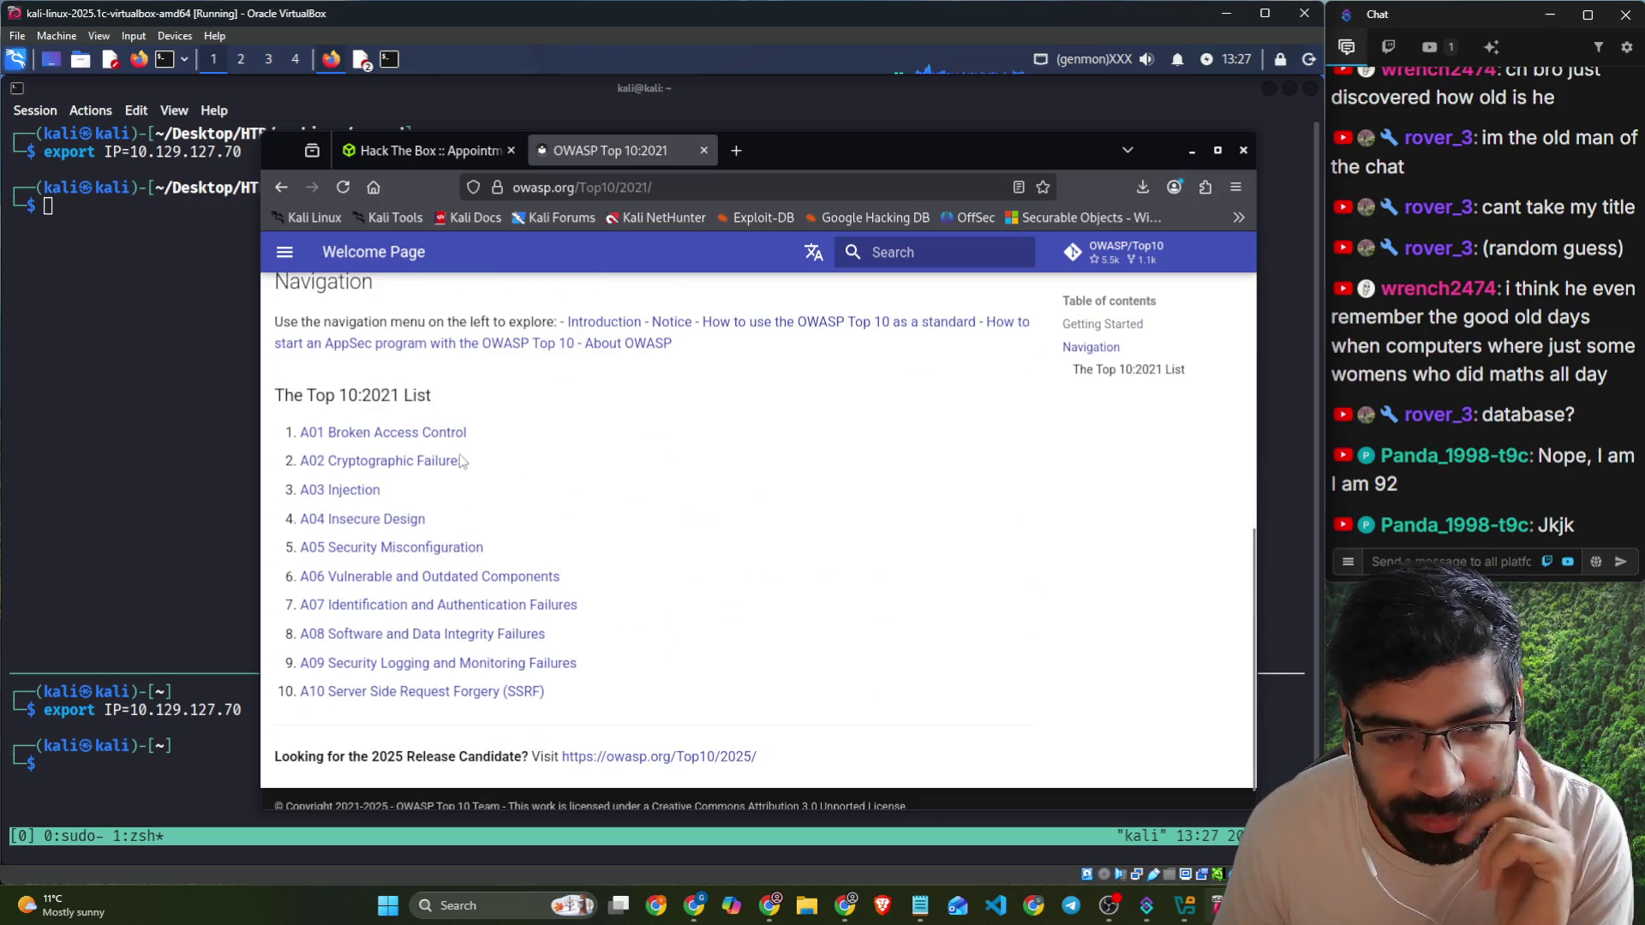
{"action": "left_click_drag", "start_coordinate": [301, 399], "coordinate": [451, 396]}
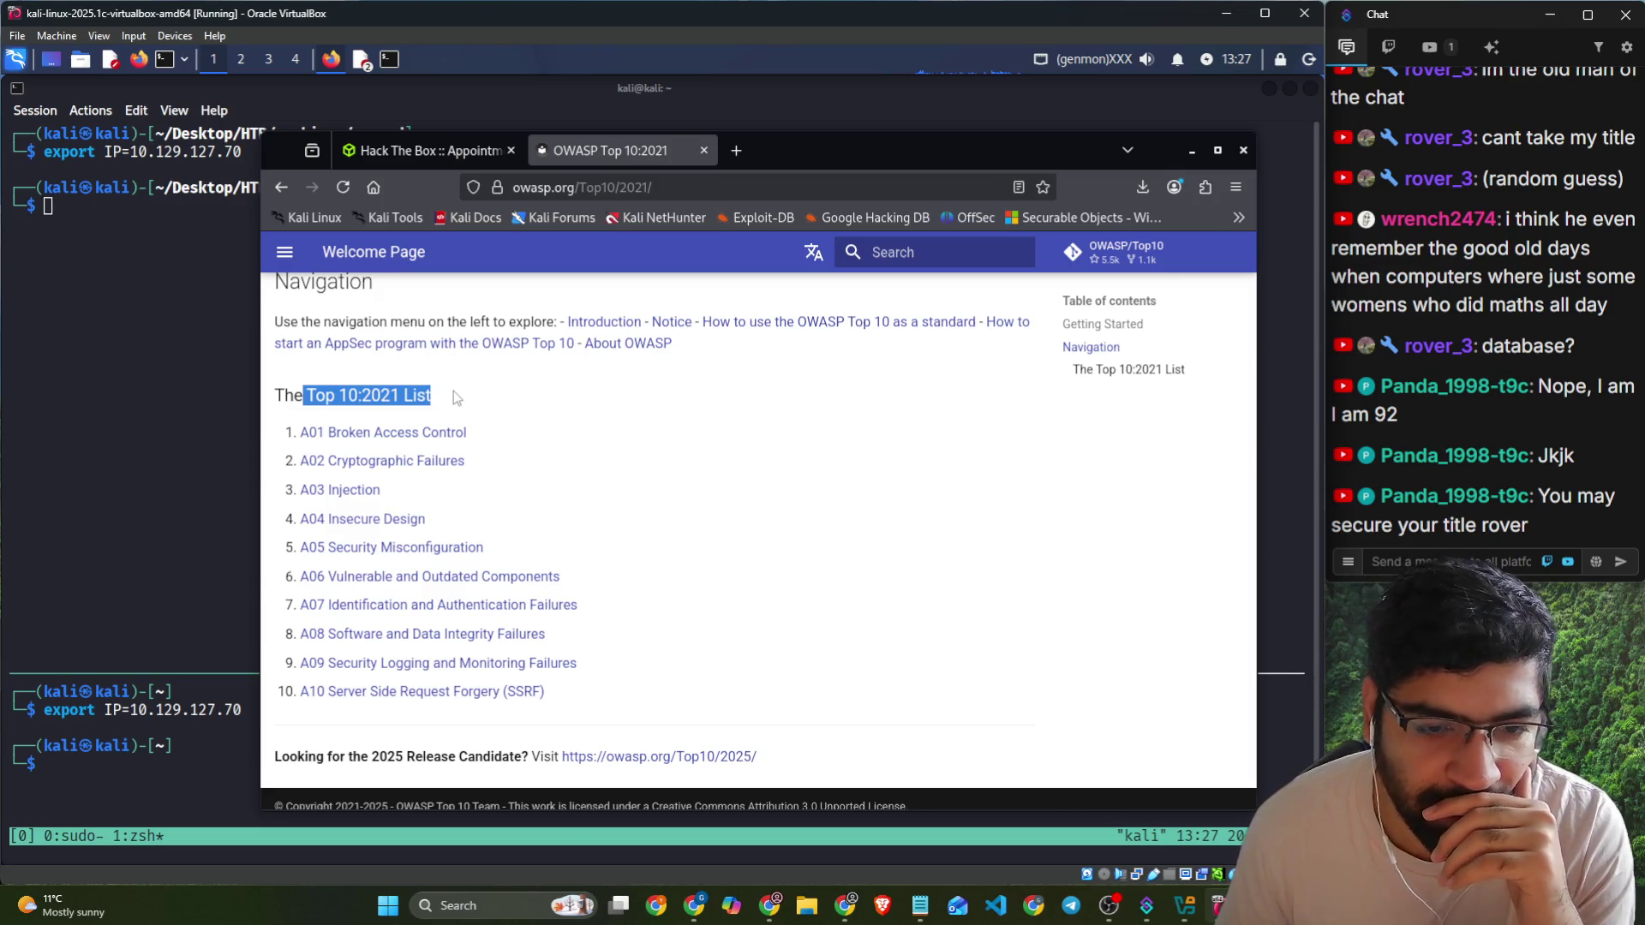
- Open the A03 Injection page and read its overview on SQL injection and injection types
{"action": "left_click", "coordinate": [371, 491]}
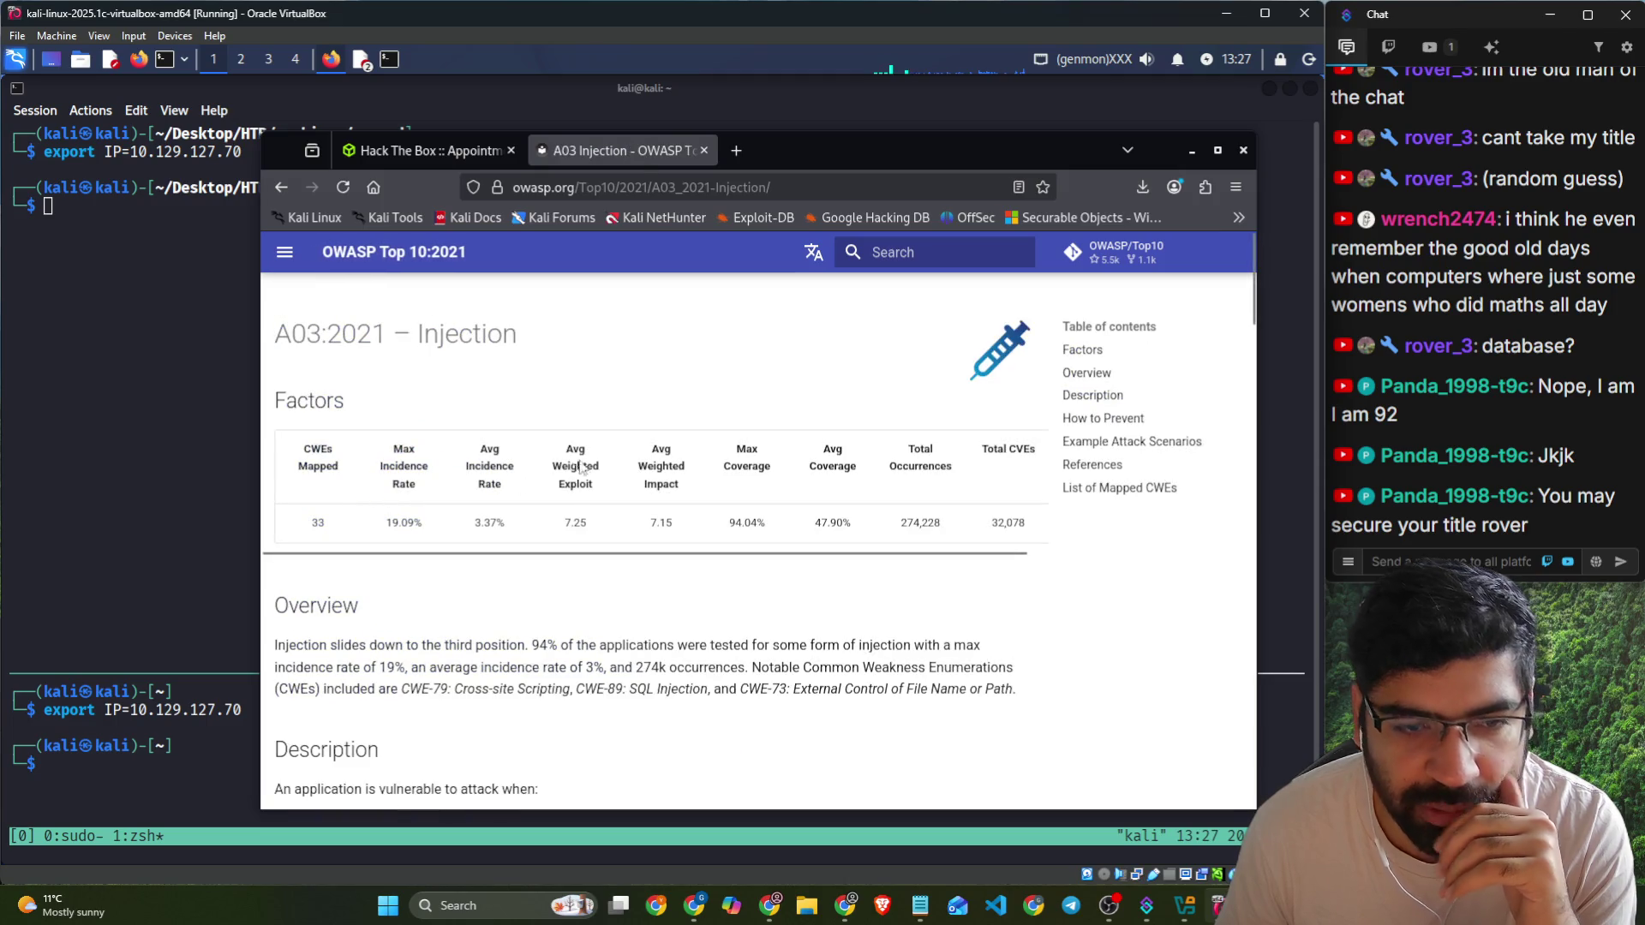
{"action": "scroll", "coordinate": [570, 454], "scroll_direction": "down", "scroll_amount": 3}
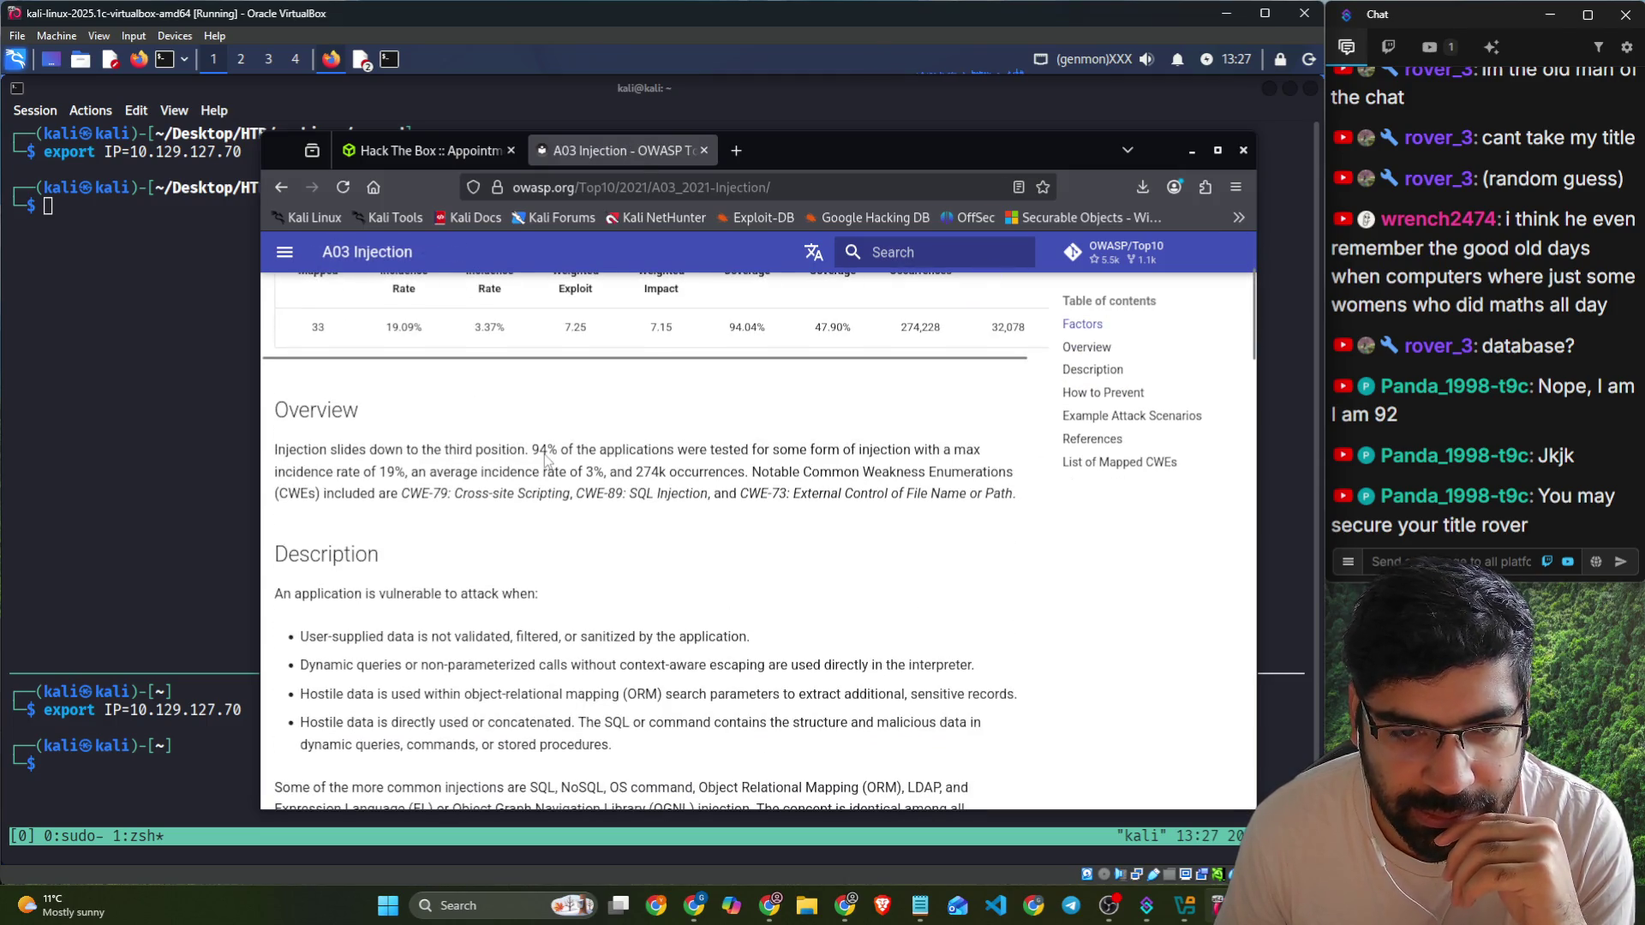
{"action": "left_click_drag", "start_coordinate": [630, 494], "coordinate": [696, 497]}
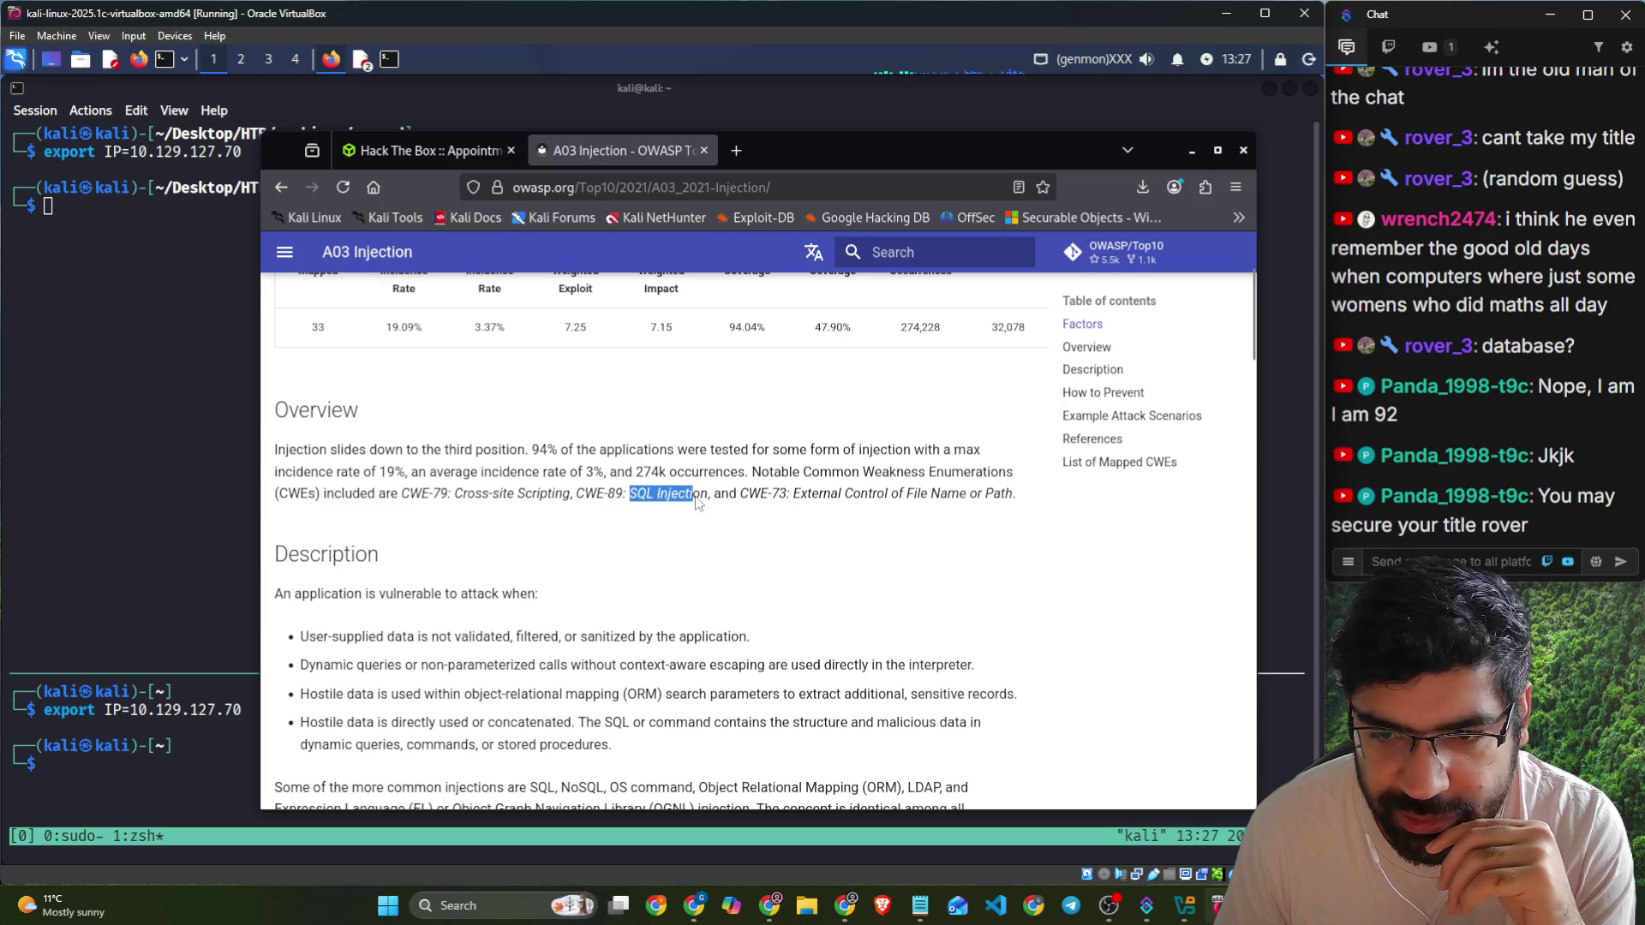
{"action": "scroll", "coordinate": [696, 502], "scroll_direction": "down", "scroll_amount": 3}
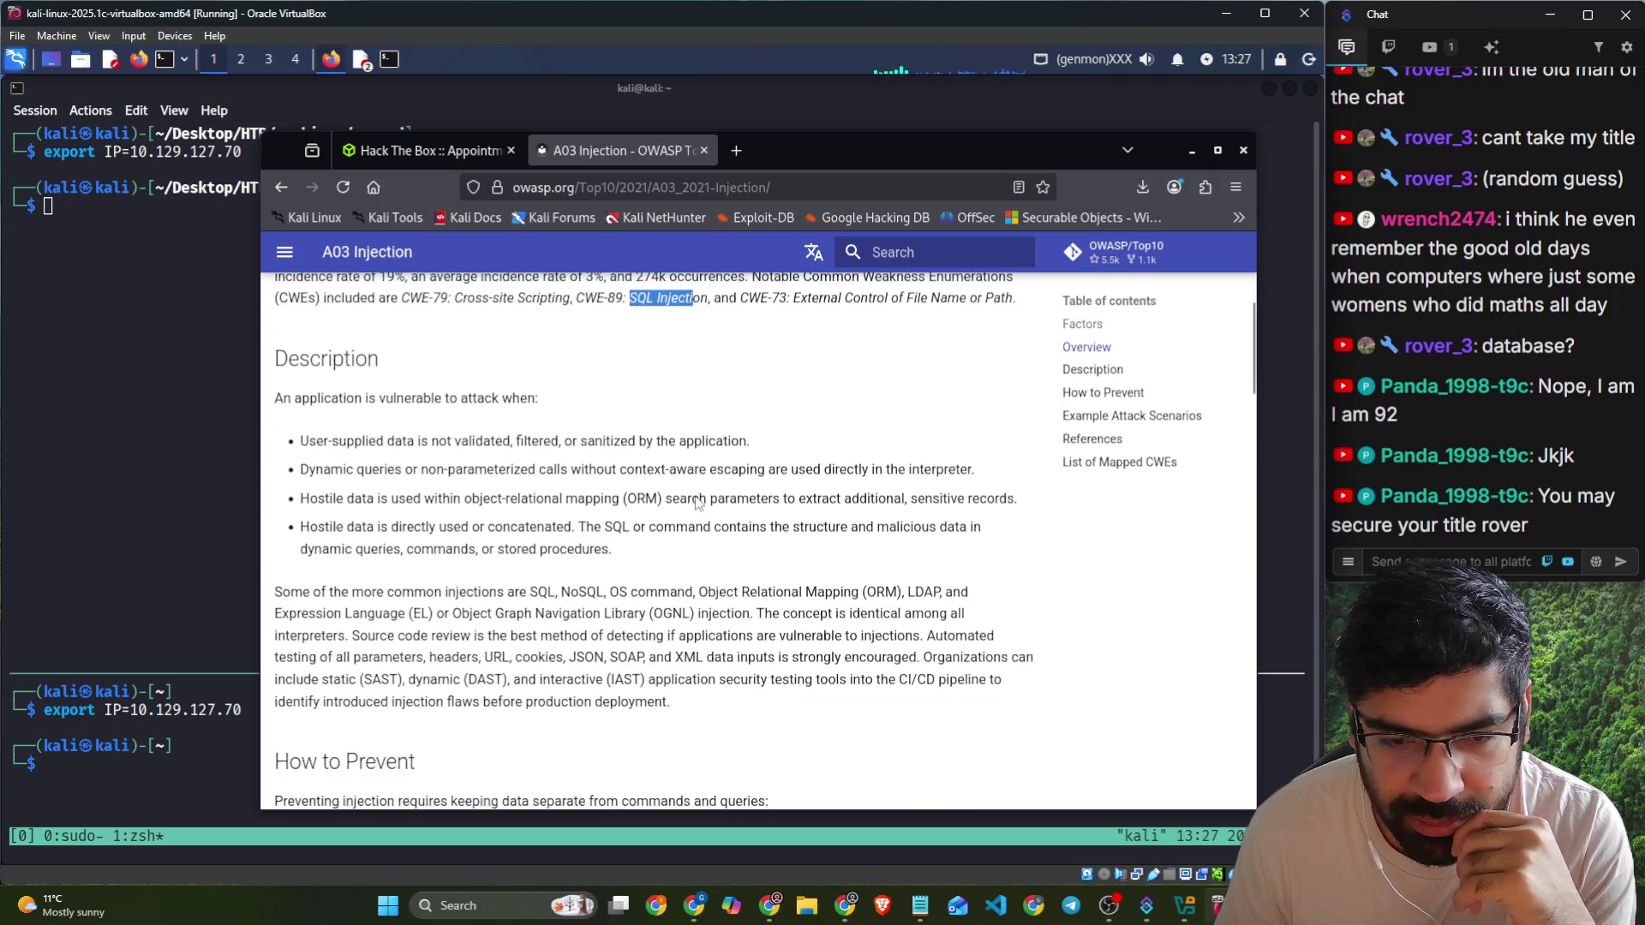
{"action": "scroll", "coordinate": [649, 496], "scroll_direction": "down", "scroll_amount": 2}
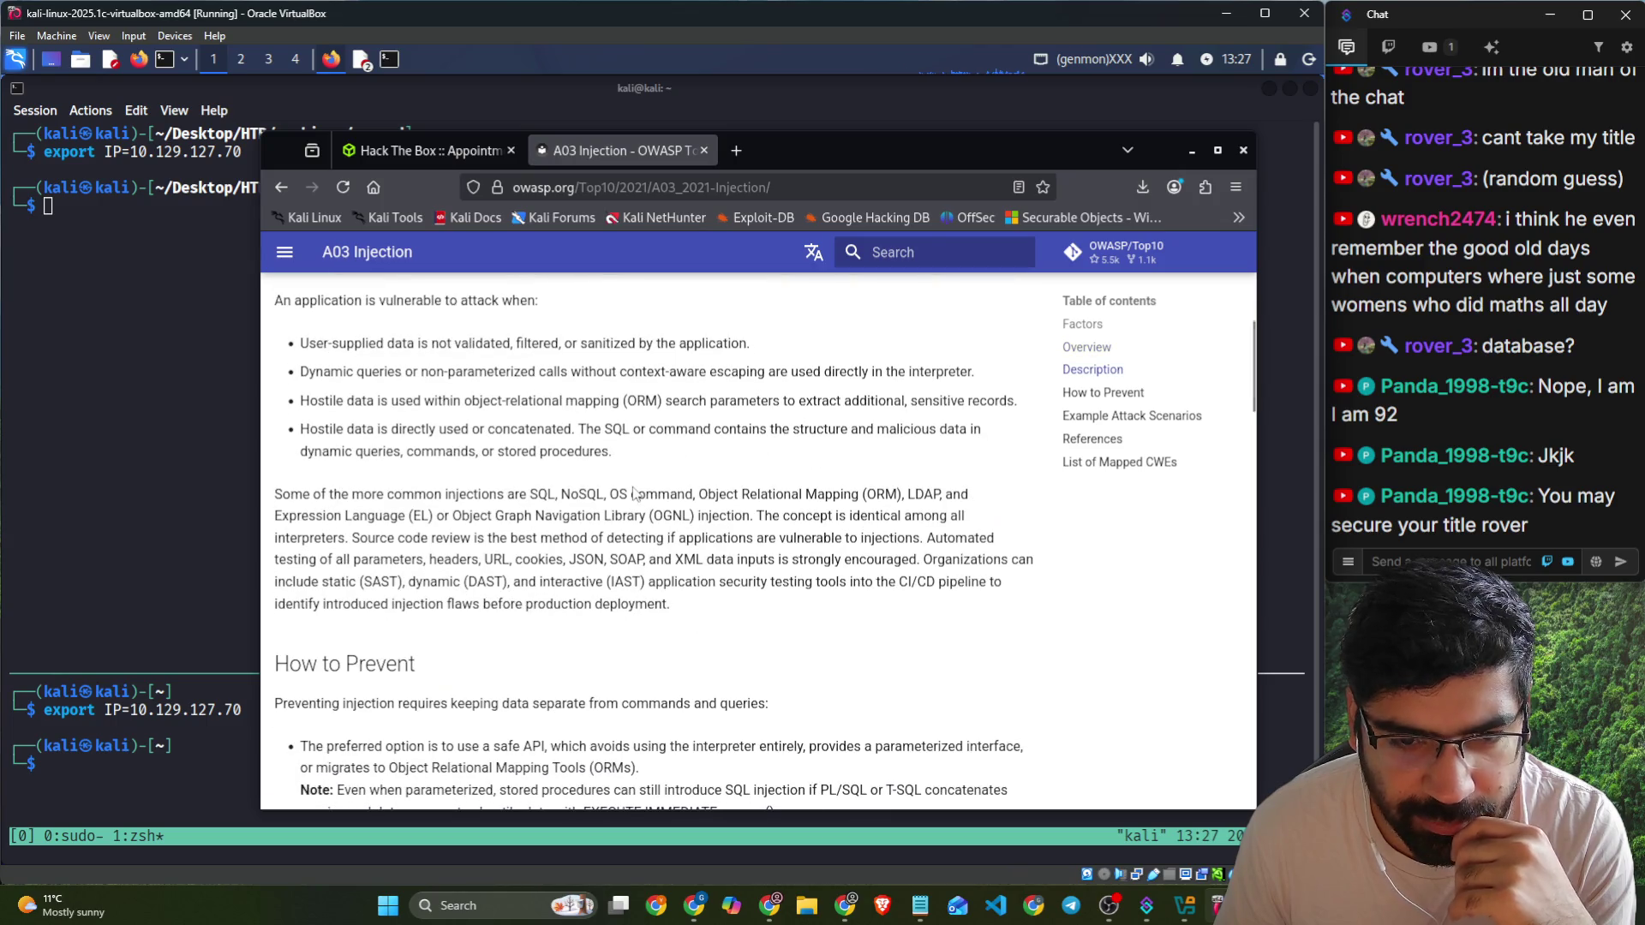
{"action": "left_click_drag", "start_coordinate": [647, 497], "coordinate": [825, 497]}
{"action": "left_click_drag", "start_coordinate": [460, 523], "coordinate": [659, 524]}
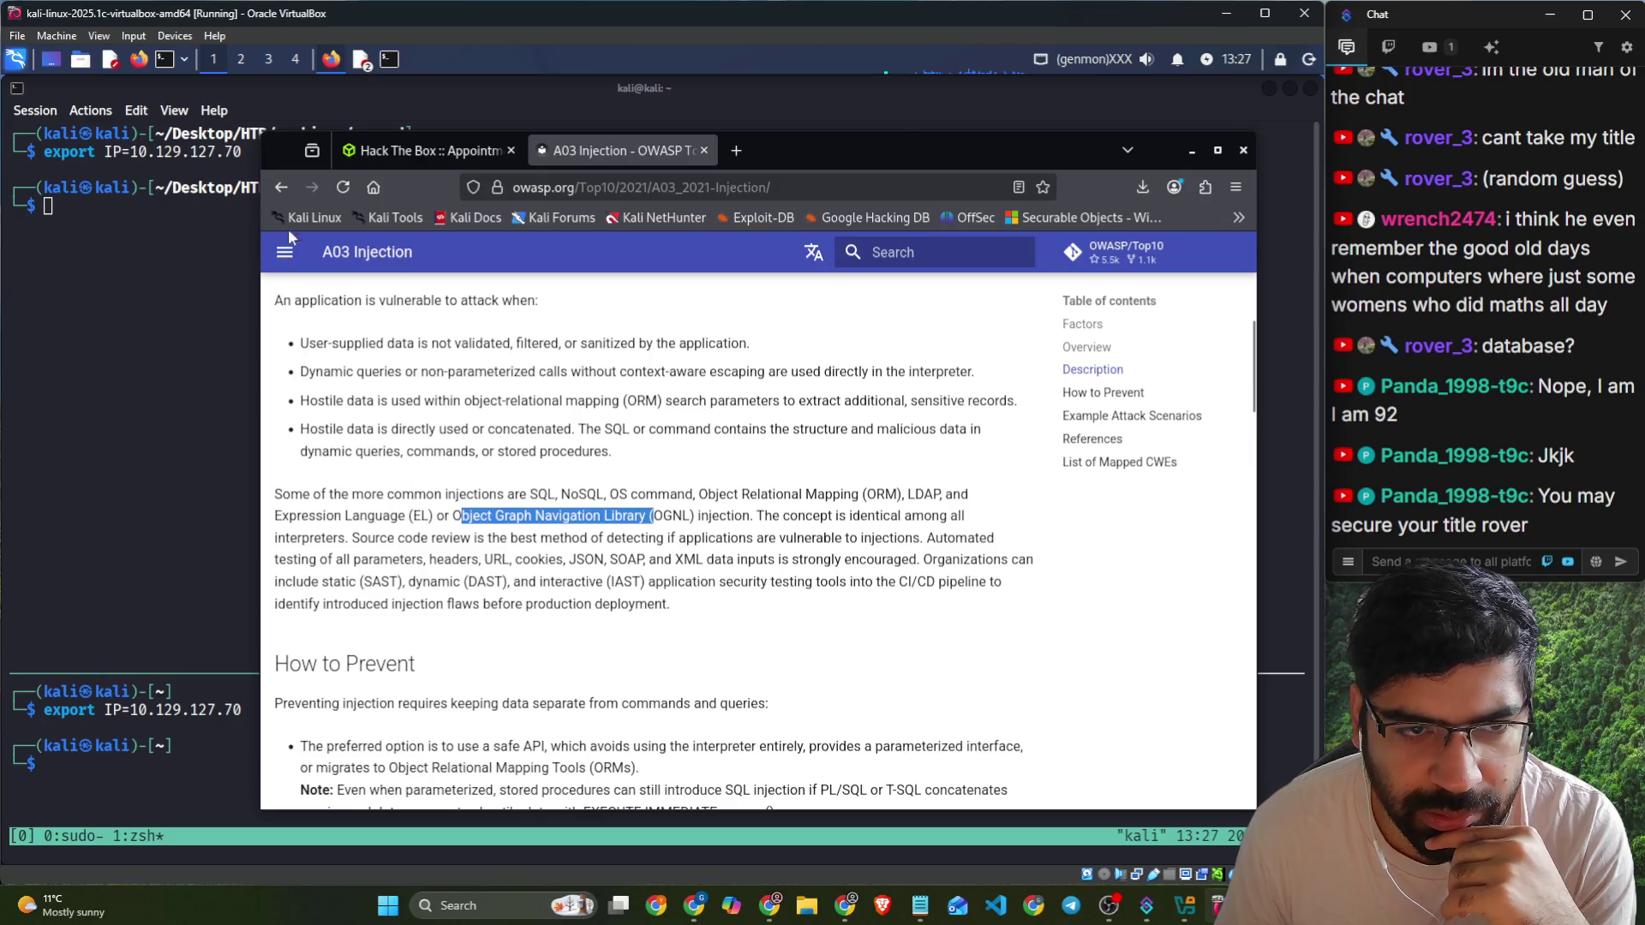
- Return to the Top 10:2021 list, reopen A03 Injection and highlight the CWE-89: SQL Injection mention
{"action": "left_click", "coordinate": [388, 161]}
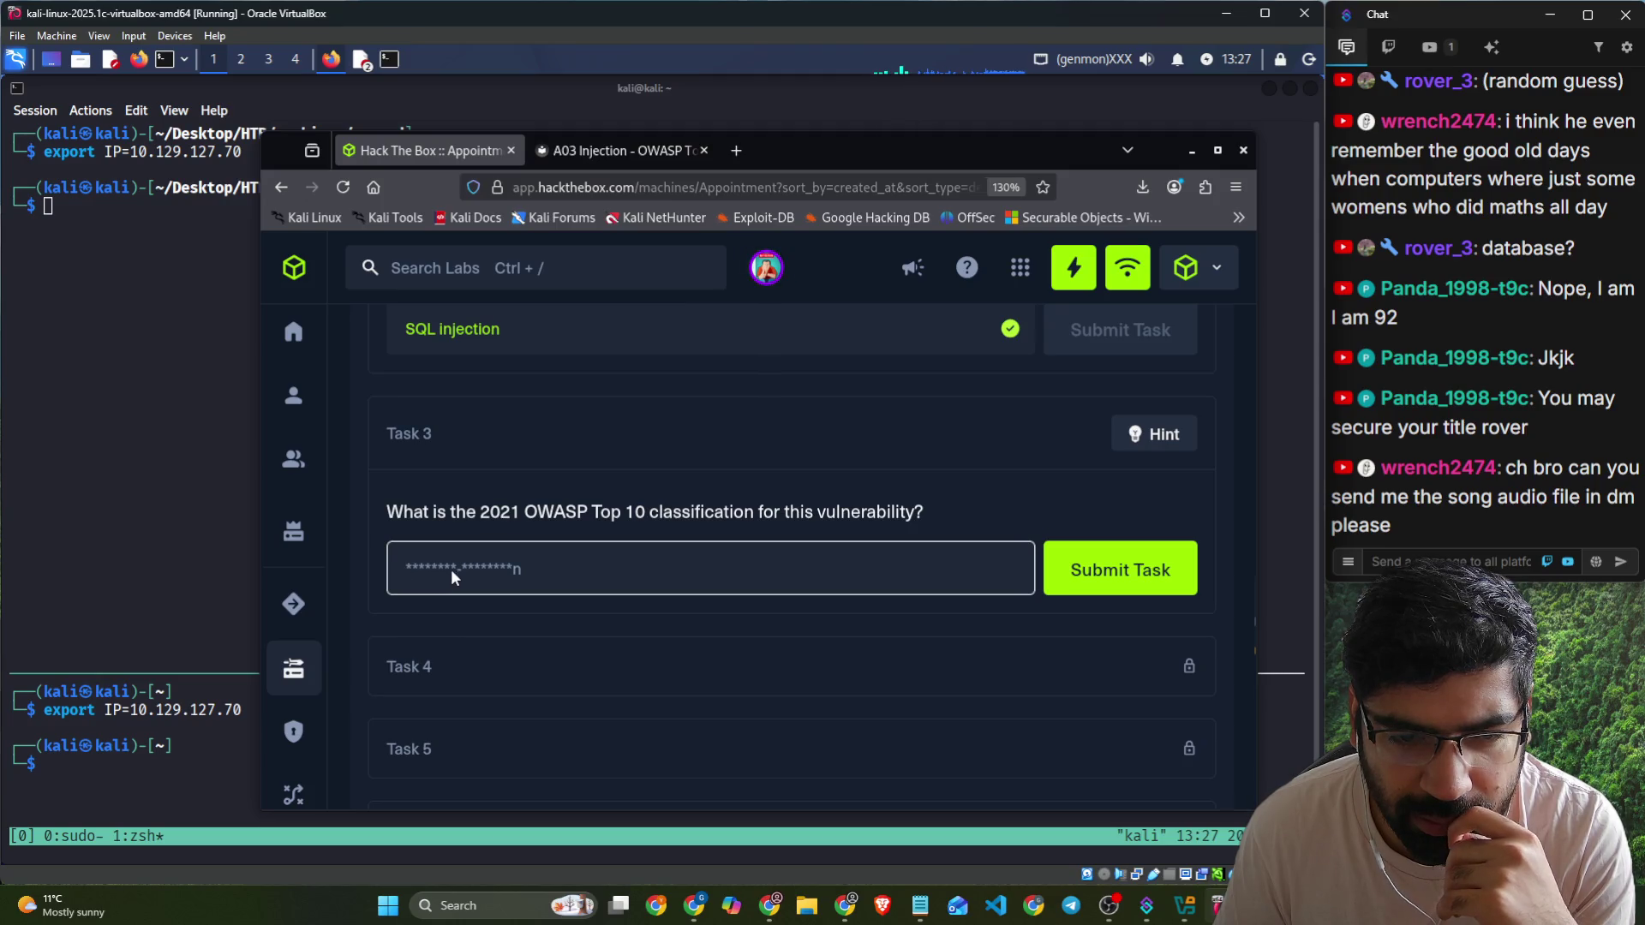
{"action": "left_click", "coordinate": [616, 156]}
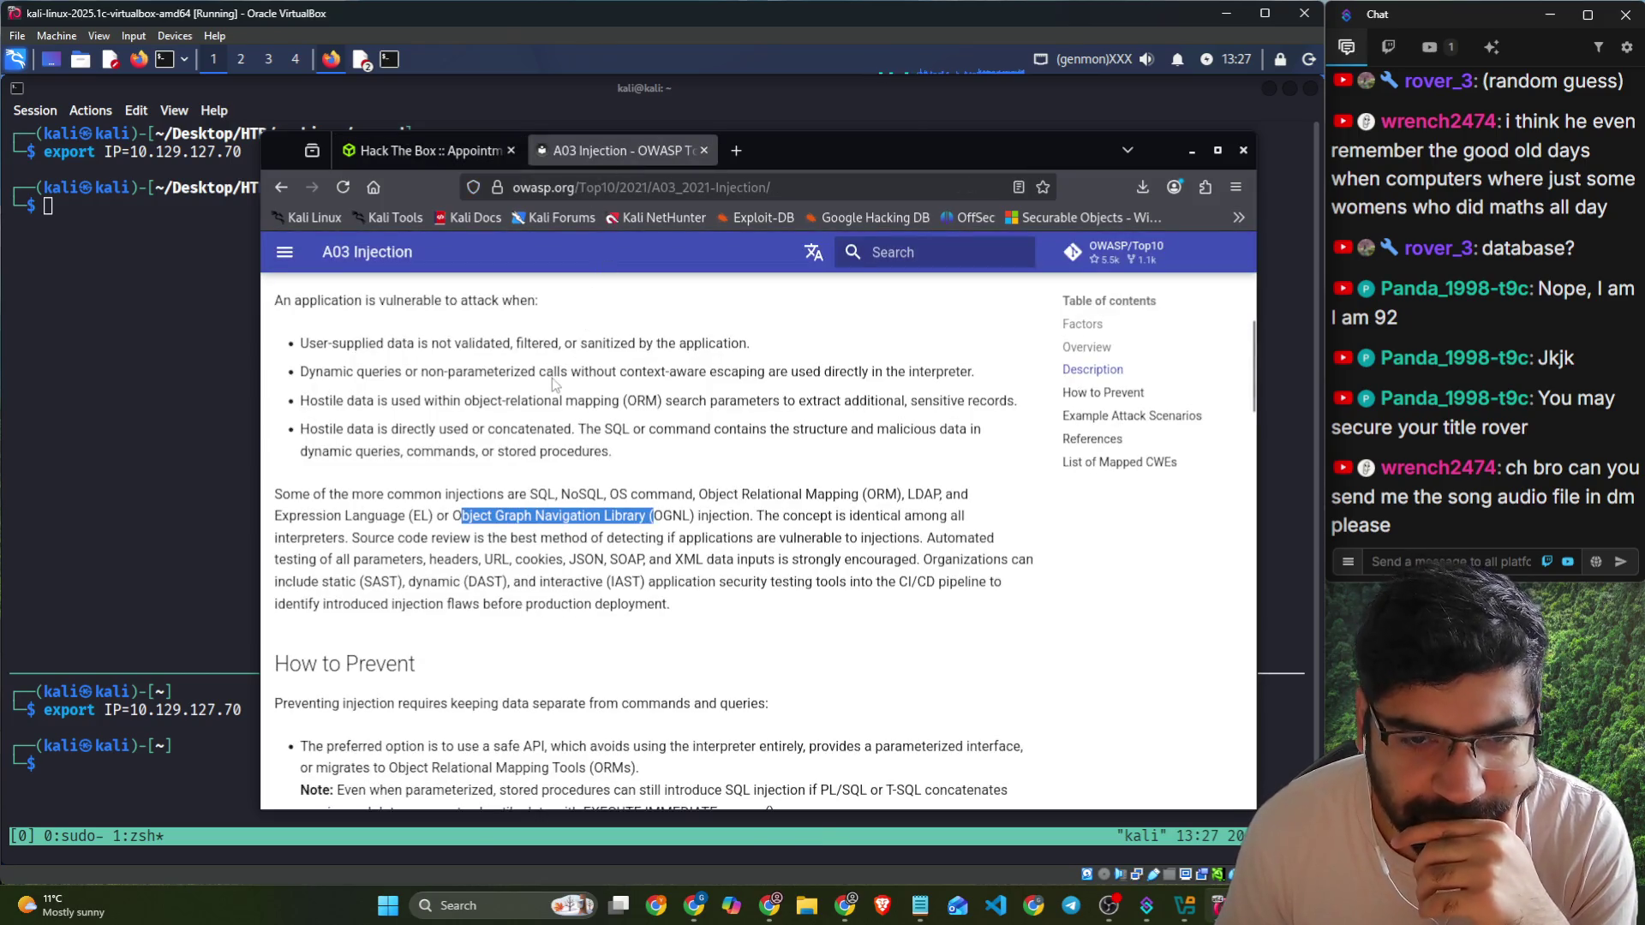
{"action": "scroll", "coordinate": [552, 378], "scroll_direction": "down", "scroll_amount": 5}
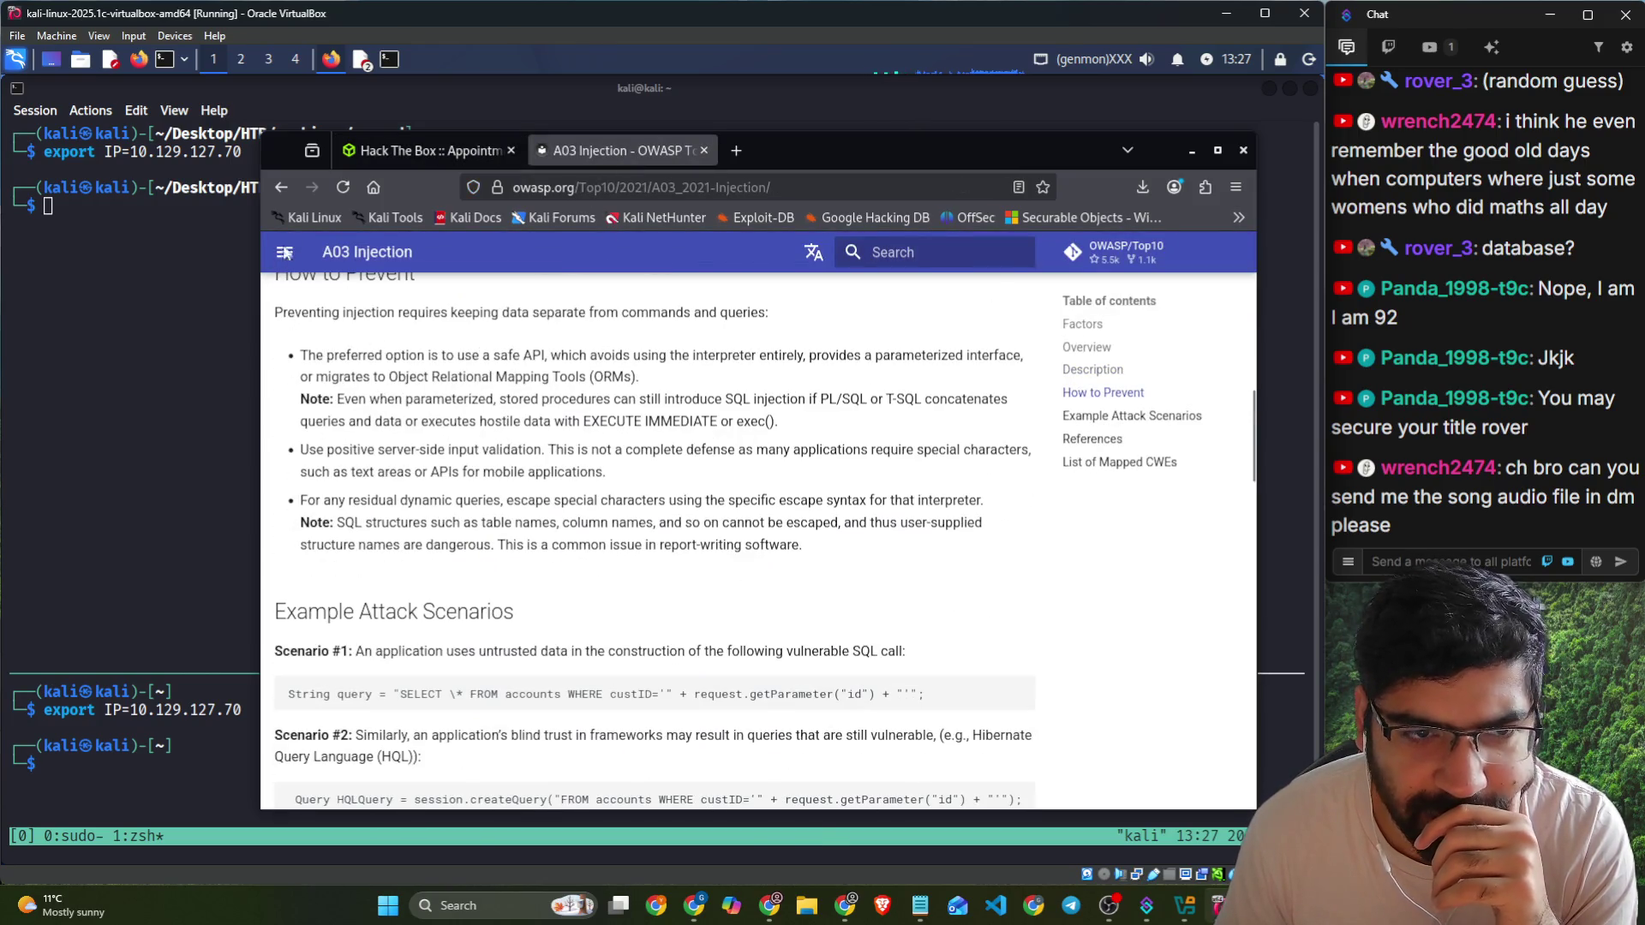
{"action": "left_click", "coordinate": [275, 188]}
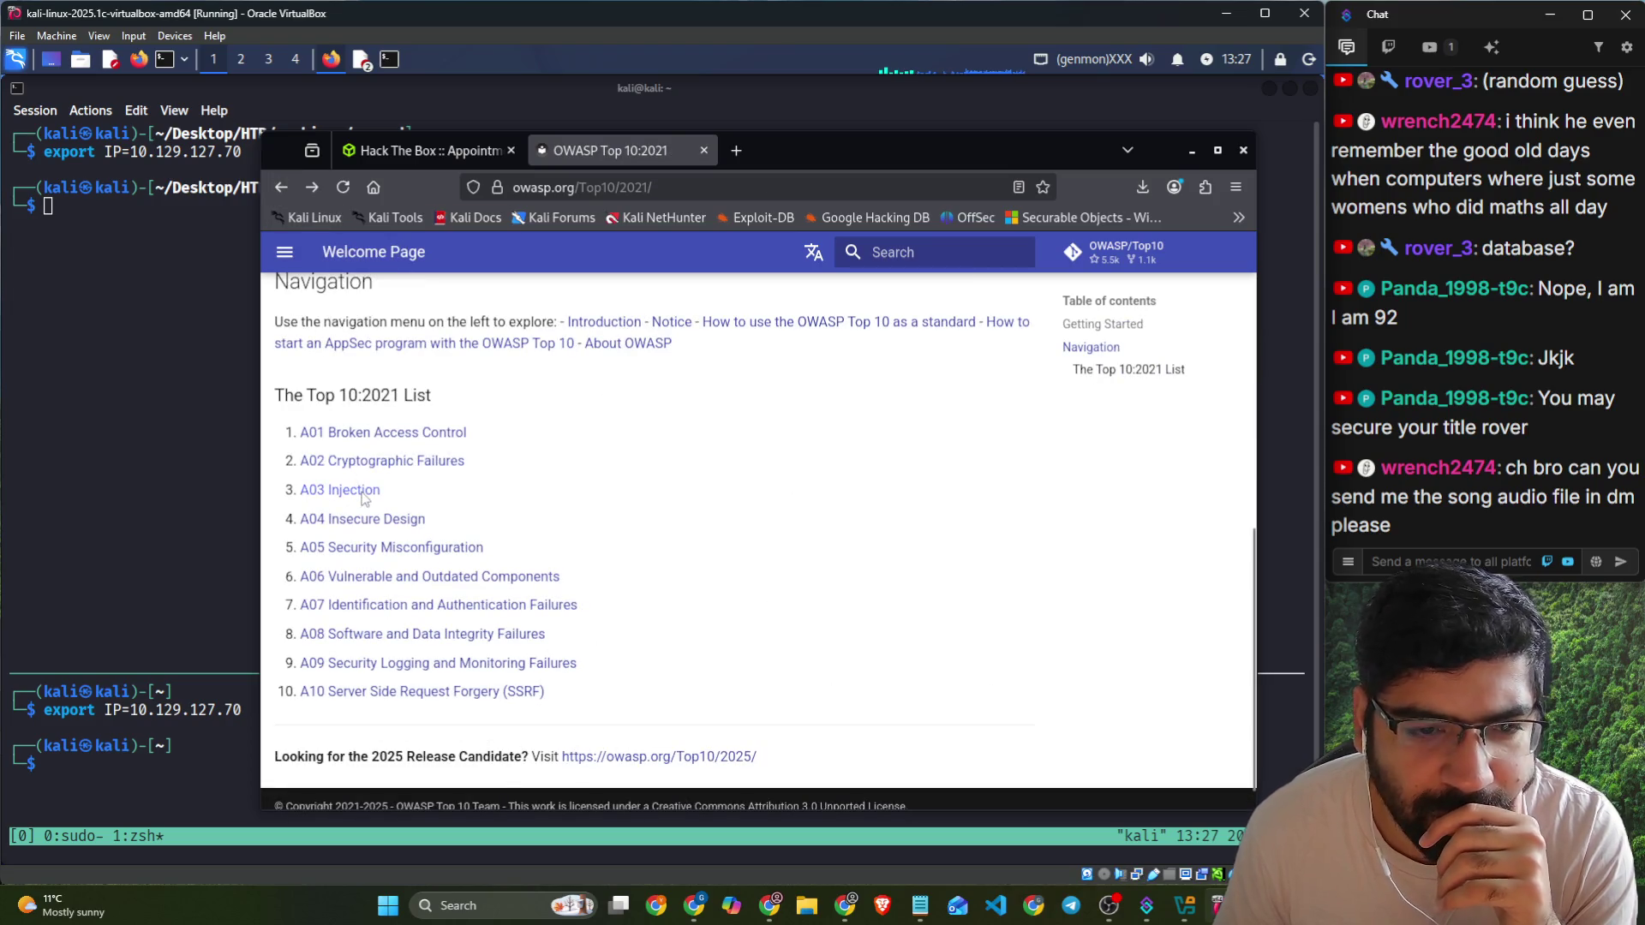
{"action": "left_click", "coordinate": [361, 495]}
{"action": "scroll", "coordinate": [358, 476], "scroll_direction": "down", "scroll_amount": 2}
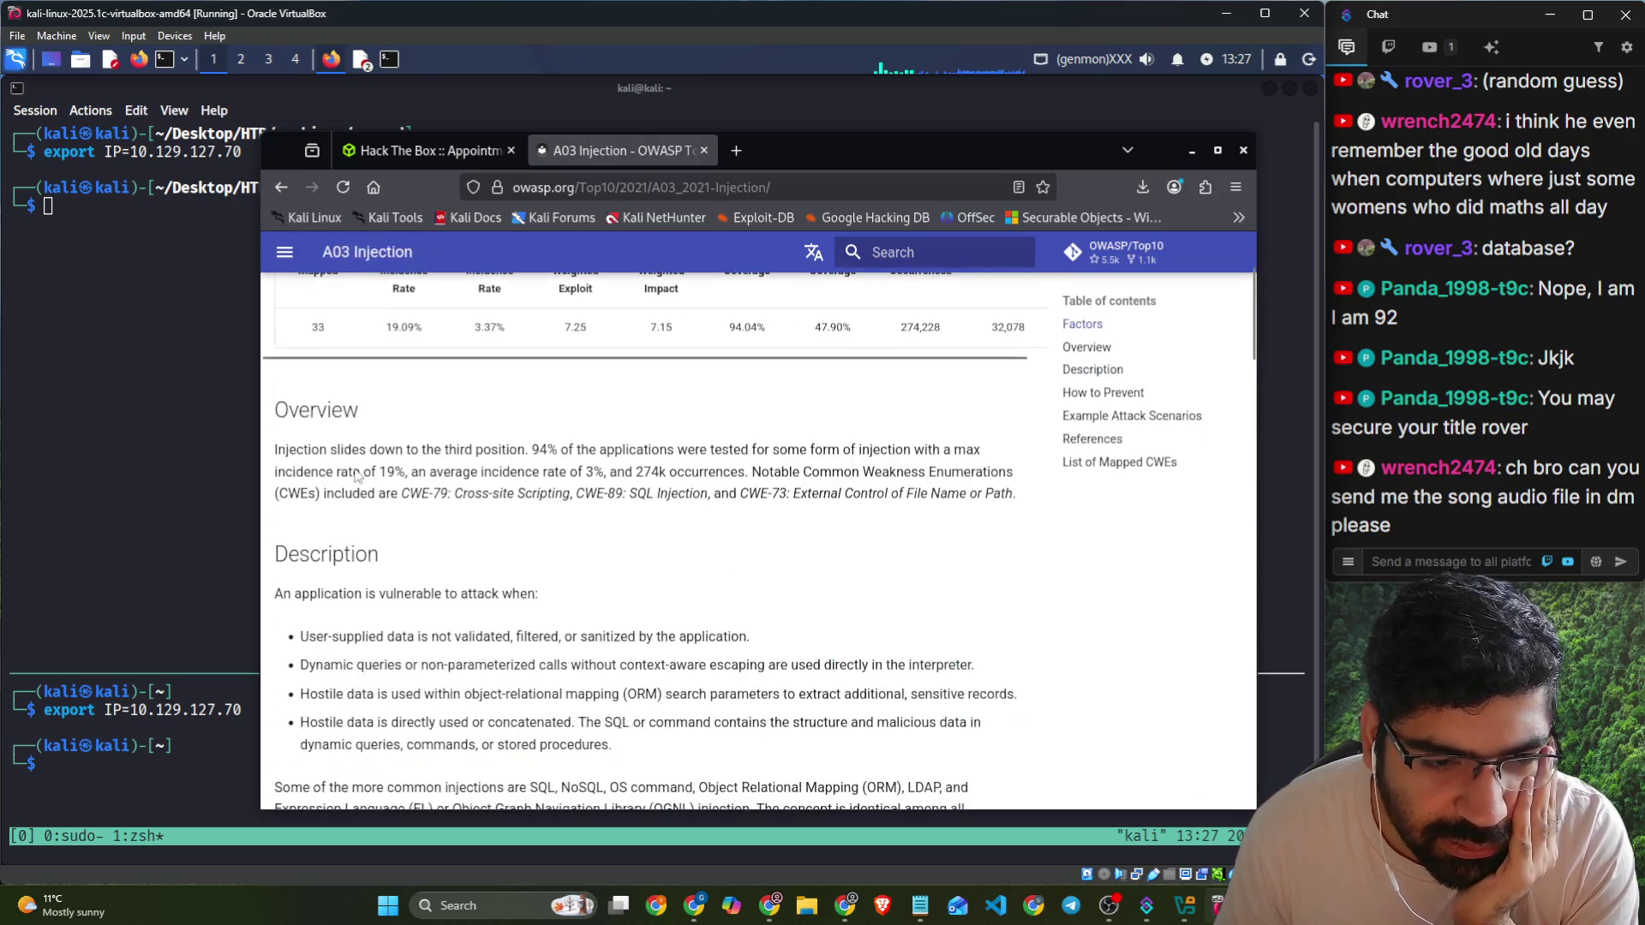
{"action": "scroll", "coordinate": [360, 476], "scroll_direction": "down", "scroll_amount": 1}
{"action": "scroll", "coordinate": [461, 406], "scroll_direction": "down", "scroll_amount": 3}
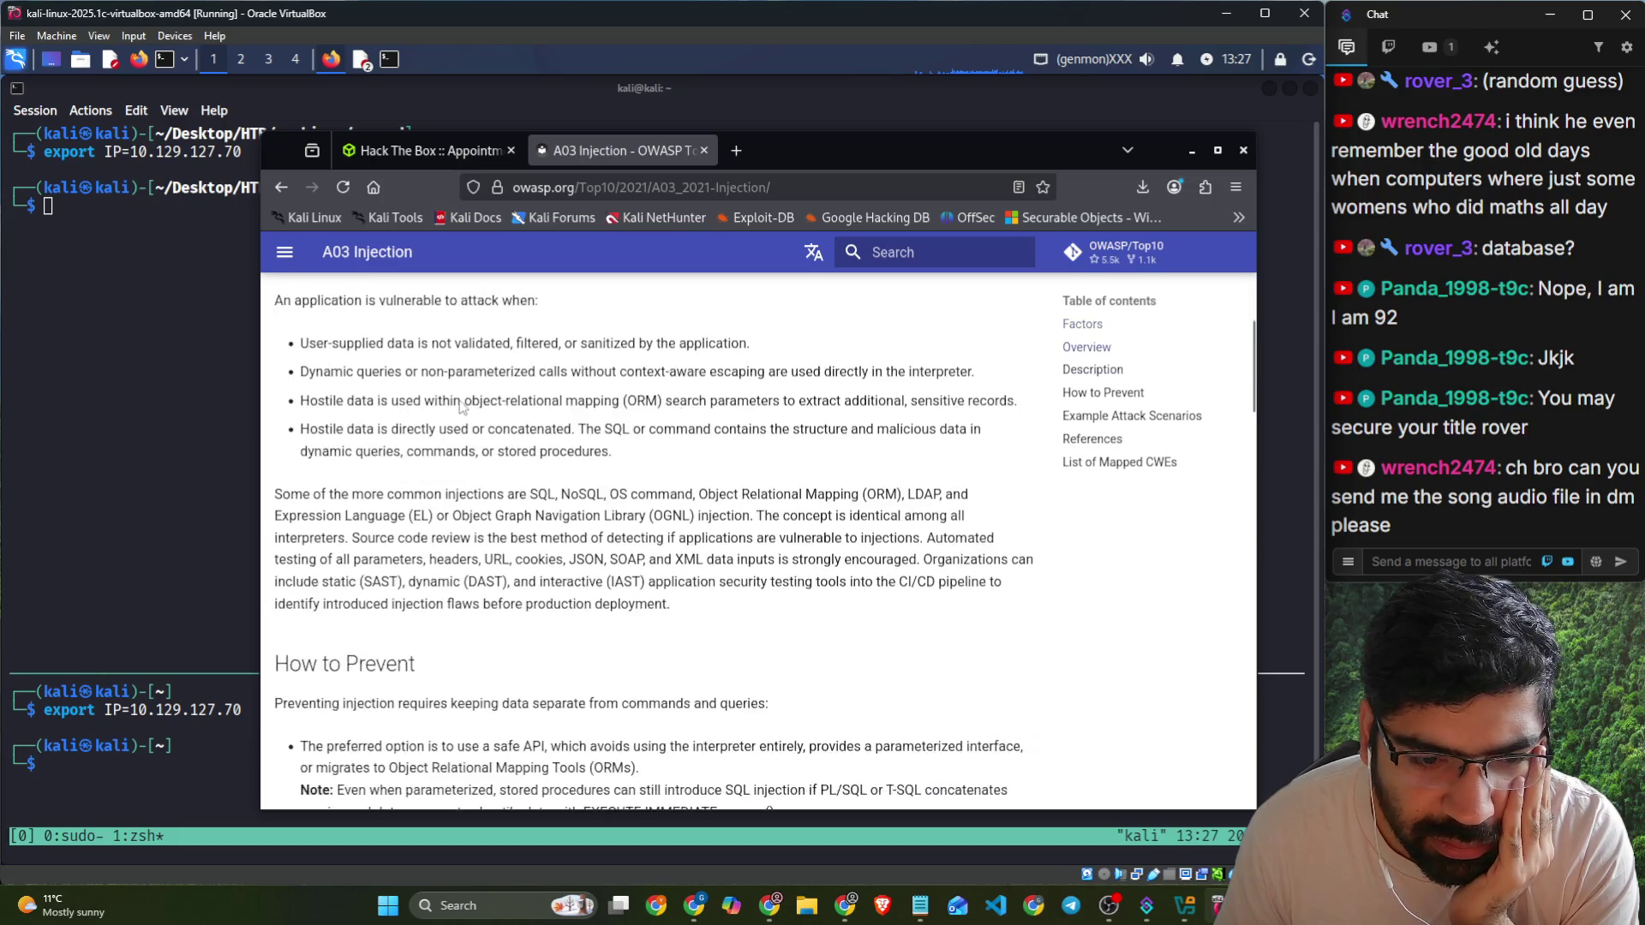
{"action": "scroll", "coordinate": [652, 444], "scroll_direction": "up", "scroll_amount": 5}
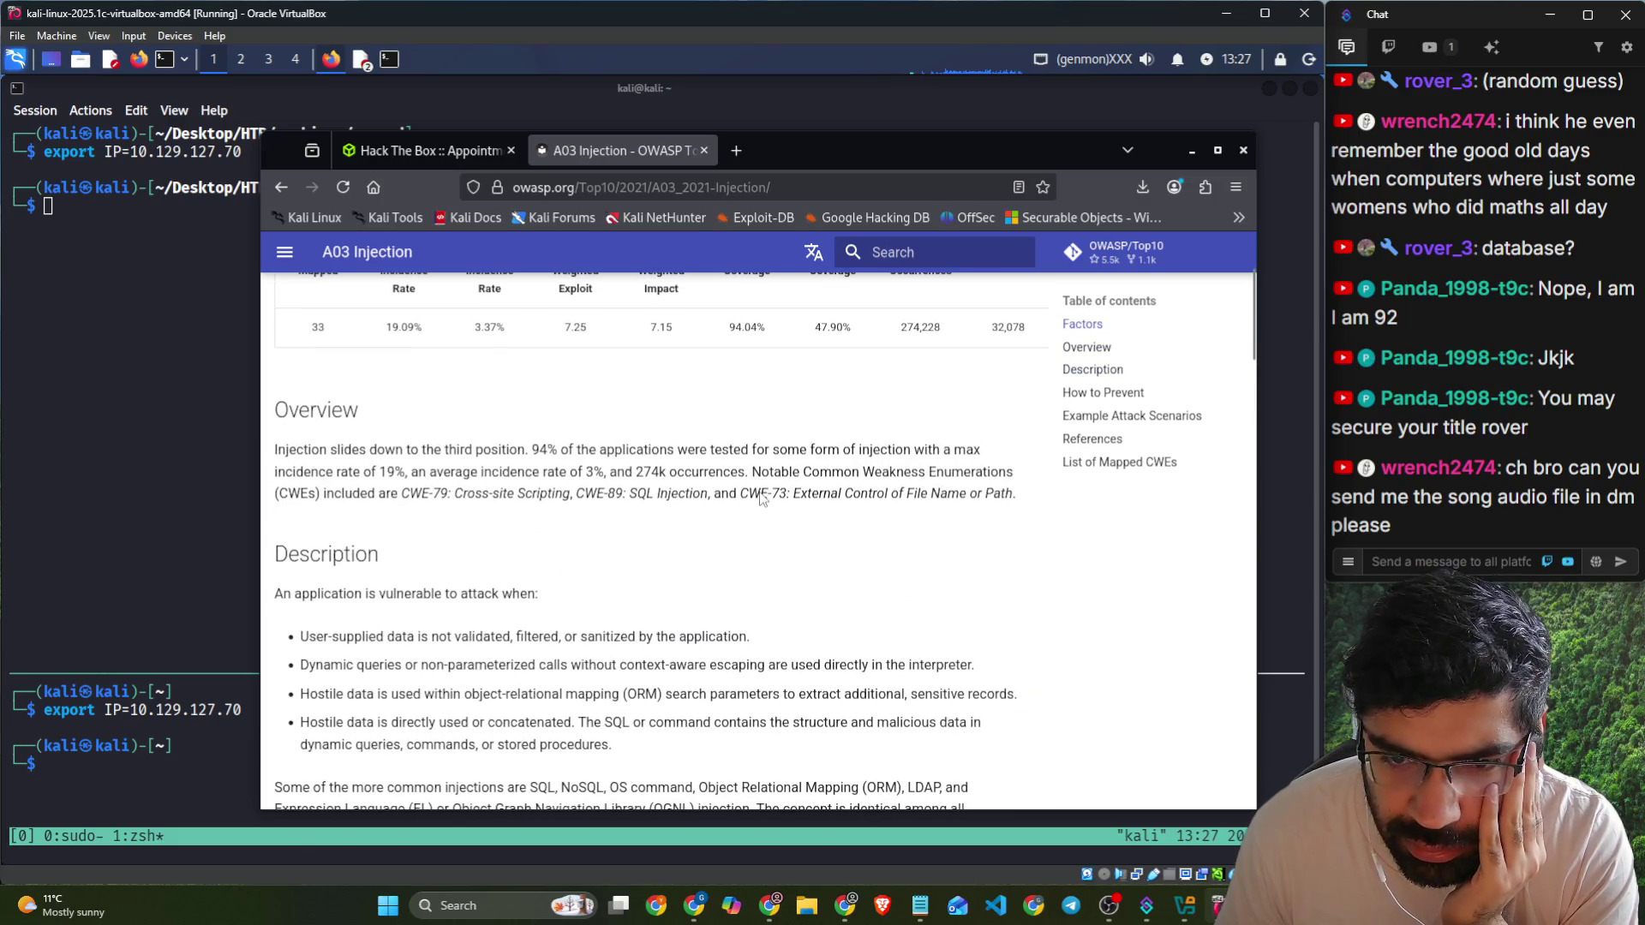
{"action": "left_click_drag", "start_coordinate": [761, 500], "coordinate": [927, 500]}
{"action": "left_click_drag", "start_coordinate": [545, 499], "coordinate": [674, 501]}
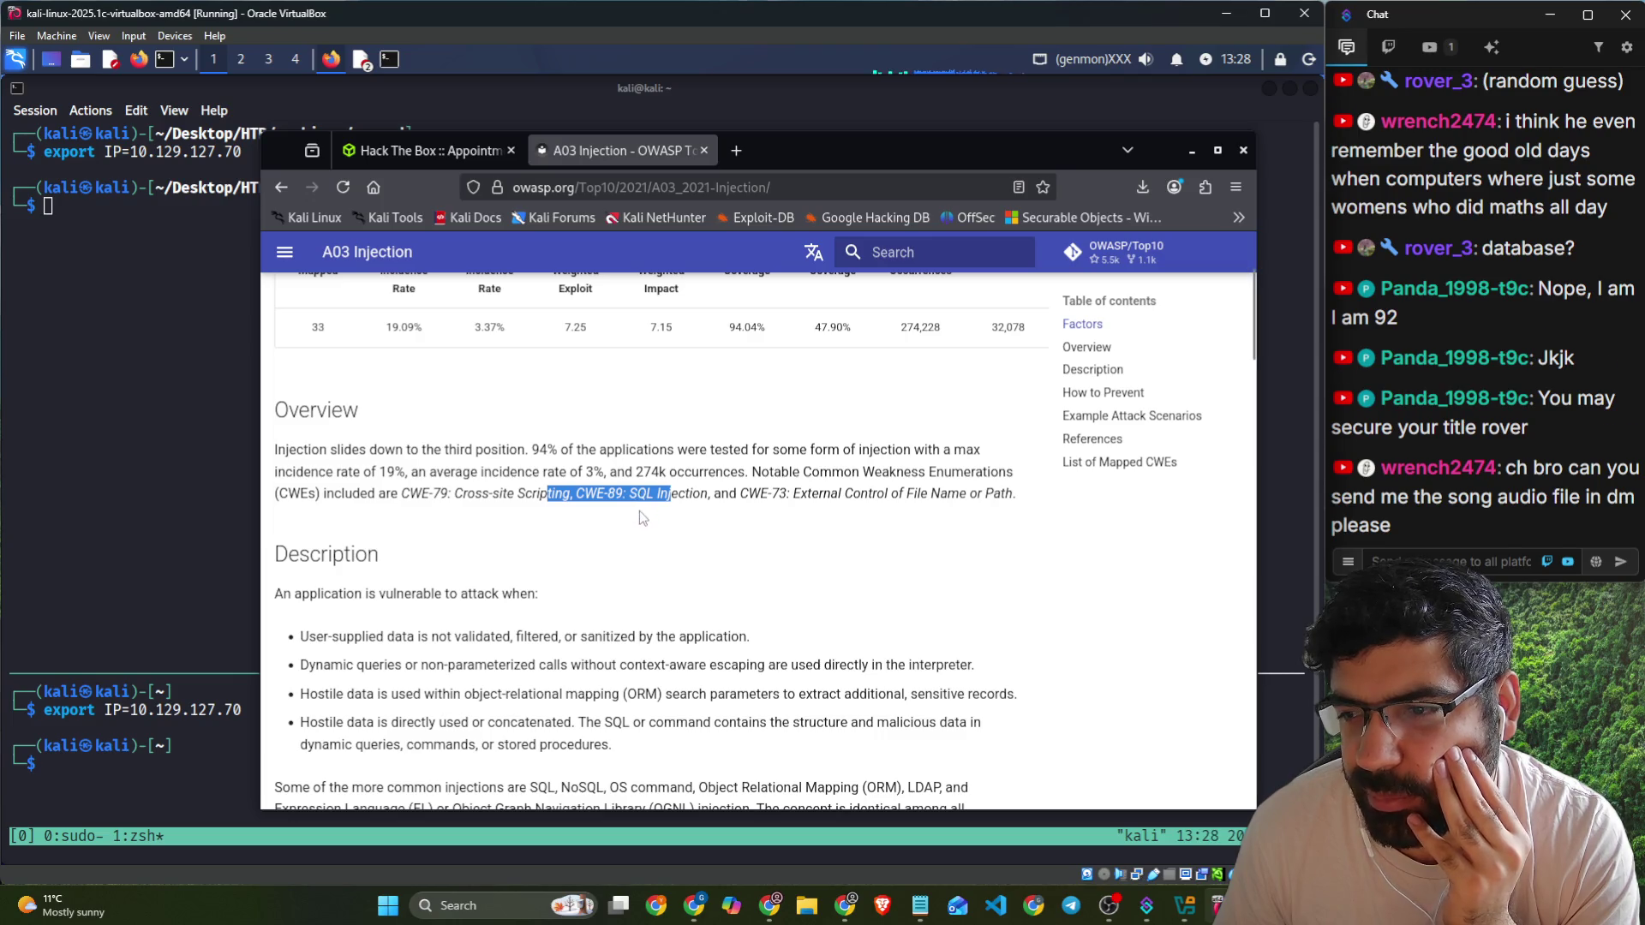
- Select and copy the 'A03:2021 – Injection' page heading
{"action": "scroll", "coordinate": [695, 481], "scroll_direction": "down", "scroll_amount": 2}
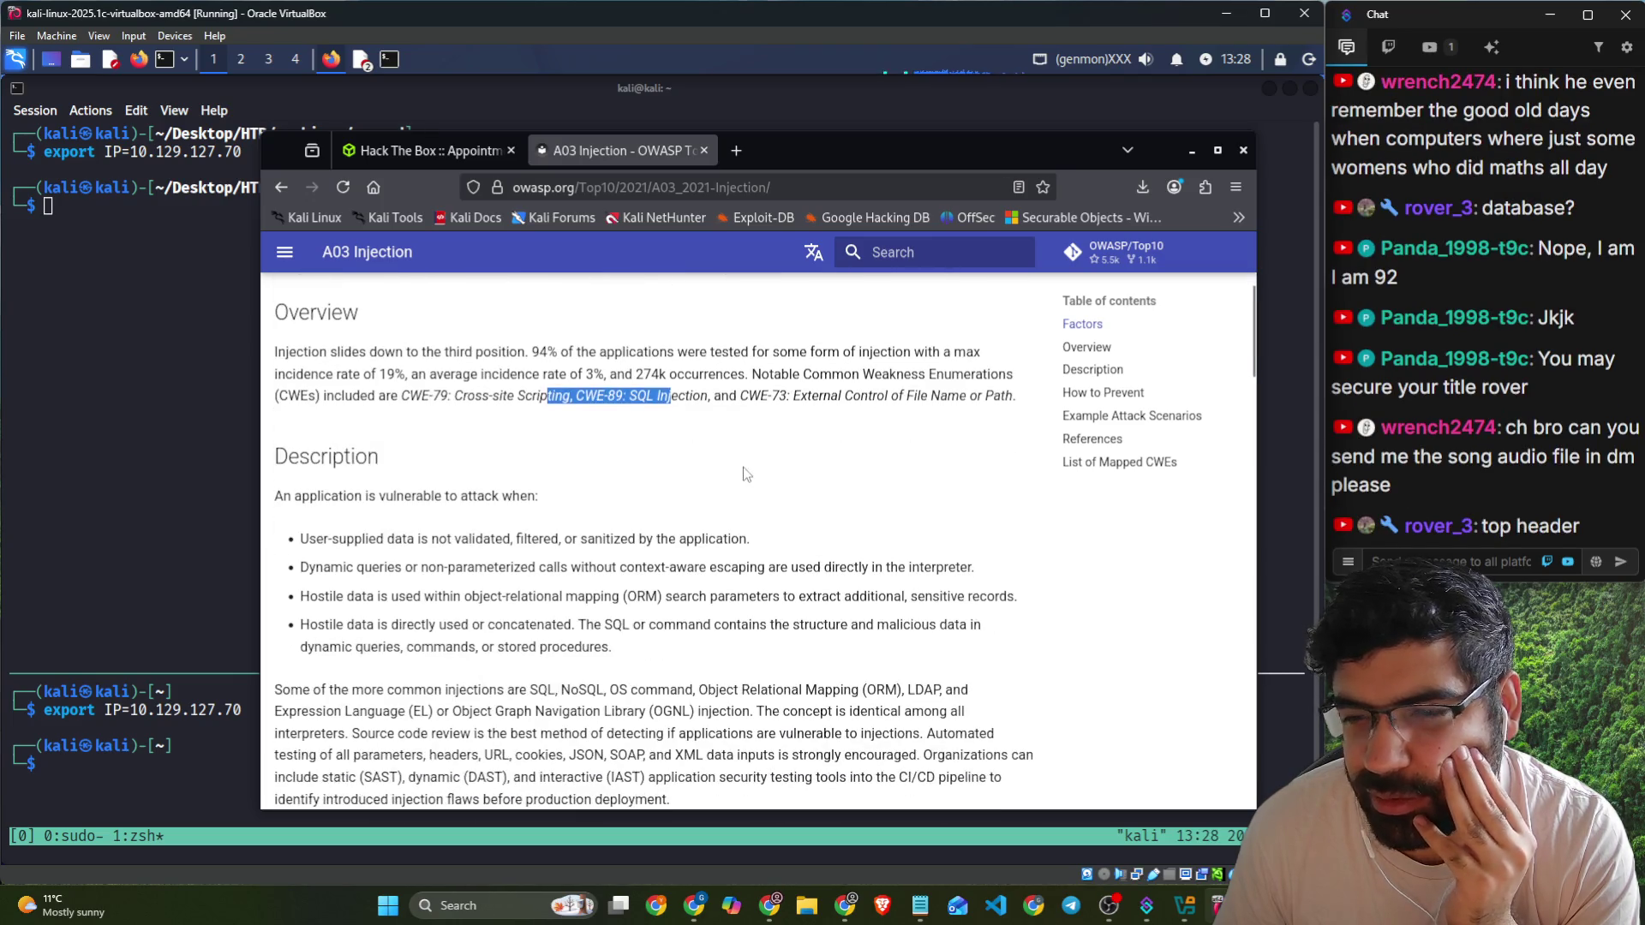
{"action": "scroll", "coordinate": [573, 446], "scroll_direction": "up", "scroll_amount": 5}
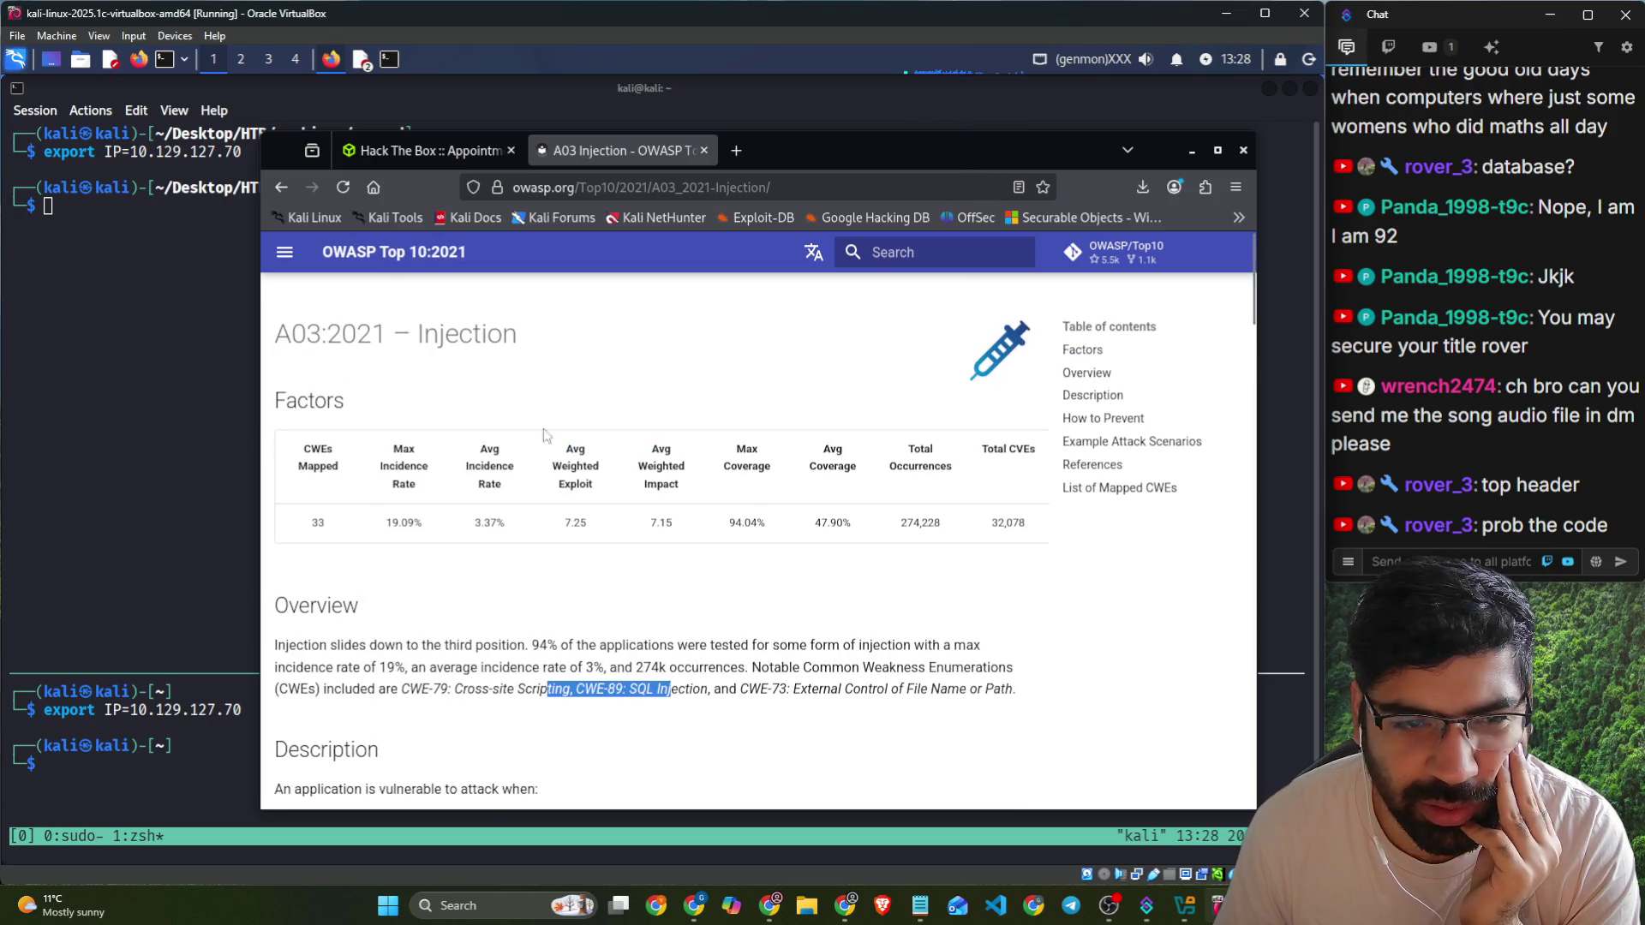
{"action": "left_click_drag", "start_coordinate": [523, 344], "coordinate": [283, 338]}
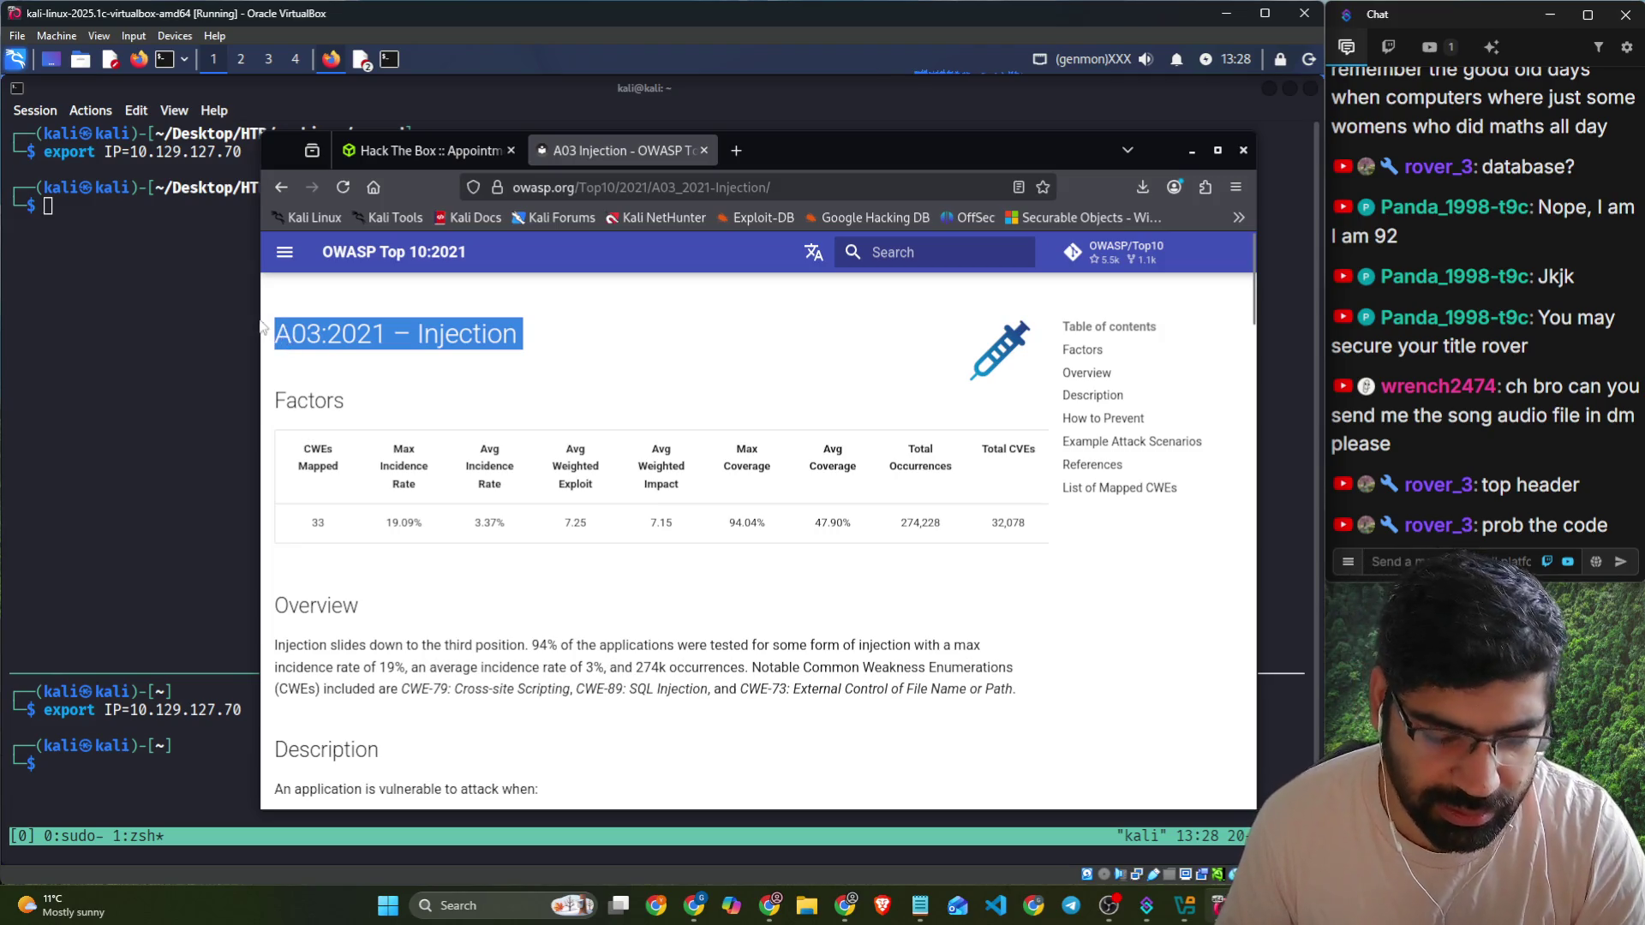
{"action": "left_click", "coordinate": [506, 154]}
- Paste the heading as the Task 3 answer and submit variants without the dash and colon
{"action": "type", "text": "A03:2021 – Injection"}
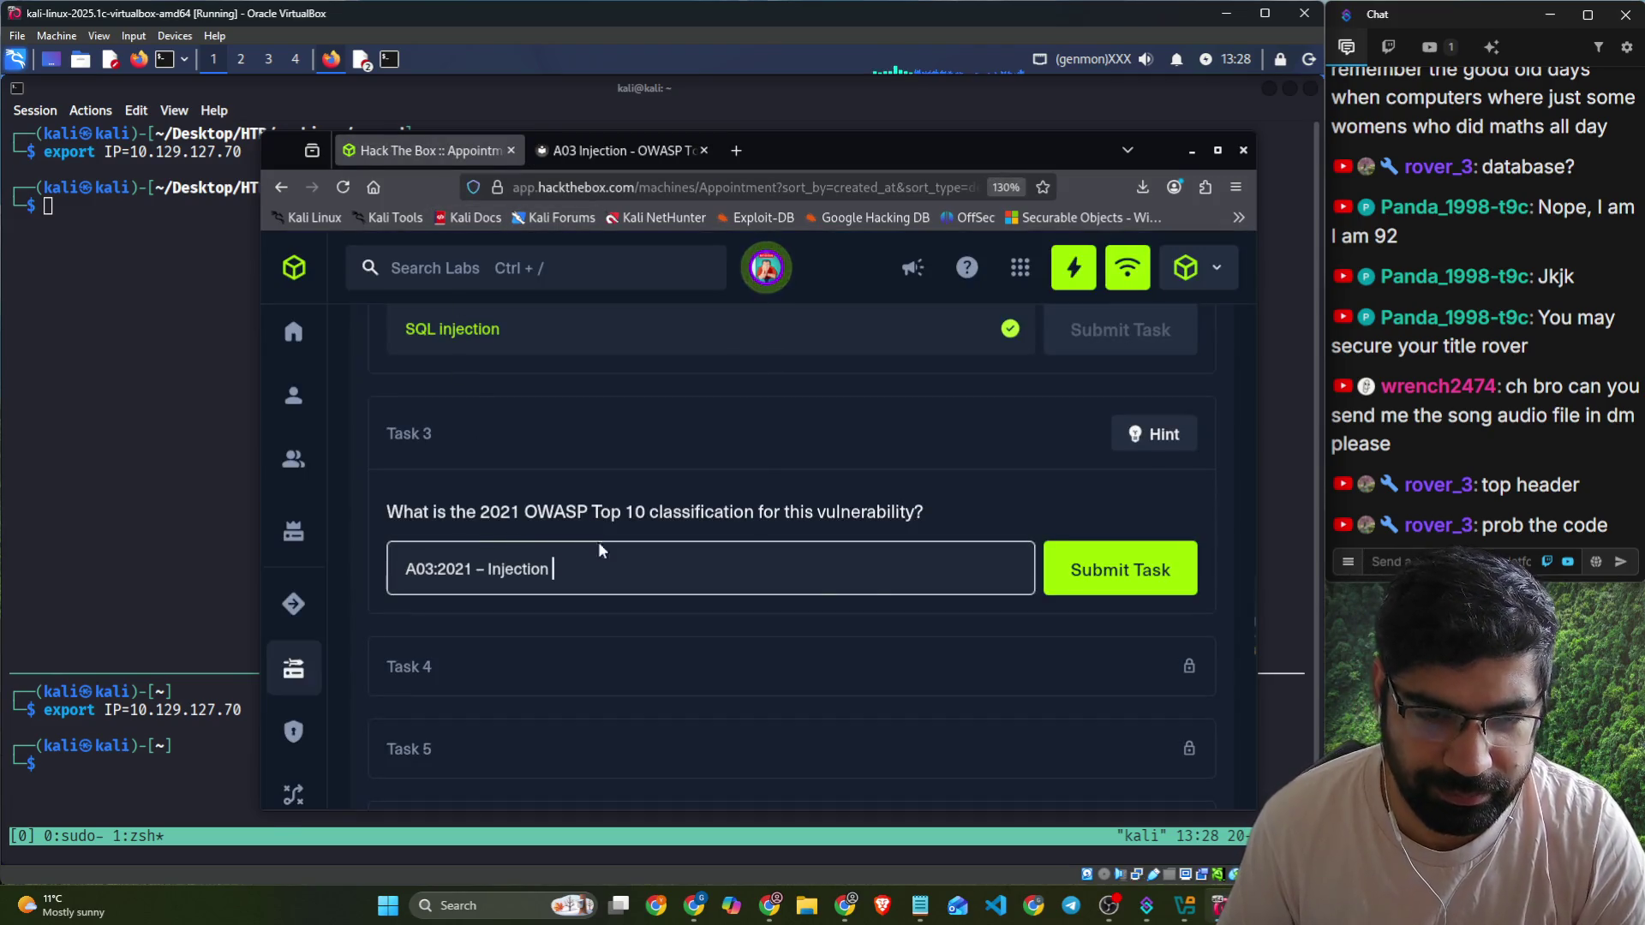
{"action": "key", "text": "BackSpace"}
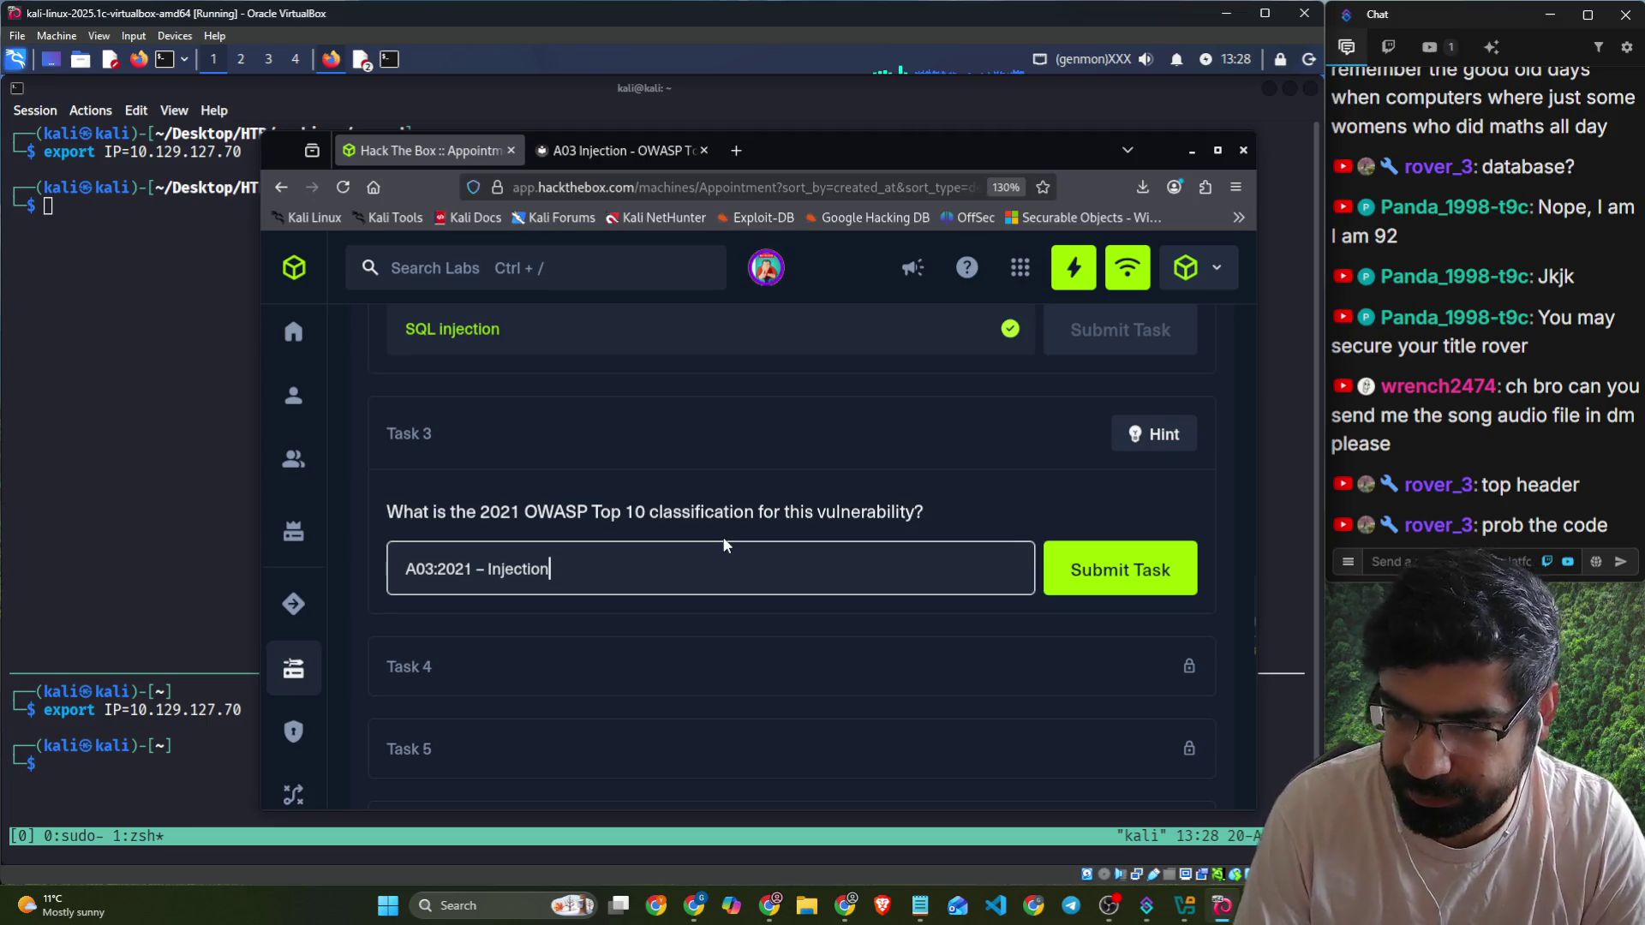
{"action": "key", "text": "Left"}
{"action": "key", "text": "Left"}
{"action": "key", "text": "Left"}
{"action": "key", "text": "BackSpace"}
{"action": "key", "text": "BackSpace"}
{"action": "key", "text": "BackSpace"}
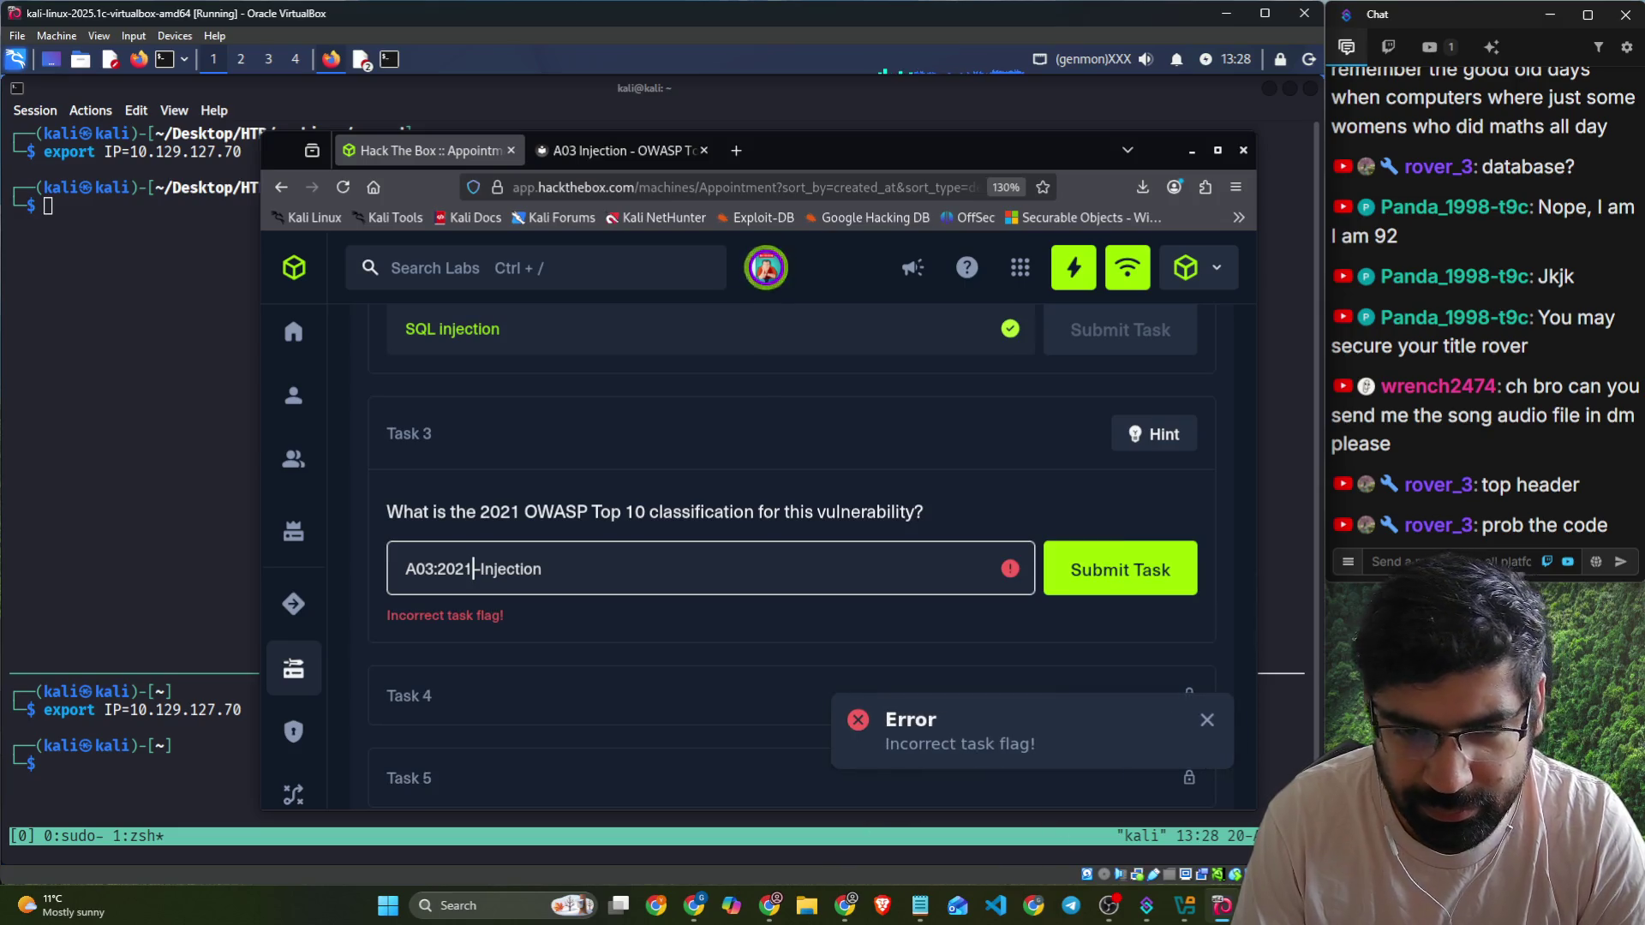
{"action": "key", "text": "Return"}
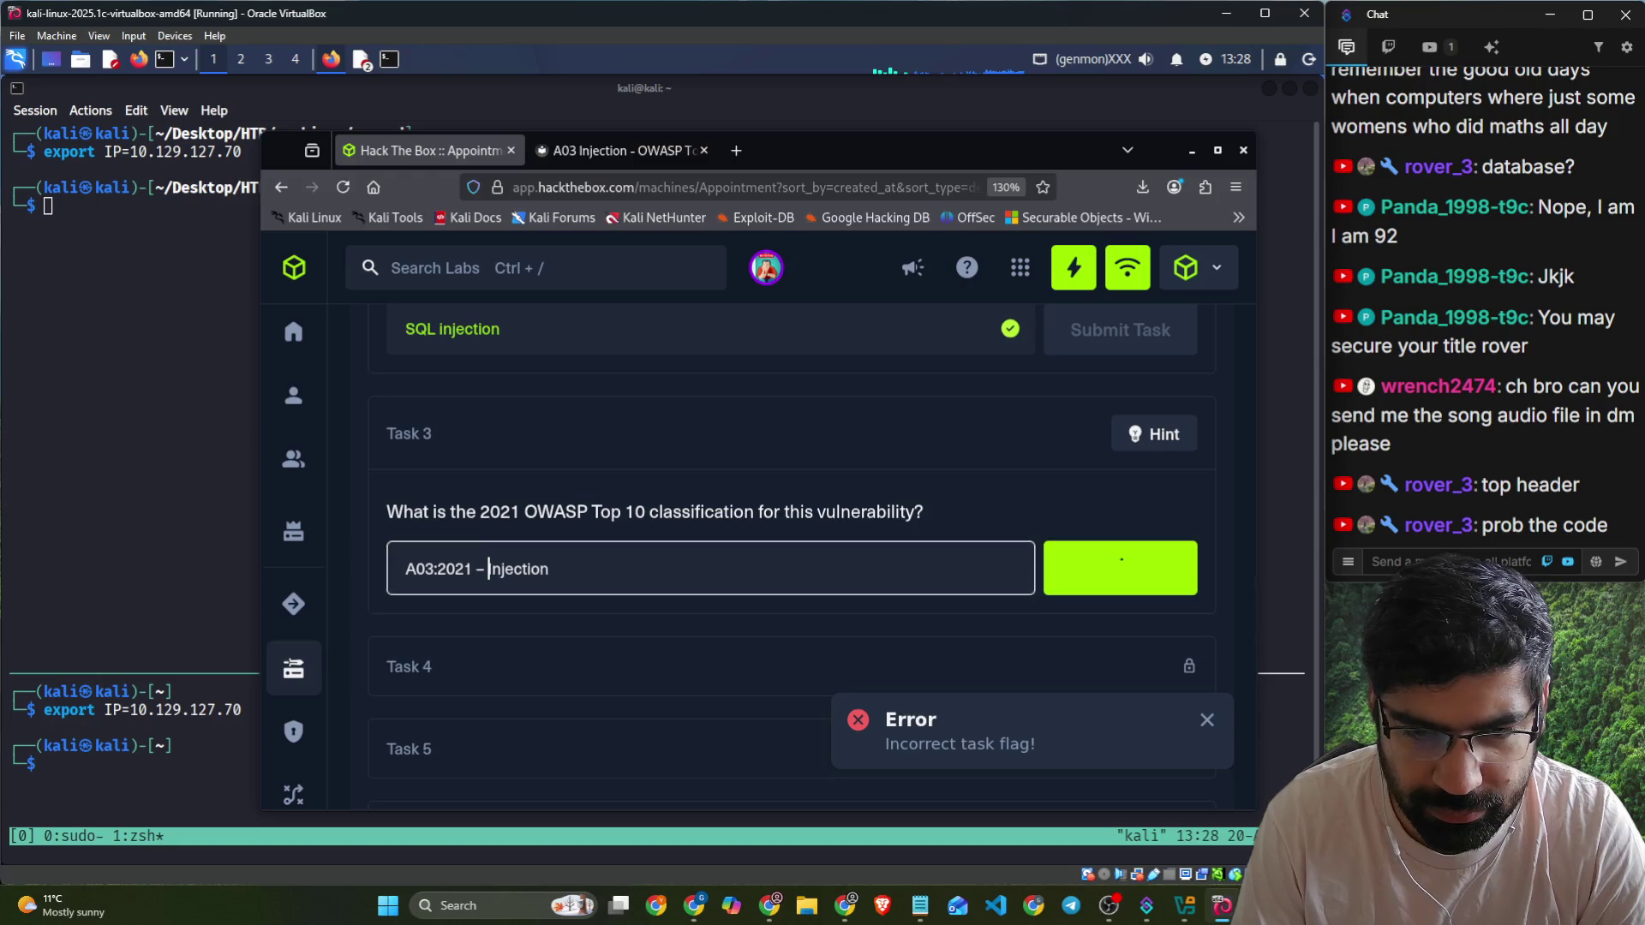
{"action": "key", "text": "BackSpace"}
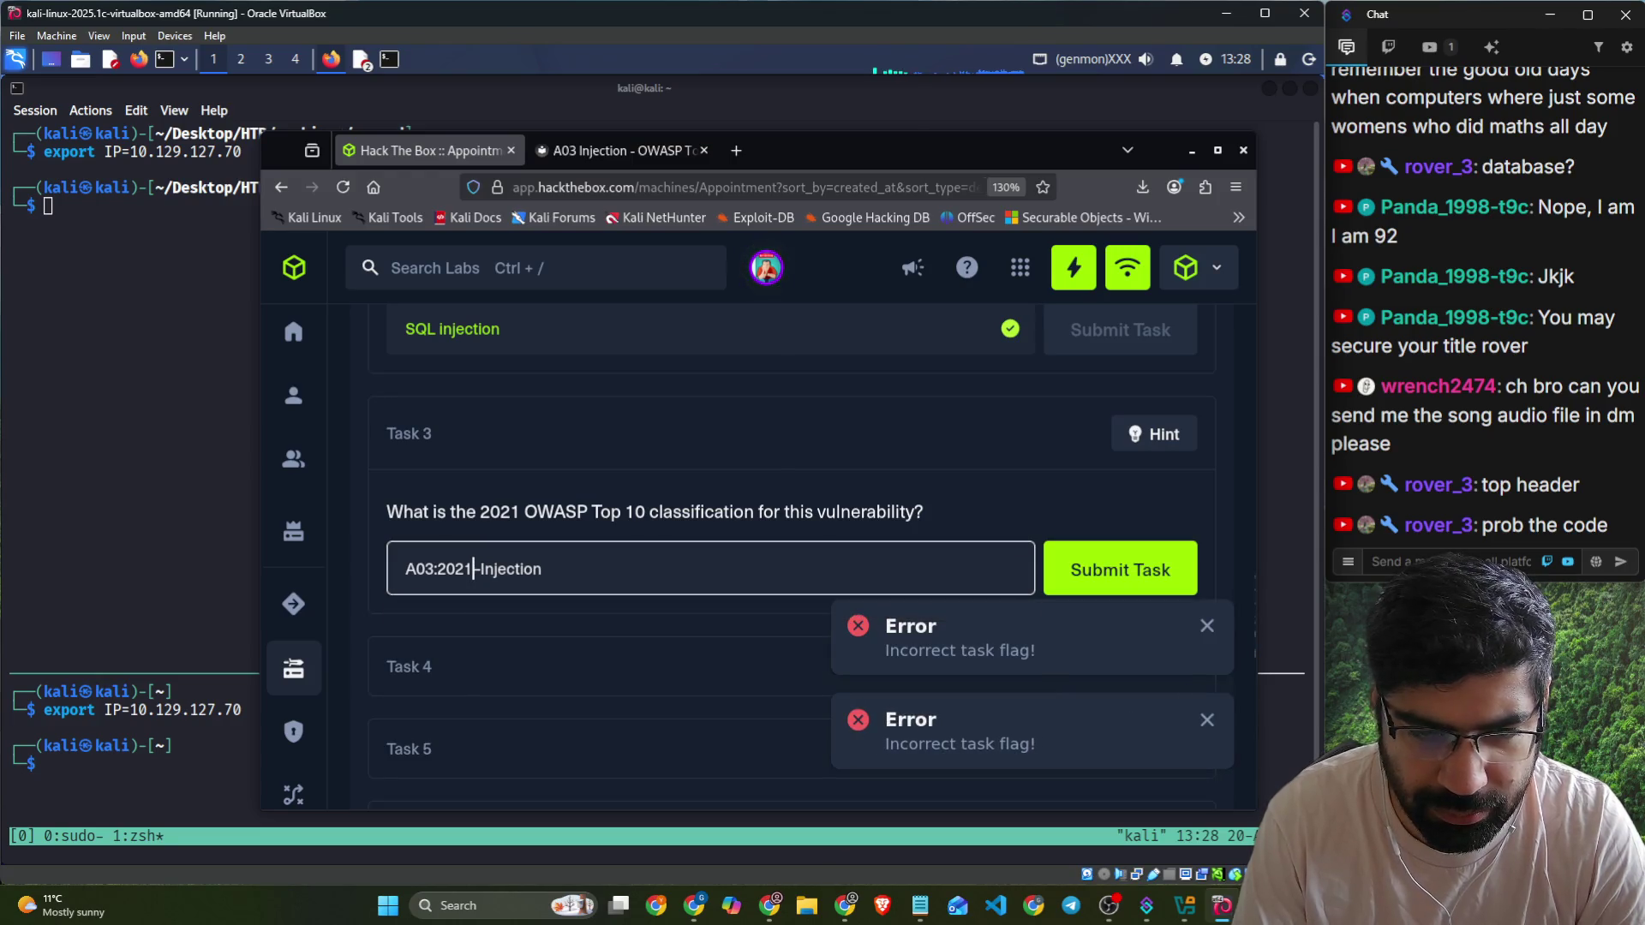
{"action": "key", "text": "BackSpace"}
{"action": "key", "text": "Return"}
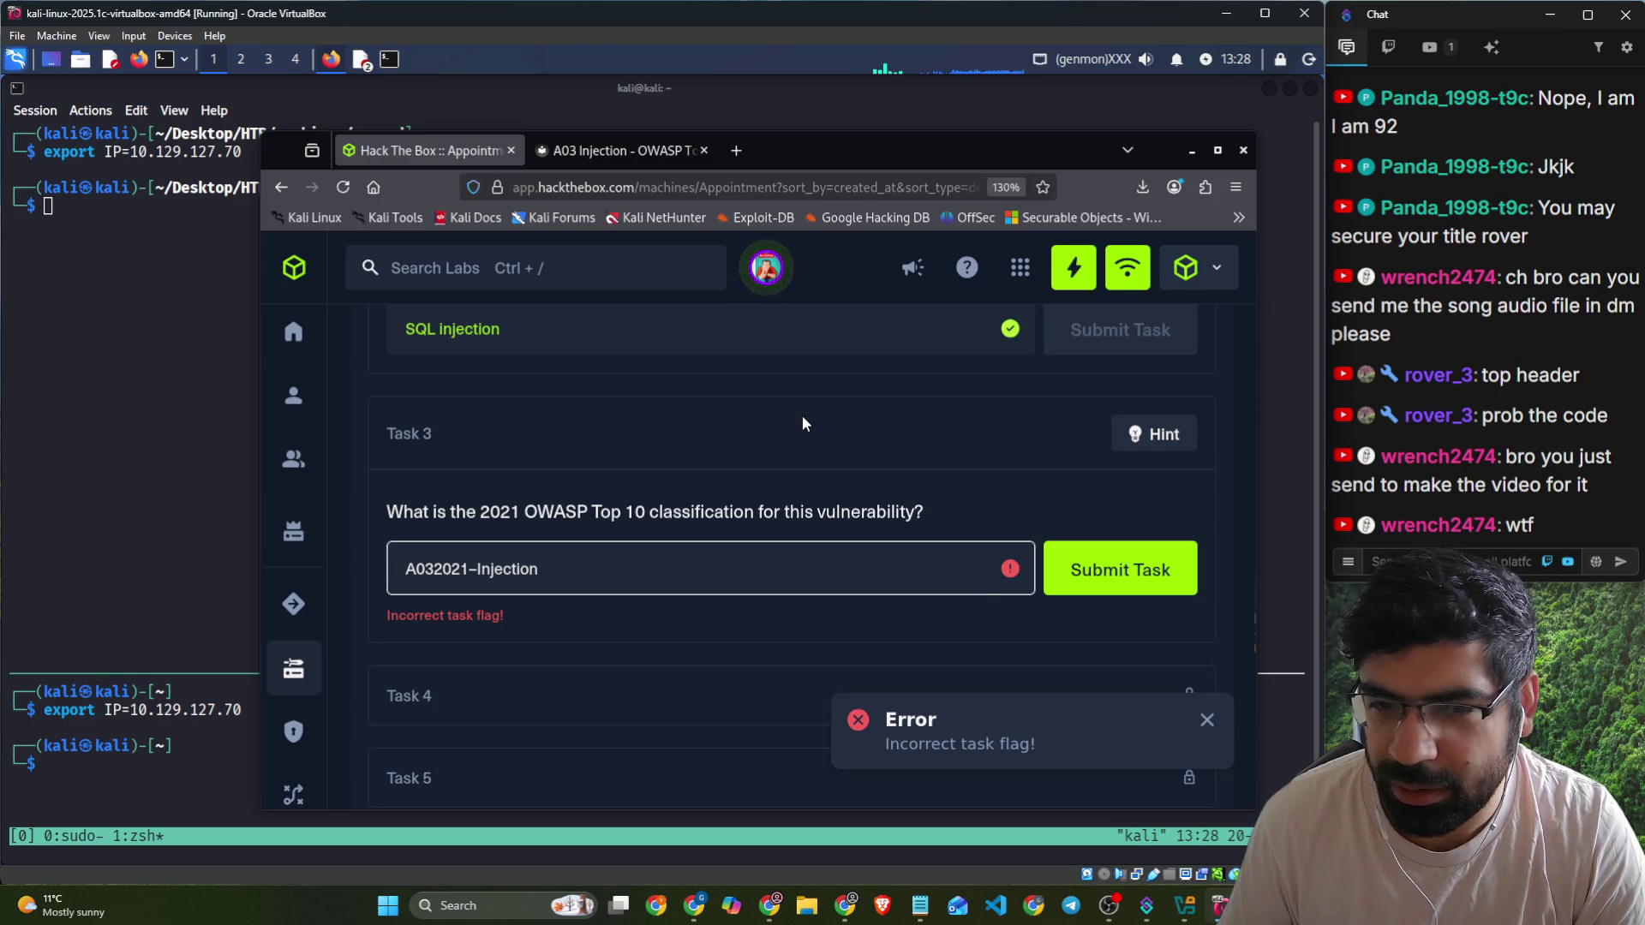
- Clear the rejected answer and refill the field with 'A03:2021–Injection' from the input history
{"action": "key", "text": "alt+Tab"}
{"action": "key", "text": "alt+Tab"}
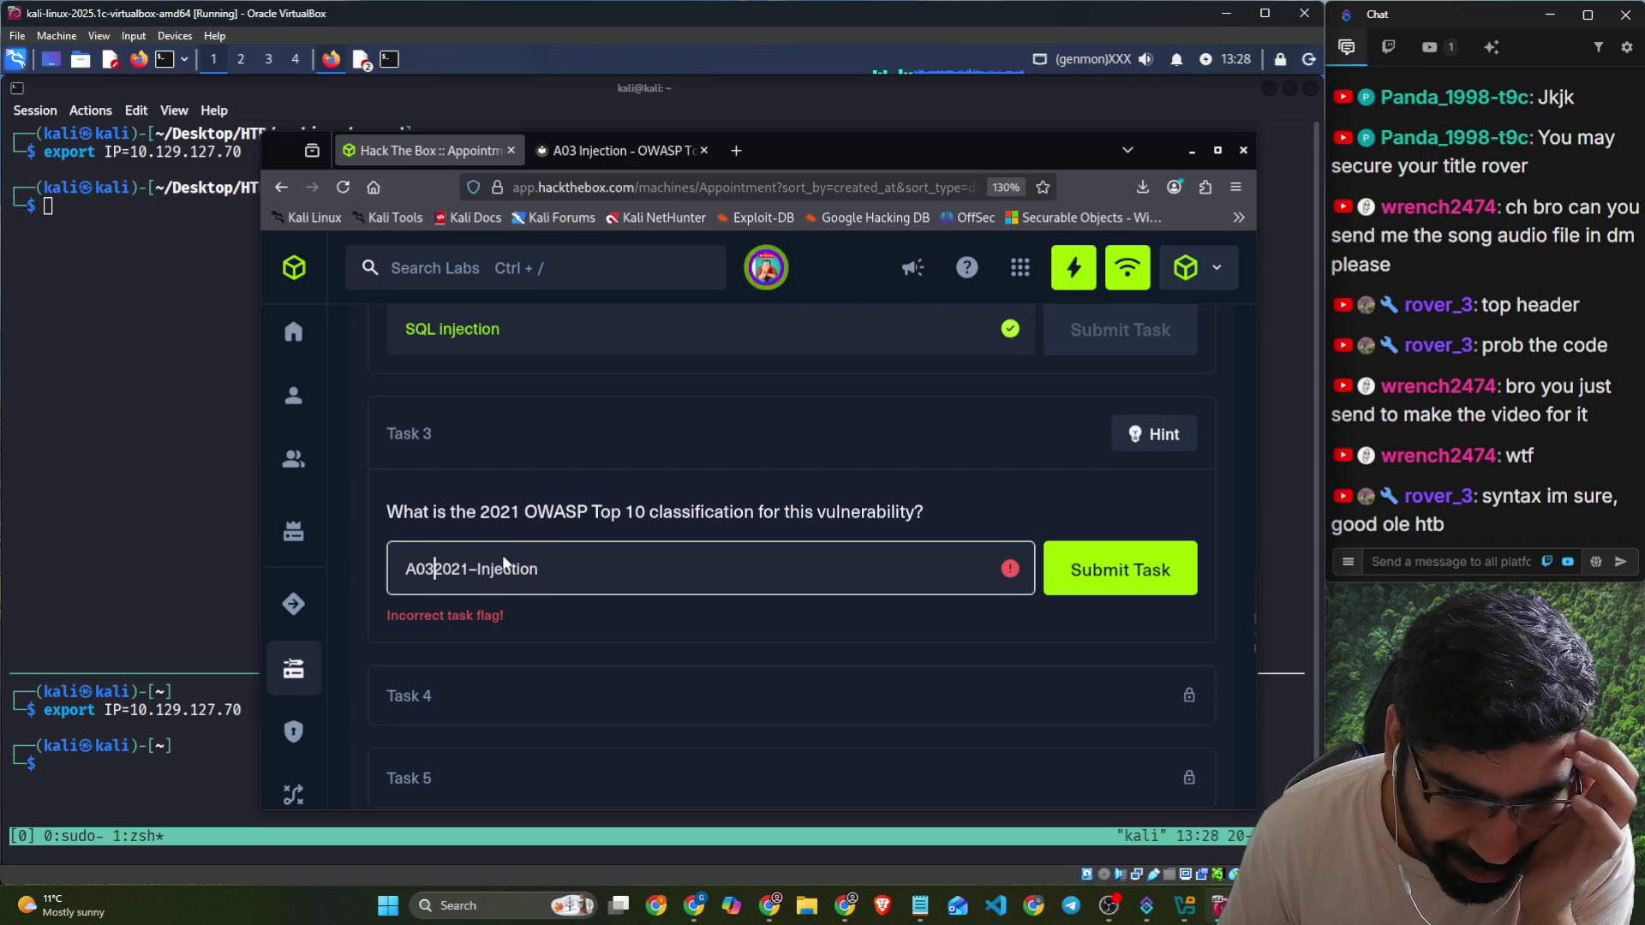
{"action": "left_click_drag", "start_coordinate": [544, 565], "coordinate": [376, 568]}
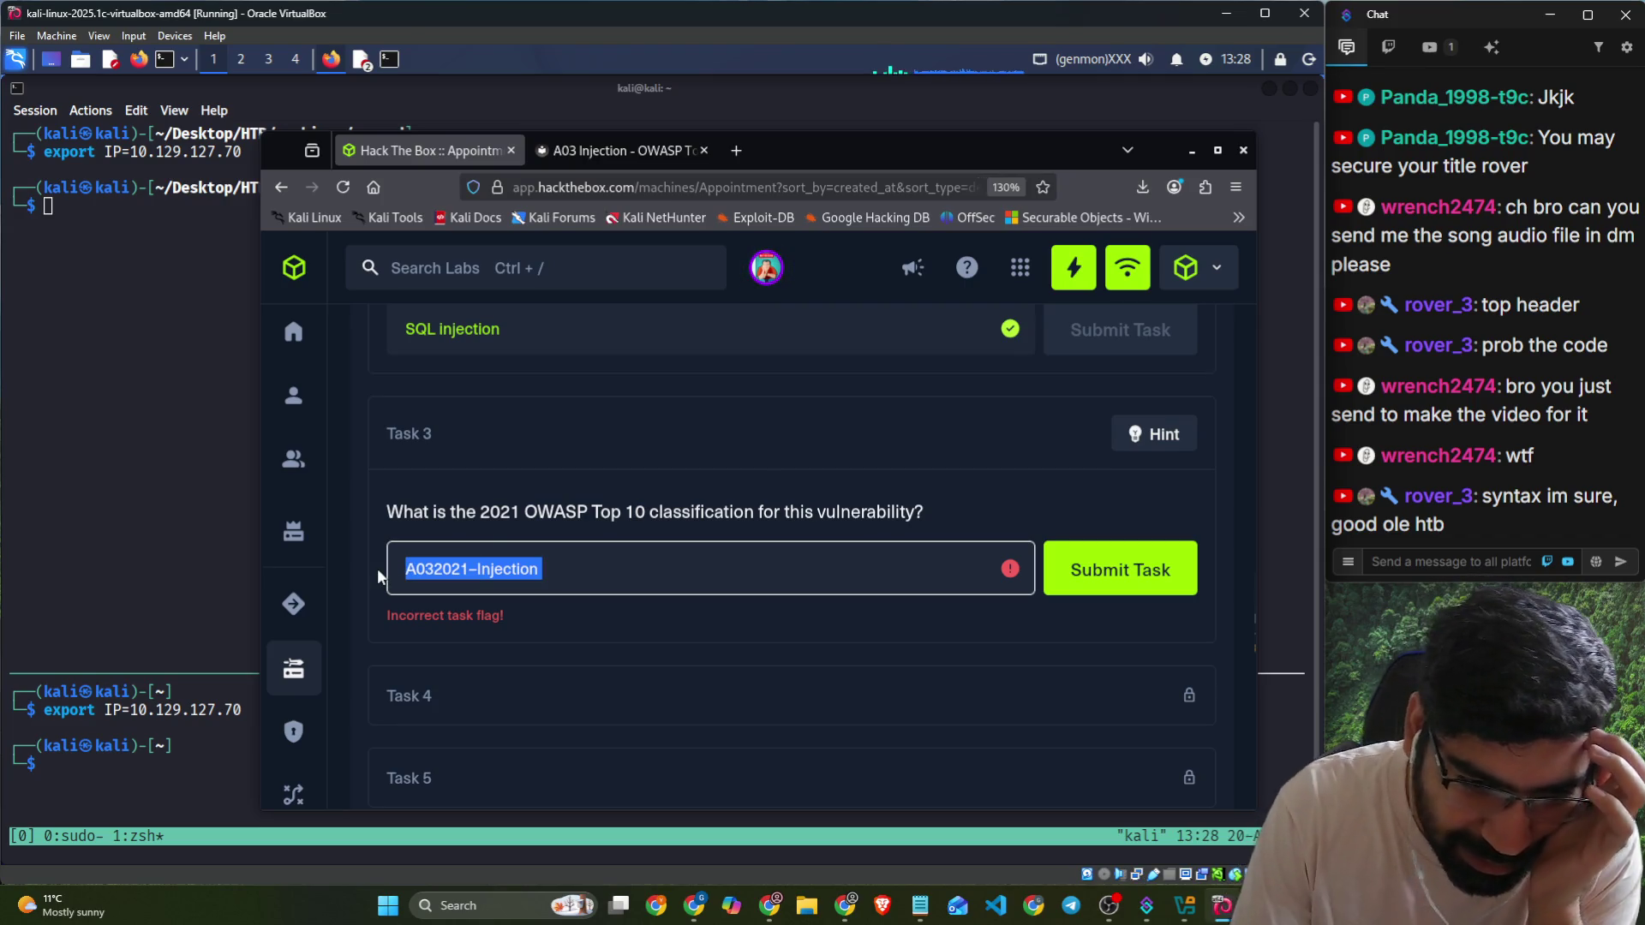
{"action": "key", "text": "BackSpace"}
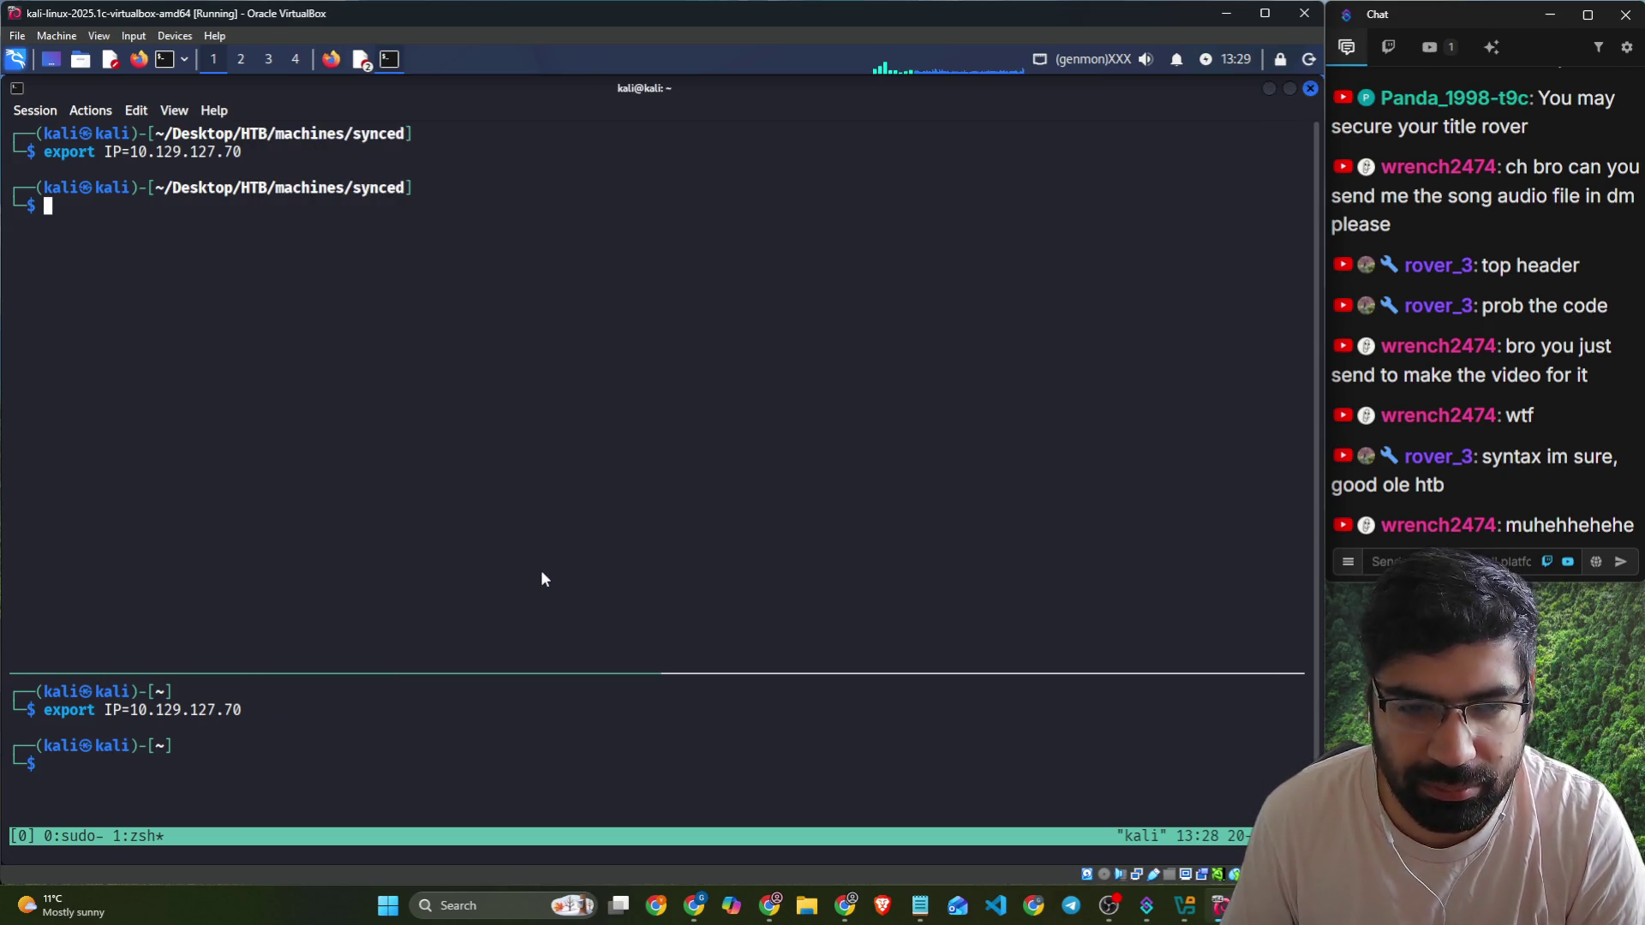
{"action": "type", "text": "A03"}
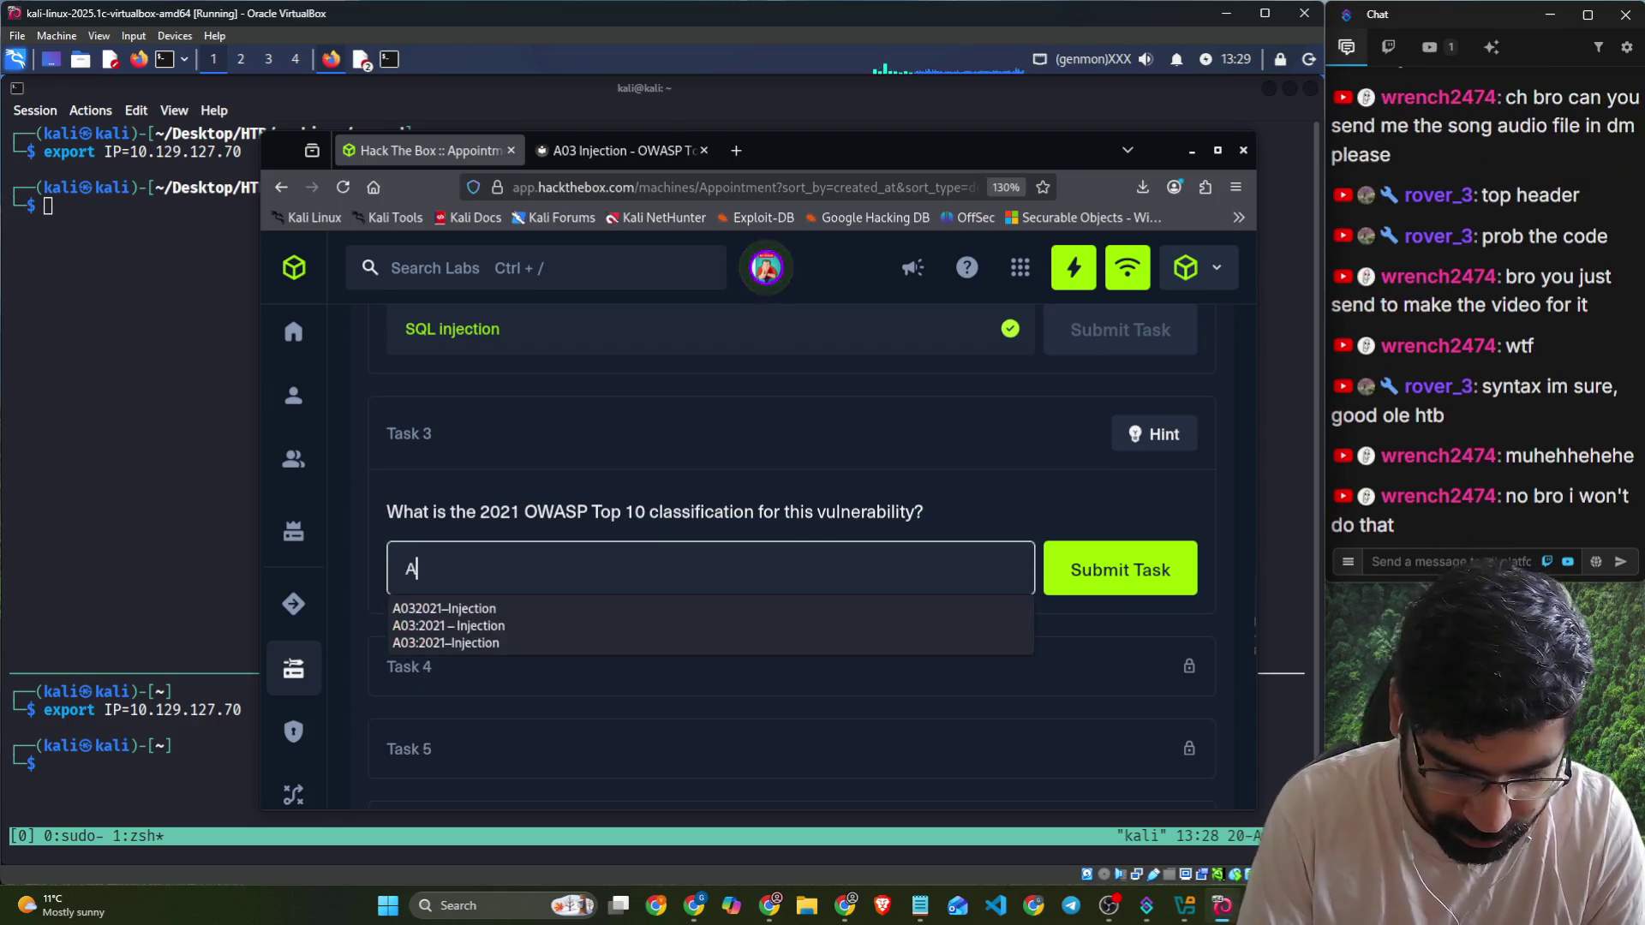
{"action": "key", "text": "Down"}
{"action": "key", "text": "Down"}
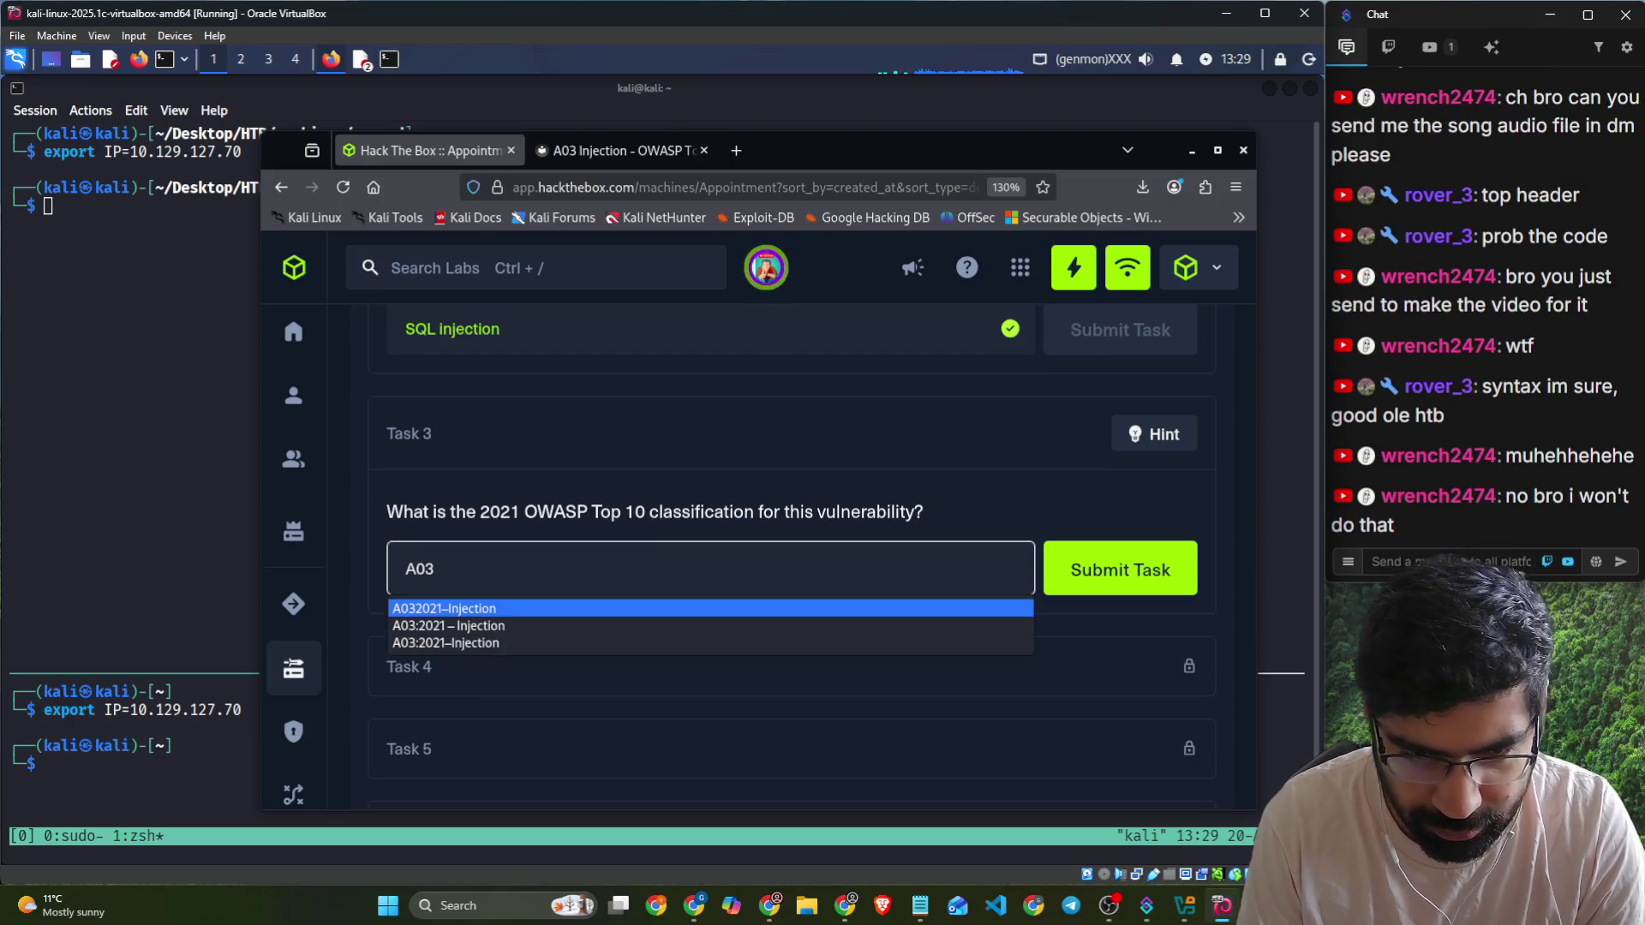
{"action": "key", "text": "Down"}
{"action": "key", "text": "Return"}
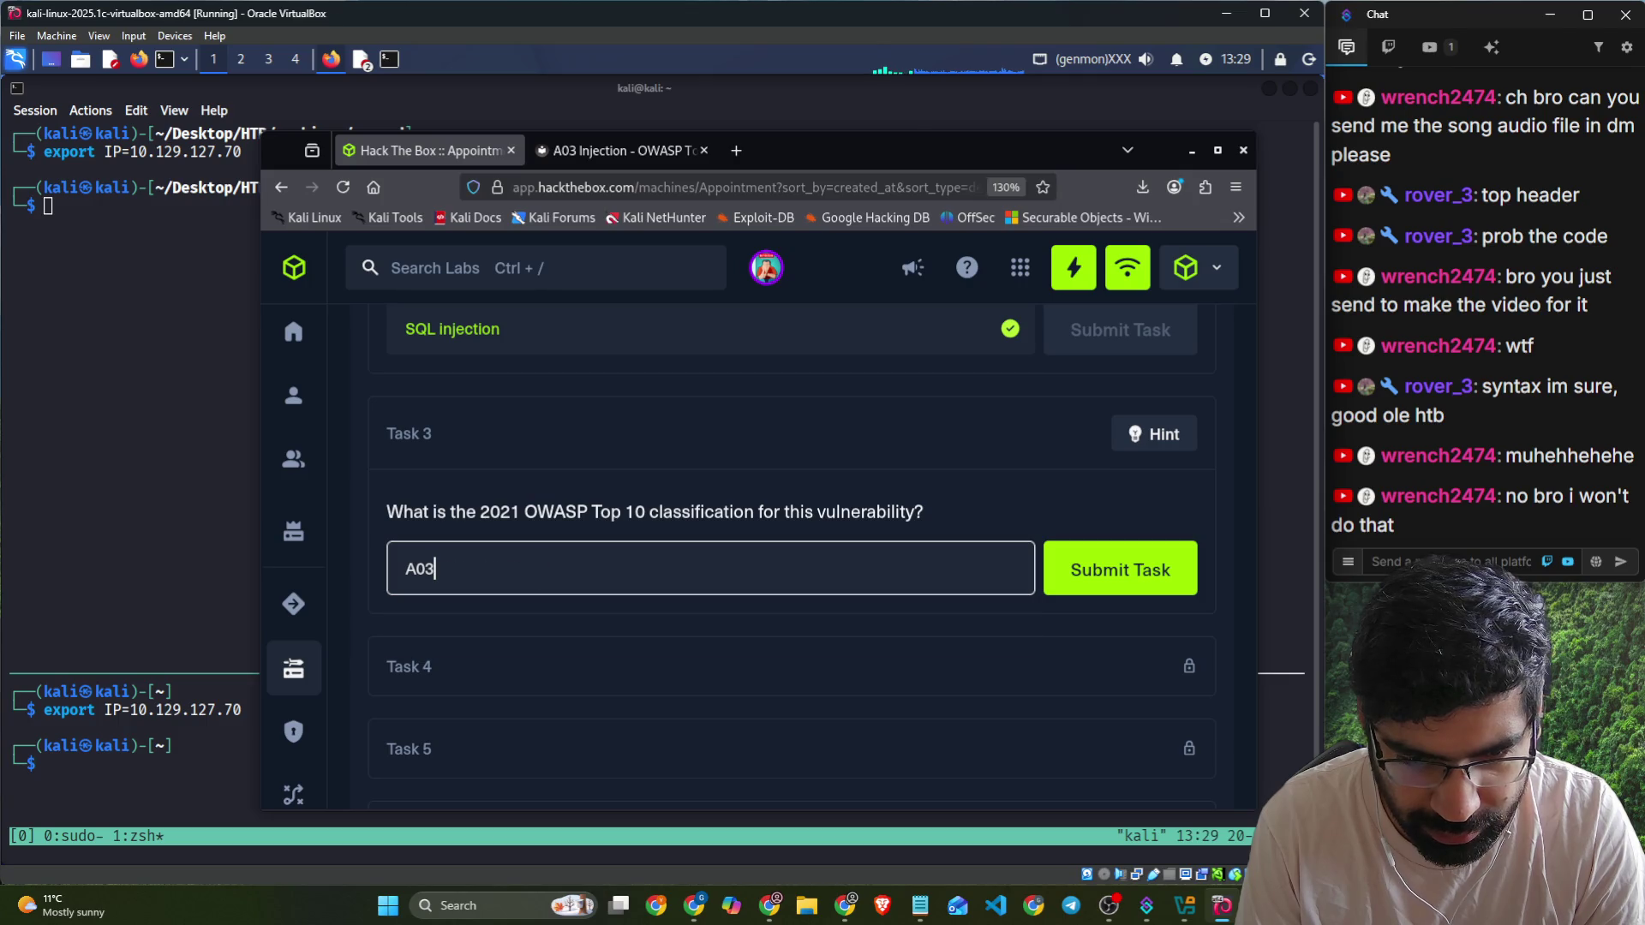
- Submit 'A03:2021 Injection' and a version without the space, both rejected
{"action": "key", "text": "Left"}
{"action": "key", "text": "Left"}
{"action": "key", "text": "BackSpace"}
{"action": "key", "text": "Return"}
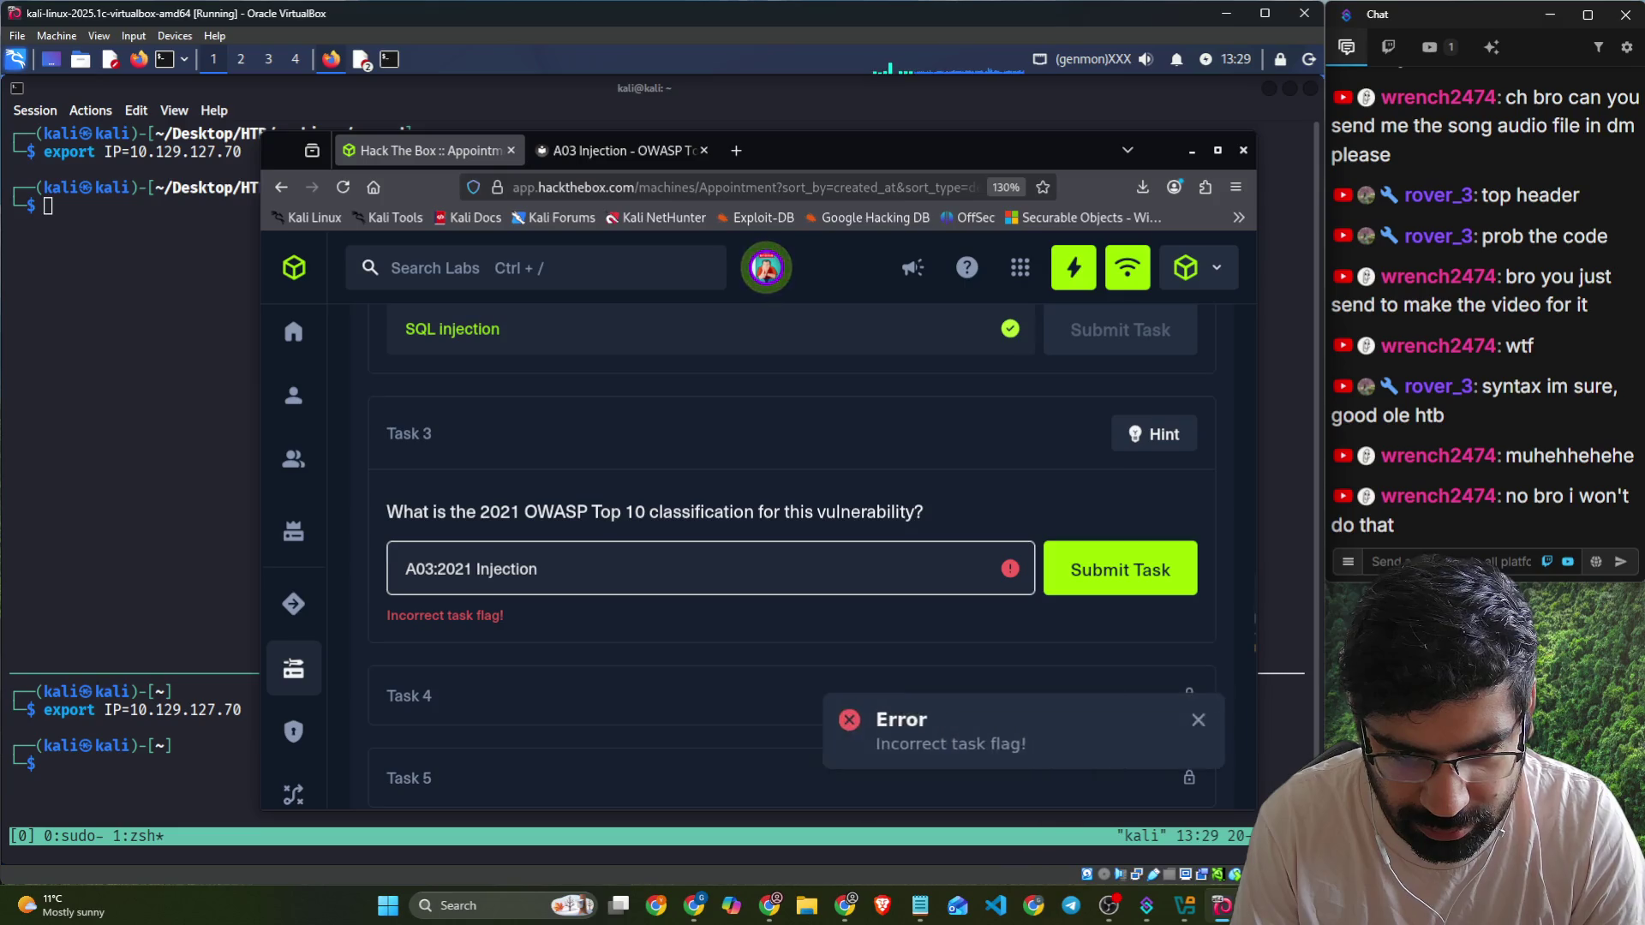
{"action": "key", "text": "BackSpace"}
{"action": "key", "text": "Return"}
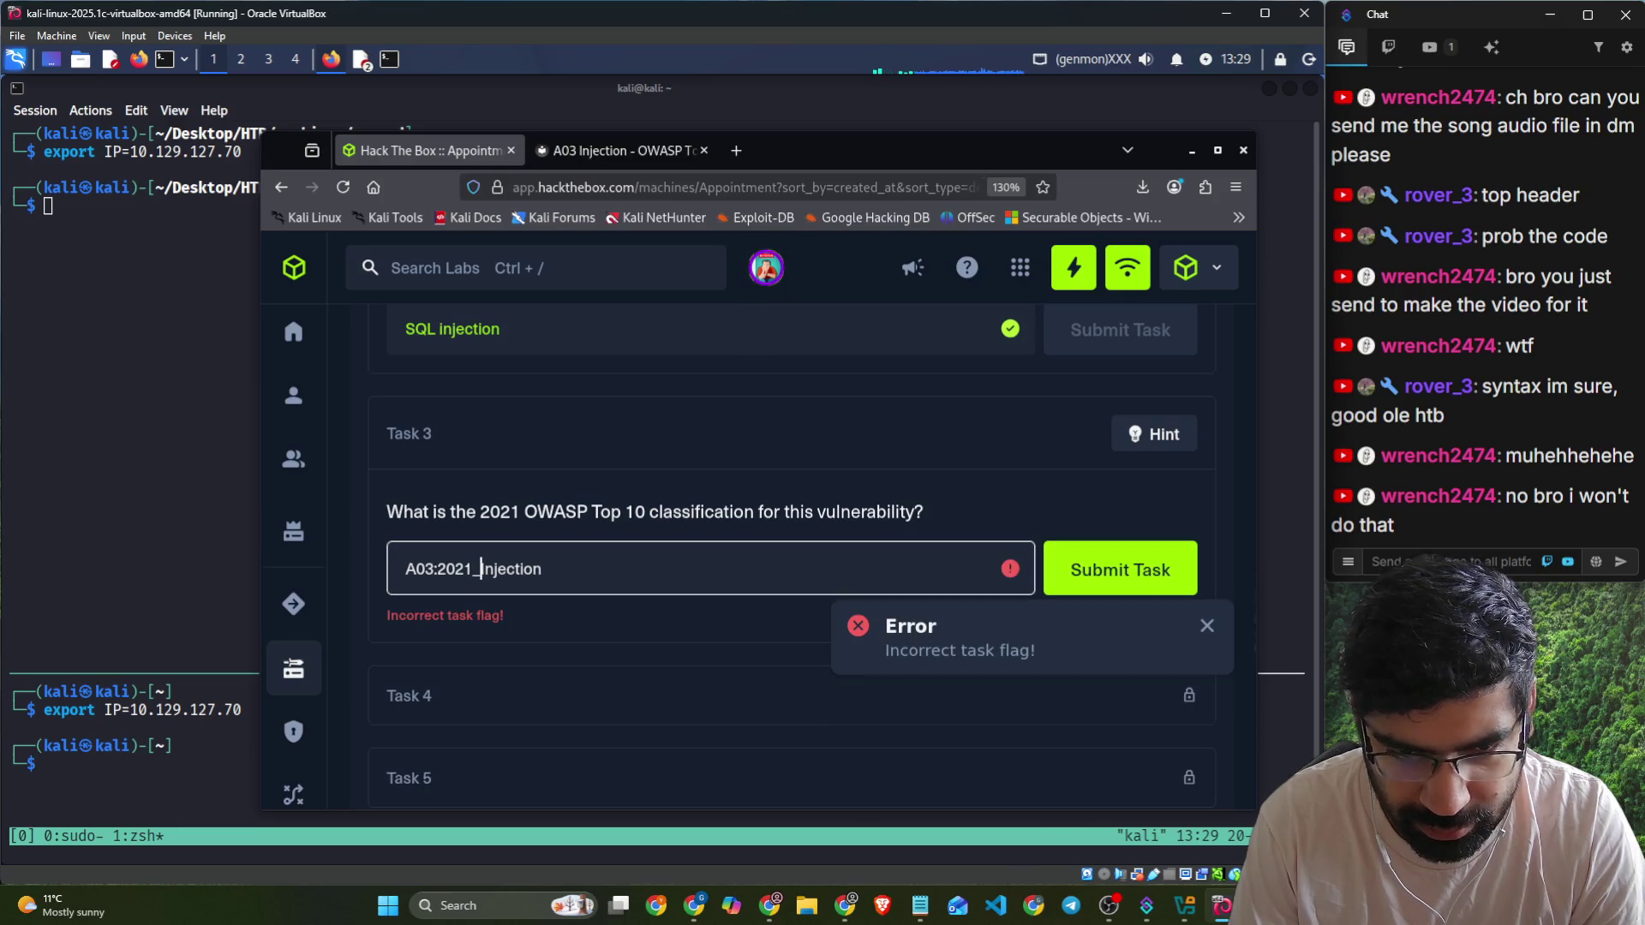
{"action": "key", "text": "alt+Tab"}
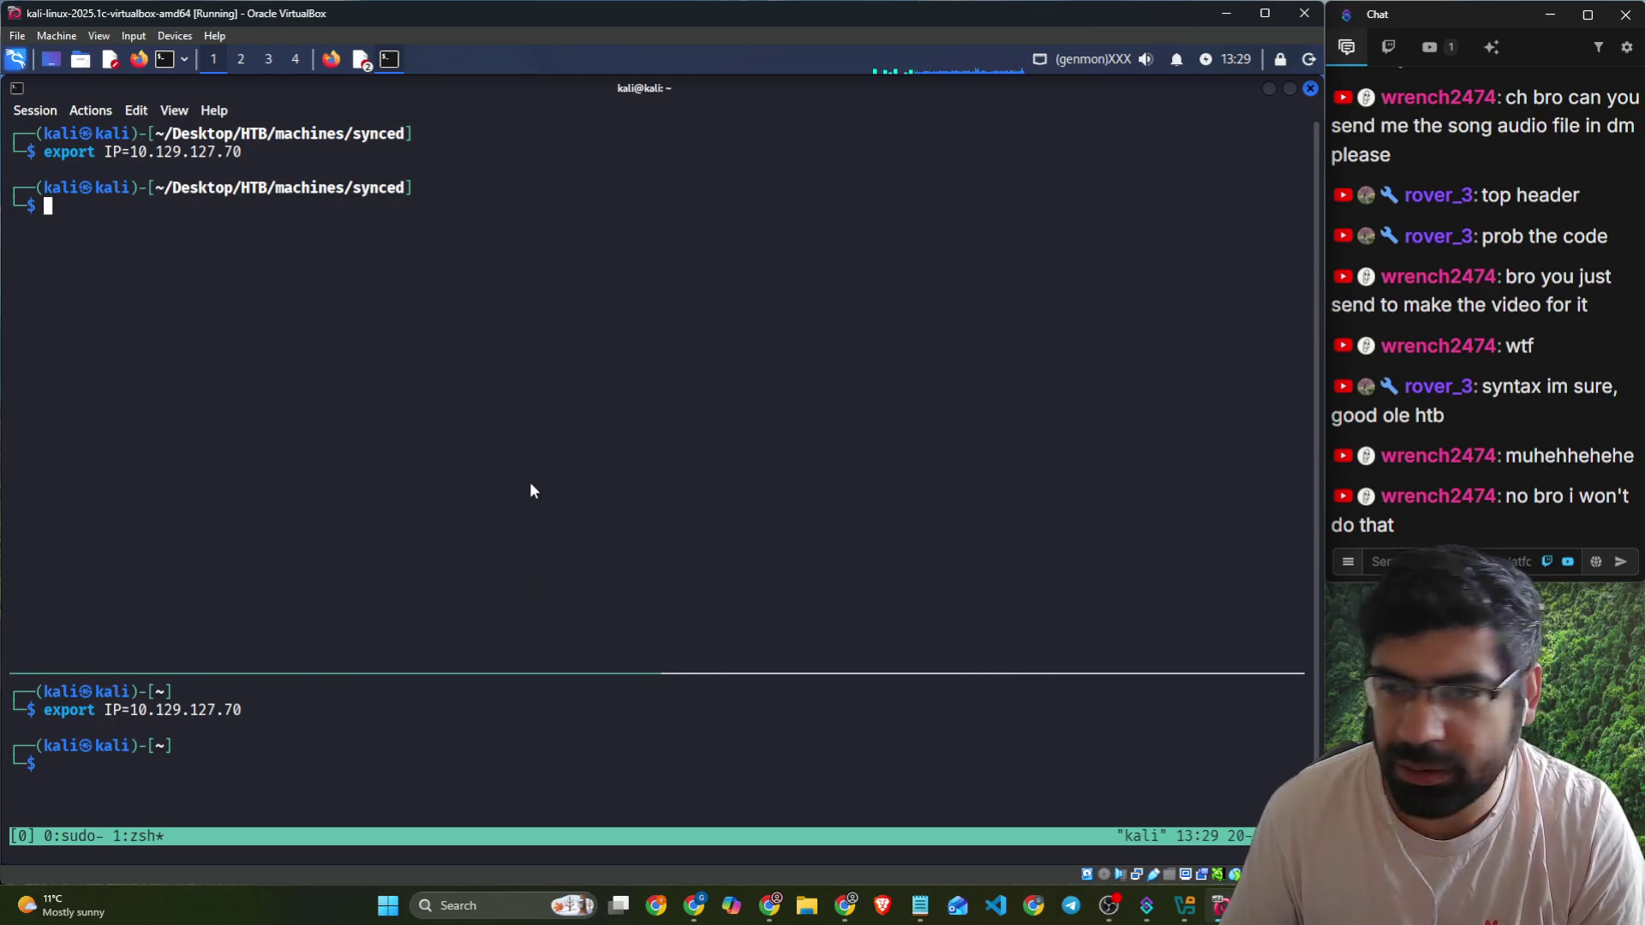
{"action": "key", "text": "alt+Tab"}
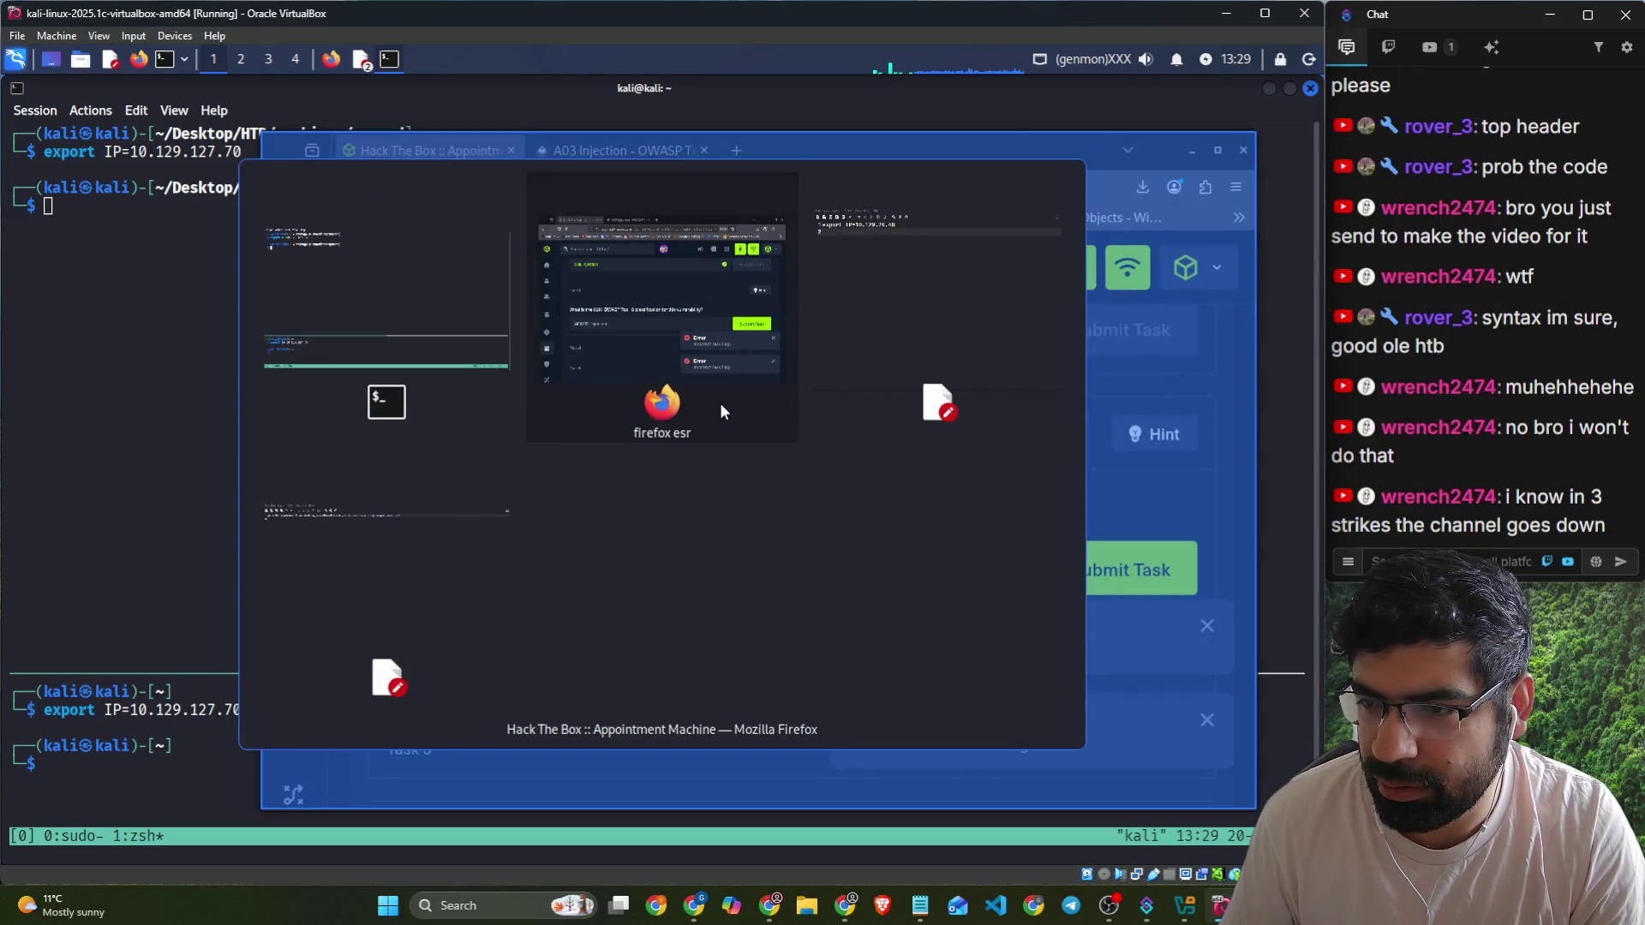
{"action": "left_click", "coordinate": [722, 403]}
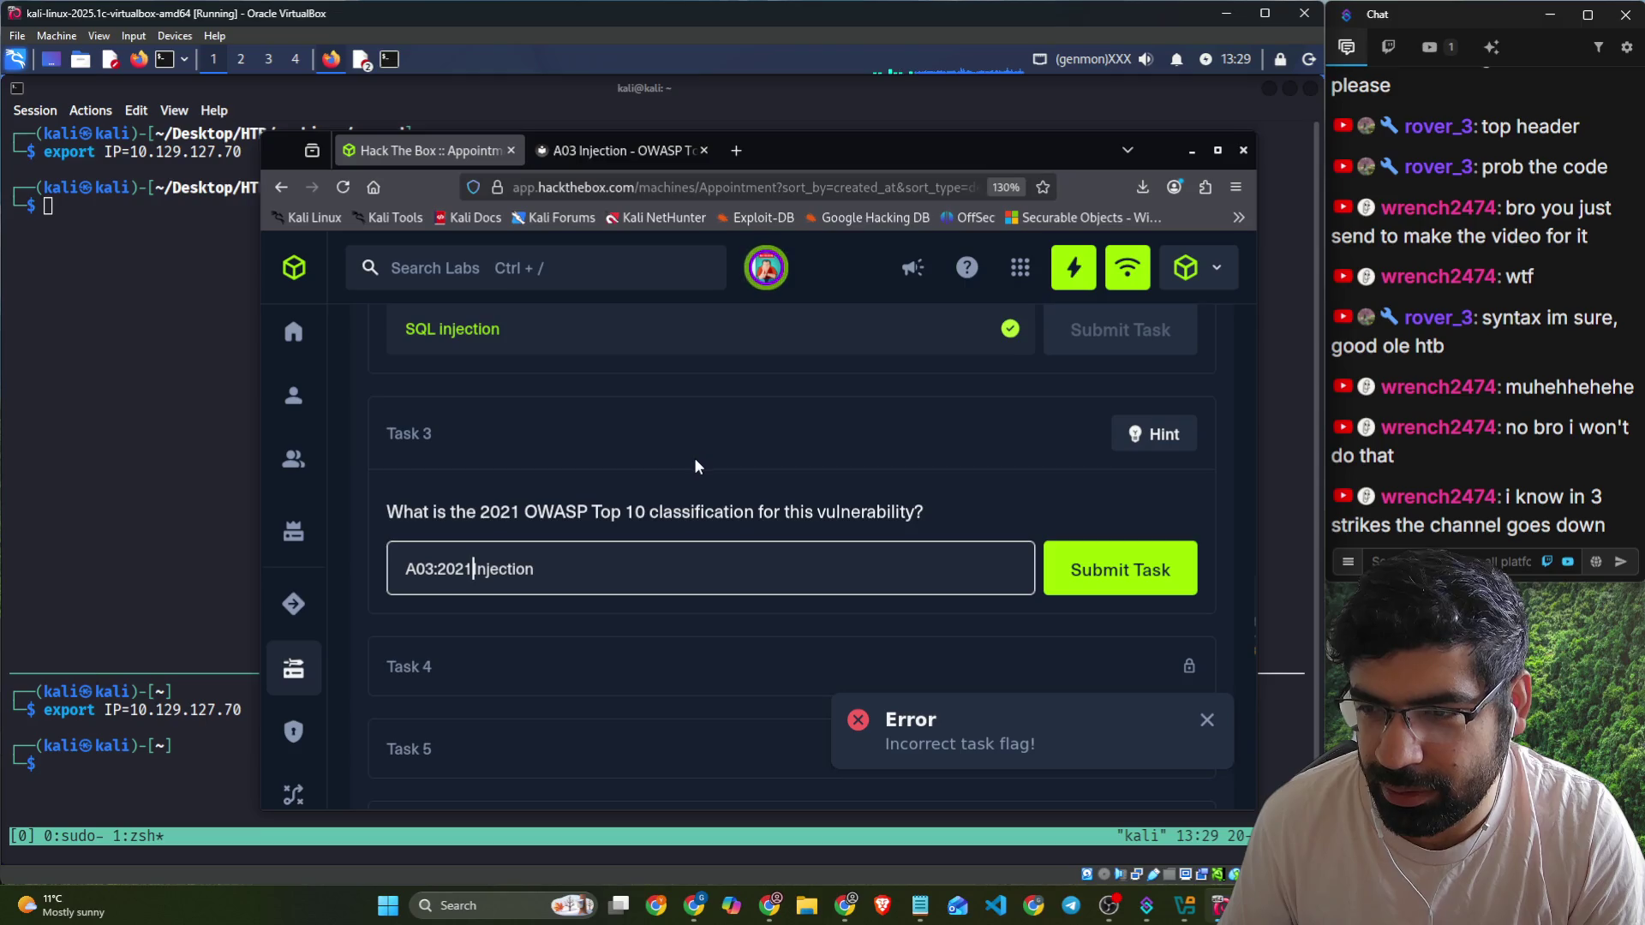
- Delete the rejected answer from the Task 3 box and go back to the OWASP A03 Injection page
{"action": "scroll", "coordinate": [553, 466], "scroll_direction": "up", "scroll_amount": 10}
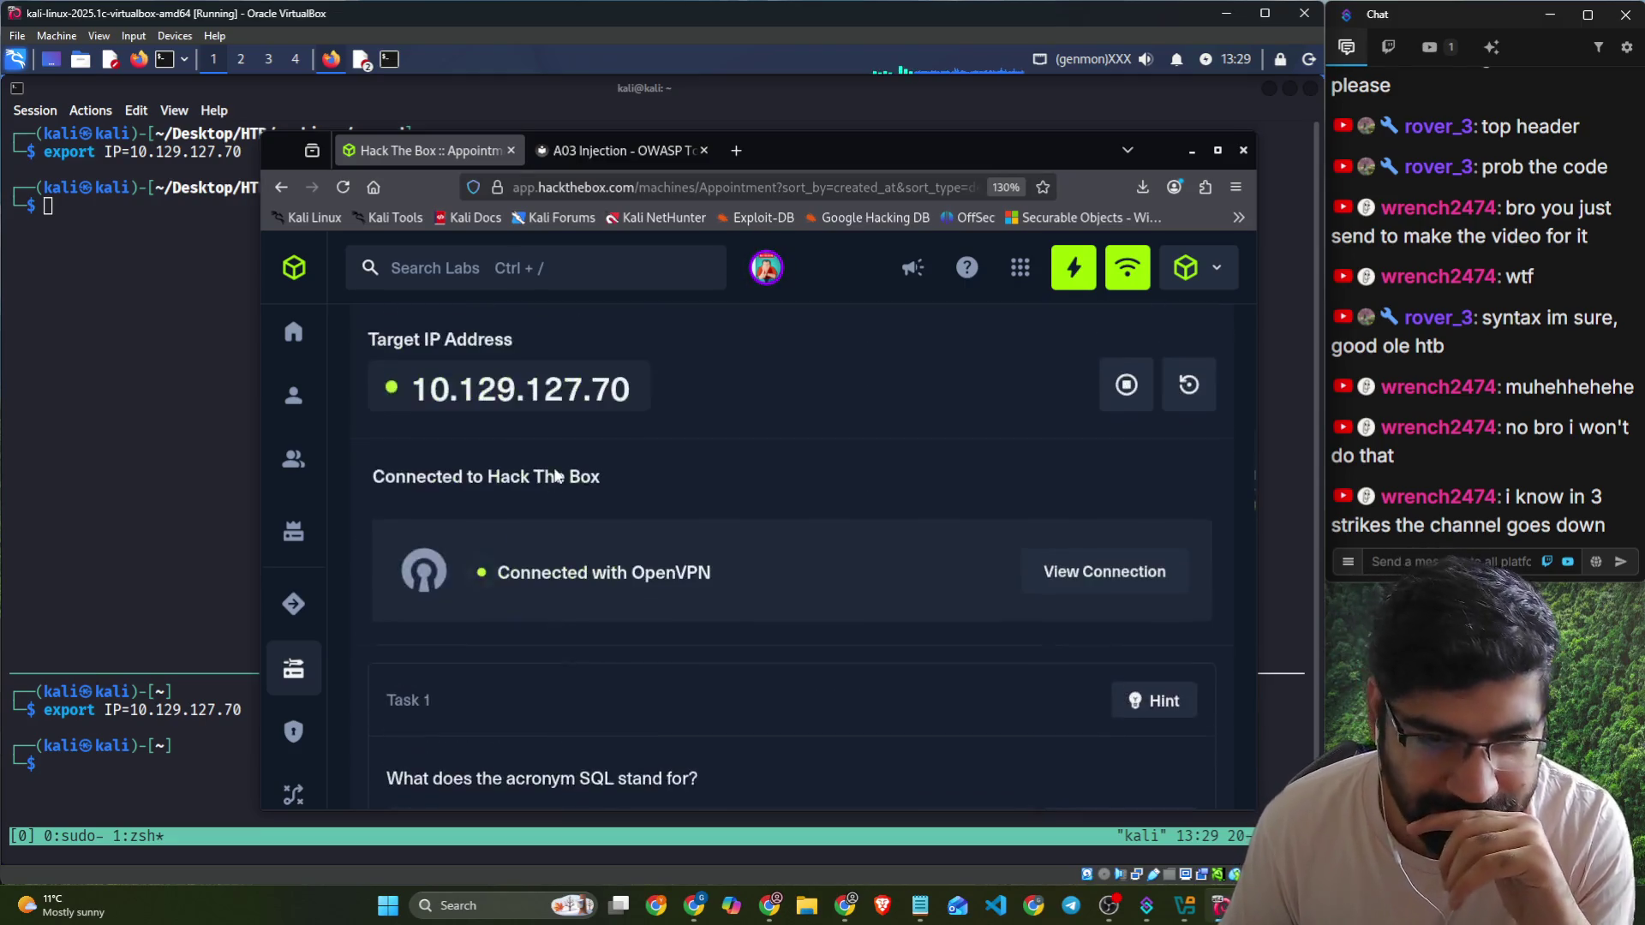
{"action": "scroll", "coordinate": [567, 465], "scroll_direction": "up", "scroll_amount": 3}
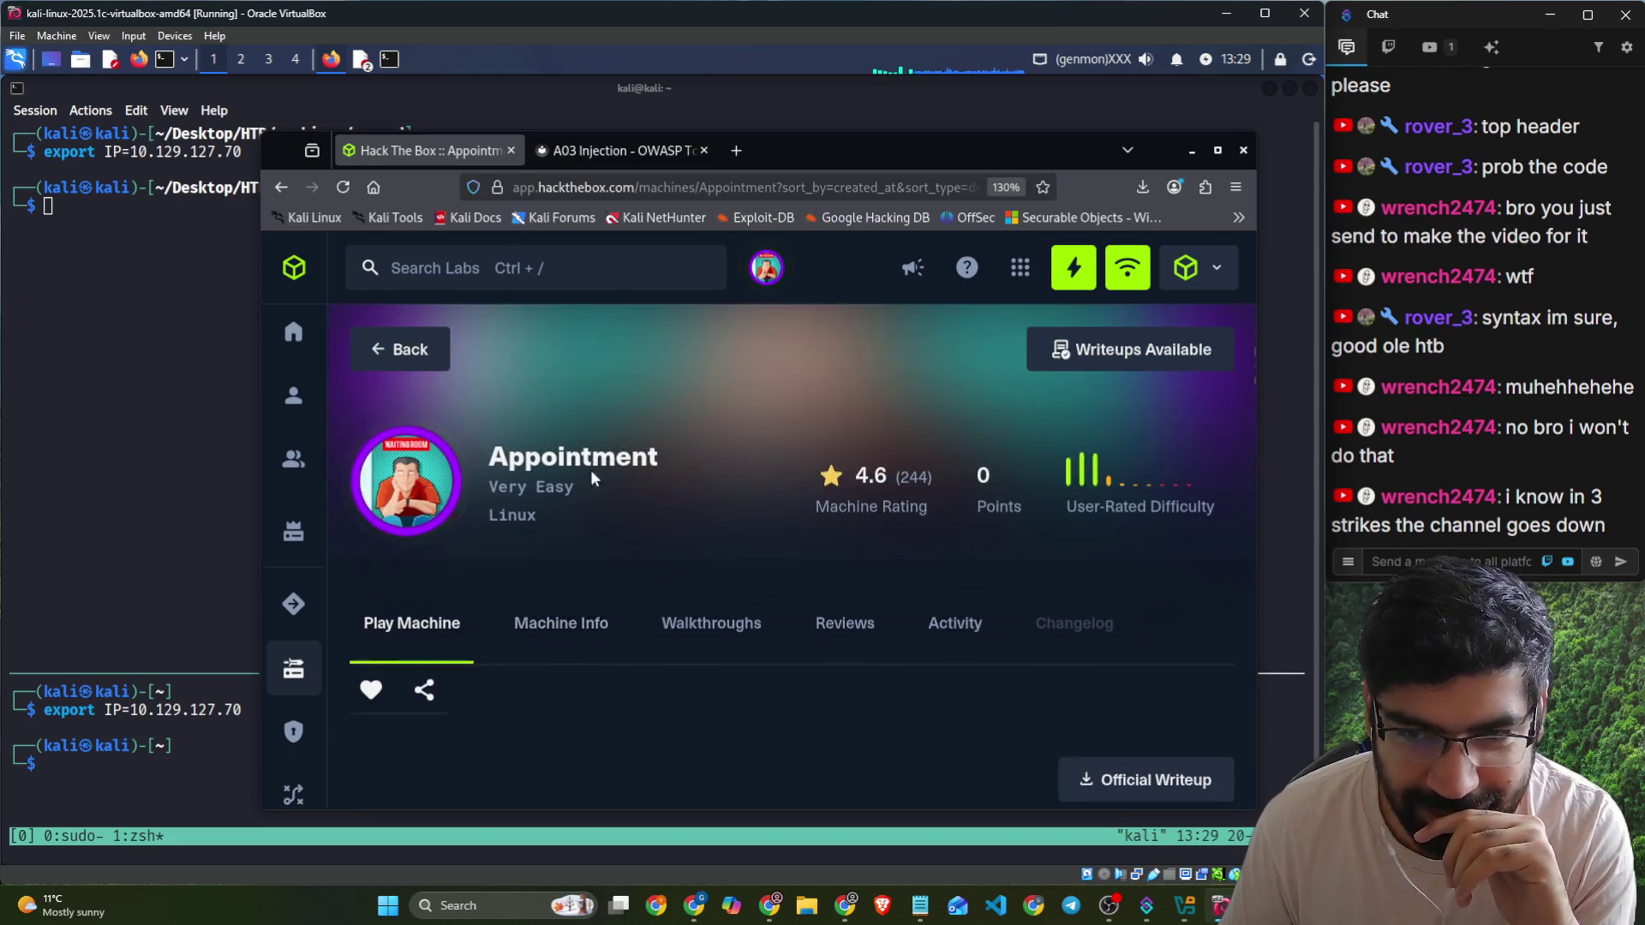
{"action": "scroll", "coordinate": [716, 485], "scroll_direction": "down", "scroll_amount": 10}
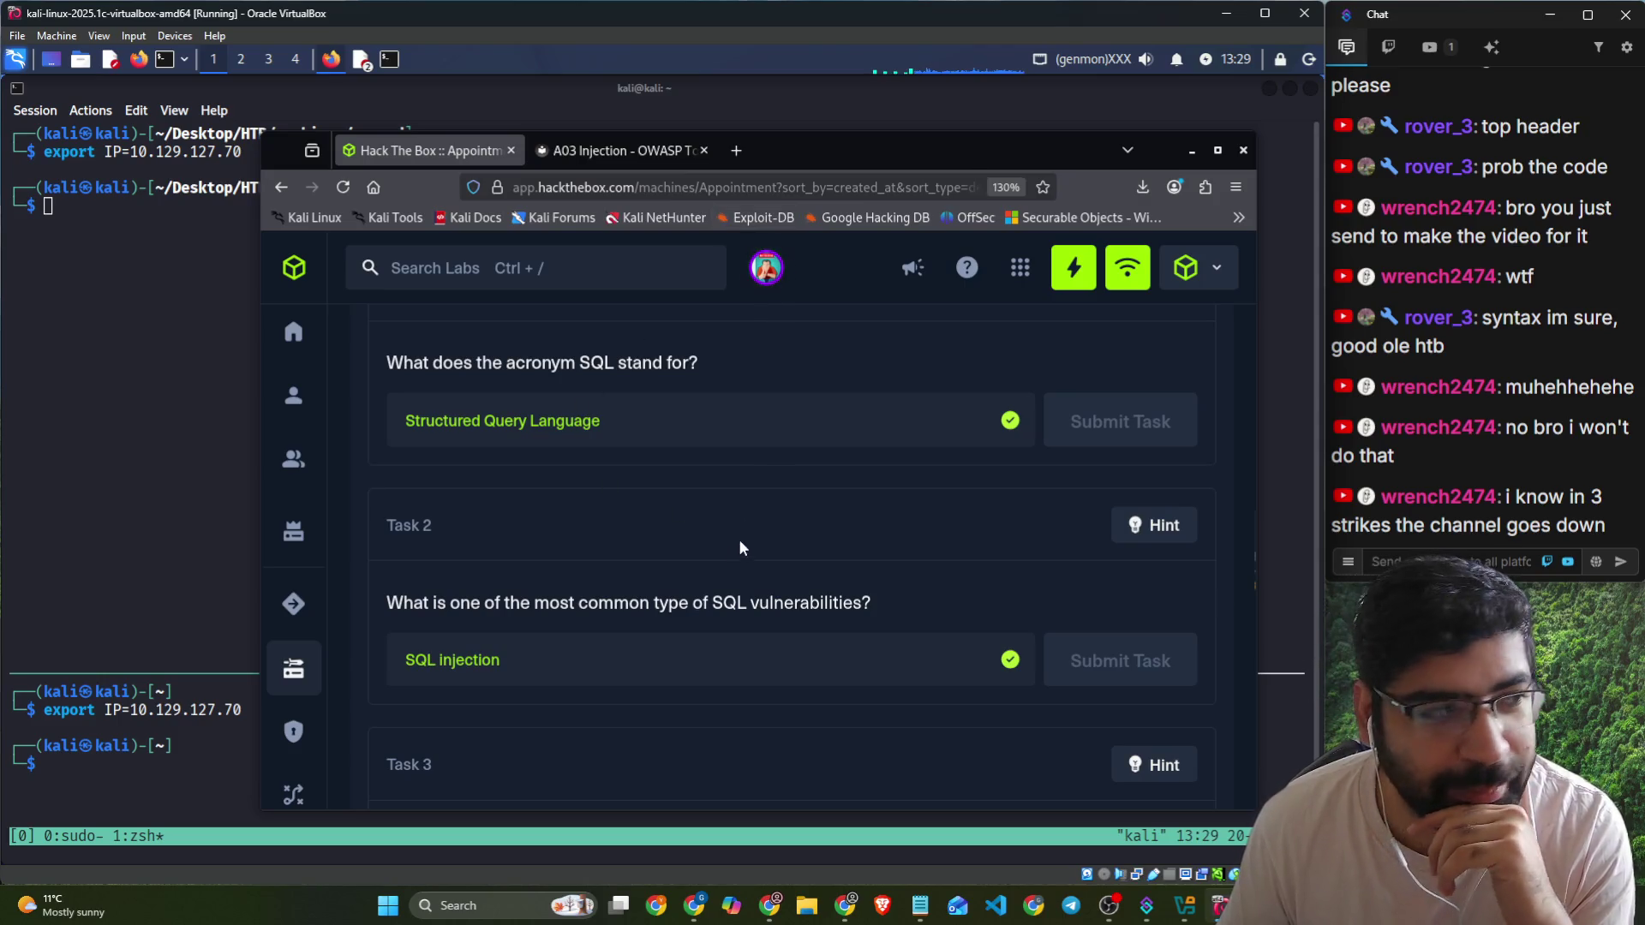
{"action": "scroll", "coordinate": [709, 531], "scroll_direction": "down", "scroll_amount": 5}
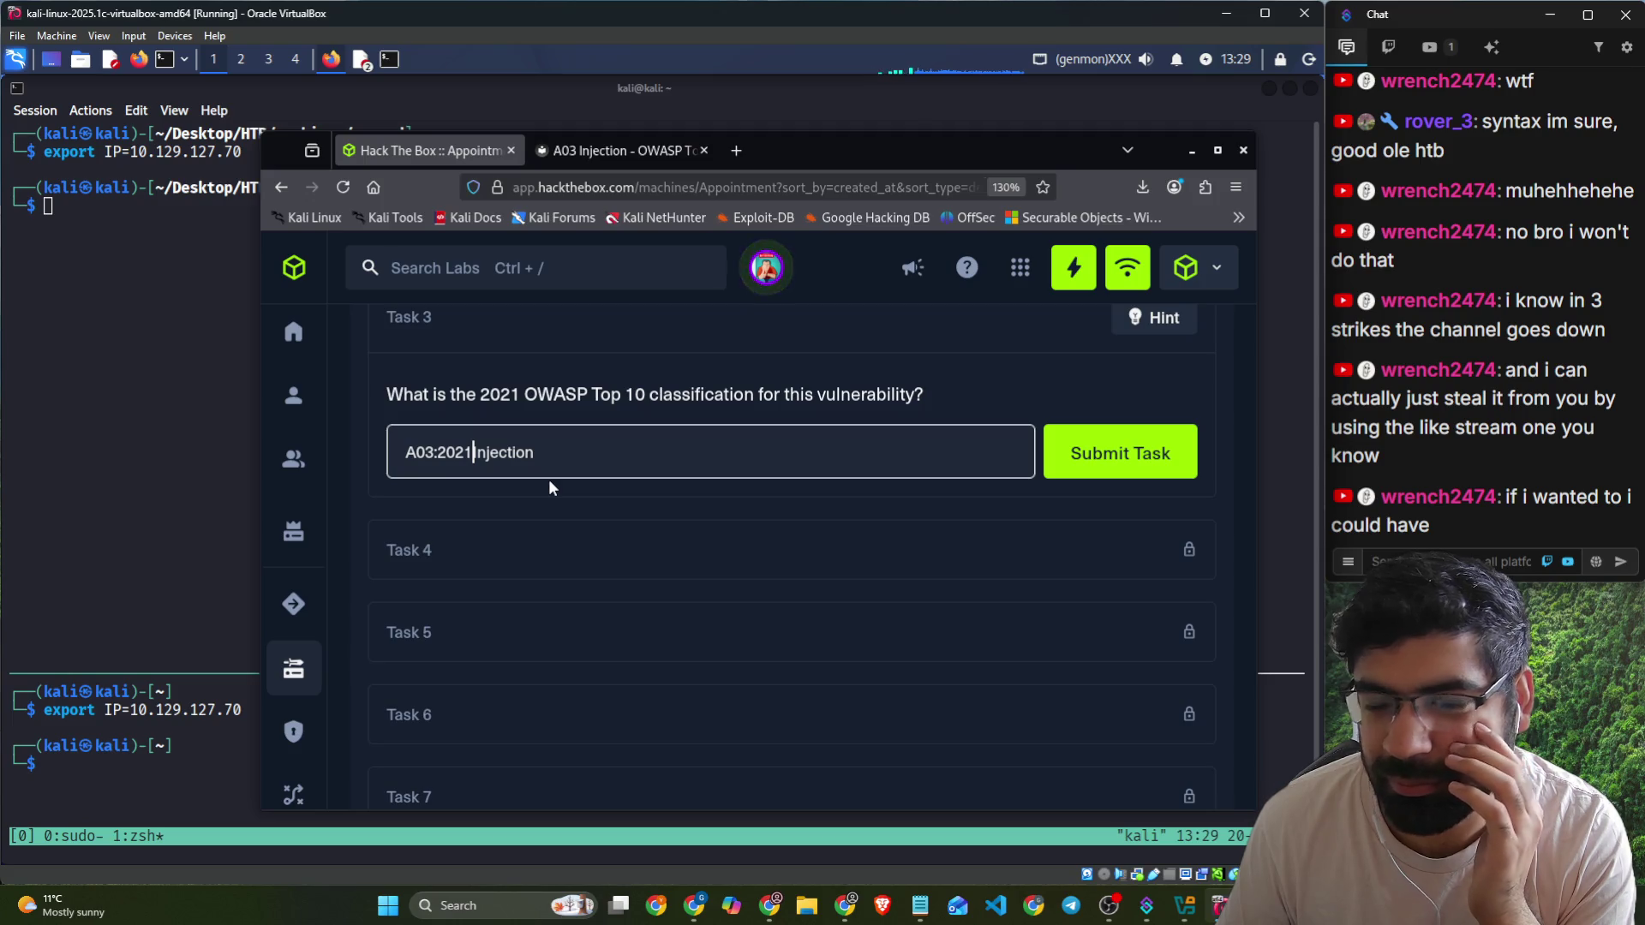
{"action": "left_click_drag", "start_coordinate": [532, 471], "coordinate": [310, 456]}
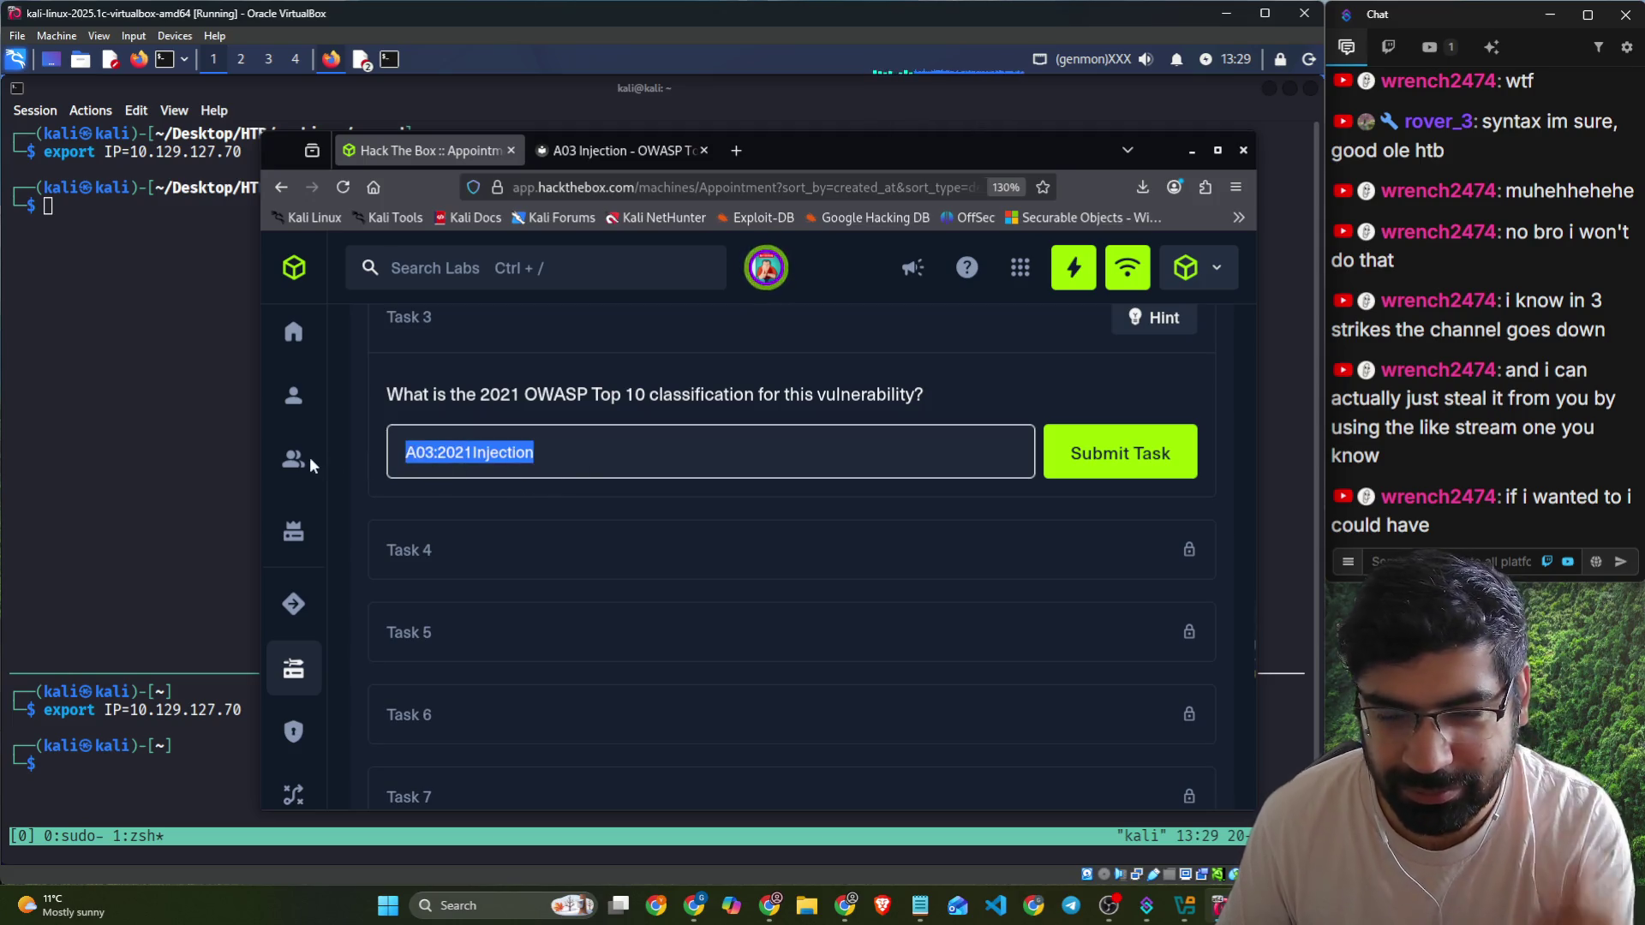
{"action": "key", "text": "BackSpace"}
{"action": "left_click_drag", "start_coordinate": [432, 396], "coordinate": [662, 396]}
{"action": "left_click", "coordinate": [600, 155]}
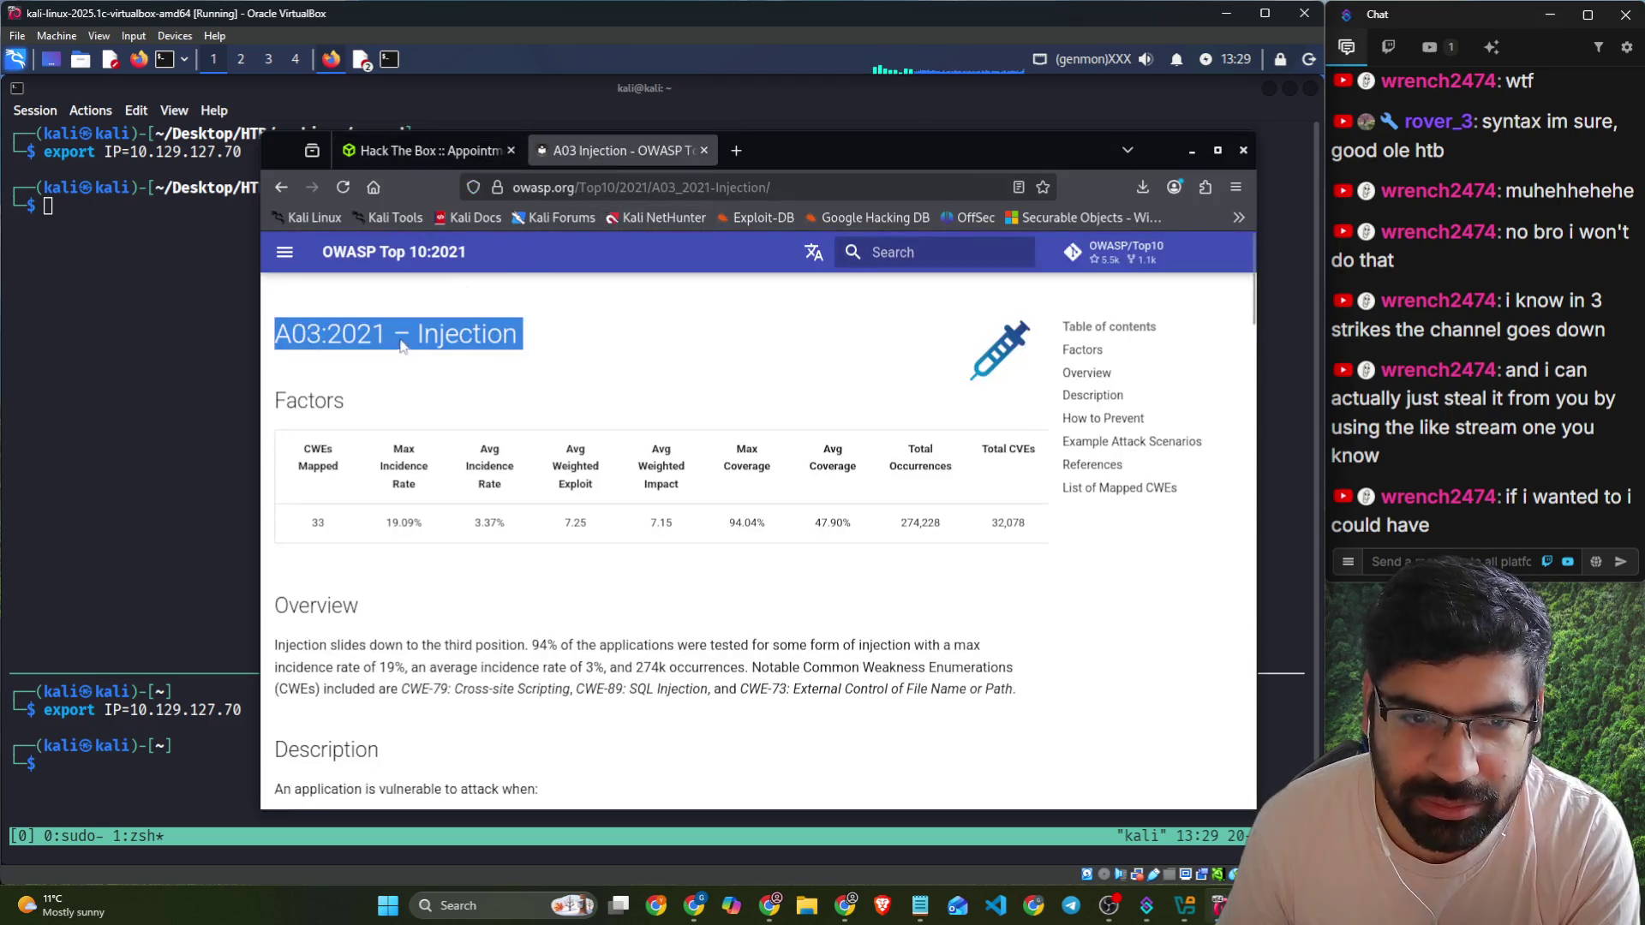
- Navigate back to the A03 Injection page through the Top 10:2021 list
{"action": "left_click", "coordinate": [281, 188]}
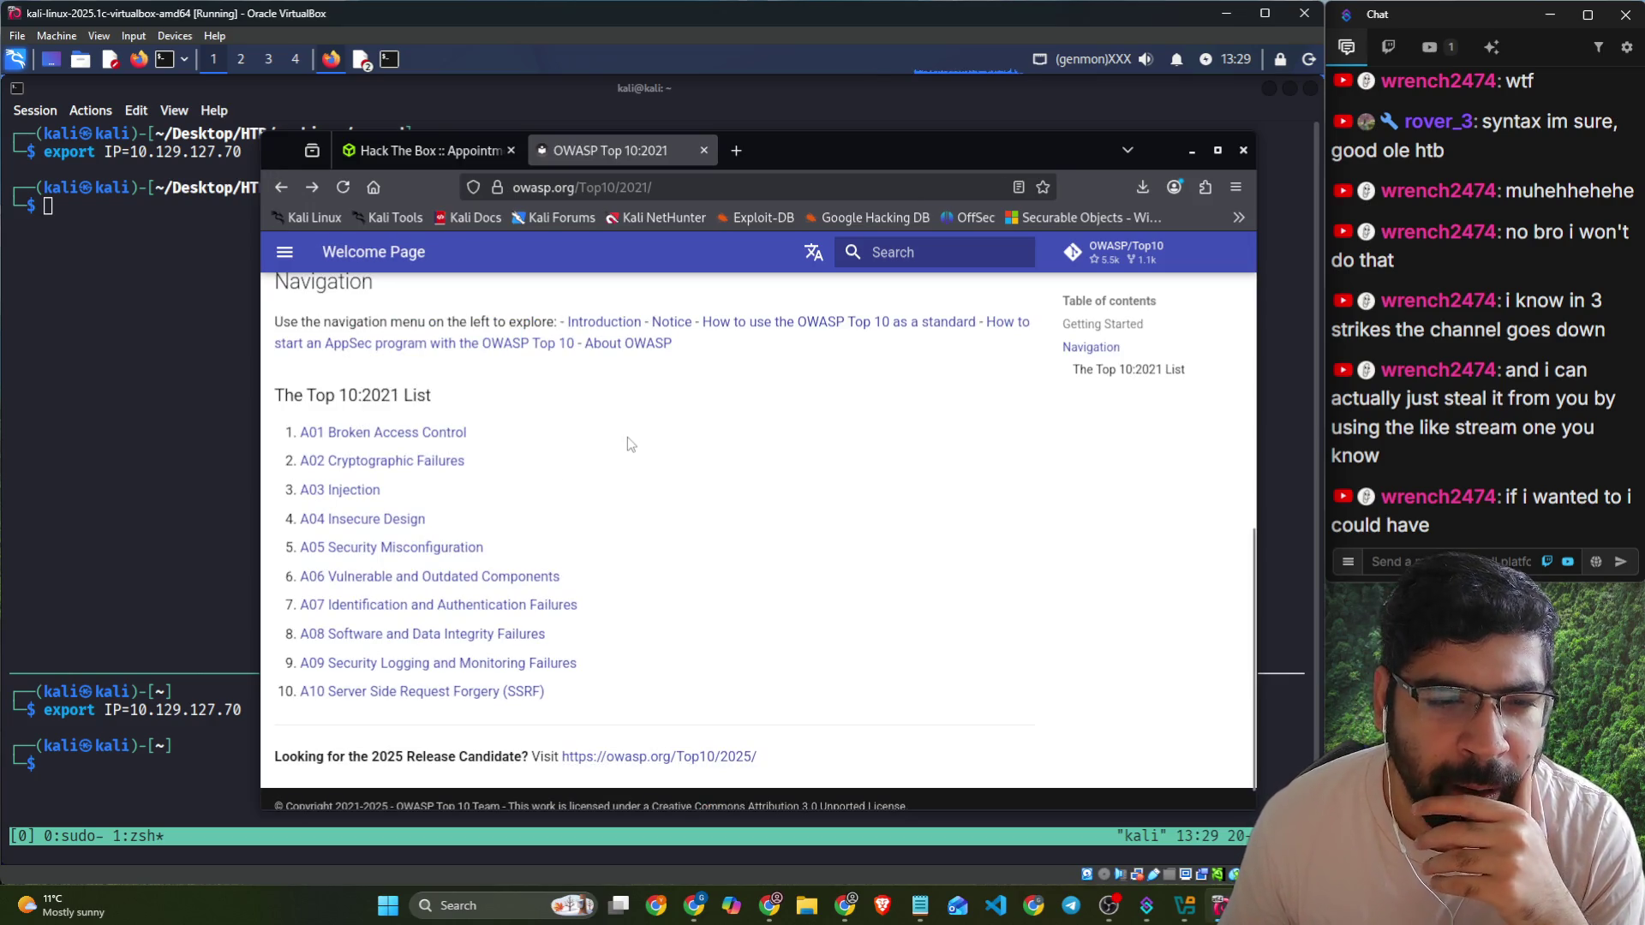
{"action": "scroll", "coordinate": [623, 439], "scroll_direction": "down", "scroll_amount": 1}
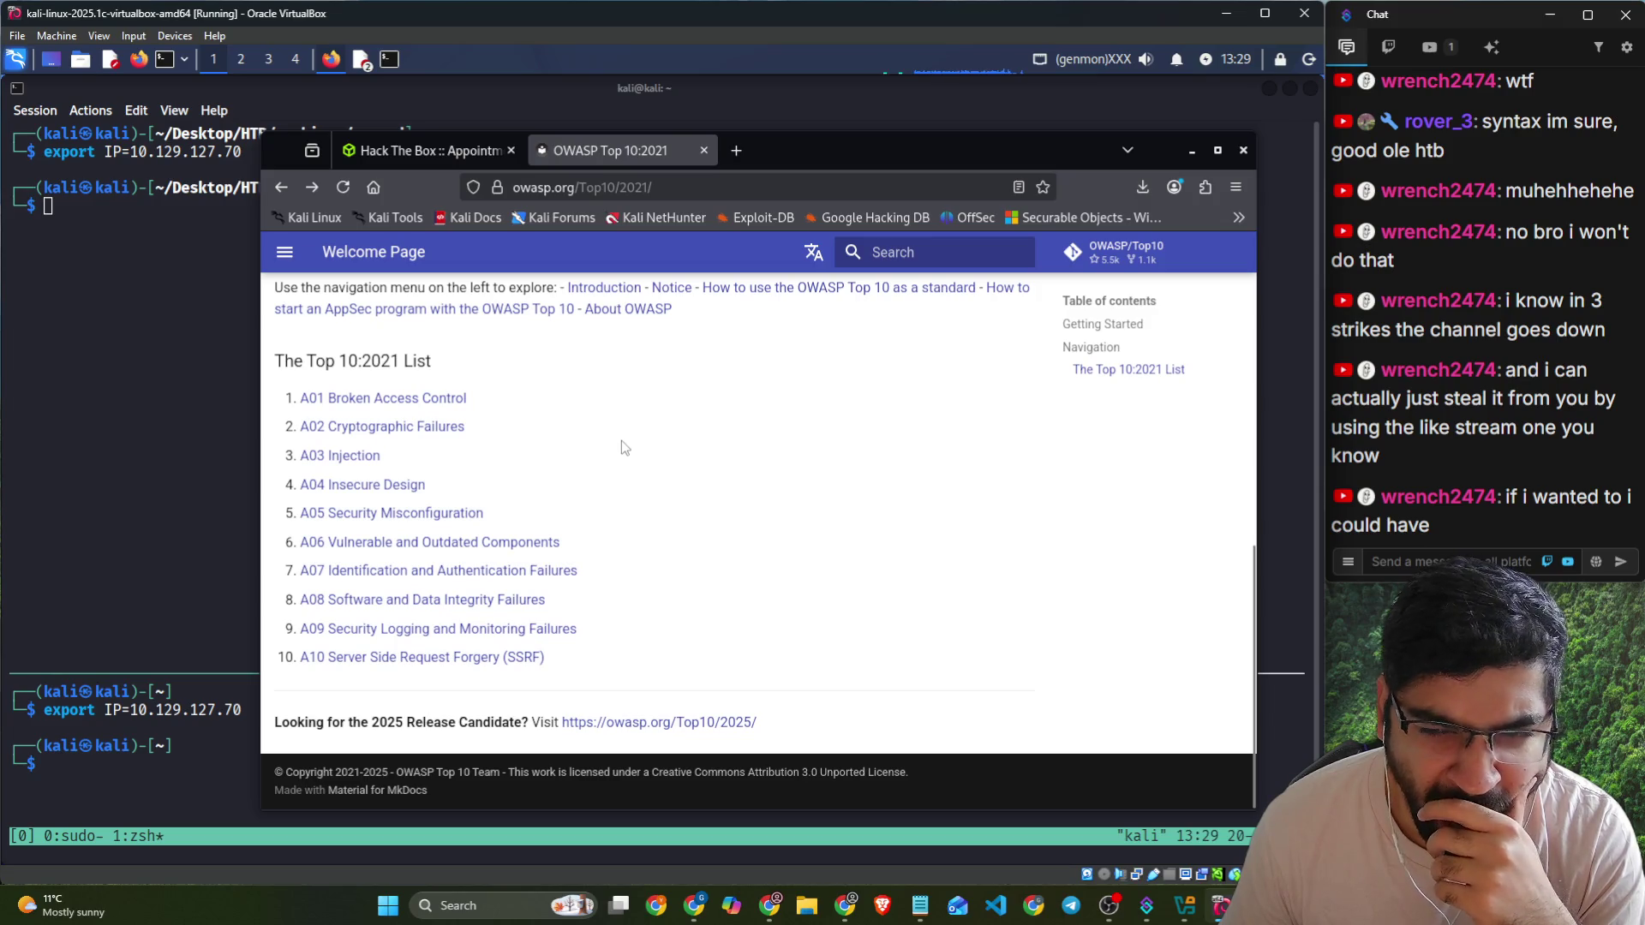
{"action": "scroll", "coordinate": [620, 440], "scroll_direction": "up", "scroll_amount": 3}
{"action": "left_click", "coordinate": [1153, 375]}
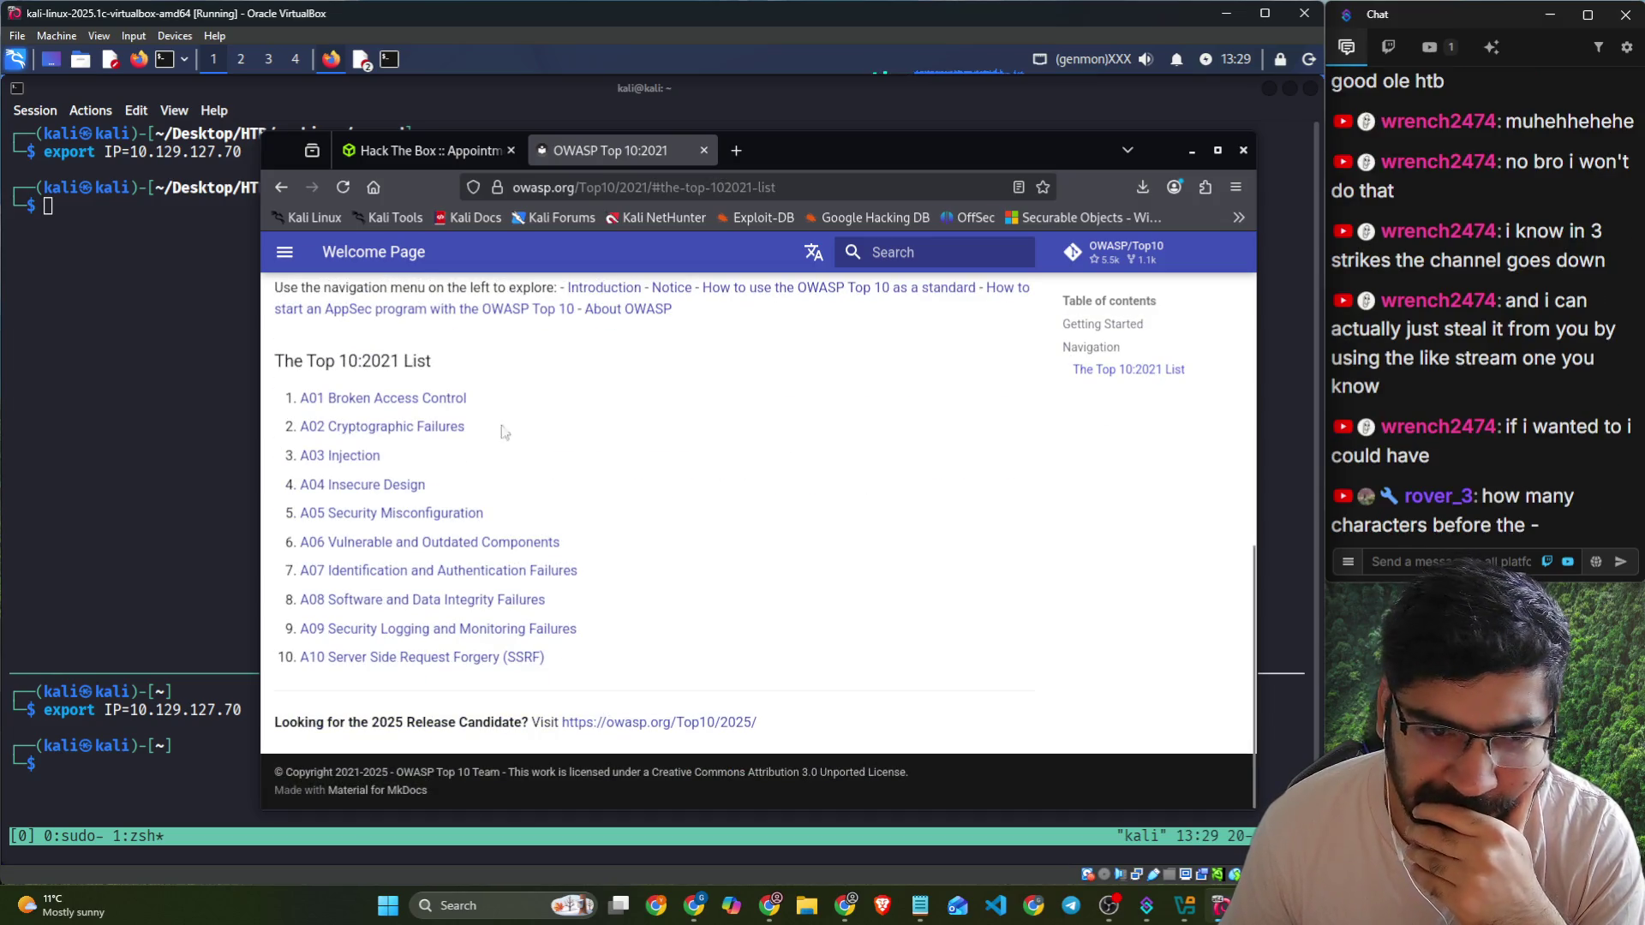
{"action": "left_click", "coordinate": [374, 447]}
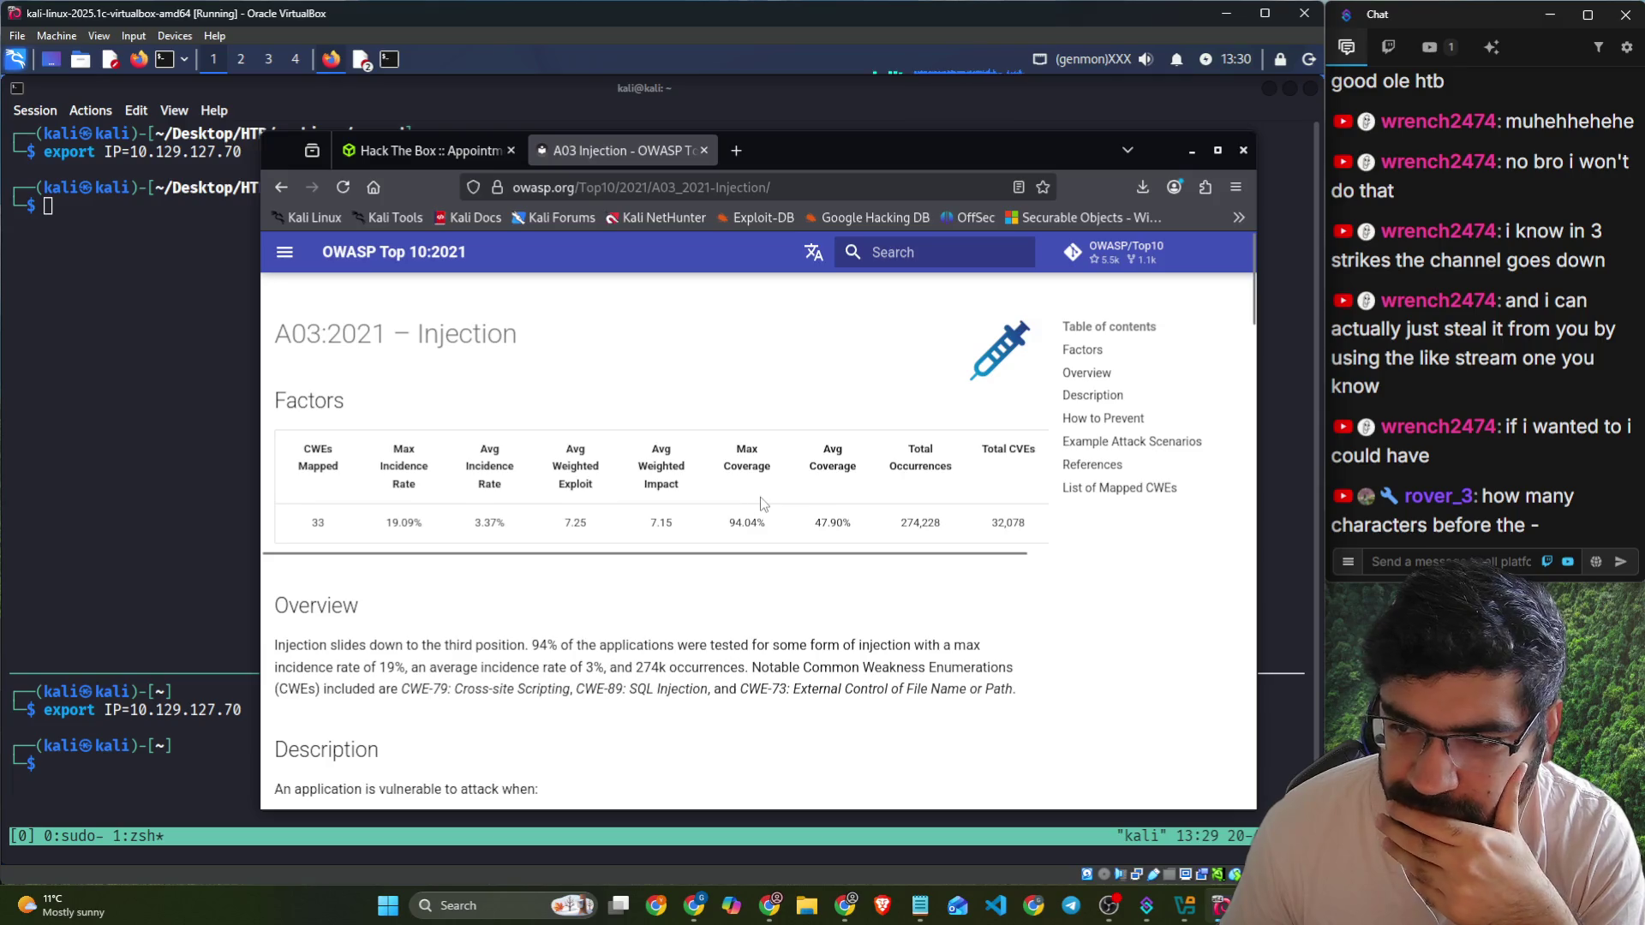
{"action": "left_click", "coordinate": [423, 153]}
{"action": "left_click", "coordinate": [413, 445]}
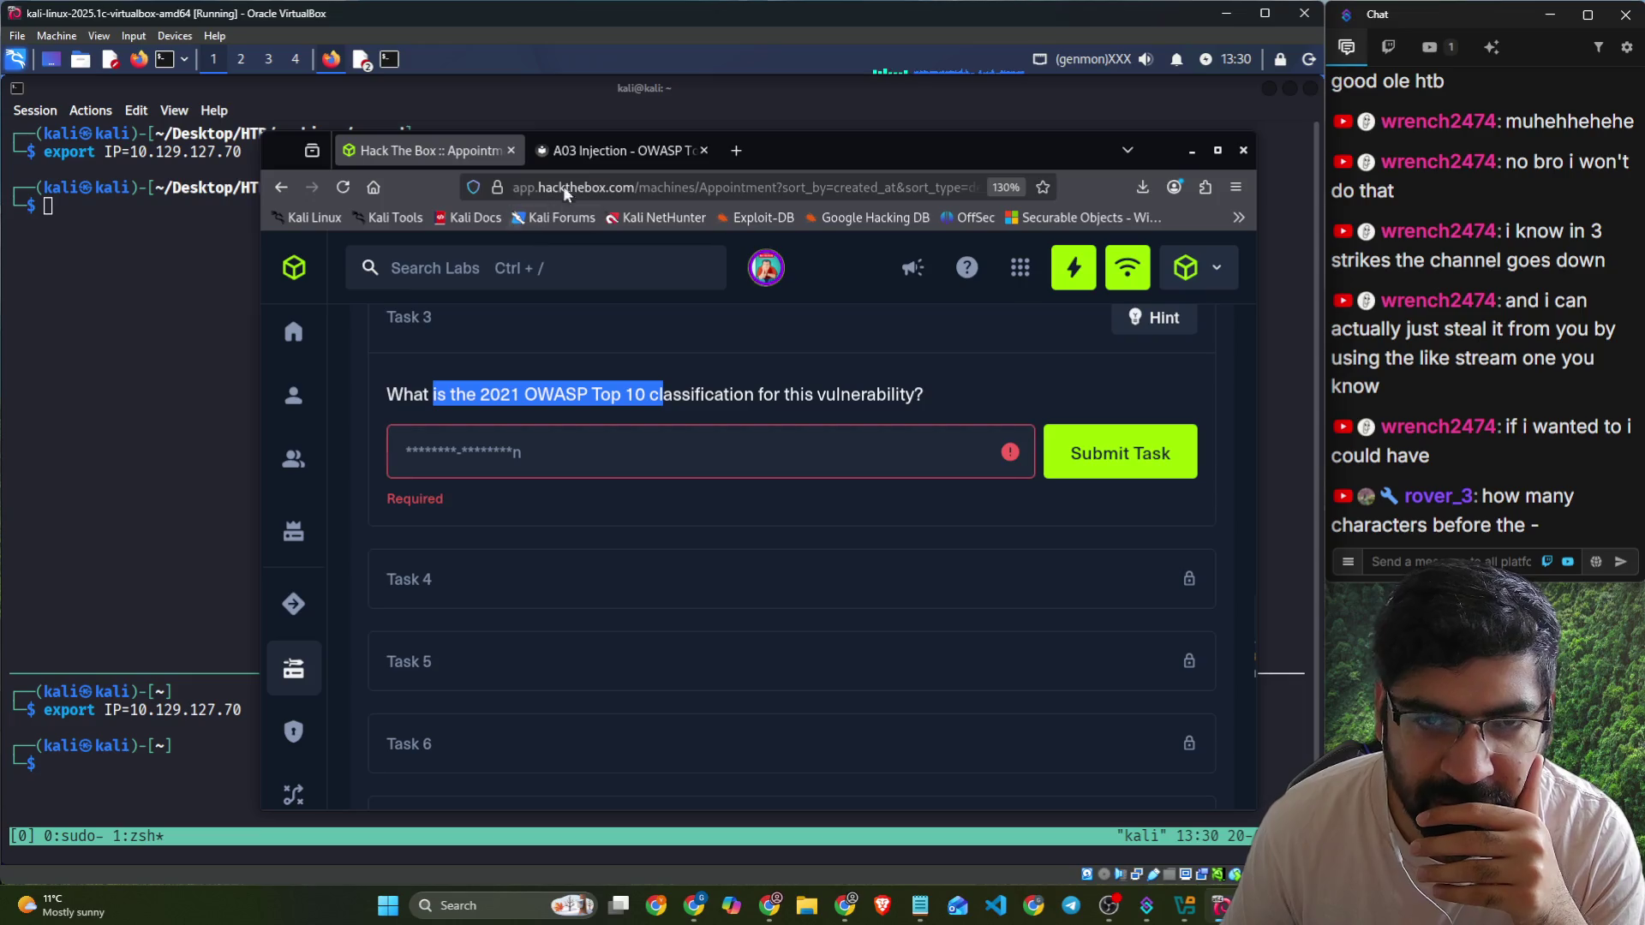
{"action": "left_click", "coordinate": [594, 156]}
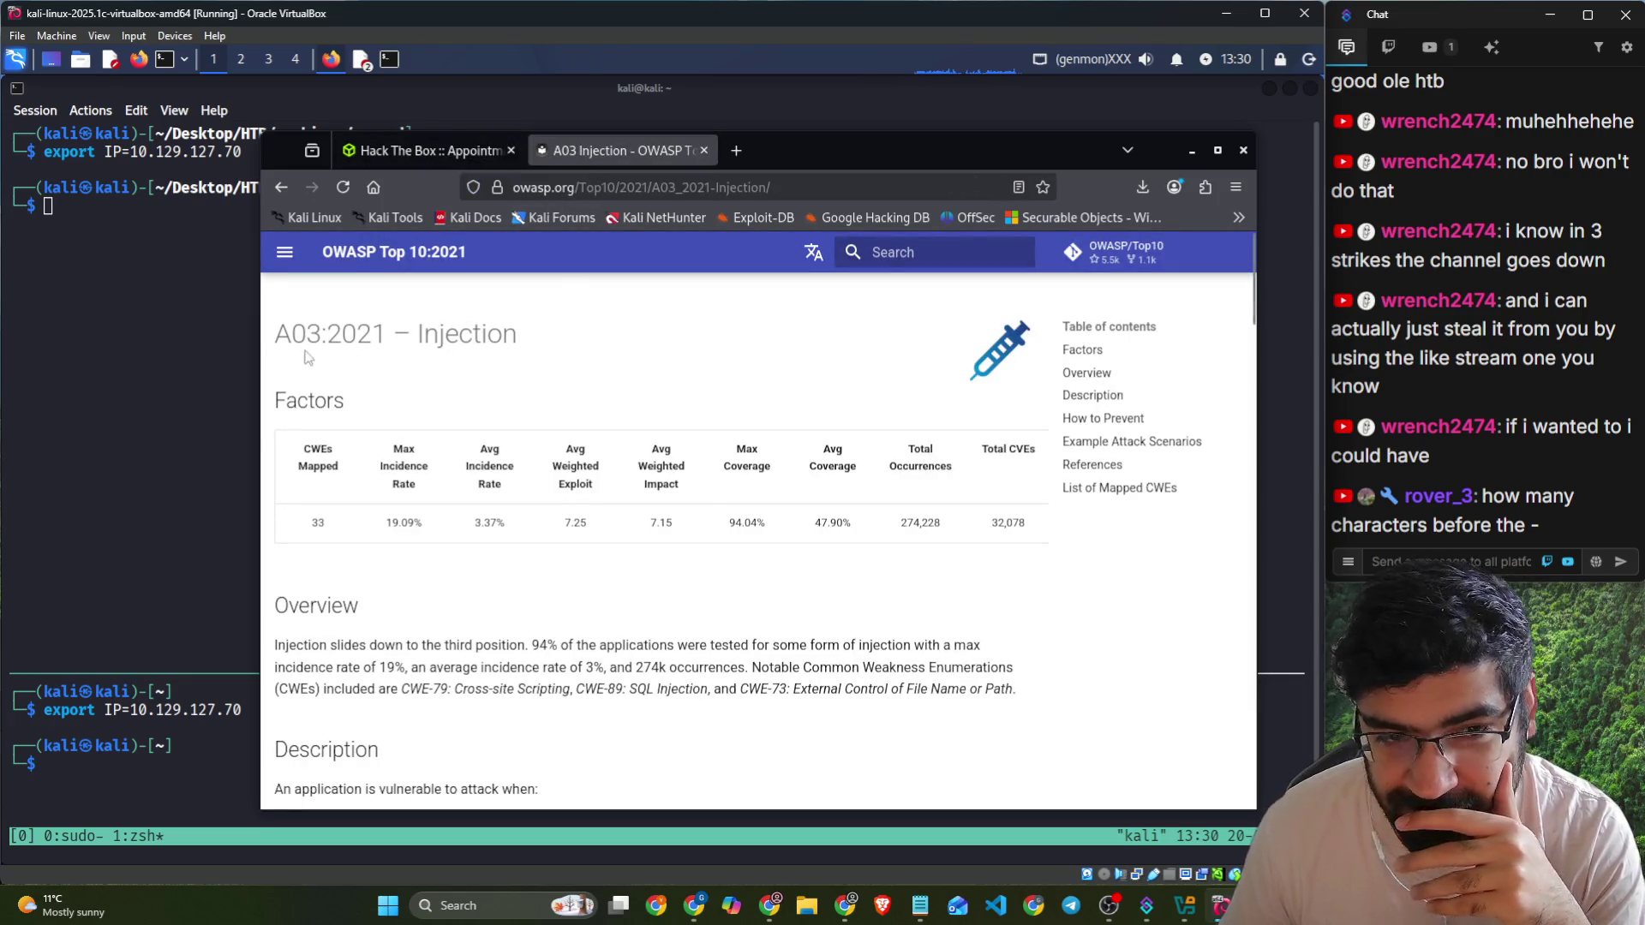
- Scroll through the A03 Injection page to the List of Mapped CWEs, then return to Hack The Box
{"action": "scroll", "coordinate": [433, 399], "scroll_direction": "down", "scroll_amount": 4}
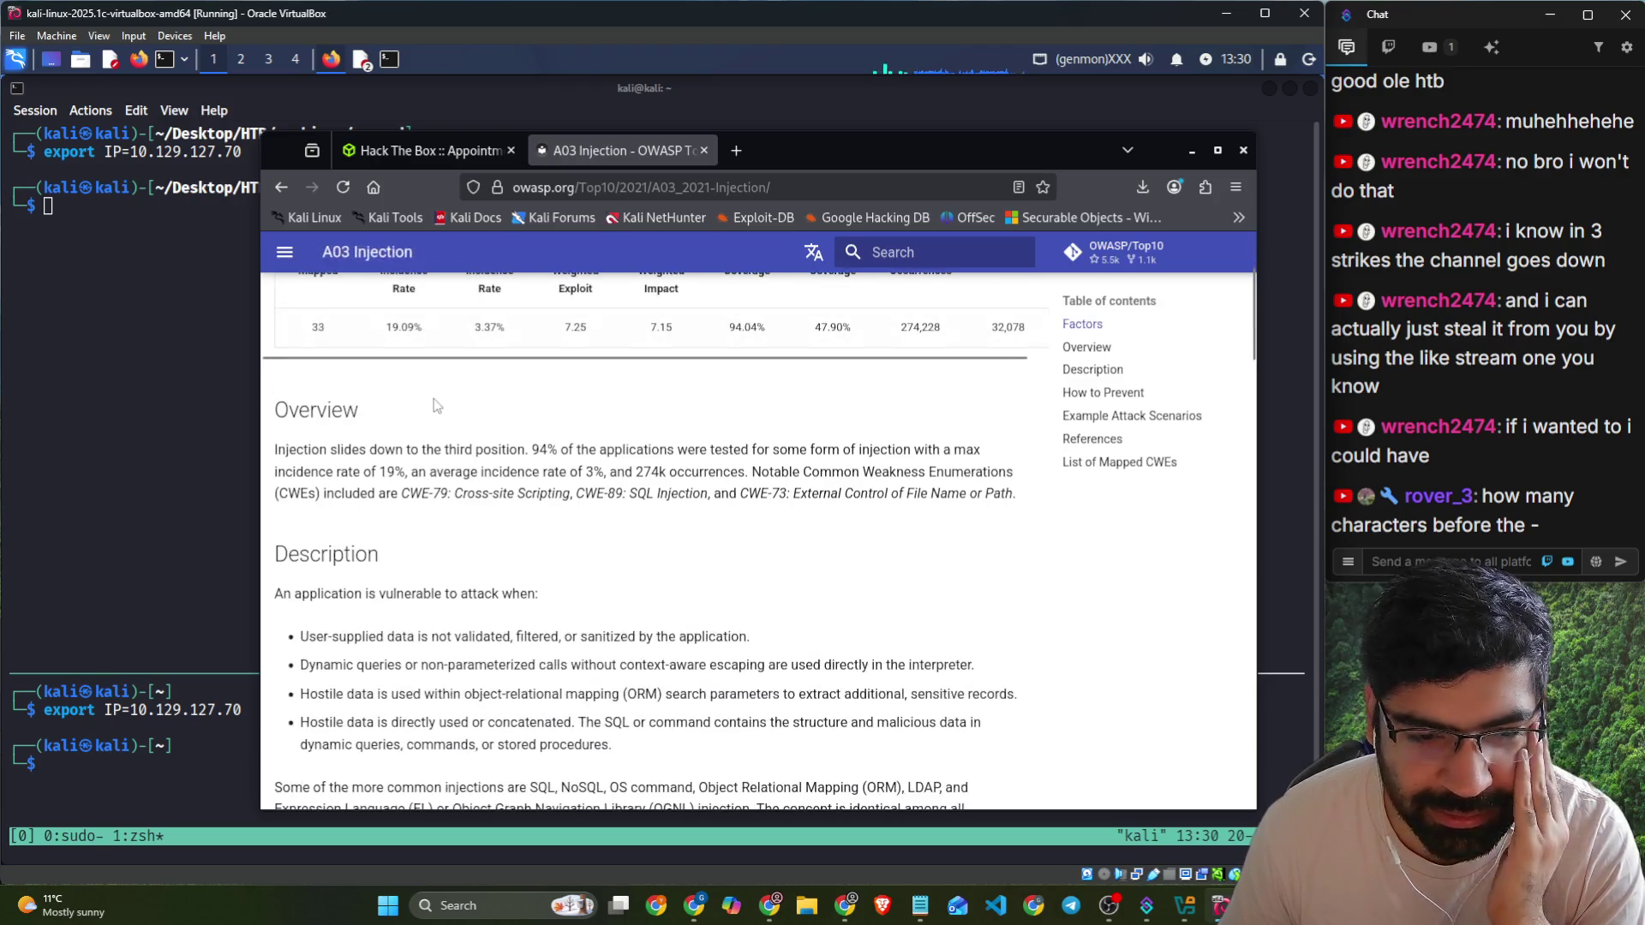
{"action": "scroll", "coordinate": [431, 399], "scroll_direction": "down", "scroll_amount": 1}
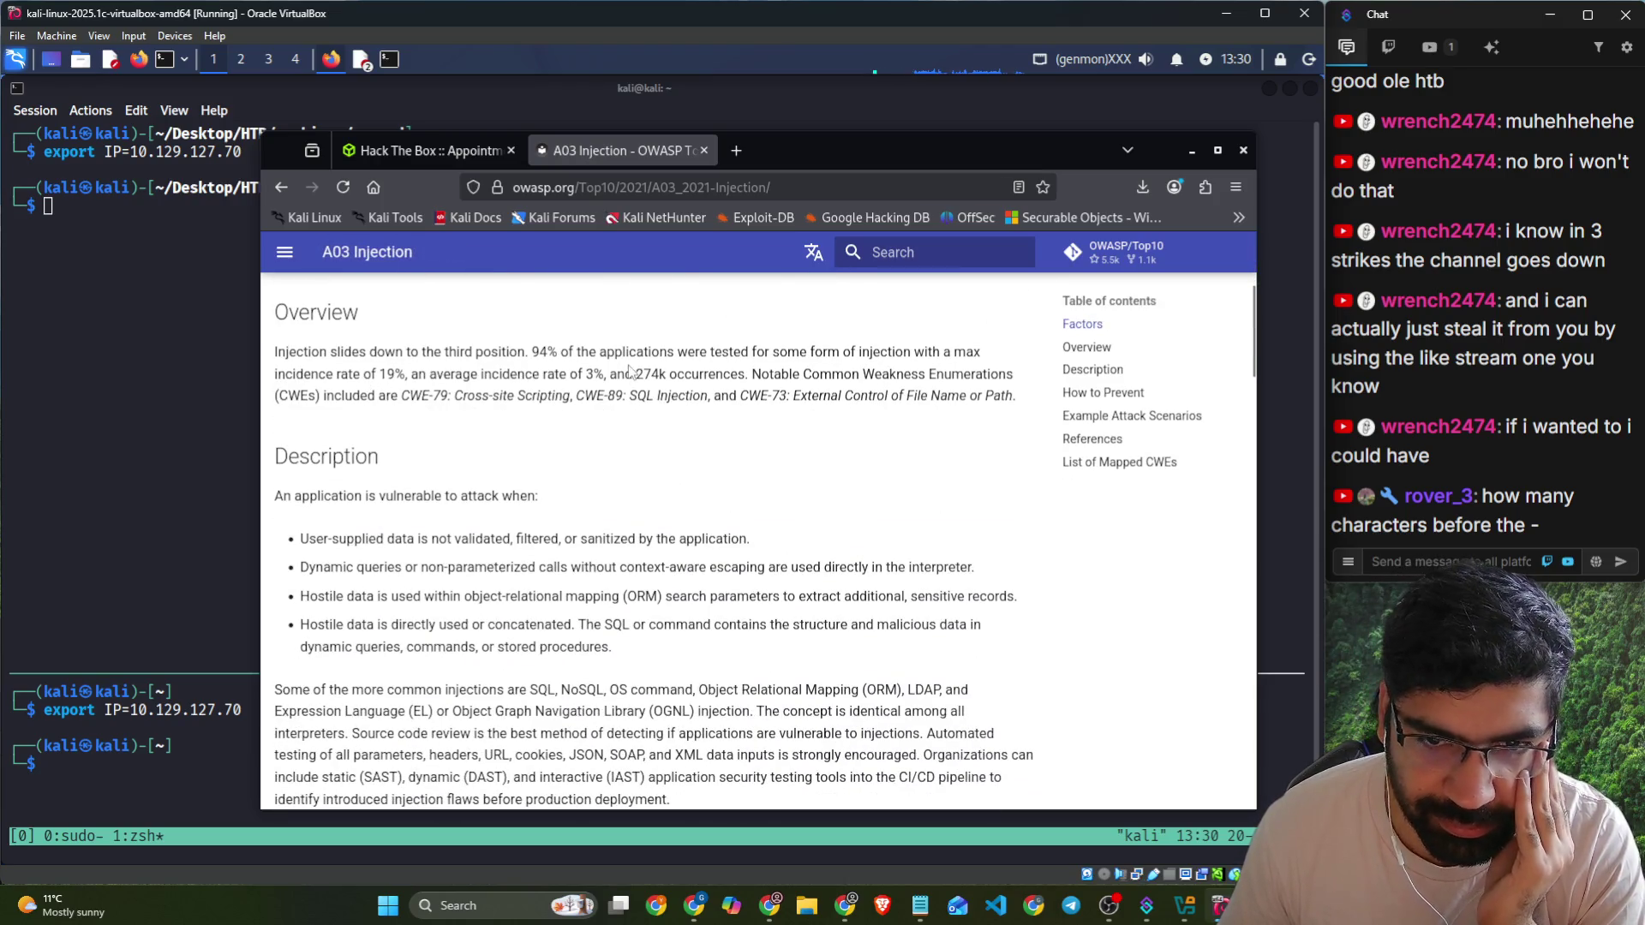
{"action": "scroll", "coordinate": [435, 406], "scroll_direction": "down", "scroll_amount": 9}
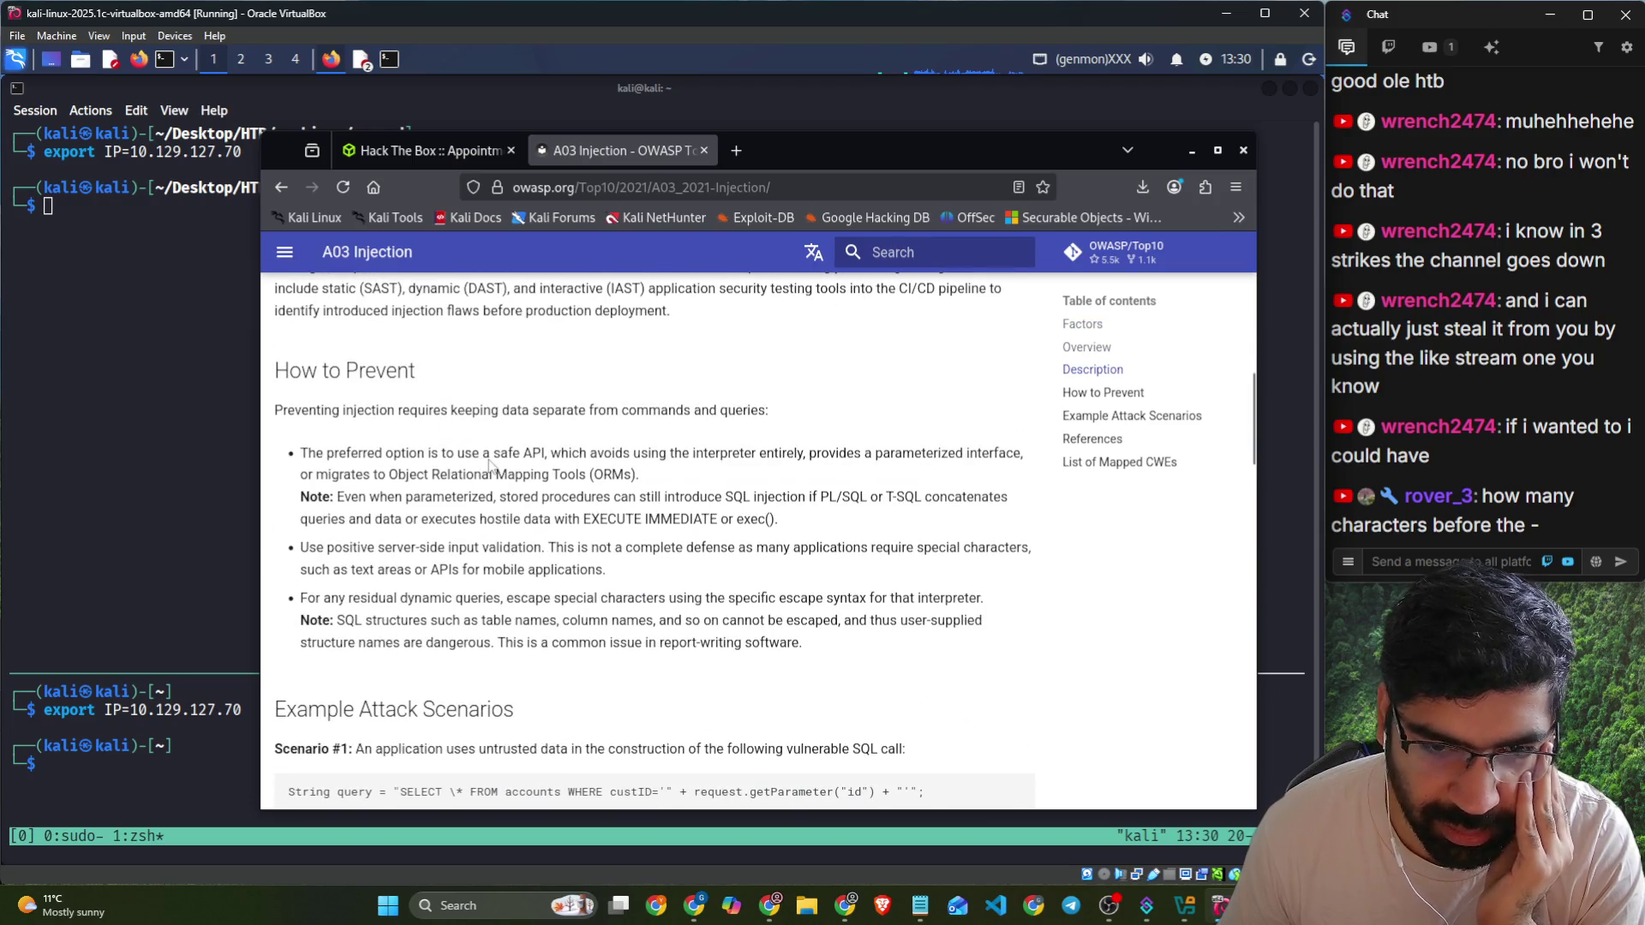
{"action": "scroll", "coordinate": [489, 459], "scroll_direction": "down", "scroll_amount": 7}
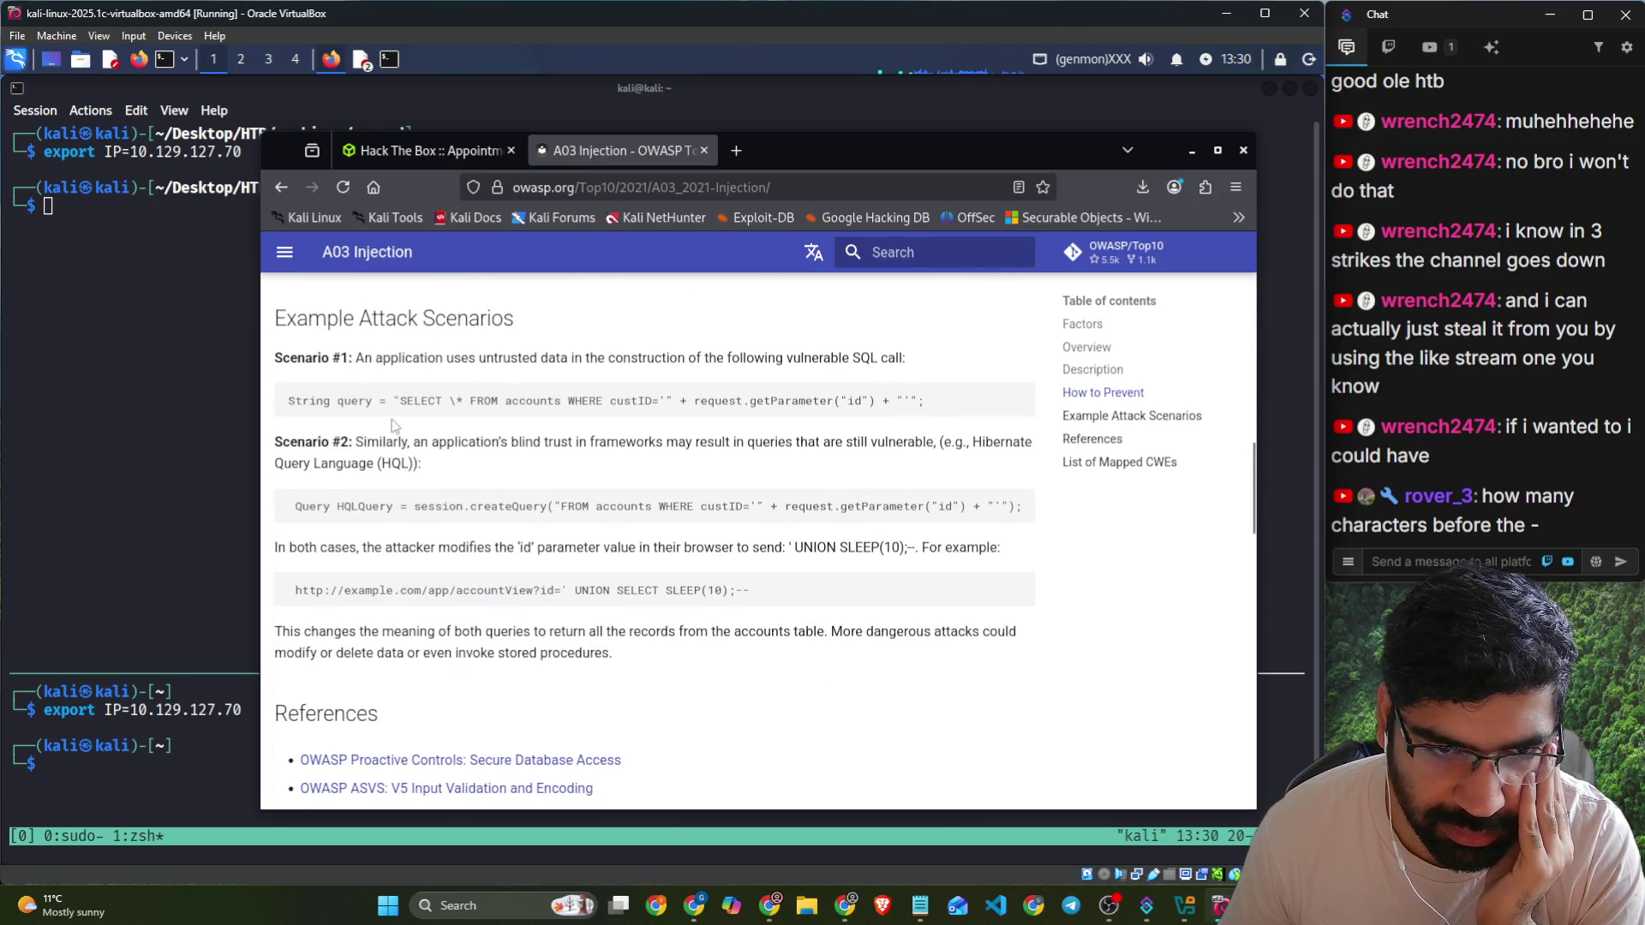
{"action": "scroll", "coordinate": [386, 380], "scroll_direction": "down", "scroll_amount": 5}
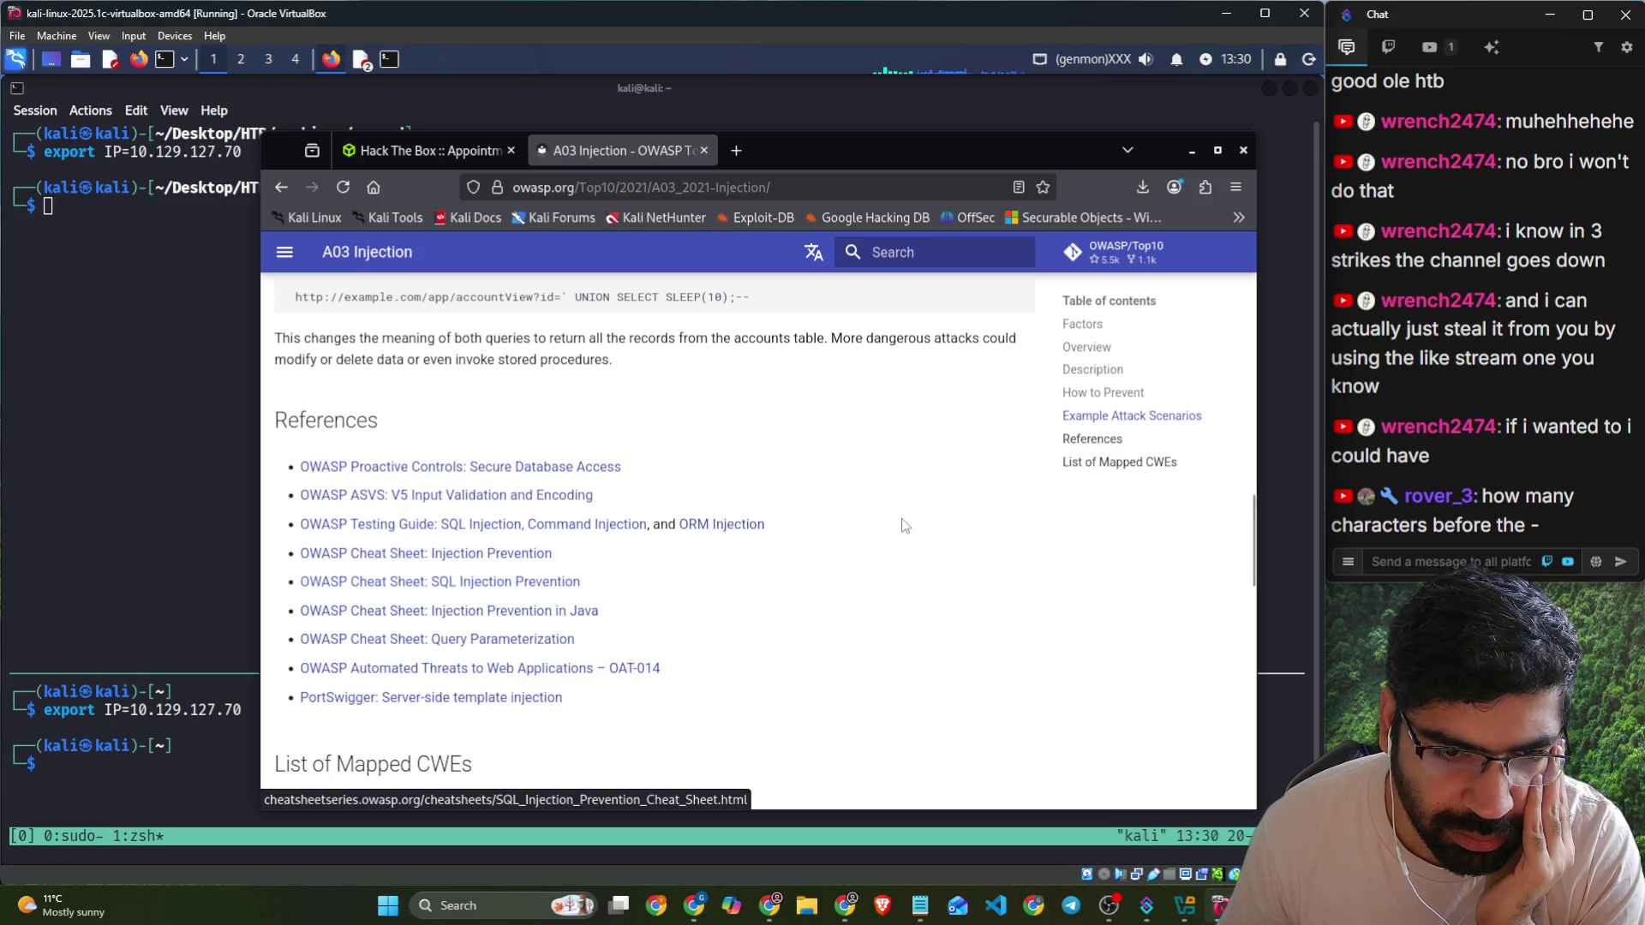
{"action": "scroll", "coordinate": [891, 519], "scroll_direction": "down", "scroll_amount": 5}
{"action": "scroll", "coordinate": [535, 439], "scroll_direction": "down", "scroll_amount": 2}
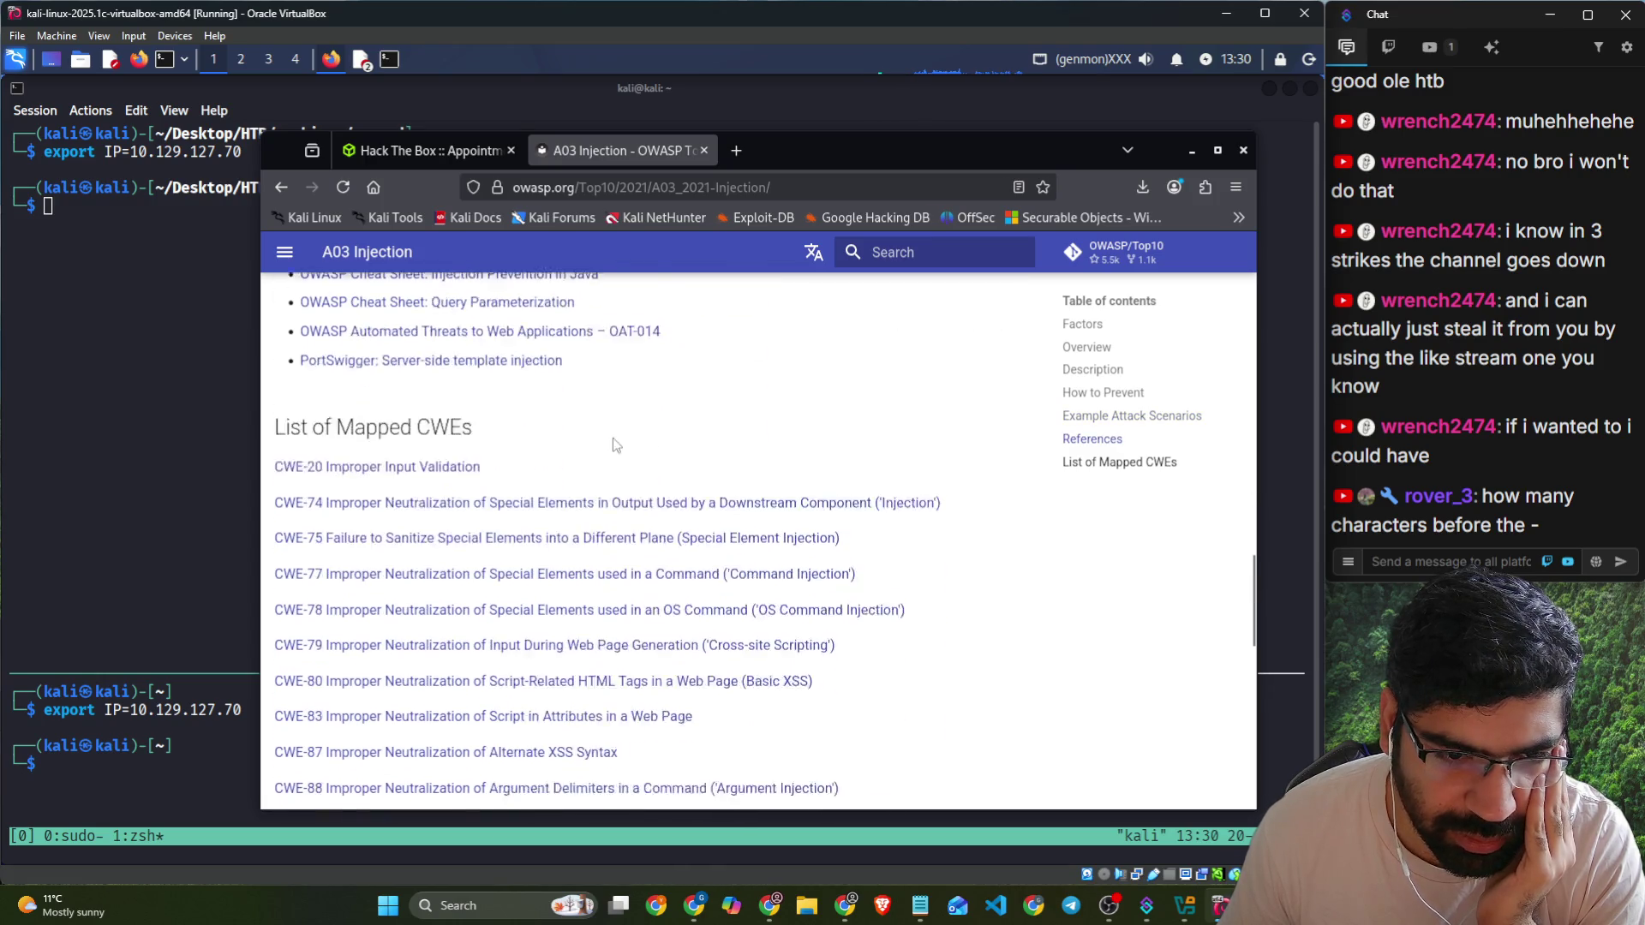
{"action": "scroll", "coordinate": [497, 438], "scroll_direction": "down", "scroll_amount": 2}
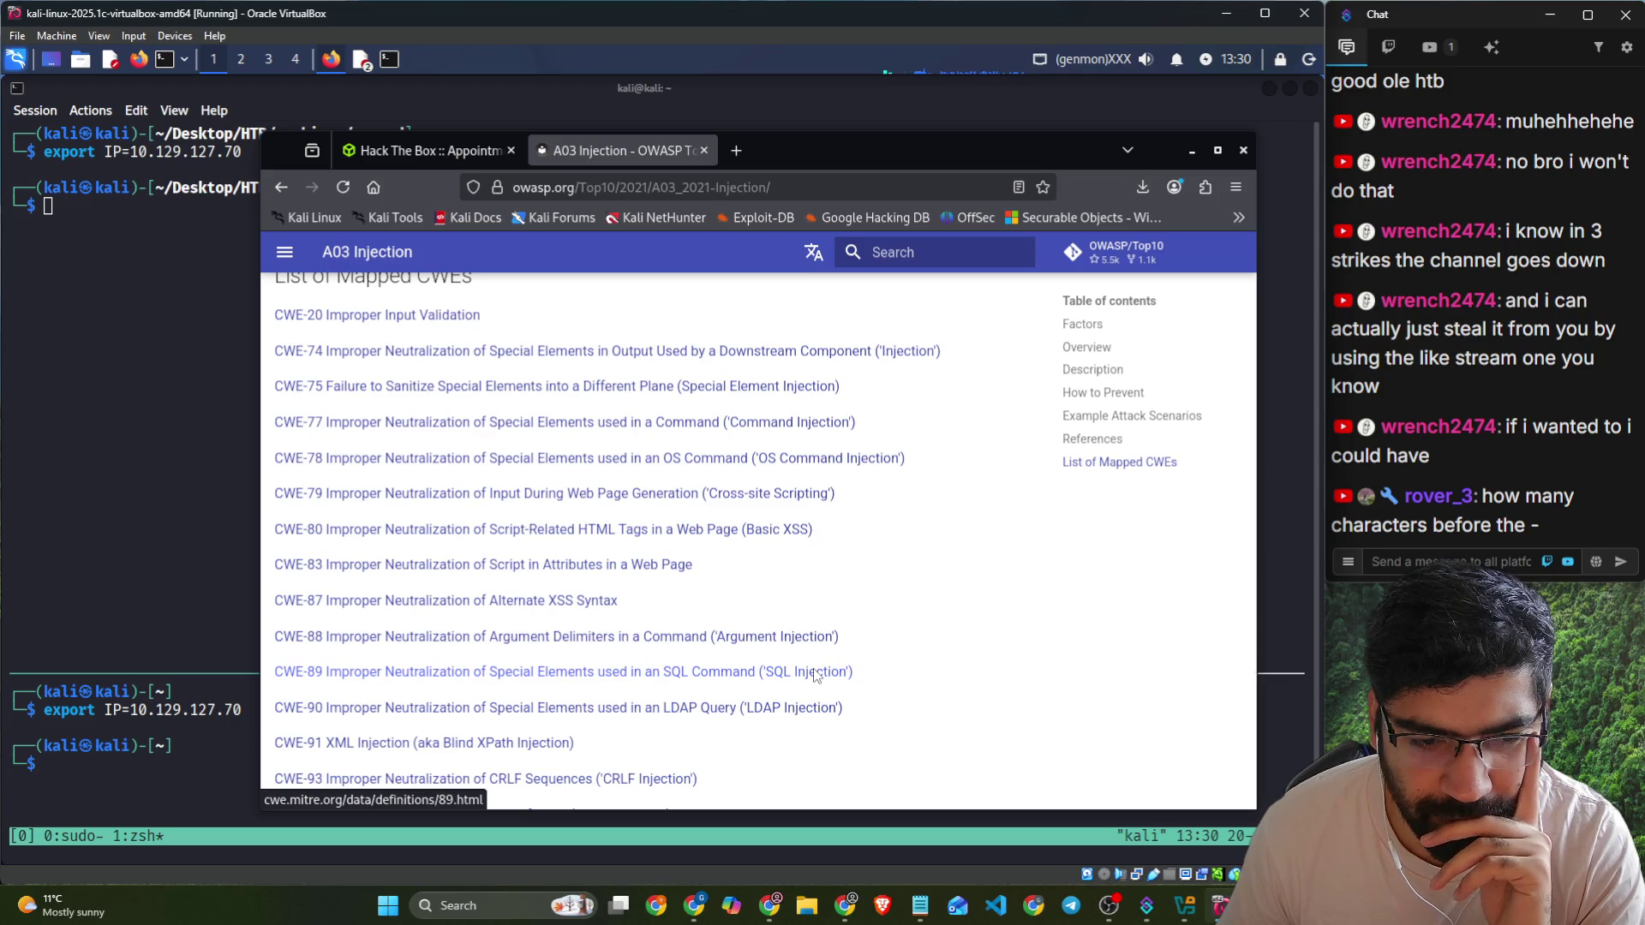
{"action": "scroll", "coordinate": [815, 677], "scroll_direction": "down", "scroll_amount": 3}
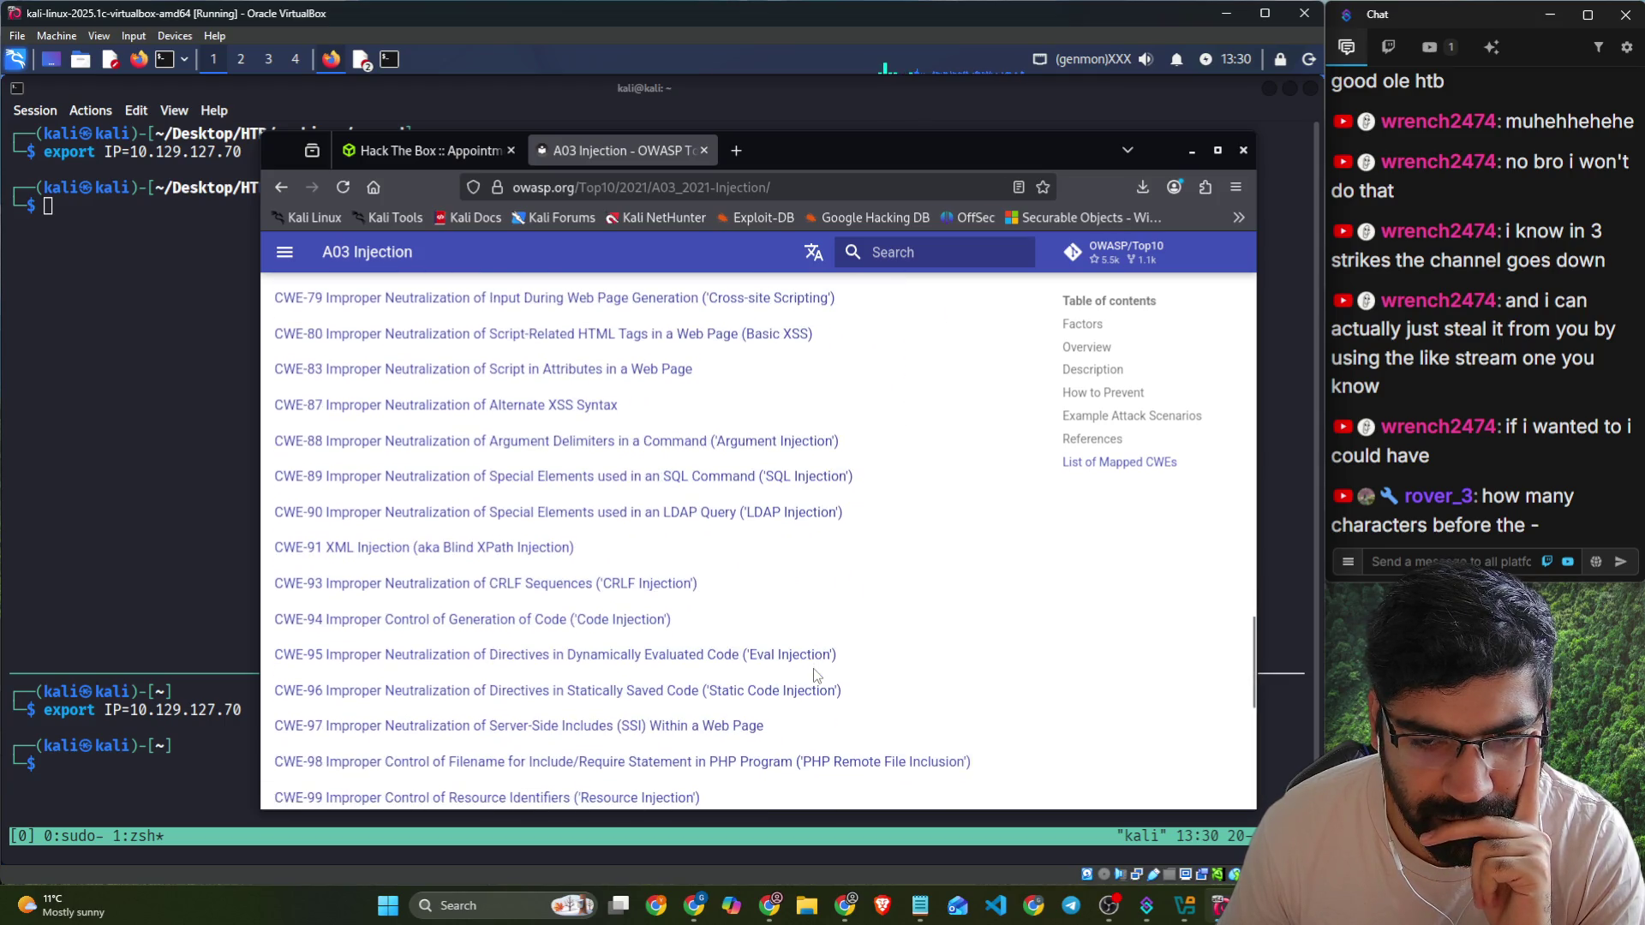
{"action": "scroll", "coordinate": [930, 665], "scroll_direction": "down", "scroll_amount": 2}
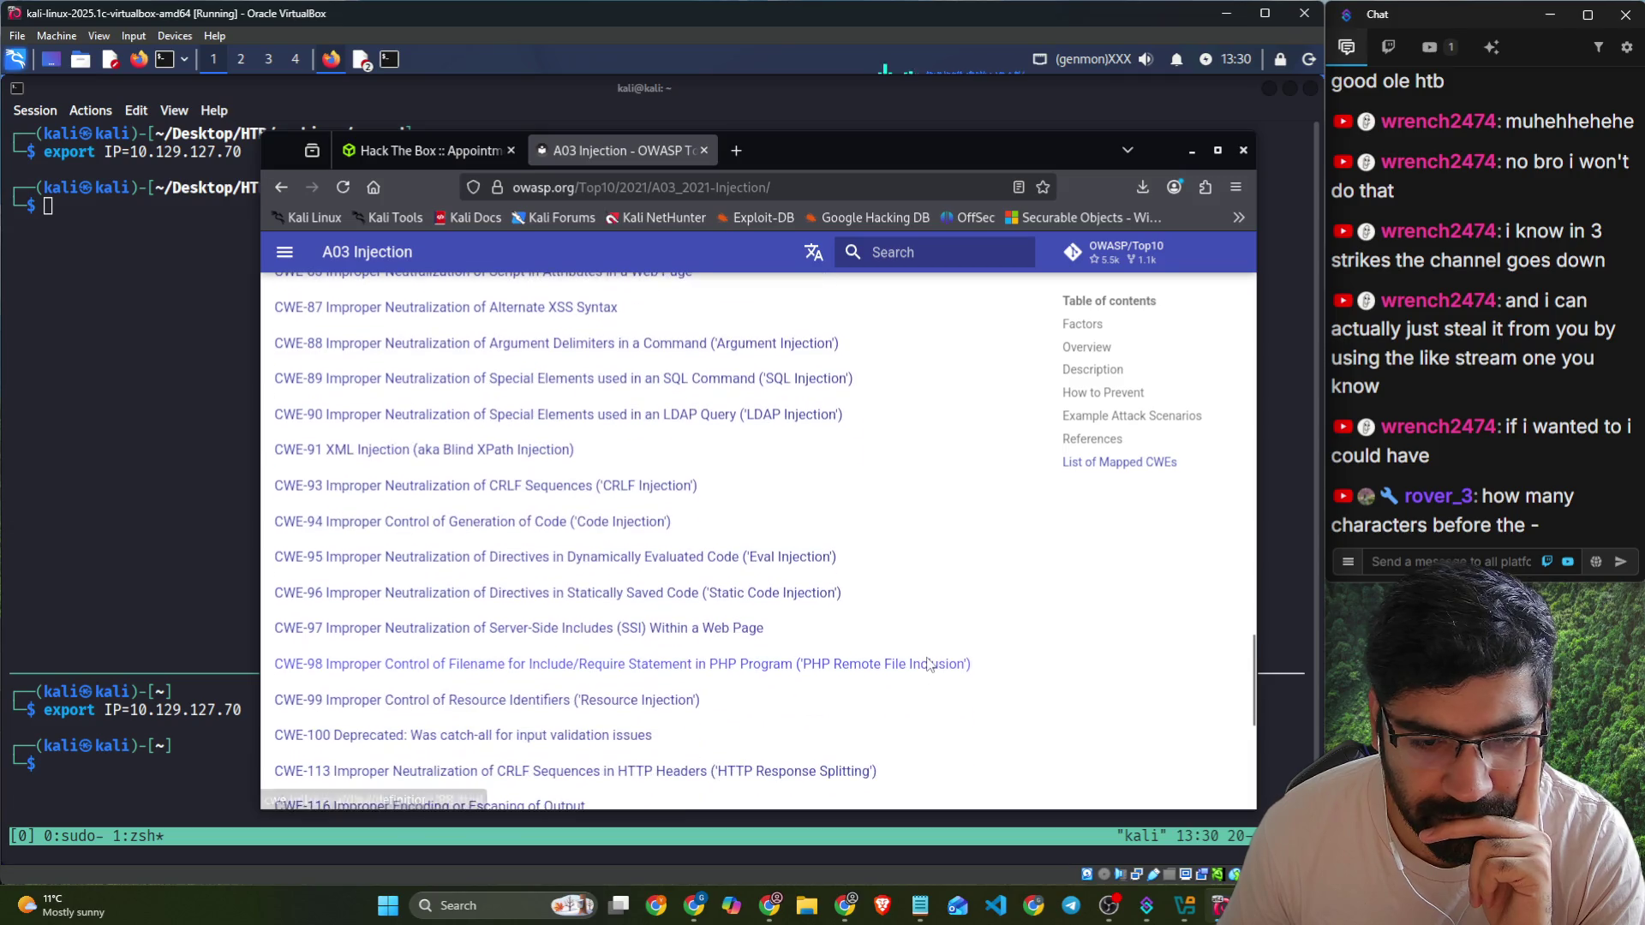
{"action": "left_click", "coordinate": [446, 161]}
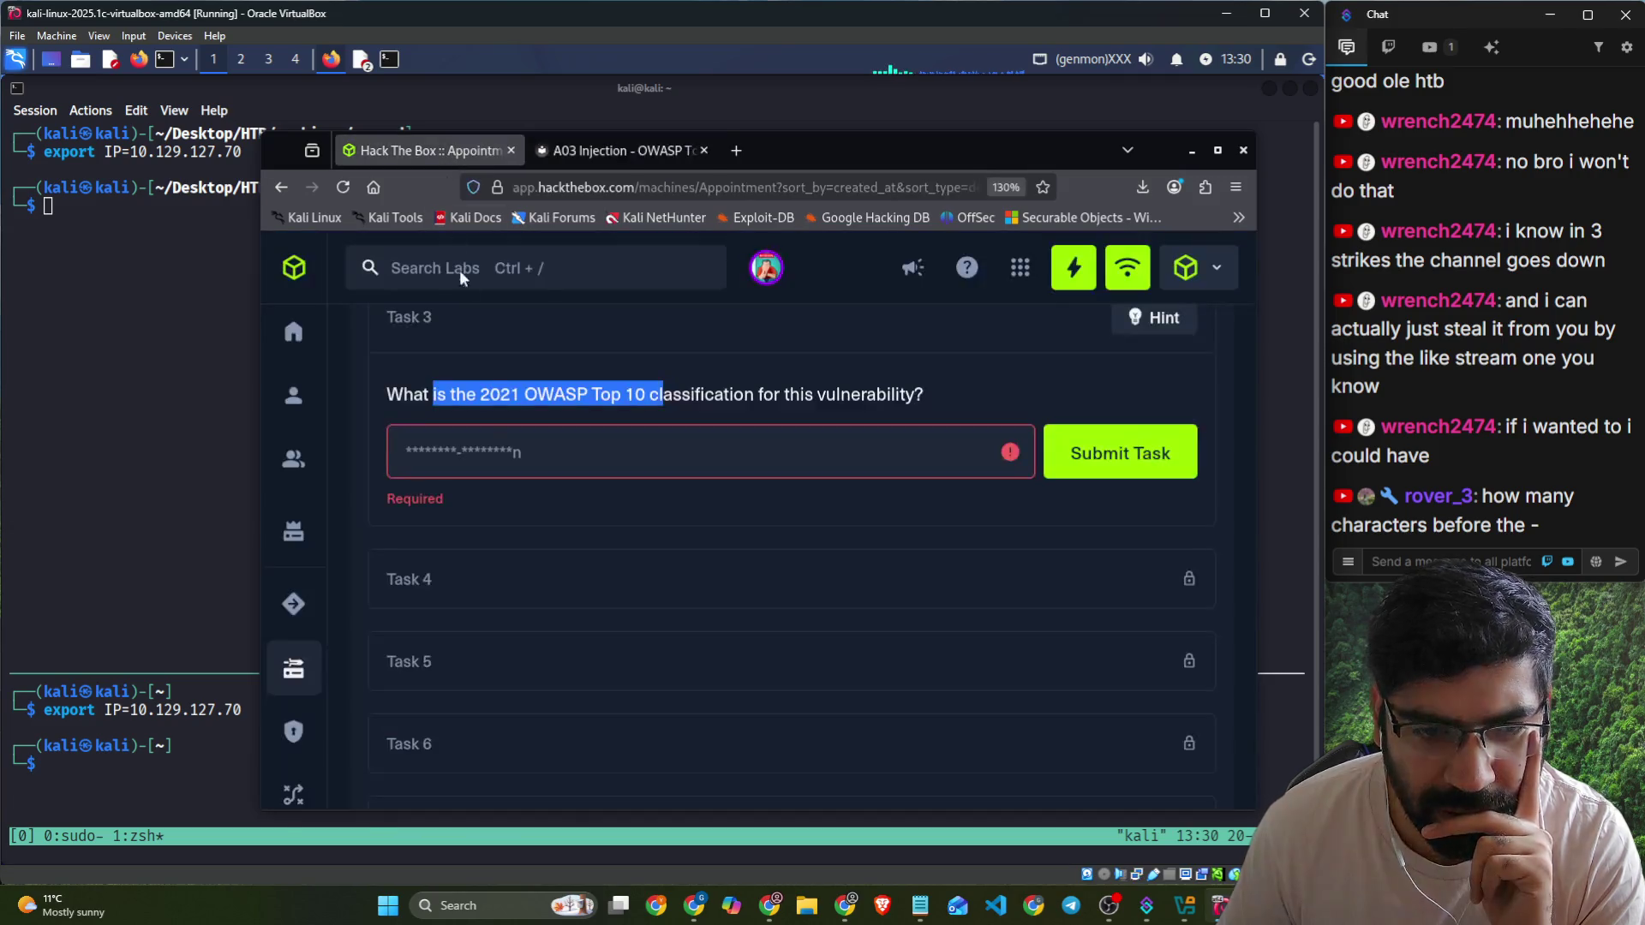
- Replace the Task 3 answer with the chat's suggested 'A03:2021-Injection' and submit it
{"action": "left_click", "coordinate": [474, 463]}
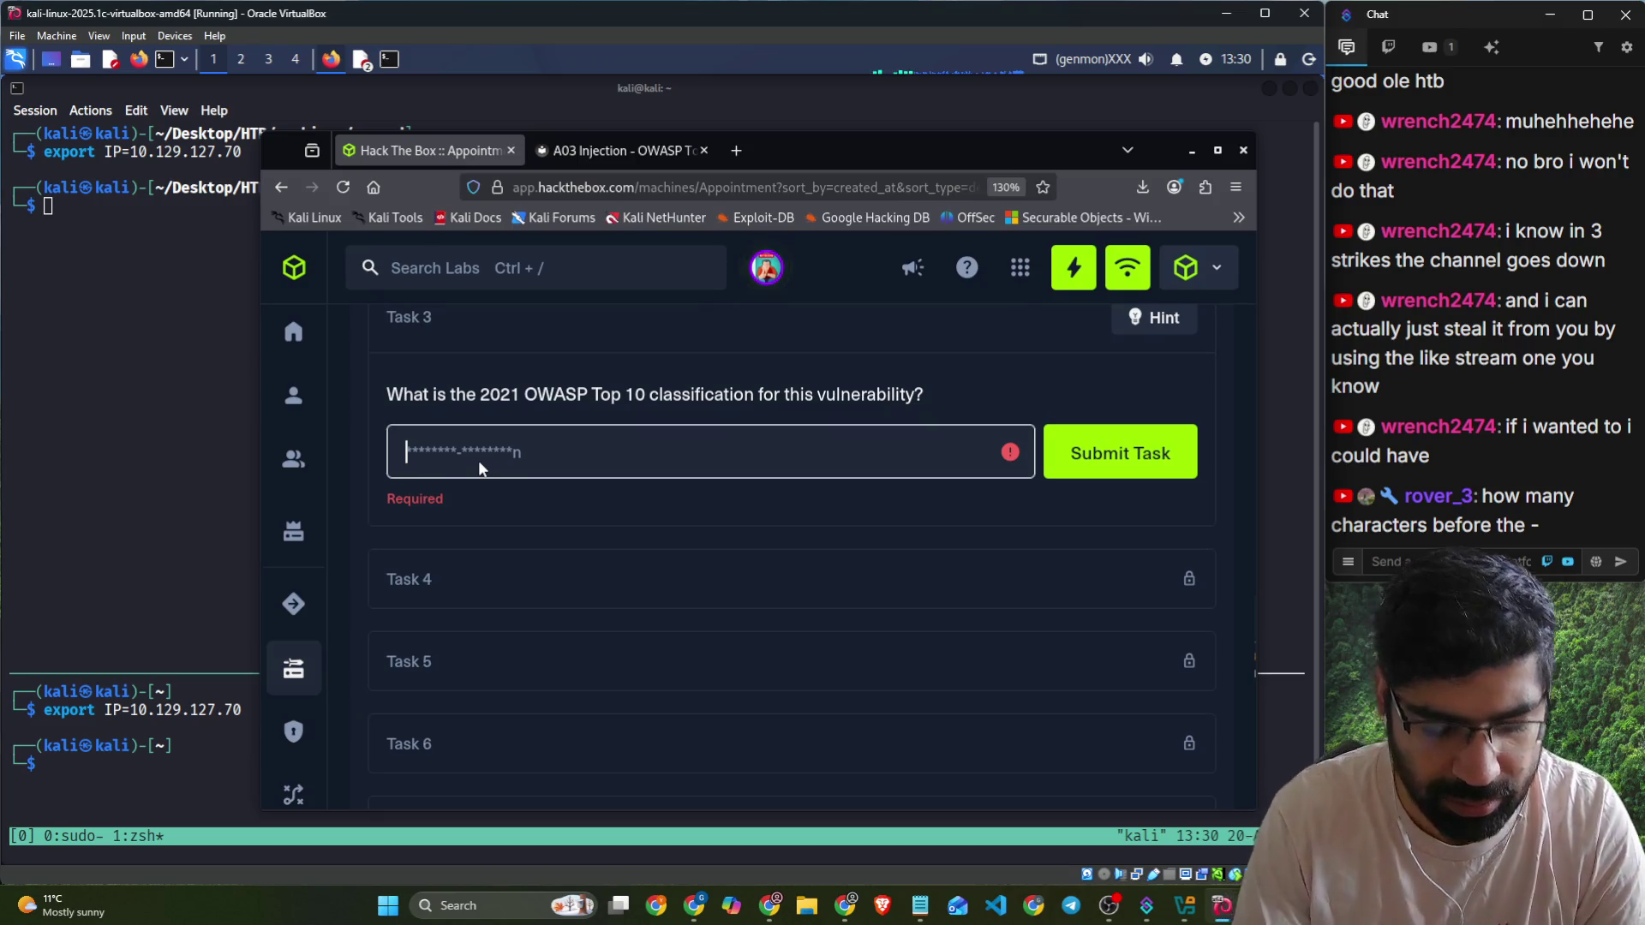
{"action": "type", "text": "2021"}
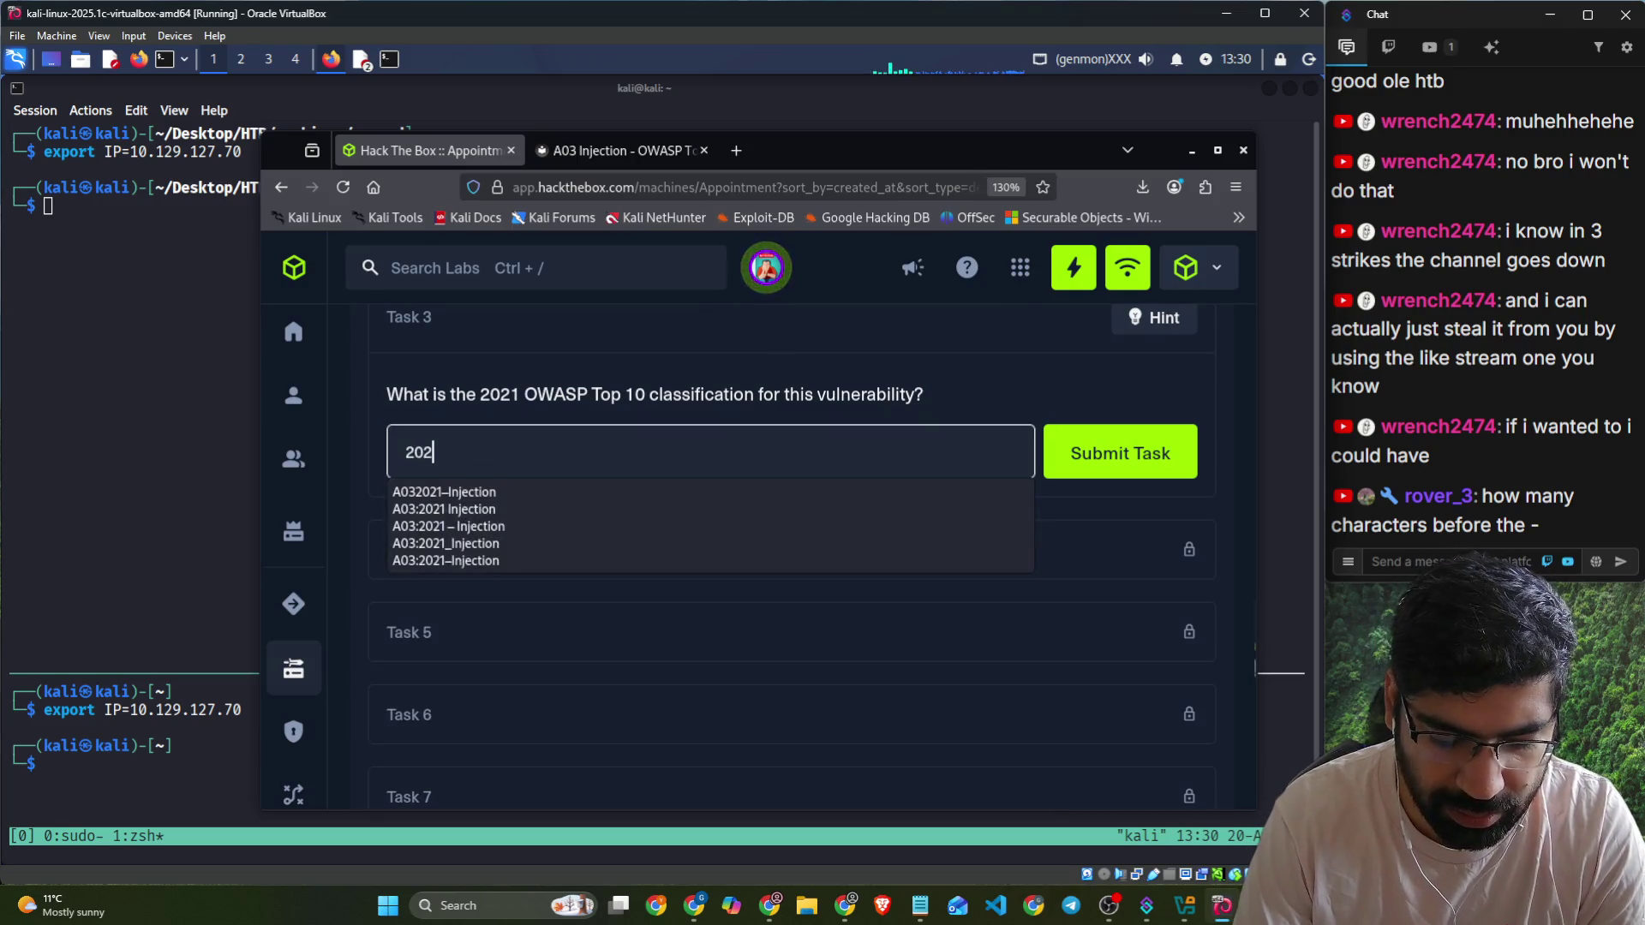
{"action": "type", "text": "SQL-"}
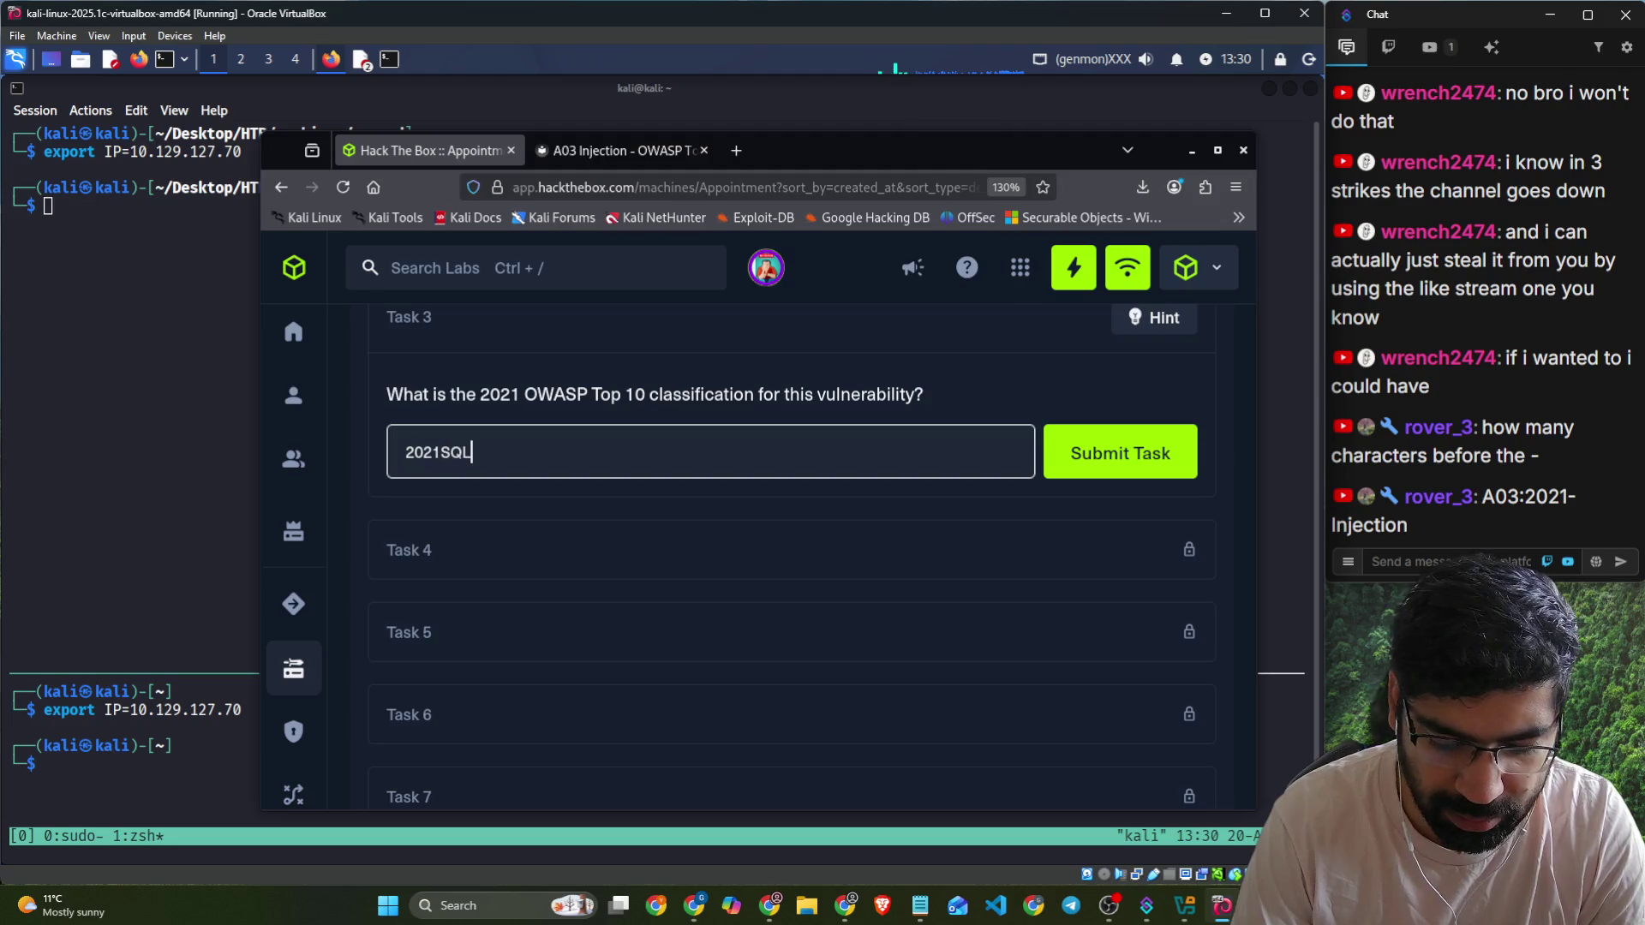
{"action": "type", "text": "Injection"}
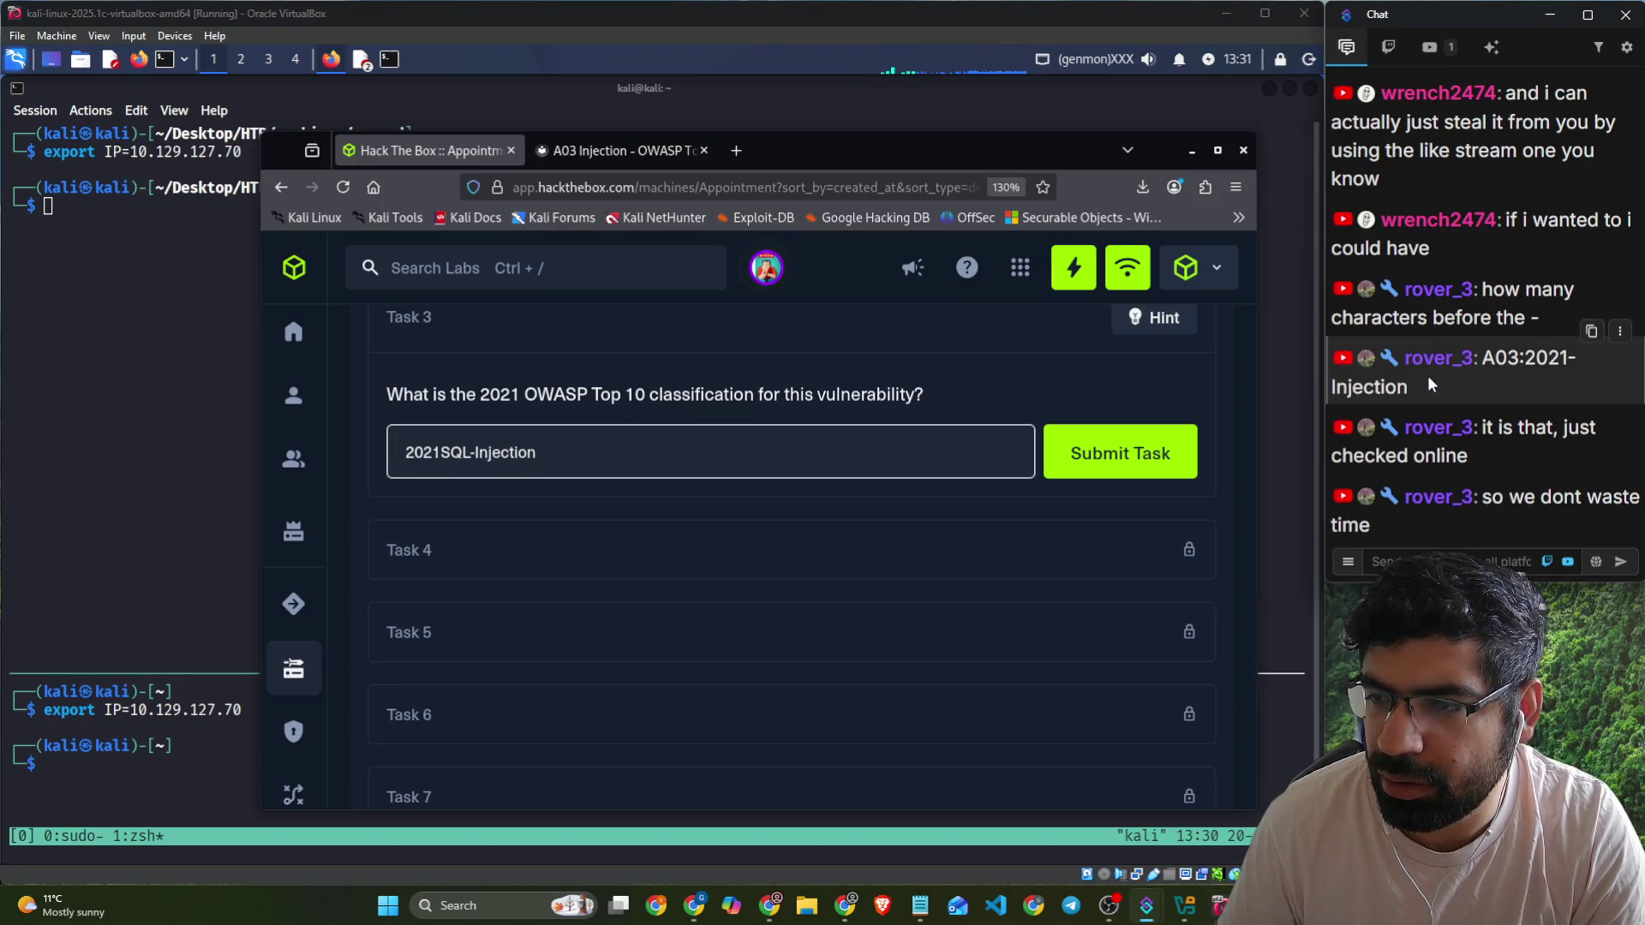
{"action": "left_click_drag", "start_coordinate": [1428, 378], "coordinate": [1510, 361]}
{"action": "left_click", "coordinate": [1591, 330]}
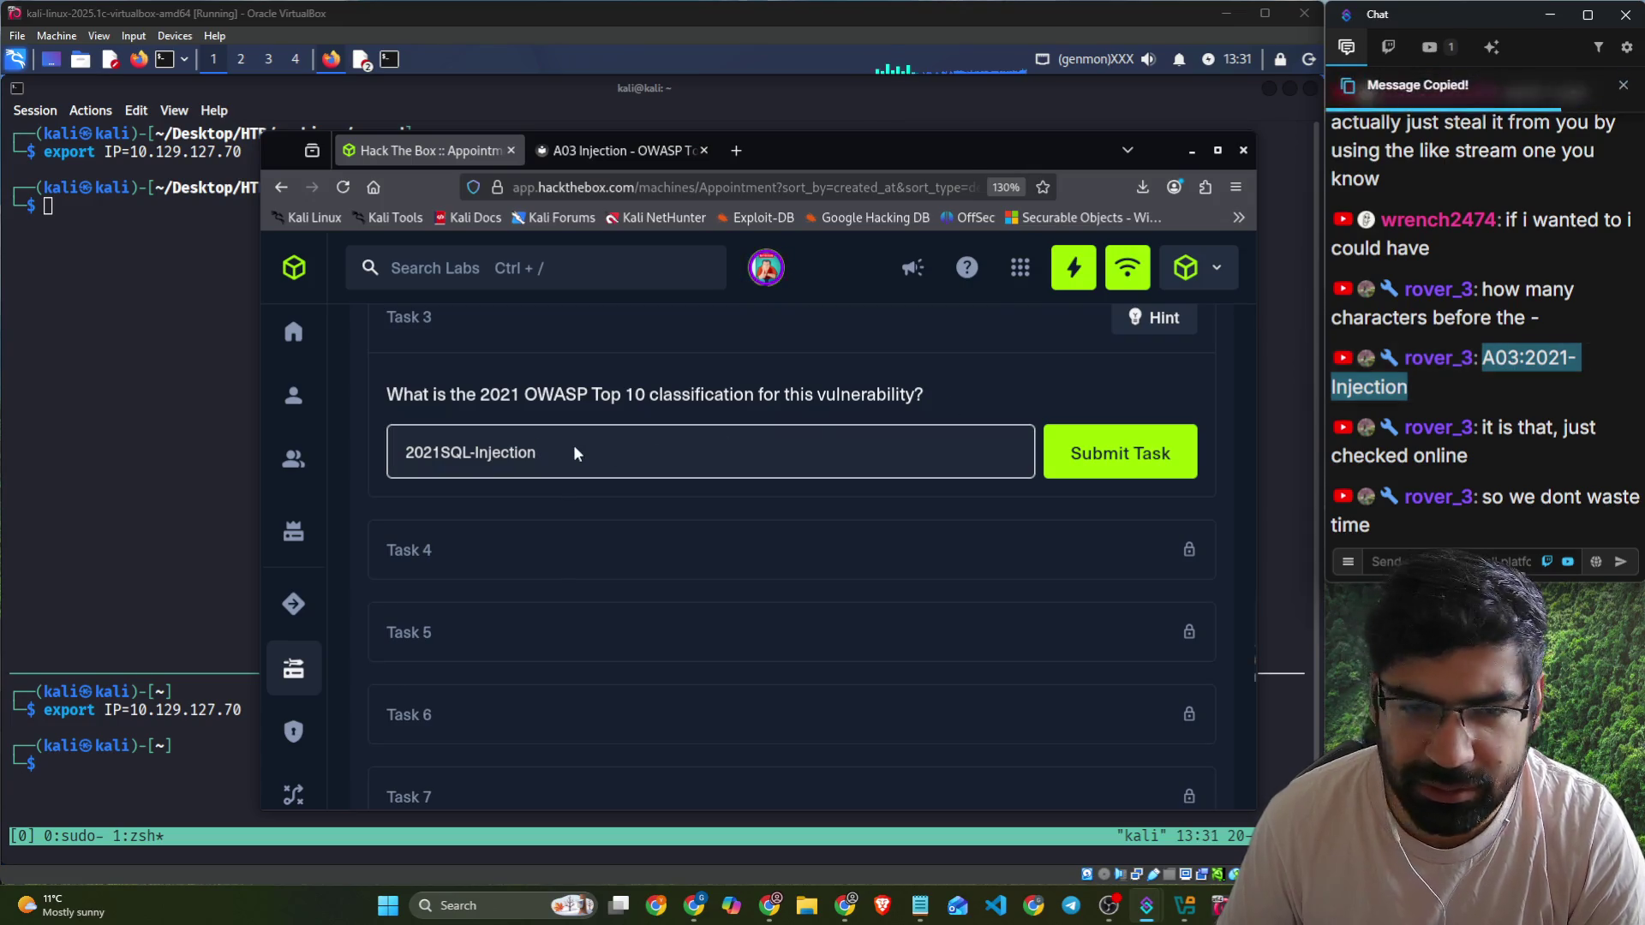
{"action": "left_click_drag", "start_coordinate": [562, 447], "coordinate": [391, 460]}
{"action": "key", "text": "ctrl+v"}
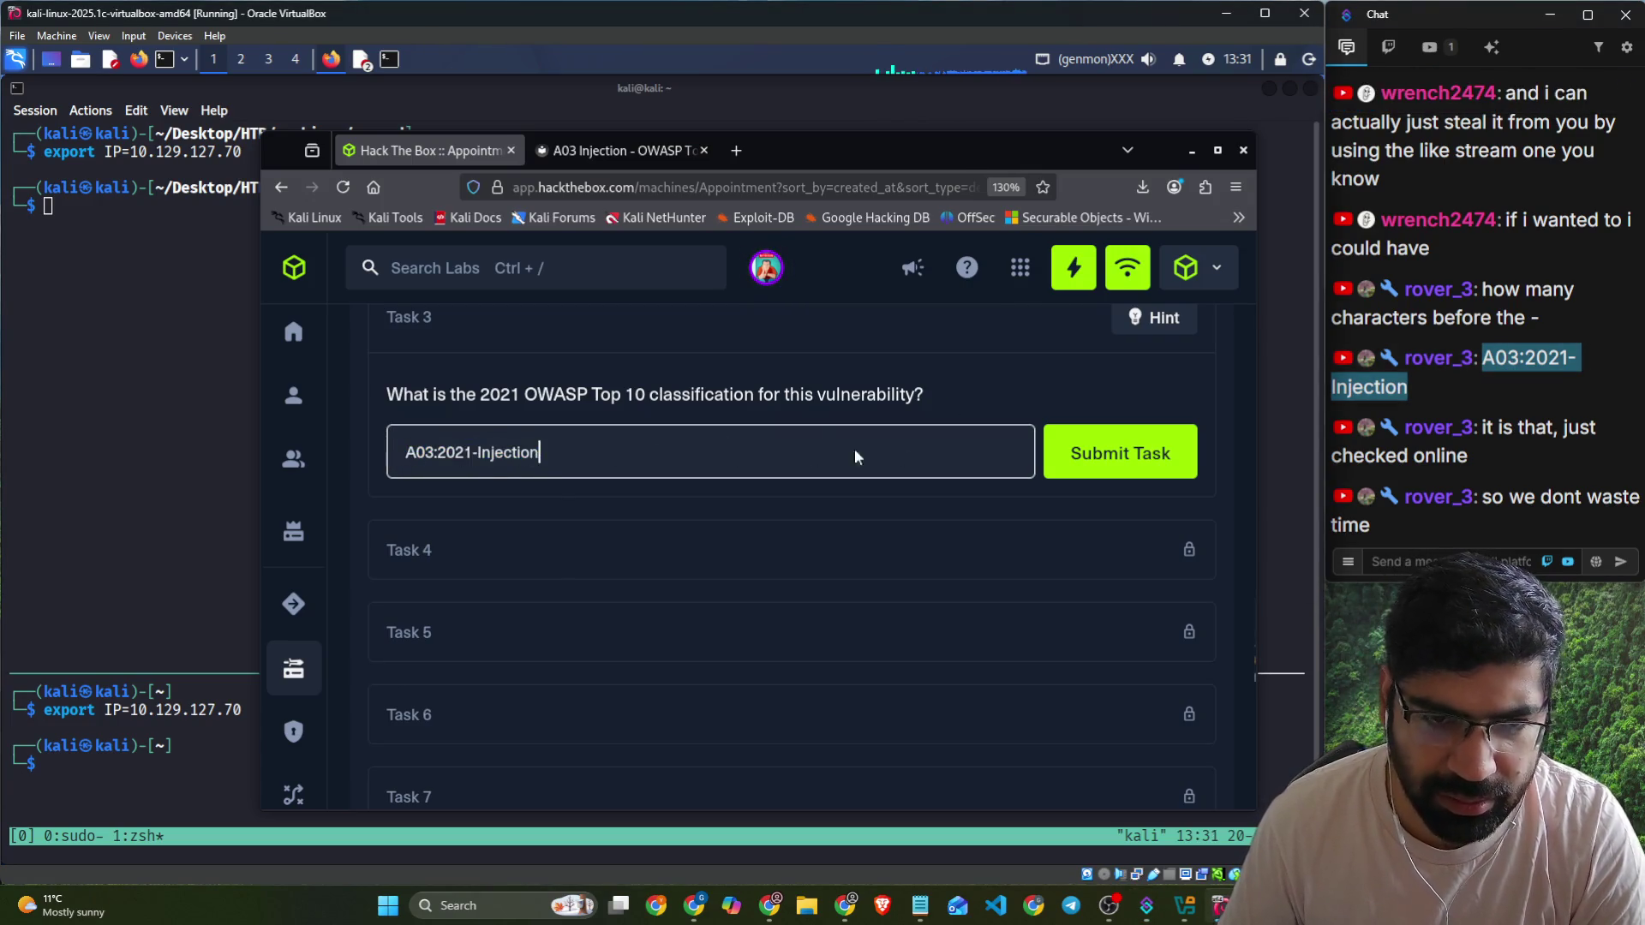
{"action": "left_click", "coordinate": [1114, 452]}
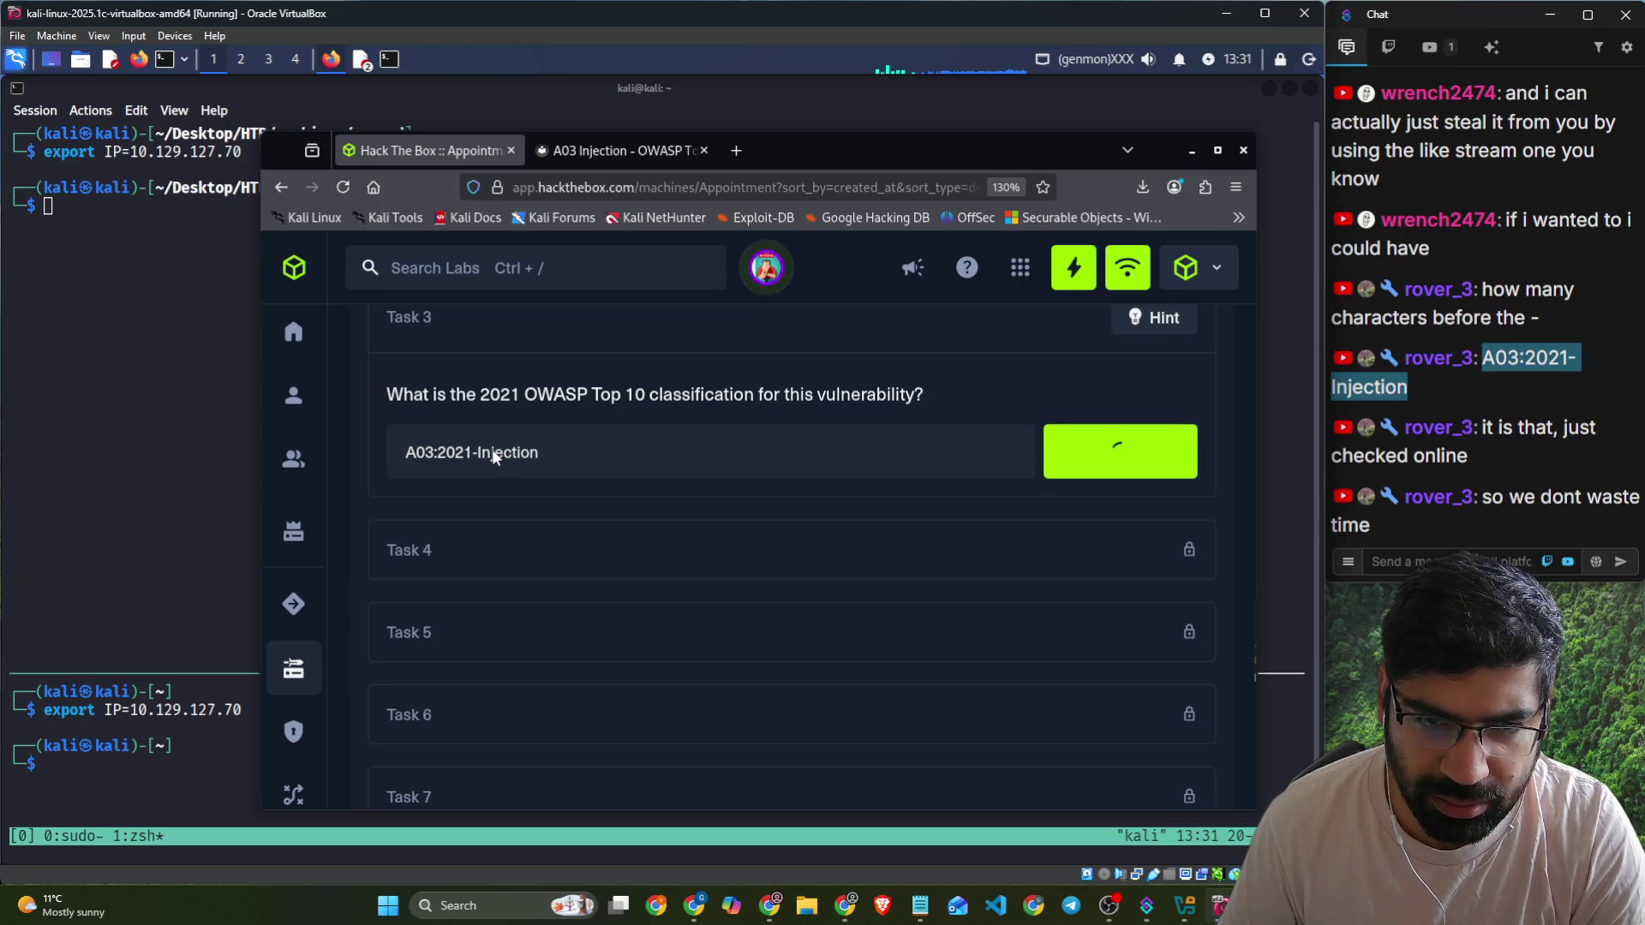
- Check the accepted Task 3 answer and read the Task 4 port 80 service question
{"action": "left_click", "coordinate": [588, 455]}
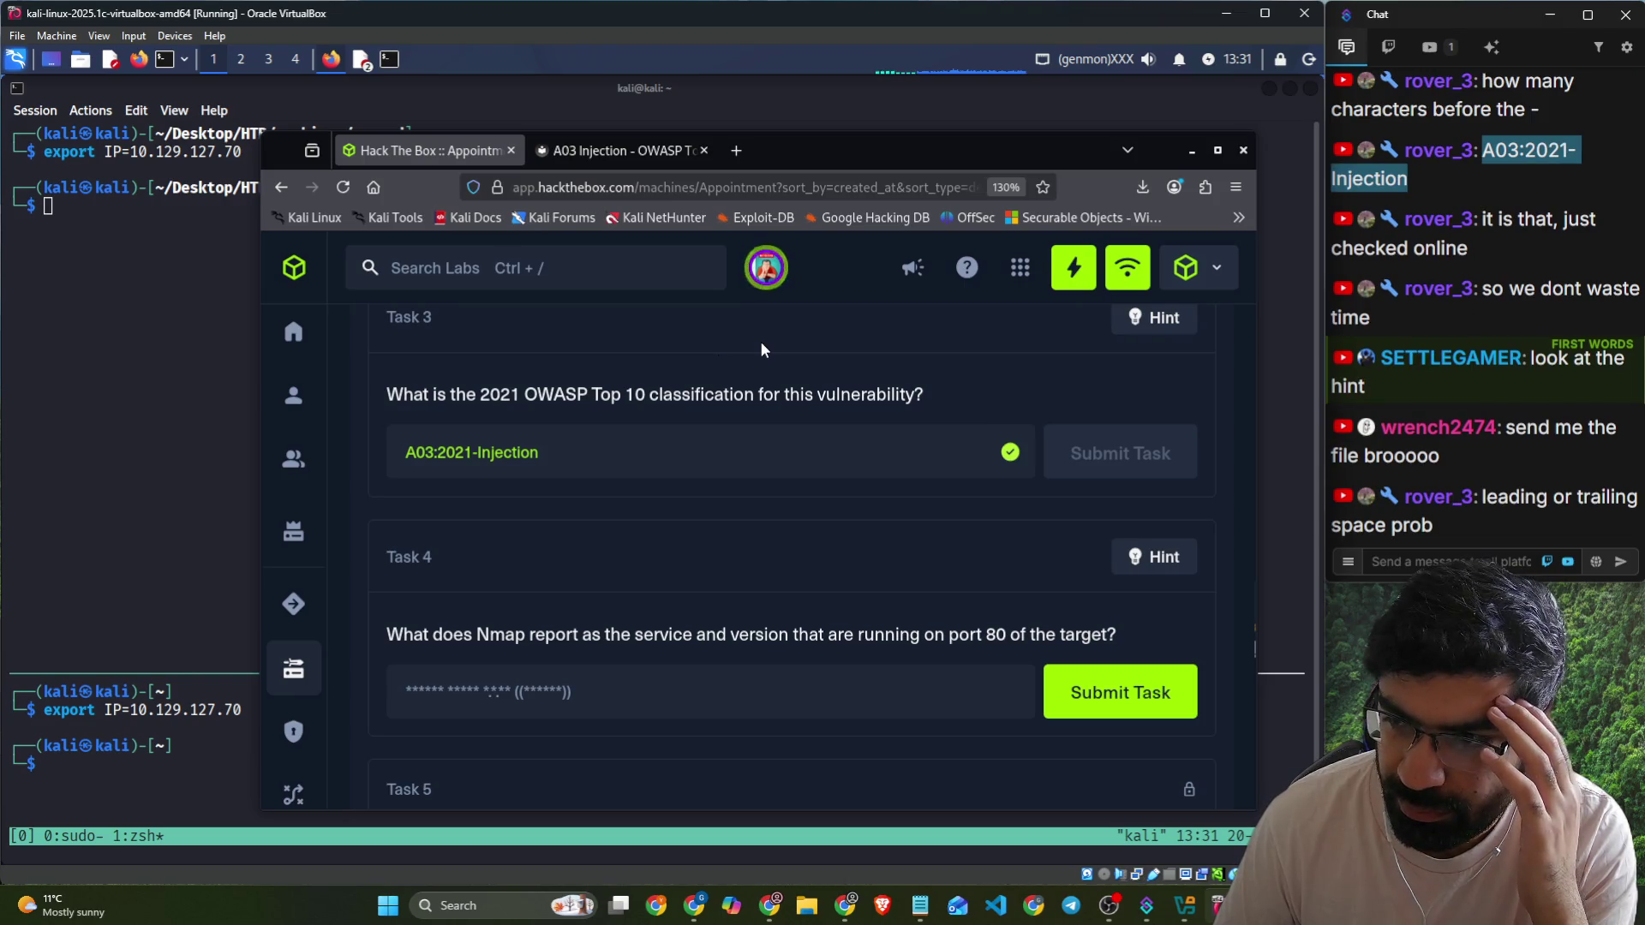
{"action": "left_click", "coordinate": [613, 455]}
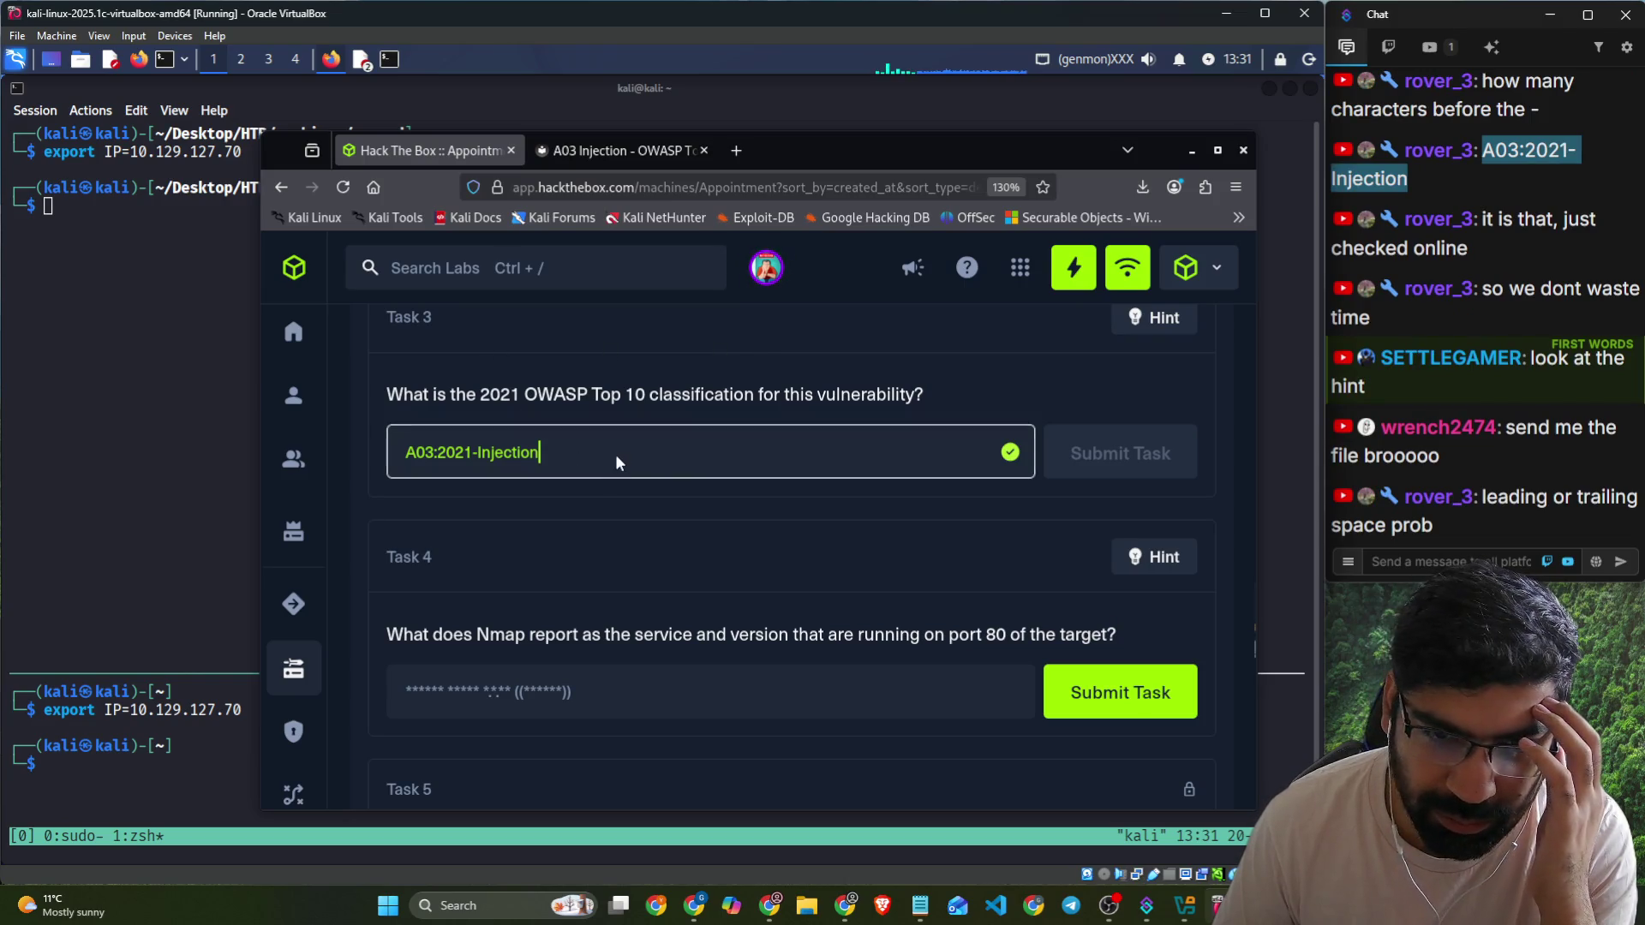
{"action": "scroll", "coordinate": [522, 413], "scroll_direction": "down", "scroll_amount": 3}
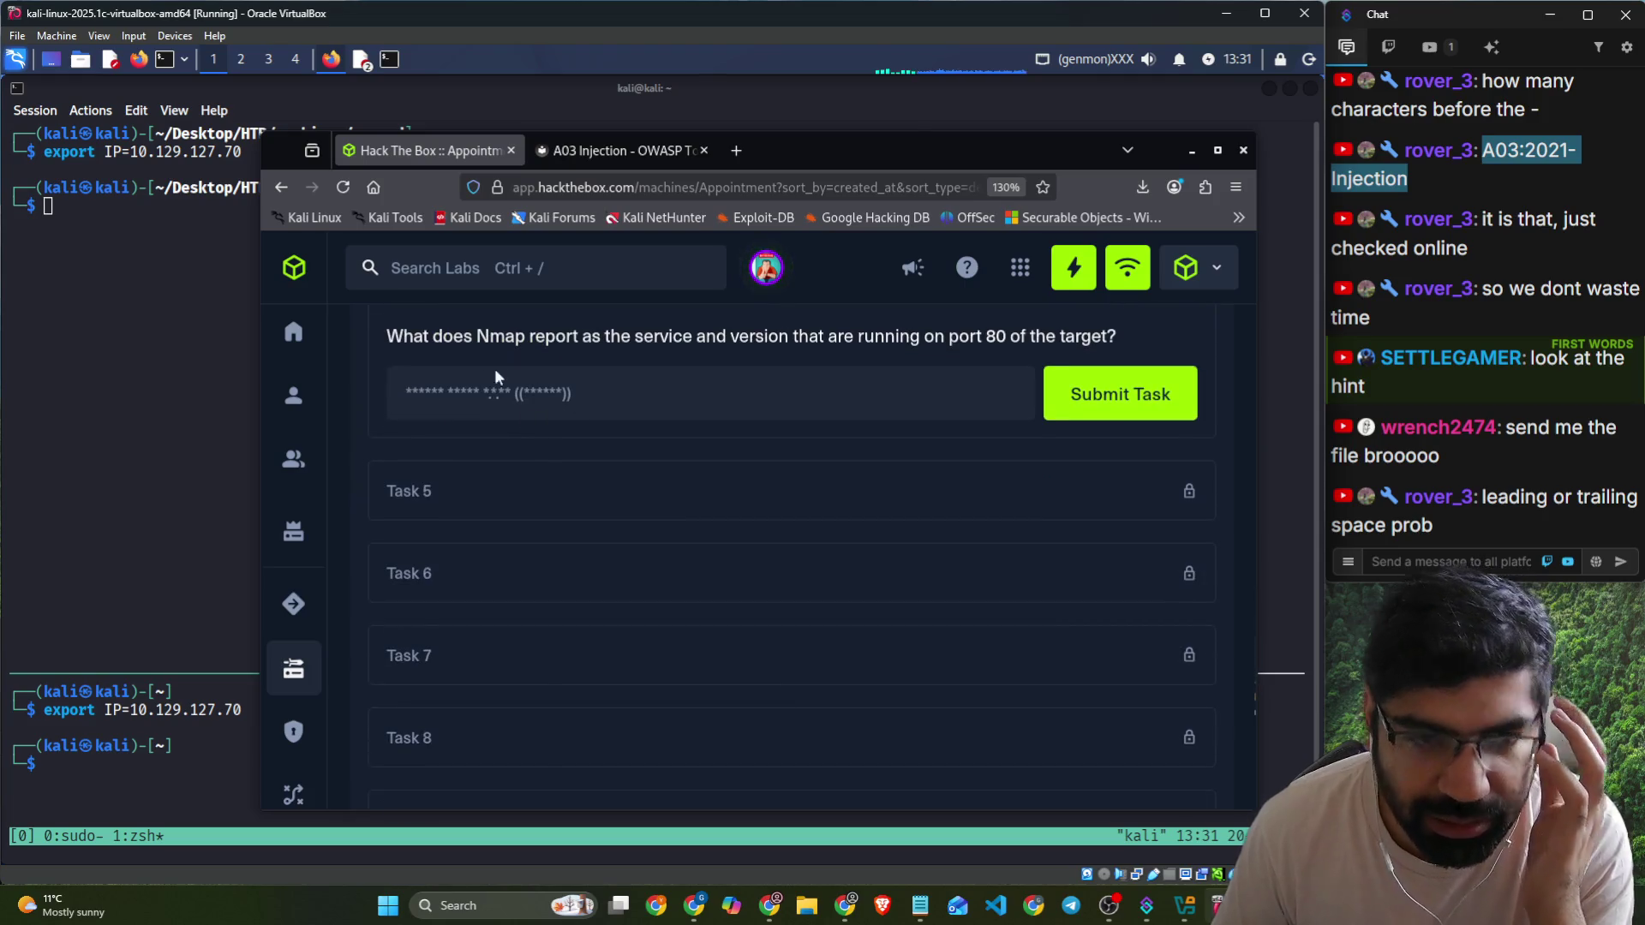
{"action": "left_click_drag", "start_coordinate": [401, 337], "coordinate": [1115, 339]}
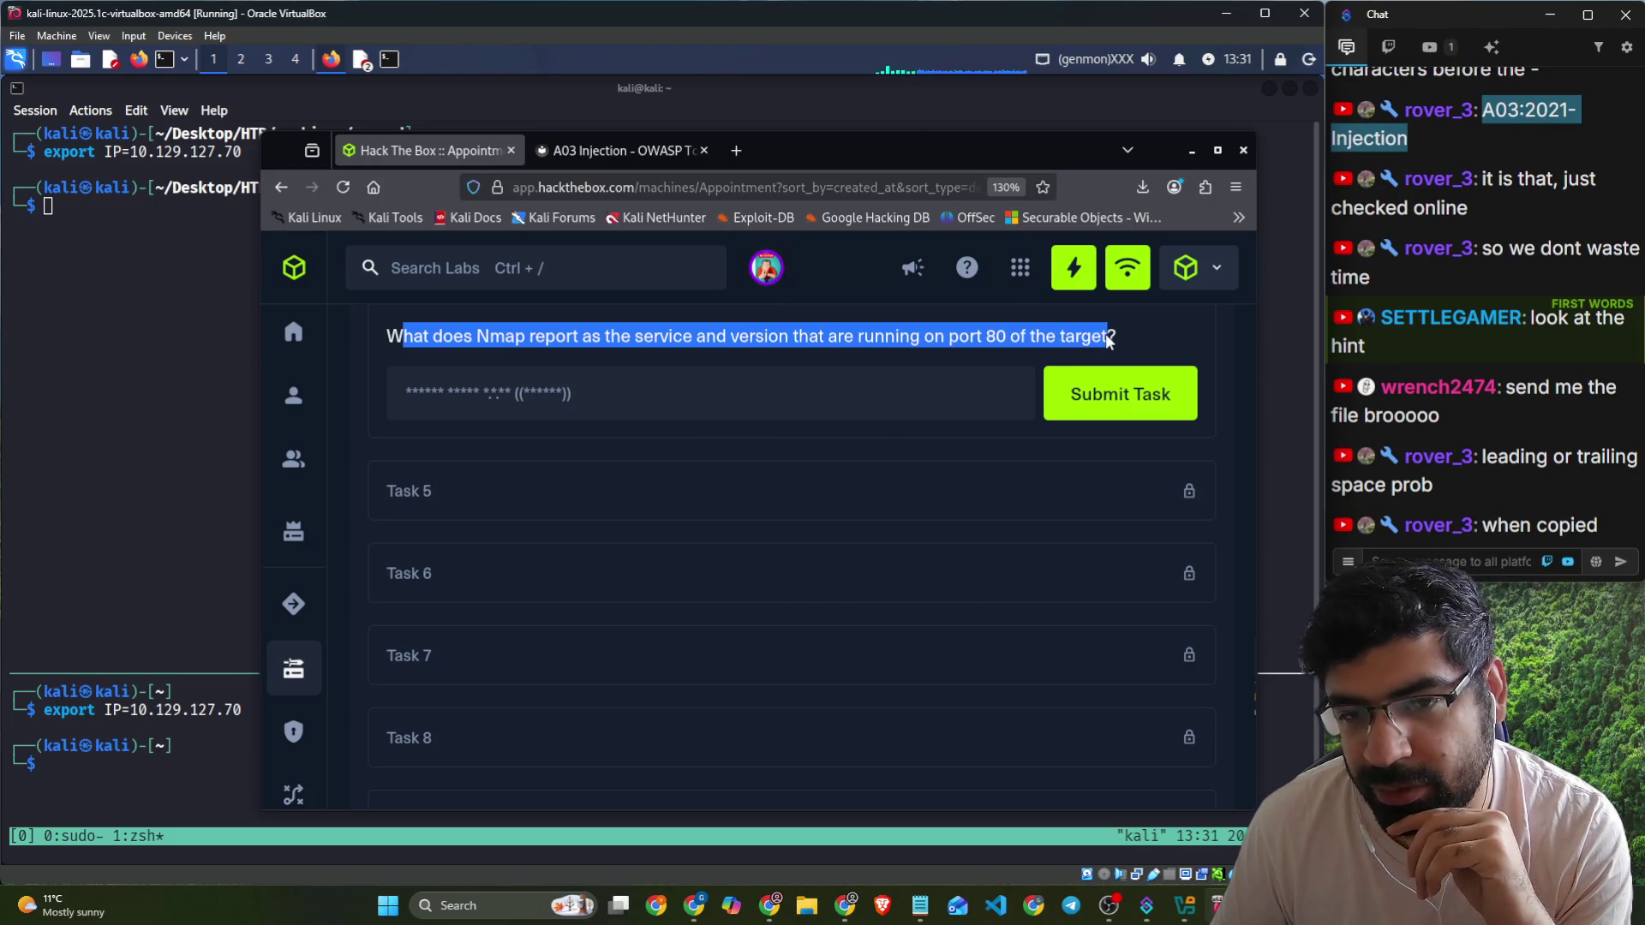
{"action": "left_click", "coordinate": [166, 318]}
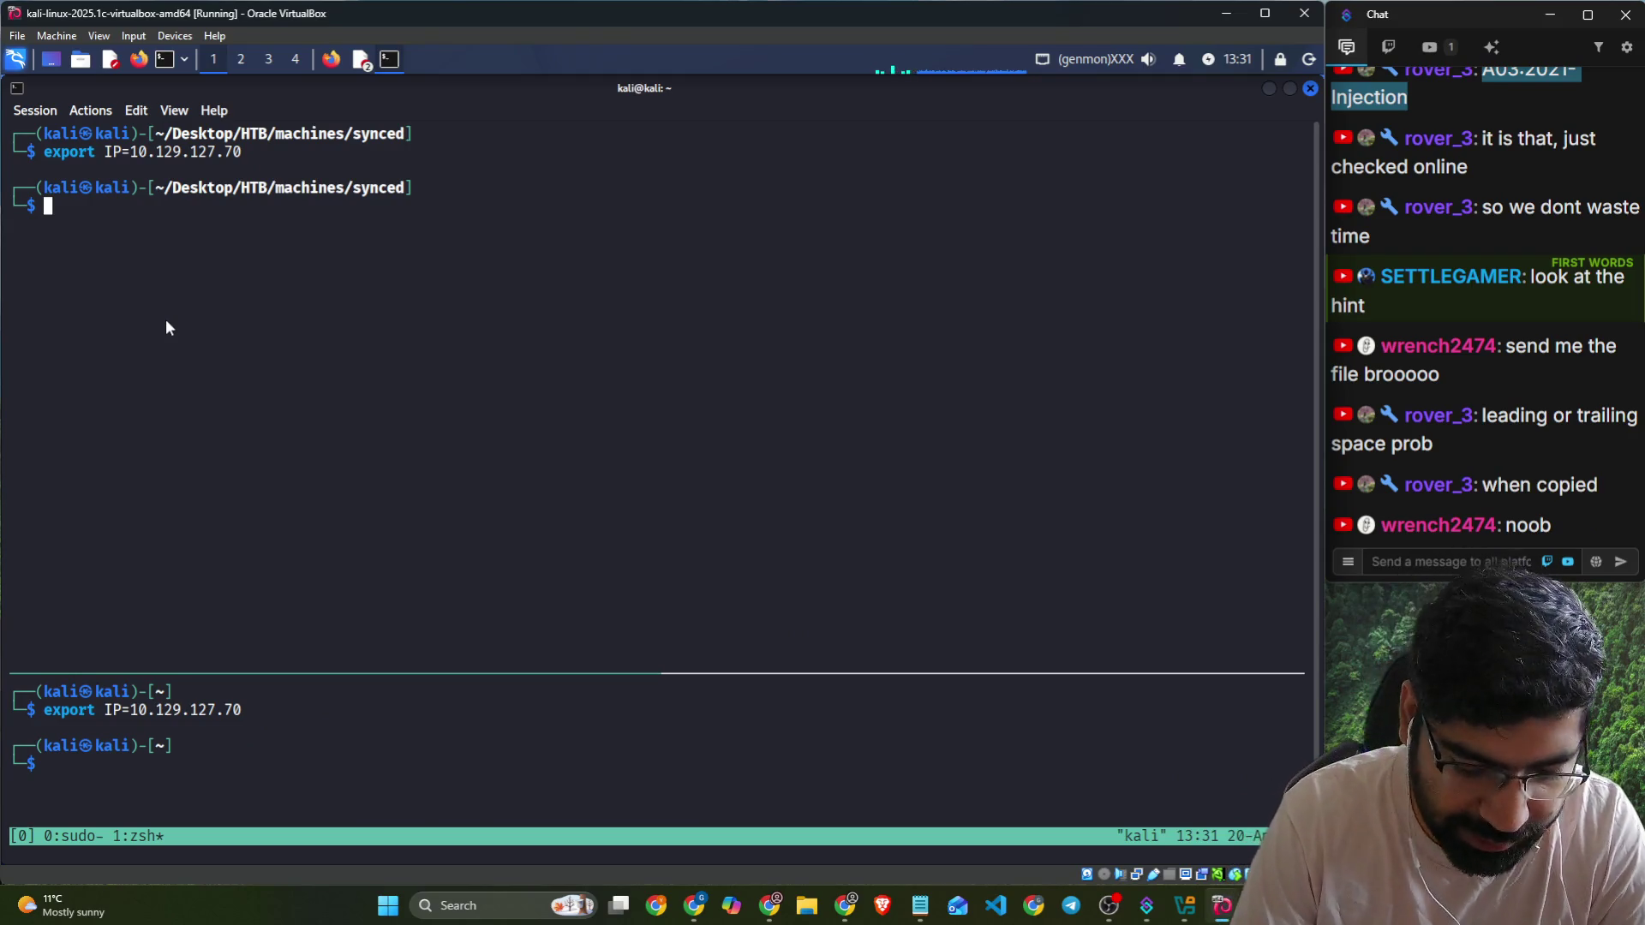
- Start a rustscan against the target, then cancel it
{"action": "type", "text": "rus"}
{"action": "key", "text": "Right"}
{"action": "key", "text": "Return"}
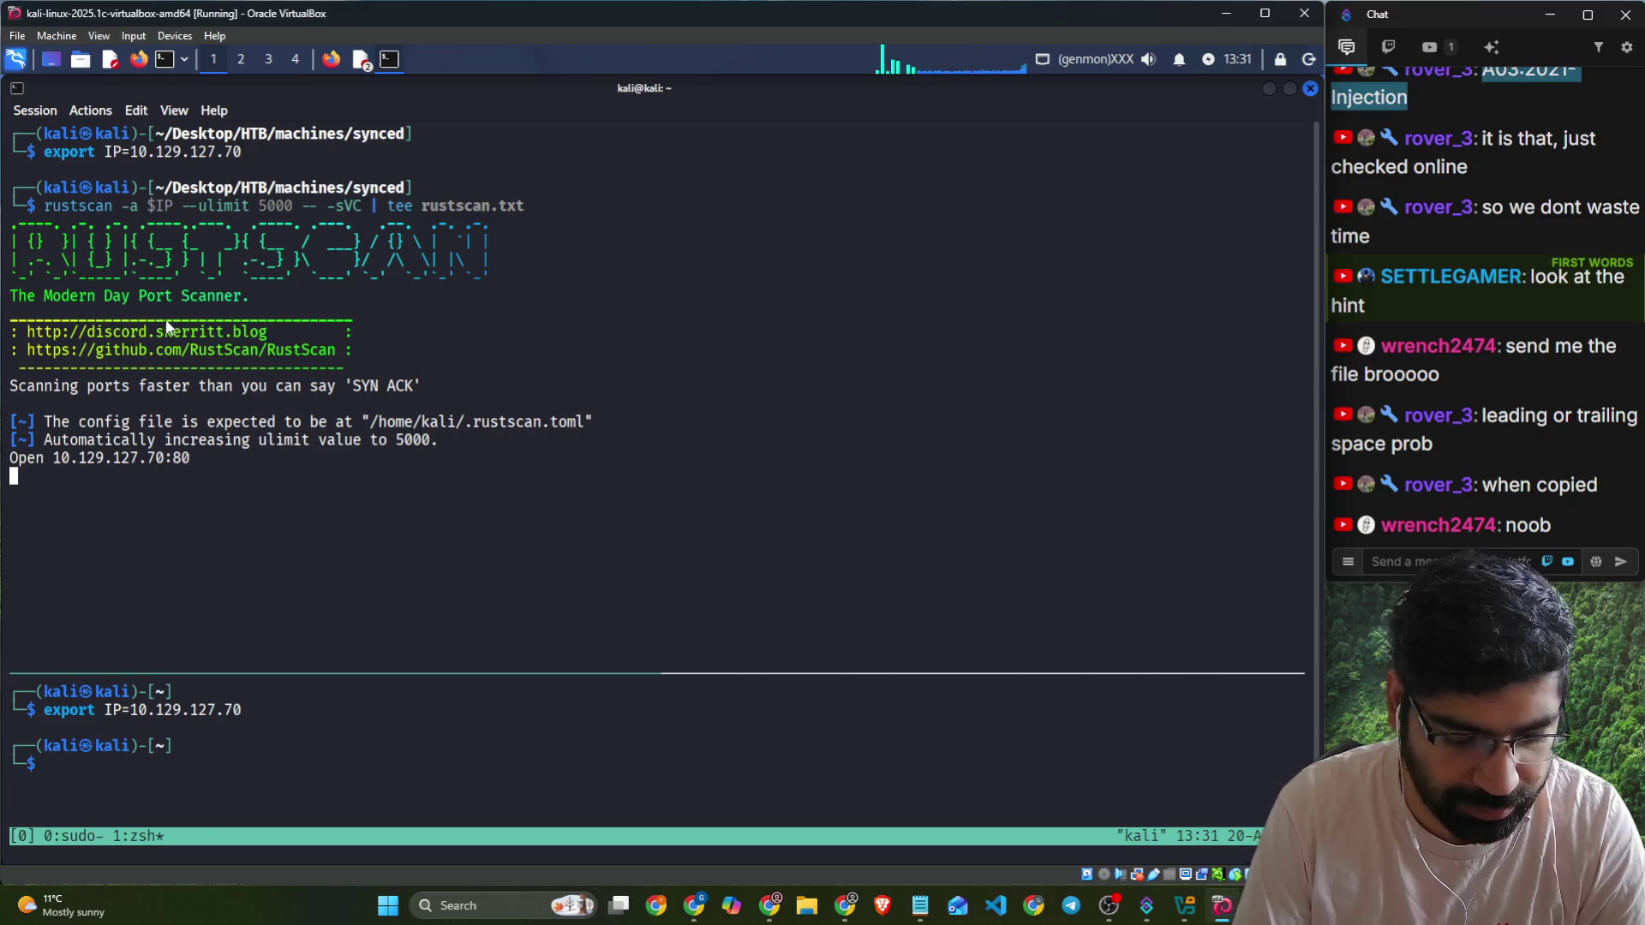
{"action": "key", "text": "ctrl+x"}
{"action": "key", "text": "ctrl+c"}
- Create and enter an 'appointment' folder under machines, clear the screen and rerun rustscan there
{"action": "type", "text": "cd .."}
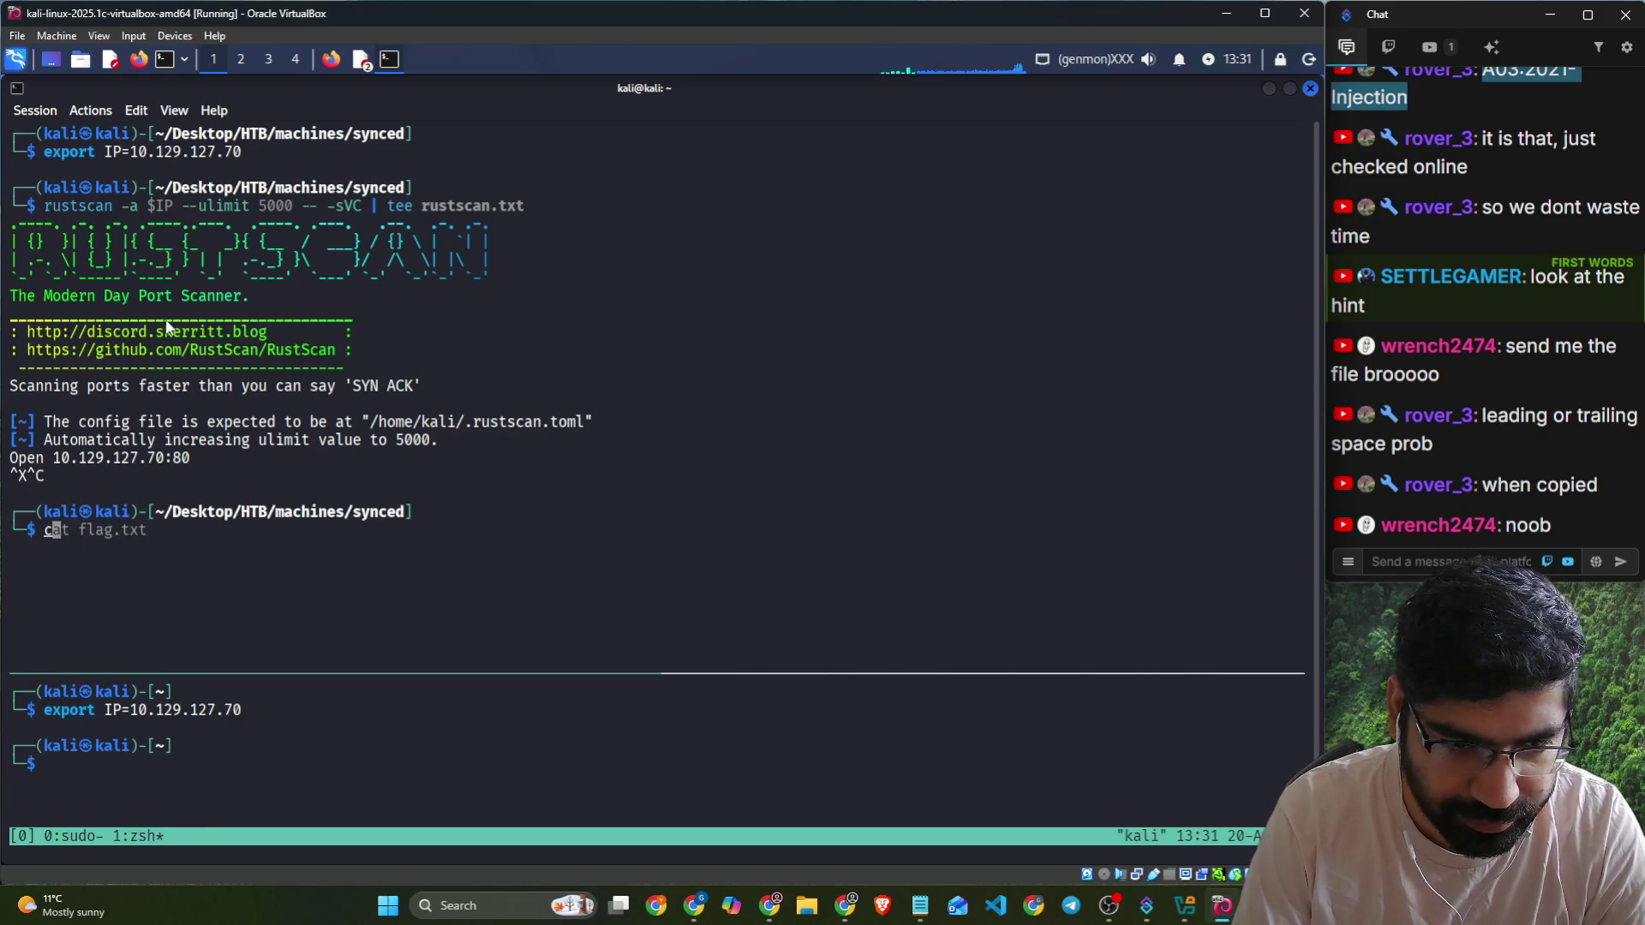
{"action": "key", "text": "Return"}
{"action": "type", "text": "mkdir app"}
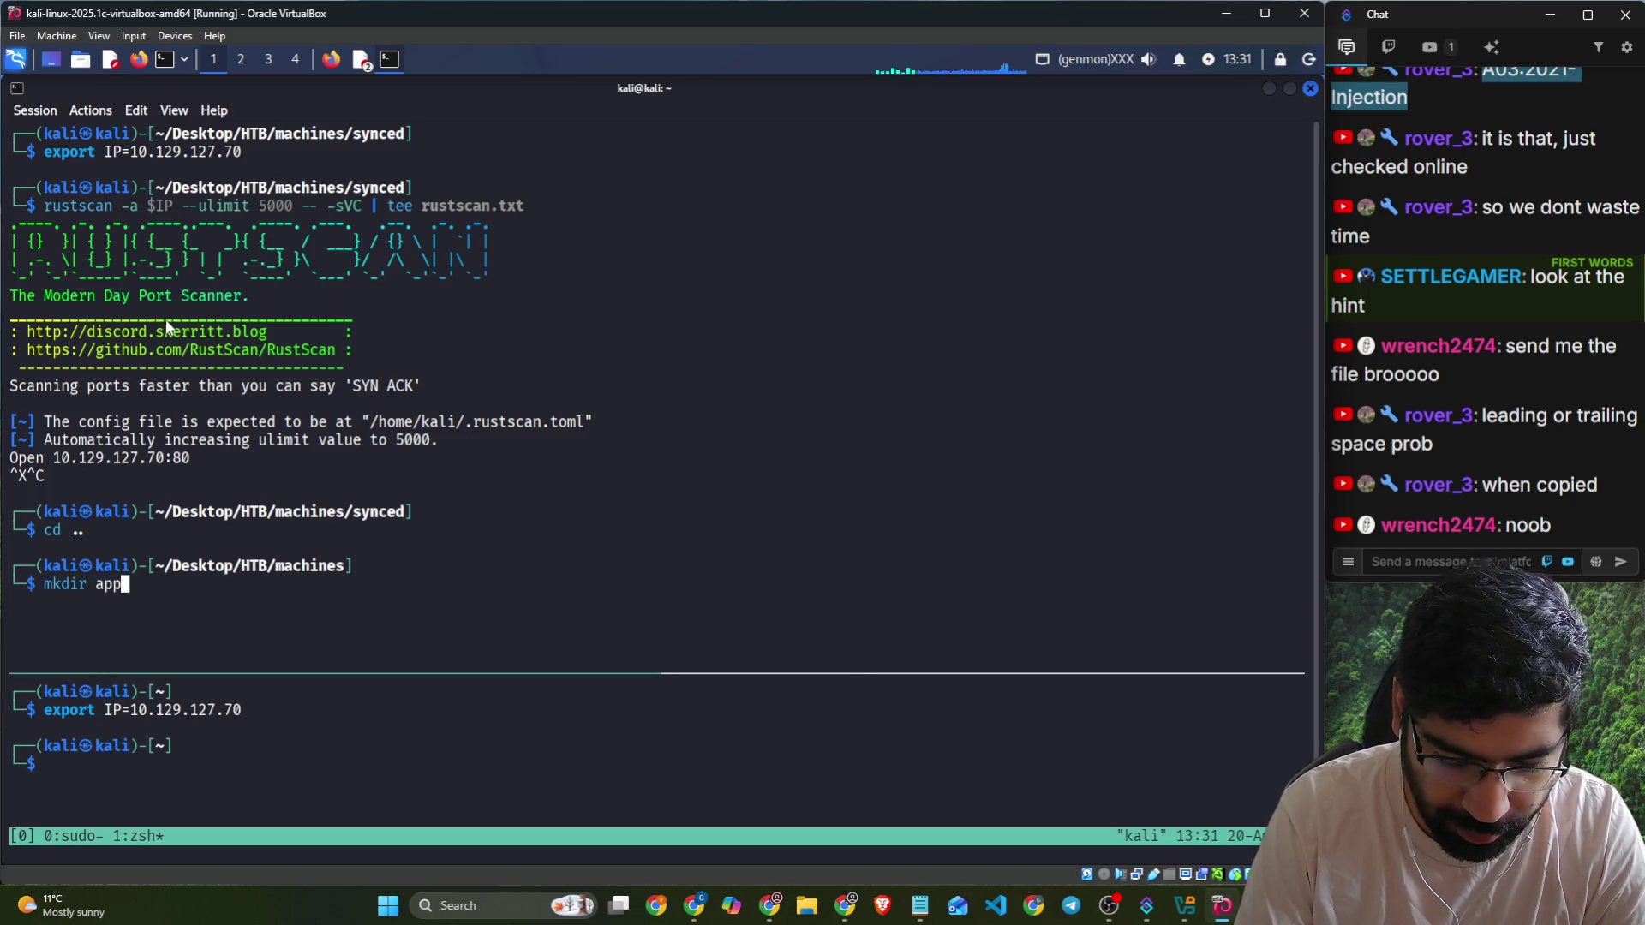
{"action": "type", "text": "ointment"}
{"action": "key", "text": "Return"}
{"action": "type", "text": "cd appointment"}
{"action": "key", "text": "Return"}
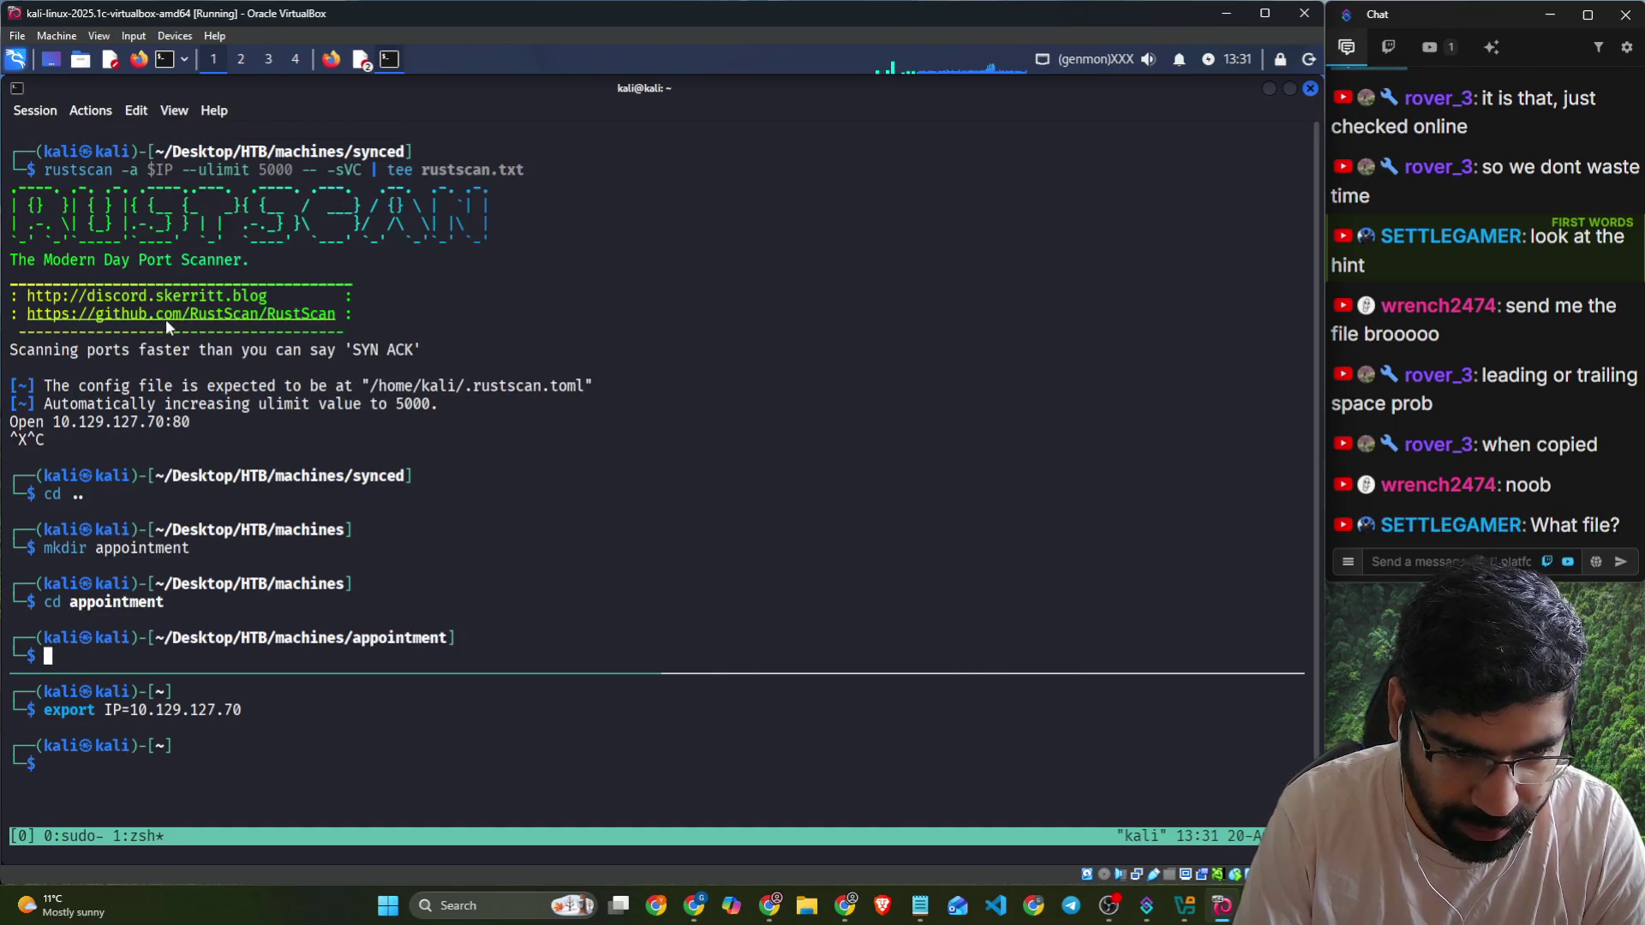
{"action": "key", "text": "ctrl+l"}
{"action": "key", "text": "Up"}
{"action": "key", "text": "Up"}
{"action": "key", "text": "Up"}
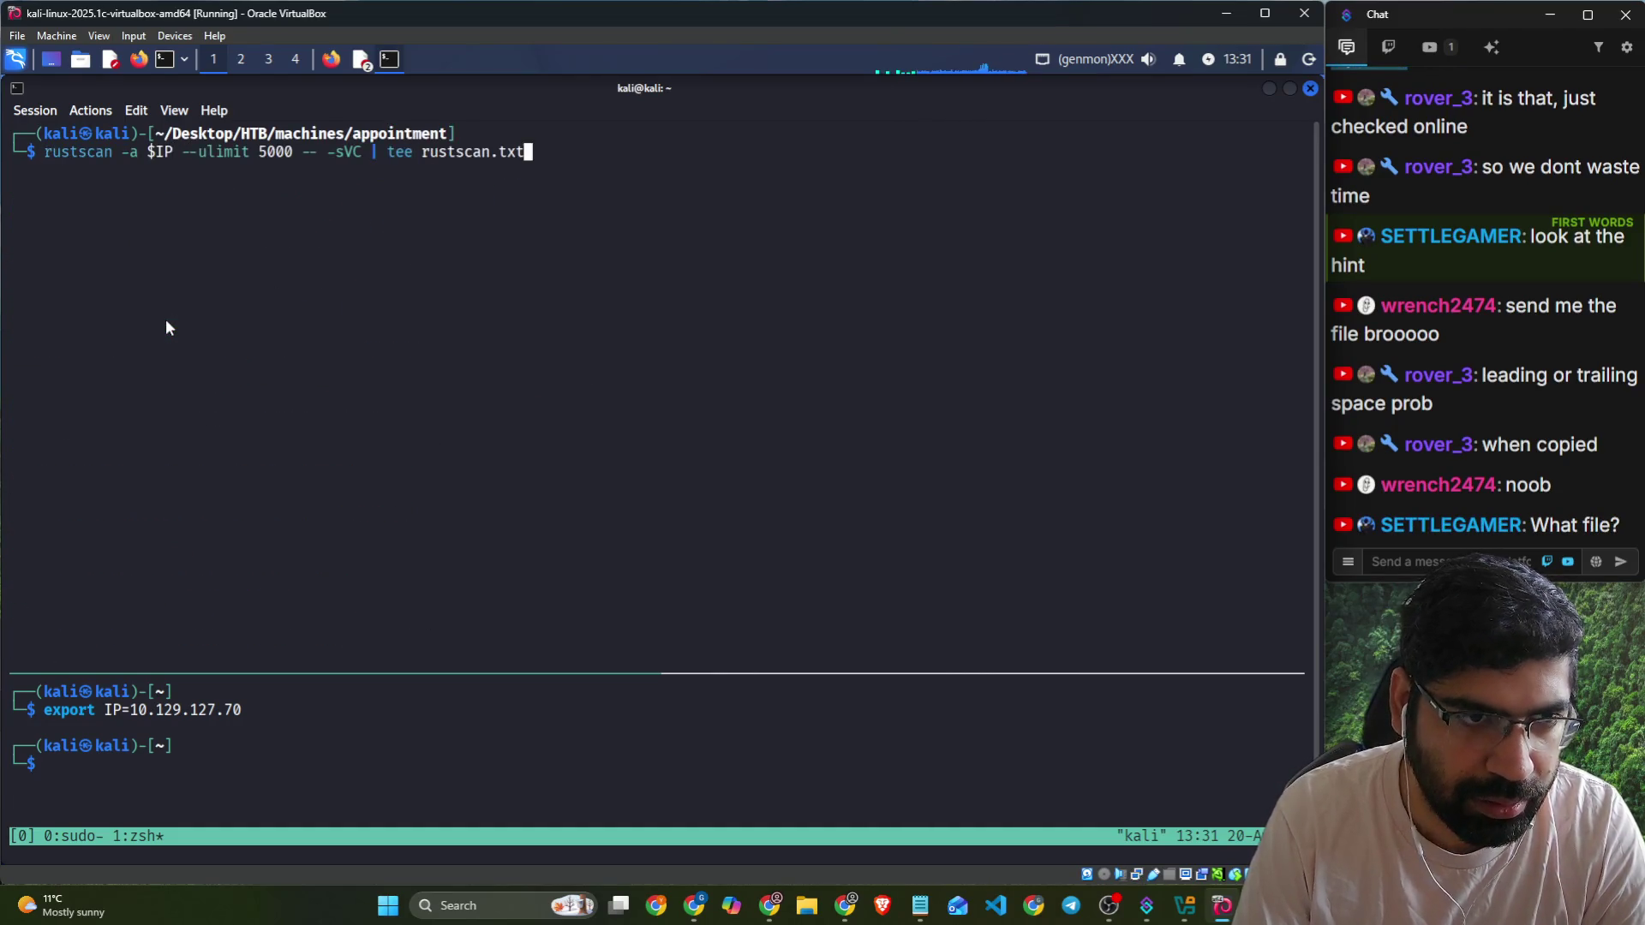
{"action": "key", "text": "Return"}
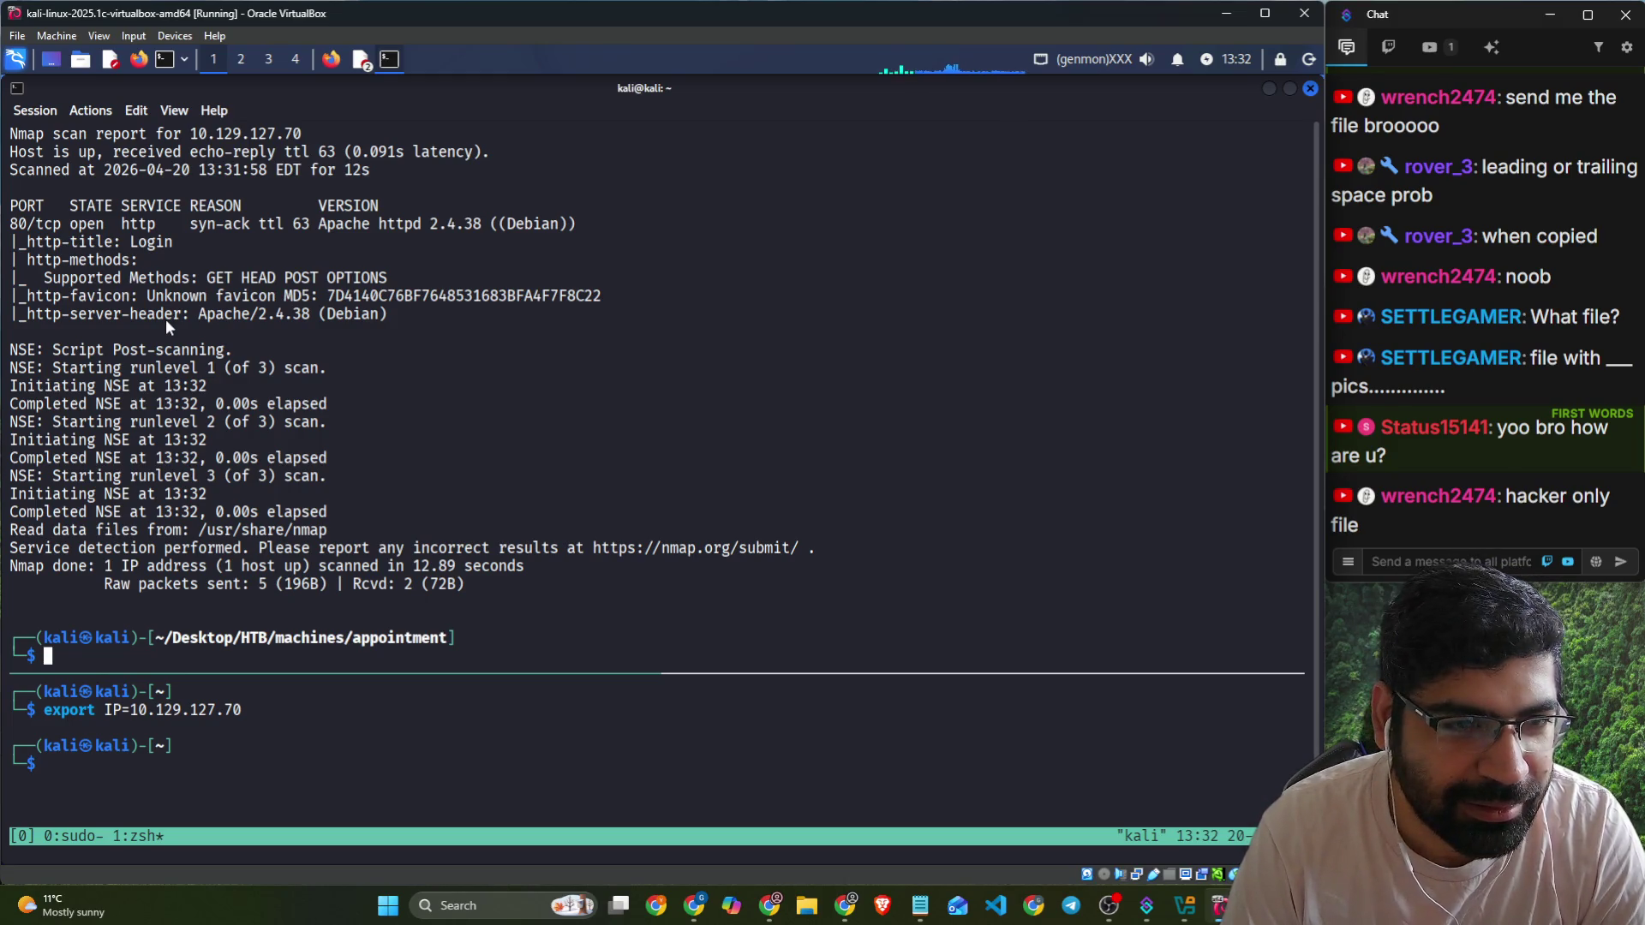
- Answer Task 4 with 'Apache httpd 2.4.38 ((Debian))' copied from the Nmap output
{"action": "left_click_drag", "start_coordinate": [317, 223], "coordinate": [570, 225]}
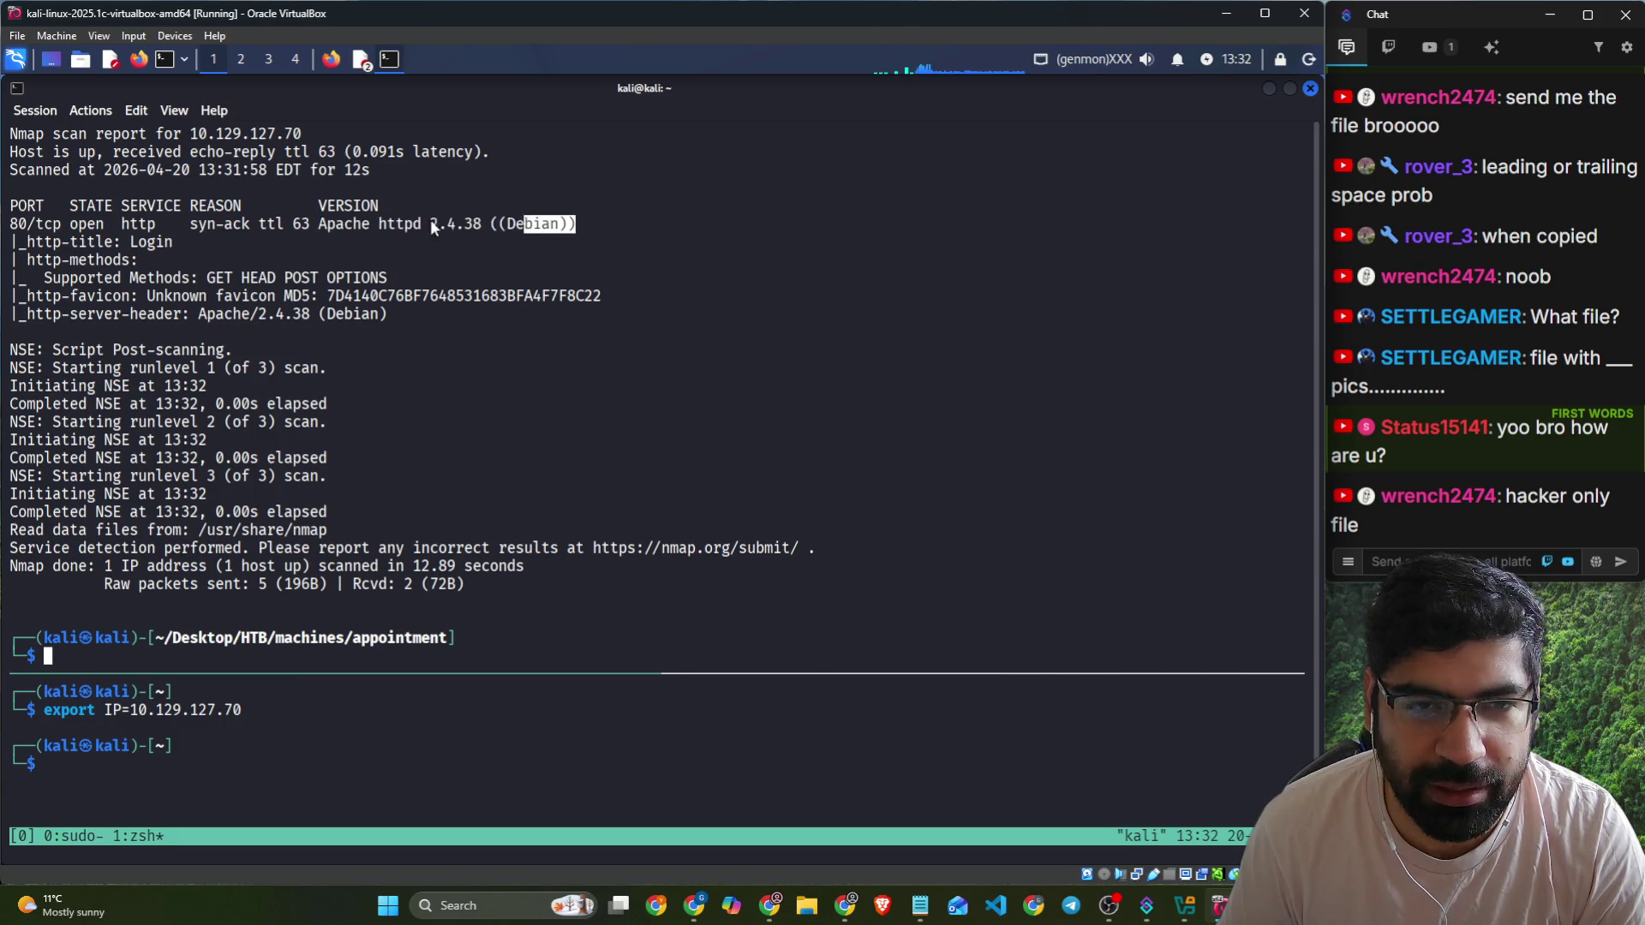
{"action": "right_click", "coordinate": [322, 224]}
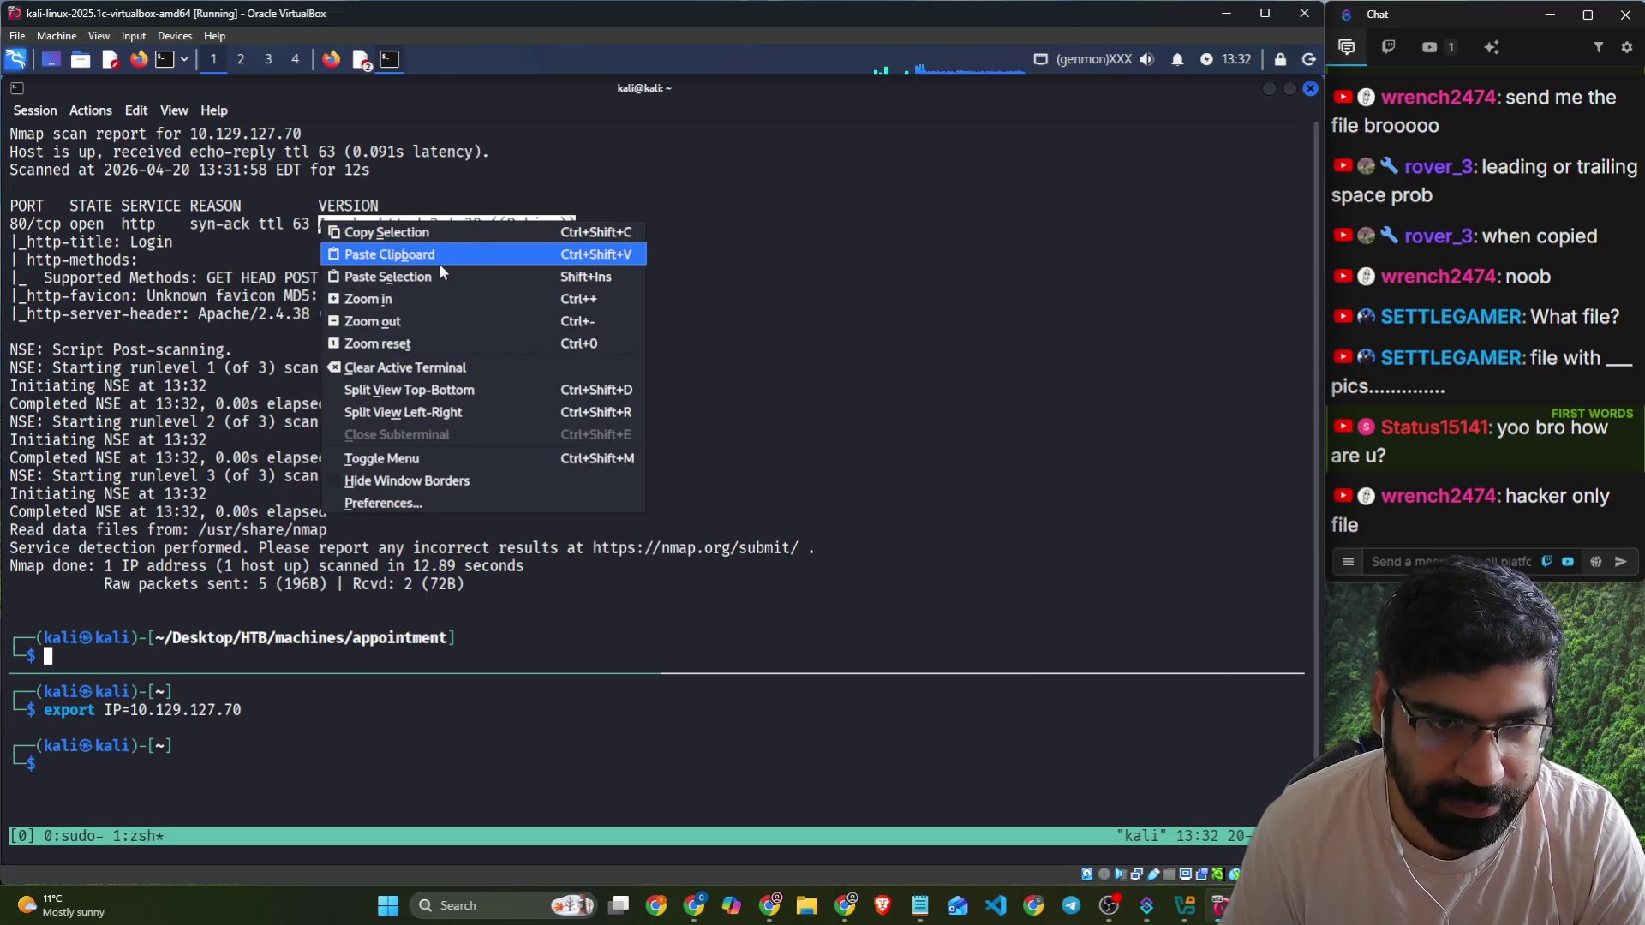
{"action": "left_click", "coordinate": [432, 234]}
{"action": "key", "text": "alt+Tab"}
{"action": "left_click", "coordinate": [517, 379]}
{"action": "key", "text": "ctrl+v"}
{"action": "left_click", "coordinate": [1047, 397]}
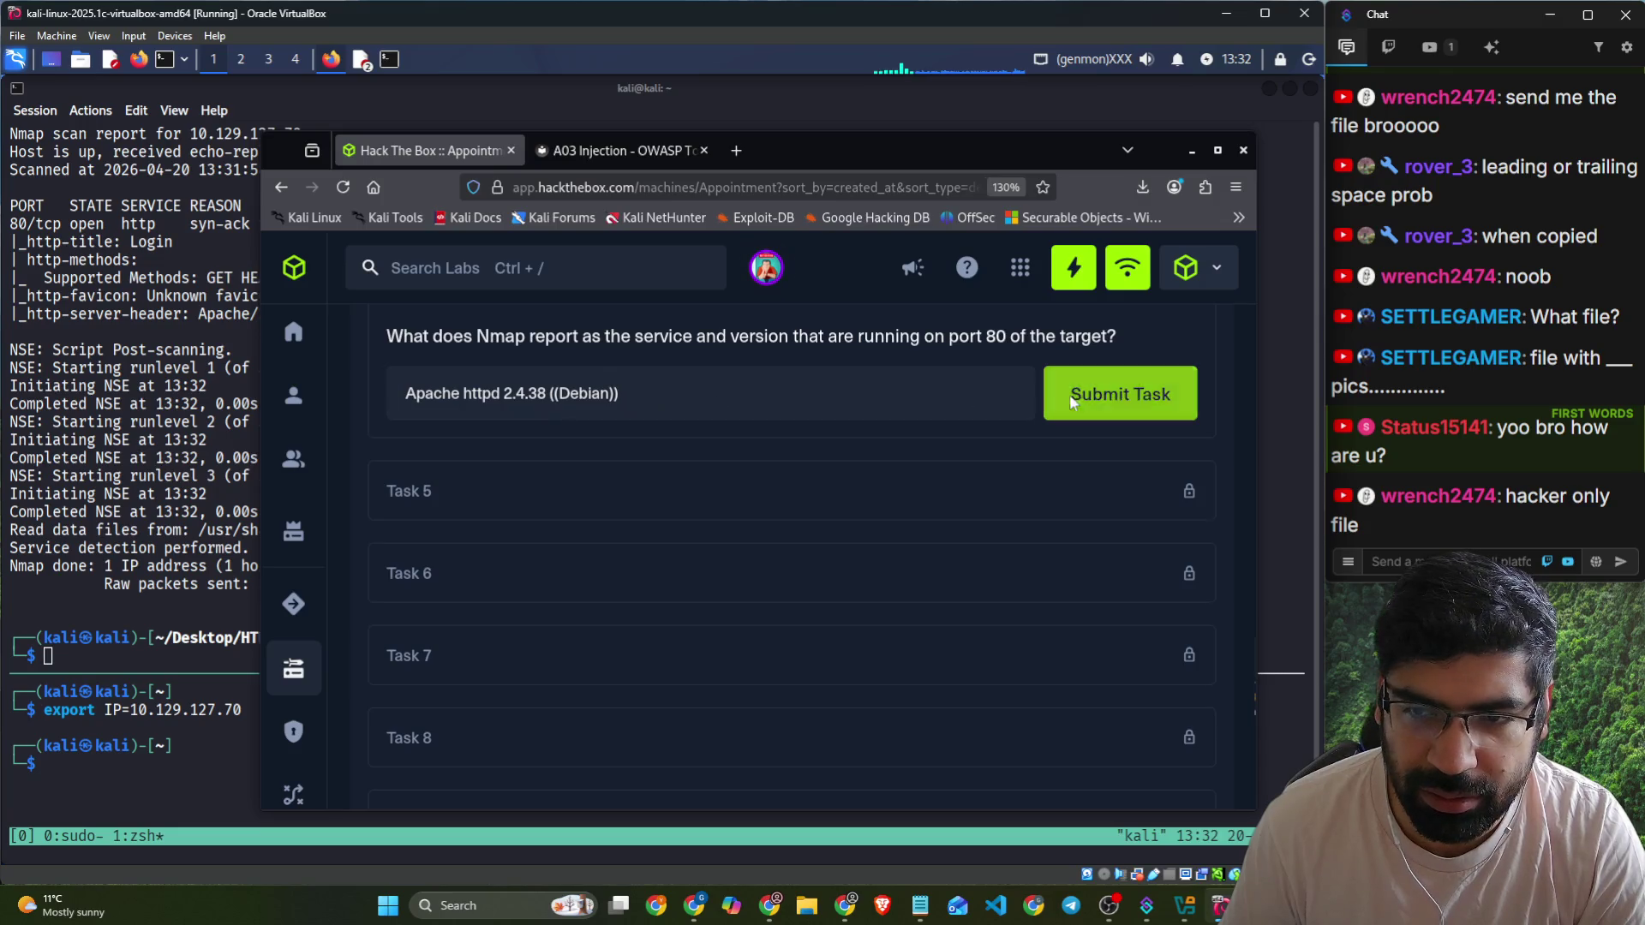
- Read the Task 5 question on the standard HTTPS port and focus its answer field
{"action": "double_click", "coordinate": [459, 391]}
{"action": "left_click", "coordinate": [546, 444]}
{"action": "scroll", "coordinate": [540, 437], "scroll_direction": "down", "scroll_amount": 2}
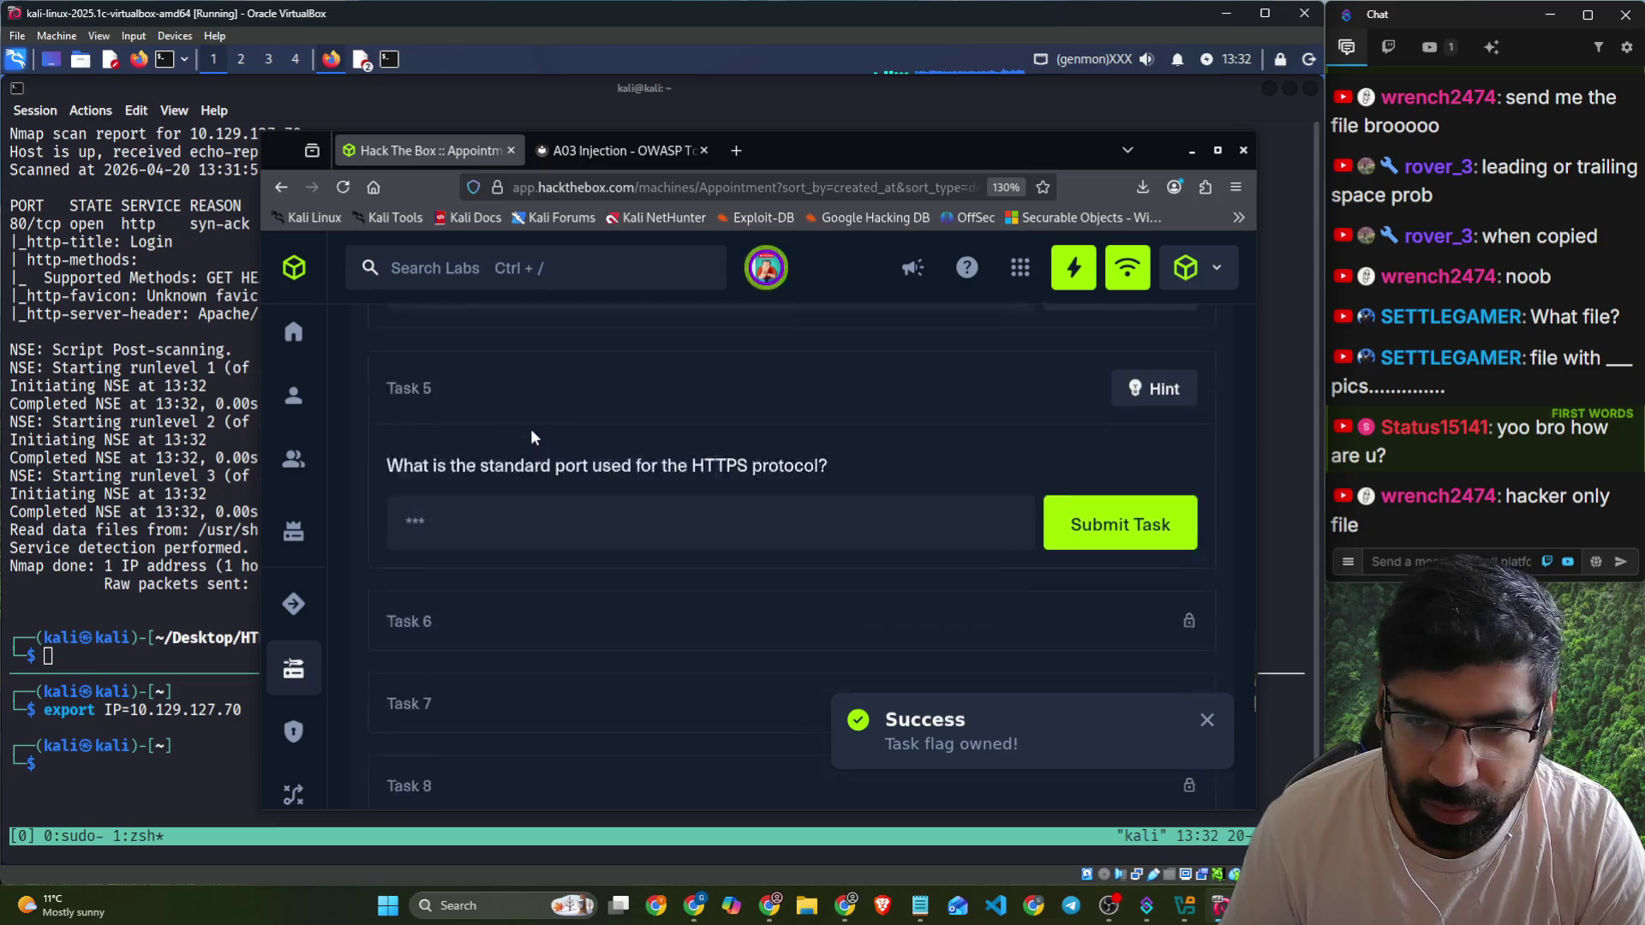
{"action": "scroll", "coordinate": [531, 428], "scroll_direction": "down", "scroll_amount": 1}
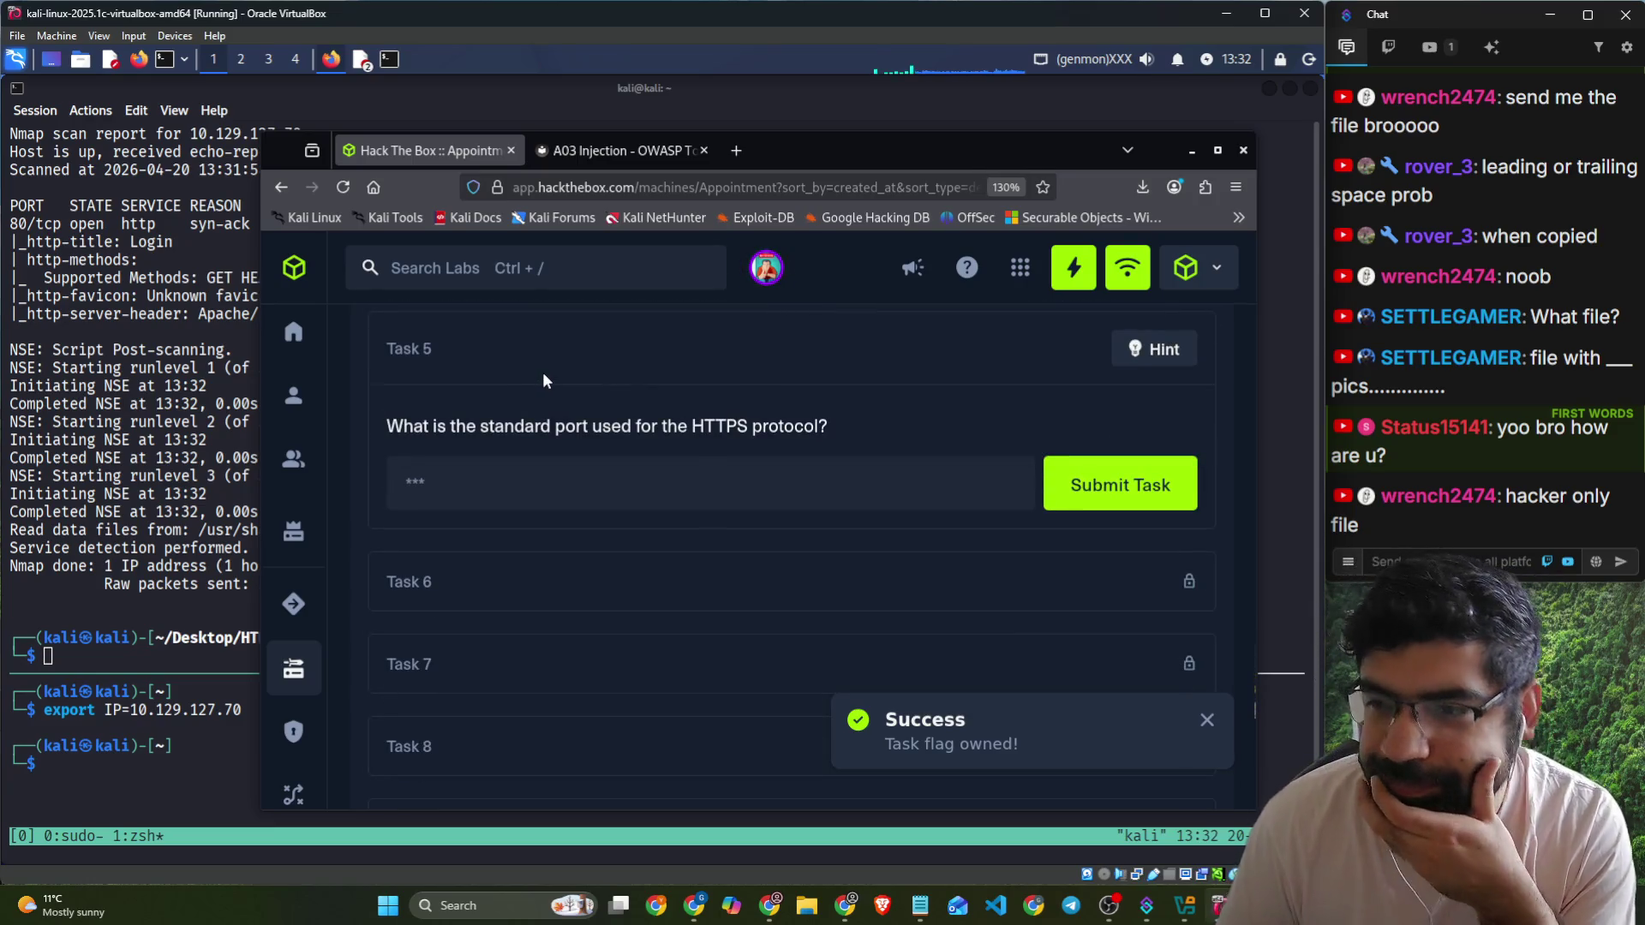
{"action": "scroll", "coordinate": [536, 377], "scroll_direction": "down", "scroll_amount": 3}
{"action": "scroll", "coordinate": [565, 382], "scroll_direction": "up", "scroll_amount": 3}
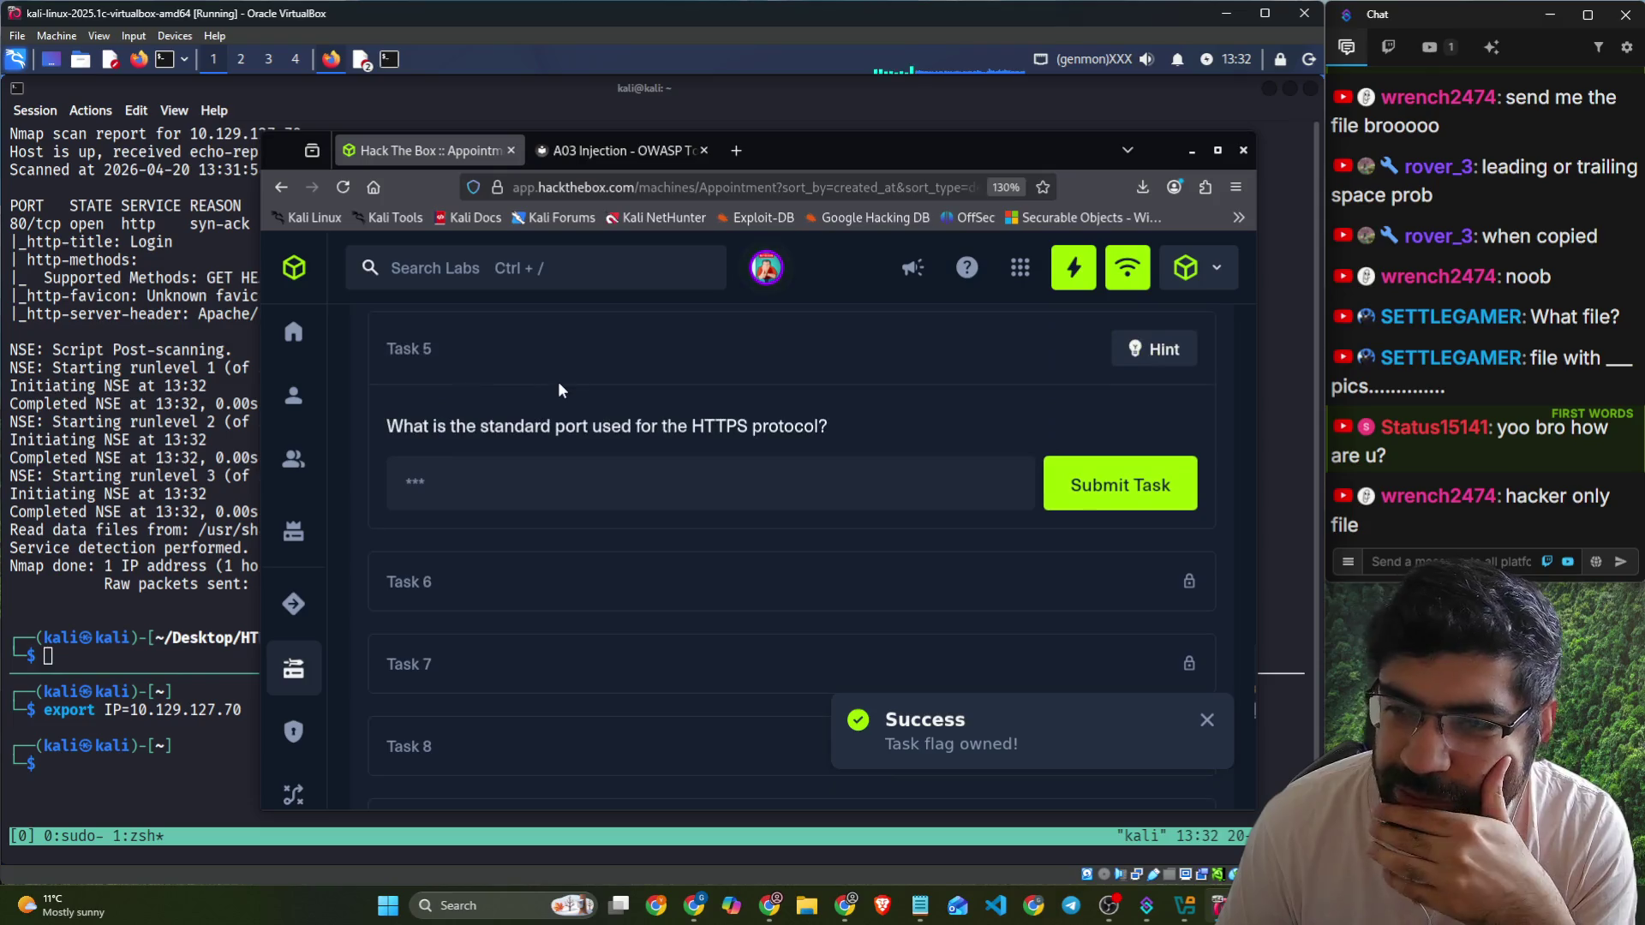
{"action": "mouse_move", "coordinate": [388, 426]}
{"action": "left_mouse_down"}
{"action": "mouse_move", "coordinate": [762, 430]}
{"action": "mouse_move", "coordinate": [792, 449]}
{"action": "left_mouse_up"}
{"action": "left_click", "coordinate": [714, 471]}
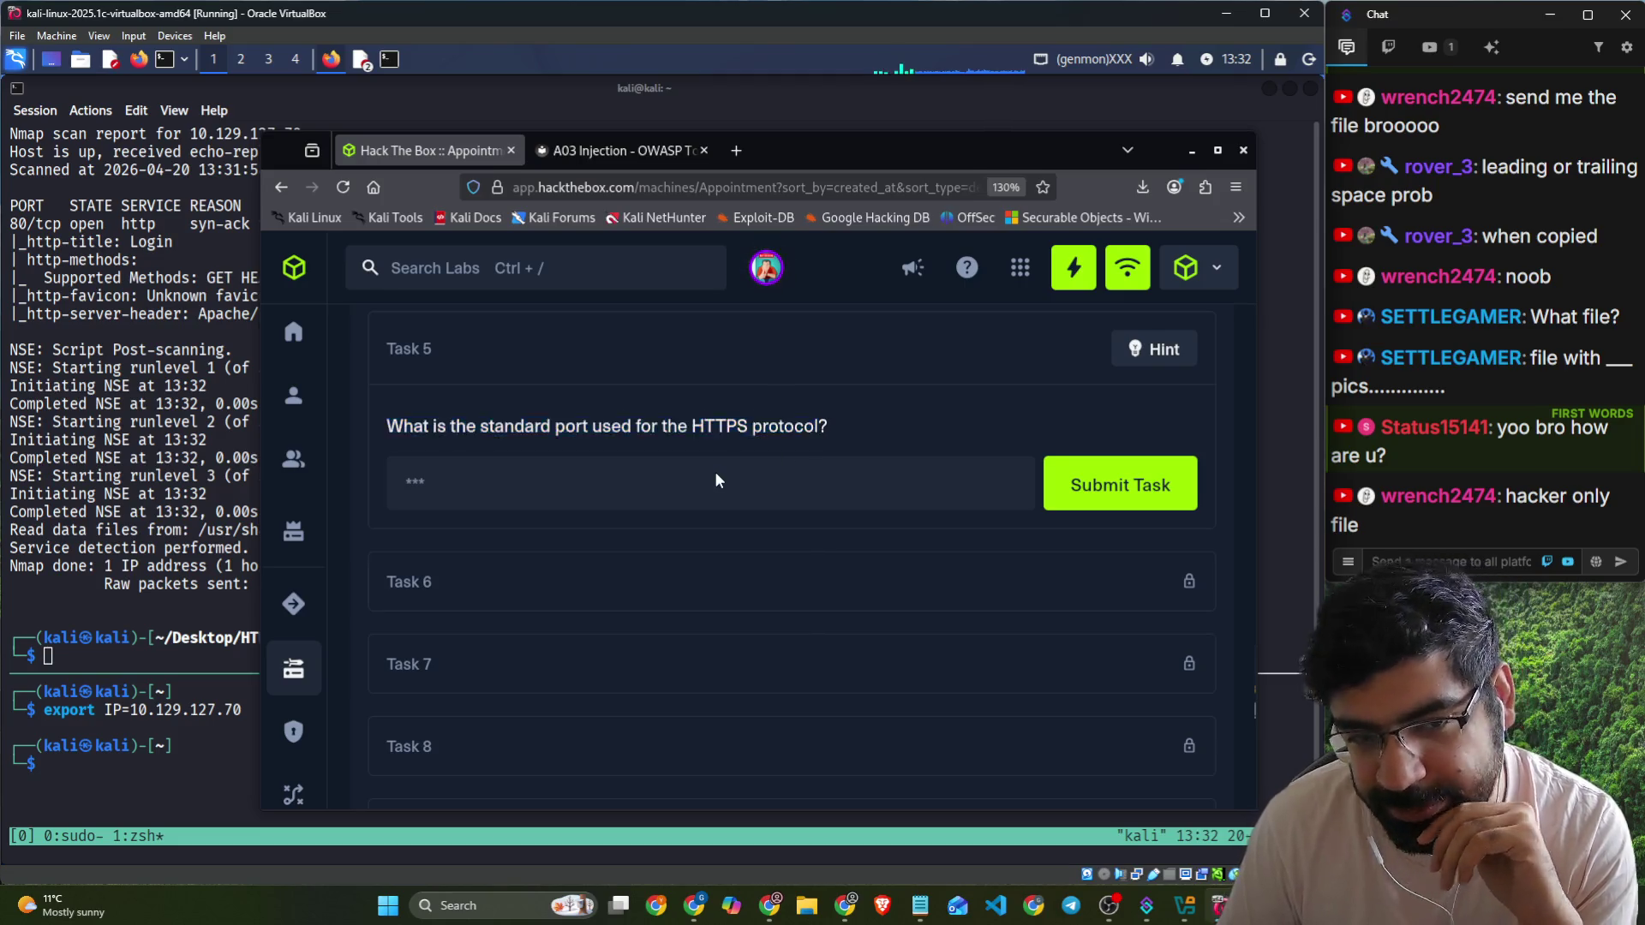
- Submit 443 as the standard HTTPS port for Task 5
{"action": "type", "text": "443"}
{"action": "key", "text": "Return"}
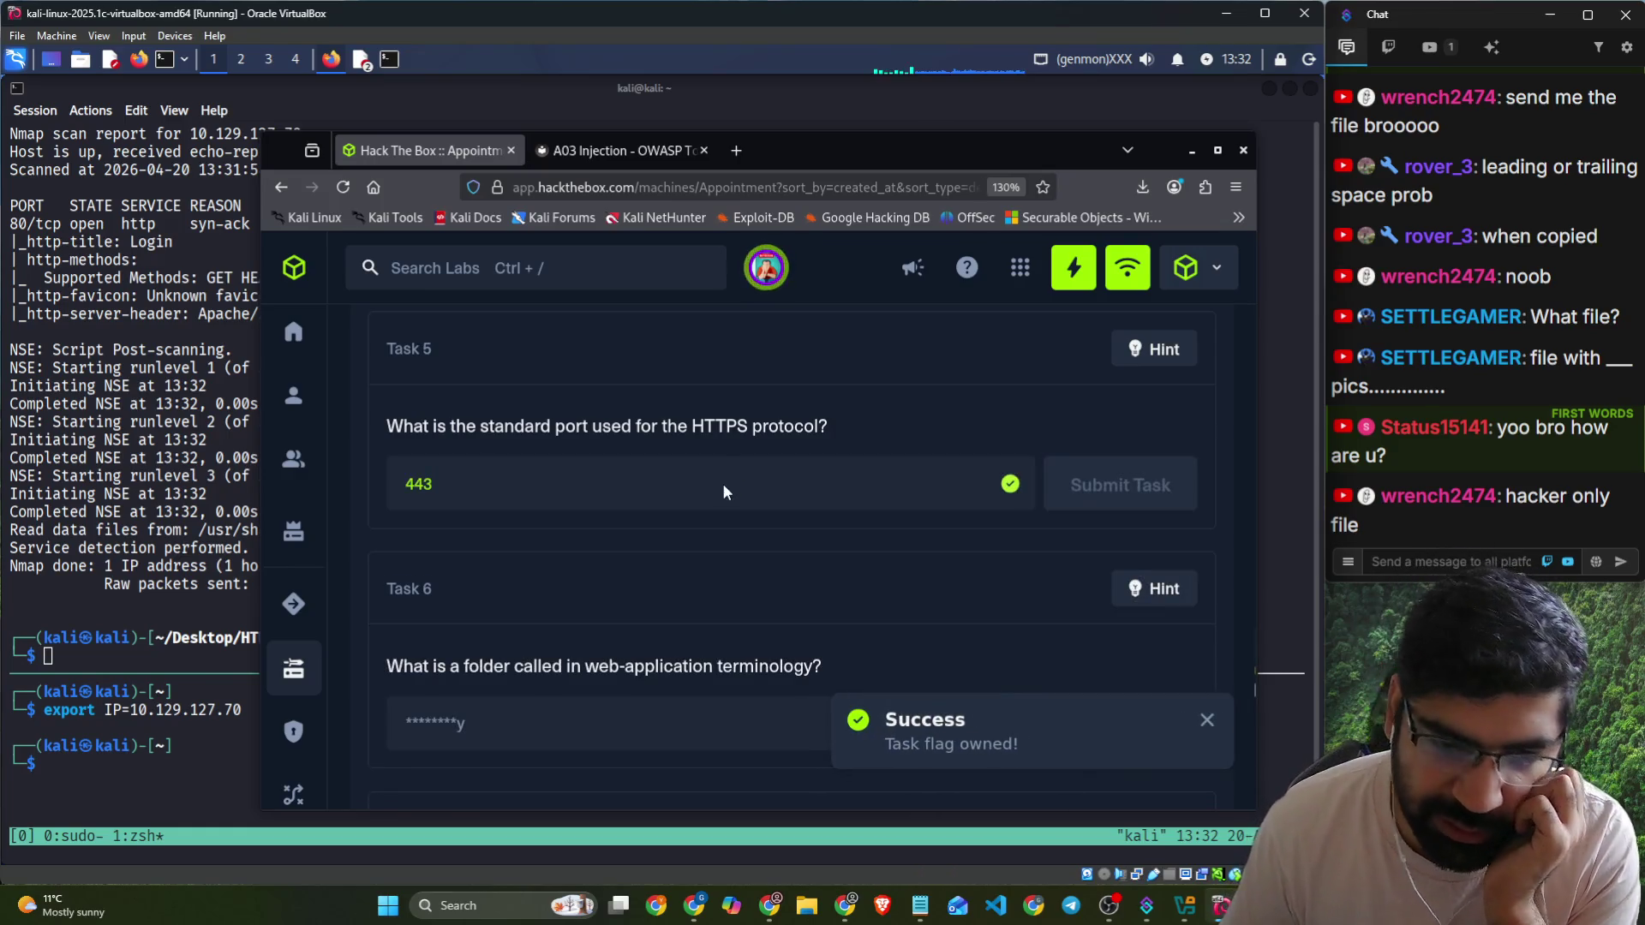
{"action": "scroll", "coordinate": [722, 484], "scroll_direction": "down", "scroll_amount": 2}
- Answer Task 6's web folder terminology question with 'directory'
{"action": "left_click_drag", "start_coordinate": [389, 519], "coordinate": [611, 522]}
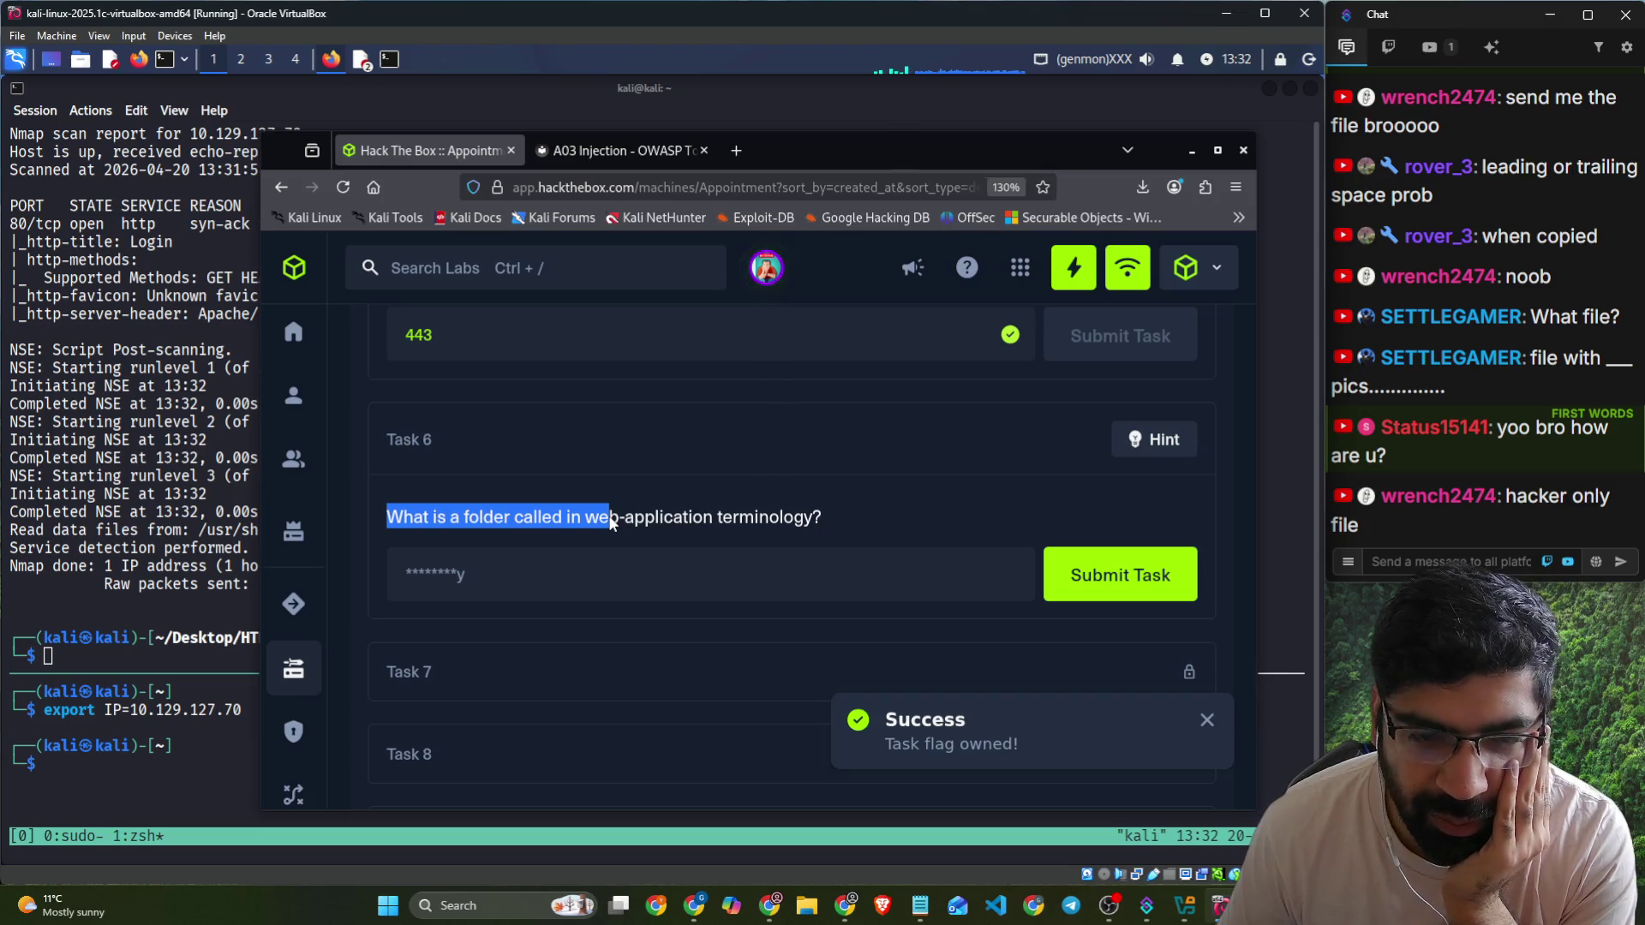
{"action": "left_click_drag", "start_coordinate": [661, 522], "coordinate": [809, 519]}
{"action": "left_click", "coordinate": [560, 591]}
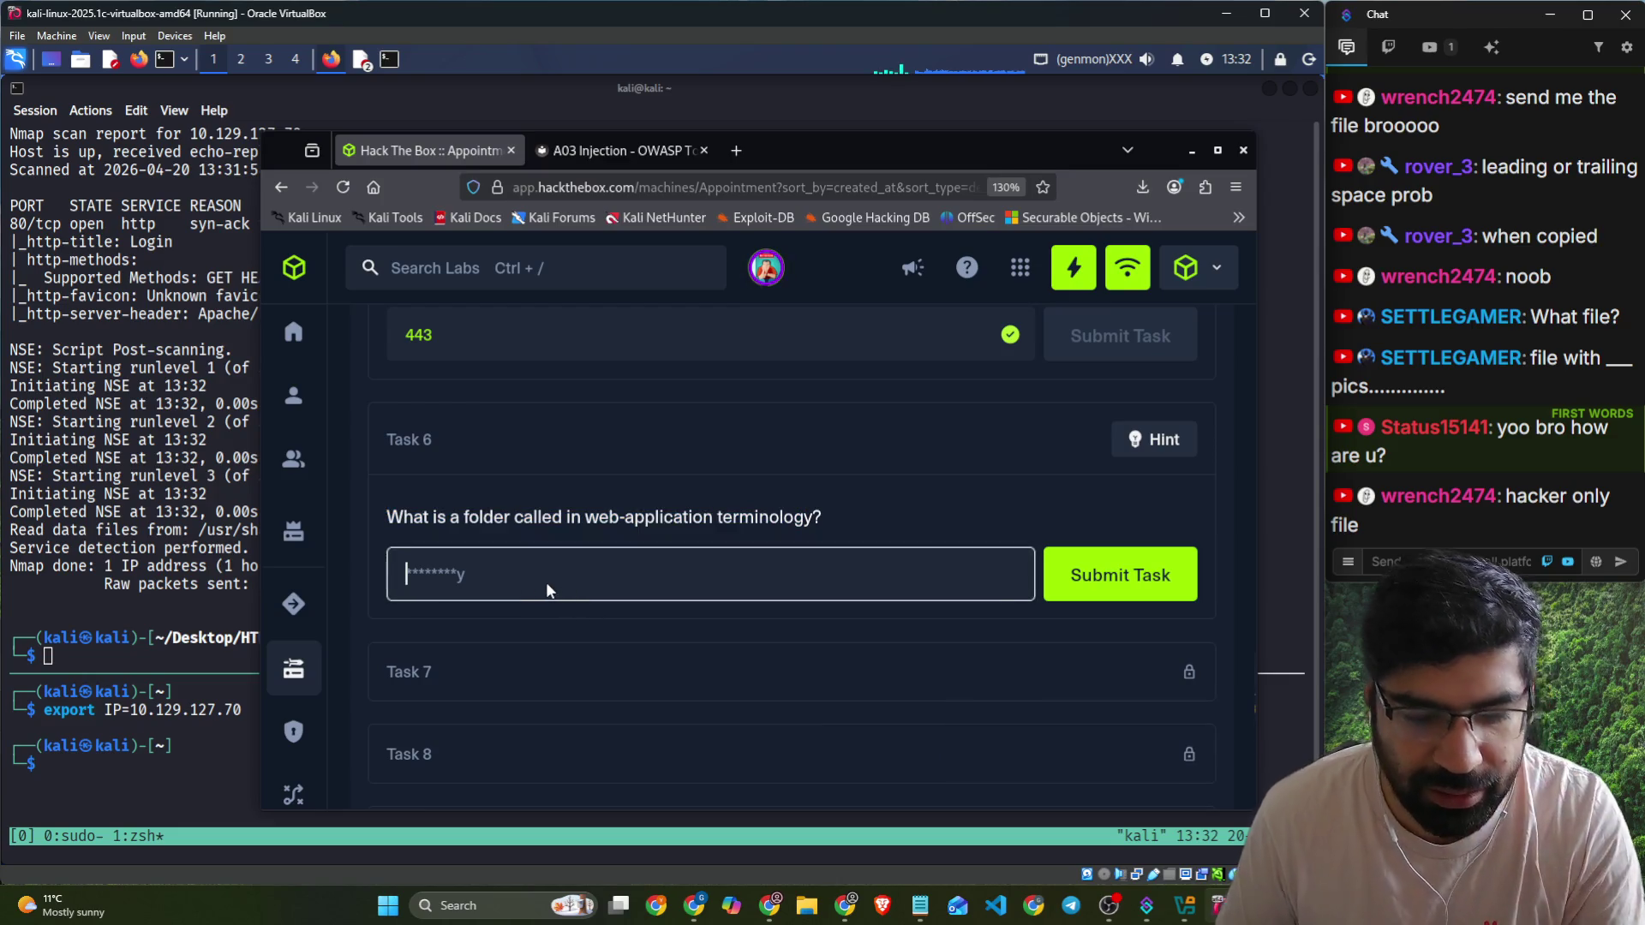
{"action": "type", "text": "directory"}
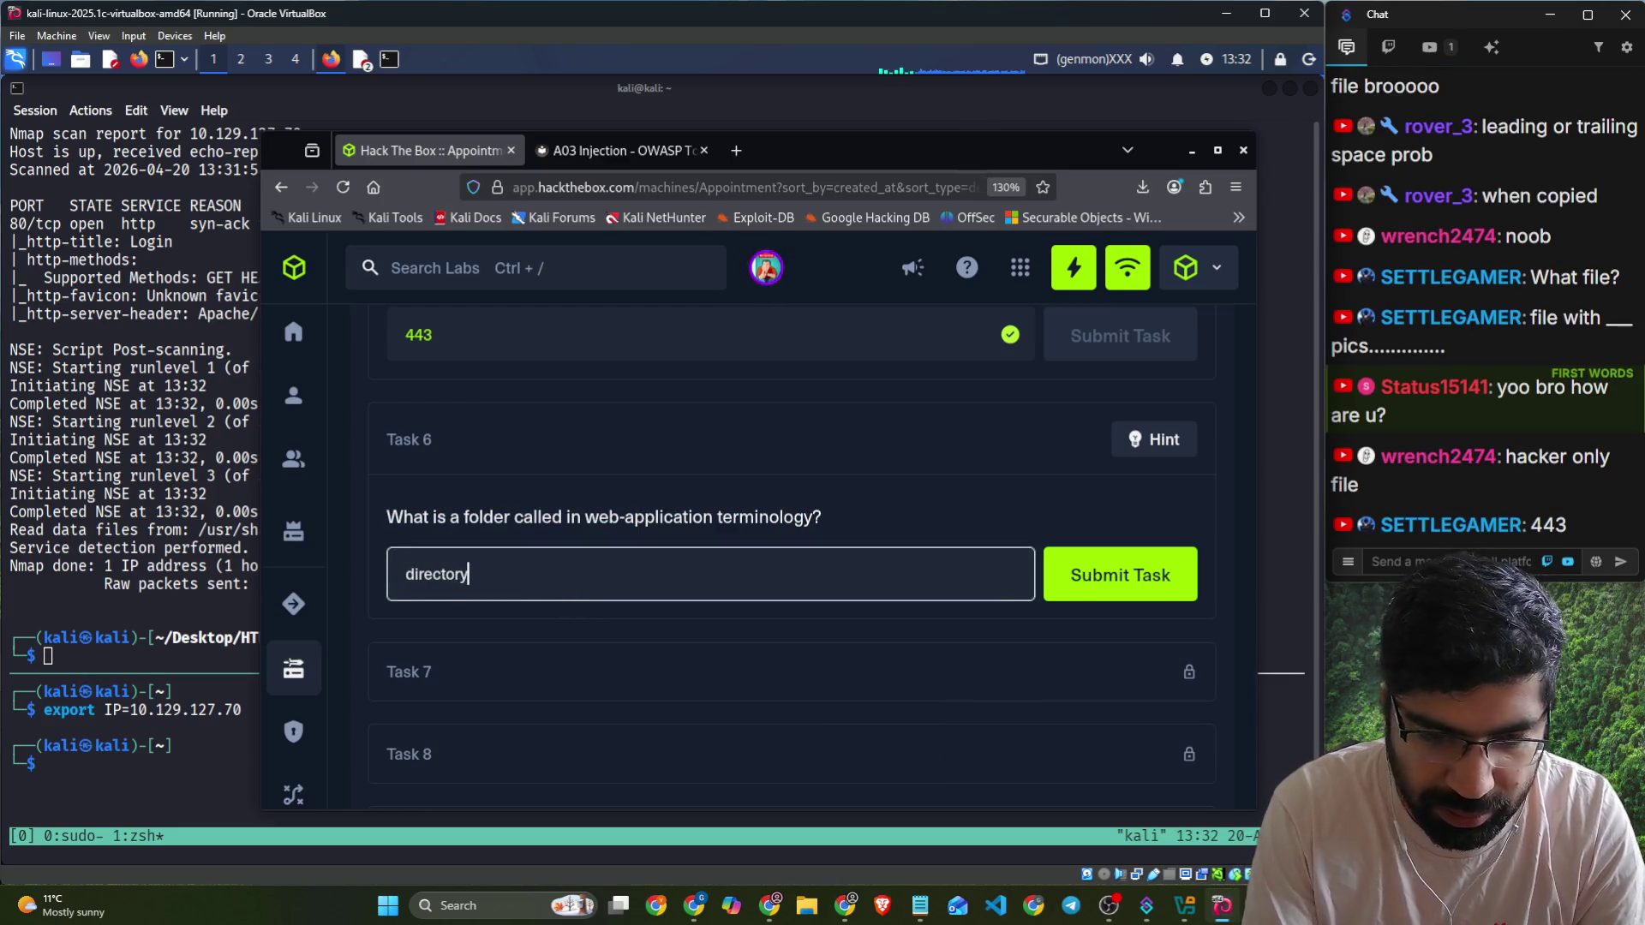
{"action": "key", "text": "Return"}
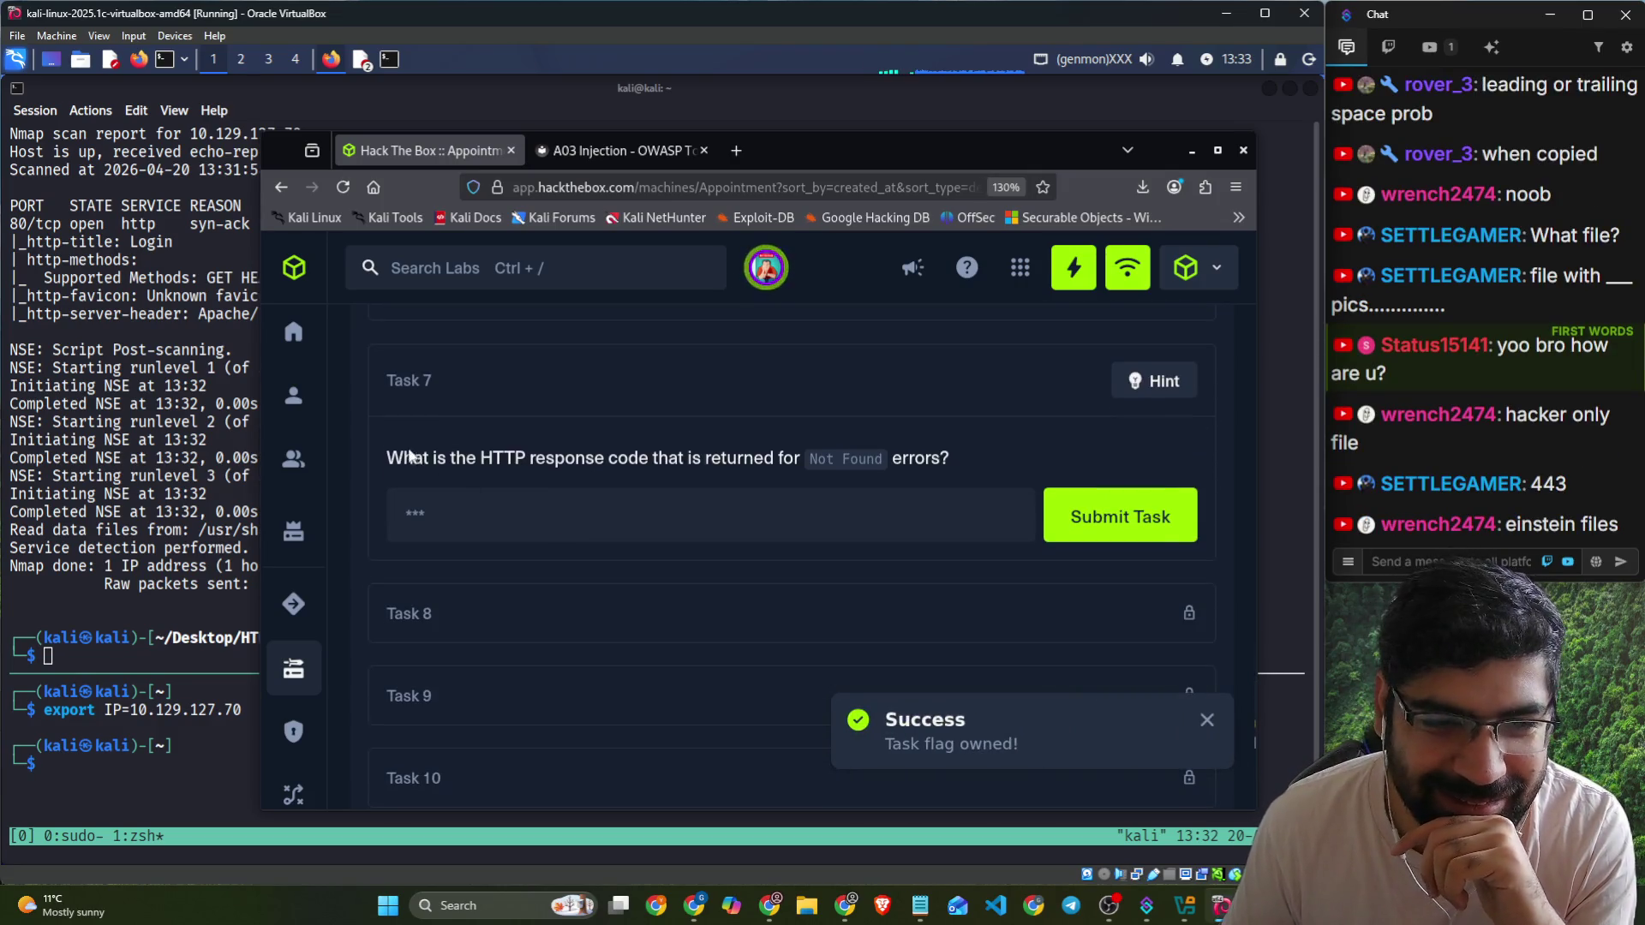
- Answer Task 7's HTTP Not Found status code with 404
{"action": "left_click_drag", "start_coordinate": [387, 461], "coordinate": [932, 461]}
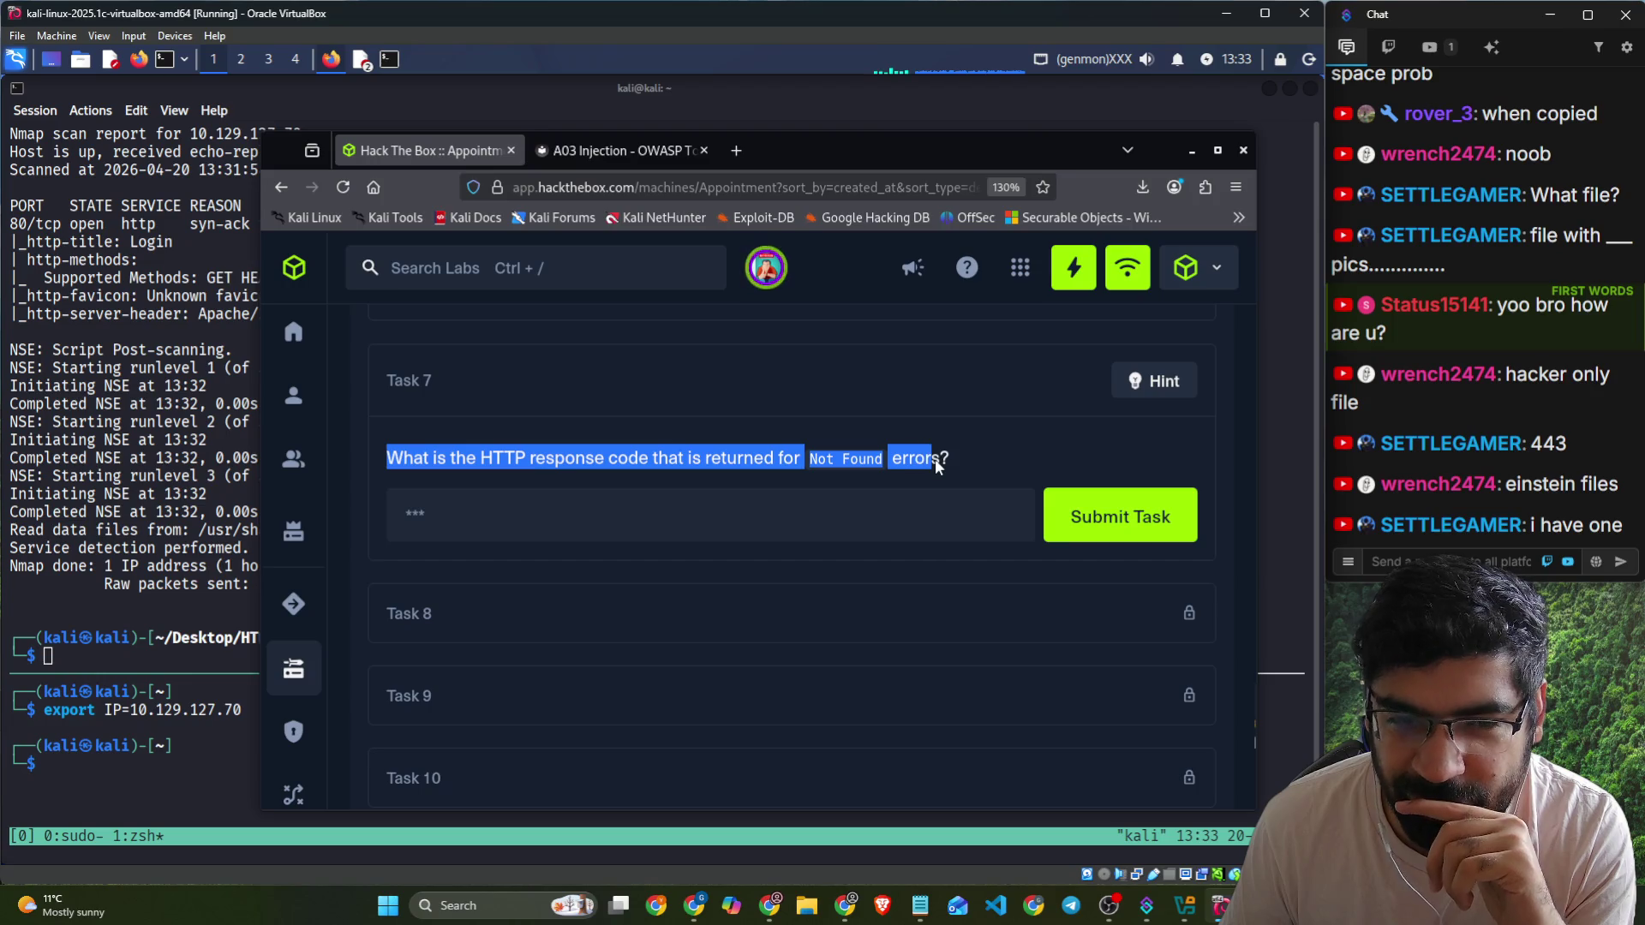
{"action": "left_click", "coordinate": [627, 524]}
{"action": "type", "text": "404"}
{"action": "key", "text": "Return"}
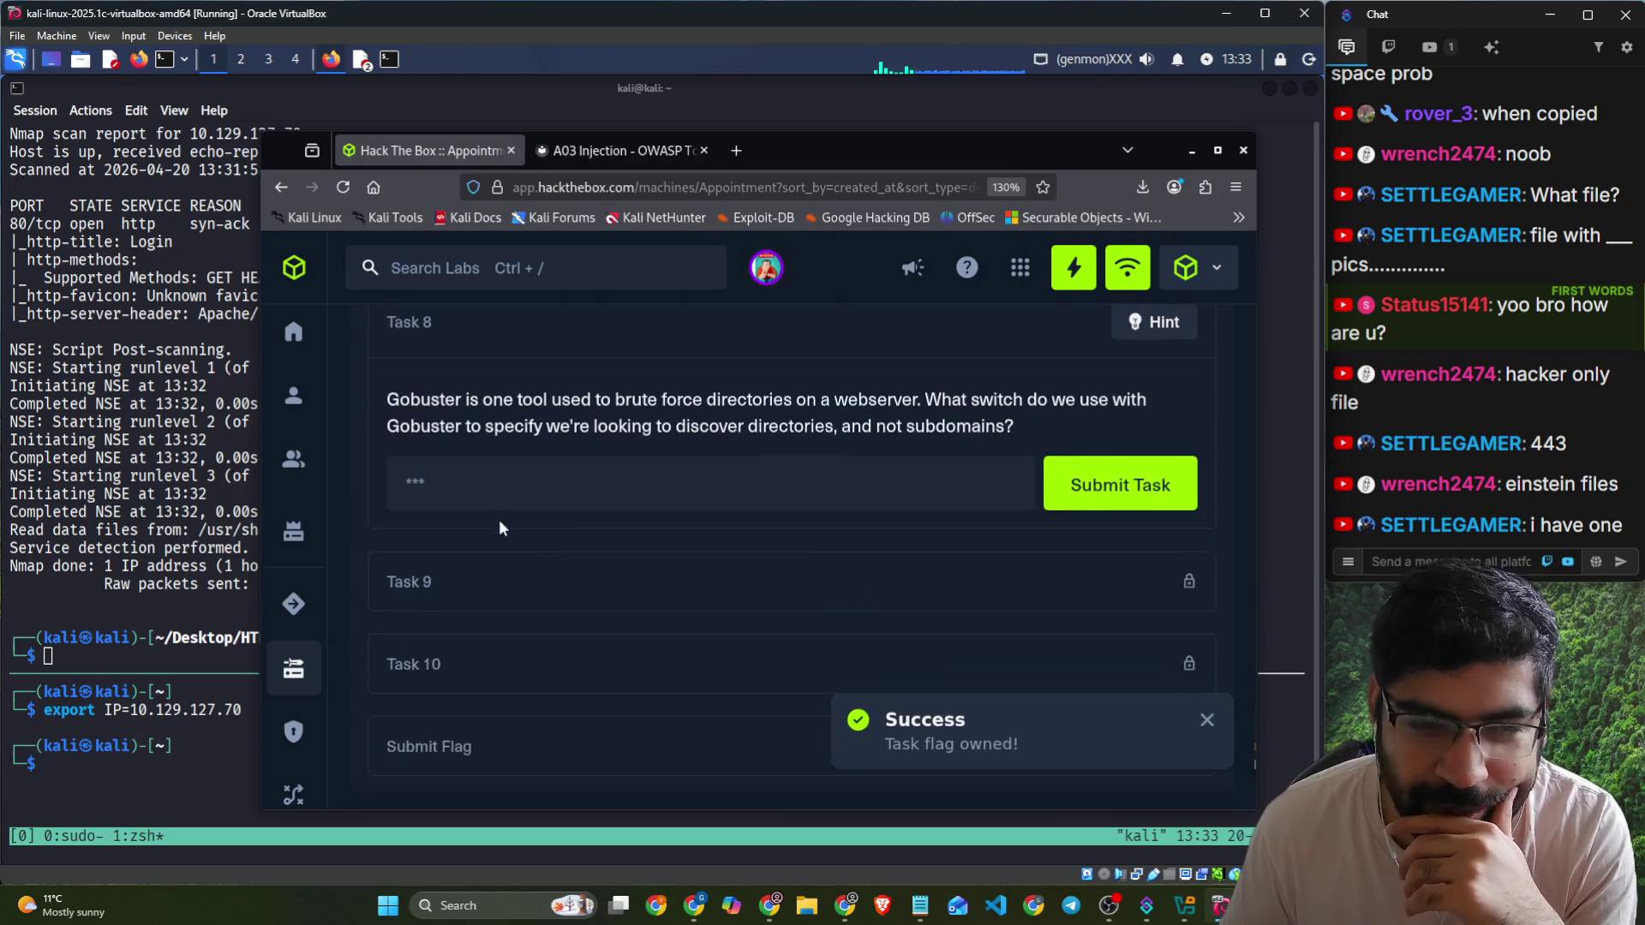
- Read the Task 8 Gobuster directory-mode question, with a brief glance at the stream chat
{"action": "left_click_drag", "start_coordinate": [479, 402], "coordinate": [922, 408]}
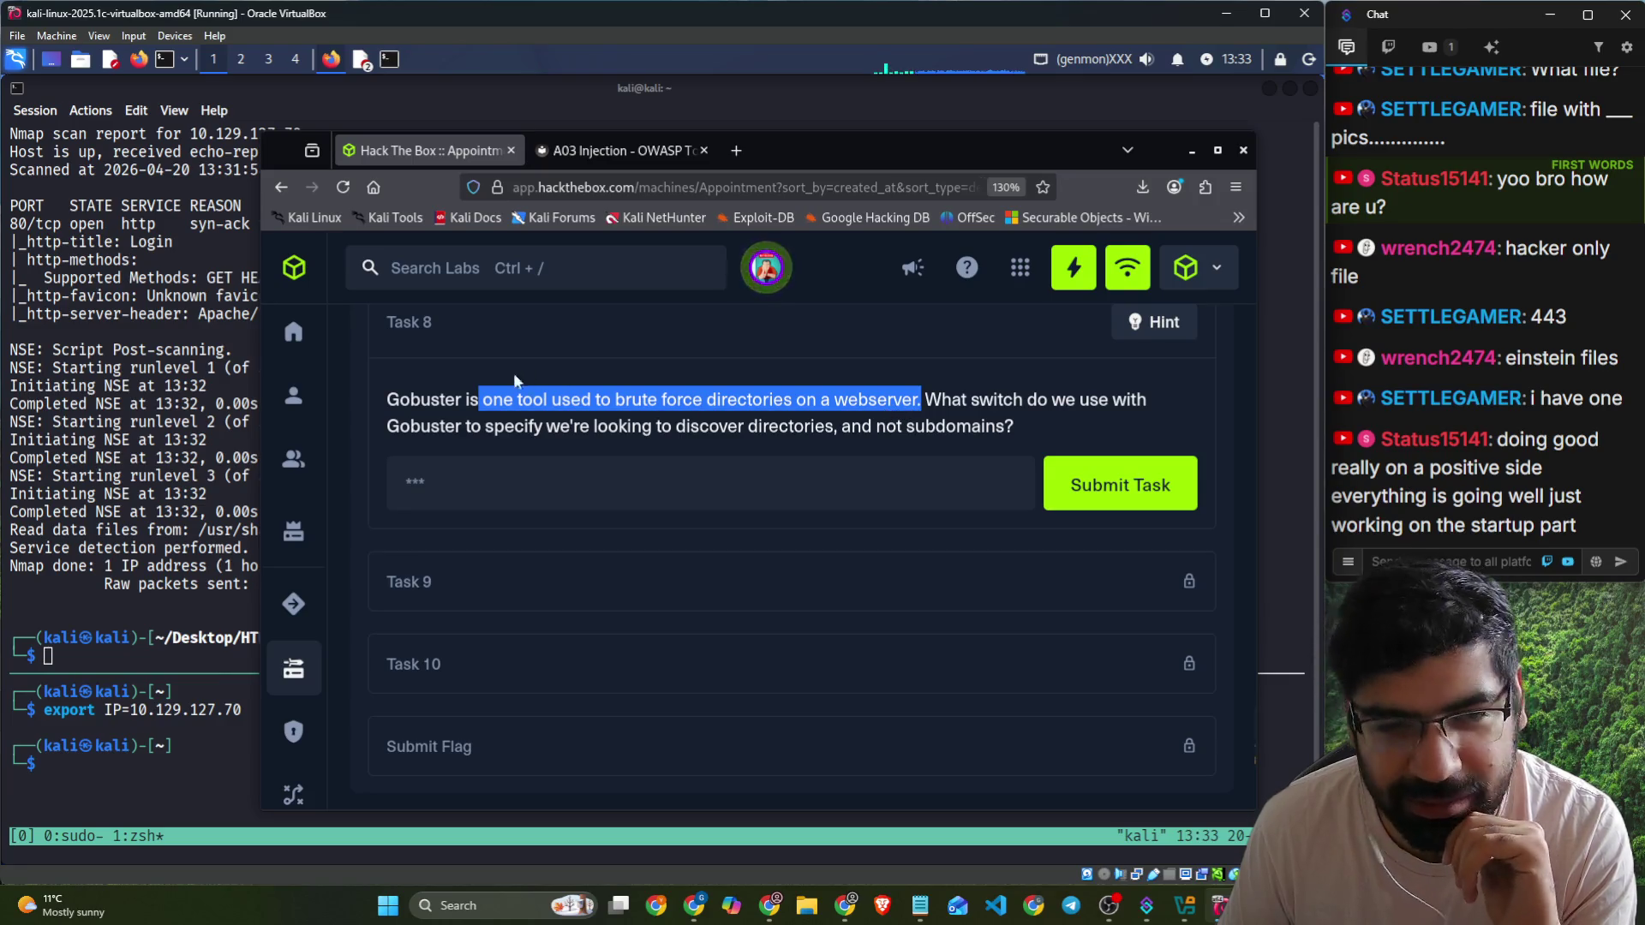
{"action": "left_click_drag", "start_coordinate": [388, 402], "coordinate": [685, 410]}
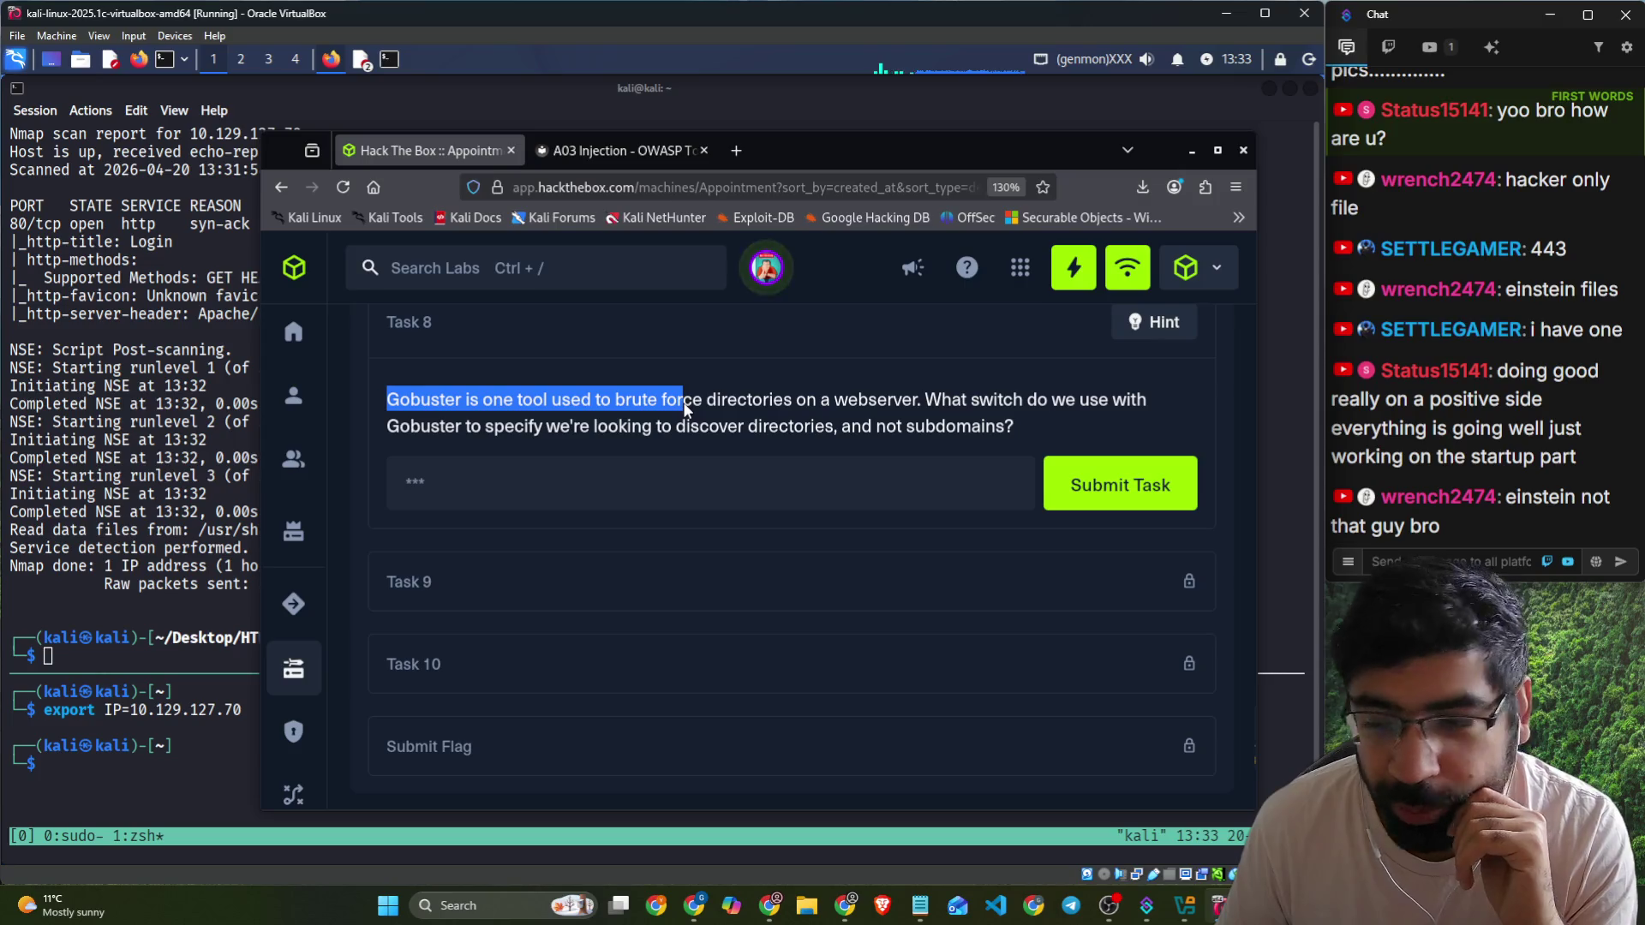
{"action": "mouse_move", "coordinate": [685, 410]}
{"action": "left_mouse_down"}
{"action": "mouse_move", "coordinate": [754, 410]}
{"action": "mouse_move", "coordinate": [481, 403]}
{"action": "mouse_move", "coordinate": [565, 410]}
{"action": "left_mouse_up"}
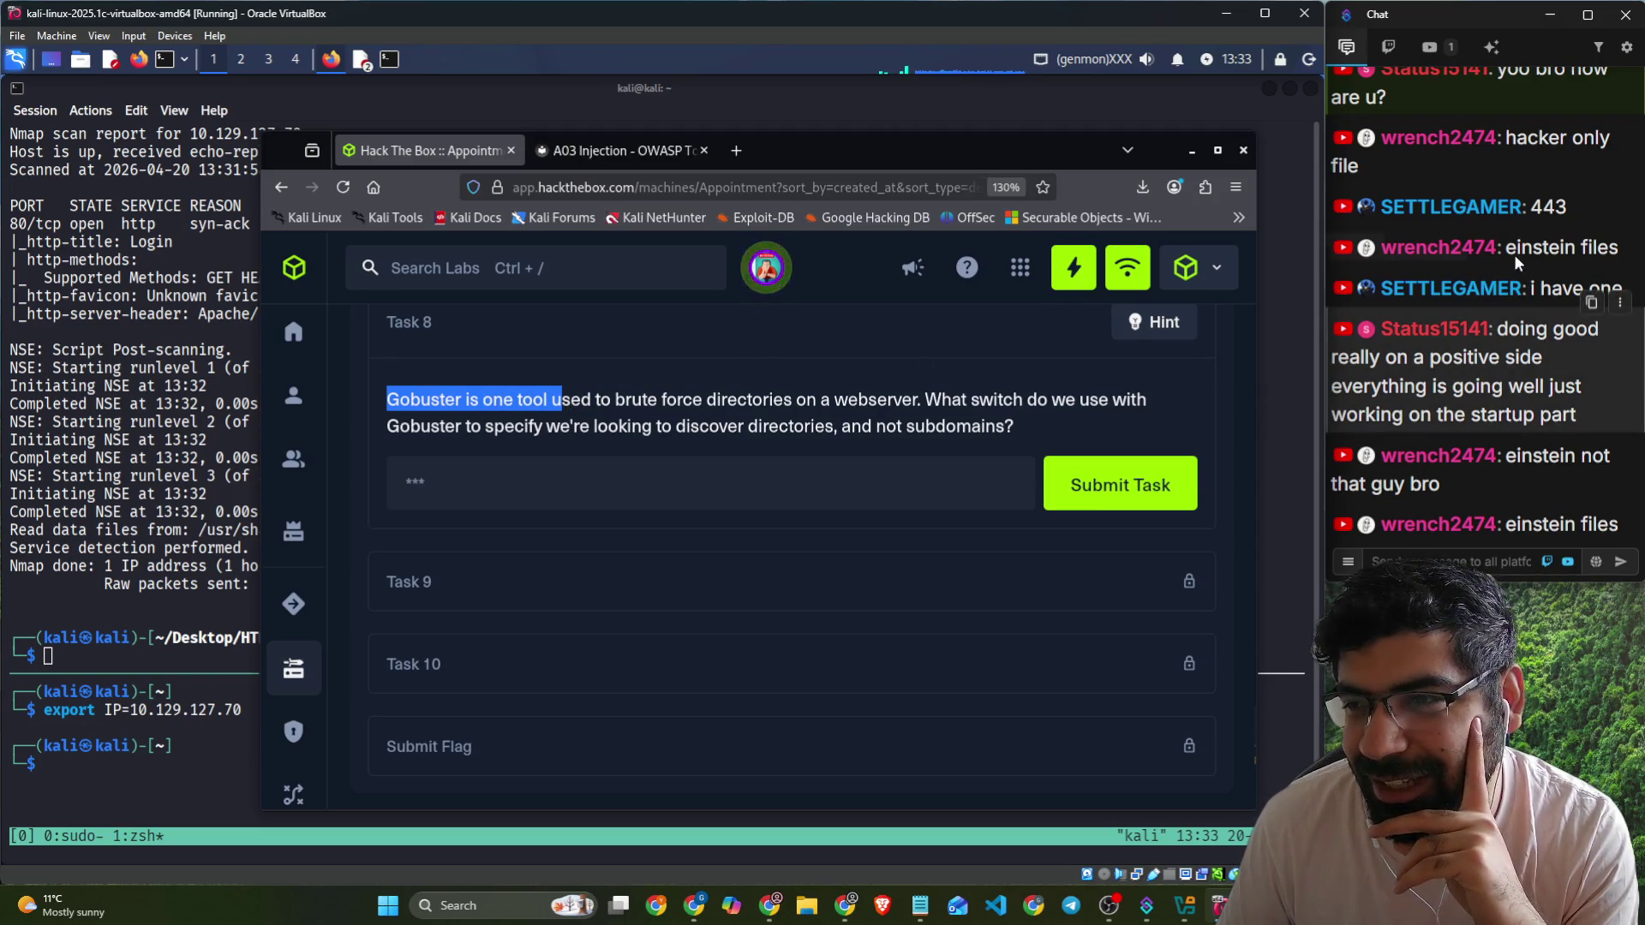
{"action": "left_click", "coordinate": [1600, 251]}
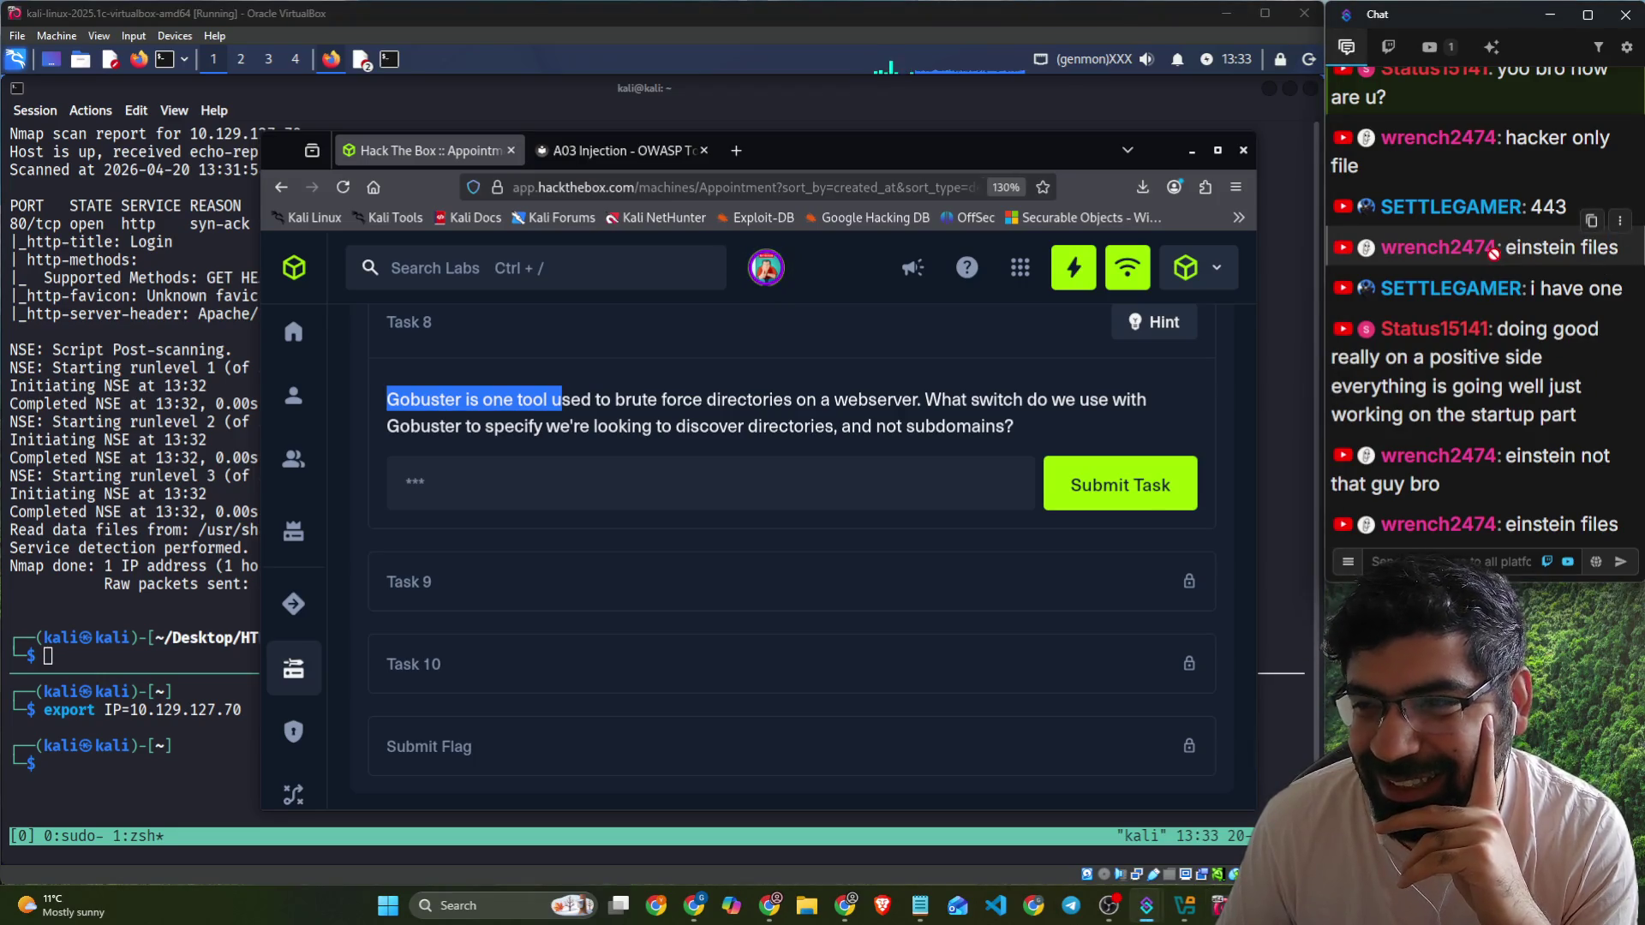
{"action": "left_click", "coordinate": [399, 434]}
{"action": "left_click_drag", "start_coordinate": [388, 403], "coordinate": [1127, 411]}
{"action": "left_click_drag", "start_coordinate": [482, 428], "coordinate": [1015, 429]}
- Submit 'dir' as the Gobuster switch and scroll down to Task 9
{"action": "left_click", "coordinate": [598, 454]}
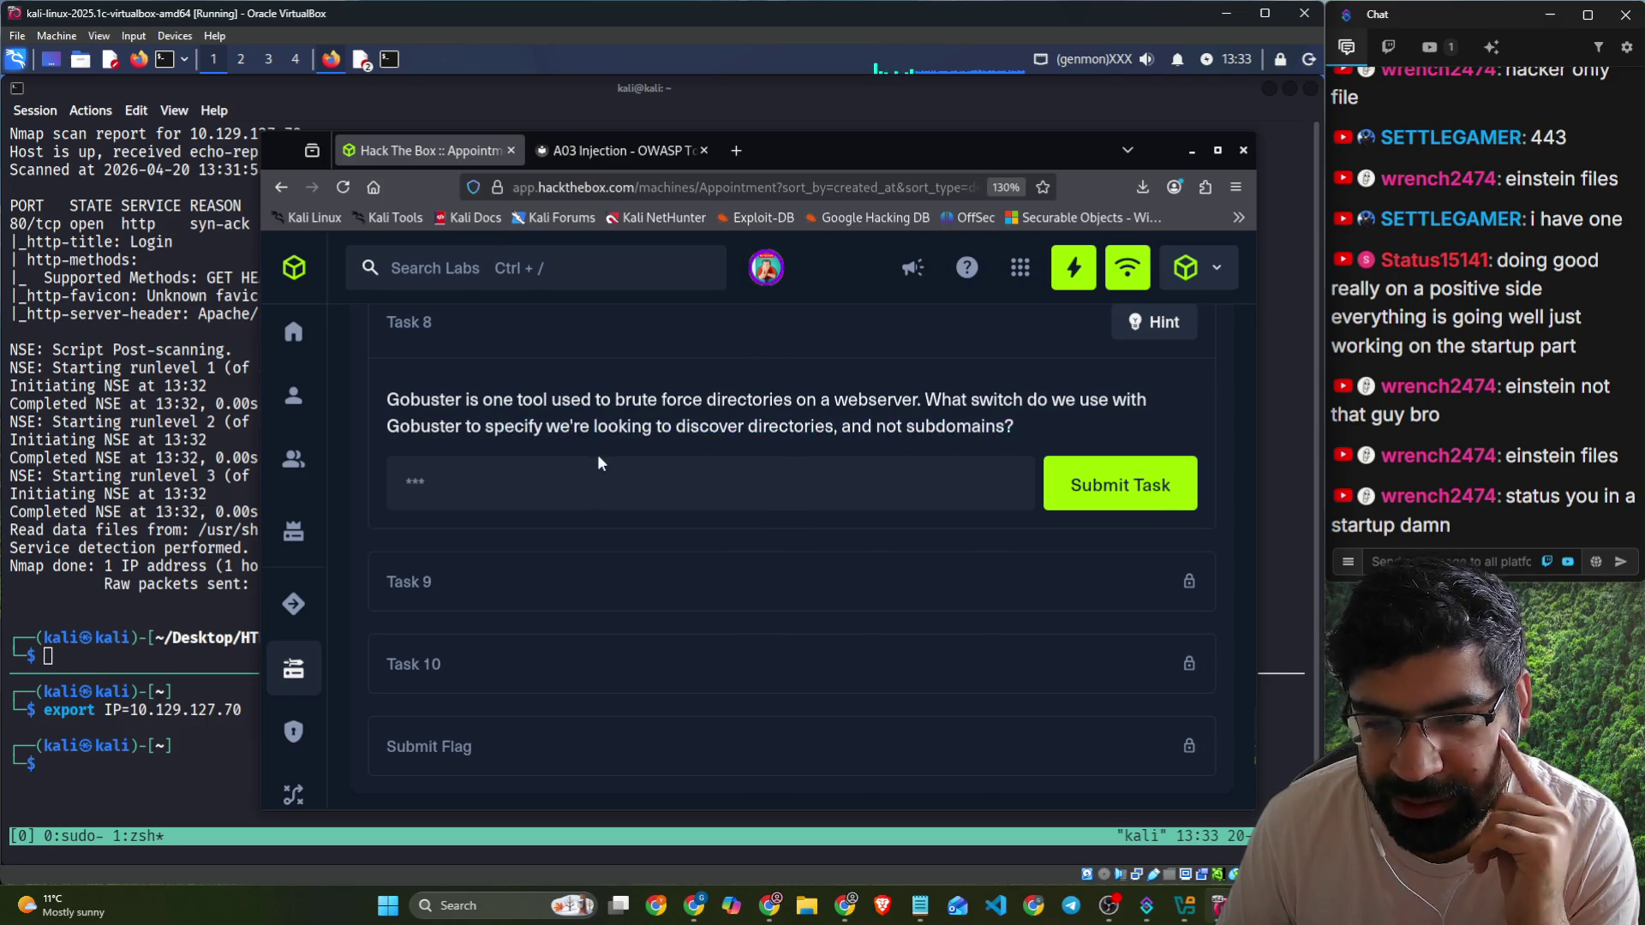
{"action": "left_click", "coordinate": [588, 481]}
{"action": "type", "text": "dir"}
{"action": "key", "text": "Return"}
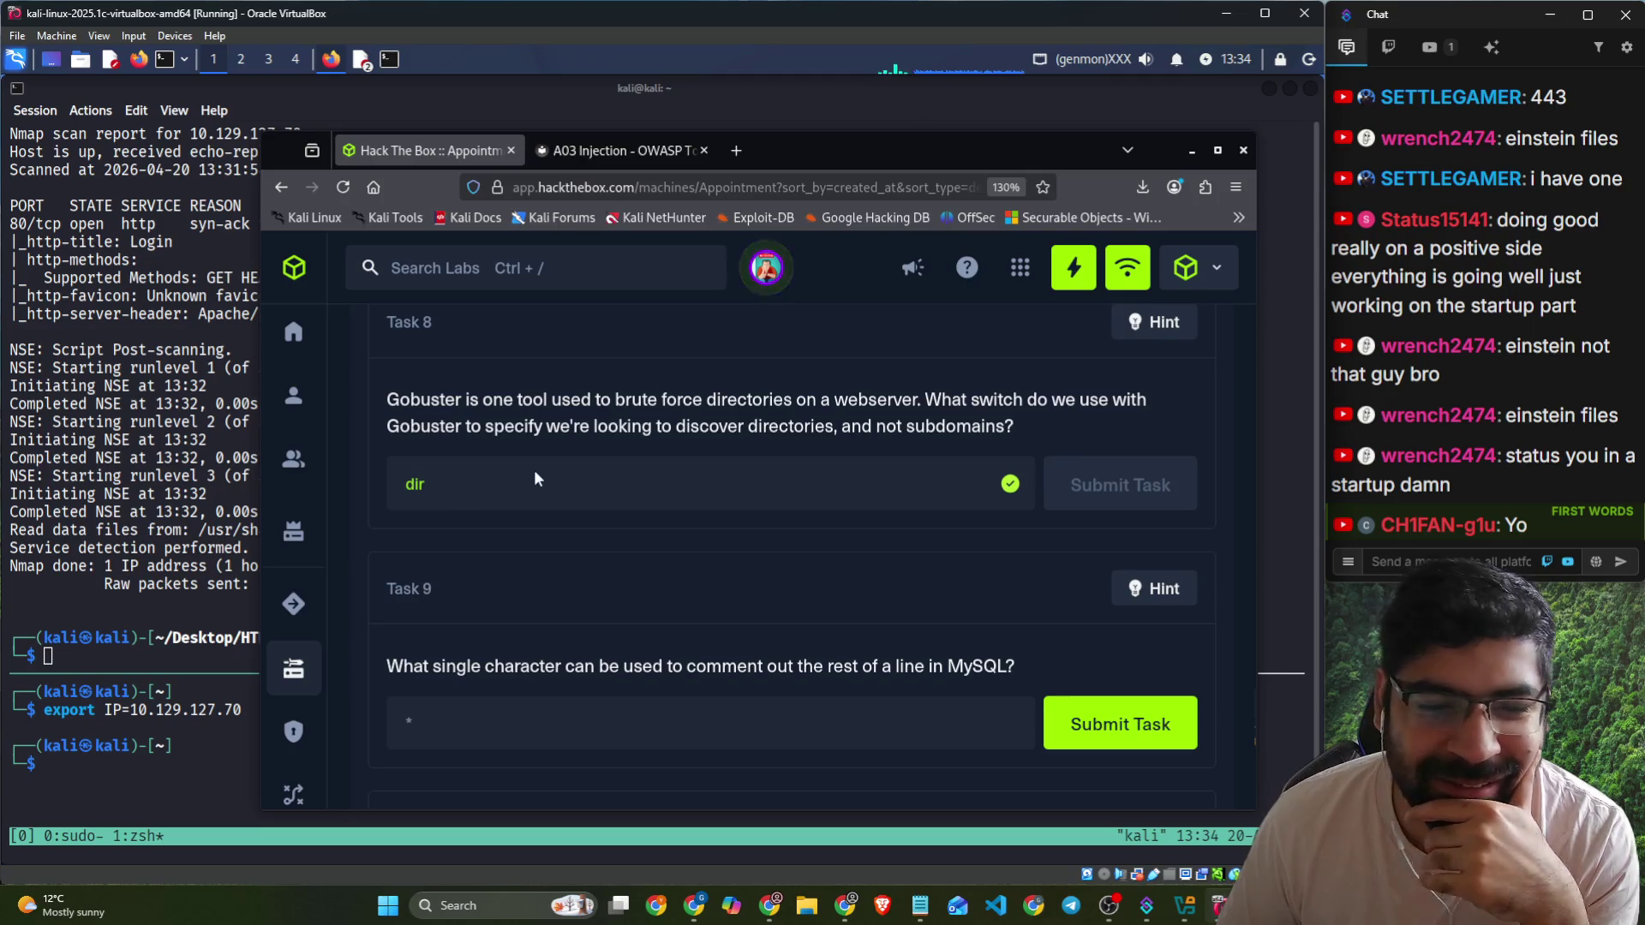
{"action": "scroll", "coordinate": [530, 451], "scroll_direction": "down", "scroll_amount": 3}
{"action": "left_click", "coordinate": [498, 437]}
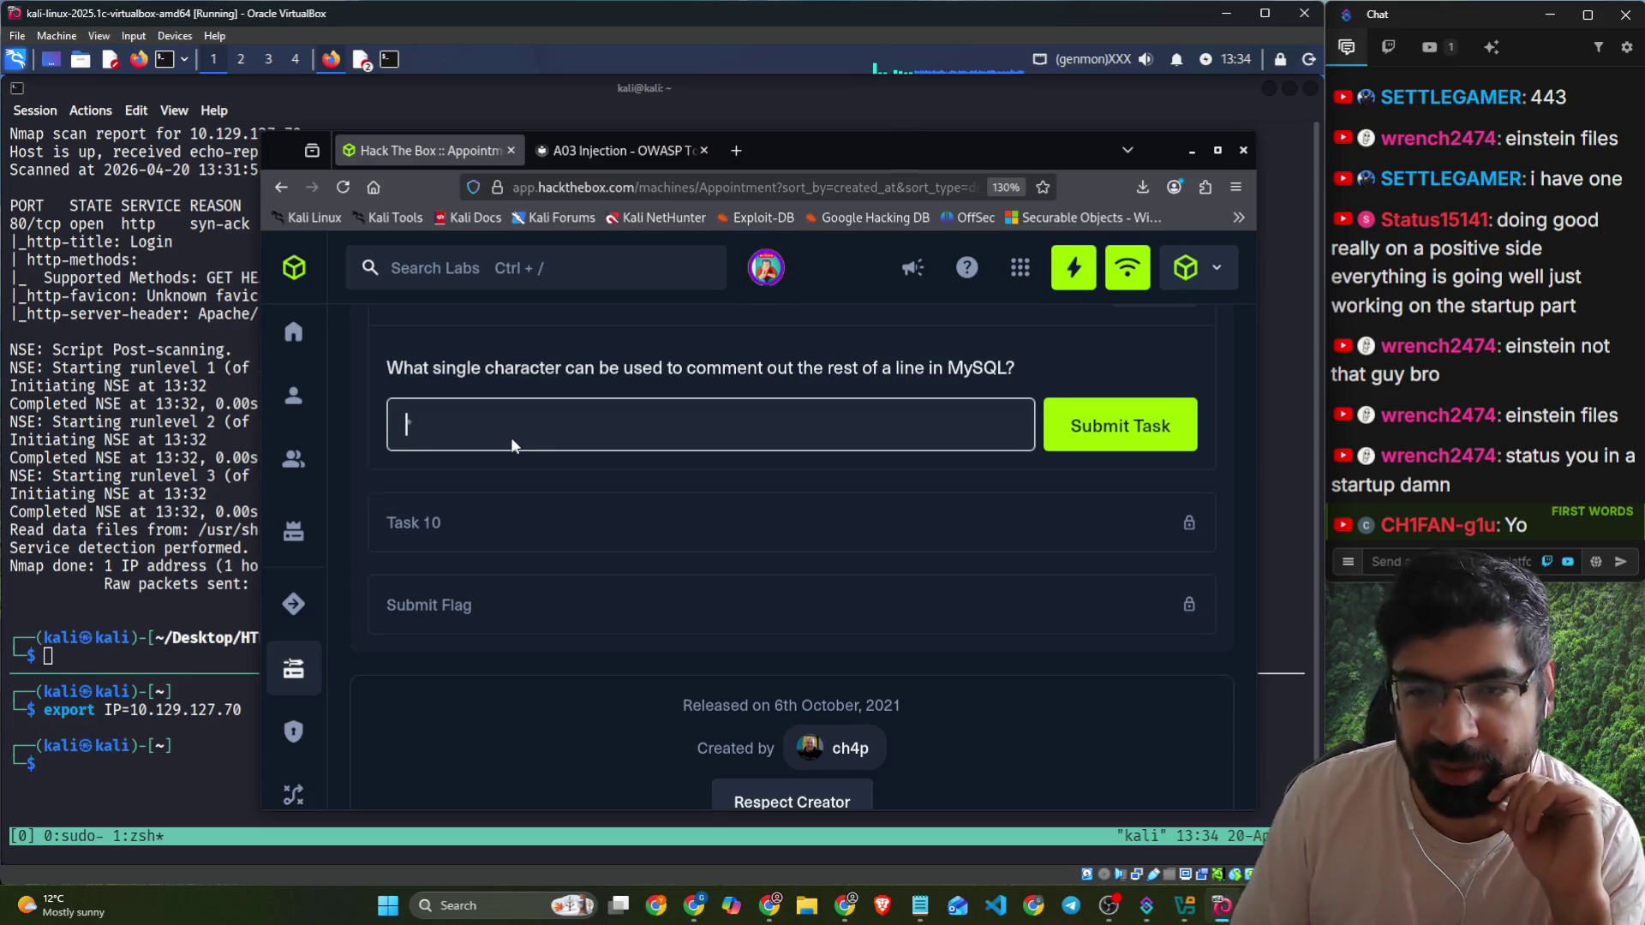
{"action": "key", "text": "Return"}
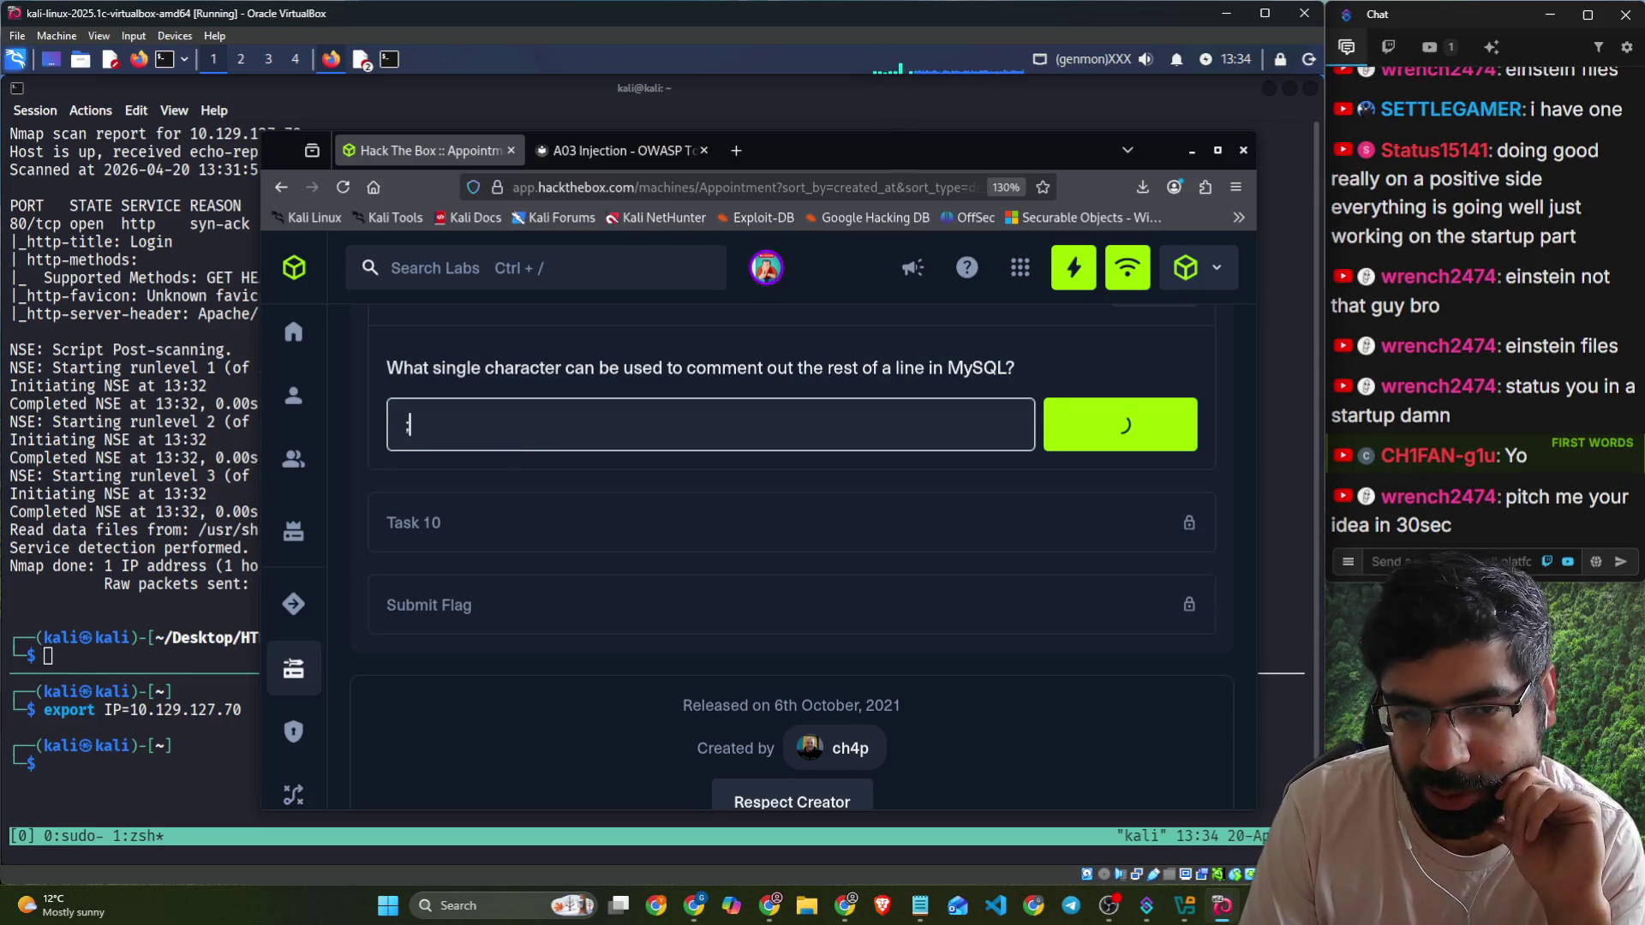
{"action": "key", "text": "BackSpace"}
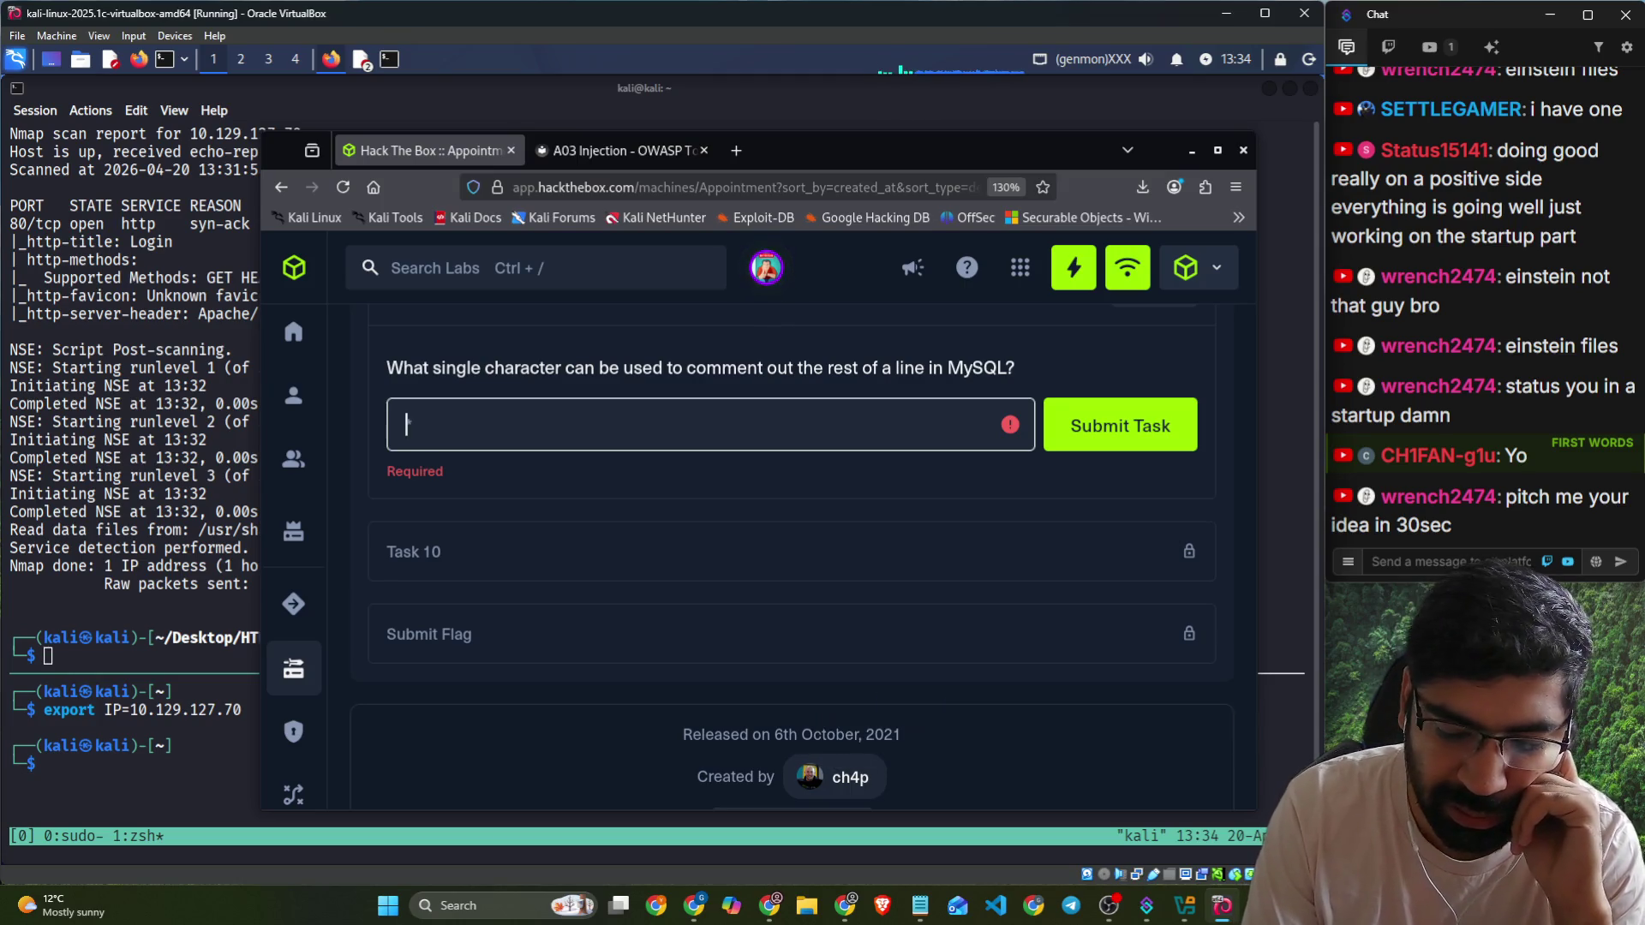
{"action": "type", "text": "-"}
{"action": "key", "text": "Return"}
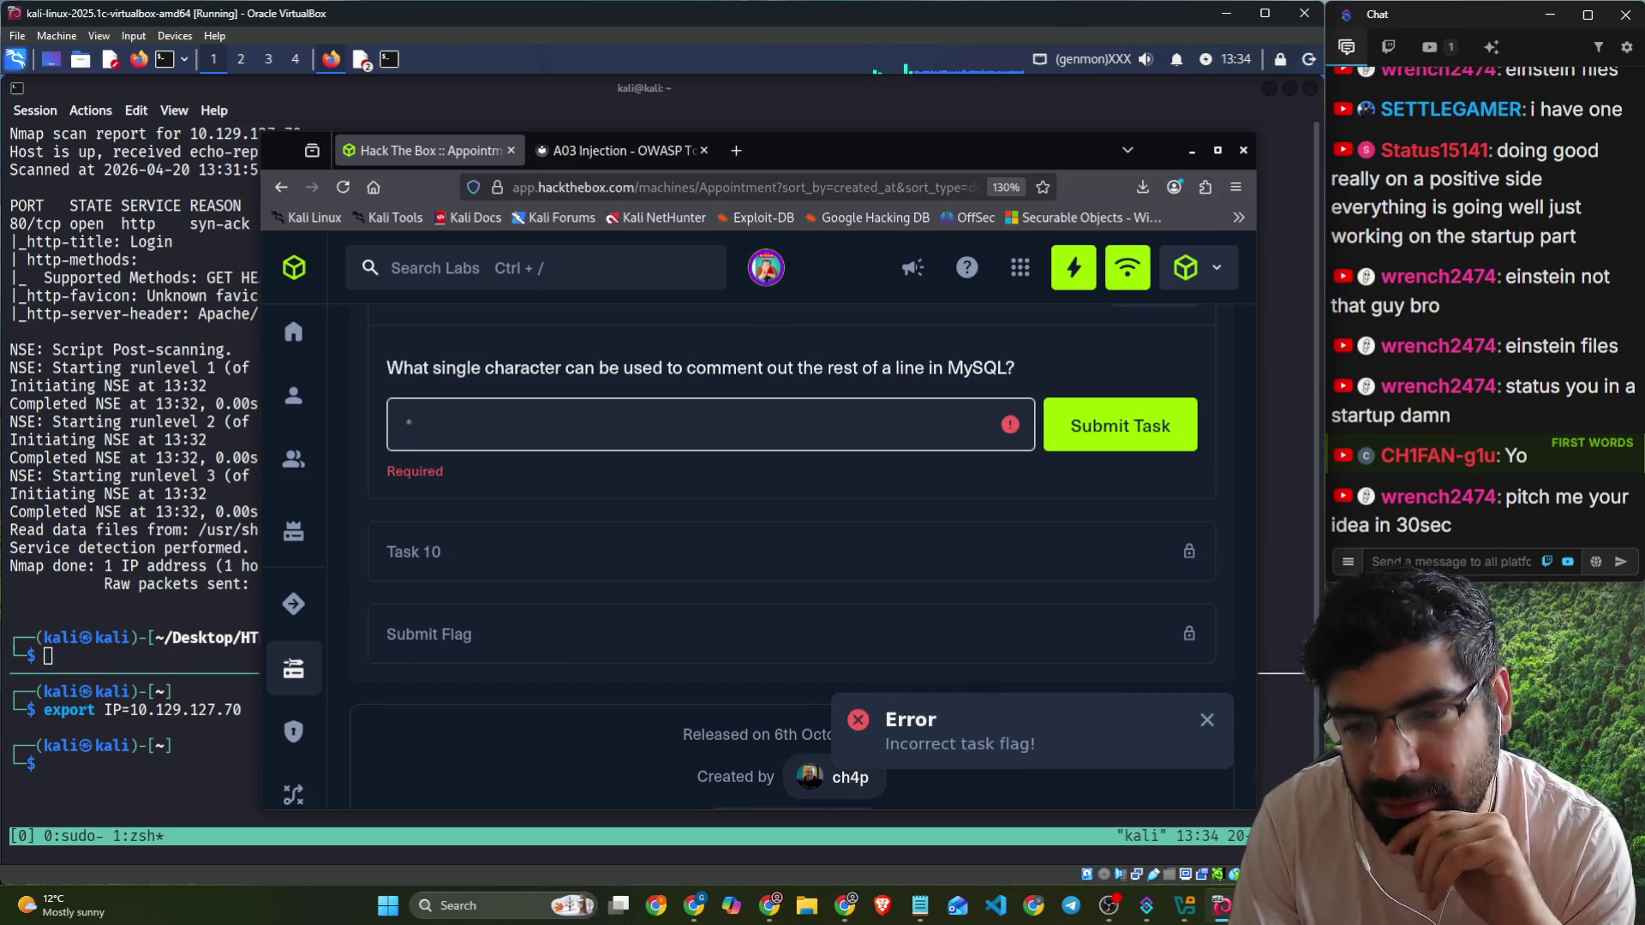
{"action": "key", "text": "Return"}
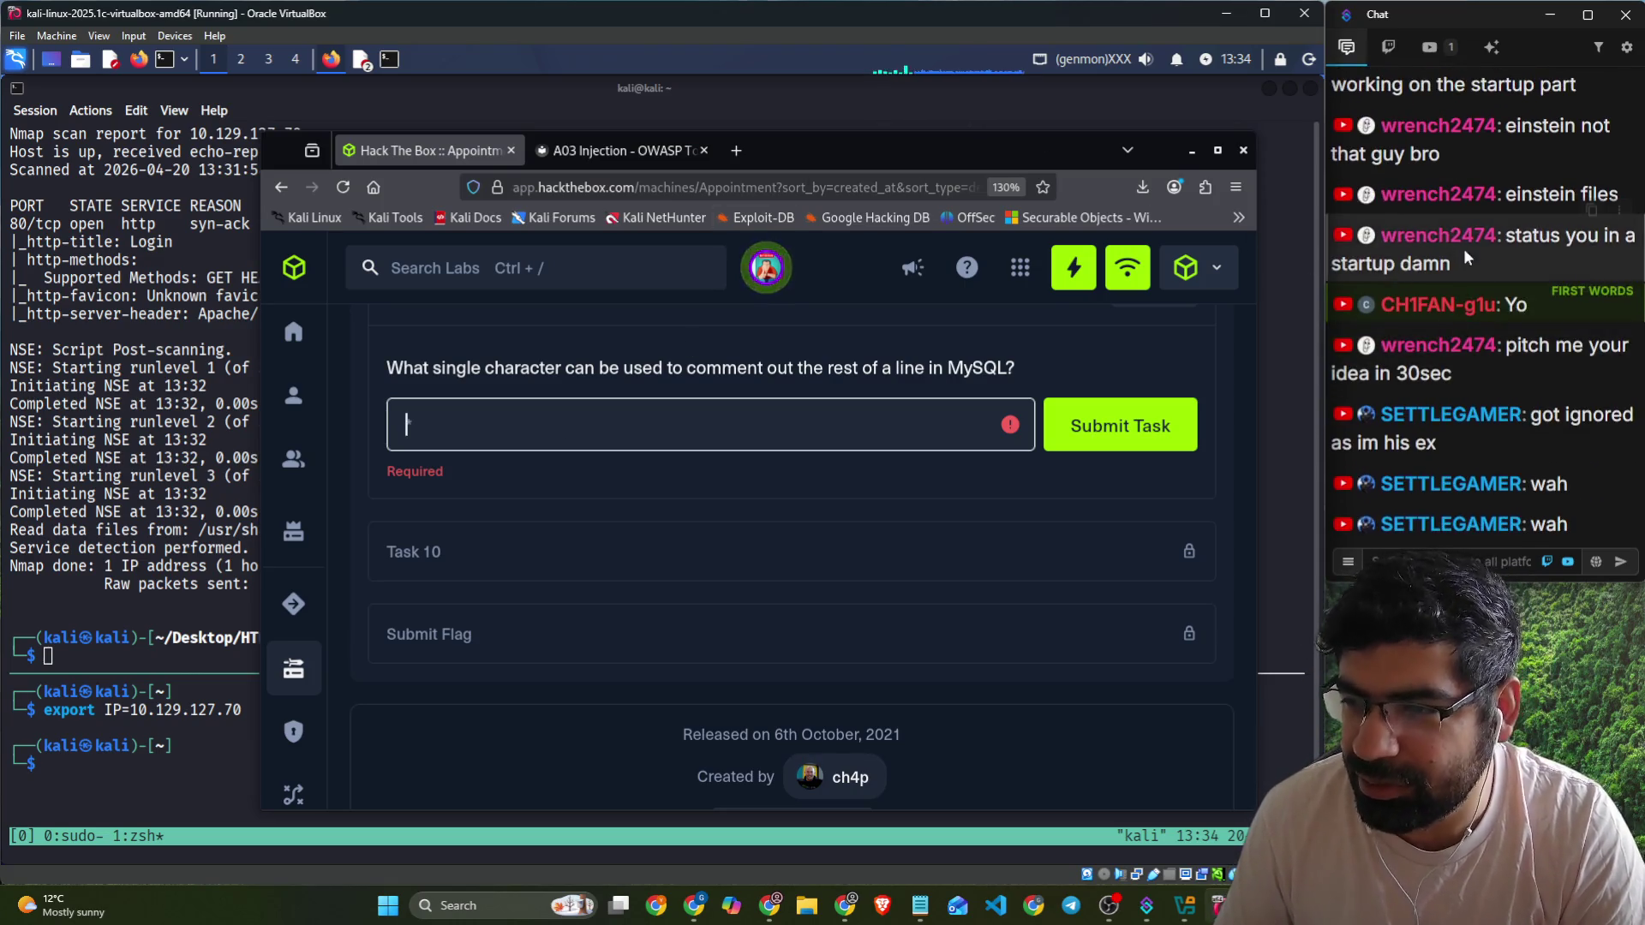
{"action": "scroll", "coordinate": [1533, 362], "scroll_direction": "up", "scroll_amount": 3}
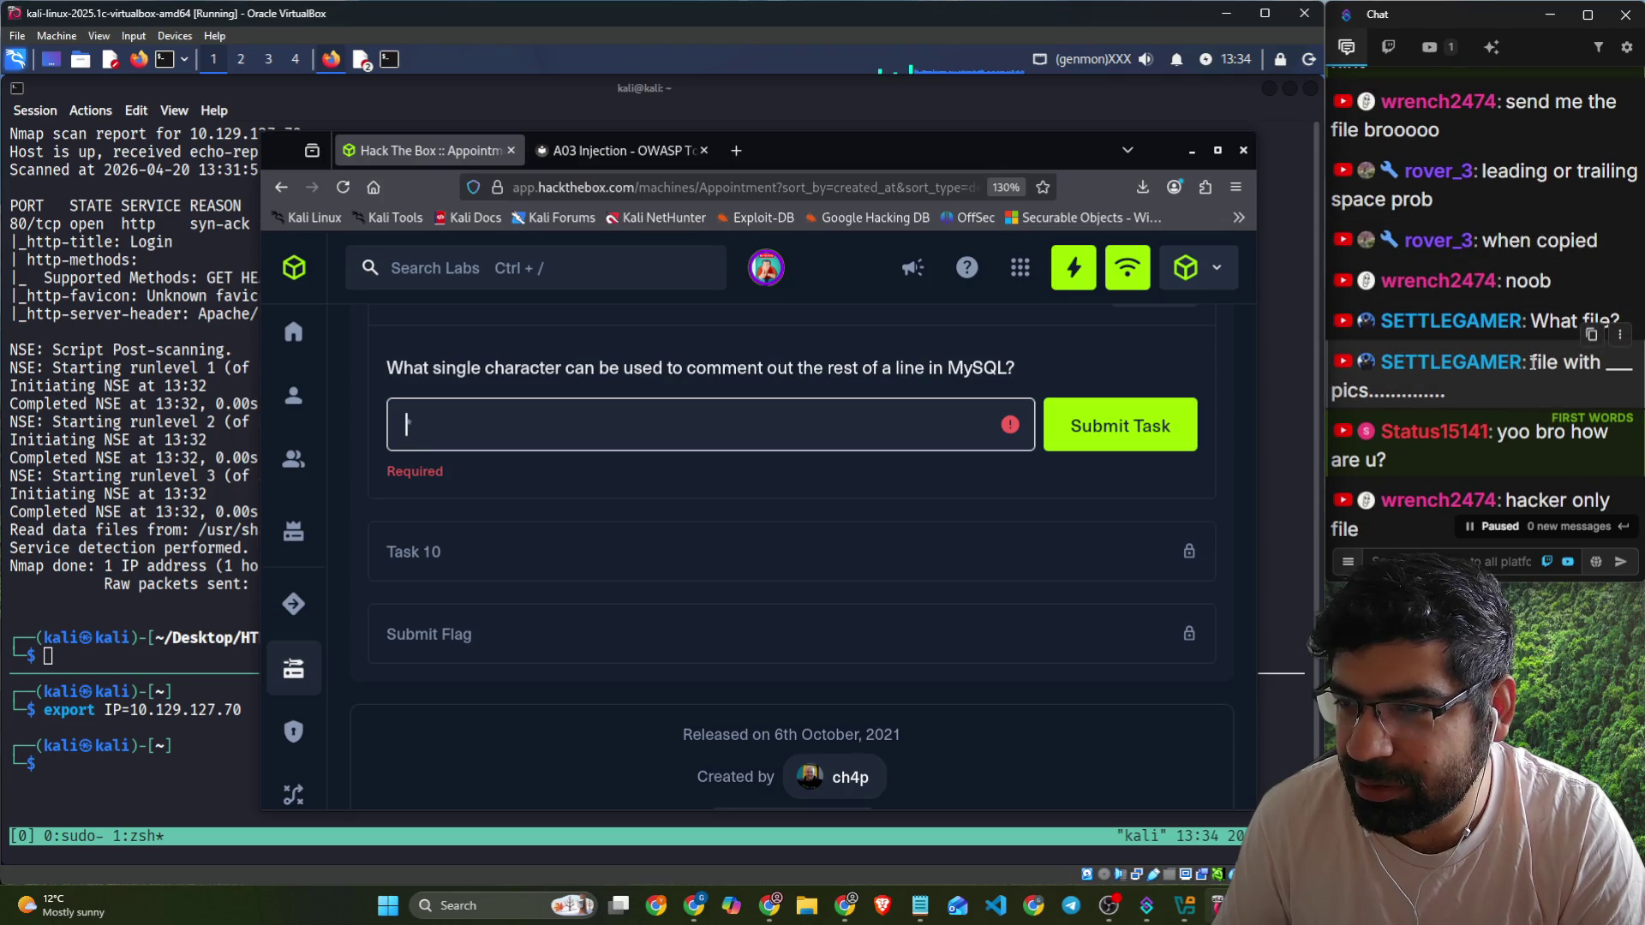
{"action": "scroll", "coordinate": [1520, 373], "scroll_direction": "down", "scroll_amount": 5}
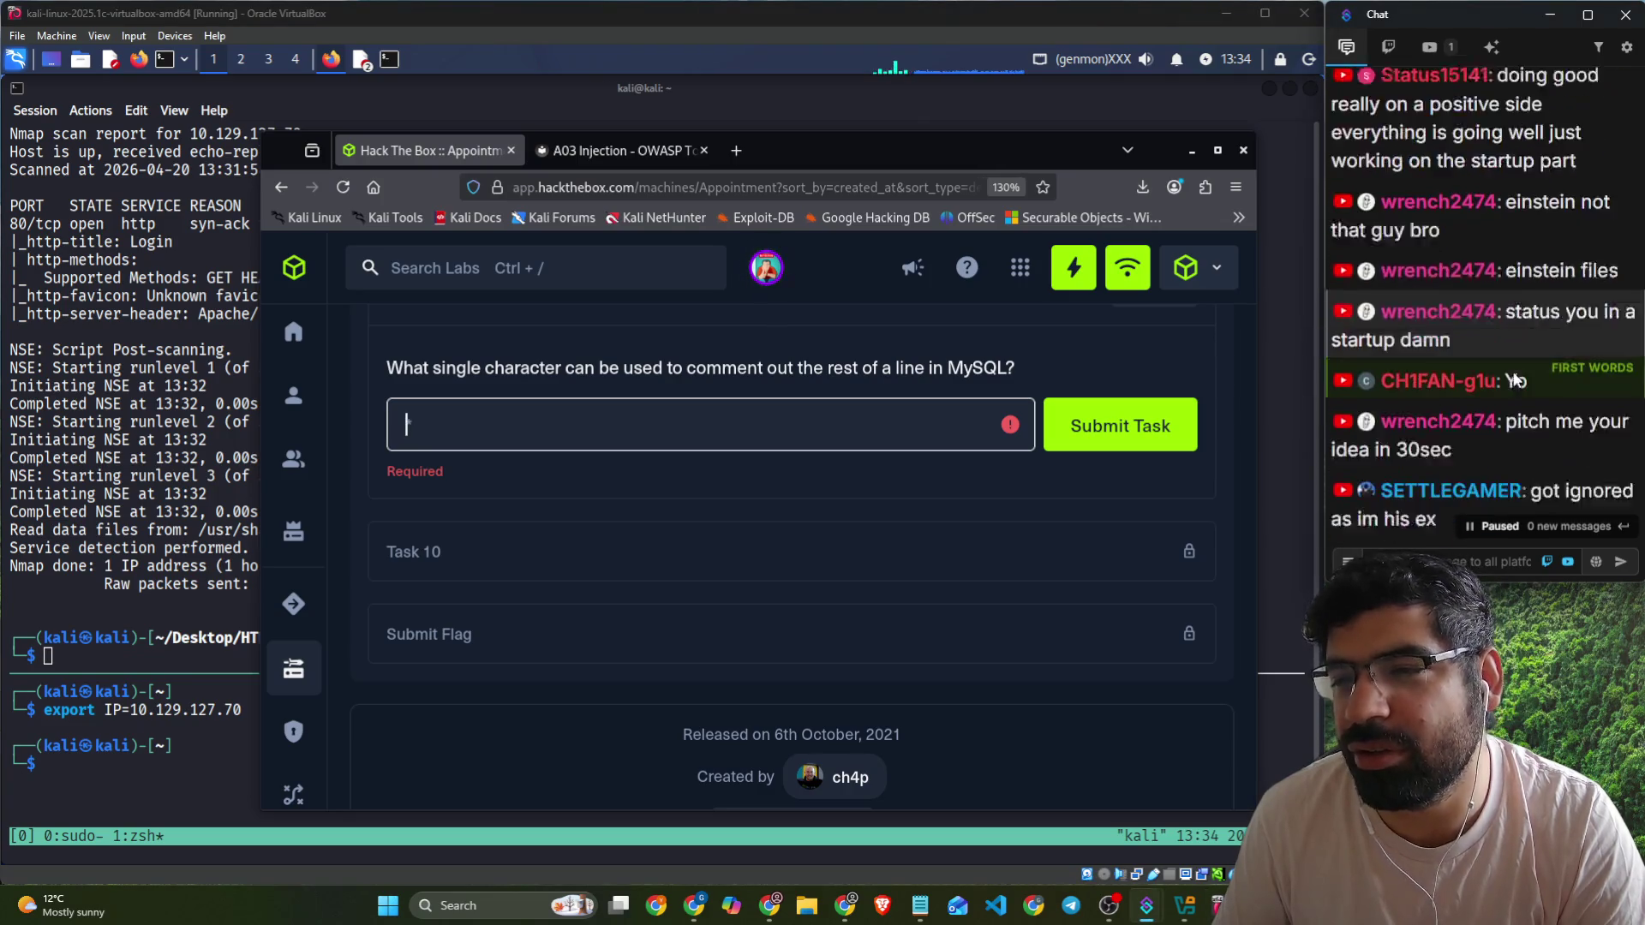
{"action": "scroll", "coordinate": [1514, 380], "scroll_direction": "down", "scroll_amount": 2}
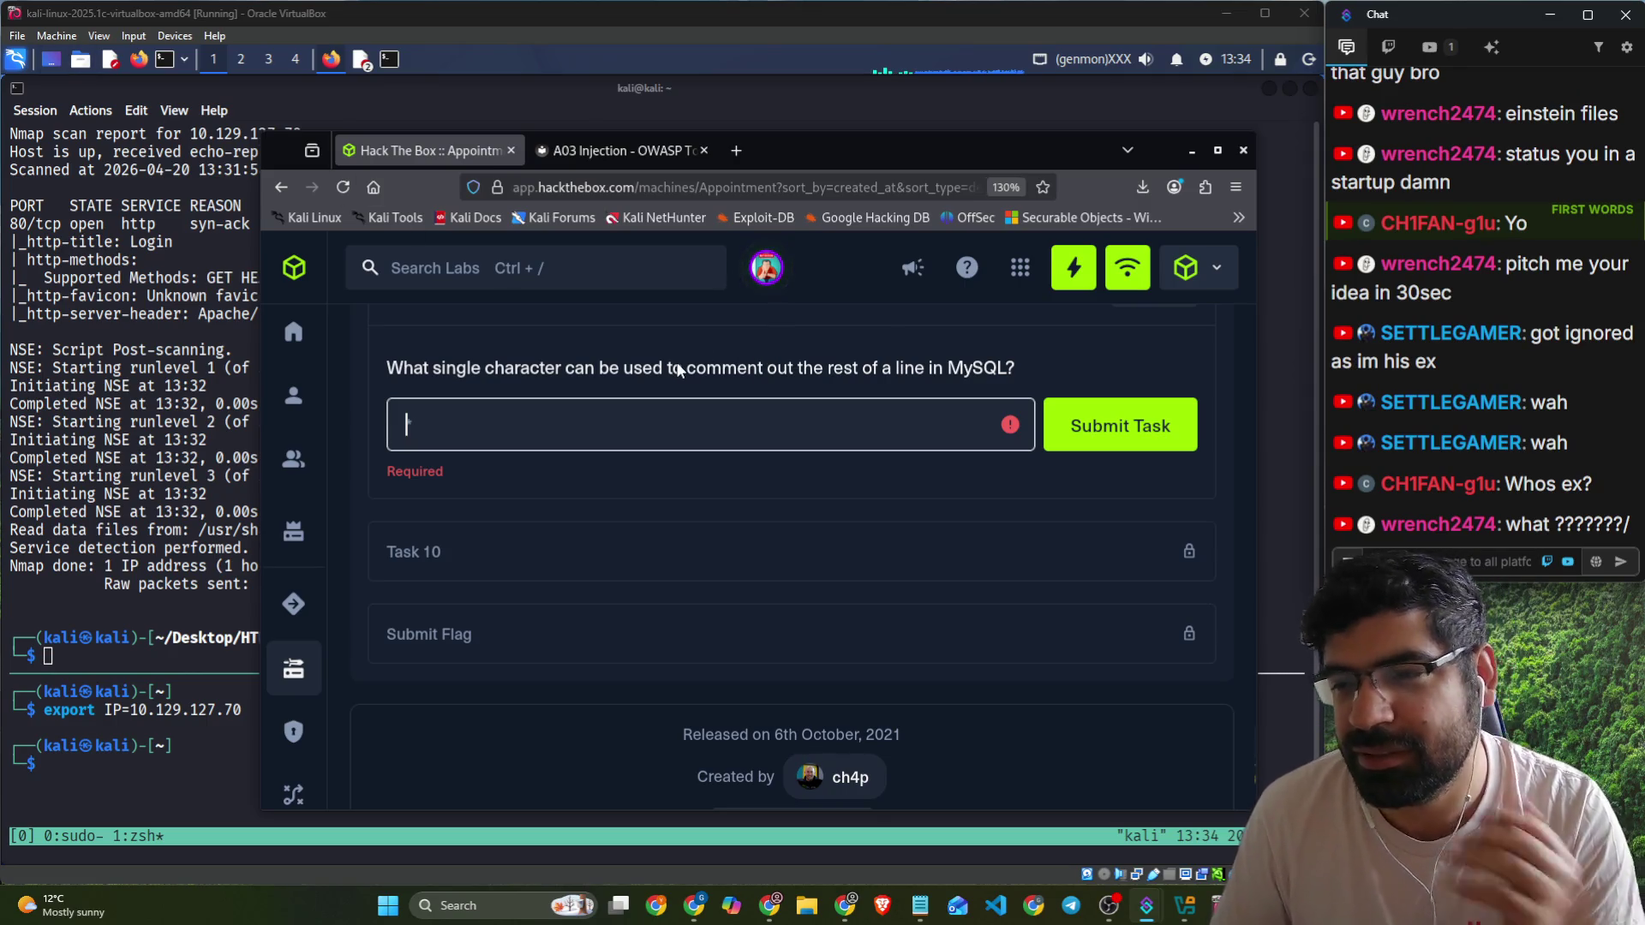
{"action": "left_click", "coordinate": [702, 430]}
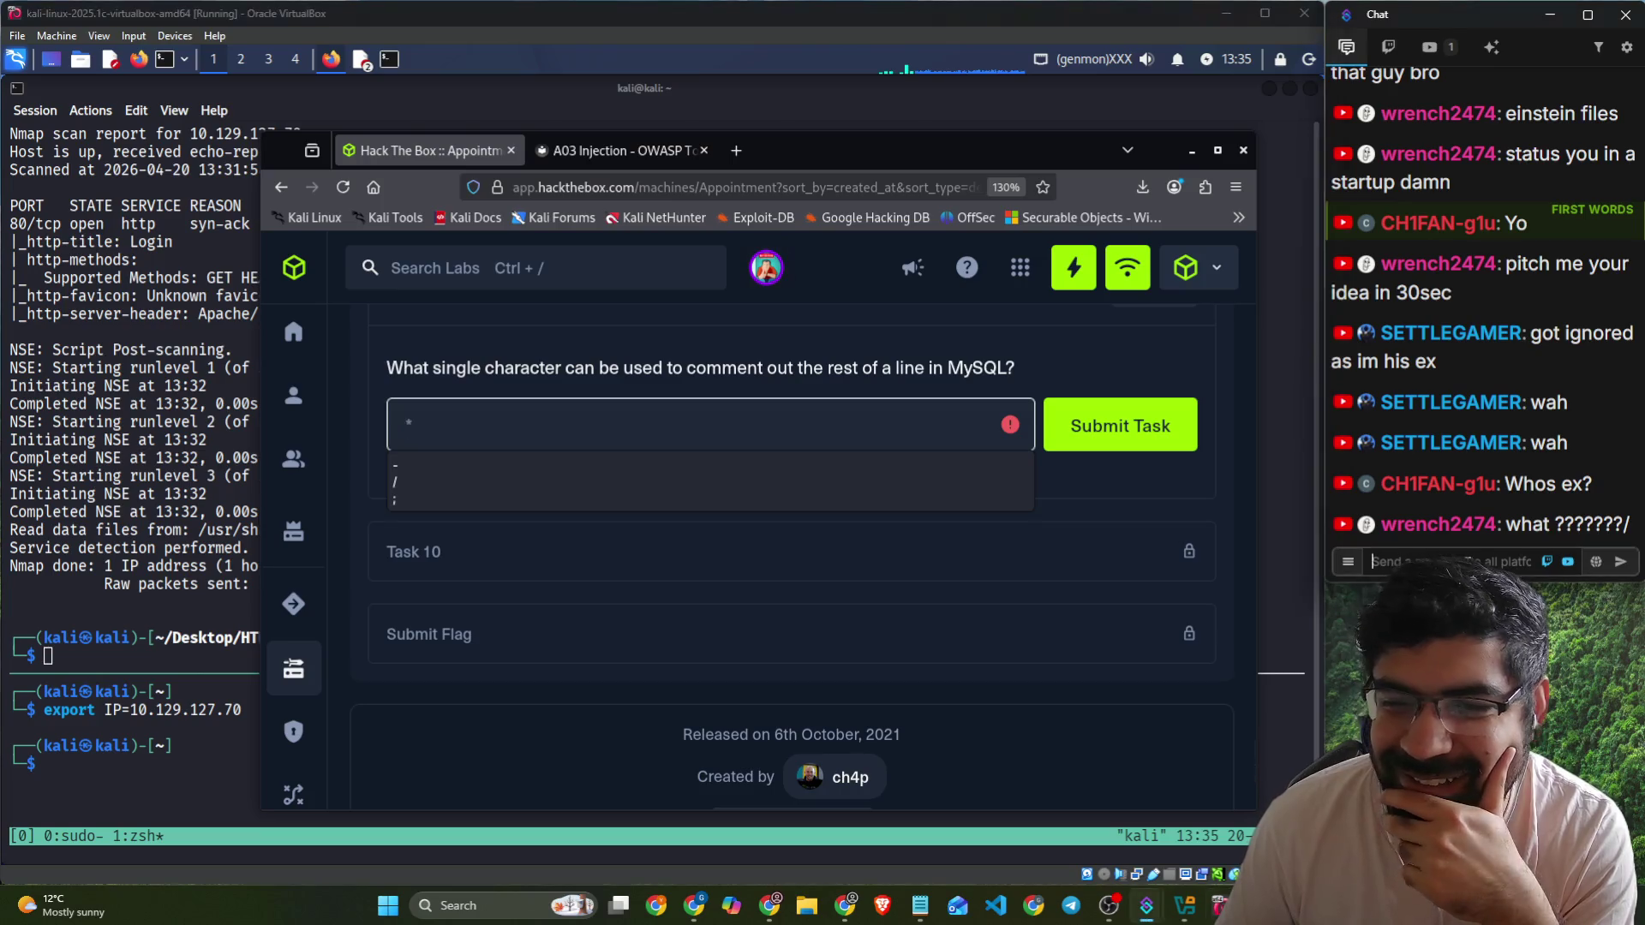
{"action": "left_click_drag", "start_coordinate": [1522, 485], "coordinate": [1581, 485]}
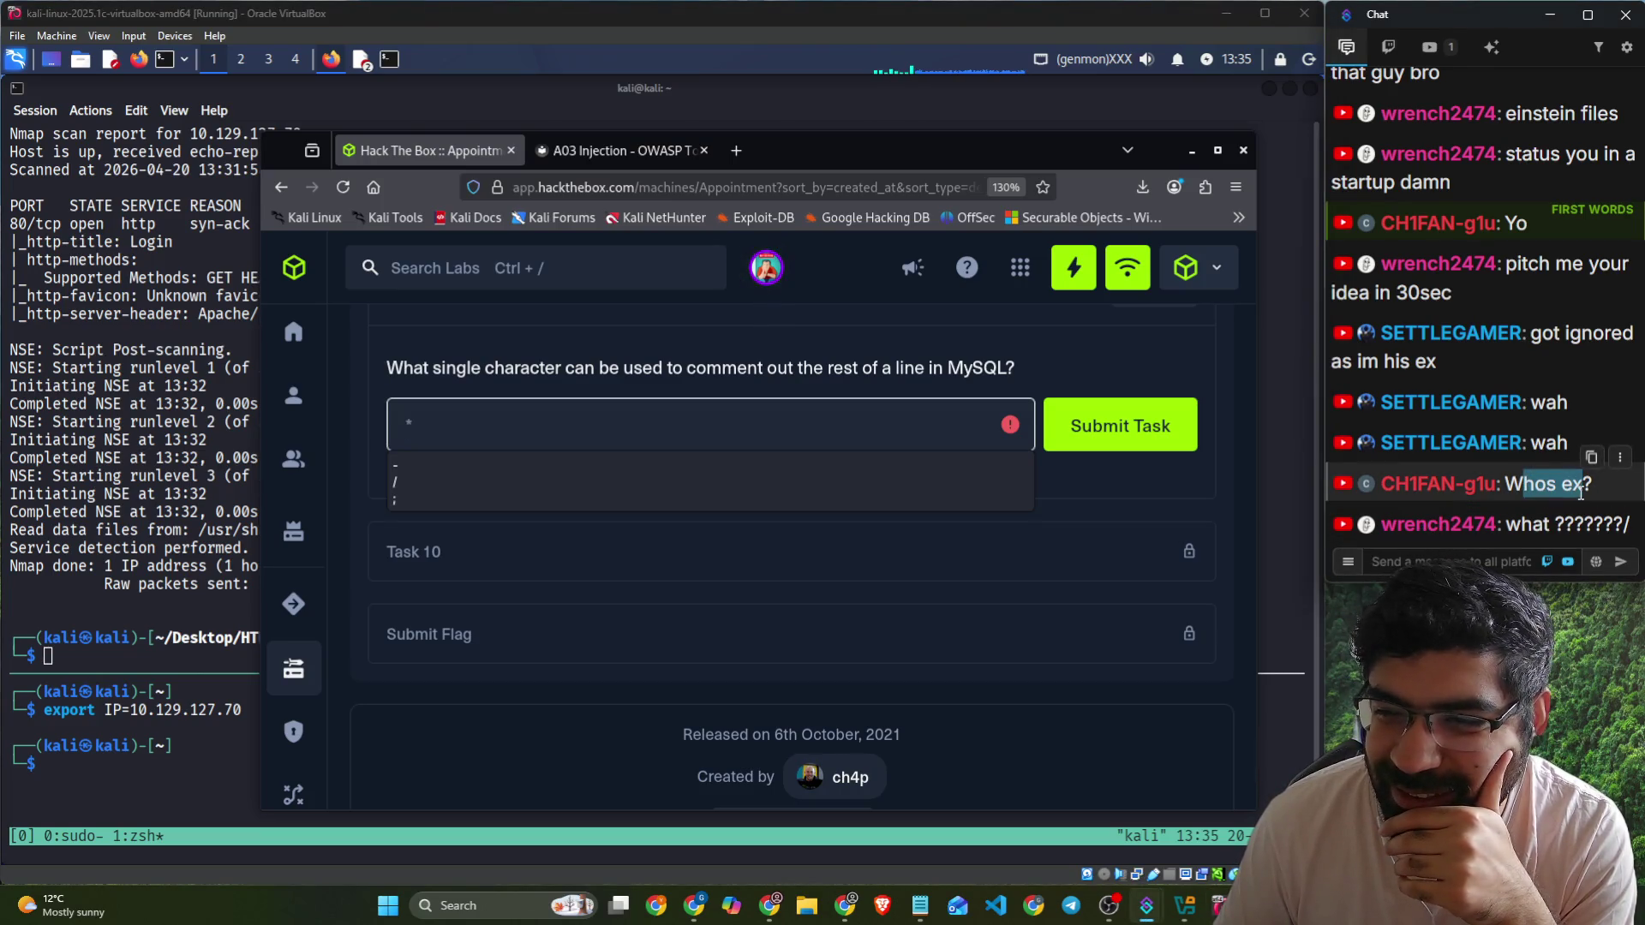
{"action": "left_click", "coordinate": [1426, 484]}
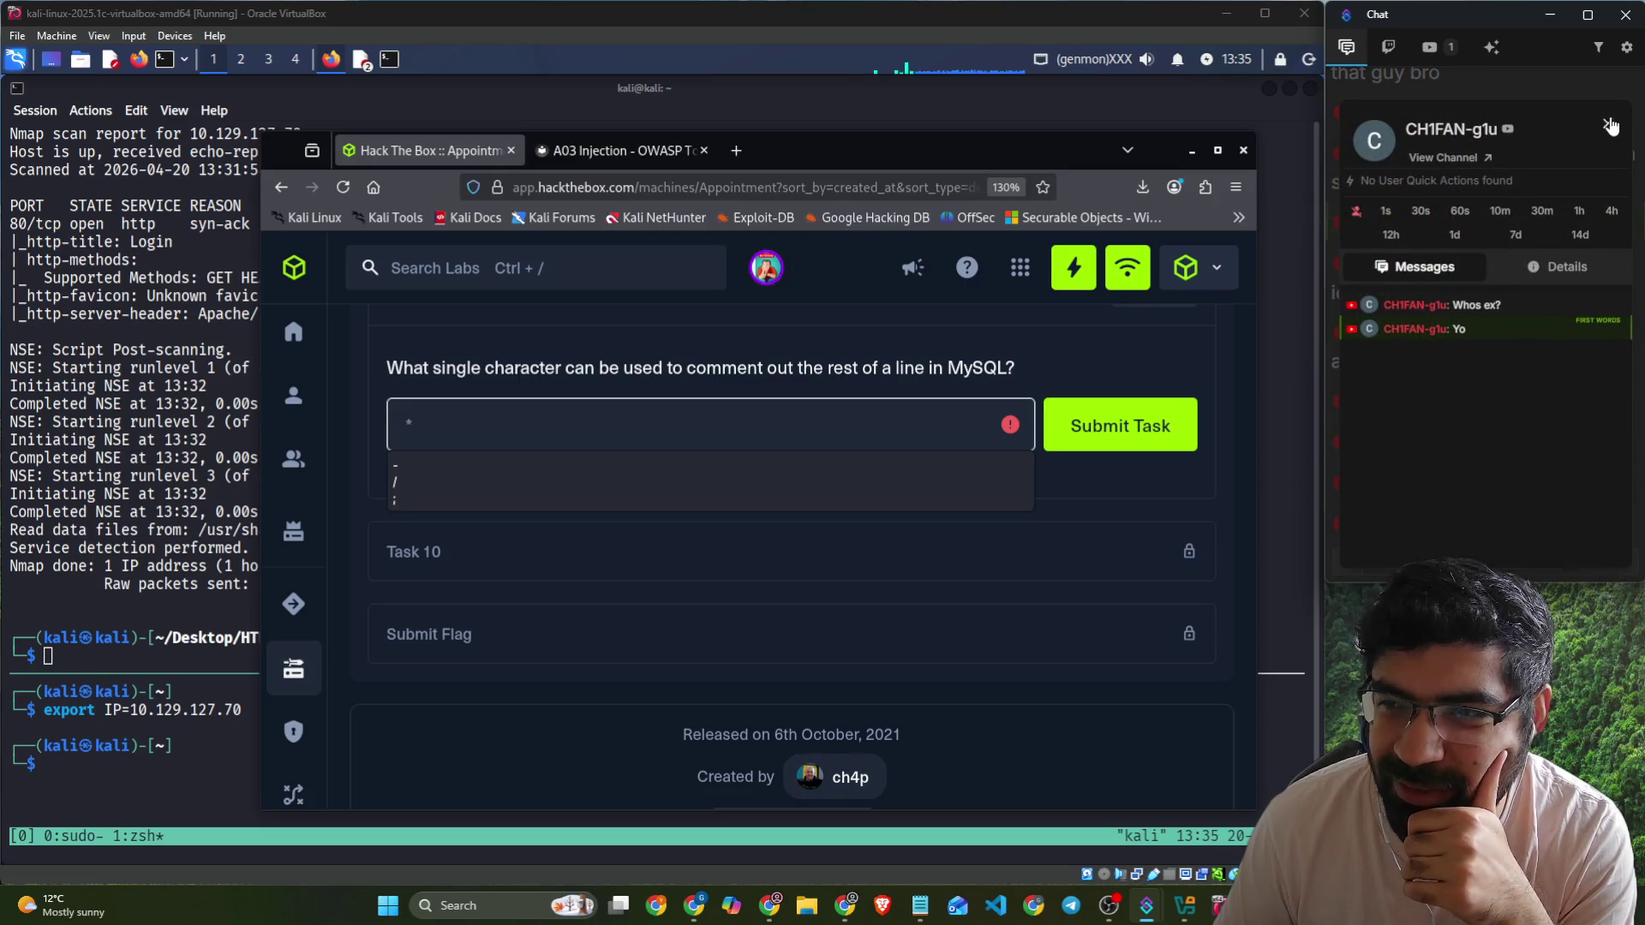
{"action": "key", "text": "Escape"}
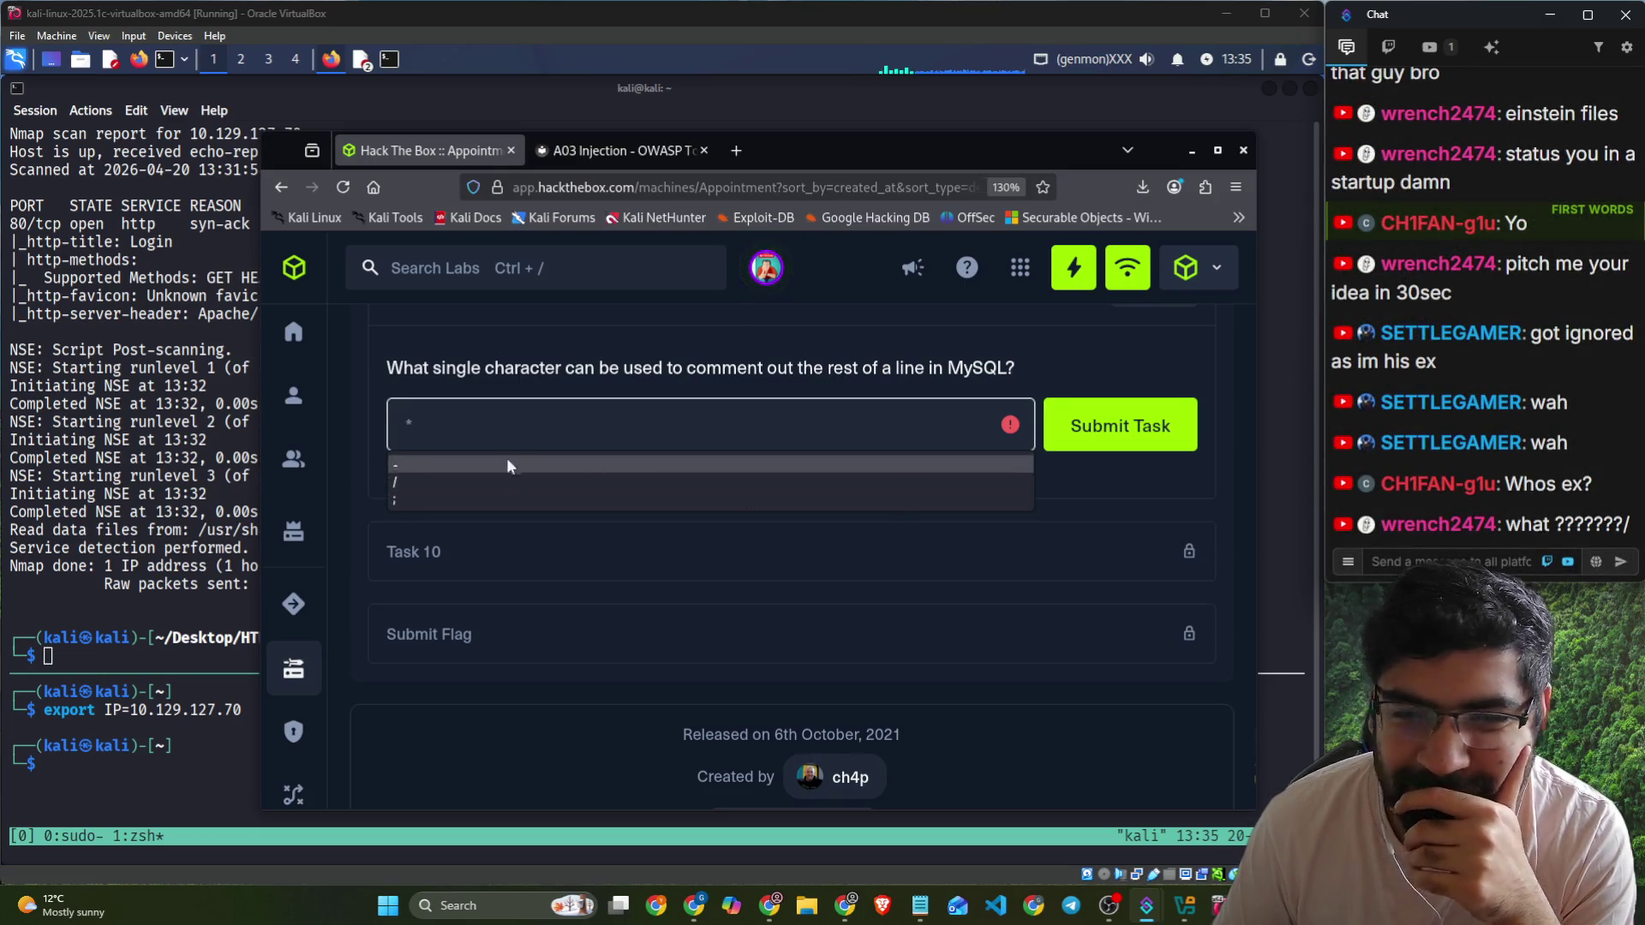
- Search Google for 'mysql comment' from the OWASP A03 Injection tab
{"action": "left_click", "coordinate": [471, 425]}
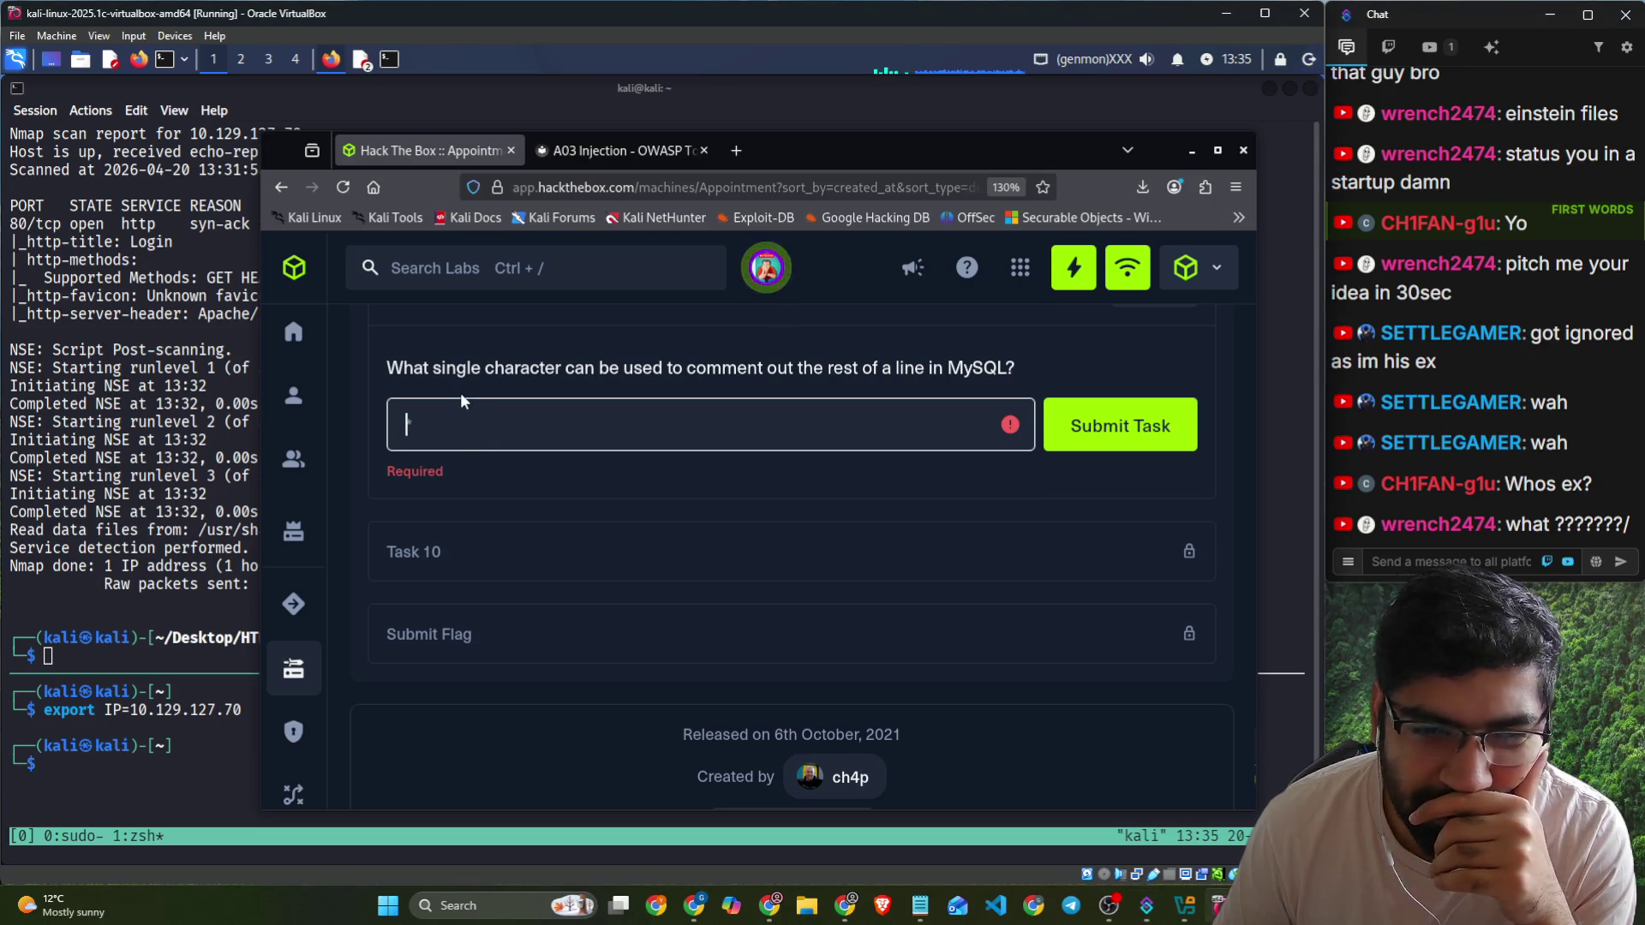
{"action": "left_click", "coordinate": [624, 152]}
{"action": "left_click", "coordinate": [611, 190]}
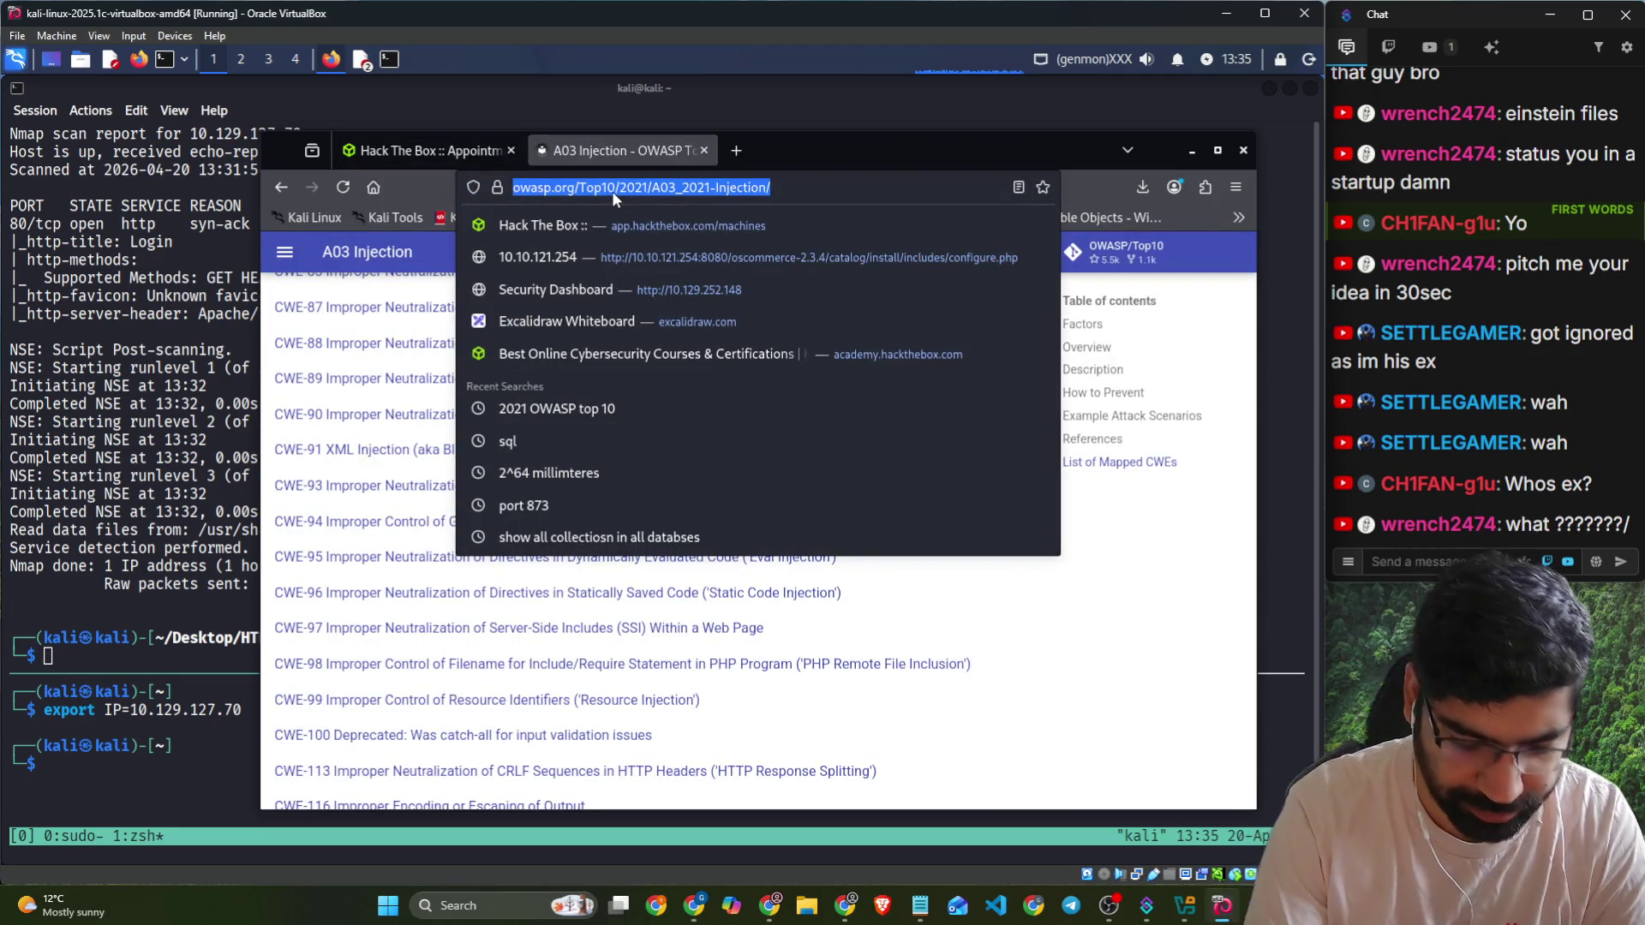
{"action": "type", "text": "ysql comment"}
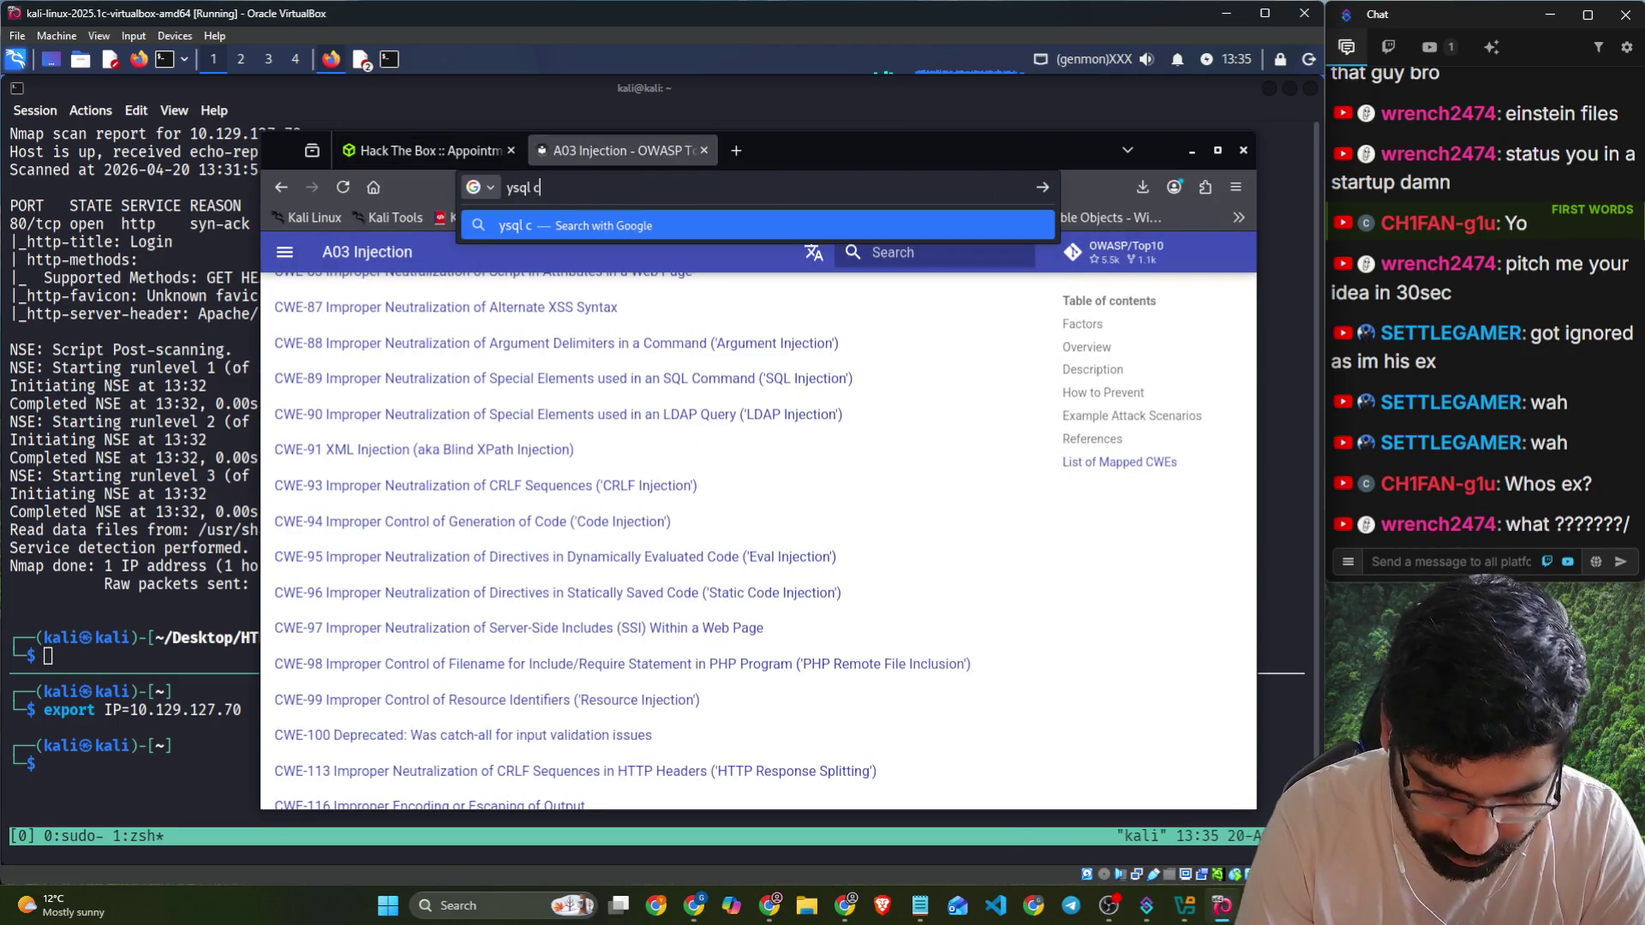
{"action": "key", "text": "Home"}
{"action": "type", "text": "m"}
{"action": "key", "text": "Return"}
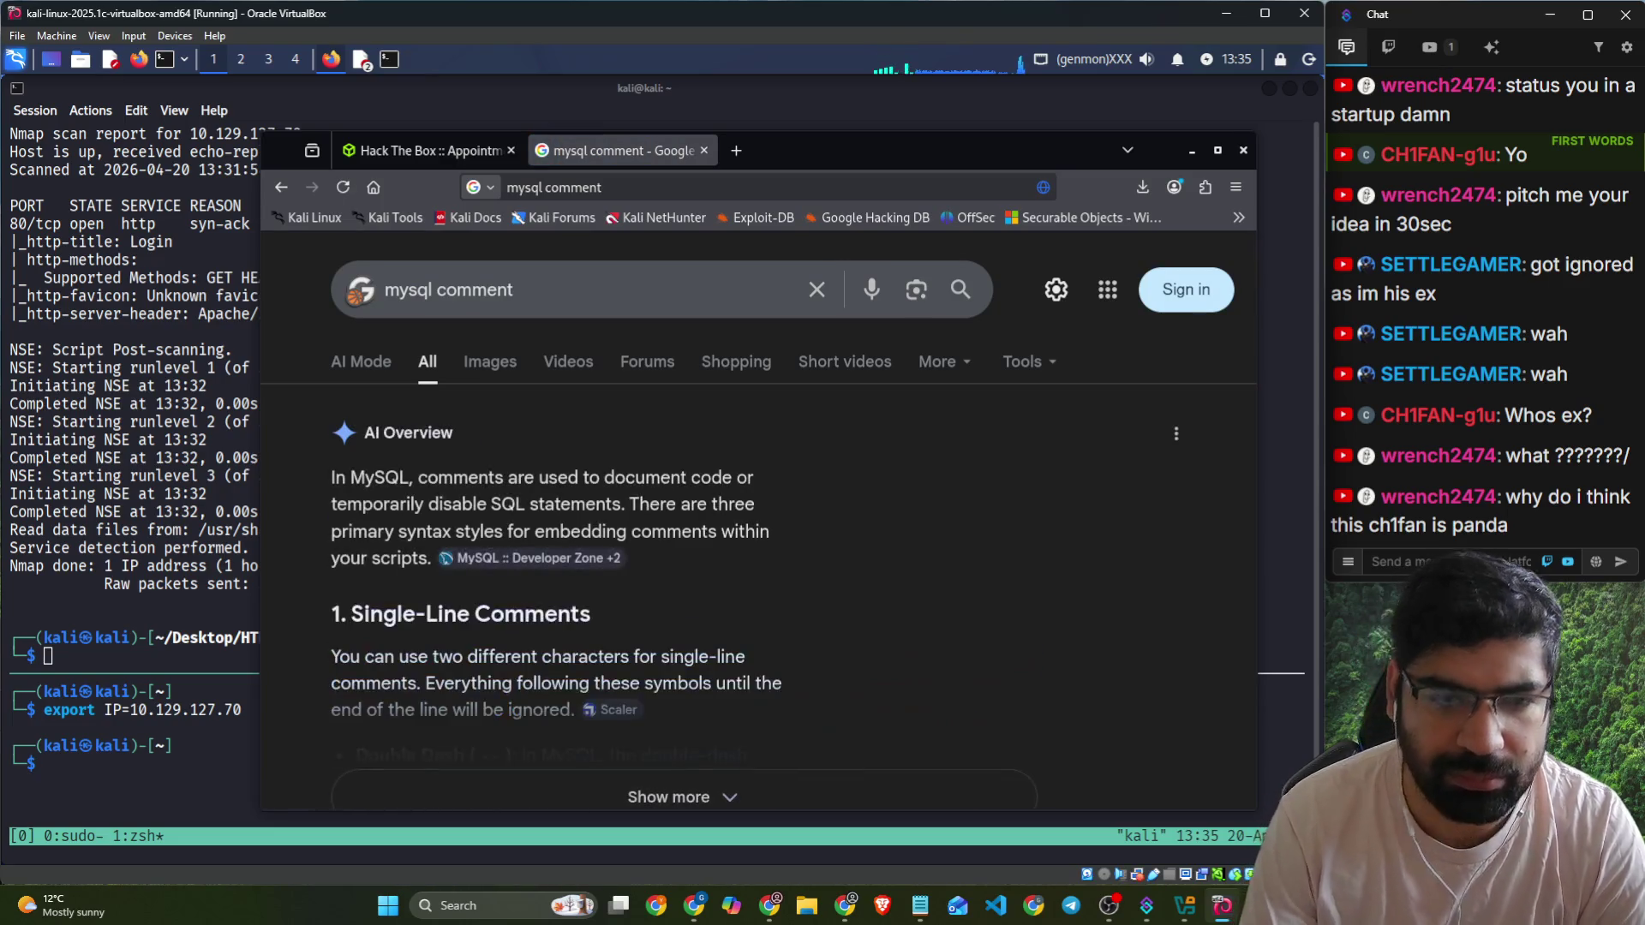
{"action": "key", "text": "alt+Tab"}
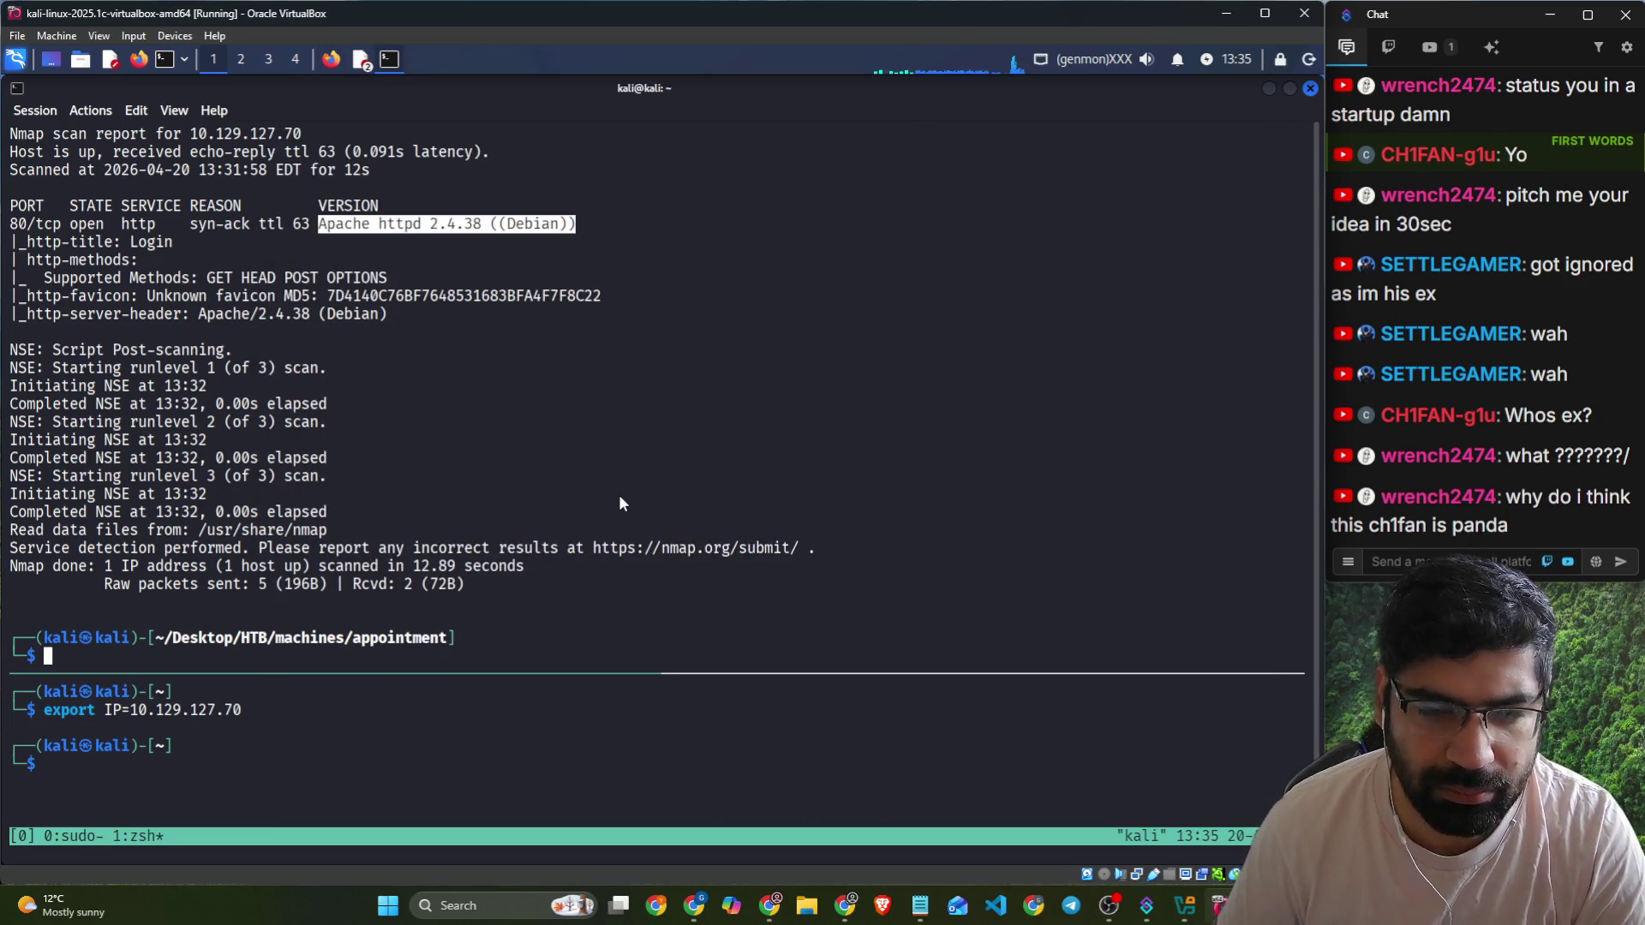
- Expand the AI overview in the 'mysql comment' results to check the comment syntax
{"action": "key", "text": "alt+Tab"}
{"action": "scroll", "coordinate": [634, 747], "scroll_direction": "down", "scroll_amount": 3}
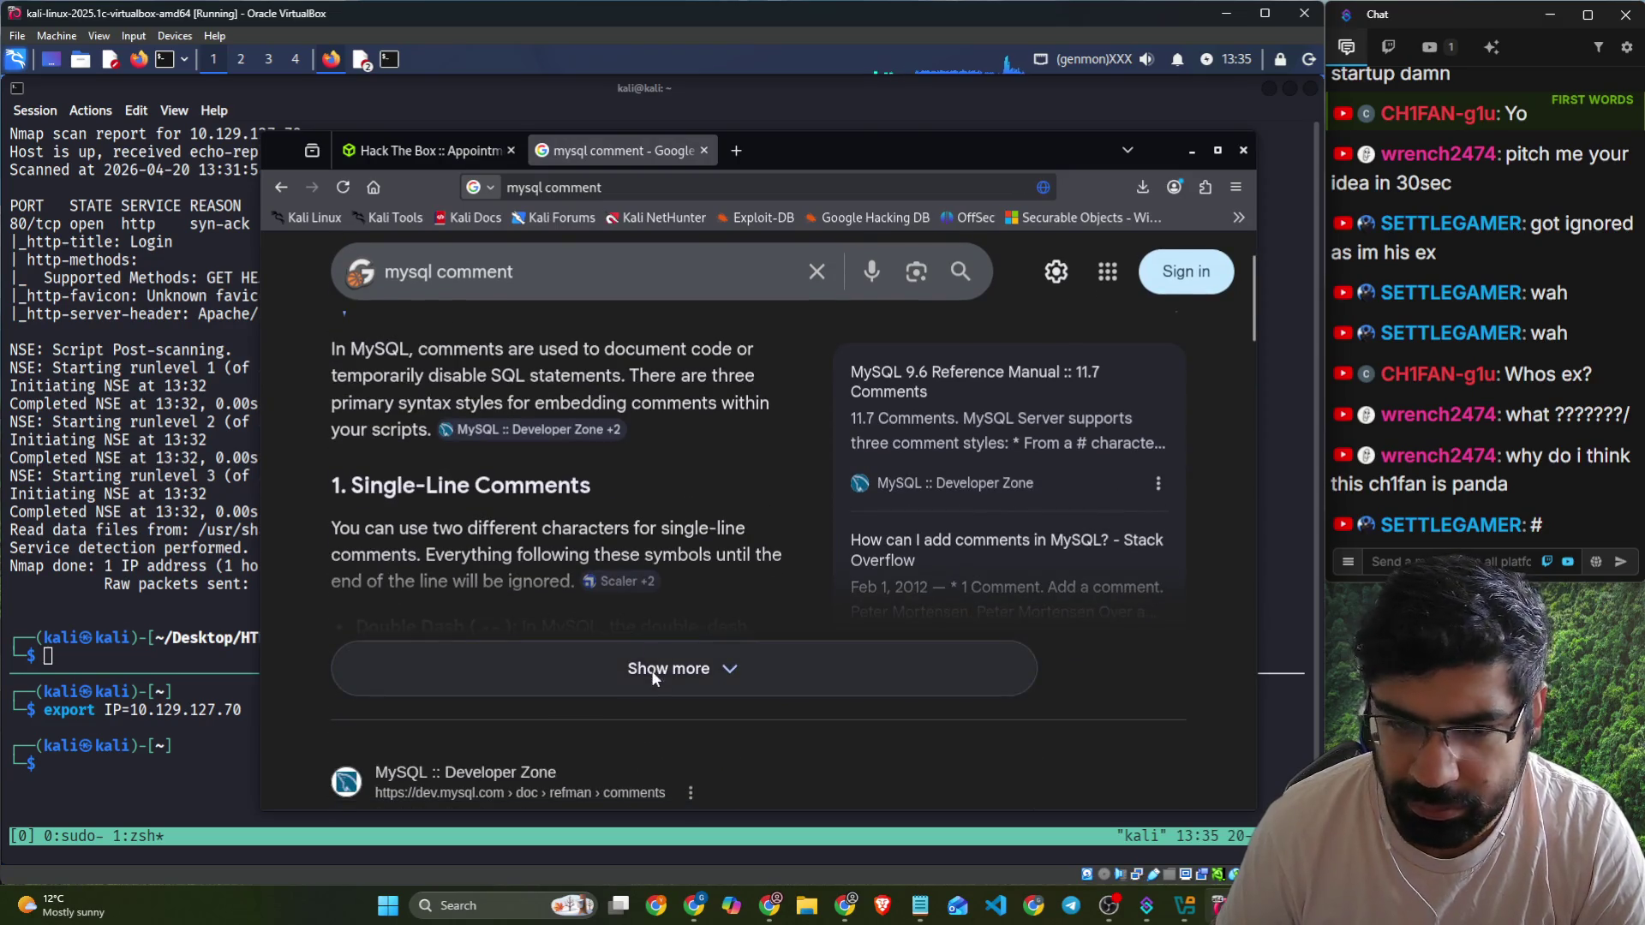
{"action": "left_click", "coordinate": [651, 670]}
{"action": "mouse_move", "coordinate": [520, 415]}
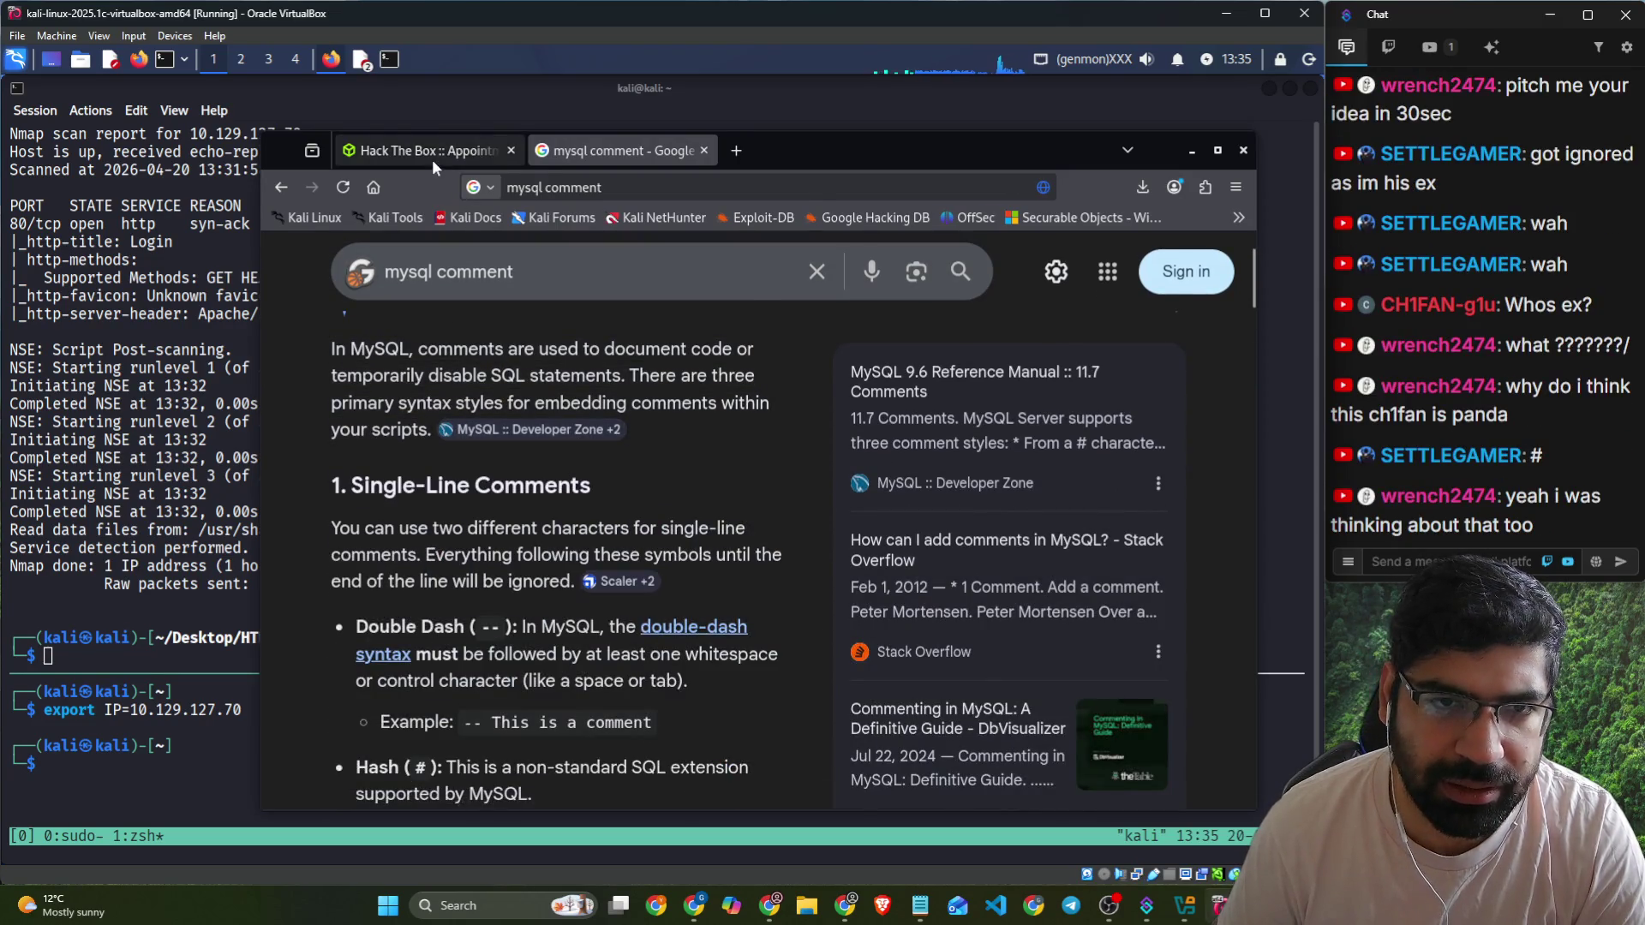
- Submit # as Task 9's MySQL comment character, then move to Task 10's answer field
{"action": "left_click", "coordinate": [432, 154]}
{"action": "type", "text": "#"}
{"action": "key", "text": "Return"}
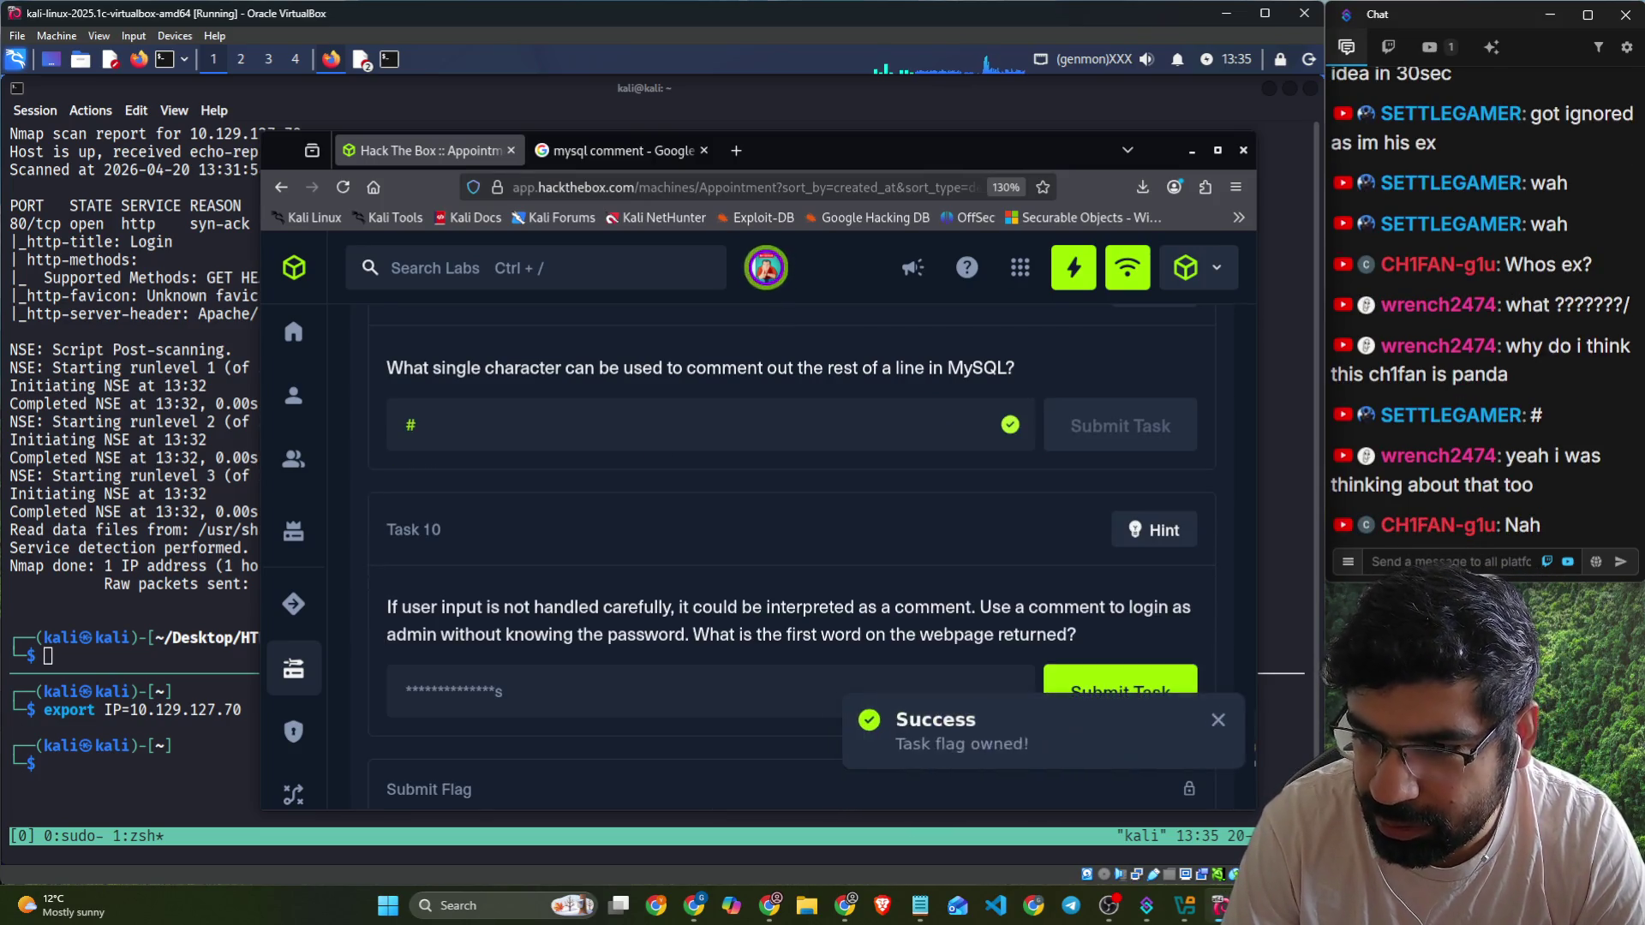
{"action": "scroll", "coordinate": [567, 471], "scroll_direction": "down", "scroll_amount": 3}
{"action": "left_click", "coordinate": [493, 405]}
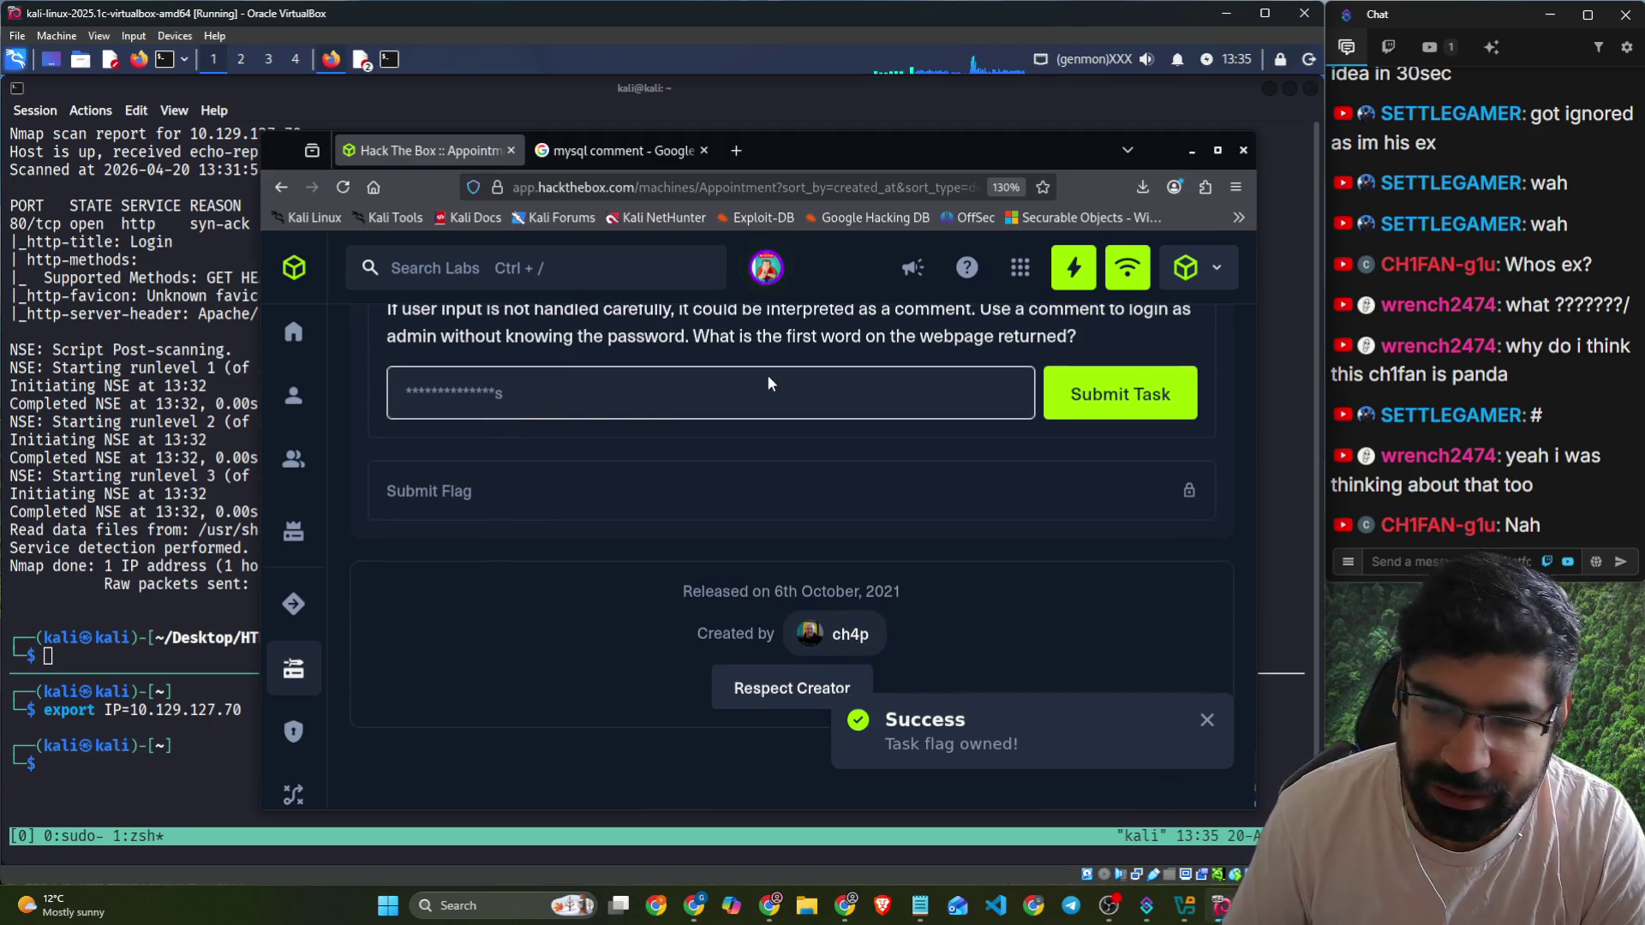
{"action": "scroll", "coordinate": [767, 378], "scroll_direction": "up", "scroll_amount": 2}
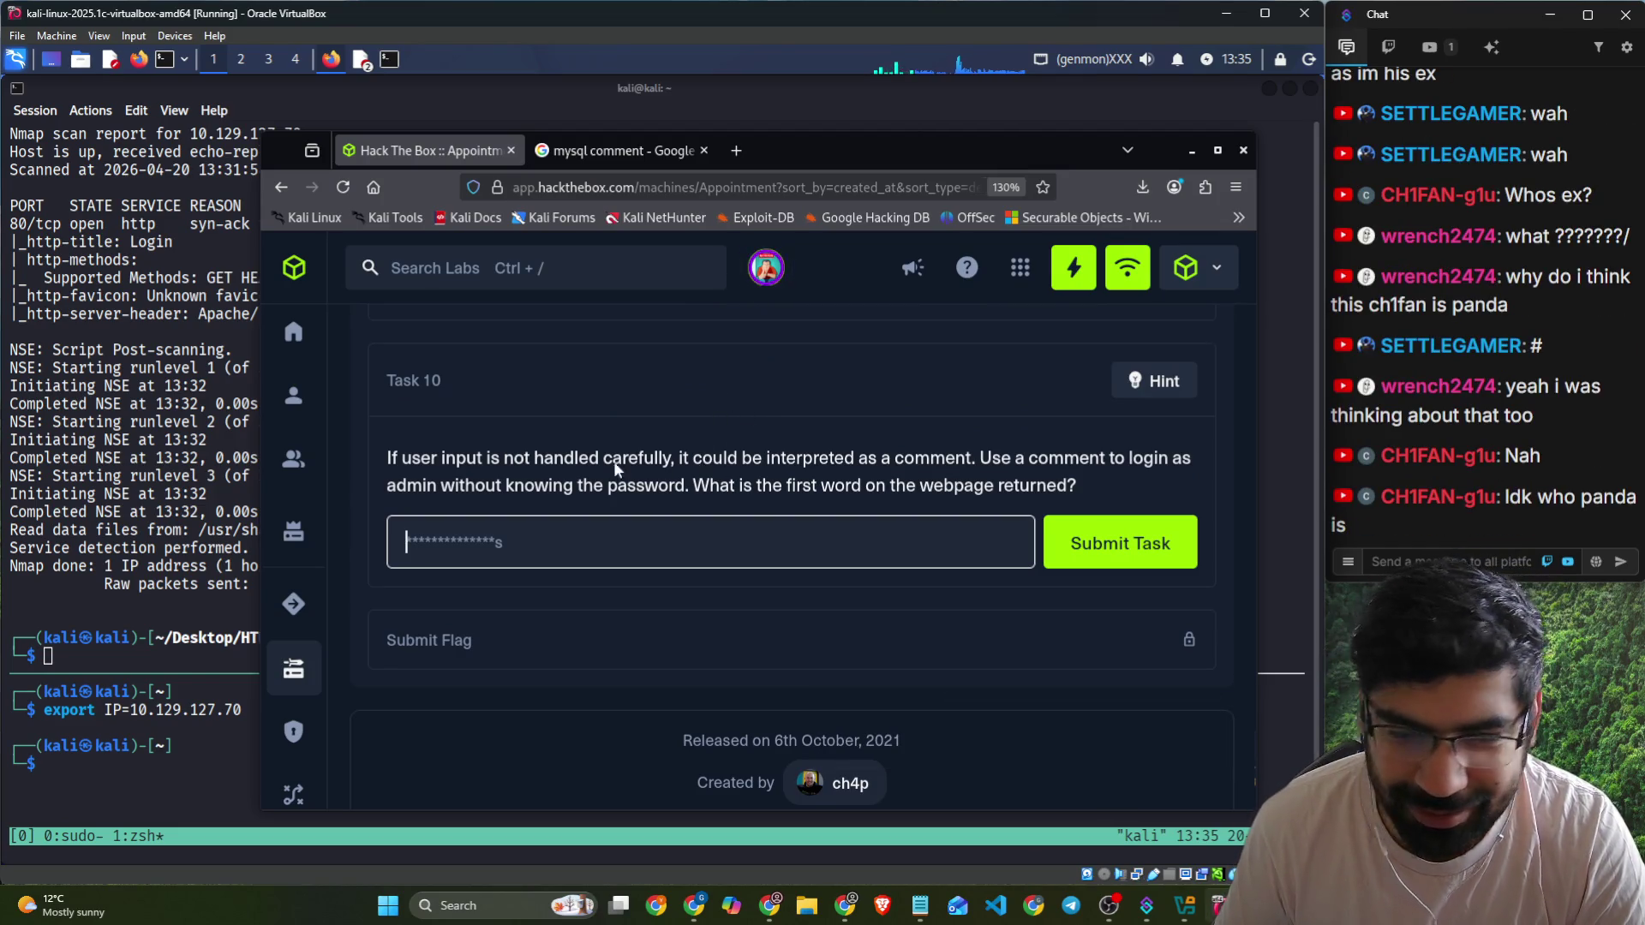
- Read Task 10's question on logging in as admin via a comment, then return to the mysql comment results
{"action": "left_click_drag", "start_coordinate": [387, 460], "coordinate": [1030, 461]}
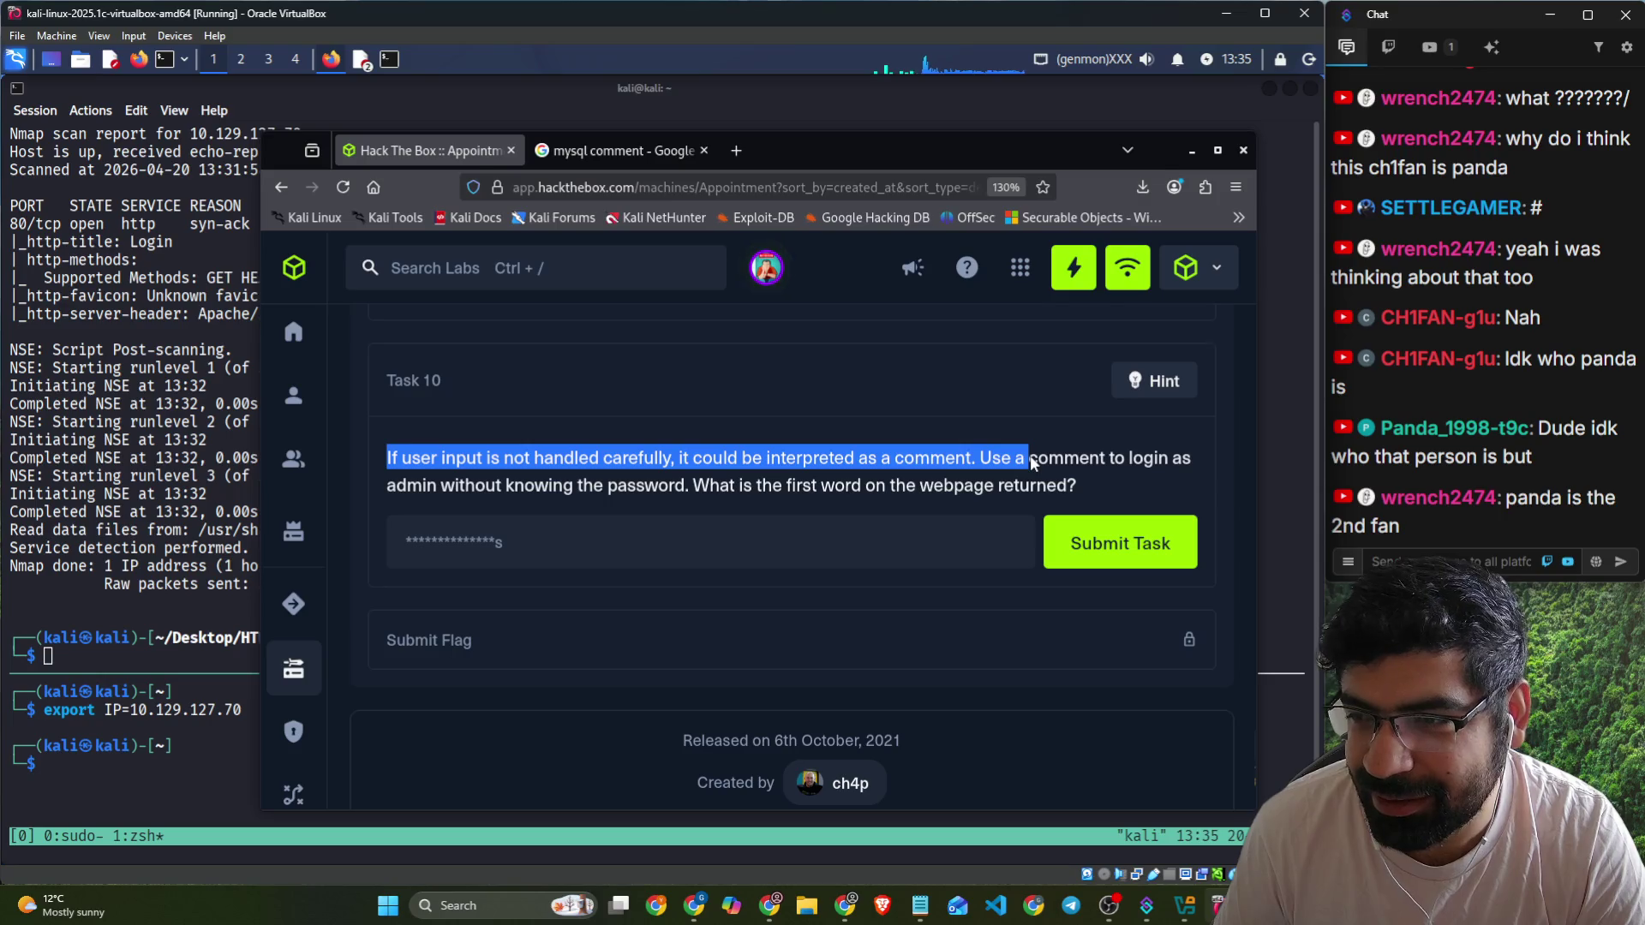
{"action": "left_click", "coordinate": [973, 459]}
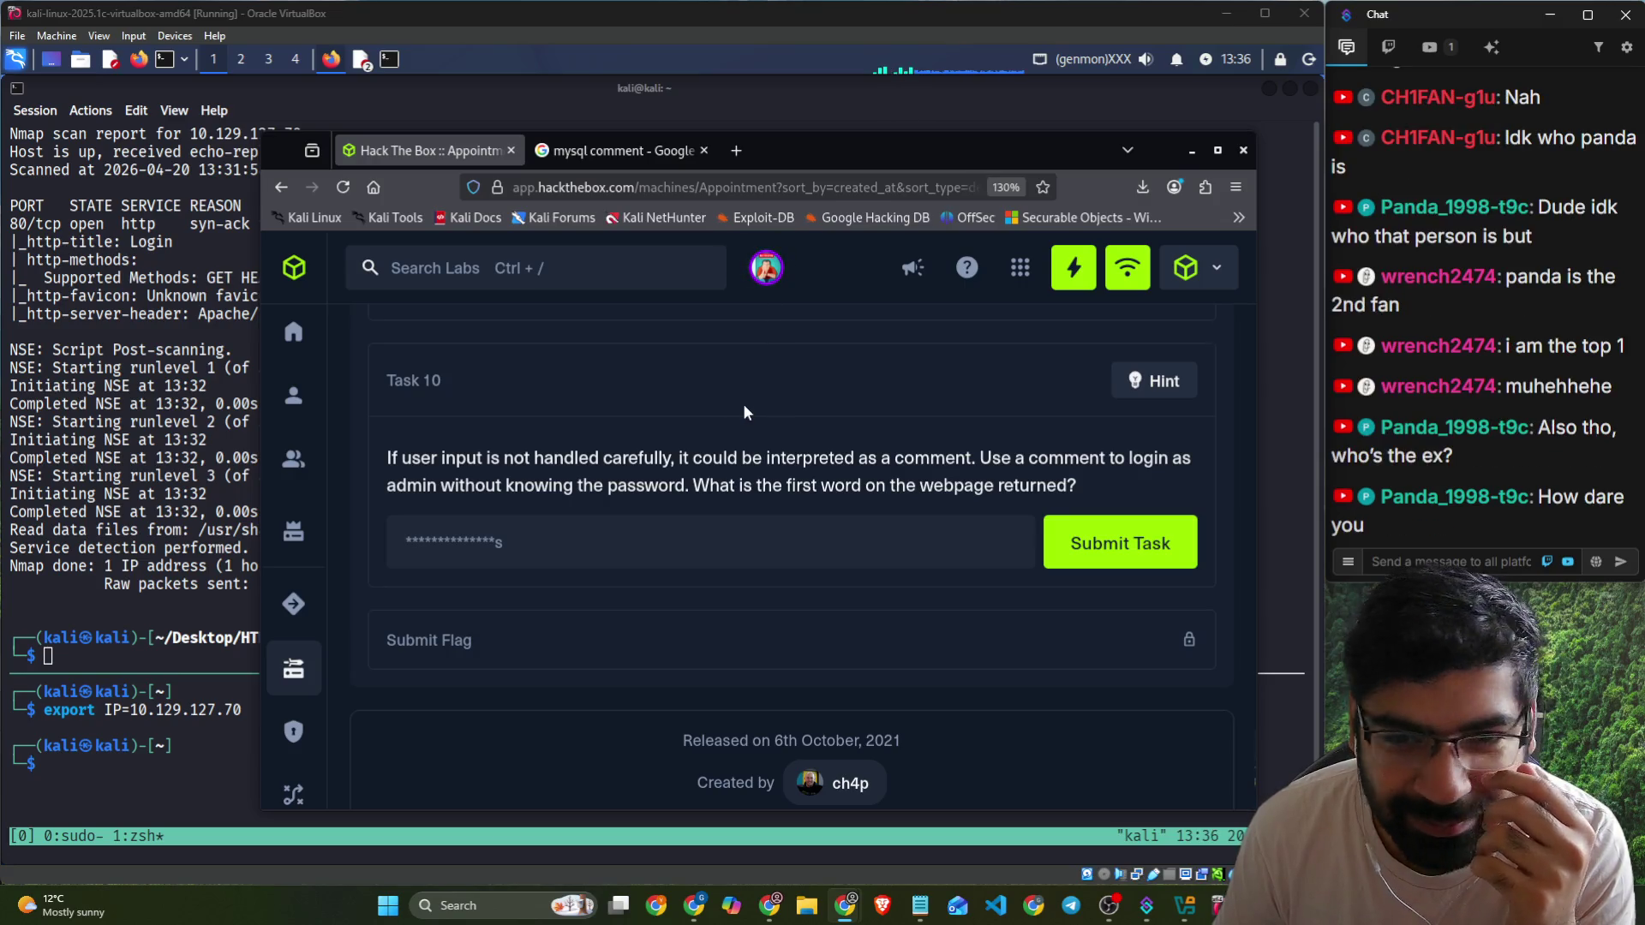
{"action": "left_click_drag", "start_coordinate": [383, 462], "coordinate": [958, 485]}
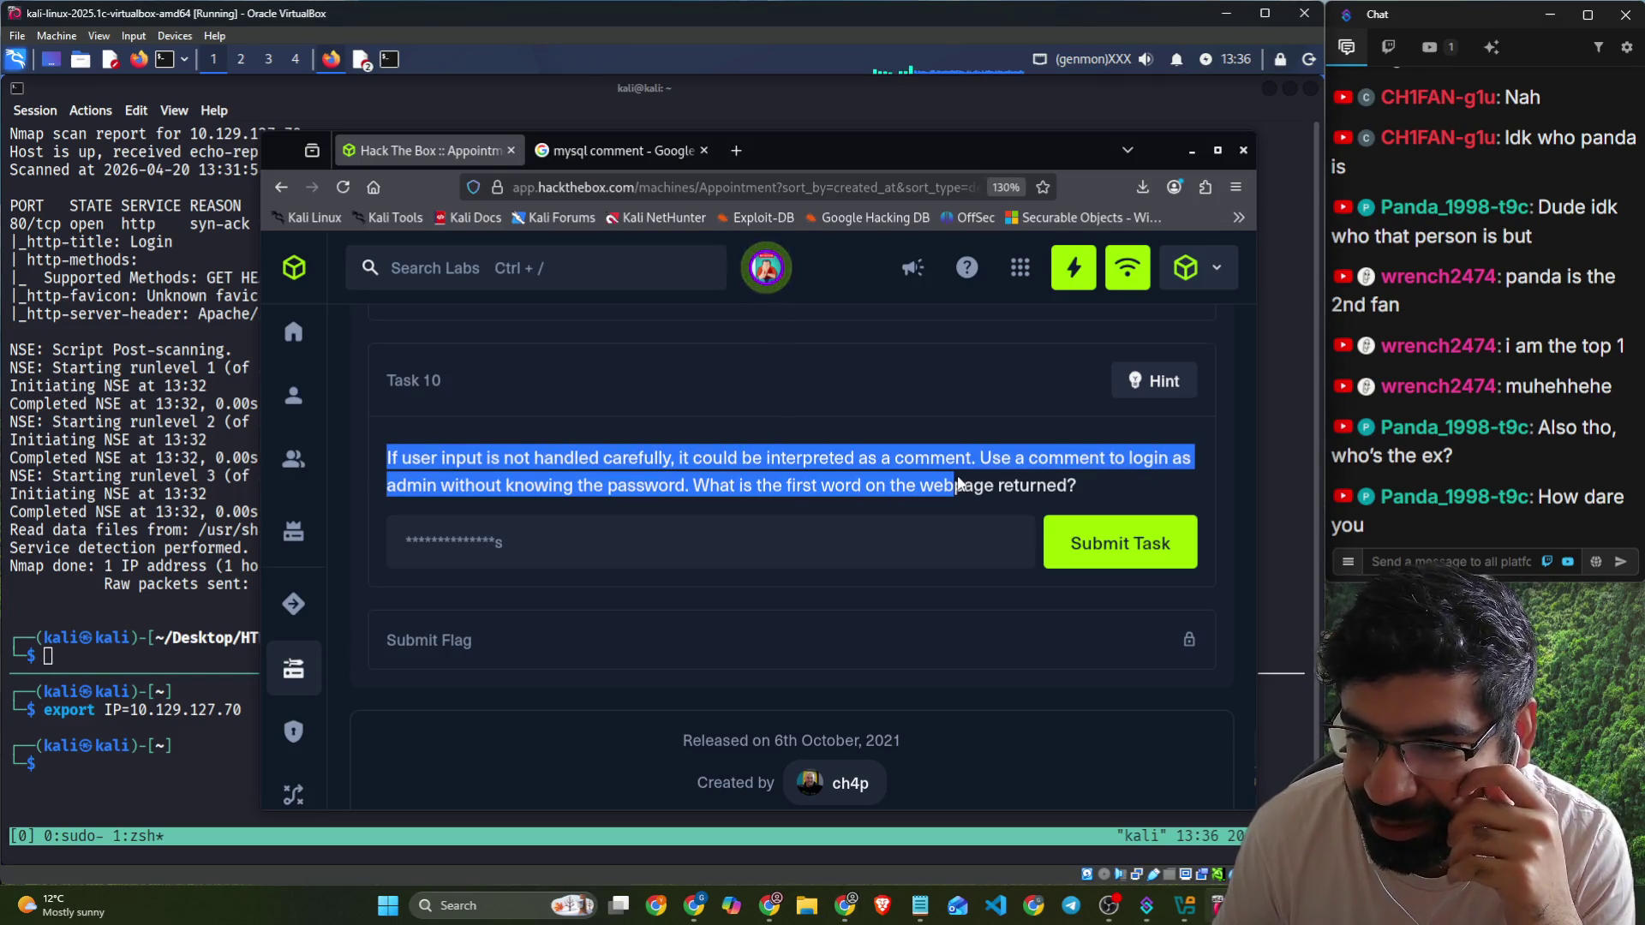
{"action": "left_click_drag", "start_coordinate": [1489, 454], "coordinate": [1509, 445]}
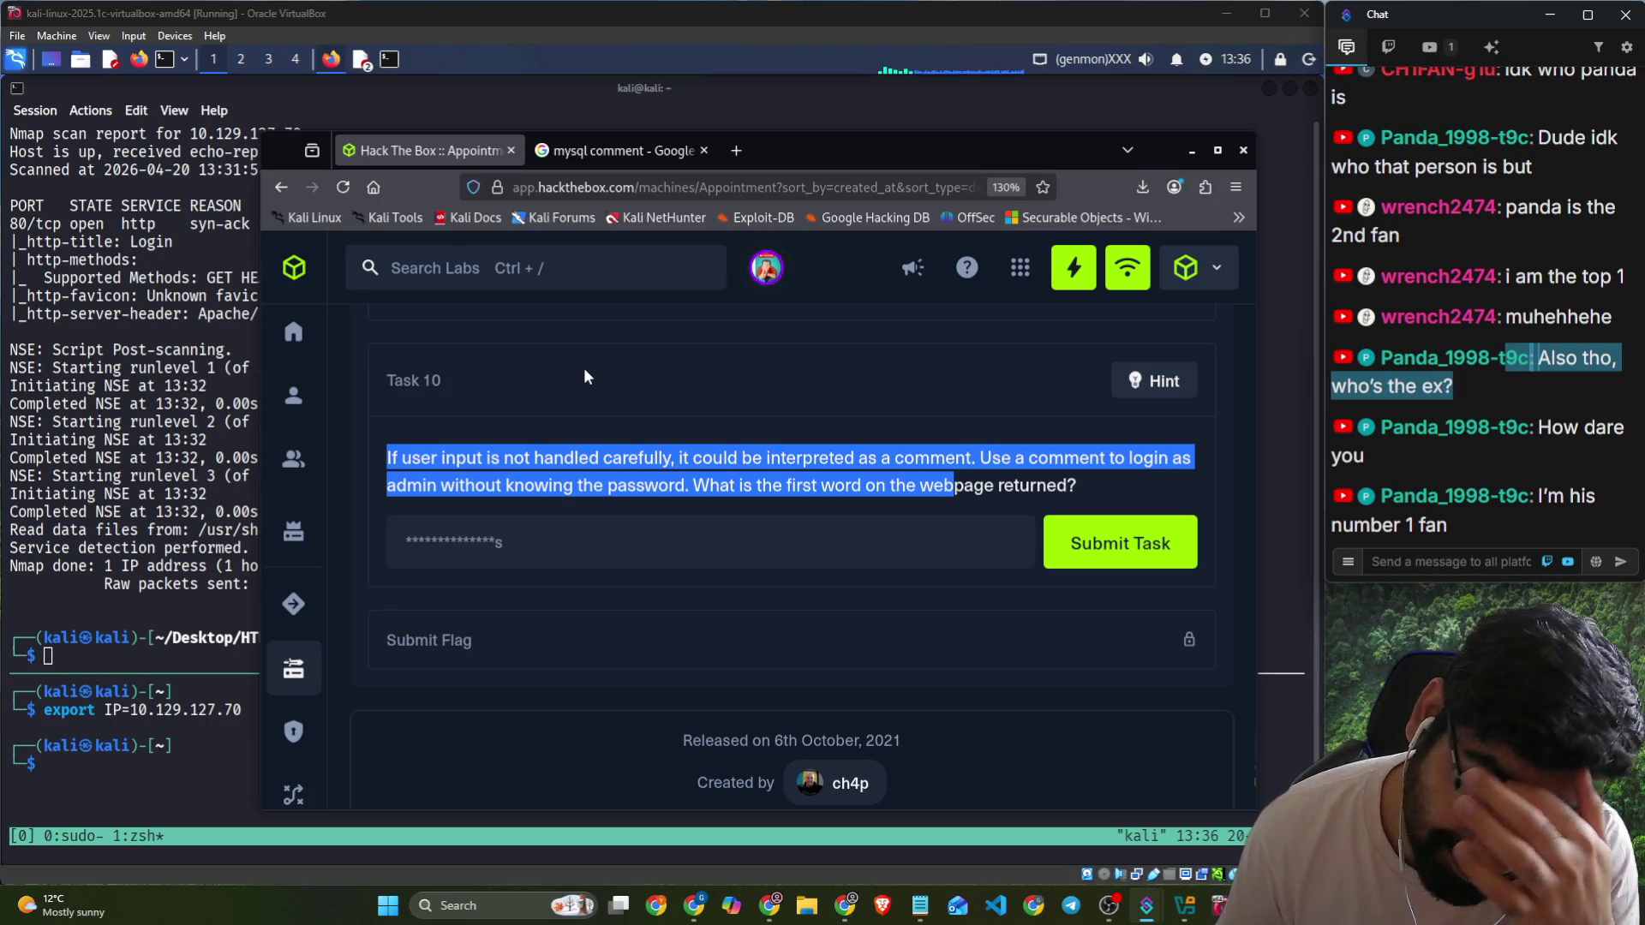
{"action": "mouse_move", "coordinate": [378, 461]}
{"action": "left_mouse_down"}
{"action": "mouse_move", "coordinate": [639, 461]}
{"action": "mouse_move", "coordinate": [775, 486]}
{"action": "mouse_move", "coordinate": [897, 456]}
{"action": "mouse_move", "coordinate": [1190, 461]}
{"action": "left_mouse_up"}
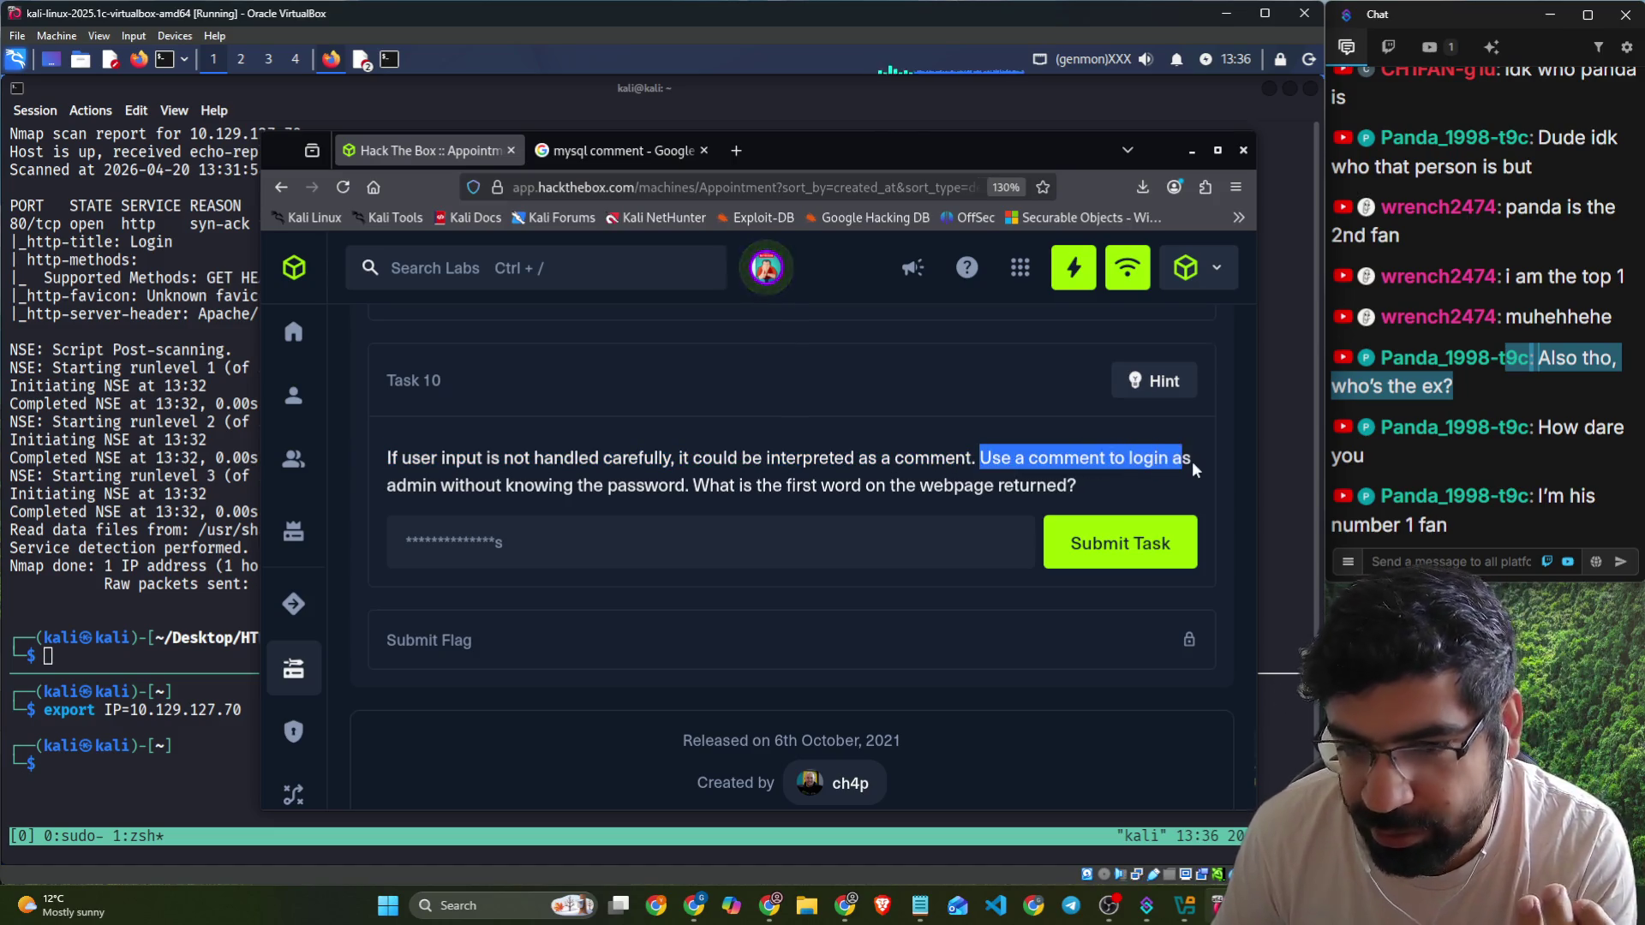
{"action": "left_click_drag", "start_coordinate": [406, 488], "coordinate": [1046, 493]}
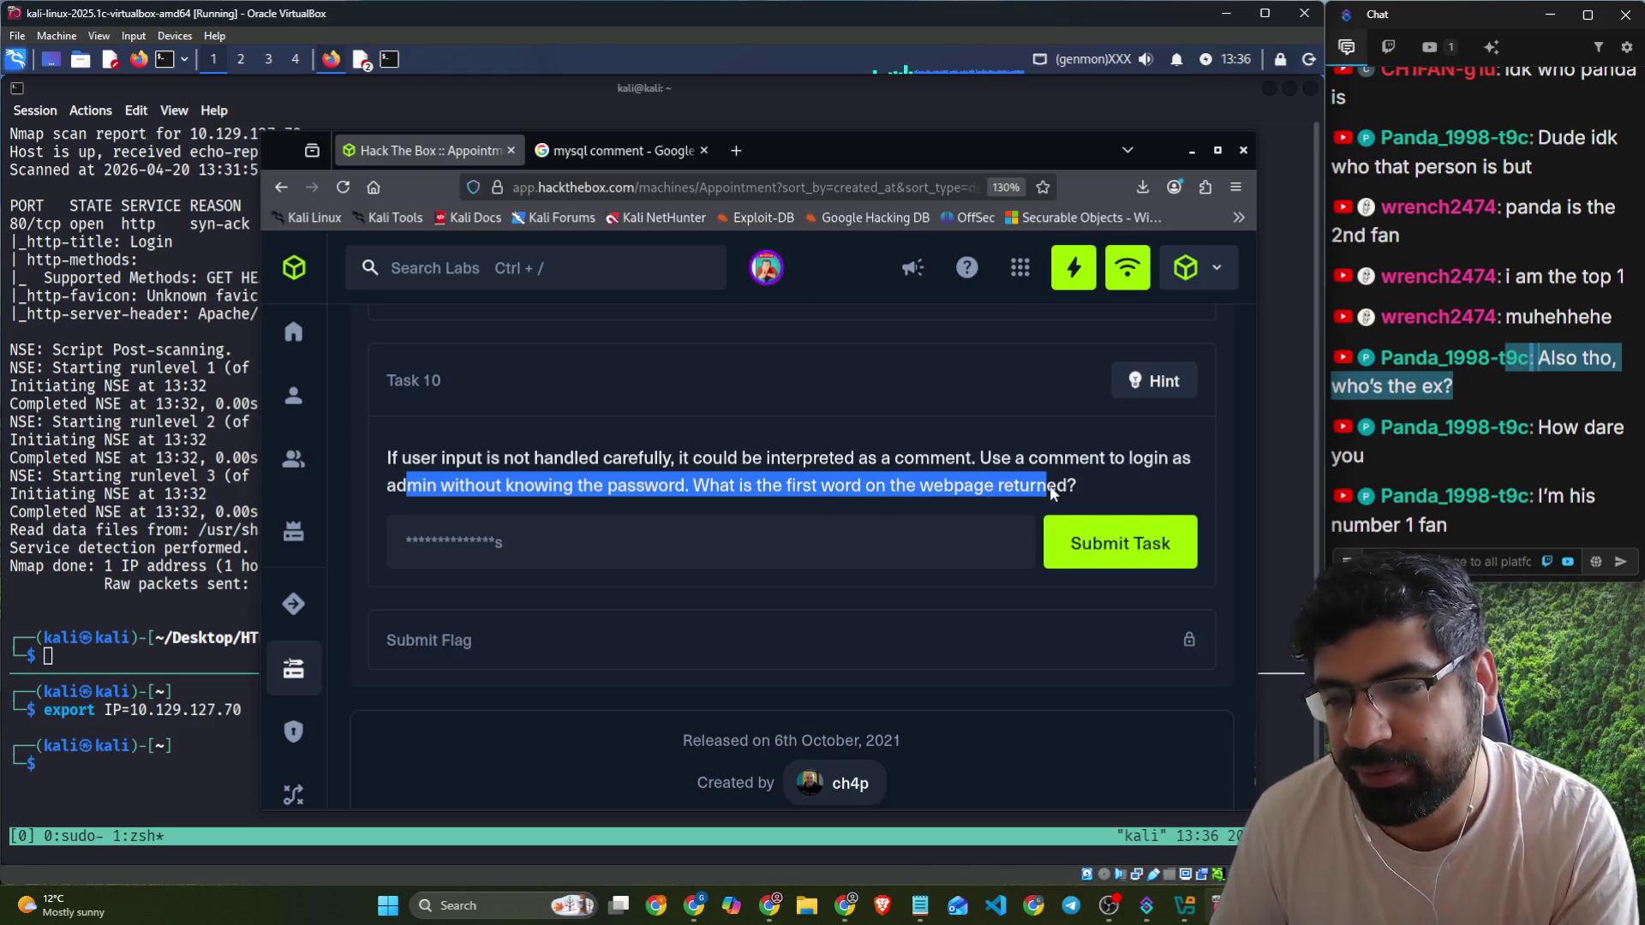
{"action": "left_click", "coordinate": [571, 160]}
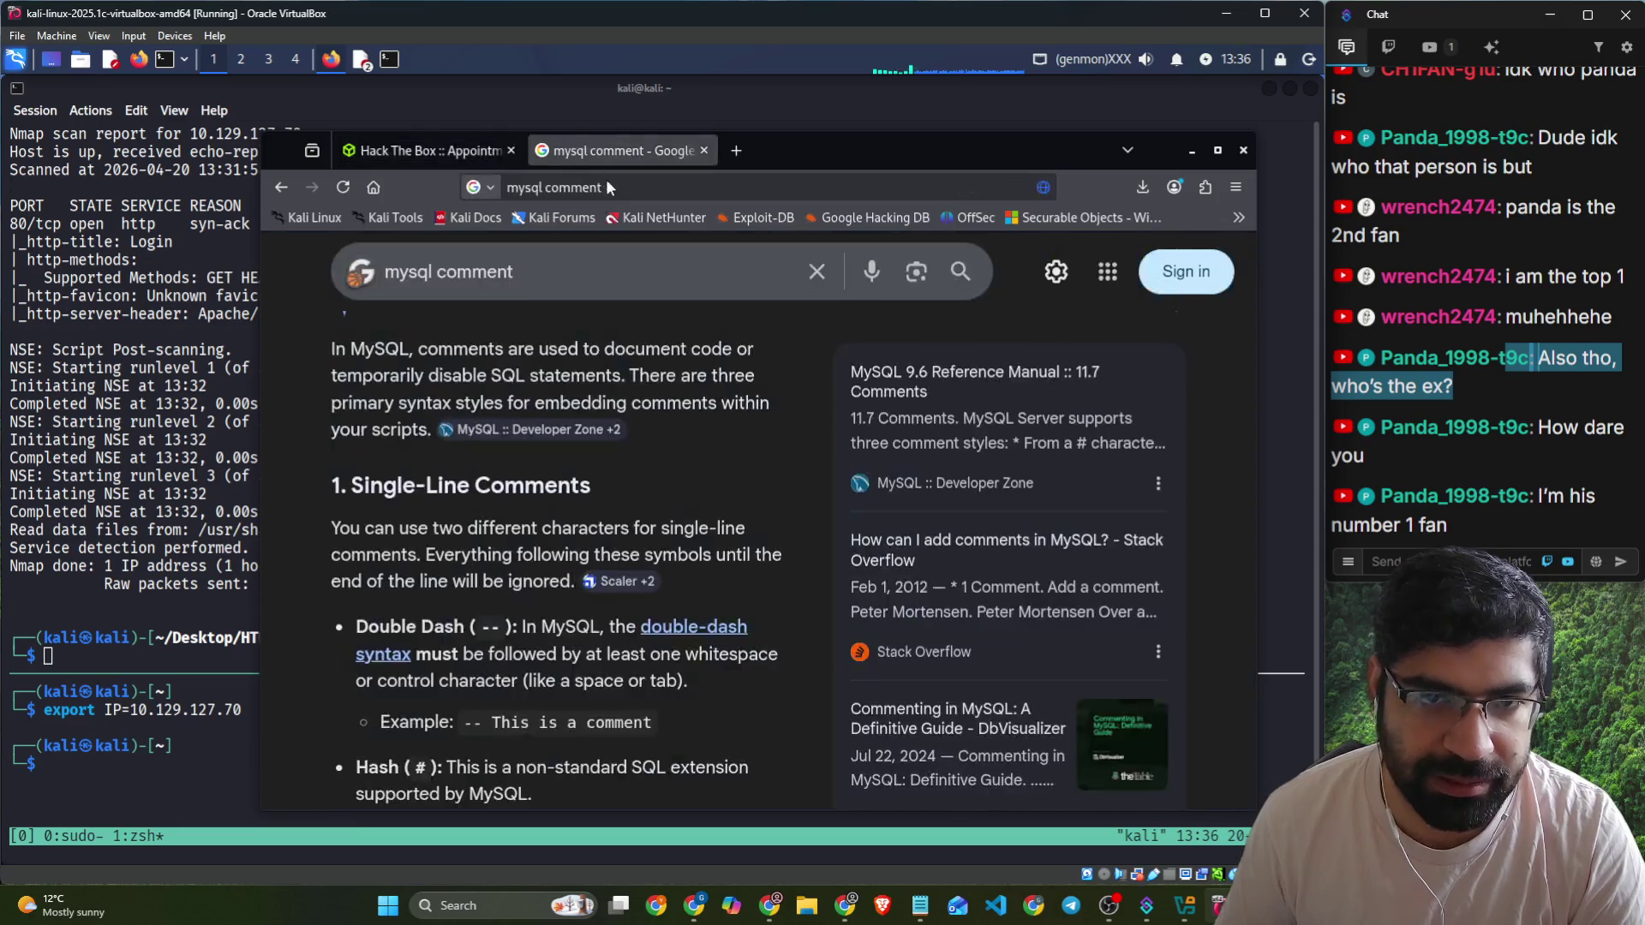
- Paste the target IP 10.129.127.70 from the terminal into the browser address bar
{"action": "left_click", "coordinate": [616, 188]}
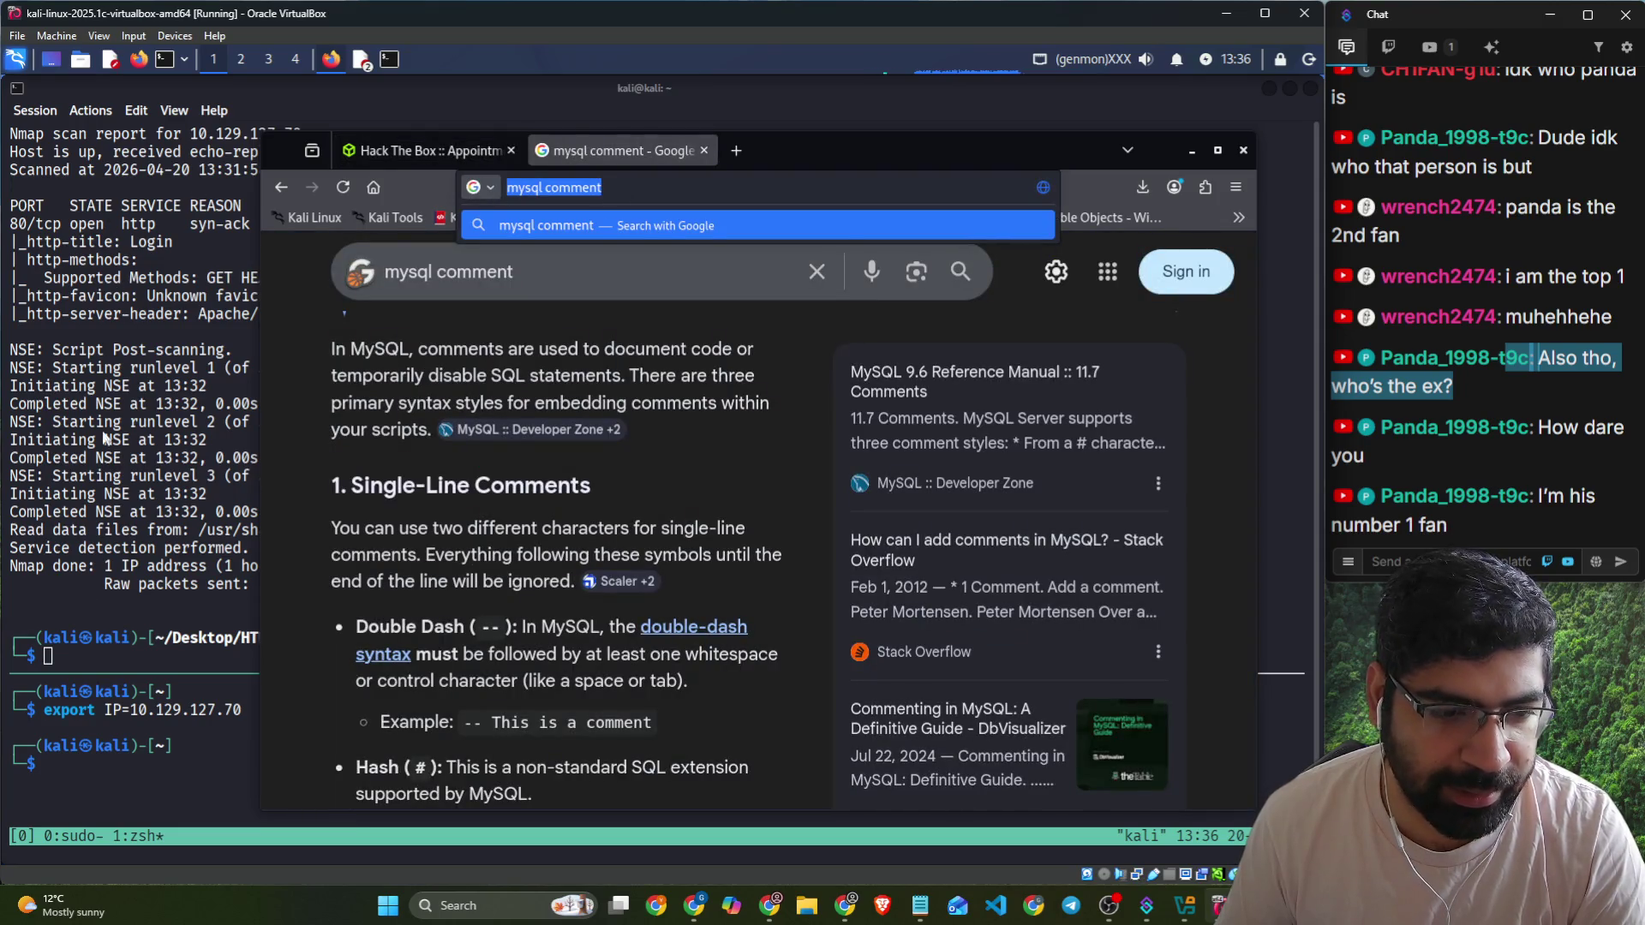
{"action": "left_click", "coordinate": [130, 714]}
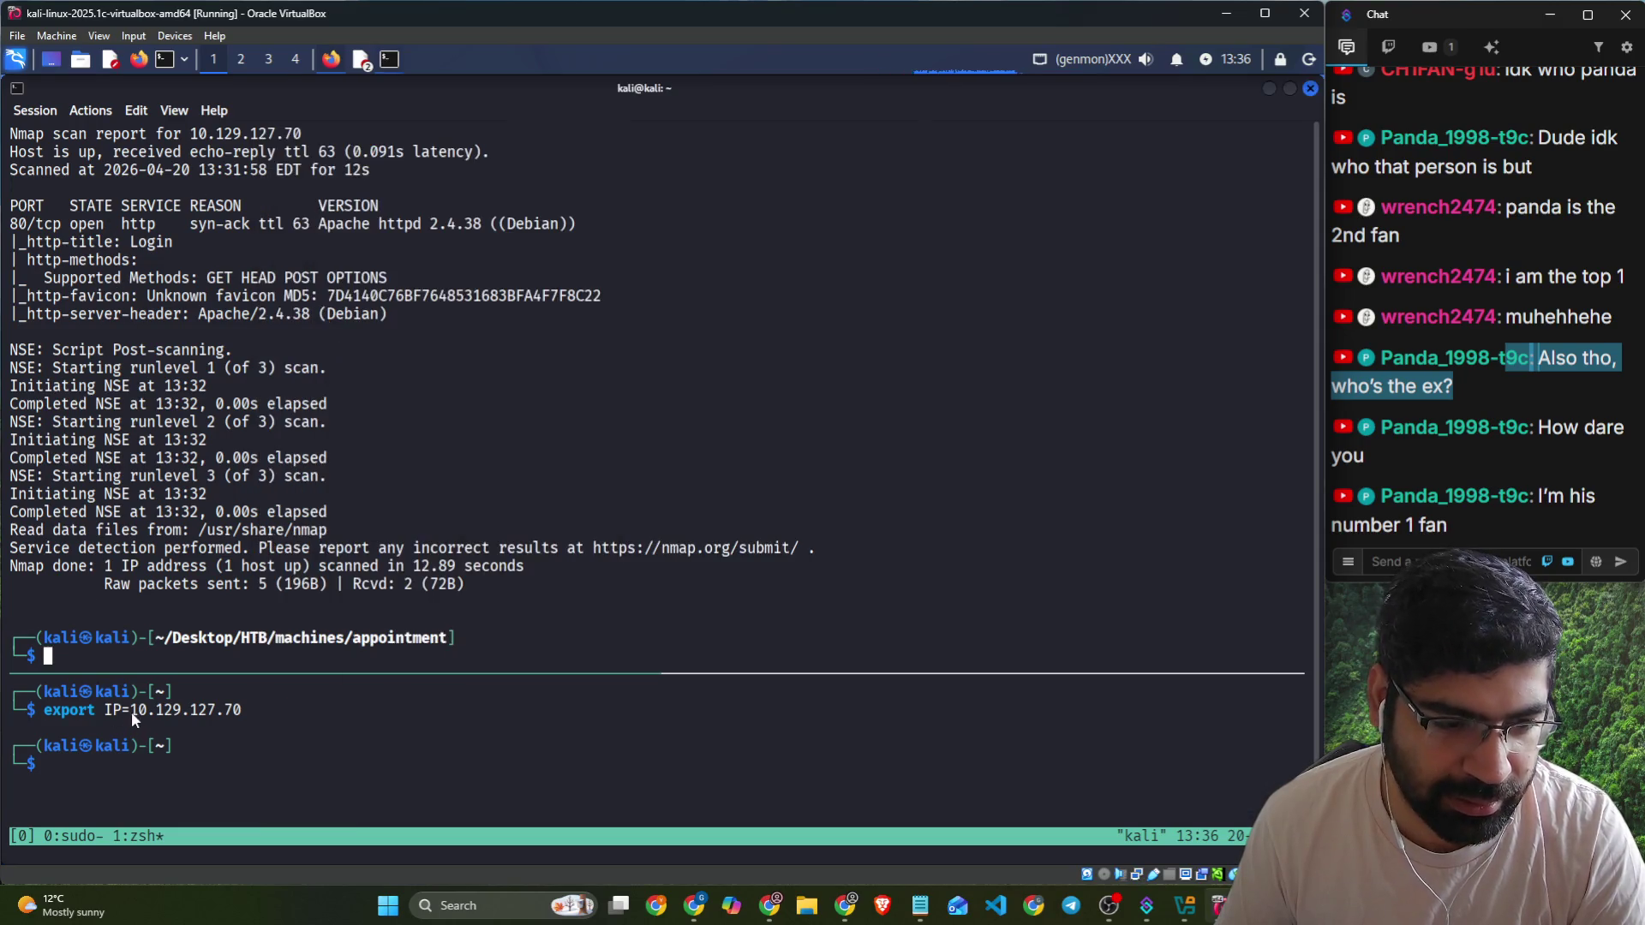
{"action": "right_click", "coordinate": [243, 711]}
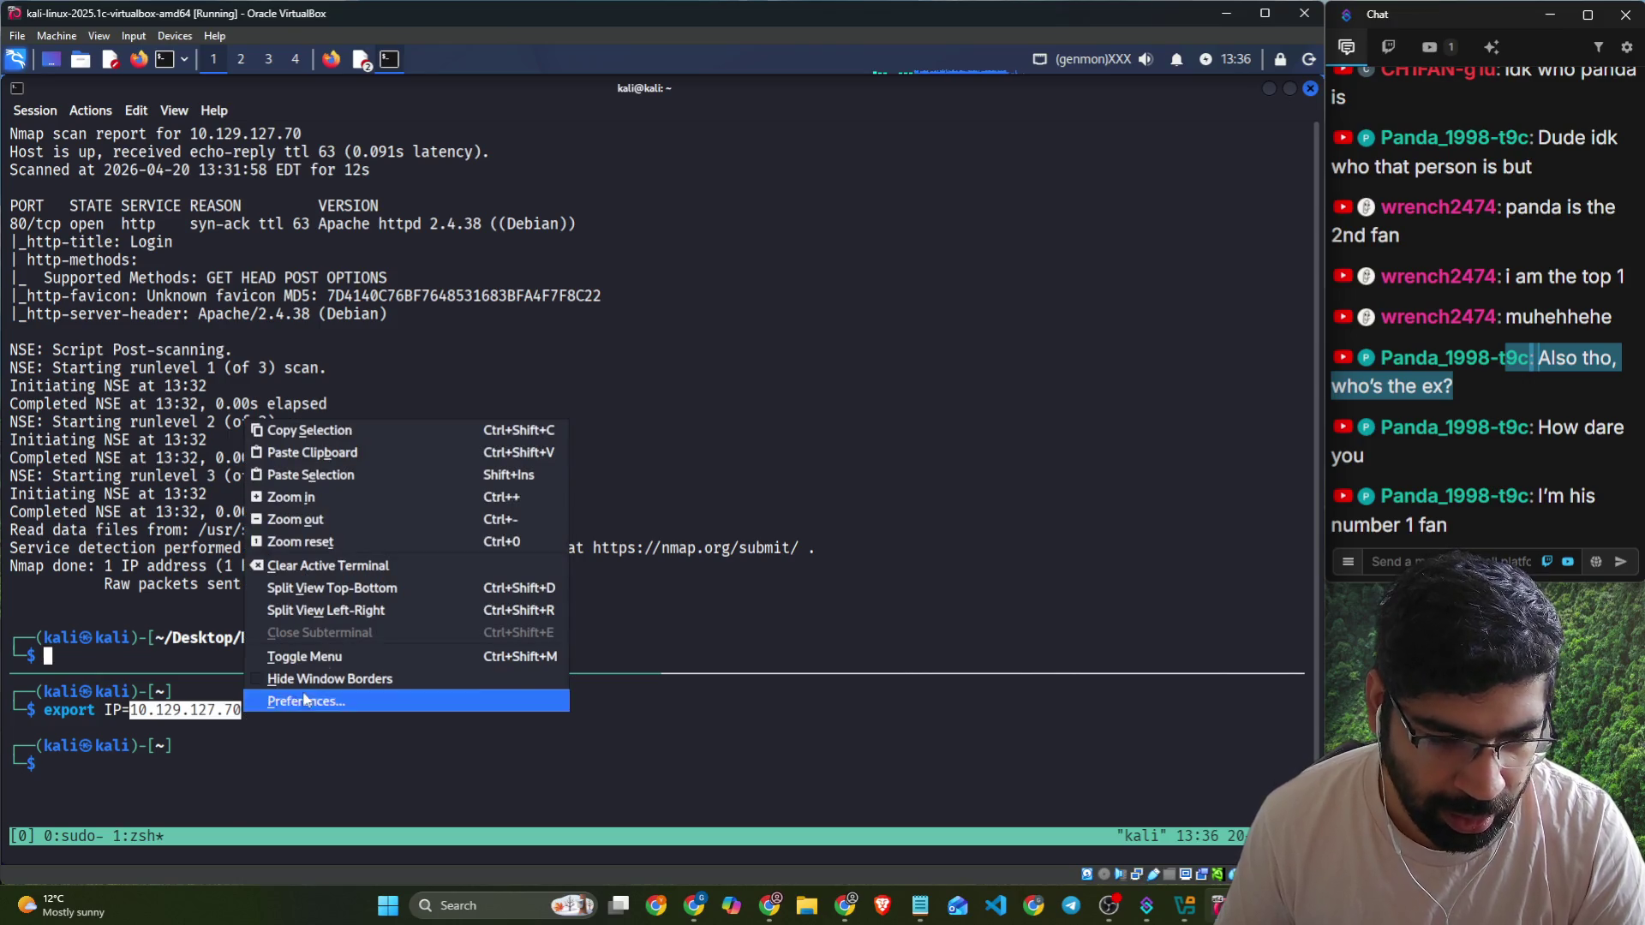
{"action": "left_click", "coordinate": [351, 427]}
{"action": "key", "text": "alt+Tab"}
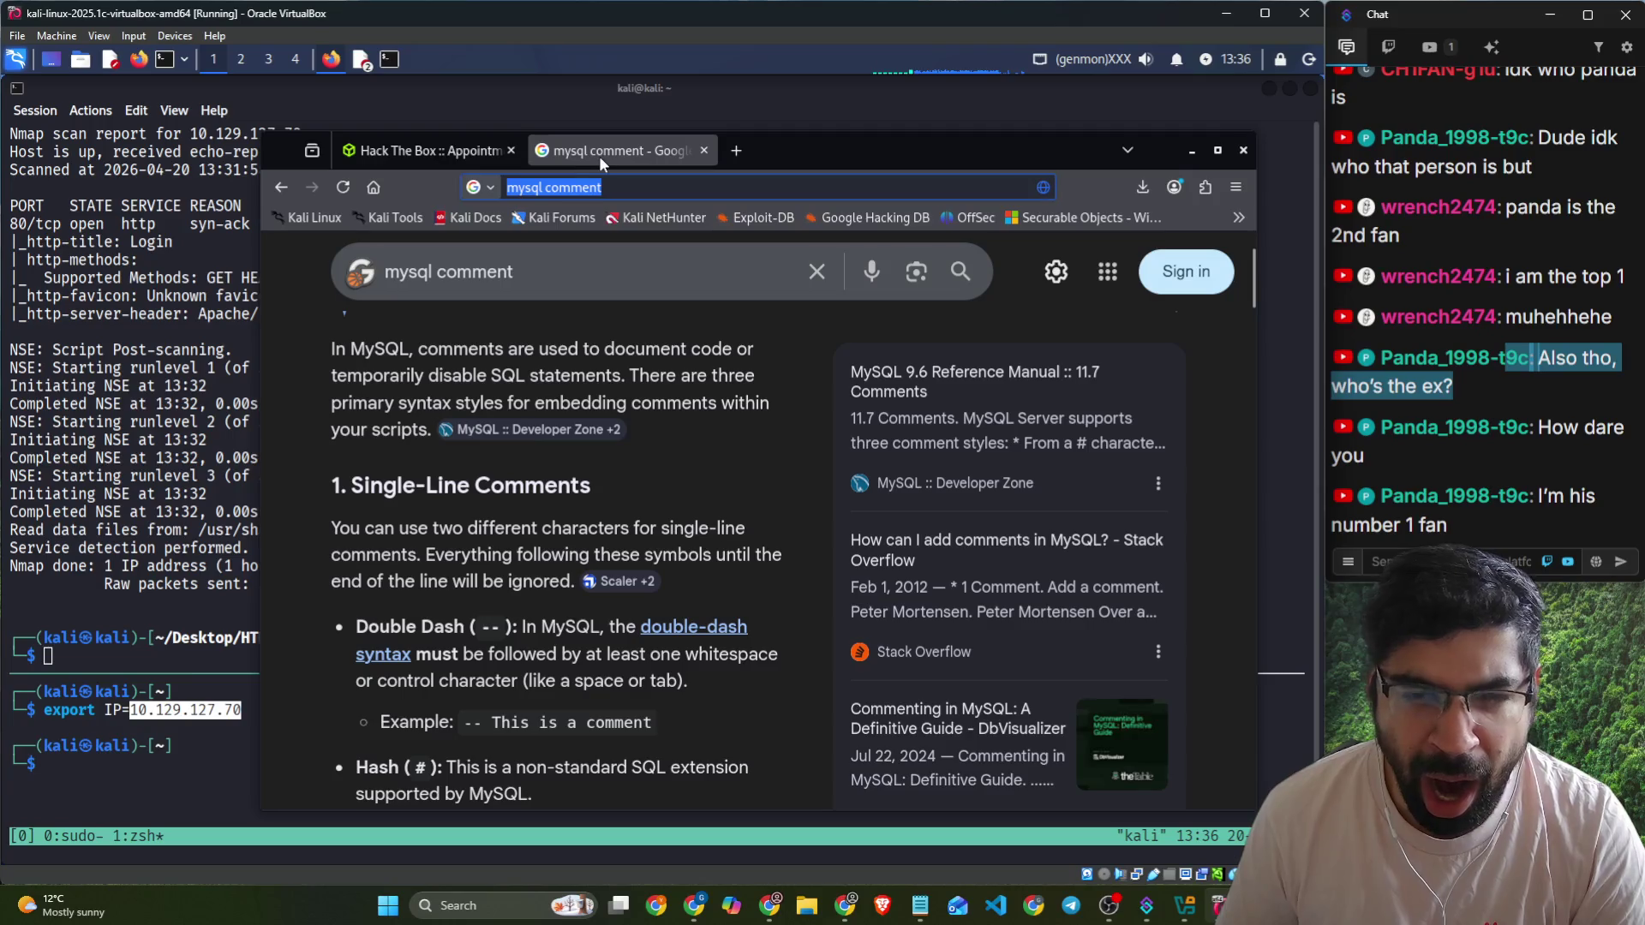
{"action": "key", "text": "ctrl+v"}
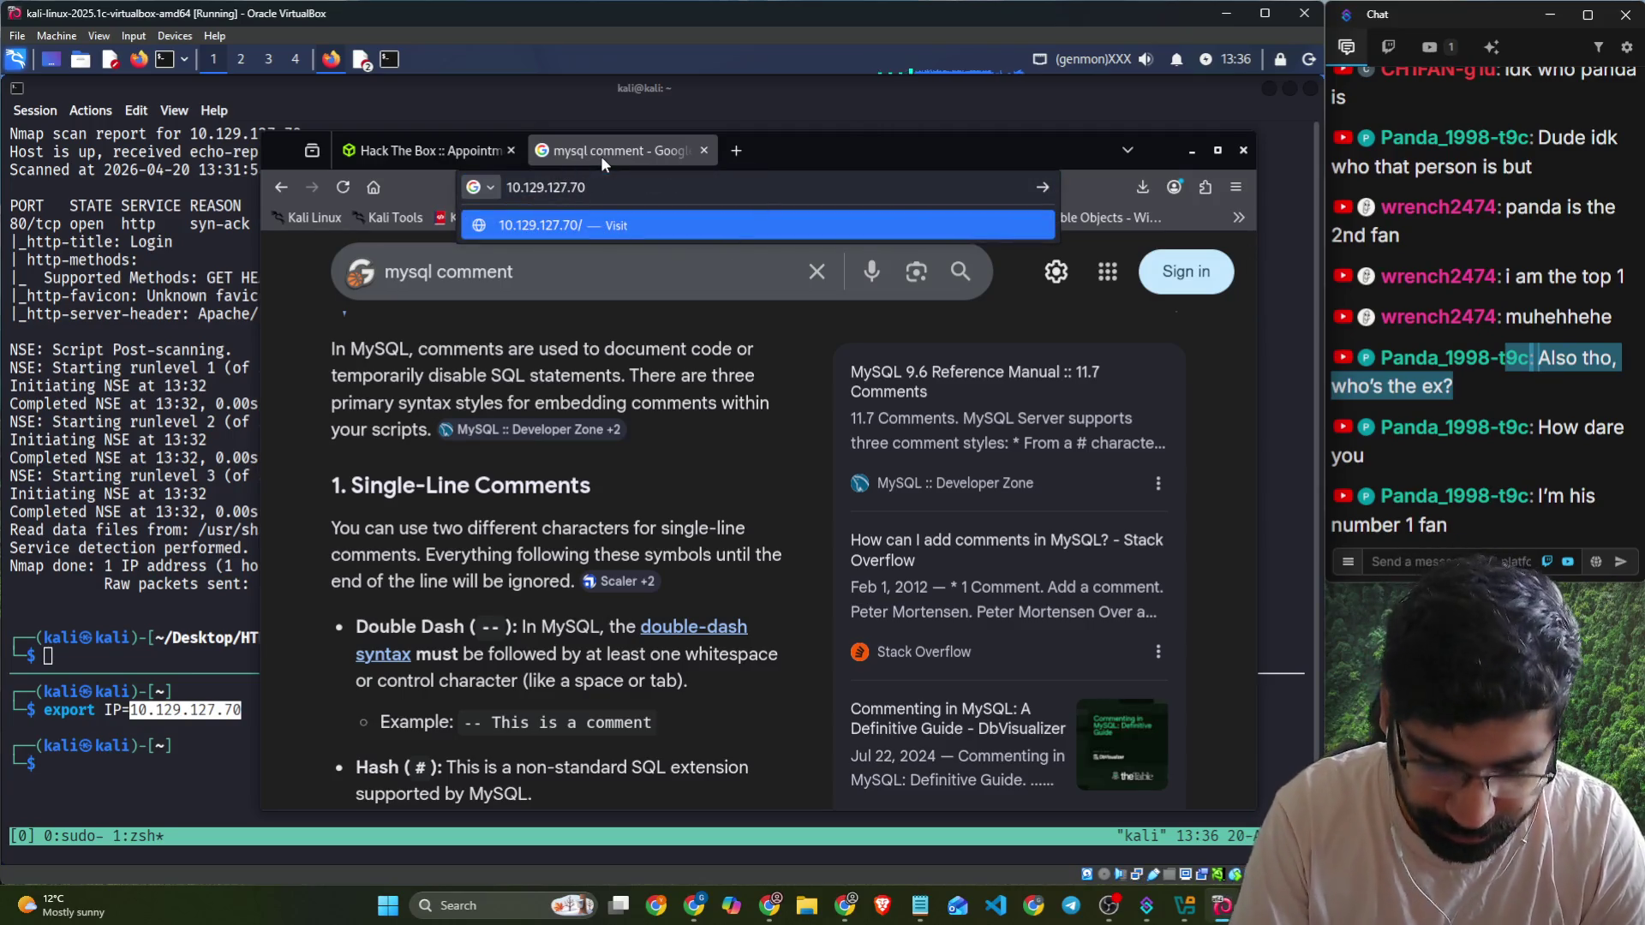
{"action": "key", "text": "Return"}
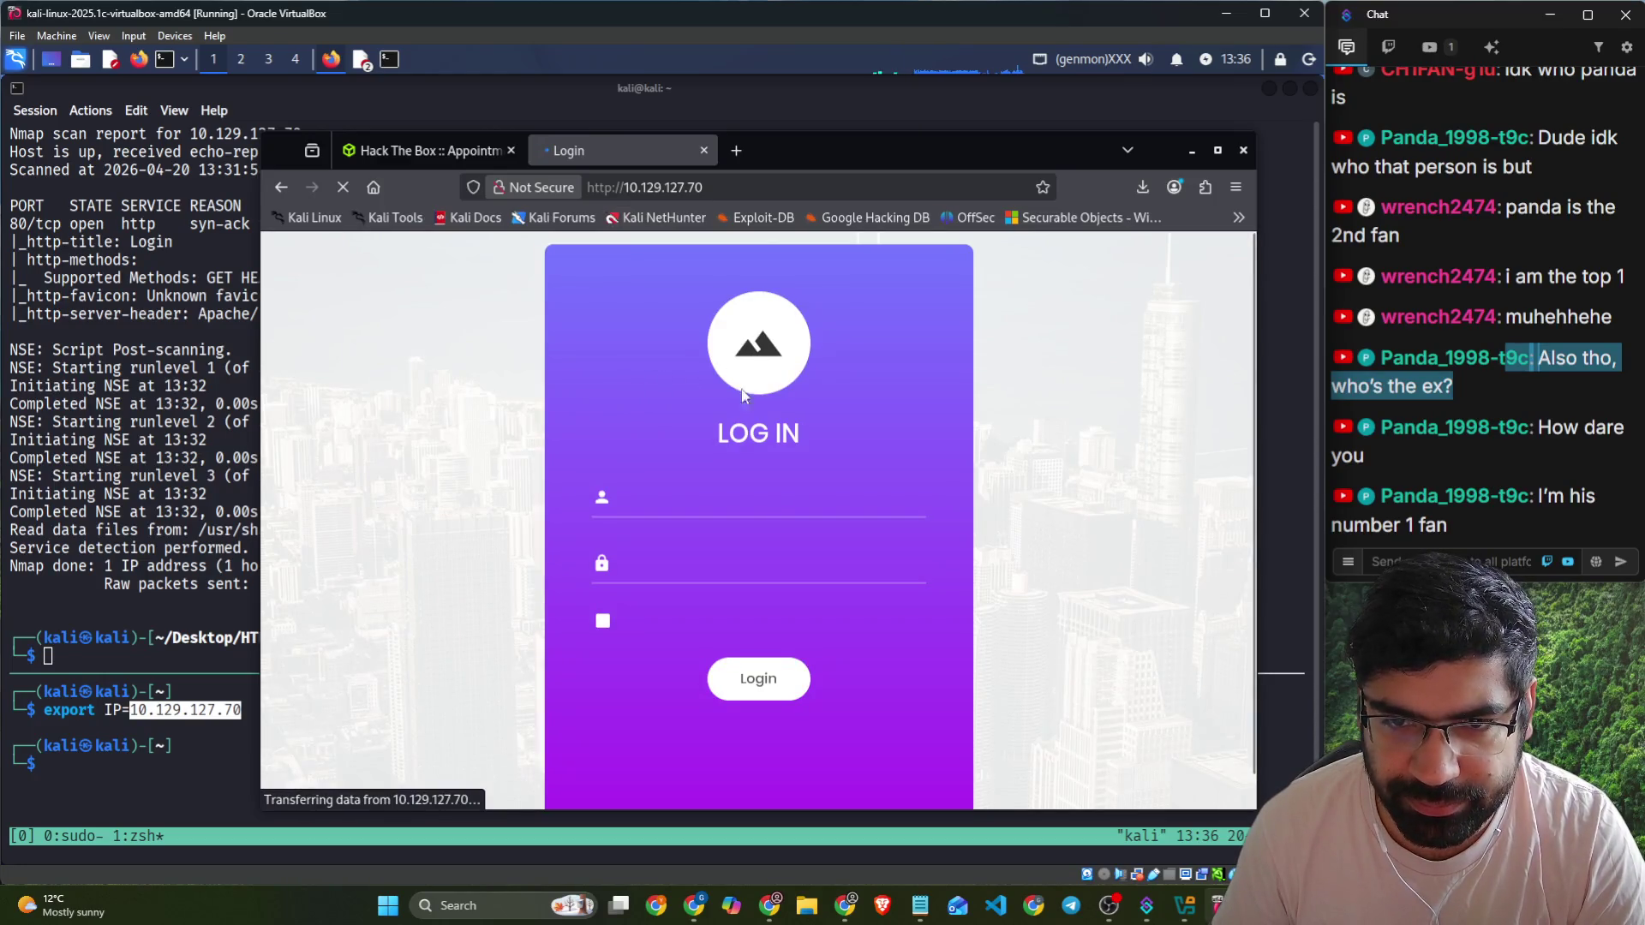
{"action": "left_click", "coordinate": [712, 503]}
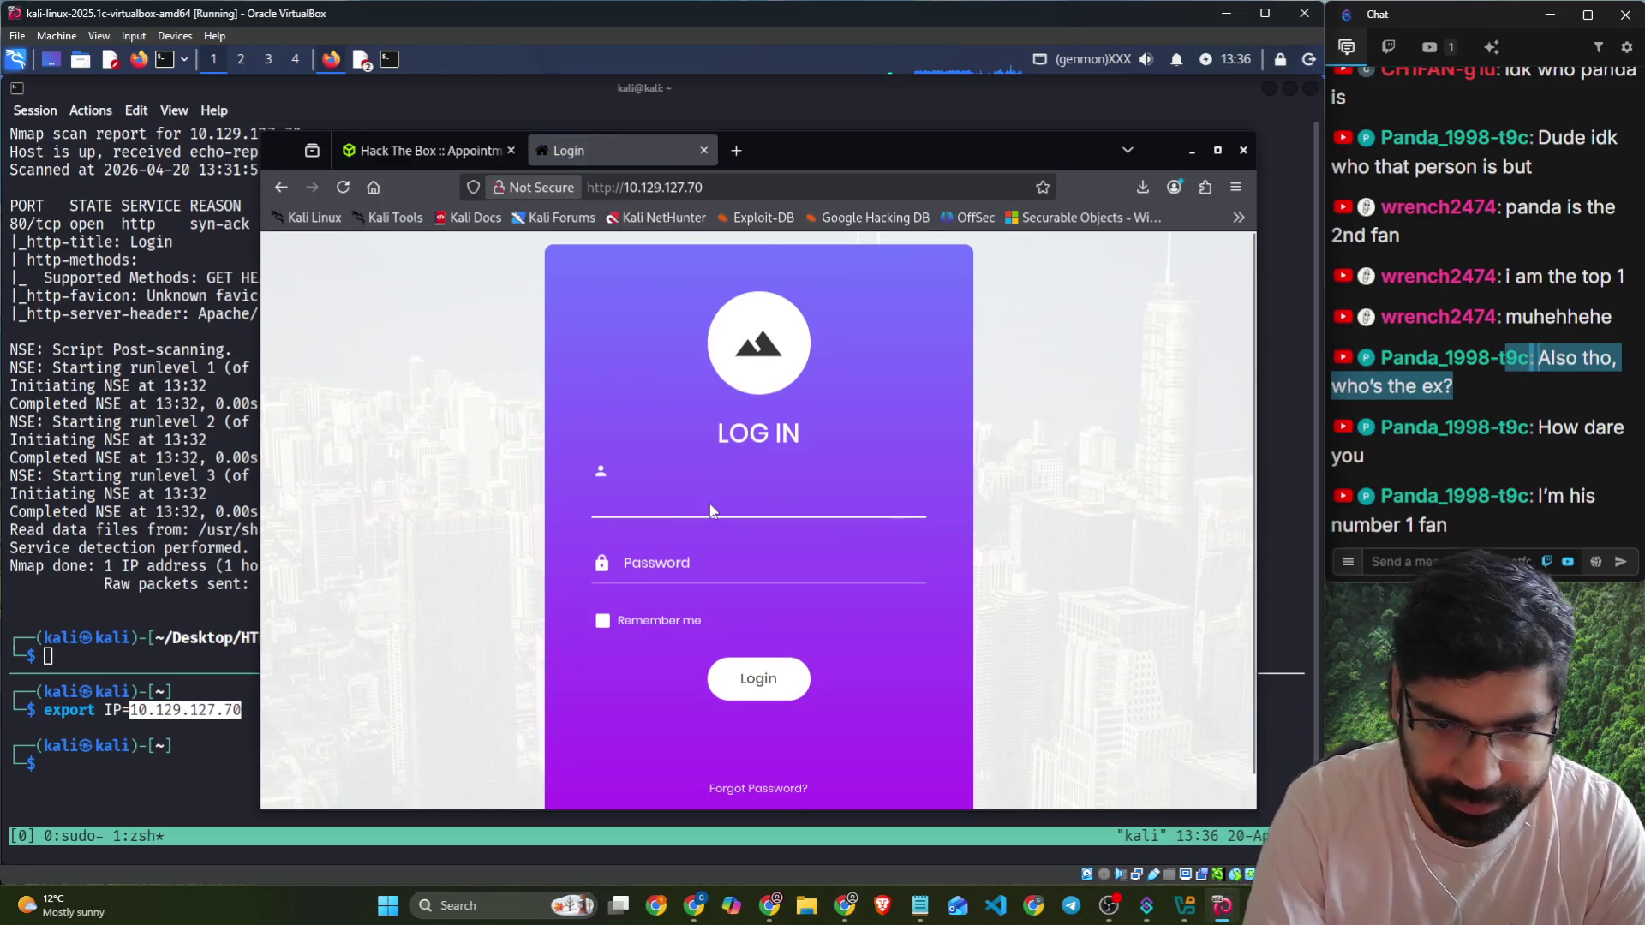
{"action": "type", "text": "admin;#"}
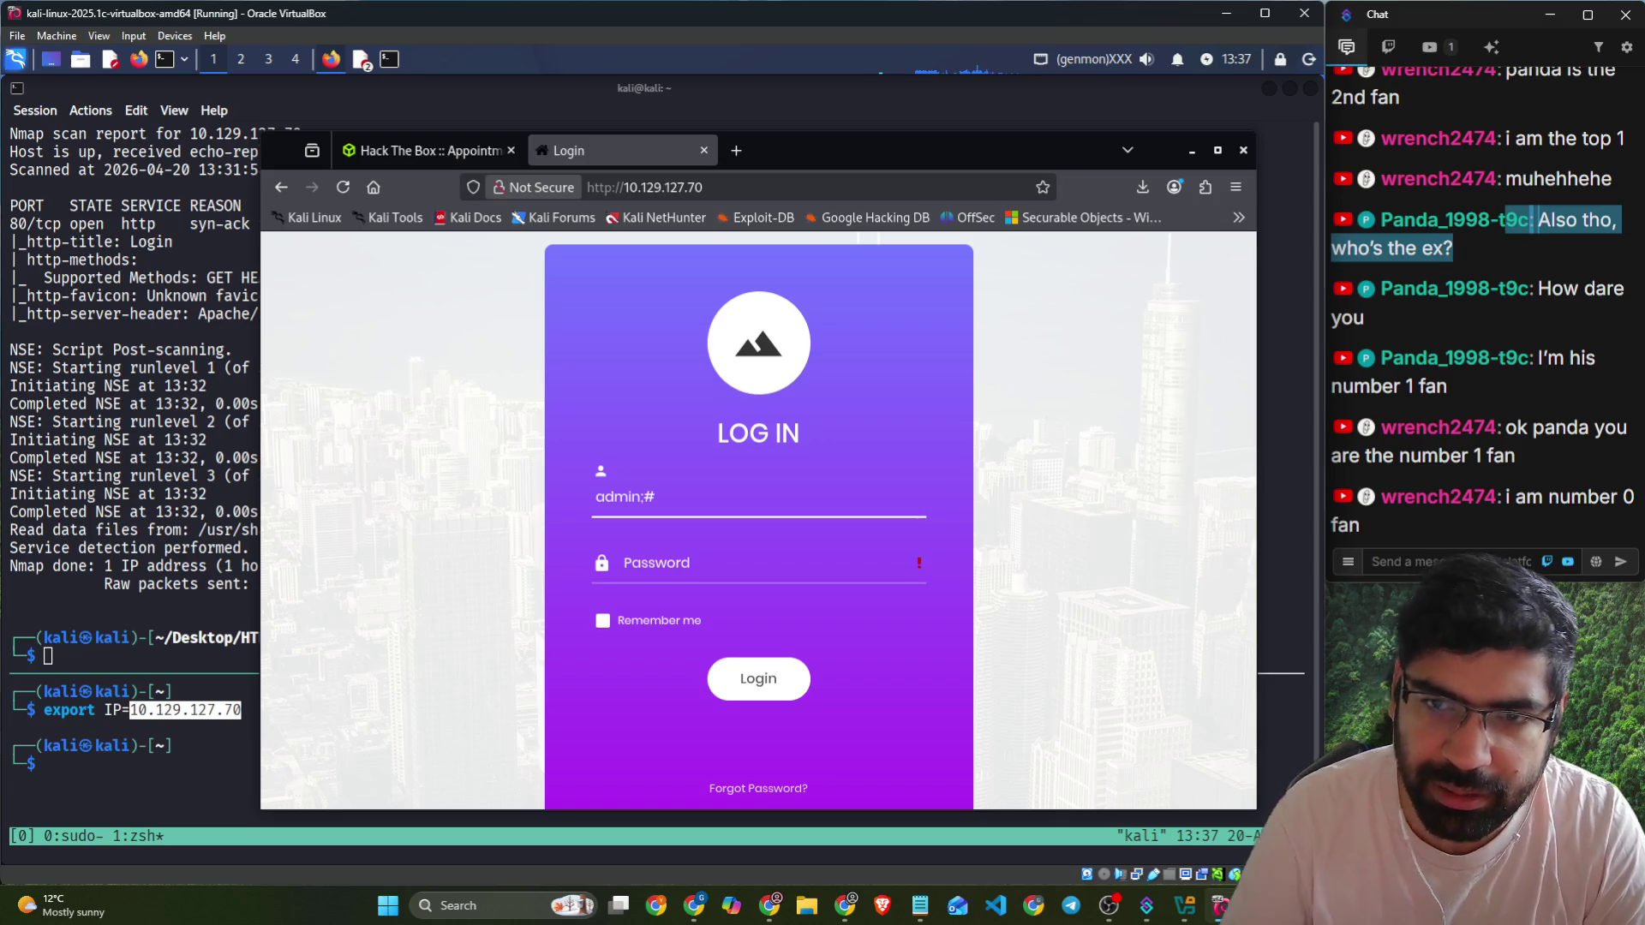
{"action": "left_click", "coordinate": [818, 570]}
{"action": "type", "text": "123"}
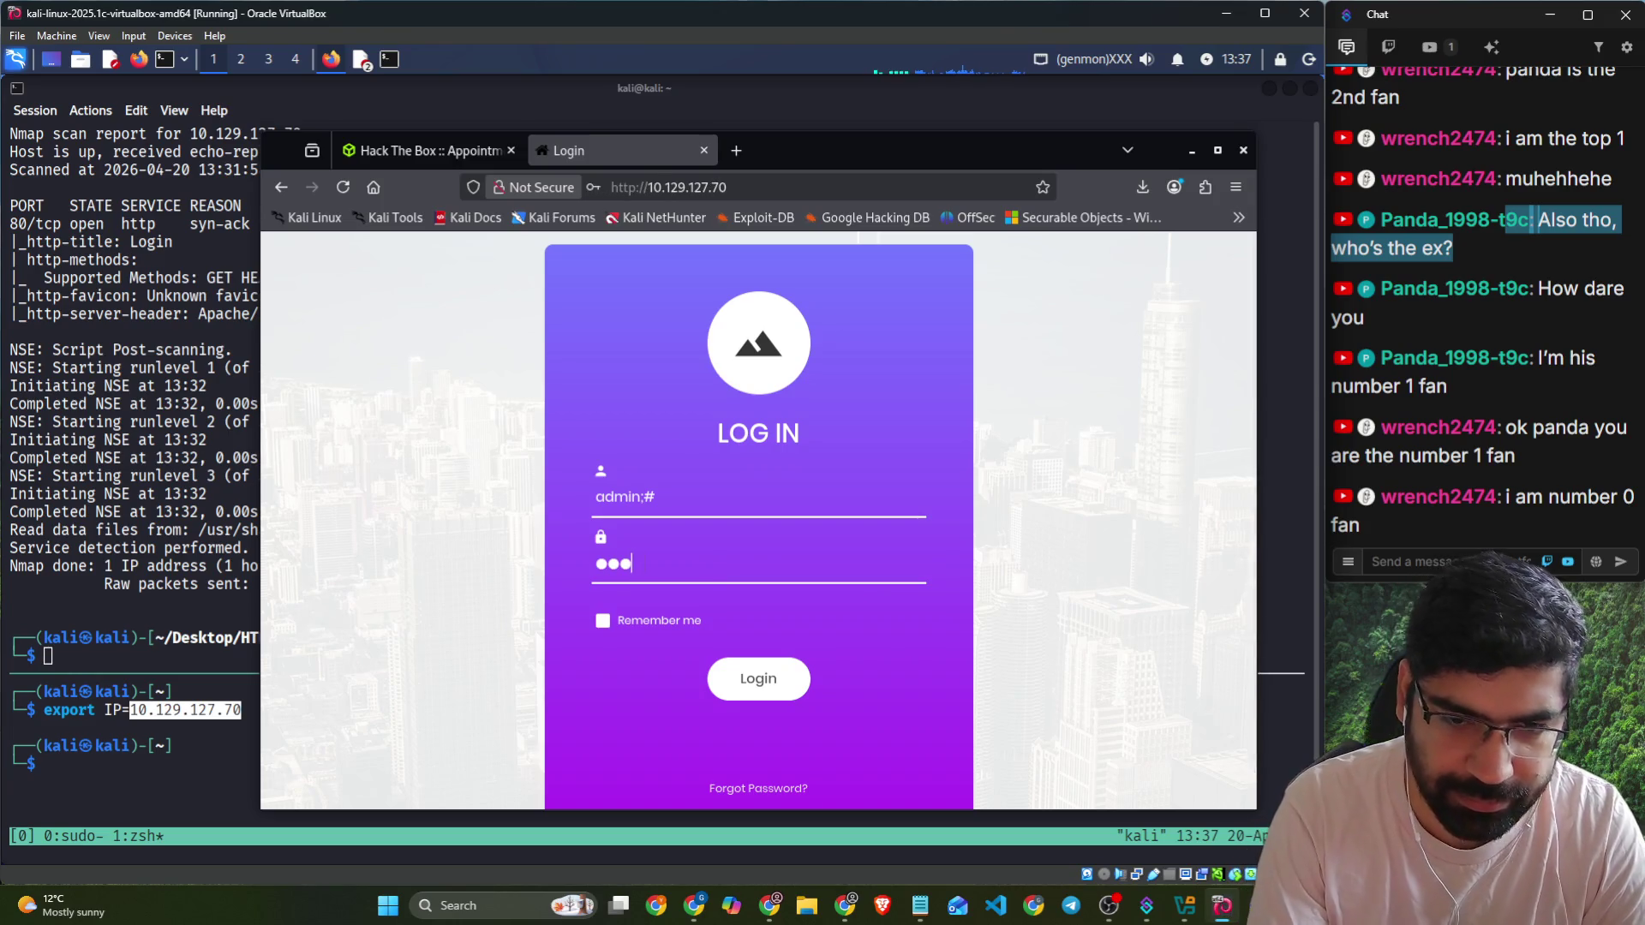
{"action": "left_click", "coordinate": [754, 683]}
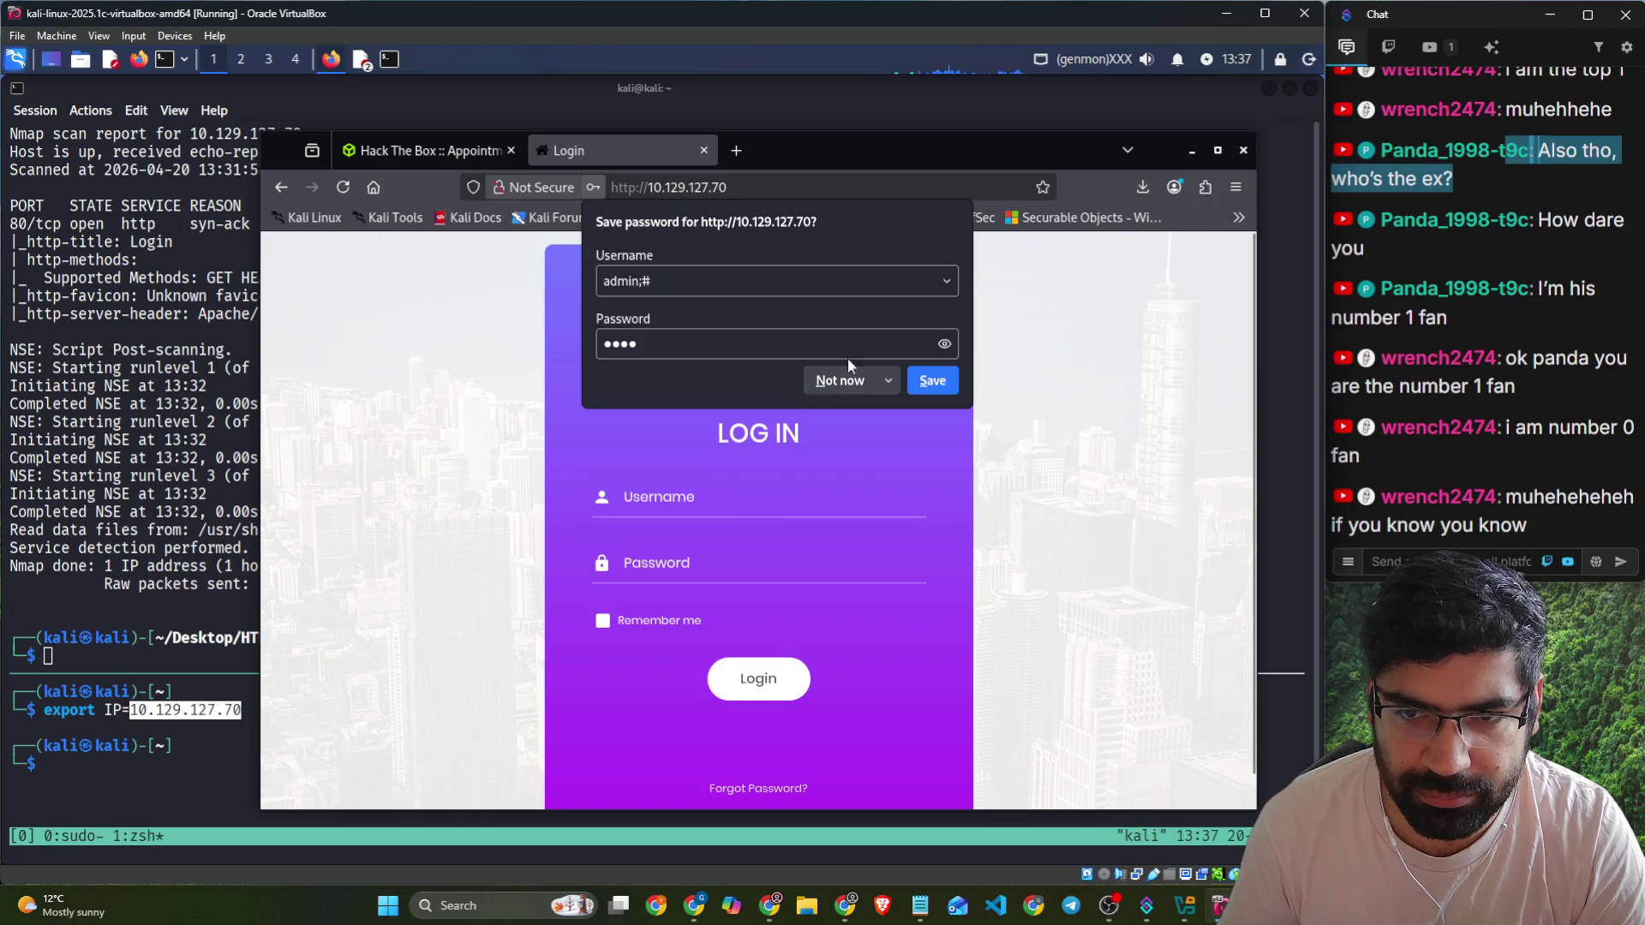
{"action": "left_click", "coordinate": [839, 380]}
- Enter admin' or 1=1;-- as the new username, closing the autocomplete list
{"action": "left_click", "coordinate": [696, 496]}
{"action": "type", "text": "admin"}
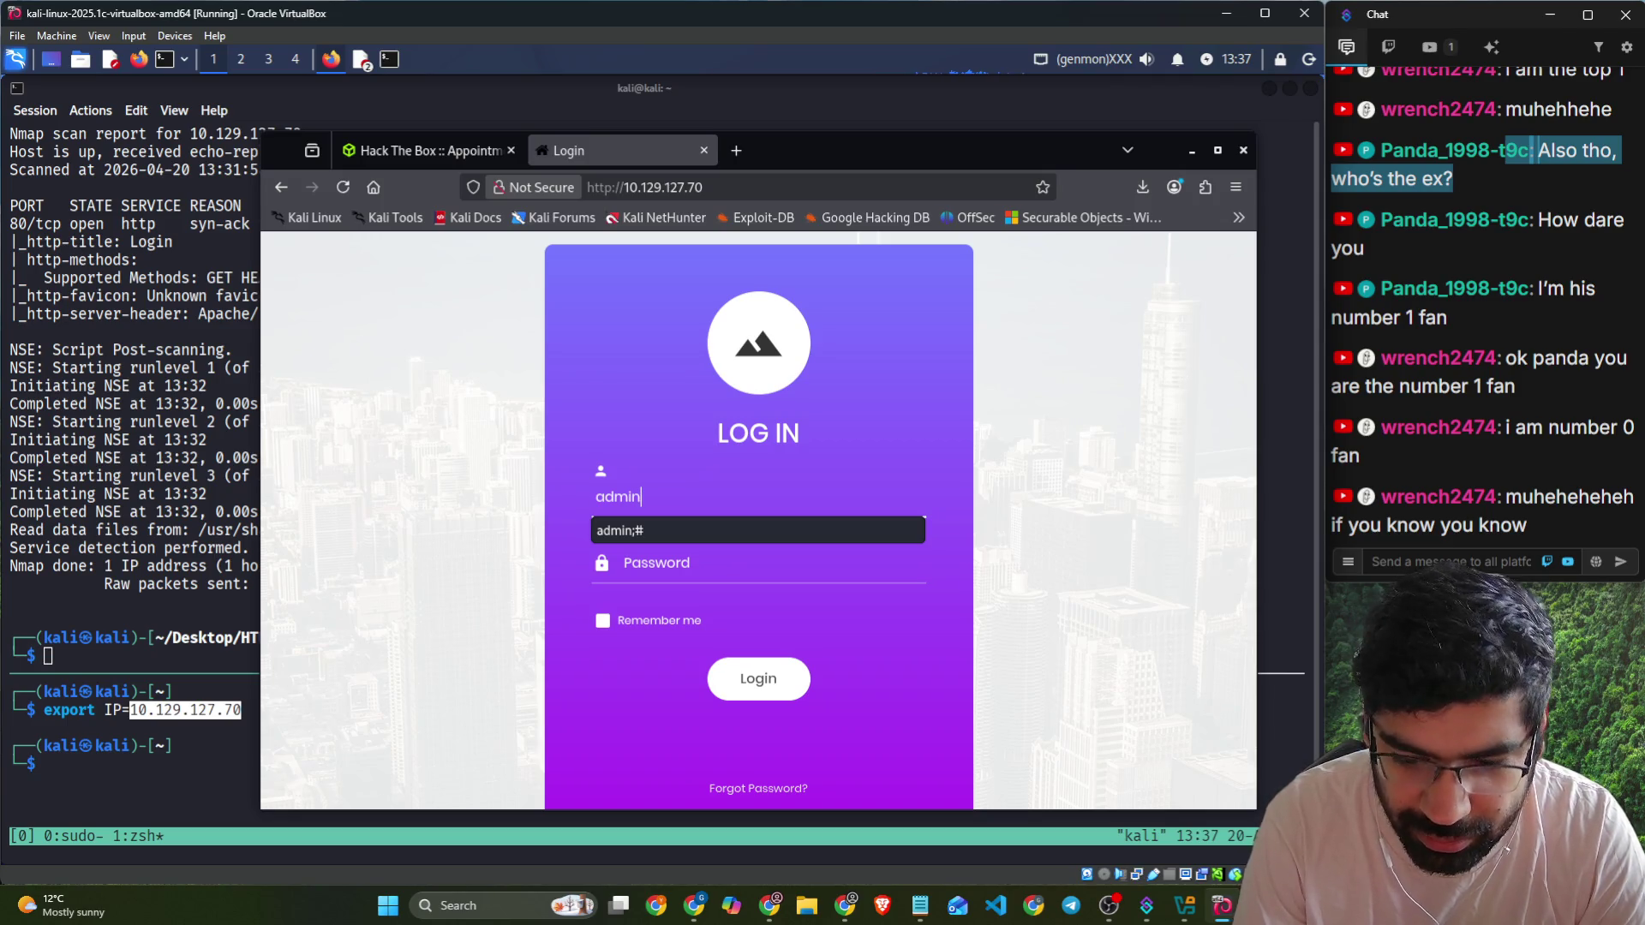
{"action": "key", "text": "Escape"}
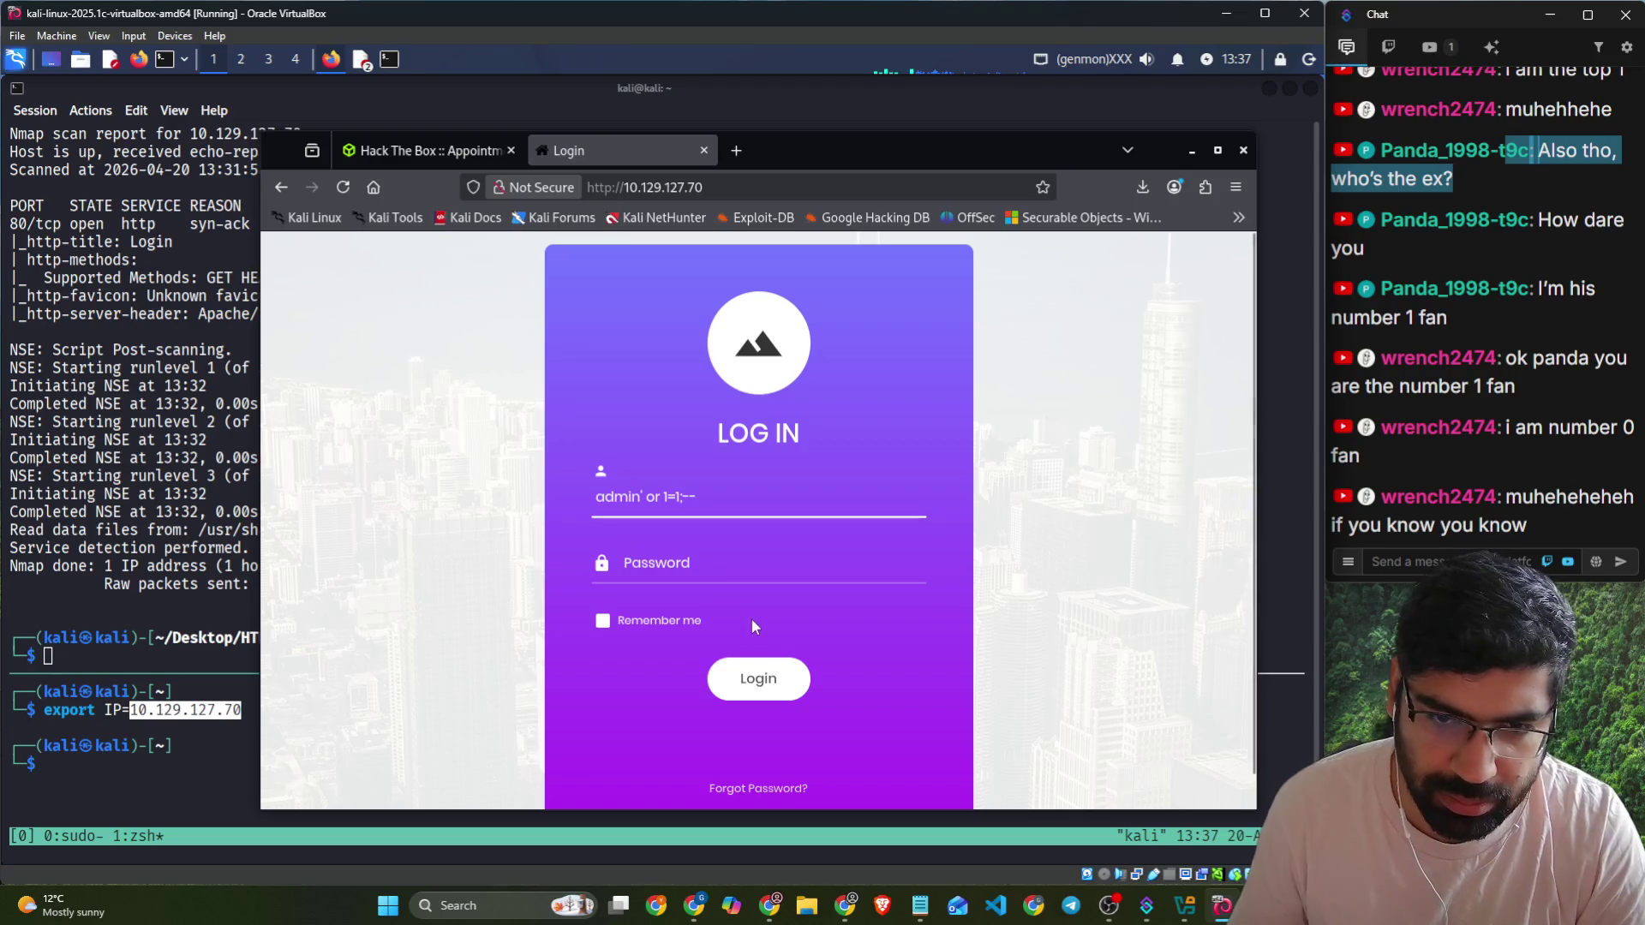
{"action": "left_click", "coordinate": [735, 572]}
{"action": "type", "text": "test"}
{"action": "left_click", "coordinate": [758, 678]}
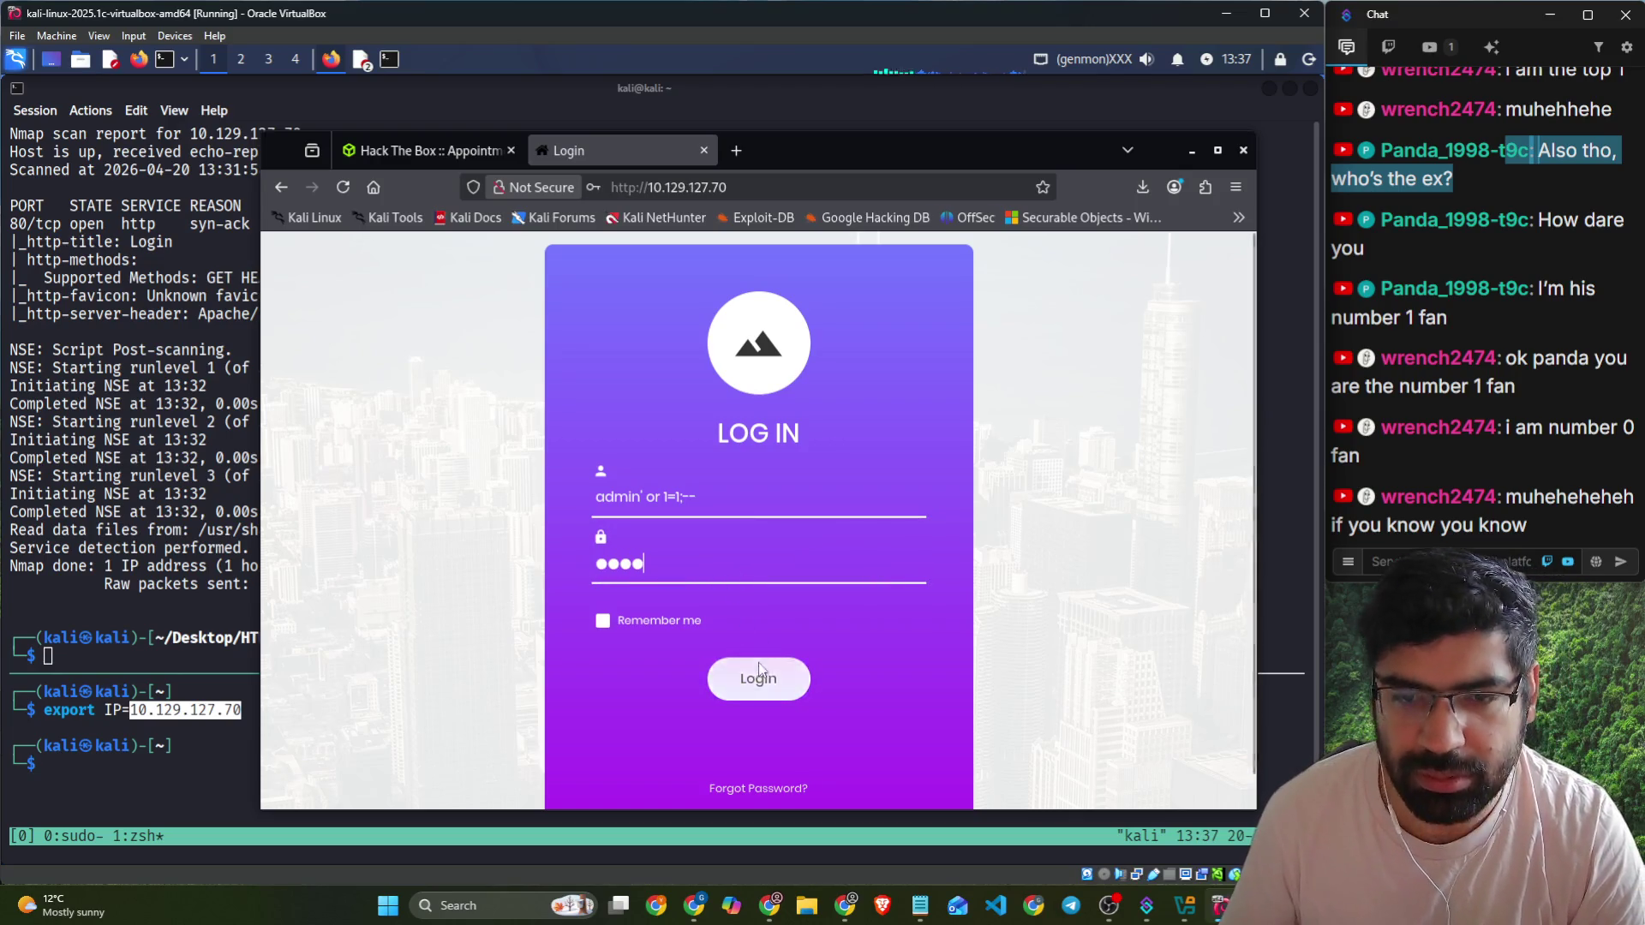
{"action": "left_click", "coordinate": [722, 512]}
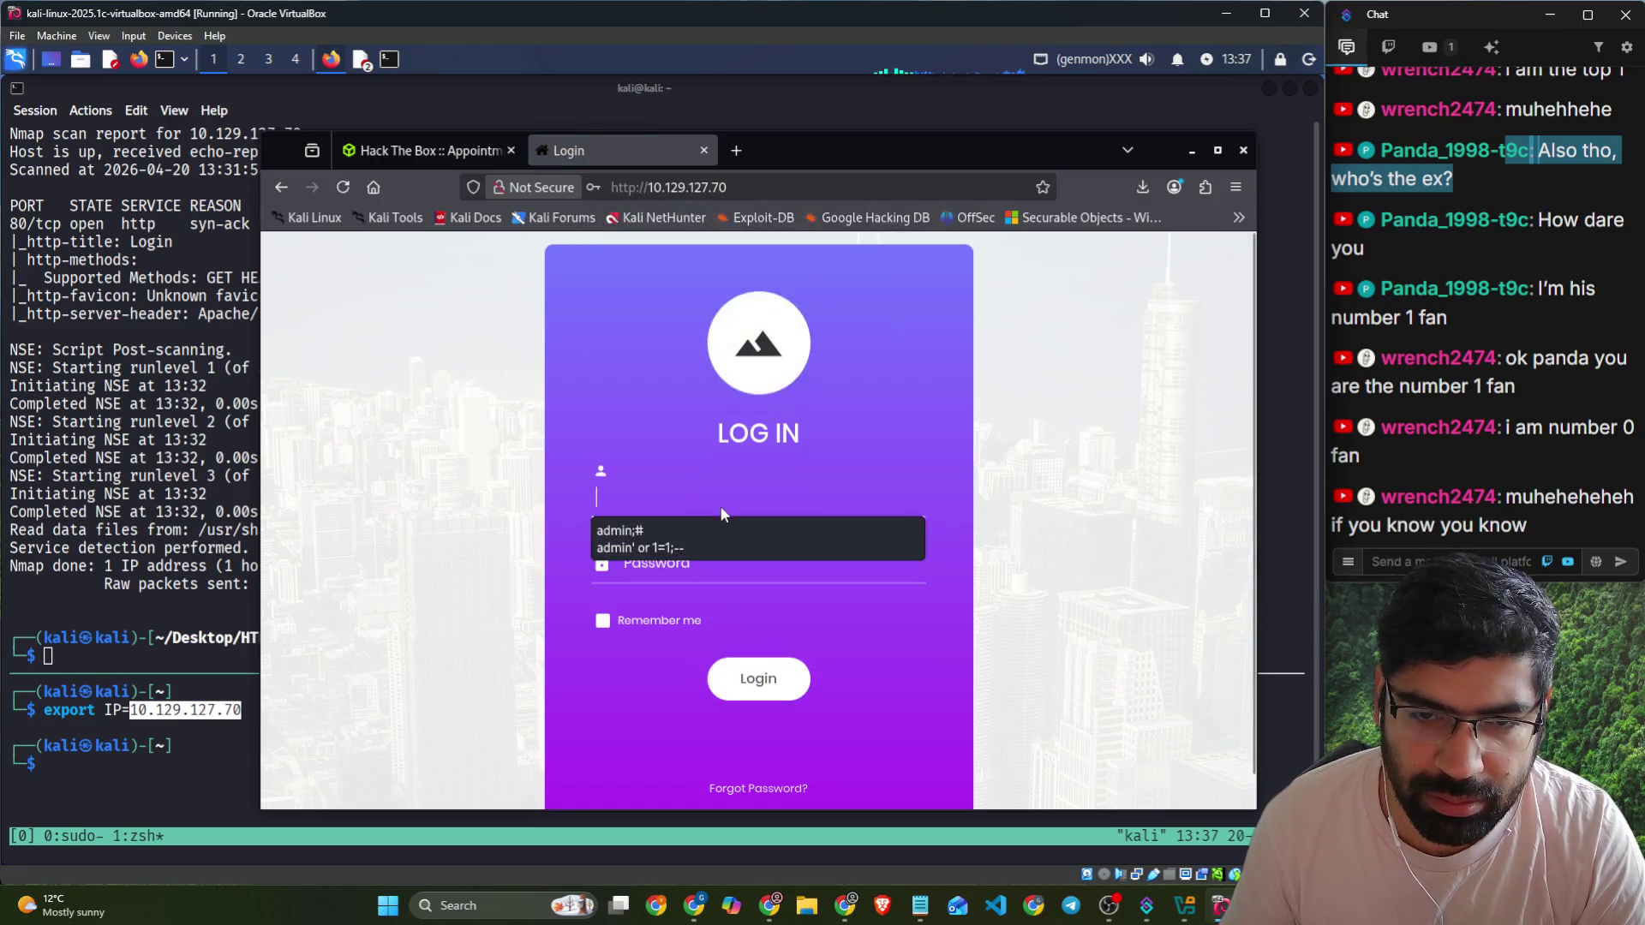
- Refill and select the injected username, then go back to the Hack The Box task list
{"action": "left_click", "coordinate": [682, 555]}
{"action": "left_click", "coordinate": [679, 569]}
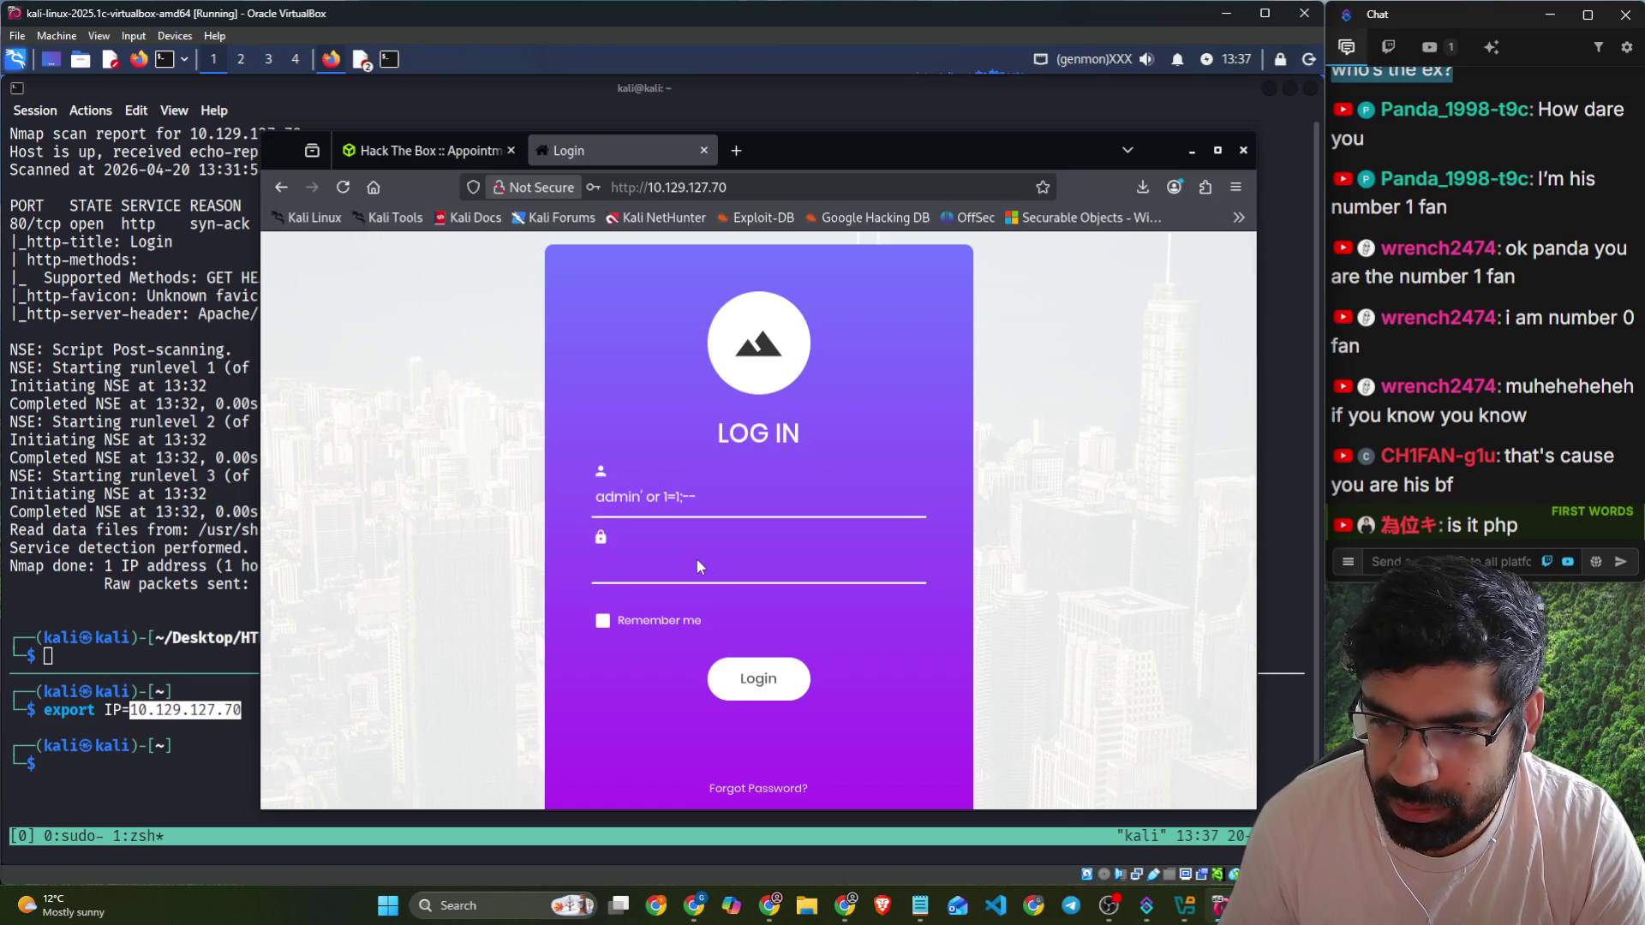
{"action": "left_click", "coordinate": [741, 512]}
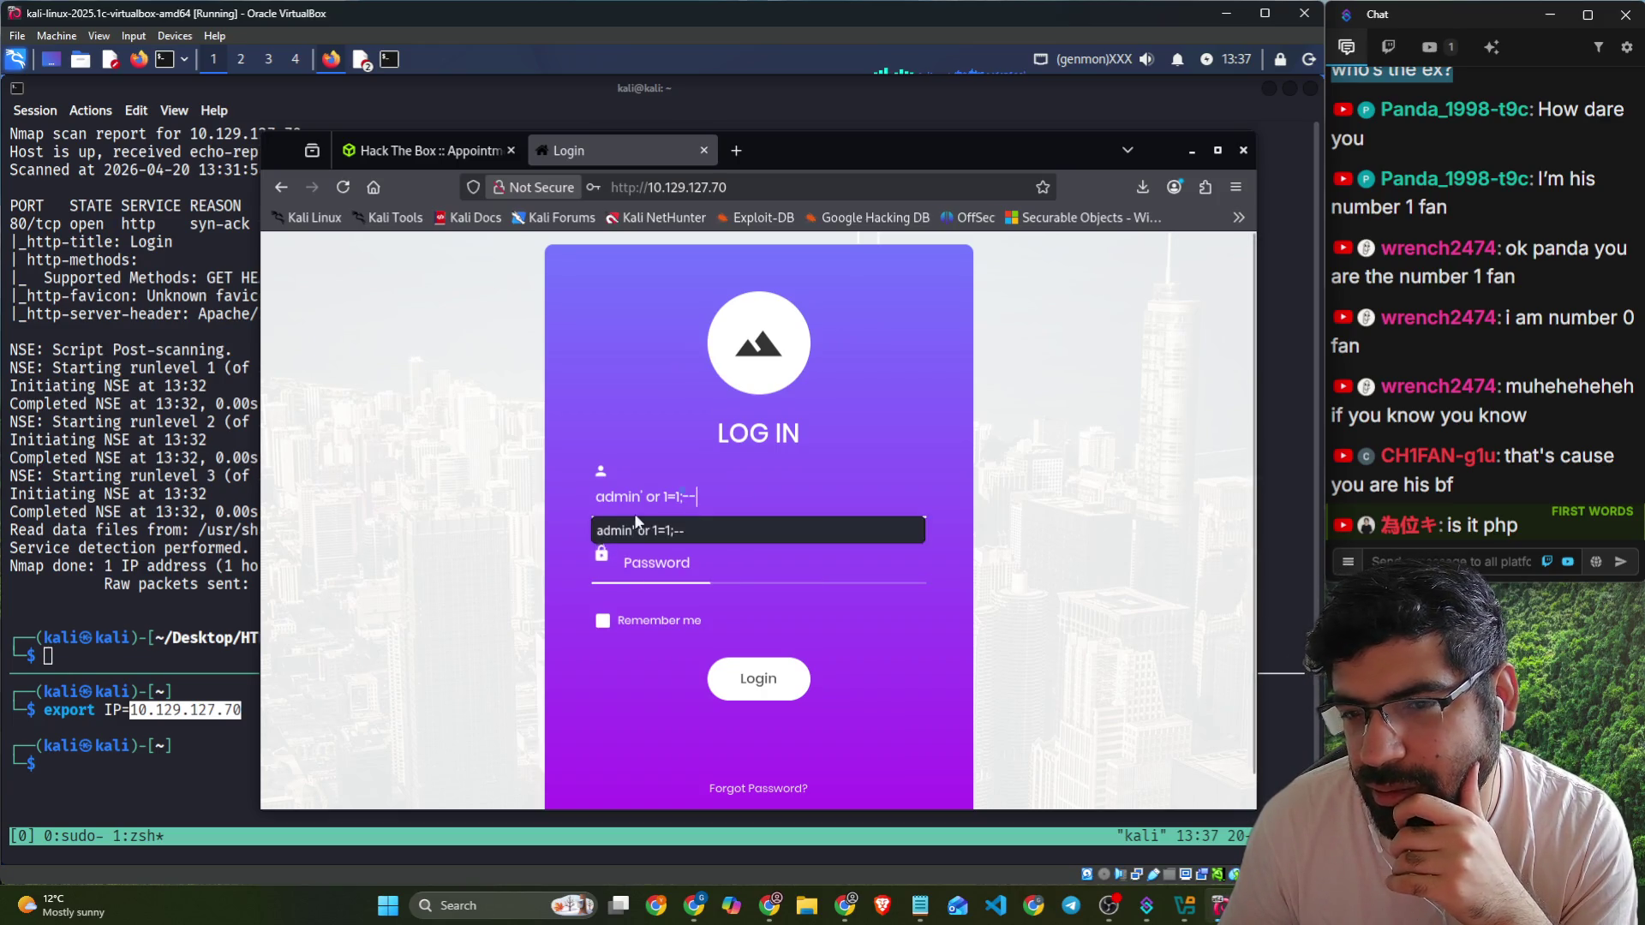
{"action": "key", "text": "ctrl+a"}
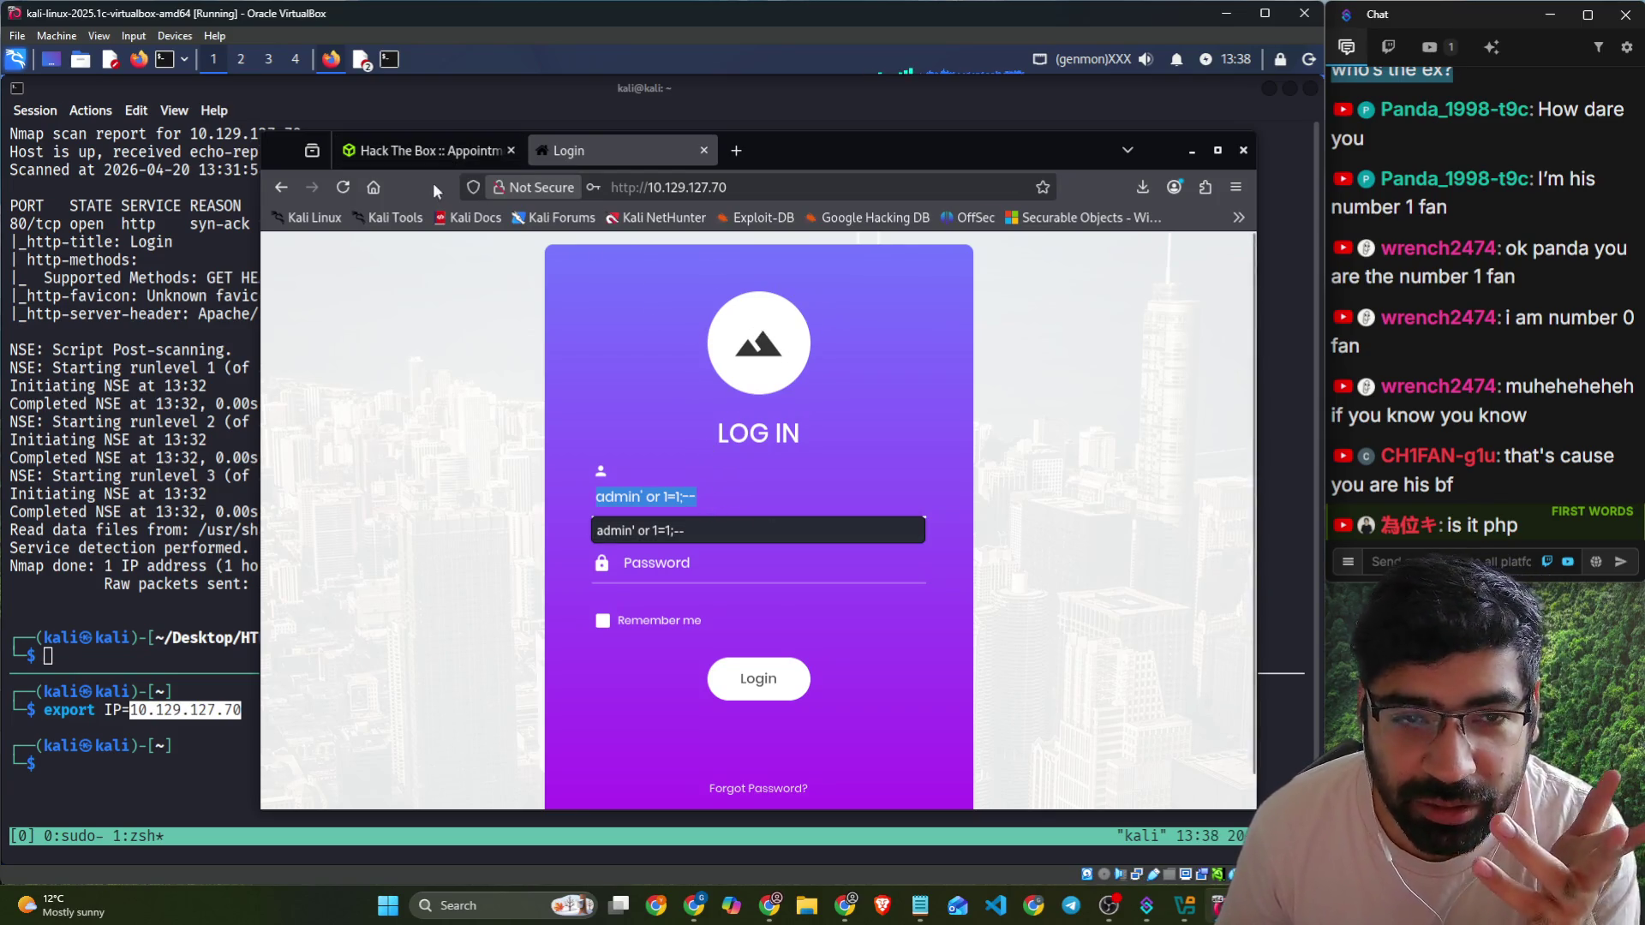
{"action": "left_click", "coordinate": [409, 152]}
{"action": "scroll", "coordinate": [645, 471], "scroll_direction": "up", "scroll_amount": 3}
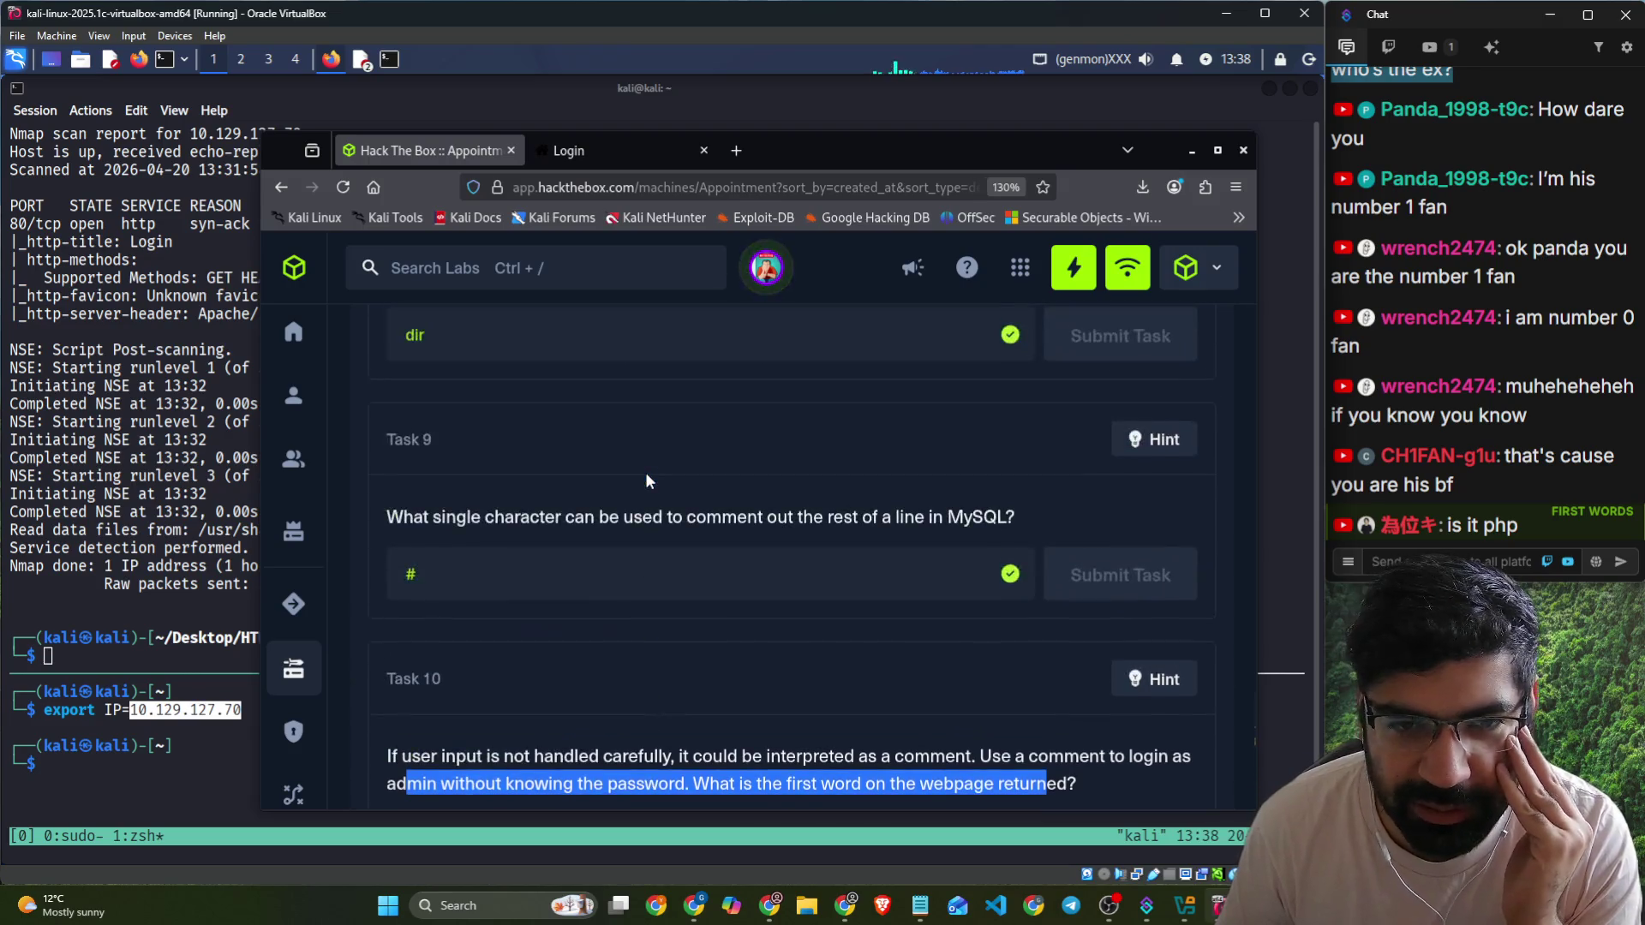
{"action": "scroll", "coordinate": [647, 481], "scroll_direction": "up", "scroll_amount": 8}
{"action": "left_click_drag", "start_coordinate": [776, 189], "coordinate": [493, 192]}
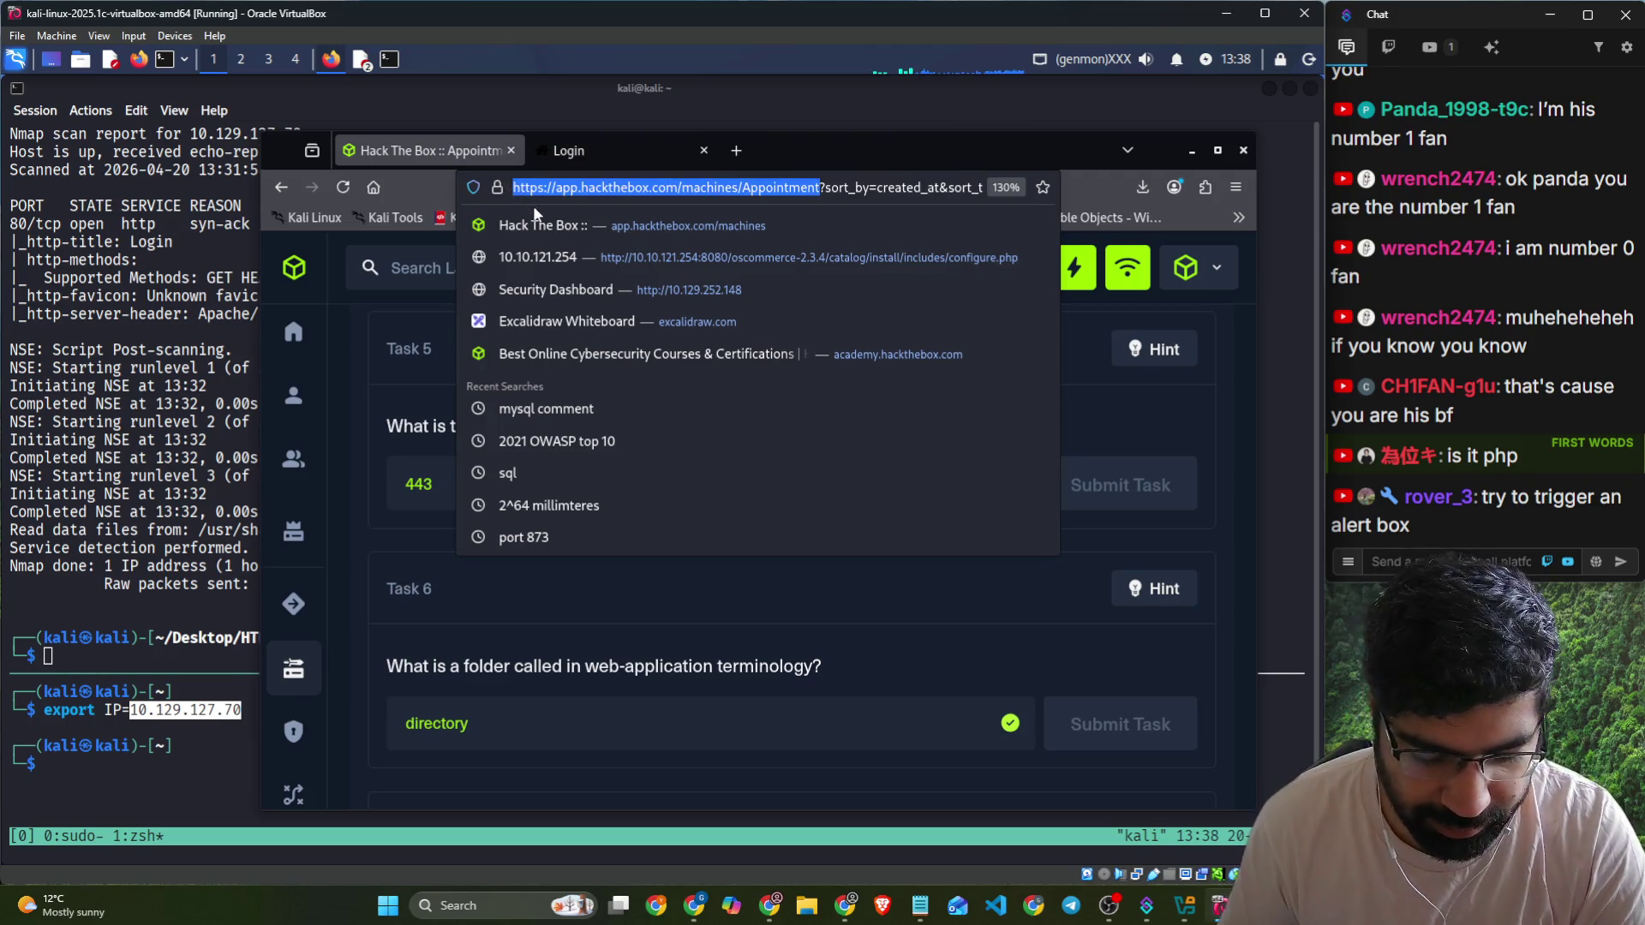
{"action": "left_click", "coordinate": [1372, 561]}
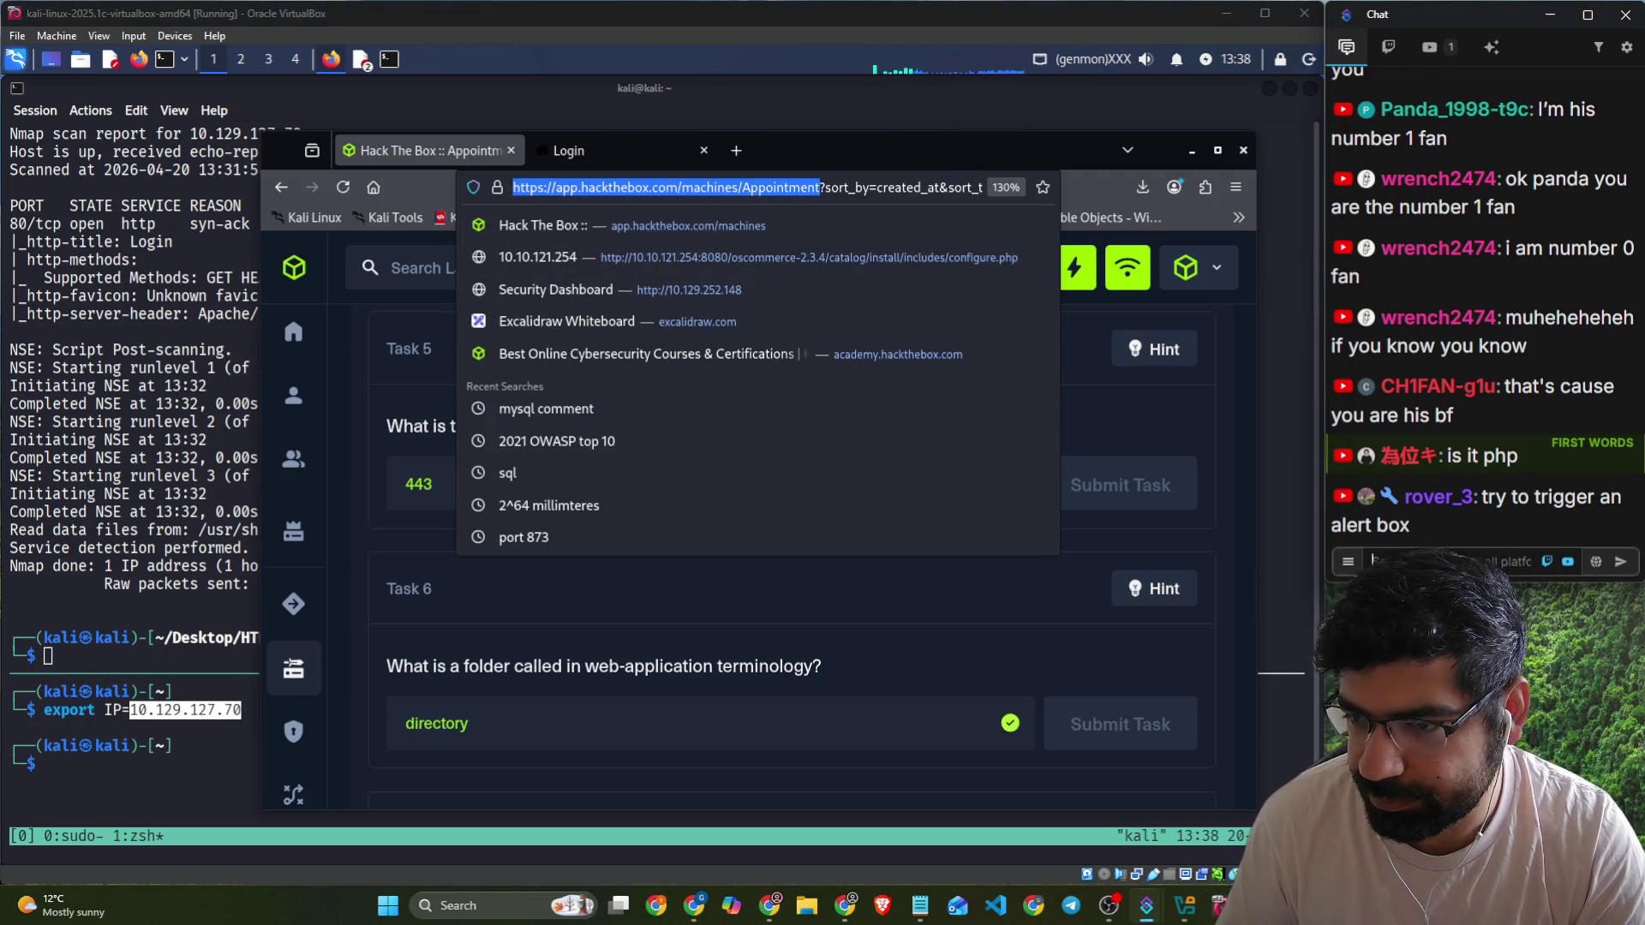
{"action": "left_click", "coordinate": [579, 151]}
{"action": "scroll", "coordinate": [771, 488], "scroll_direction": "down", "scroll_amount": 1}
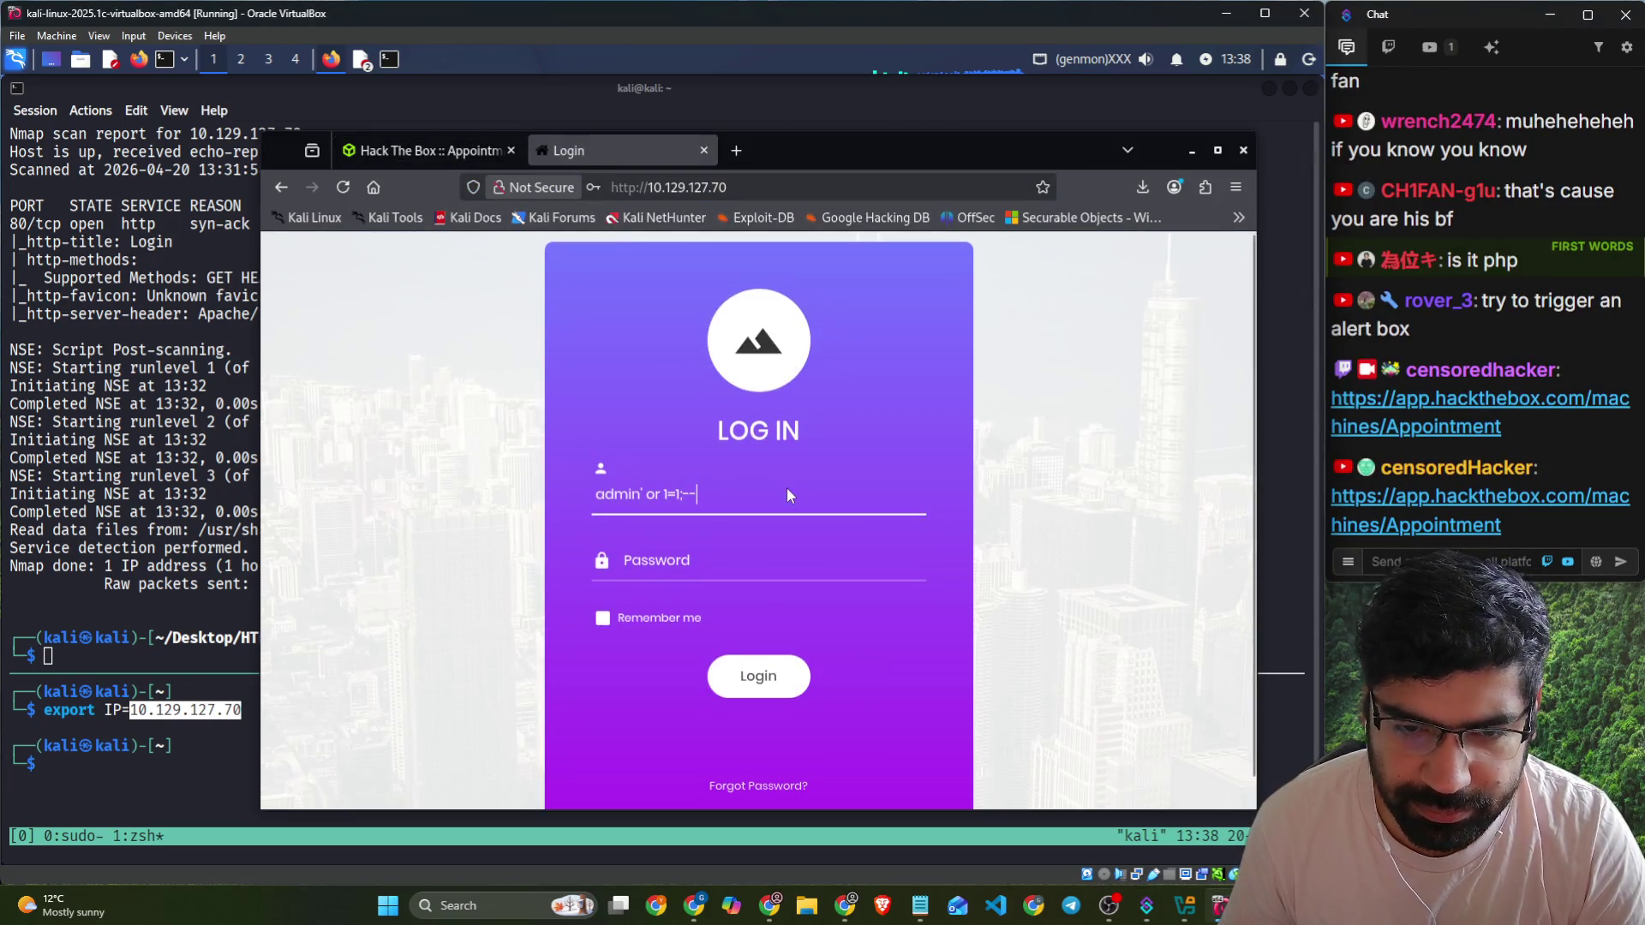
{"action": "right_click", "coordinate": [734, 463]}
{"action": "left_click", "coordinate": [562, 469]}
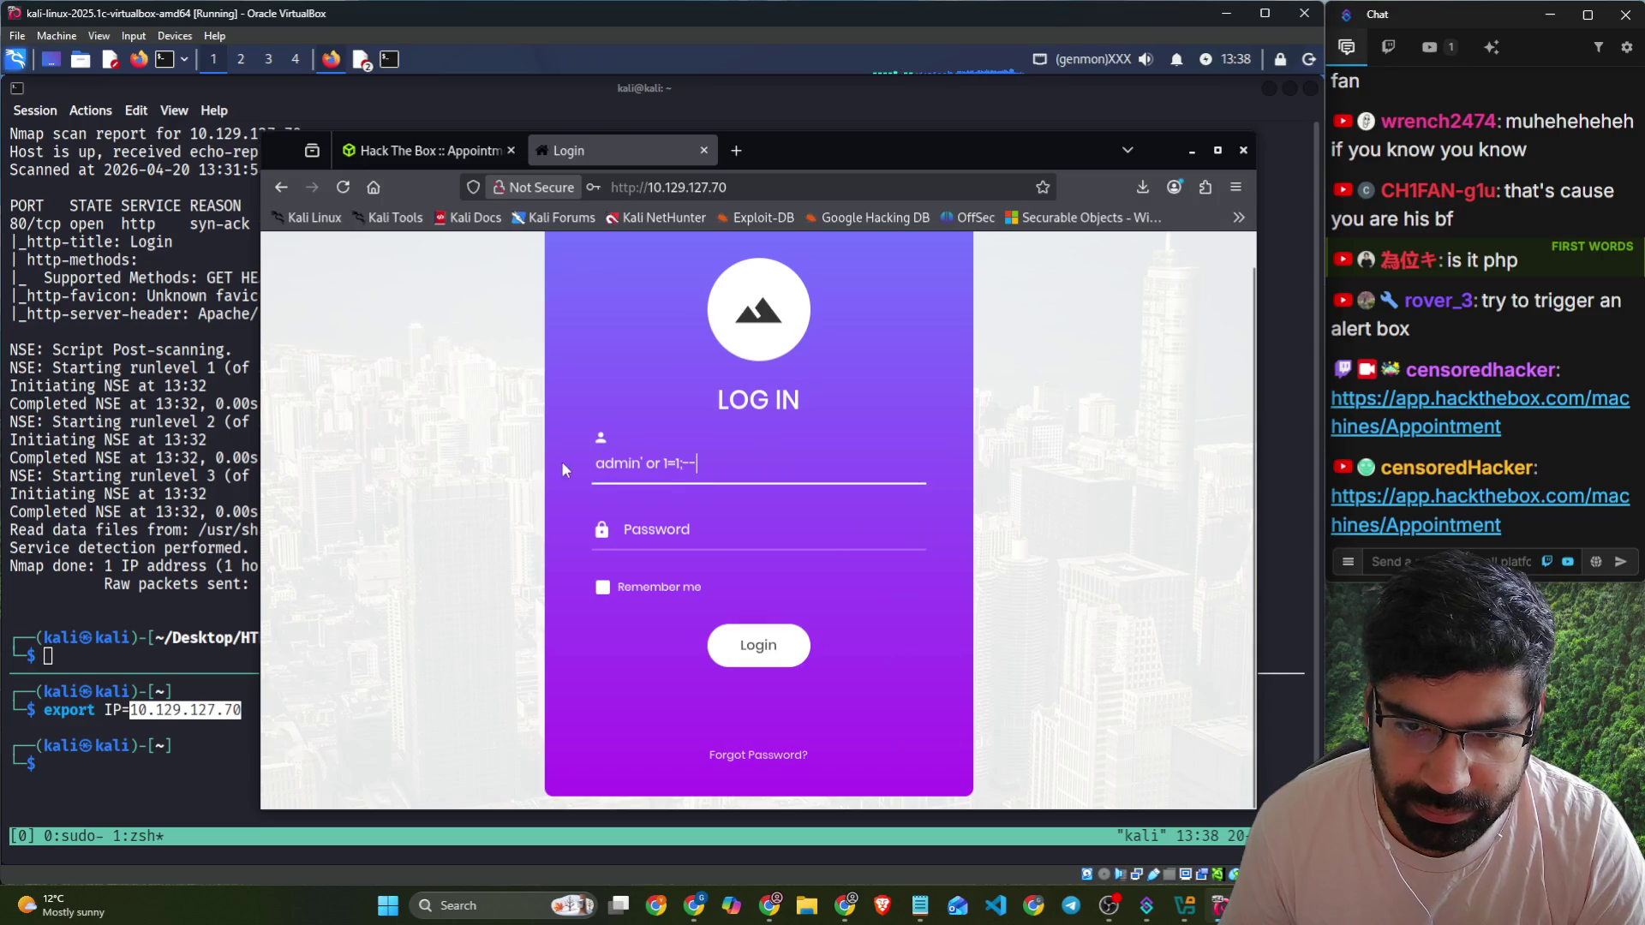
{"action": "left_click", "coordinate": [367, 156]}
{"action": "scroll", "coordinate": [582, 571], "scroll_direction": "down", "scroll_amount": 10}
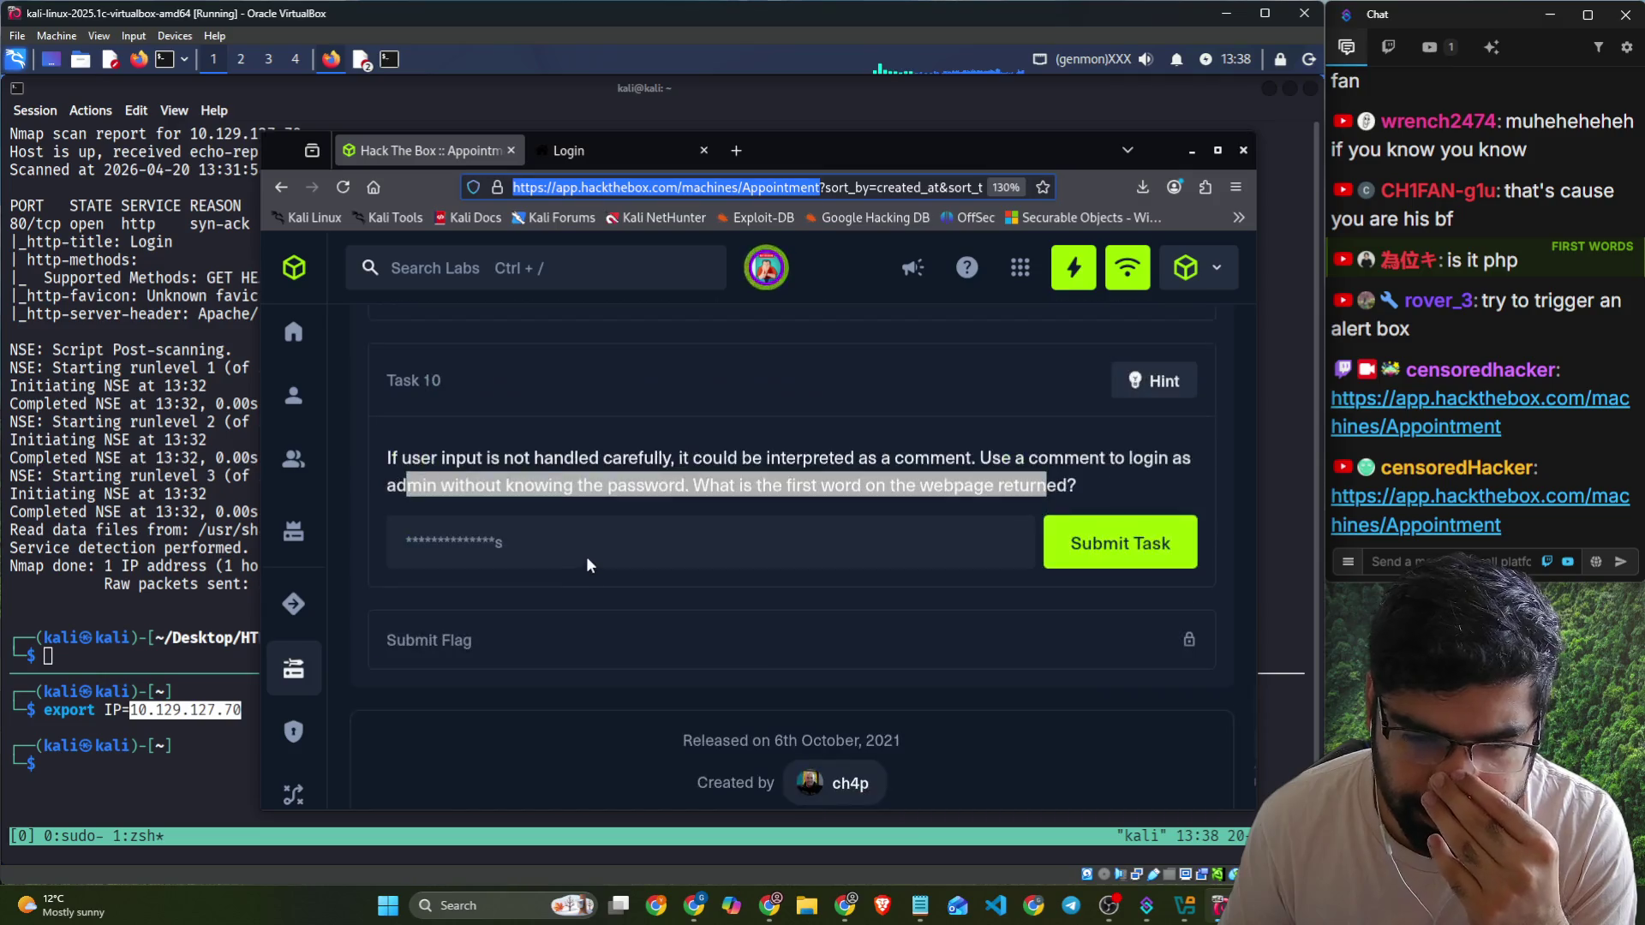
{"action": "left_click", "coordinate": [484, 458]}
{"action": "left_click_drag", "start_coordinate": [445, 457], "coordinate": [1083, 464]}
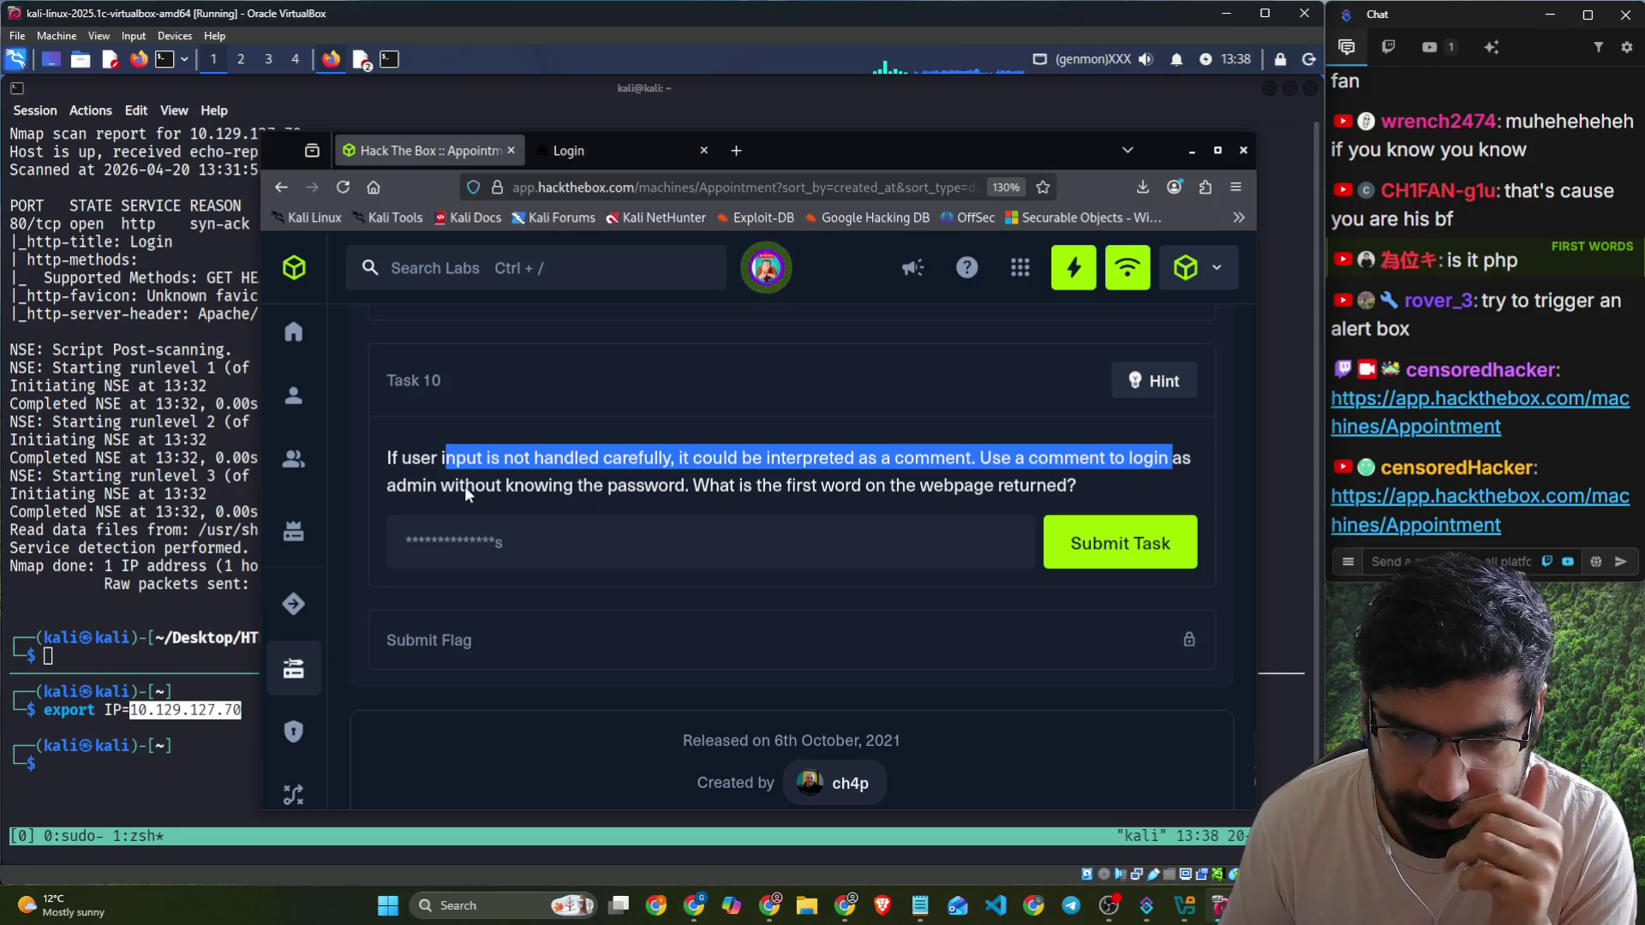
{"action": "left_click_drag", "start_coordinate": [442, 486], "coordinate": [461, 490]}
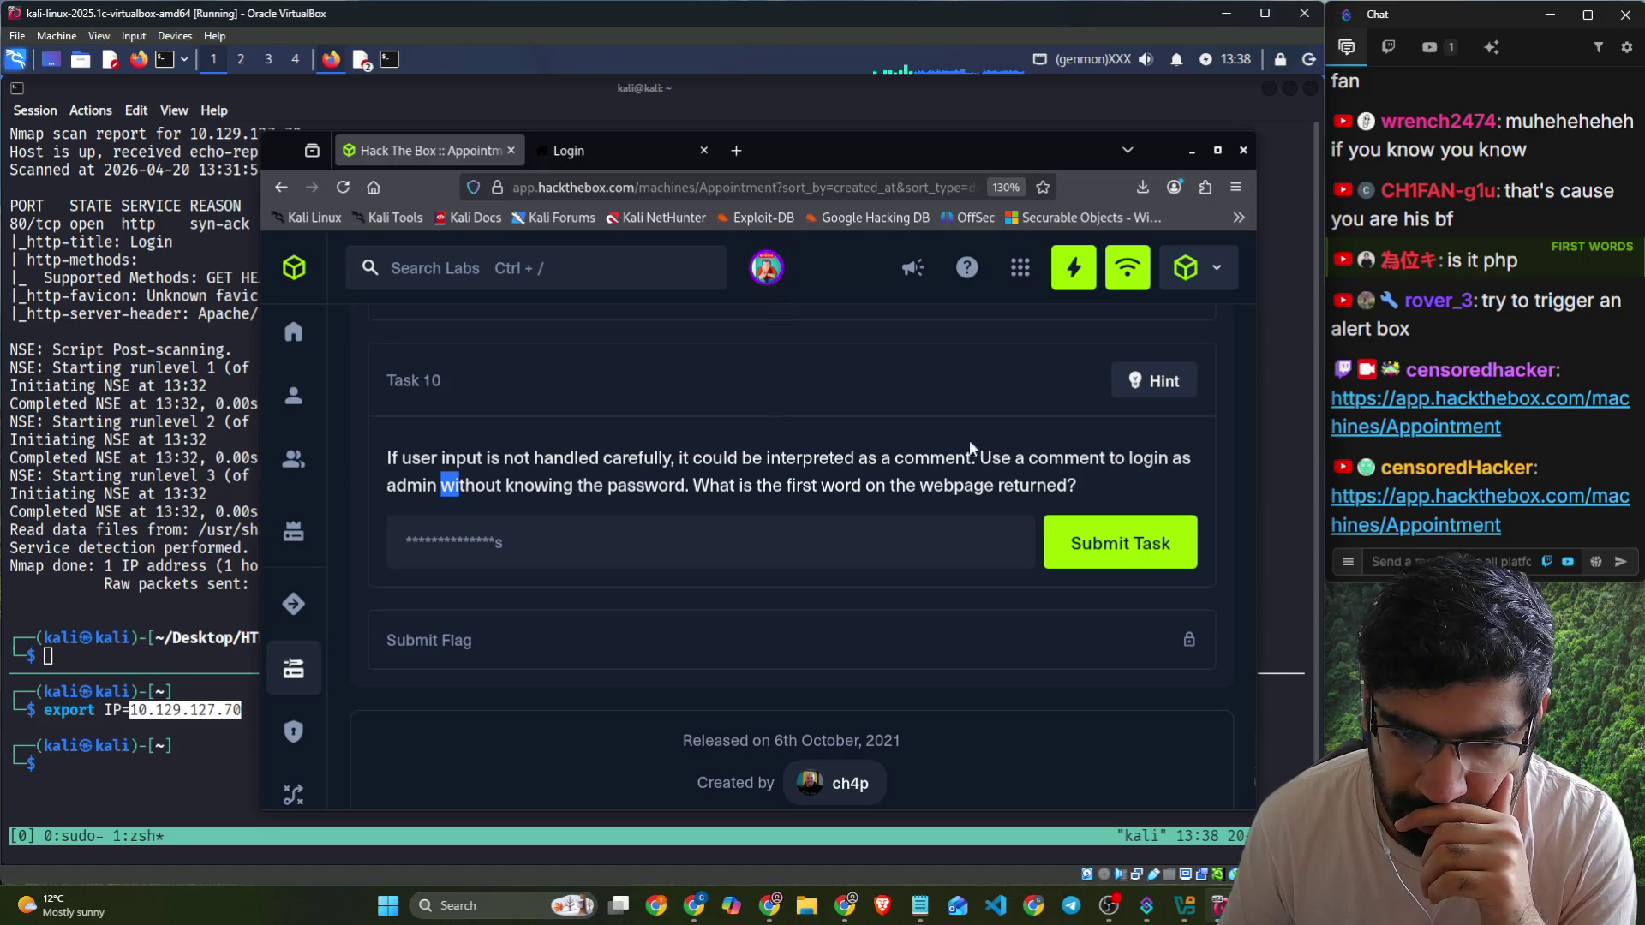
- Append alert('1'); to the login page's username and open the Inspector on that field
{"action": "left_click", "coordinate": [610, 158]}
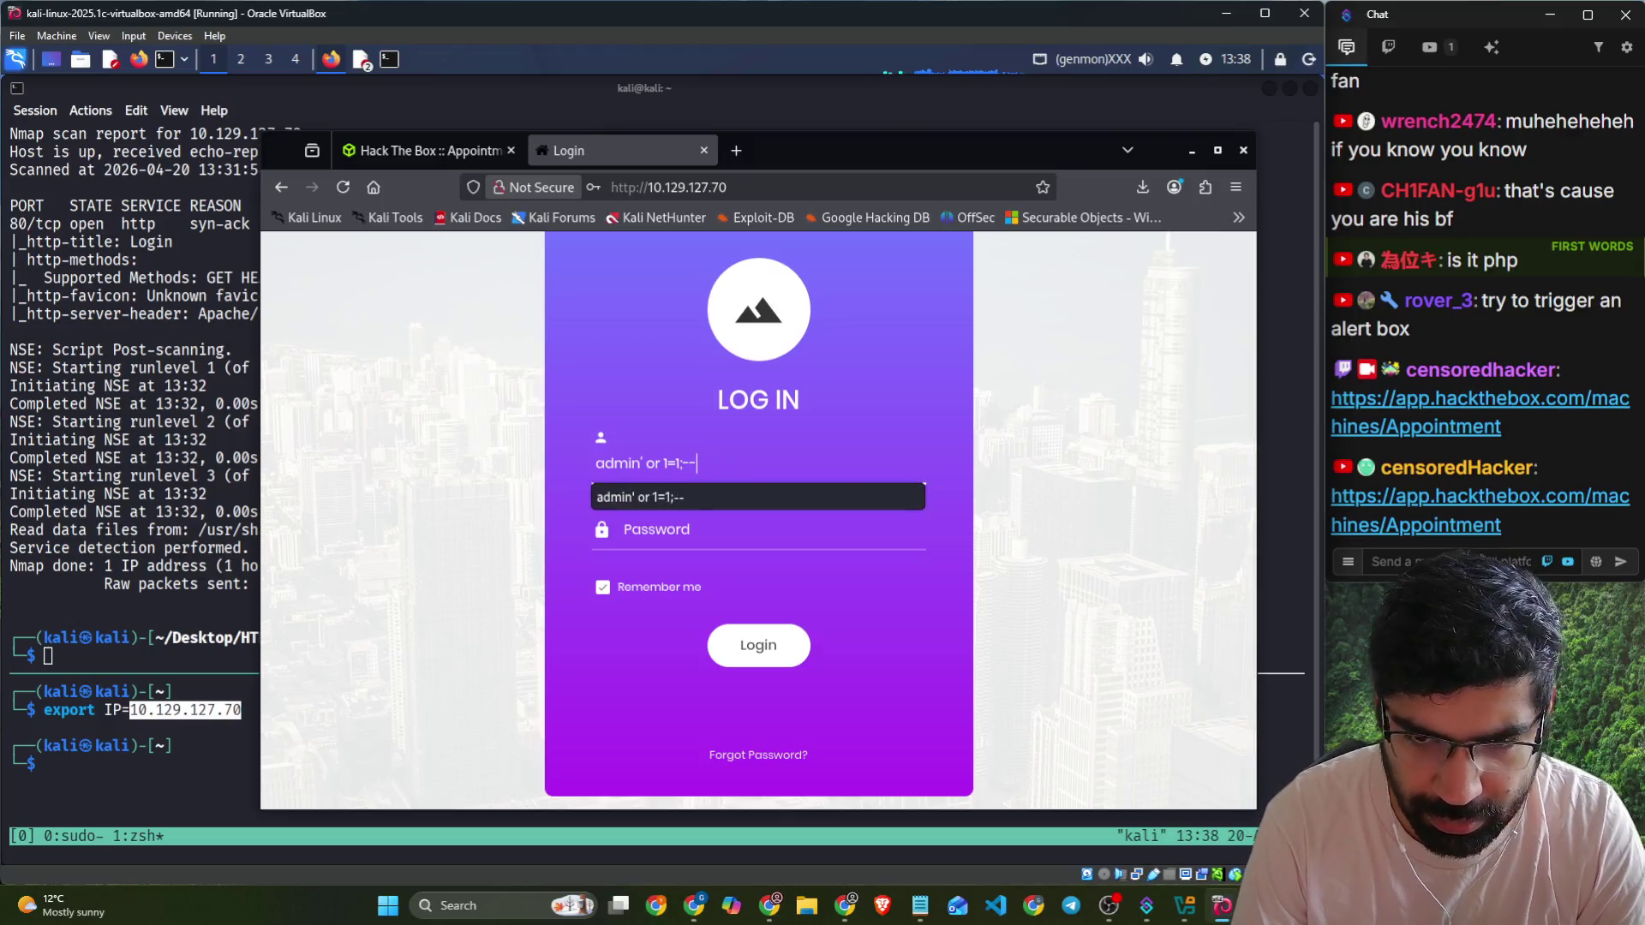
{"action": "type", "text": "lert('1'"}
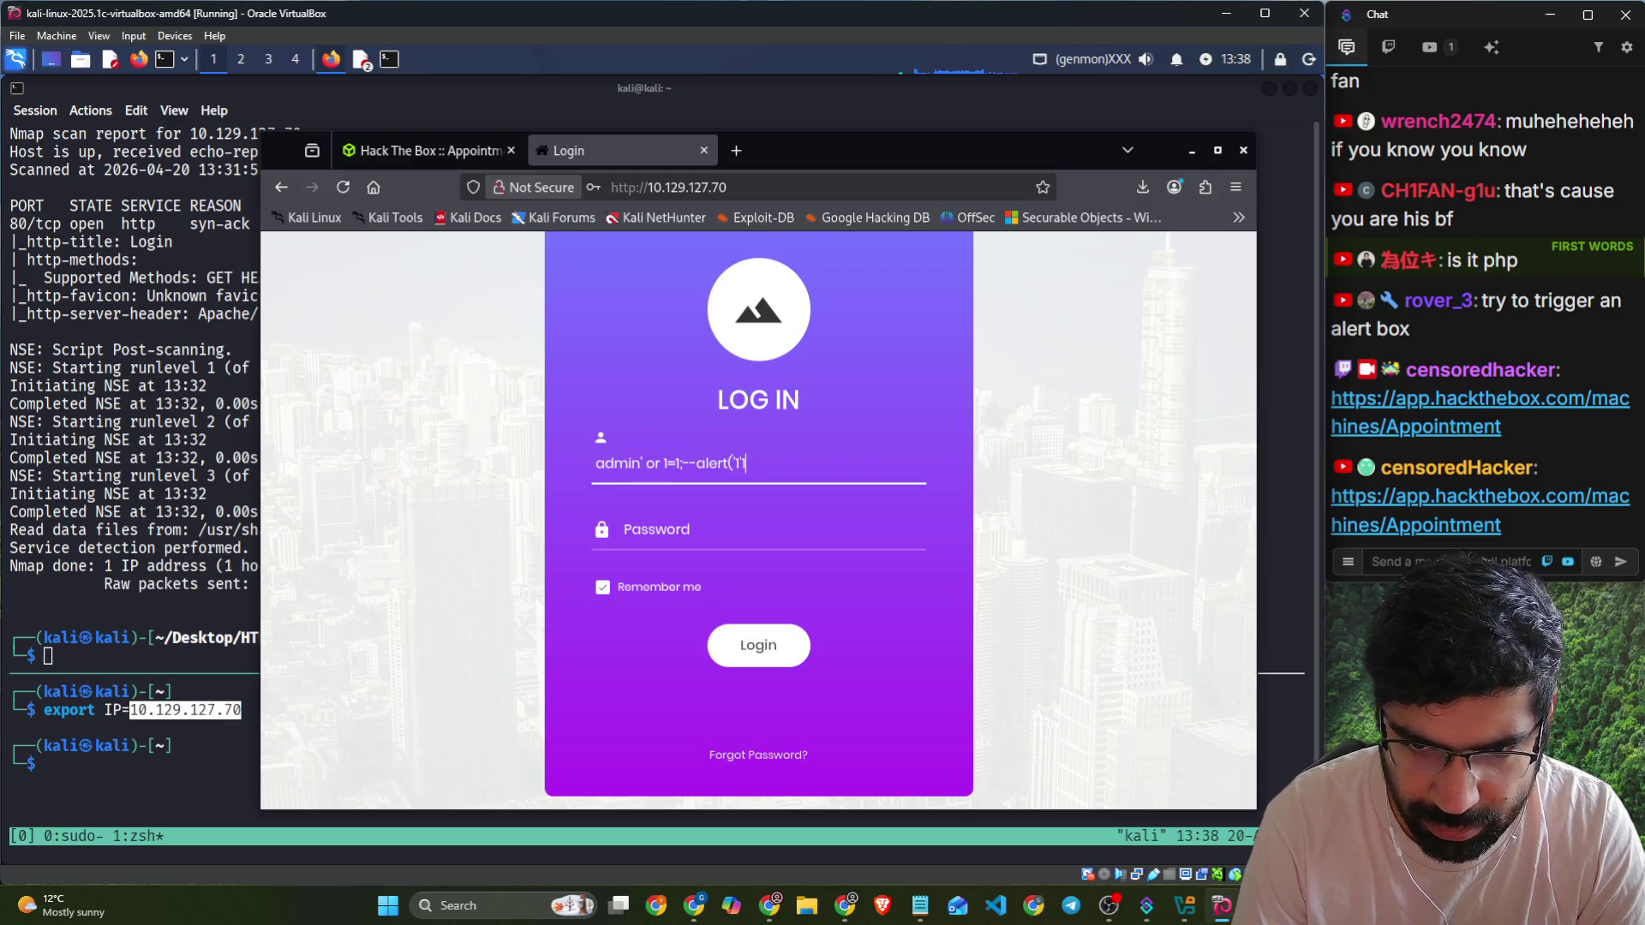
{"action": "type", "text": ");"}
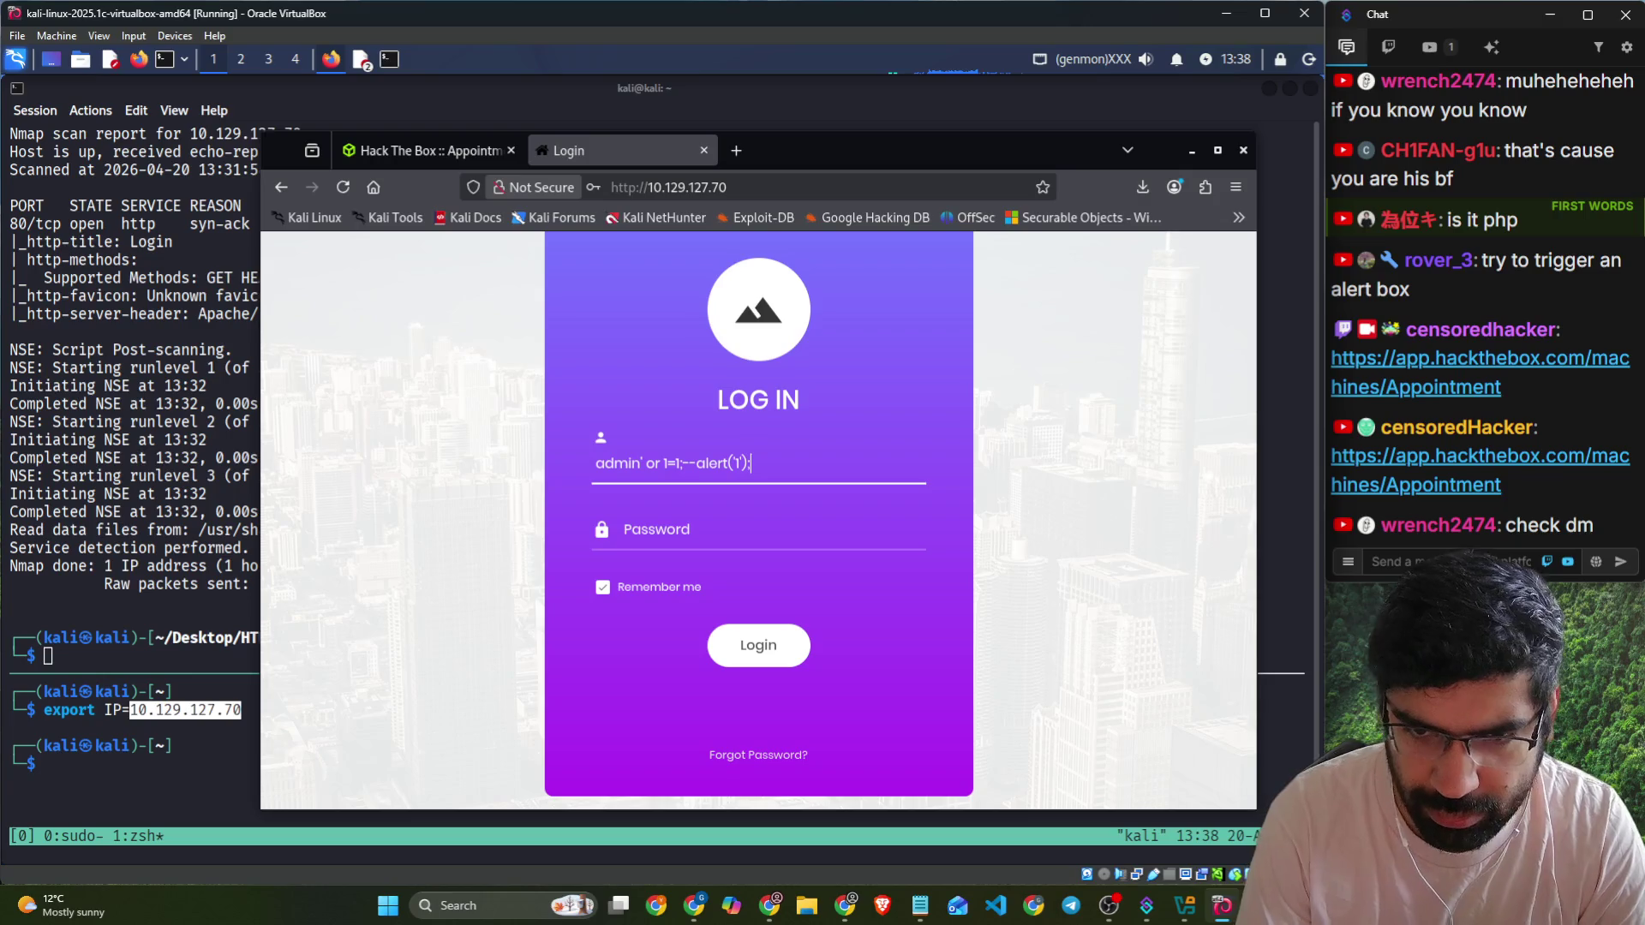
{"action": "key", "text": "shift+Left"}
{"action": "key", "text": "shift+Left"}
{"action": "key", "text": "shift+Left"}
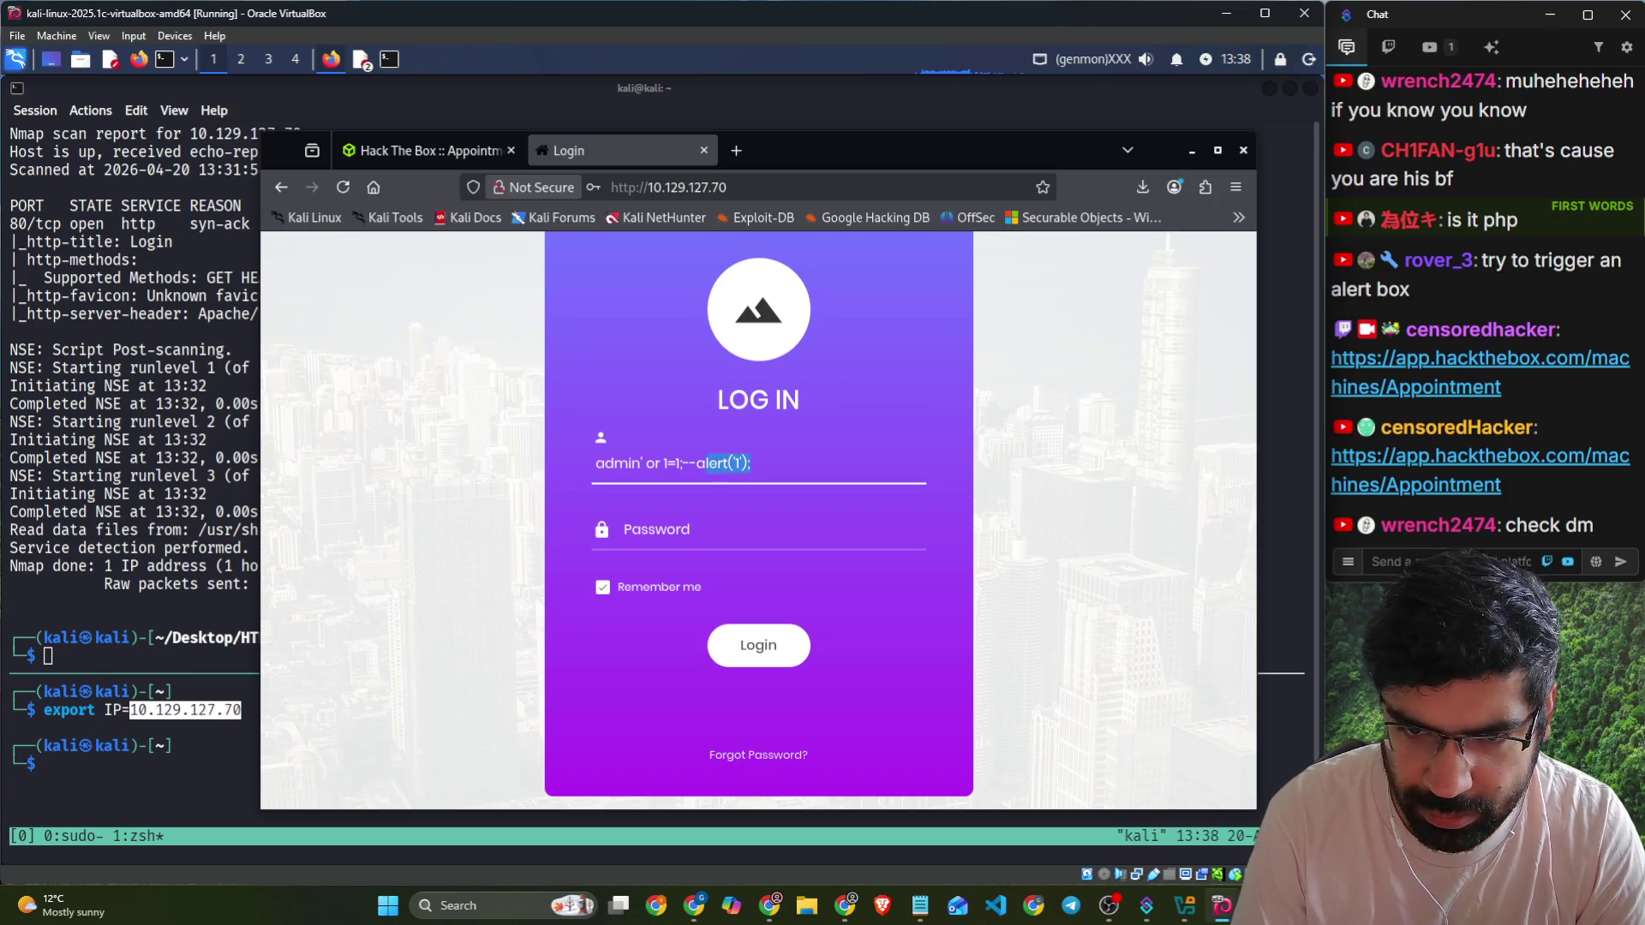
{"action": "key", "text": "ctrl+v"}
{"action": "left_click", "coordinate": [687, 519]}
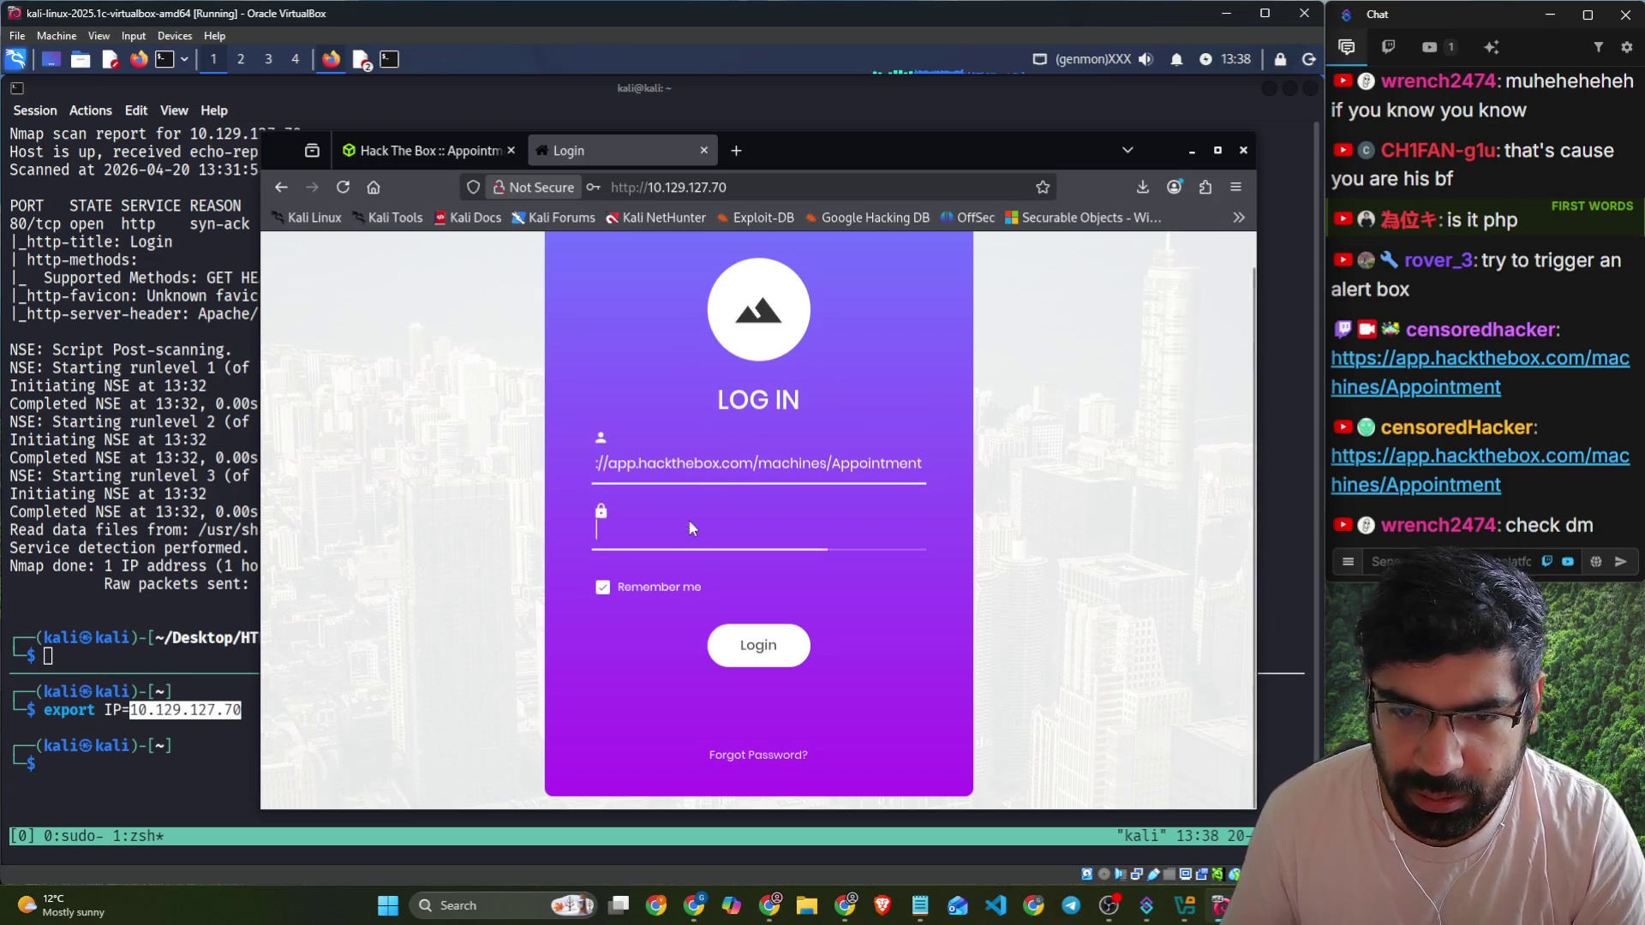
{"action": "left_click", "coordinate": [800, 462]}
{"action": "key", "text": "ctrl+z"}
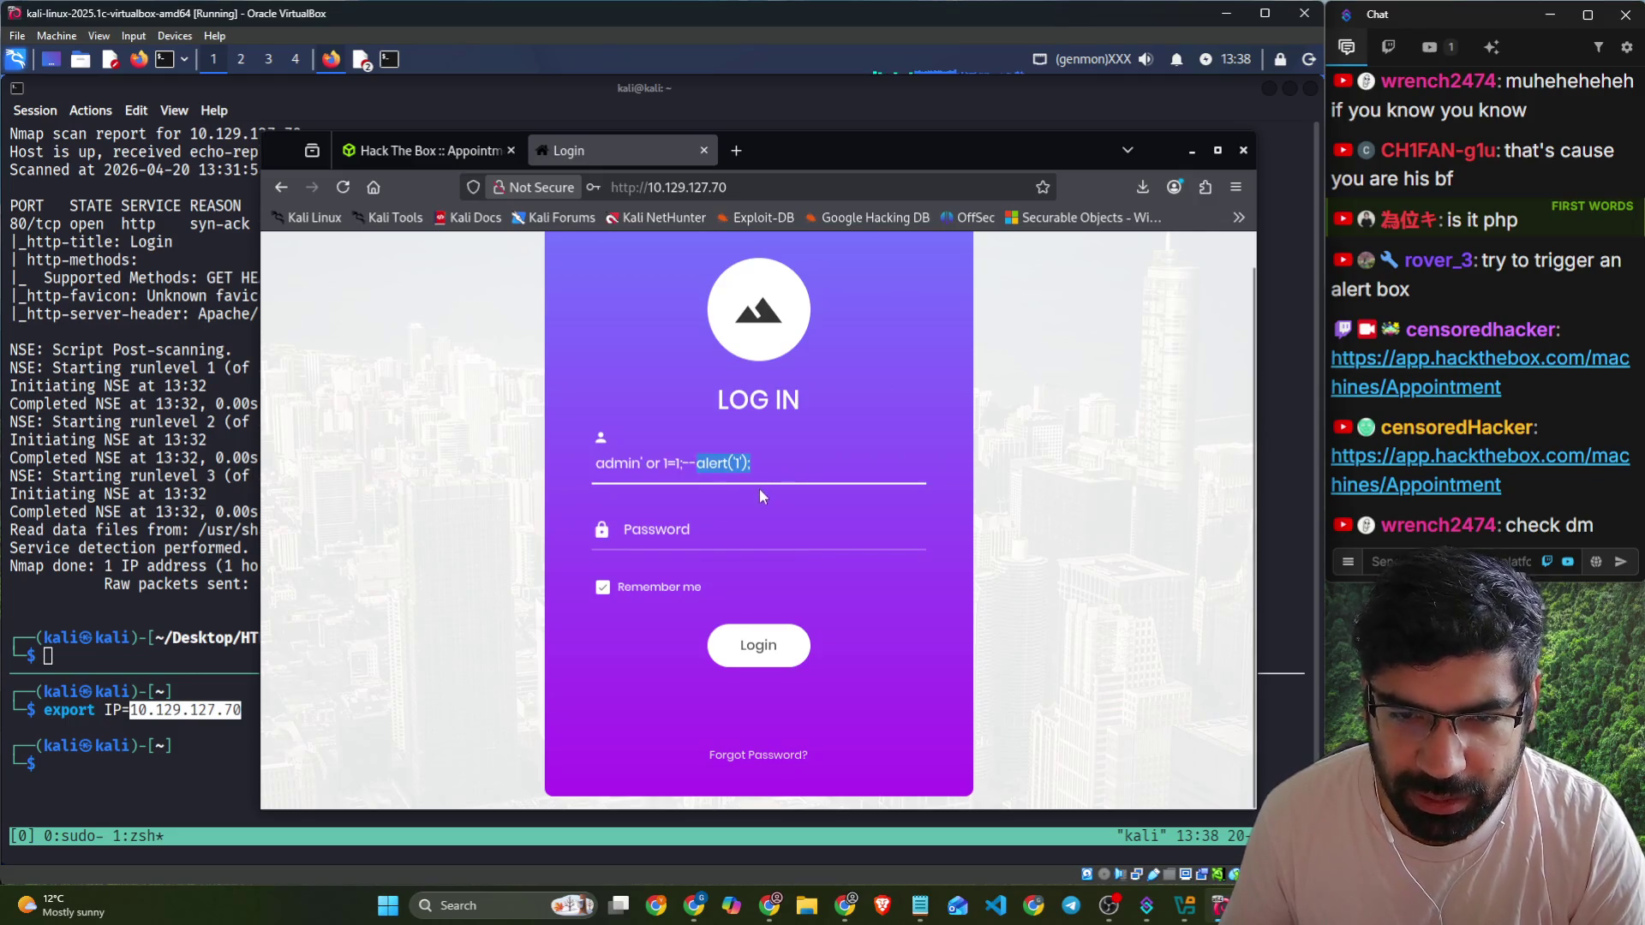
{"action": "key", "text": "ctrl+shift+c"}
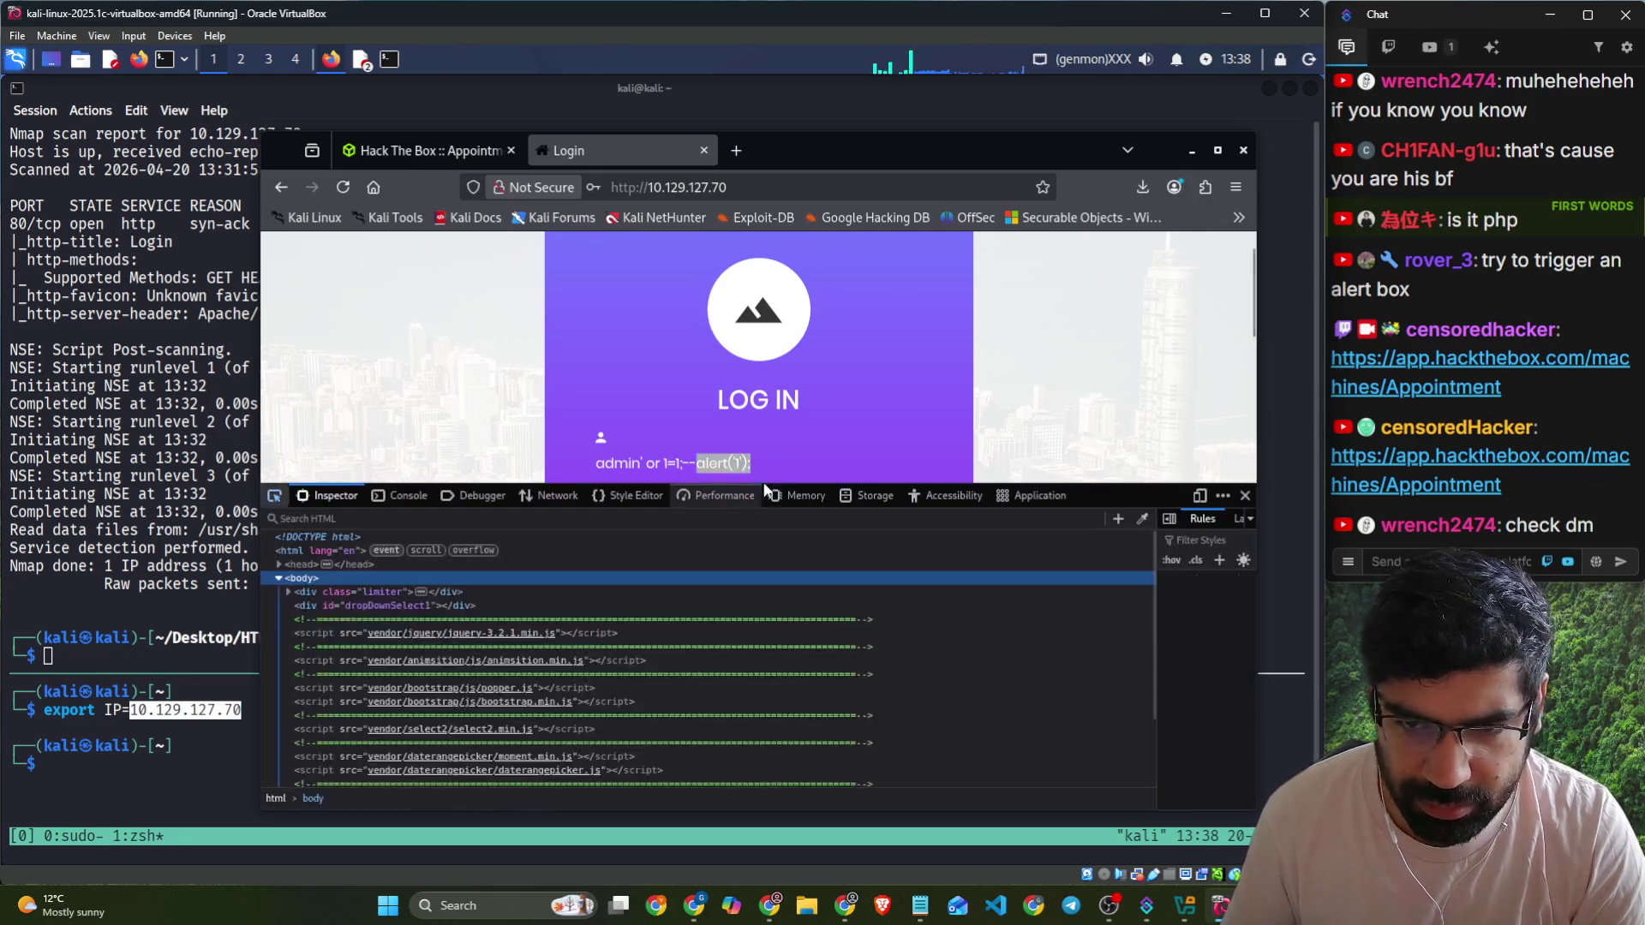
- Paste the password and submit the login with the injected admin username
{"action": "scroll", "coordinate": [800, 361], "scroll_direction": "down", "scroll_amount": 3}
{"action": "scroll", "coordinate": [733, 322], "scroll_direction": "up", "scroll_amount": 2}
{"action": "right_click", "coordinate": [719, 366]}
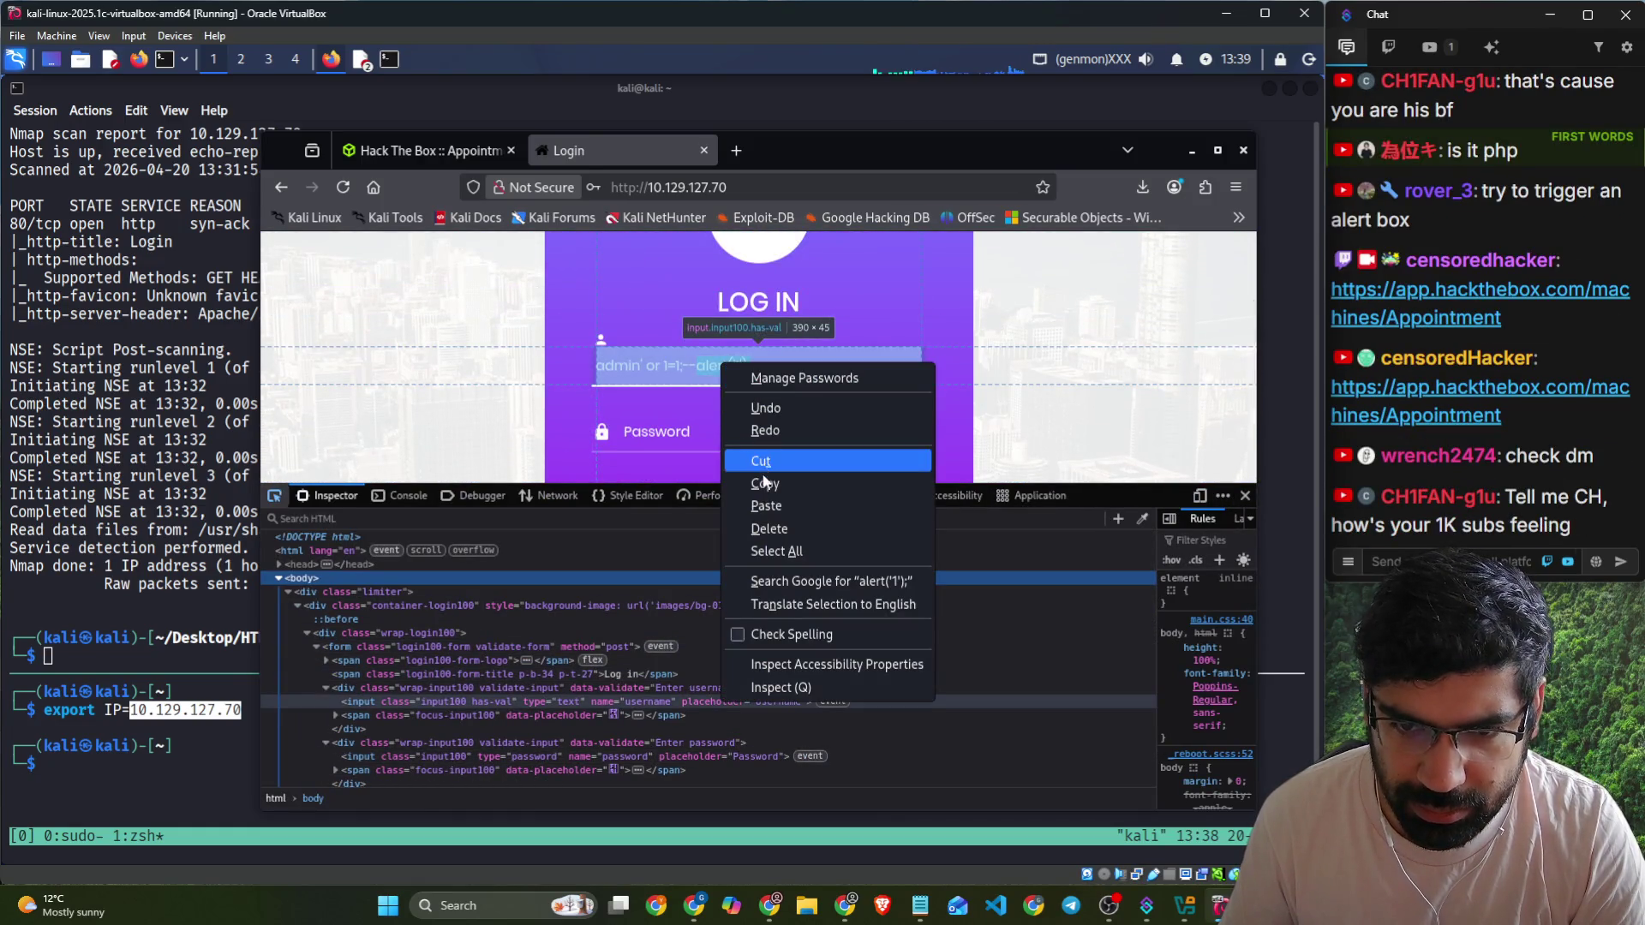
{"action": "key", "text": "Escape"}
{"action": "left_click", "coordinate": [660, 437]}
{"action": "right_click", "coordinate": [660, 437]}
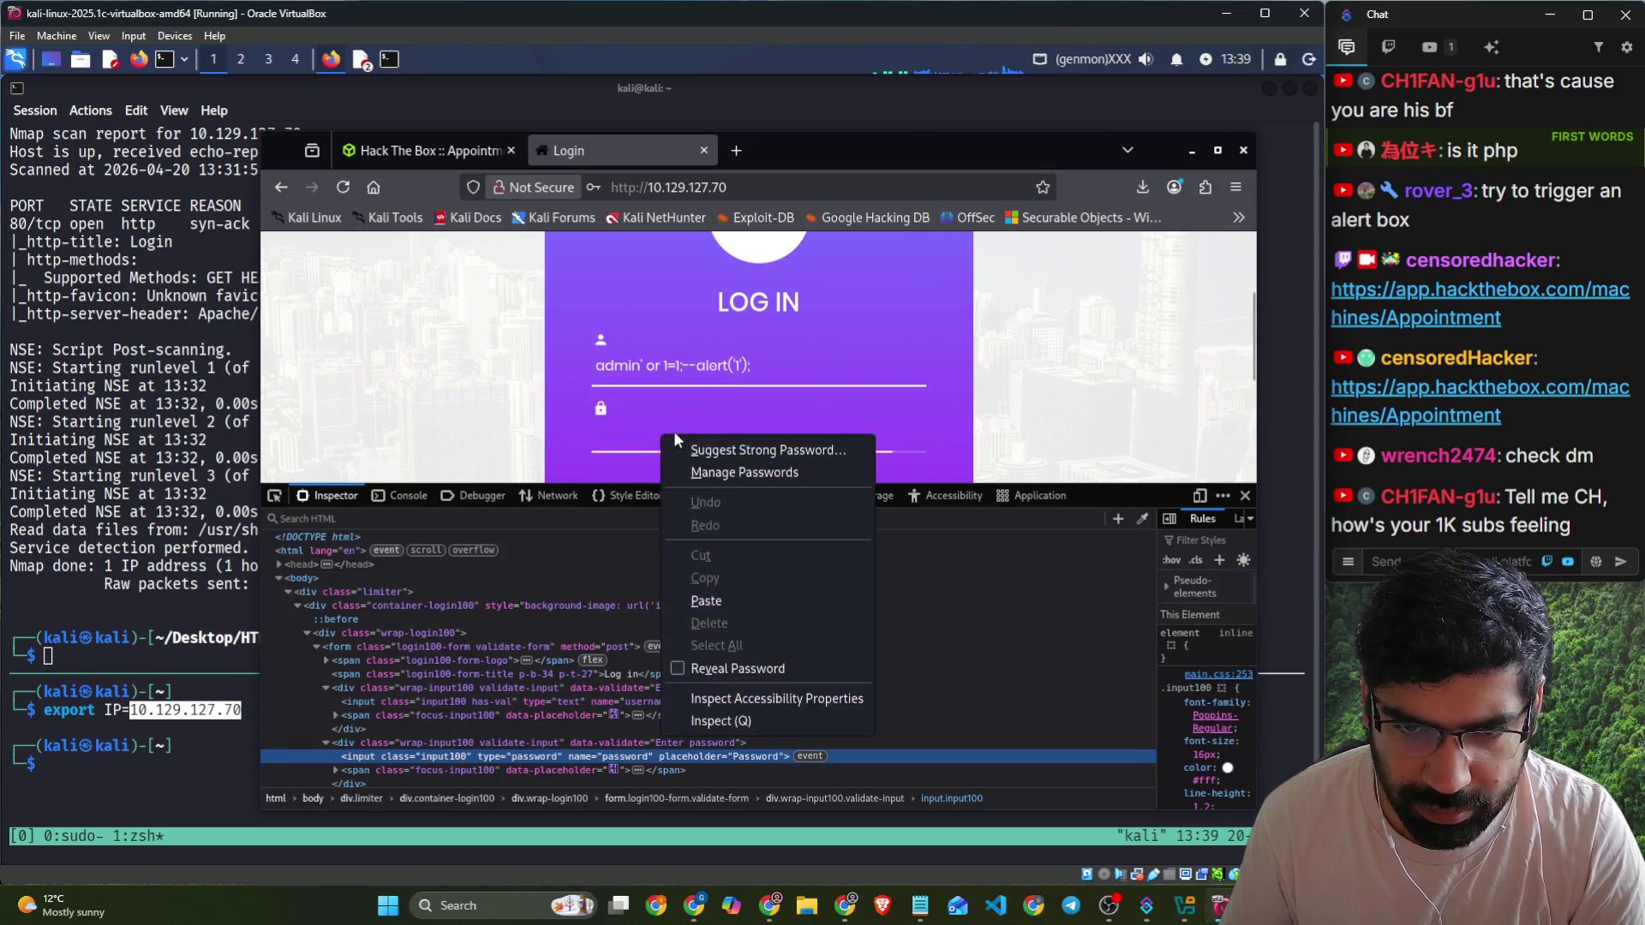
{"action": "left_click", "coordinate": [723, 594]}
{"action": "scroll", "coordinate": [924, 415], "scroll_direction": "down", "scroll_amount": 2}
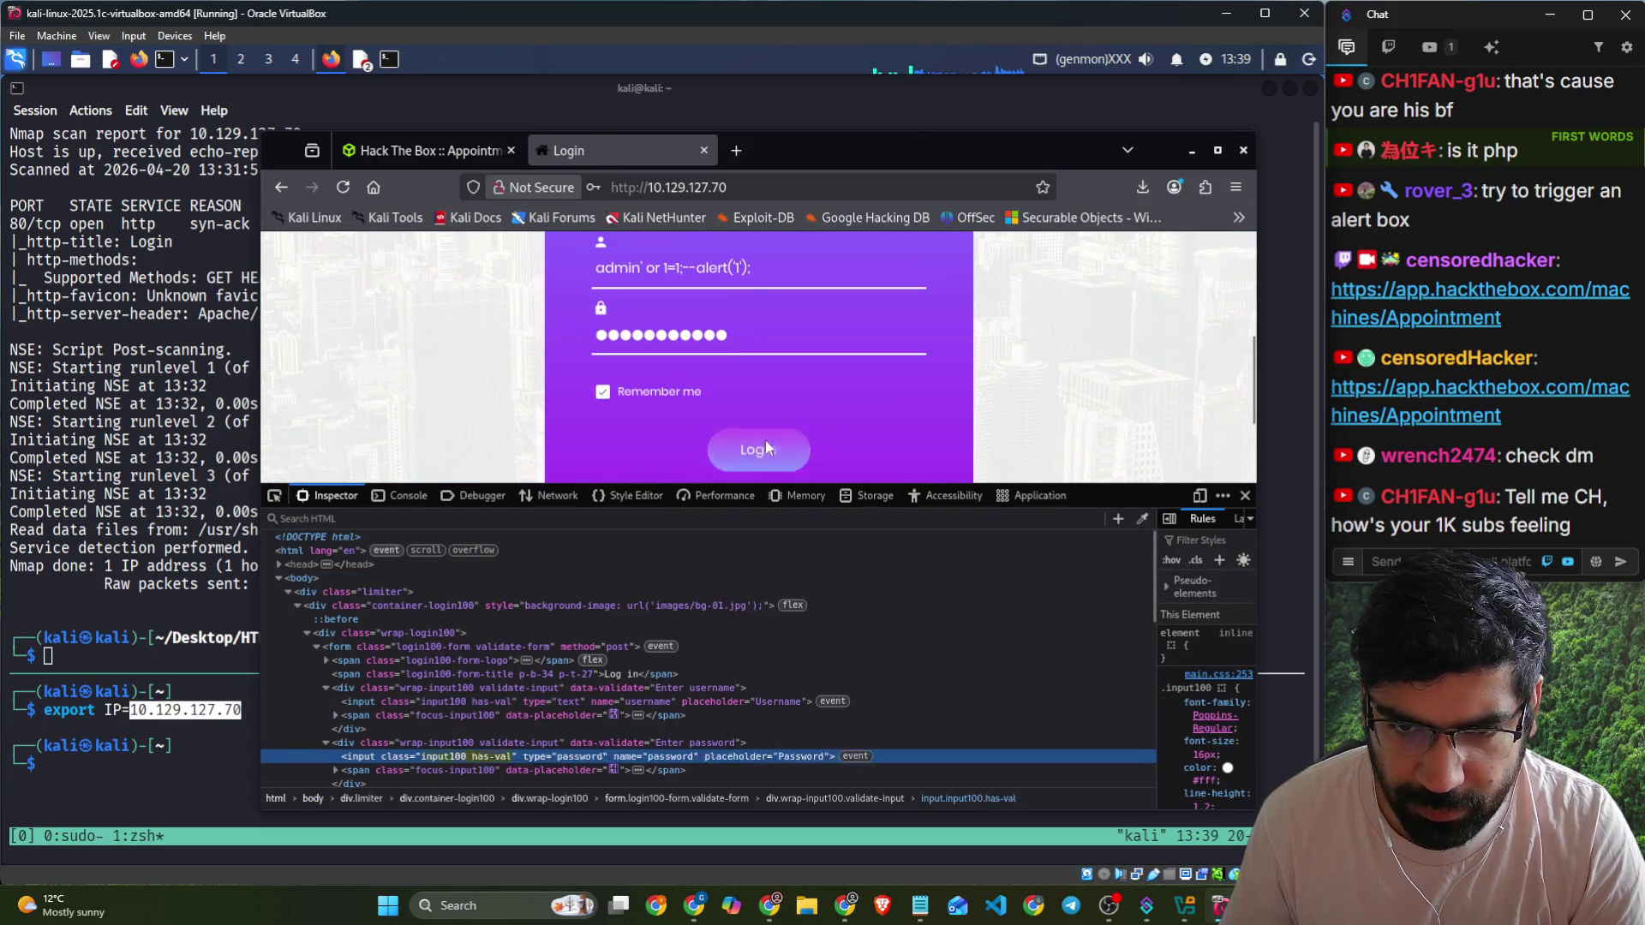
{"action": "left_click", "coordinate": [763, 443]}
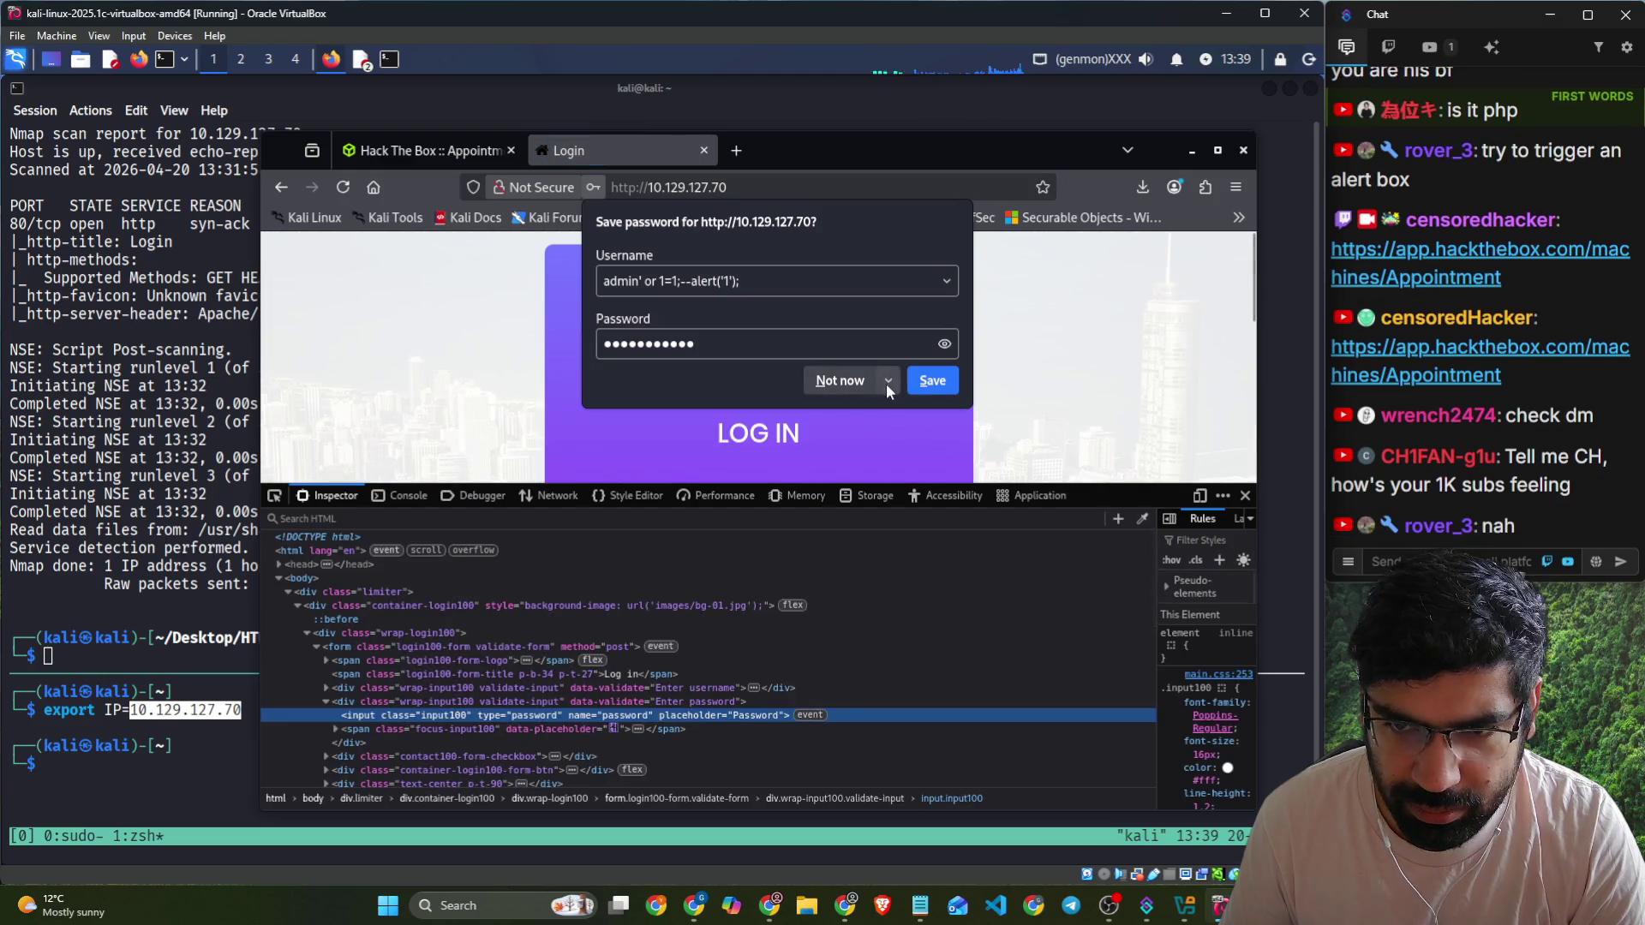
- Decline saving the credentials, zoom the page to 90% and shrink the DevTools panel
{"action": "left_click", "coordinate": [861, 377]}
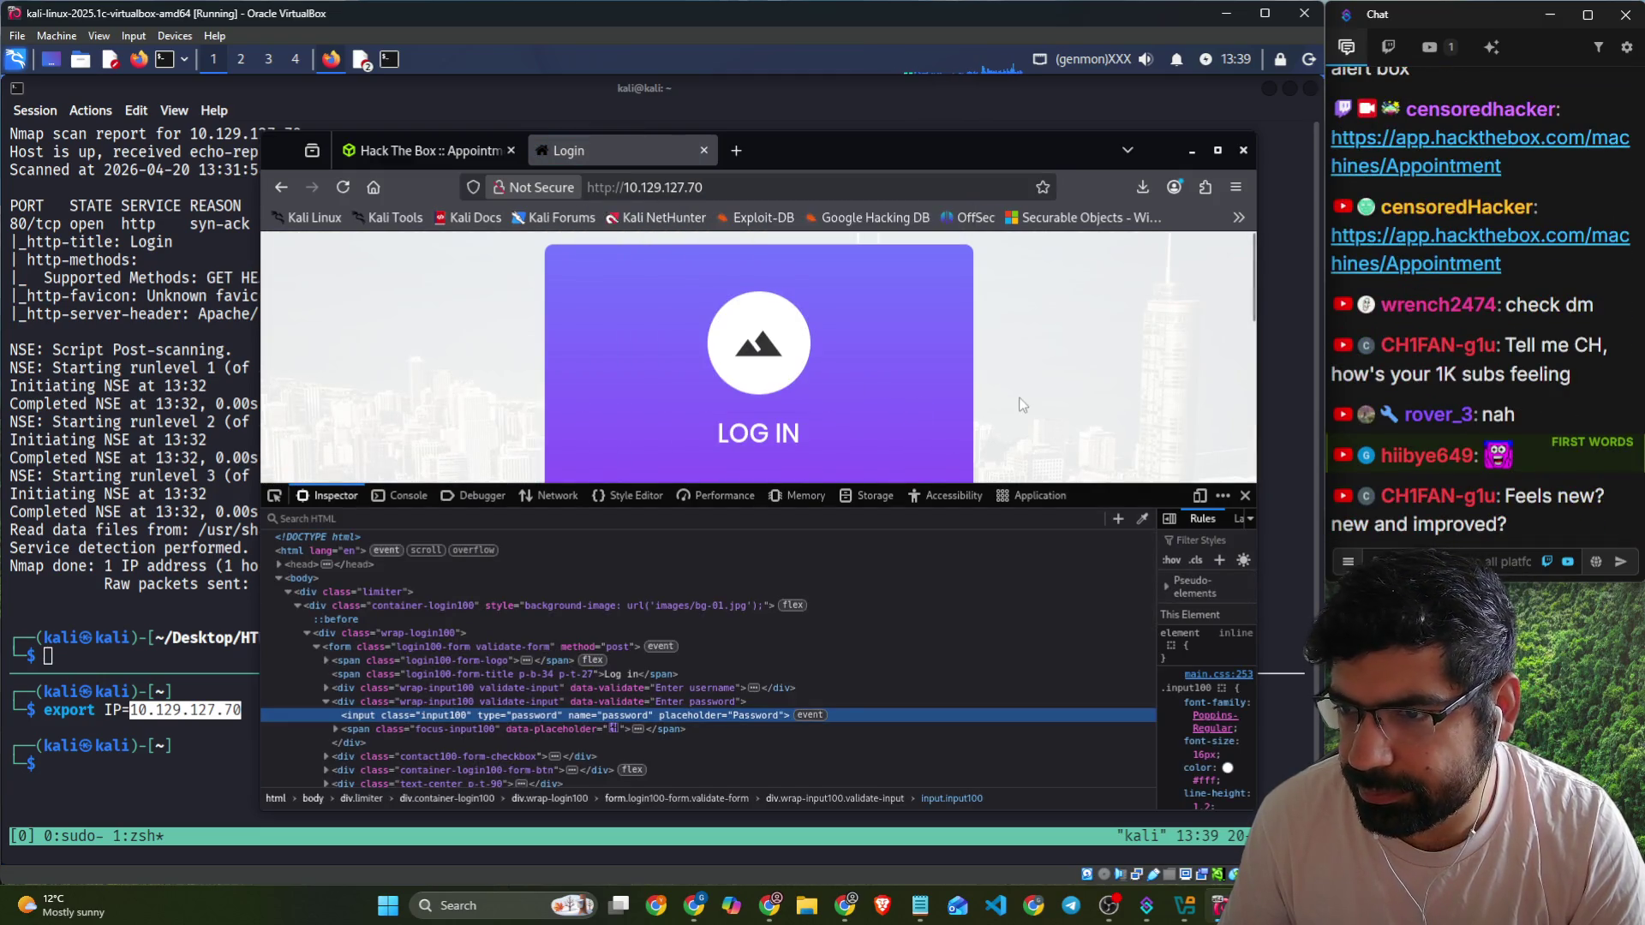
{"action": "key", "text": "ctrl+minus"}
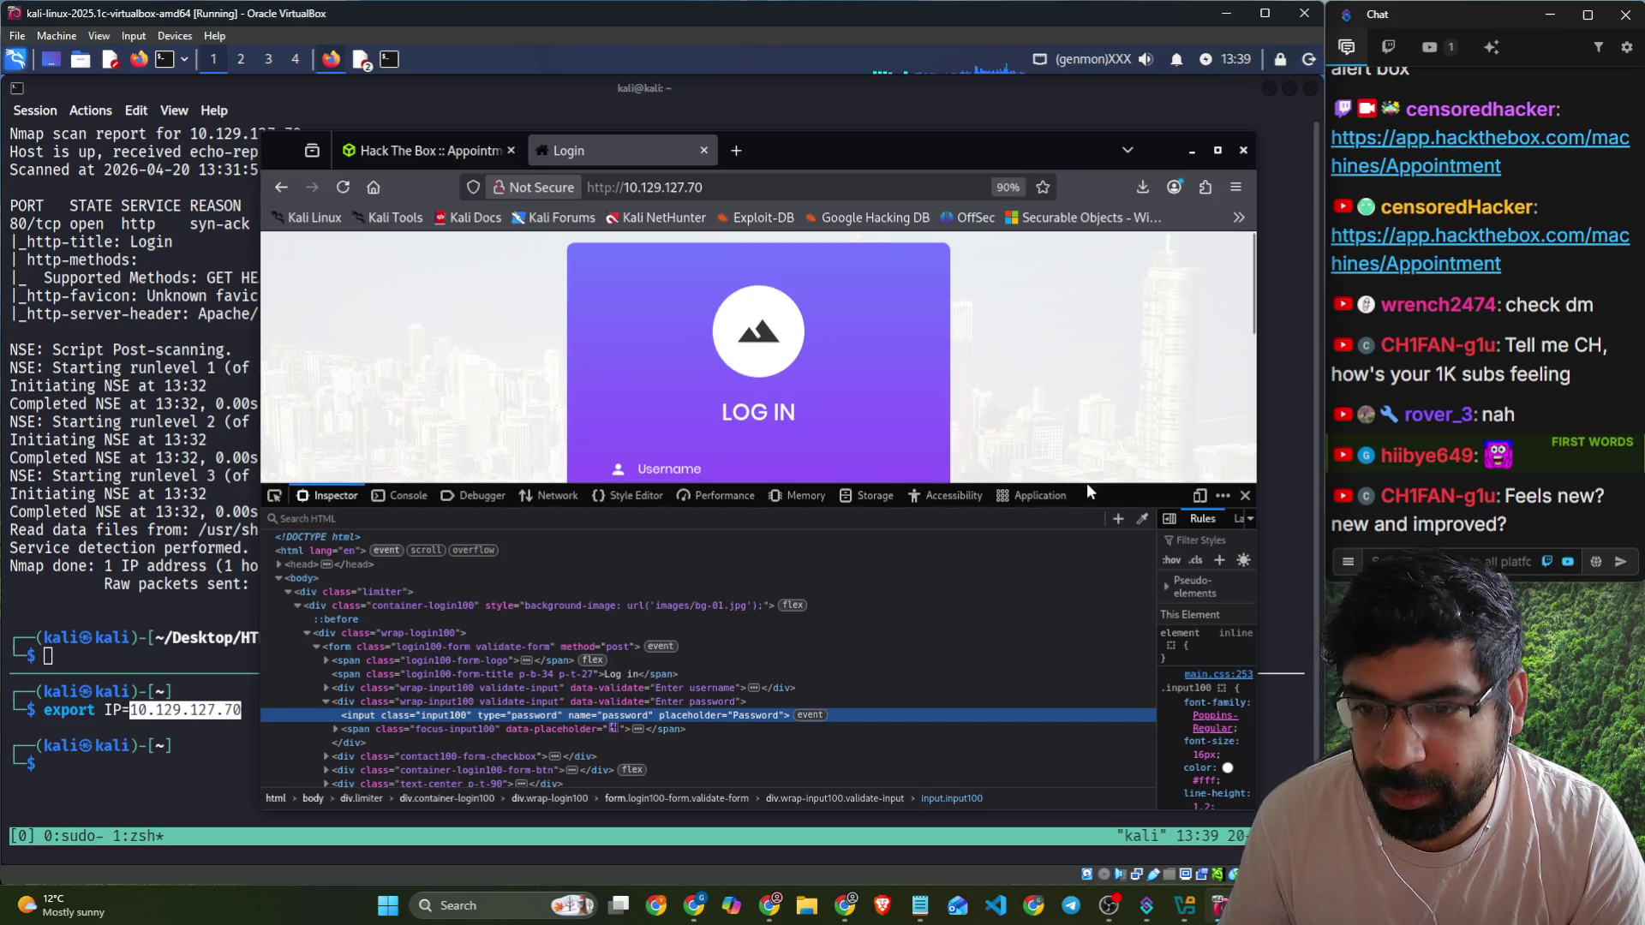
{"action": "left_click_drag", "start_coordinate": [1086, 481], "coordinate": [1093, 605]}
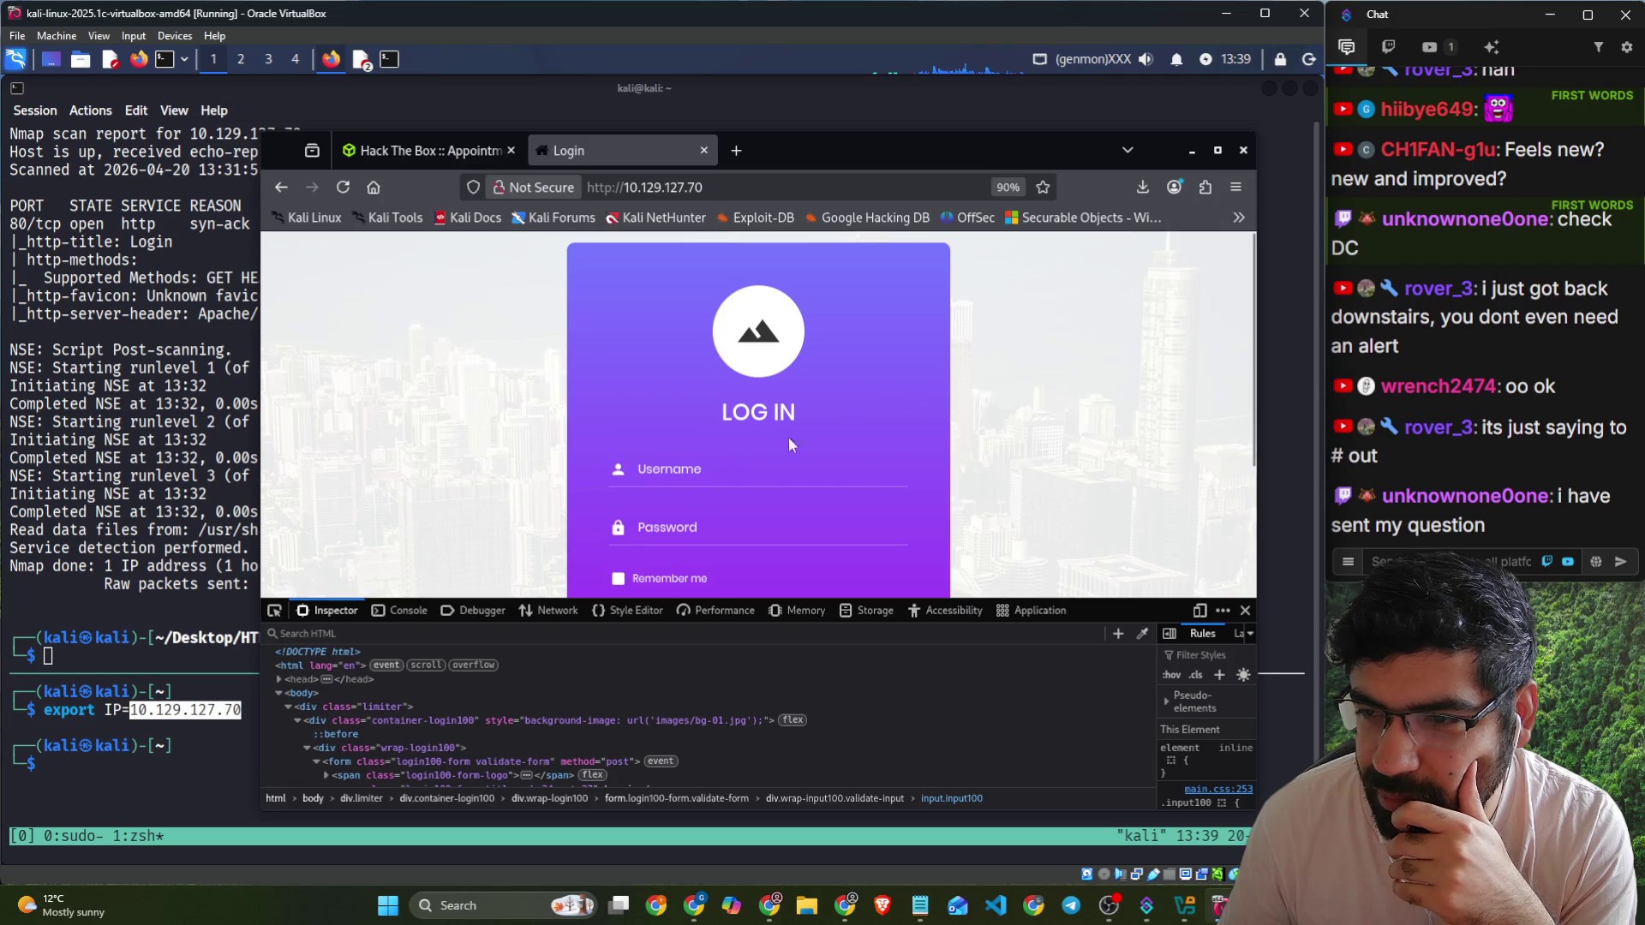
- Try logging in with the saved username admin;#
{"action": "left_click", "coordinate": [730, 477]}
{"action": "key", "text": "Escape"}
{"action": "left_click", "coordinate": [722, 493]}
{"action": "left_click", "coordinate": [665, 497]}
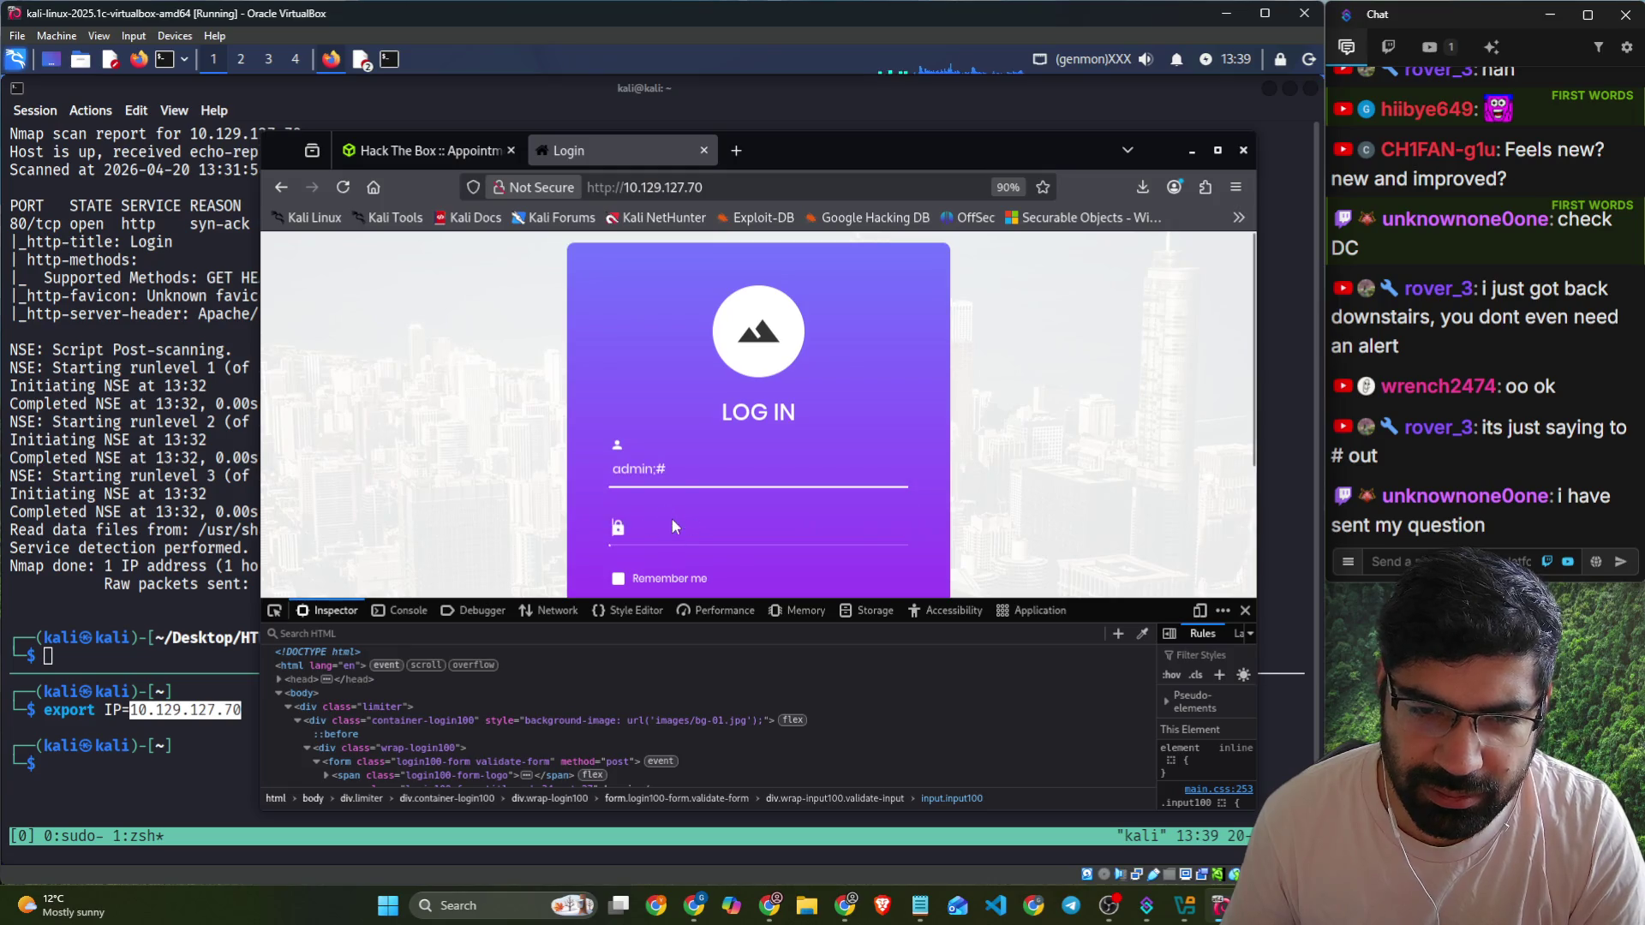
{"action": "left_click", "coordinate": [671, 521]}
{"action": "key", "text": "Return"}
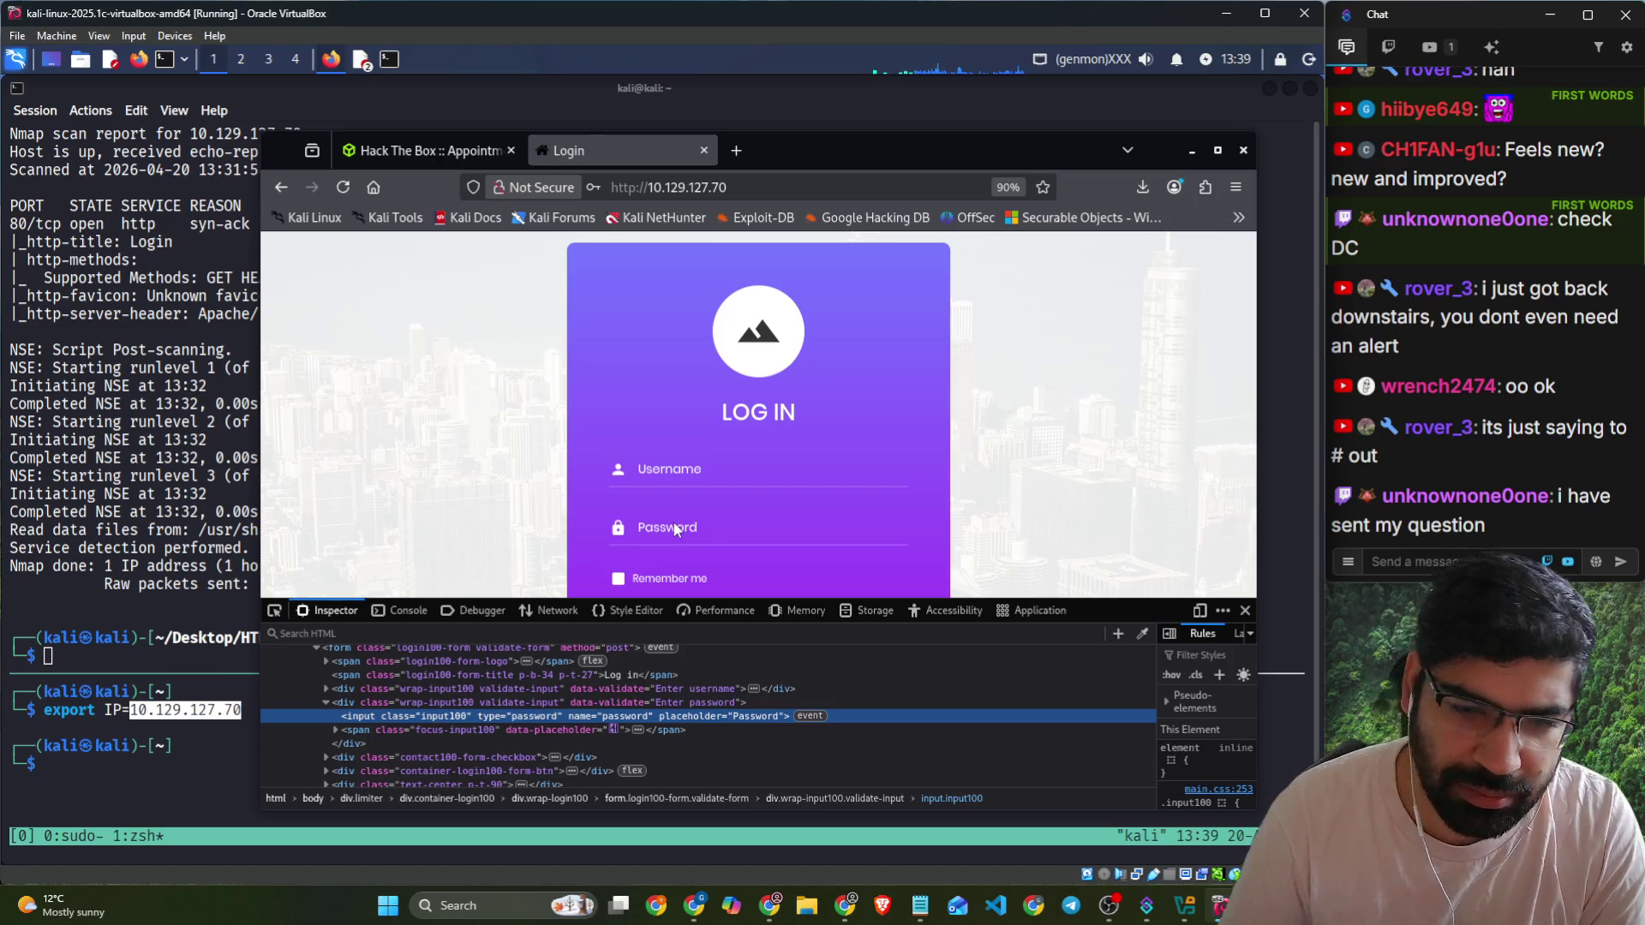
- Close developer tools and try logging in as plain admin
{"action": "key", "text": "F12"}
{"action": "left_click", "coordinate": [691, 485]}
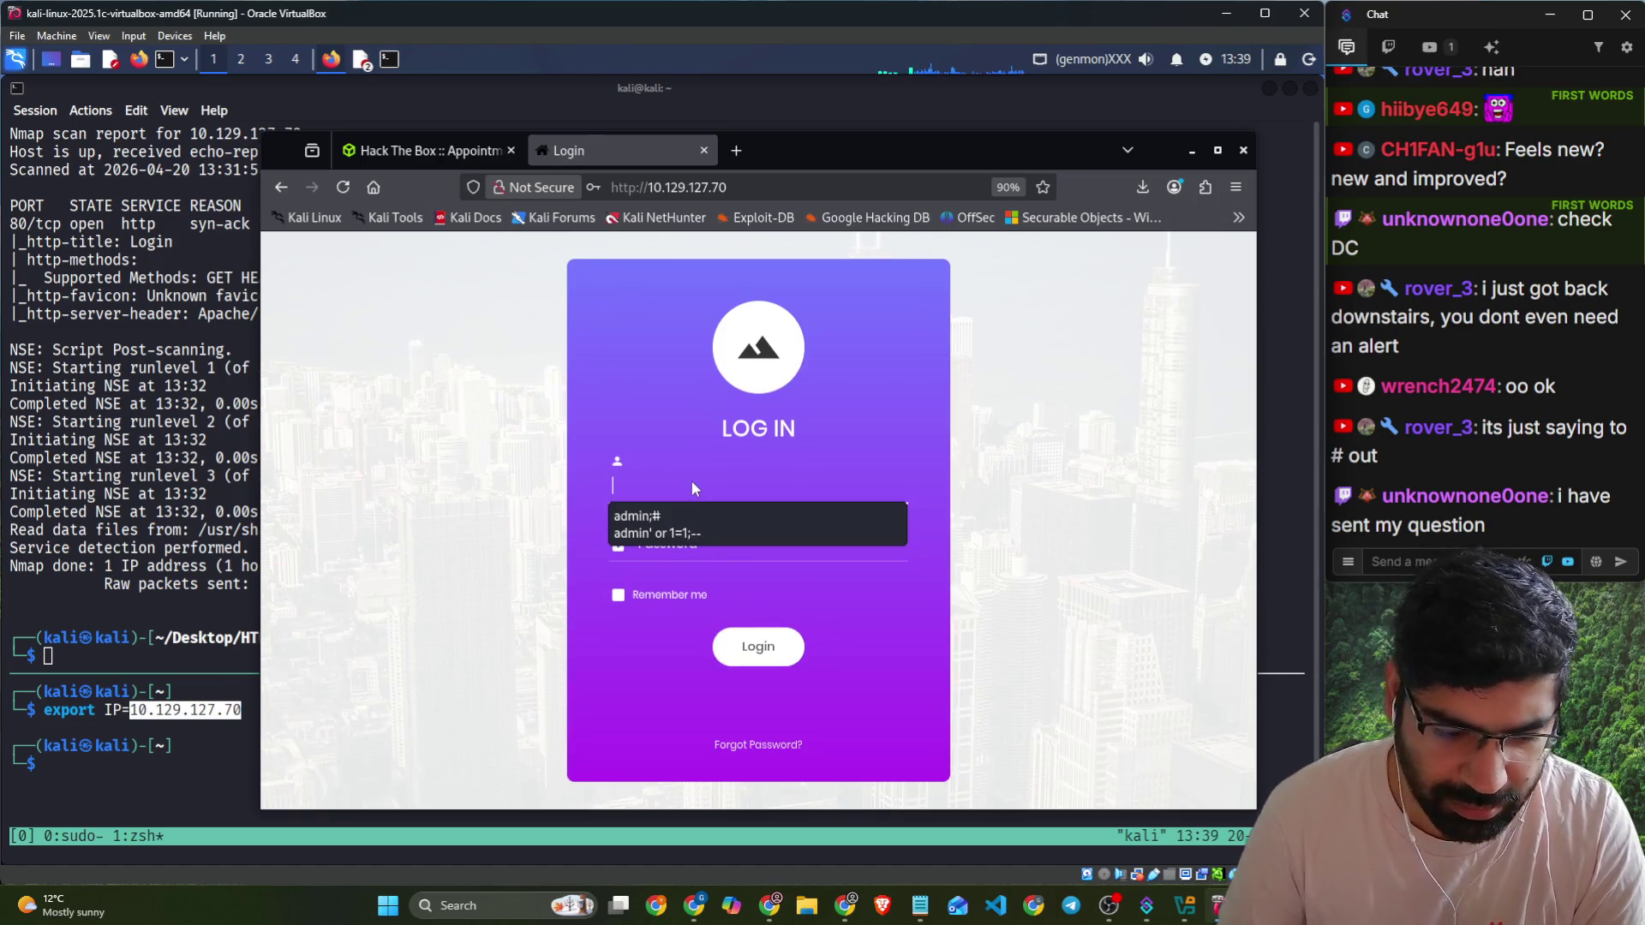
{"action": "type", "text": "#"}
{"action": "key", "text": "BackSpace"}
{"action": "type", "text": "admin"}
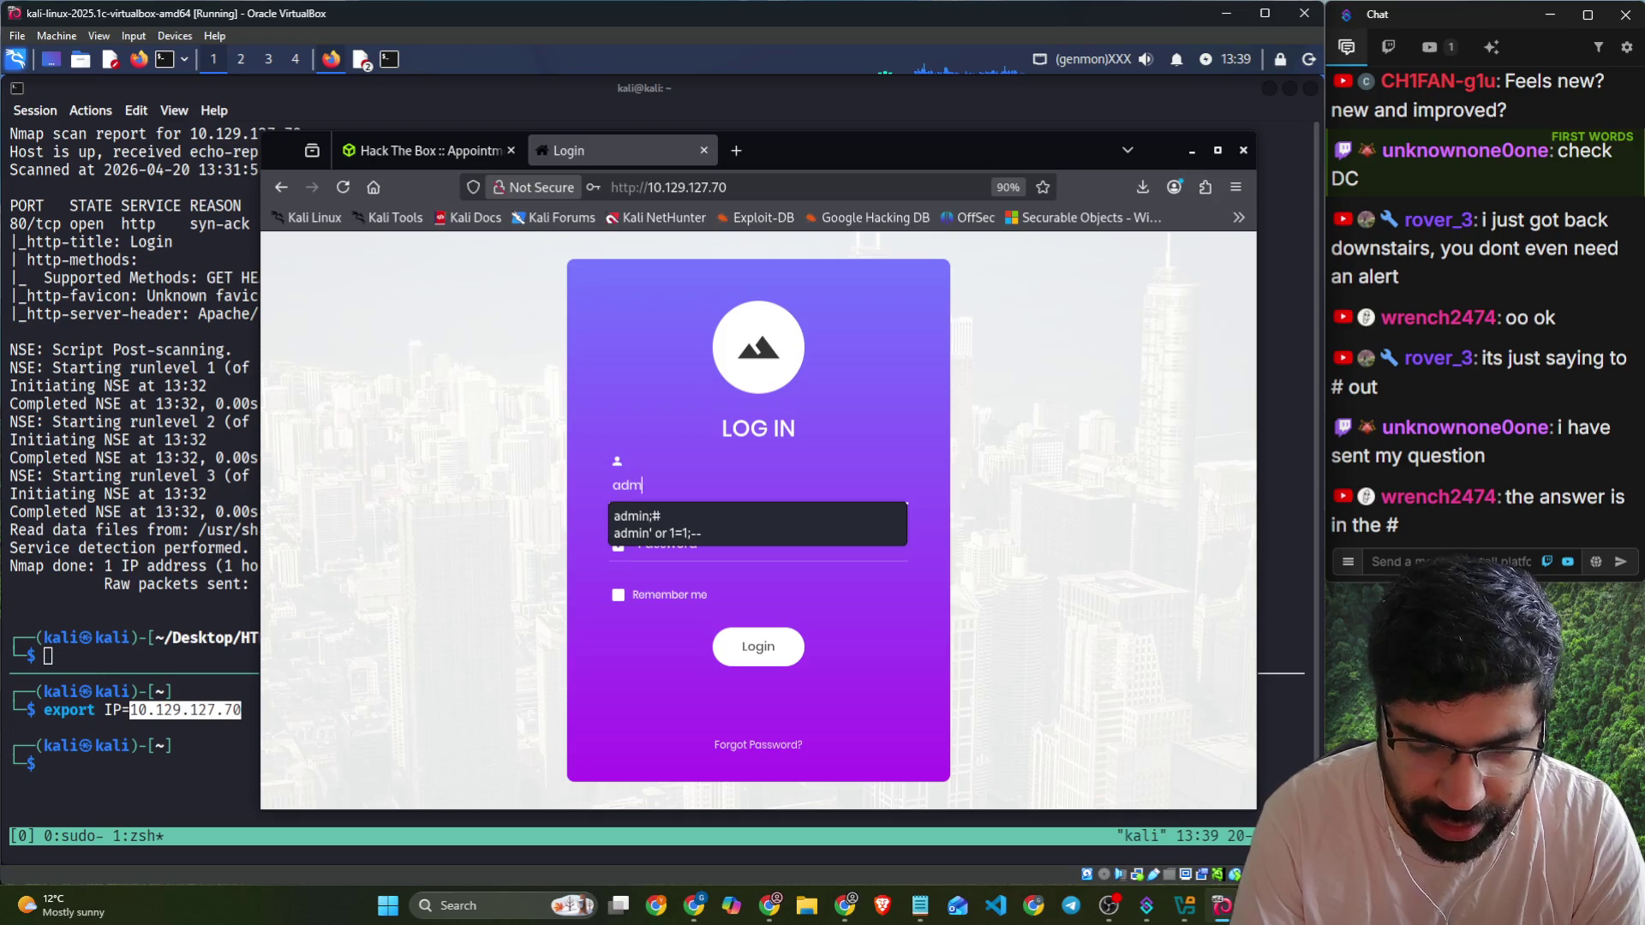
{"action": "key", "text": "Tab"}
{"action": "key", "text": "Return"}
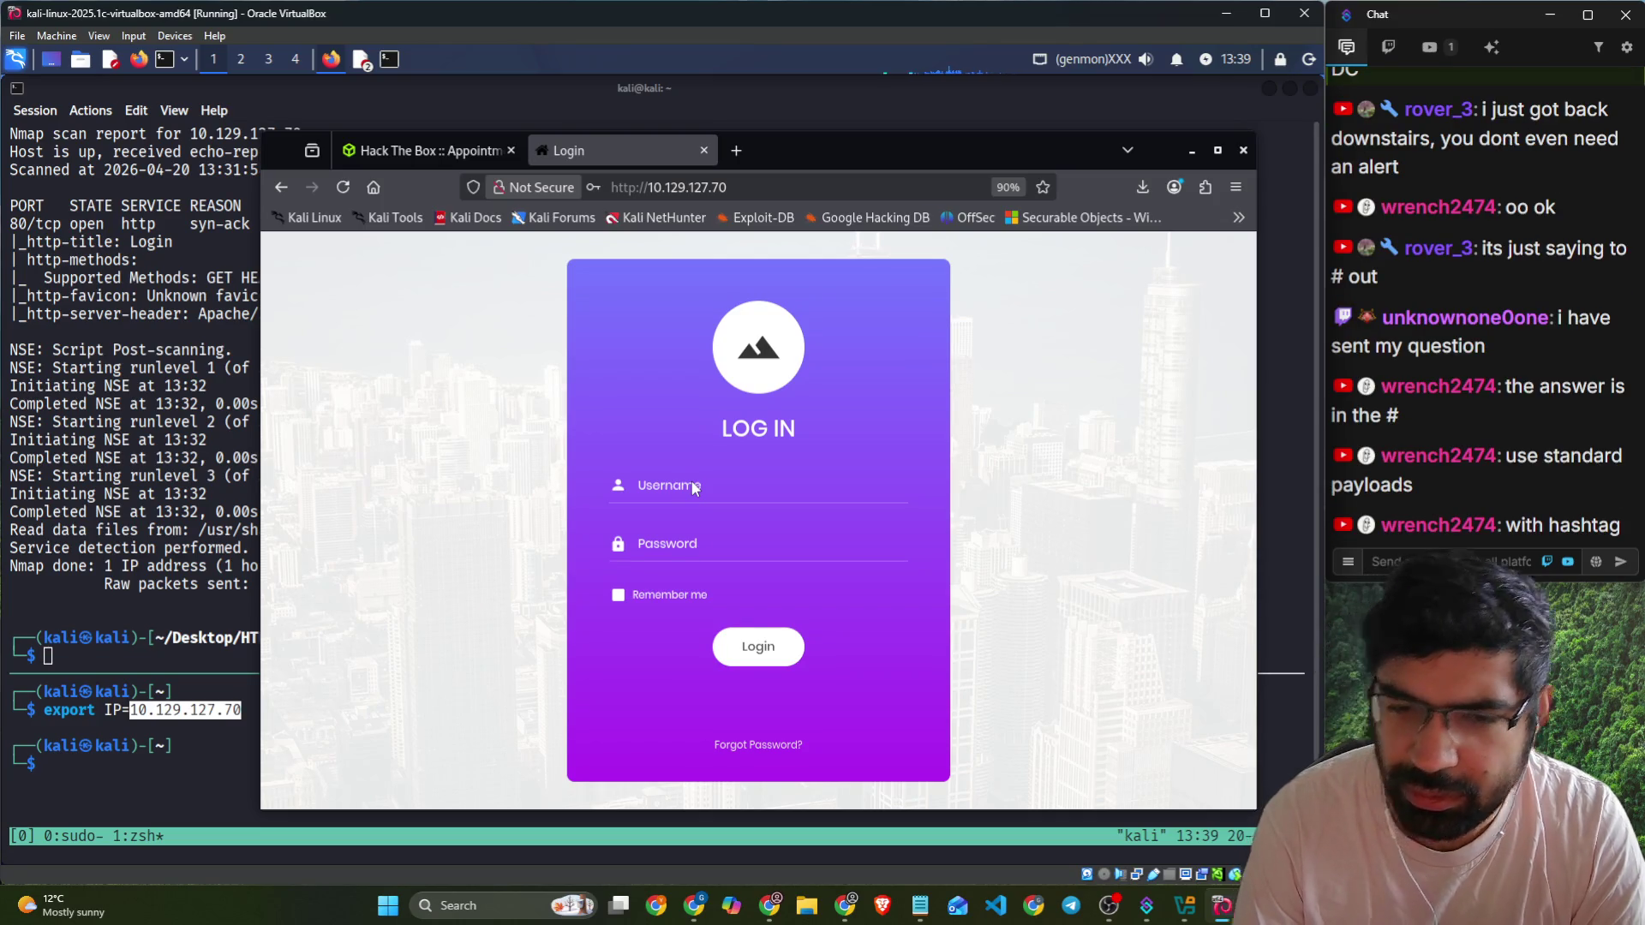
{"action": "left_click", "coordinate": [692, 485]}
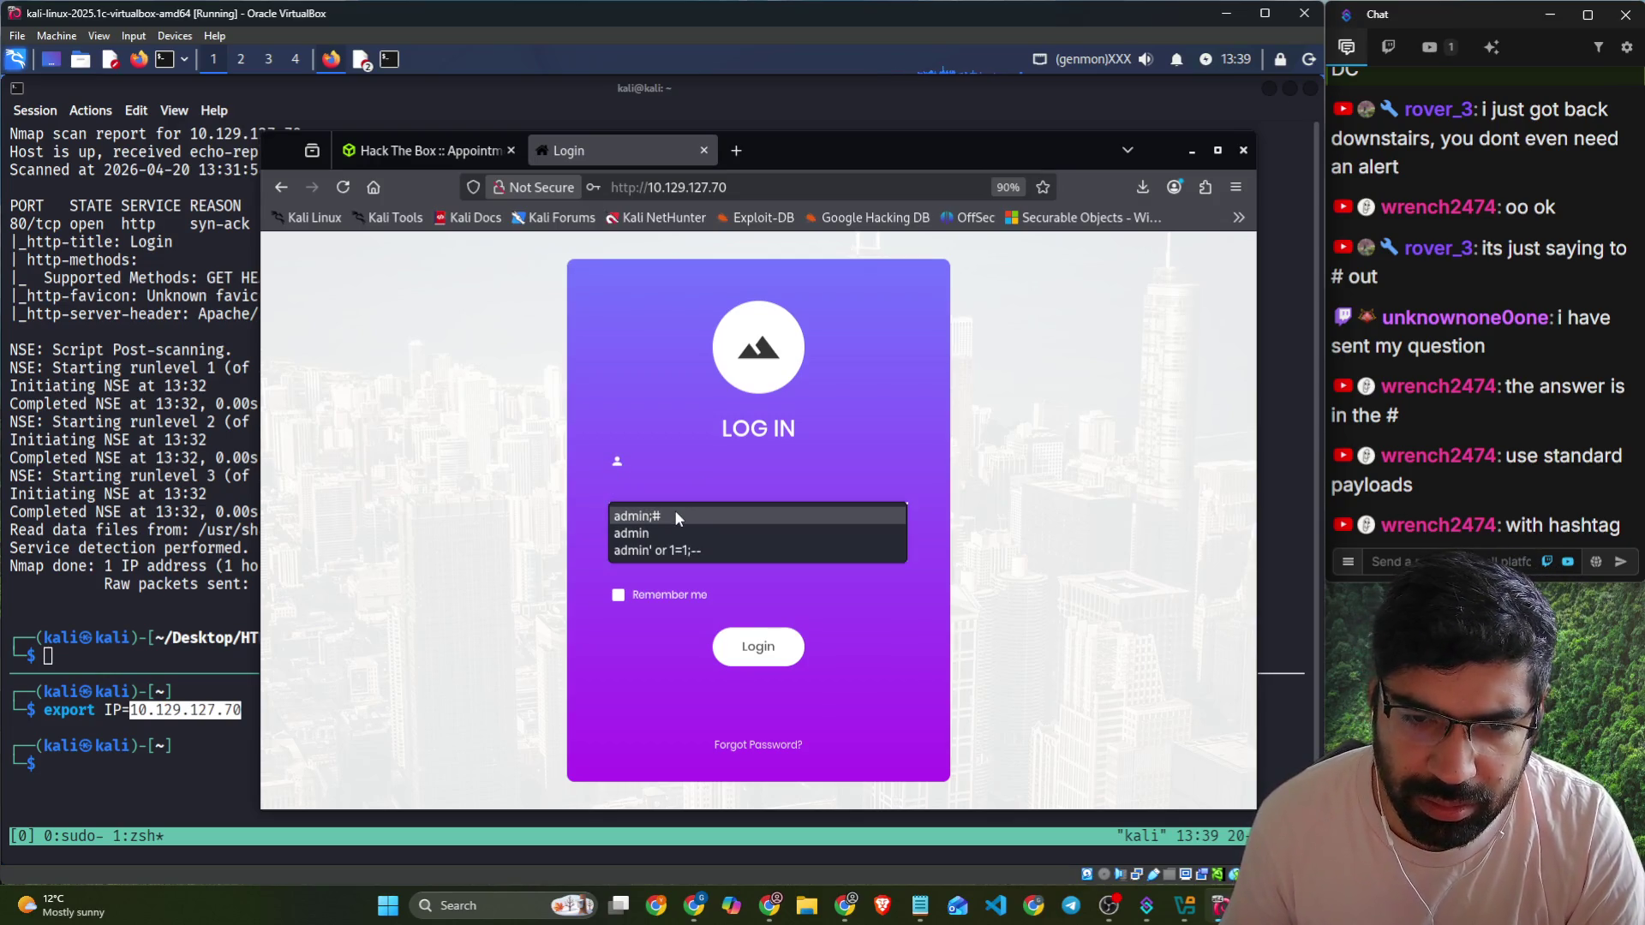
- Log in with username admin' or 1=1# and a dummy password to reach the flag page
{"action": "left_click", "coordinate": [673, 550]}
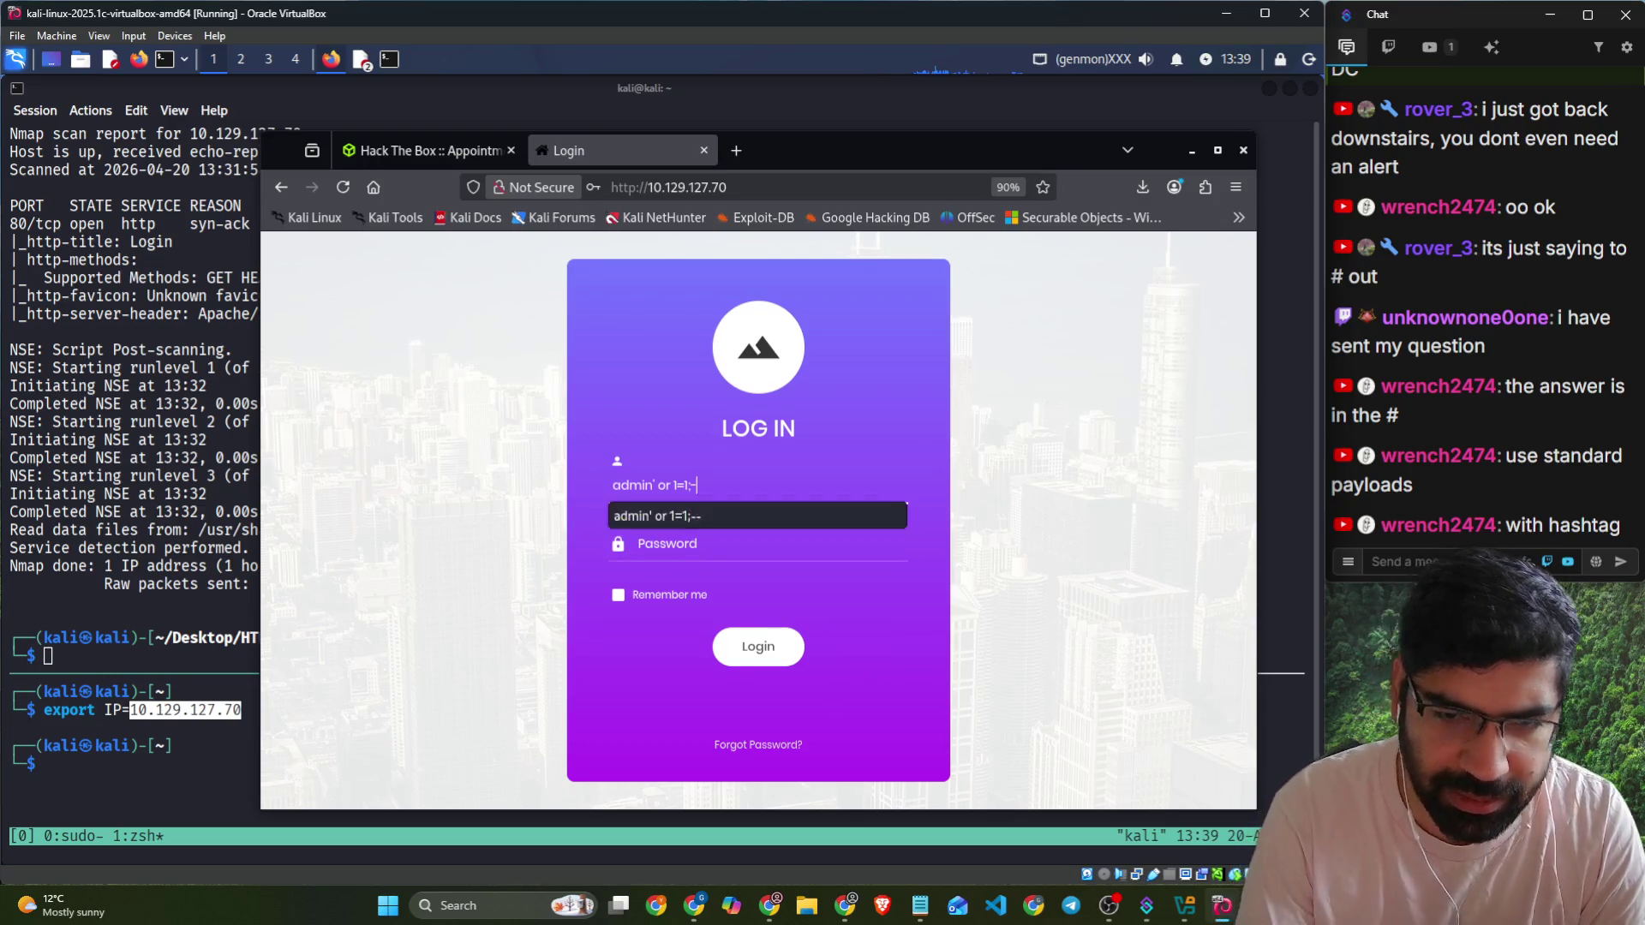
{"action": "key", "text": "BackSpace"}
{"action": "key", "text": "BackSpace"}
{"action": "key", "text": "BackSpace"}
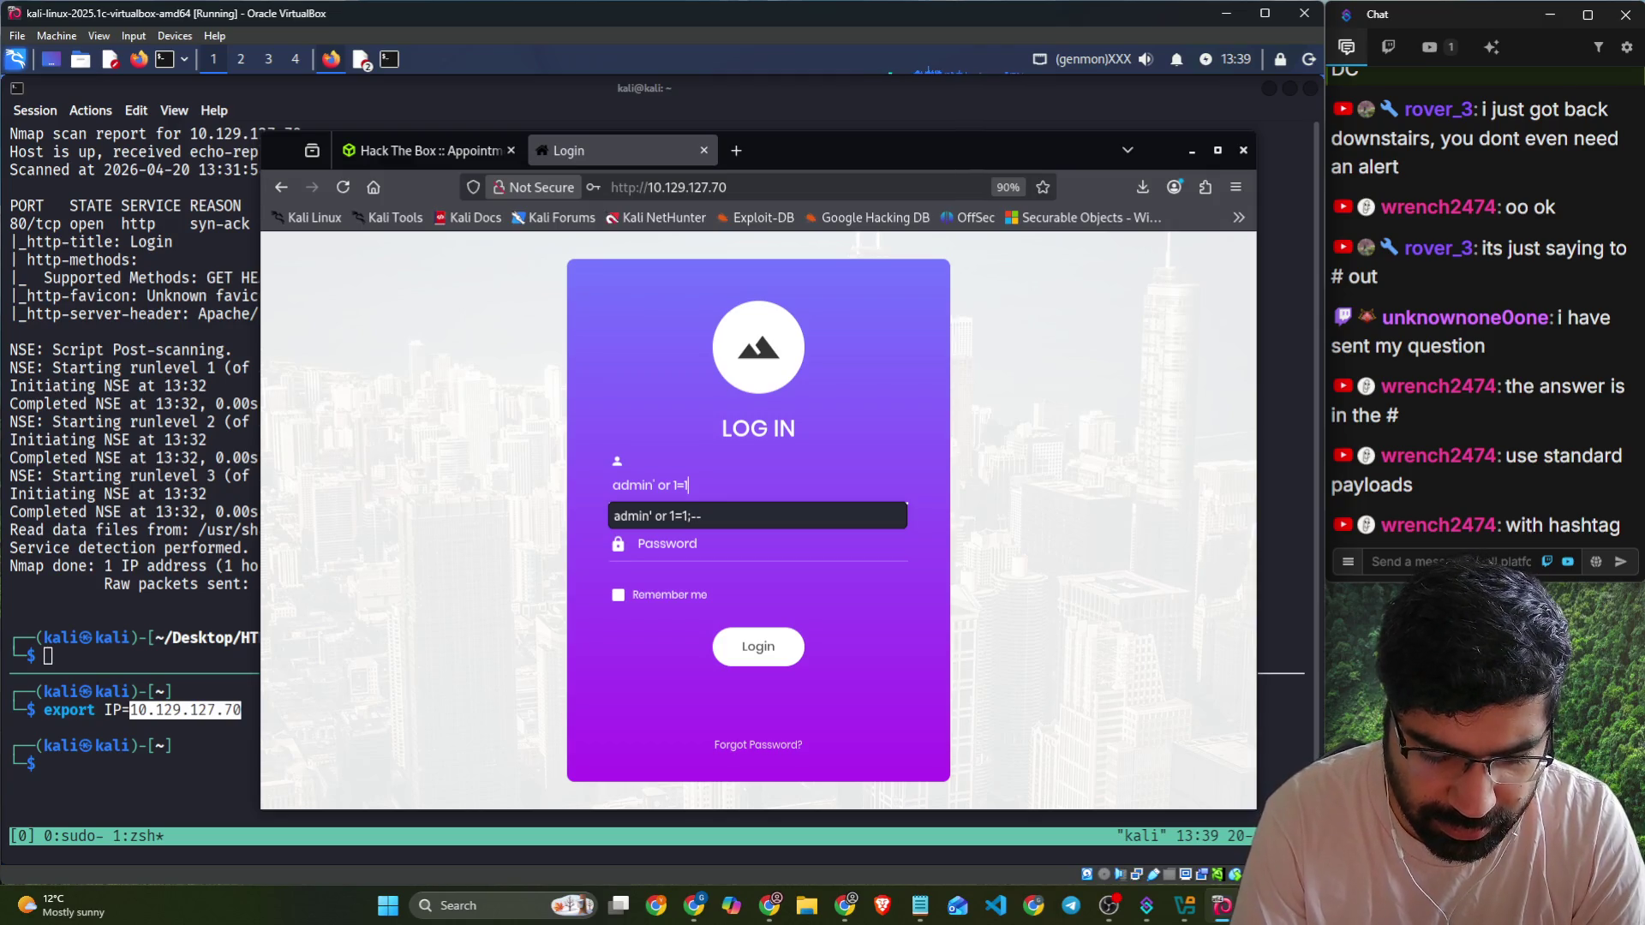
{"action": "type", "text": "#"}
{"action": "left_click", "coordinate": [726, 541]}
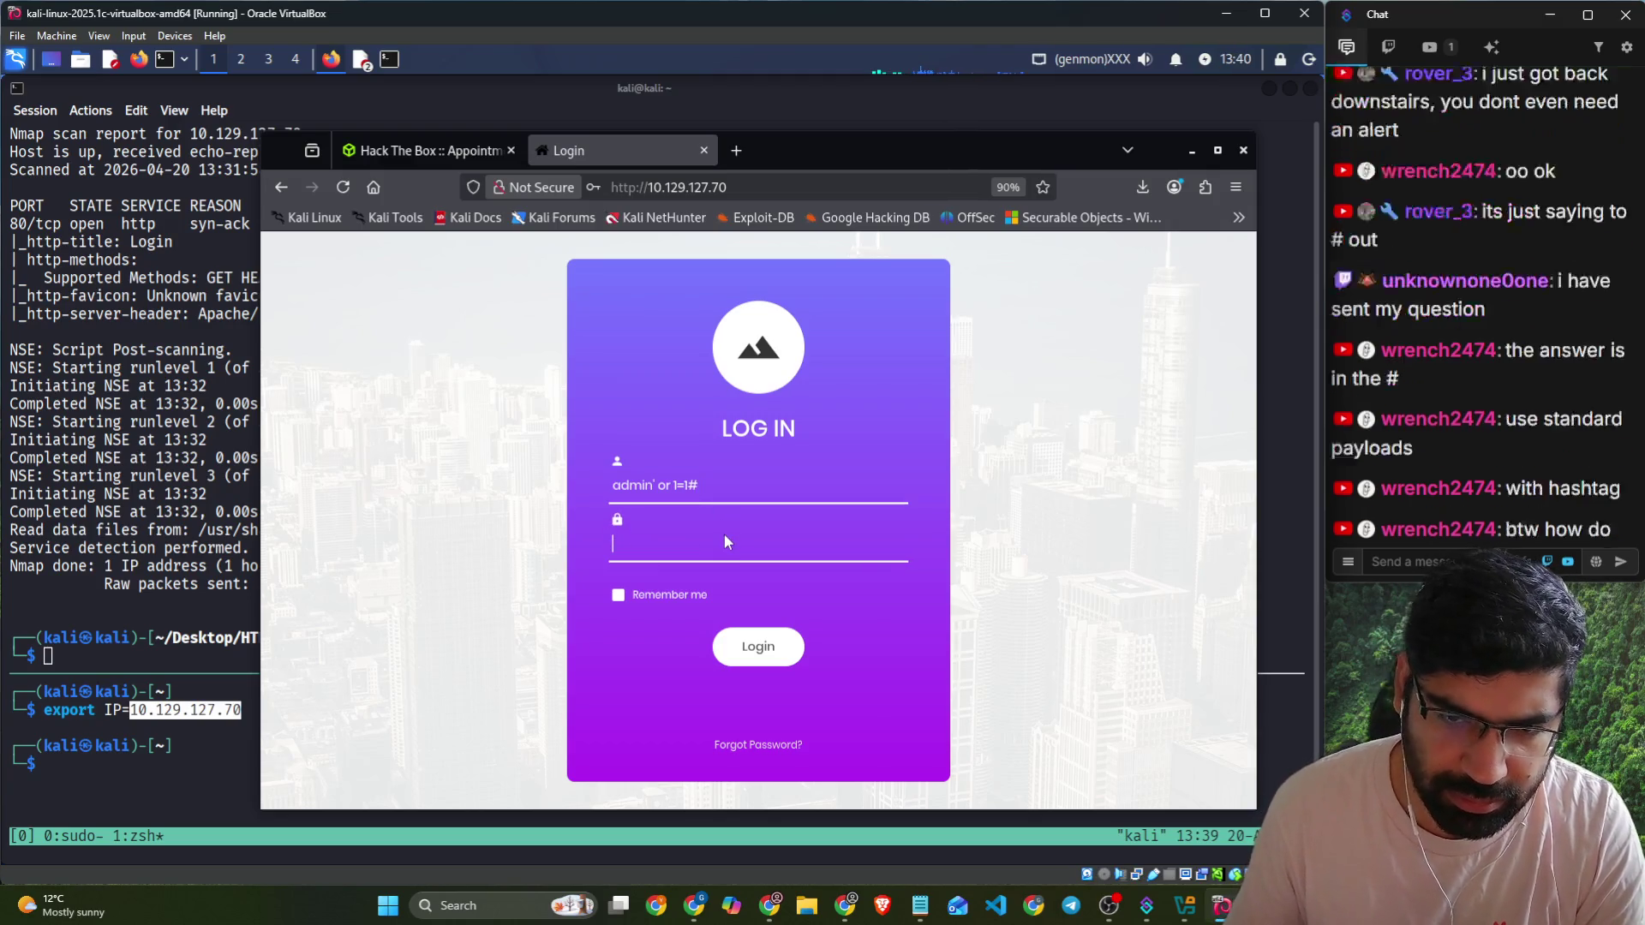
{"action": "type", "text": "test"}
{"action": "key", "text": "BackSpace"}
{"action": "key", "text": "BackSpace"}
{"action": "key", "text": "BackSpace"}
{"action": "type", "text": "a"}
{"action": "key", "text": "Return"}
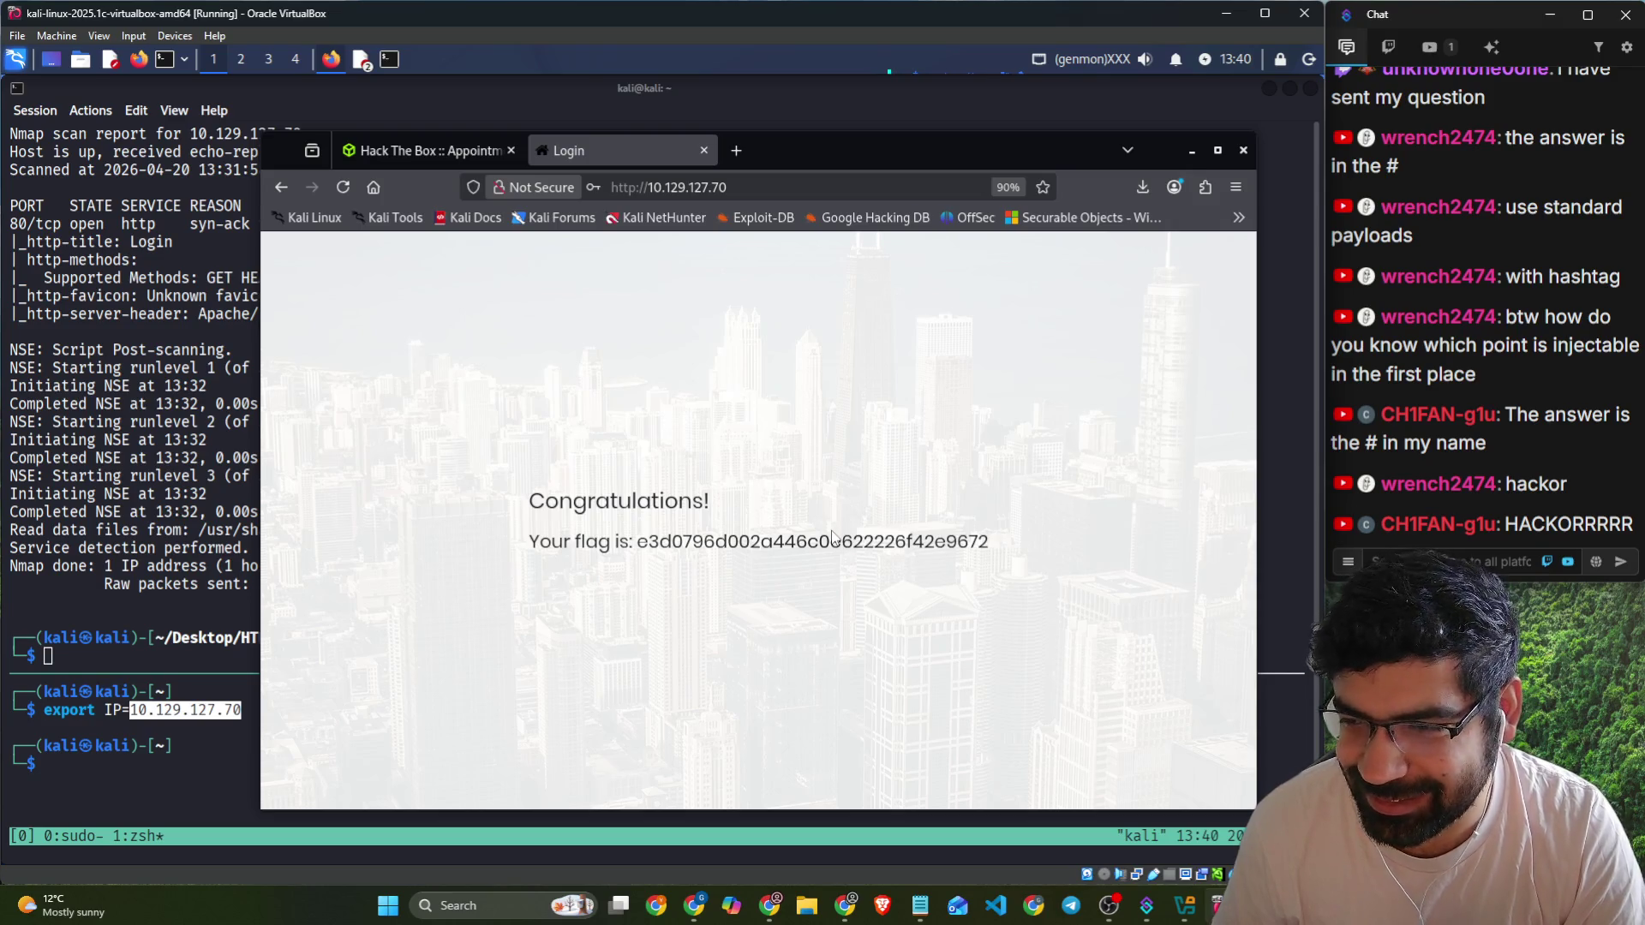
- Select and copy just the flag hash from the Congratulations page
{"action": "triple_click", "coordinate": [765, 542]}
{"action": "double_click", "coordinate": [764, 541]}
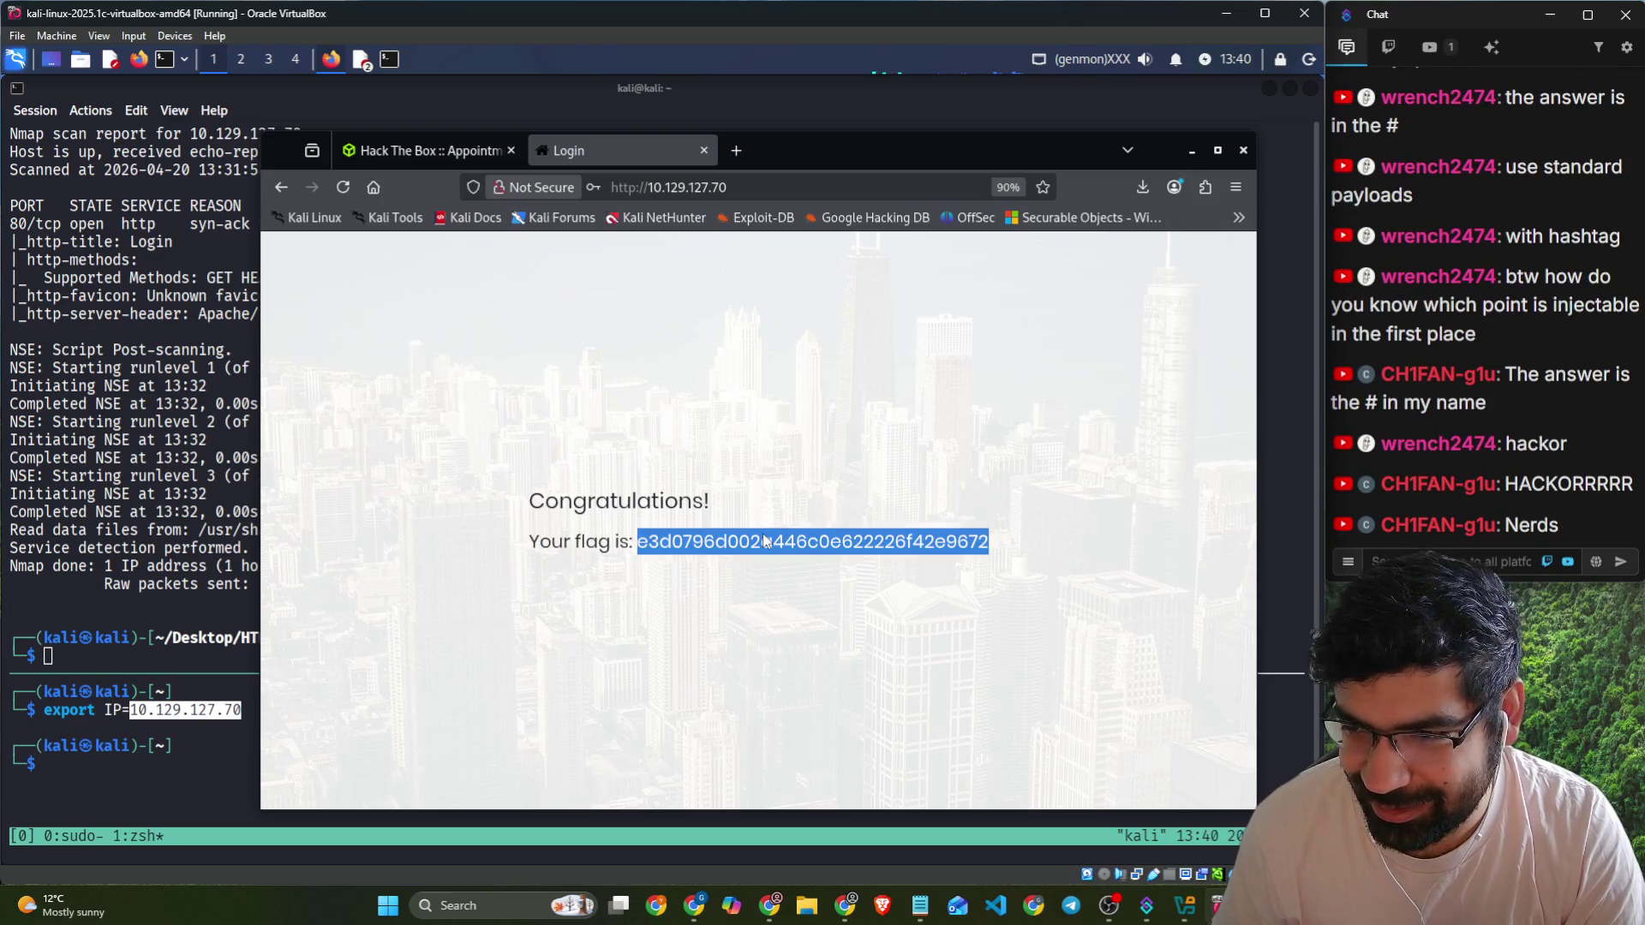
{"action": "right_click", "coordinate": [765, 537]}
{"action": "left_click", "coordinate": [818, 555]}
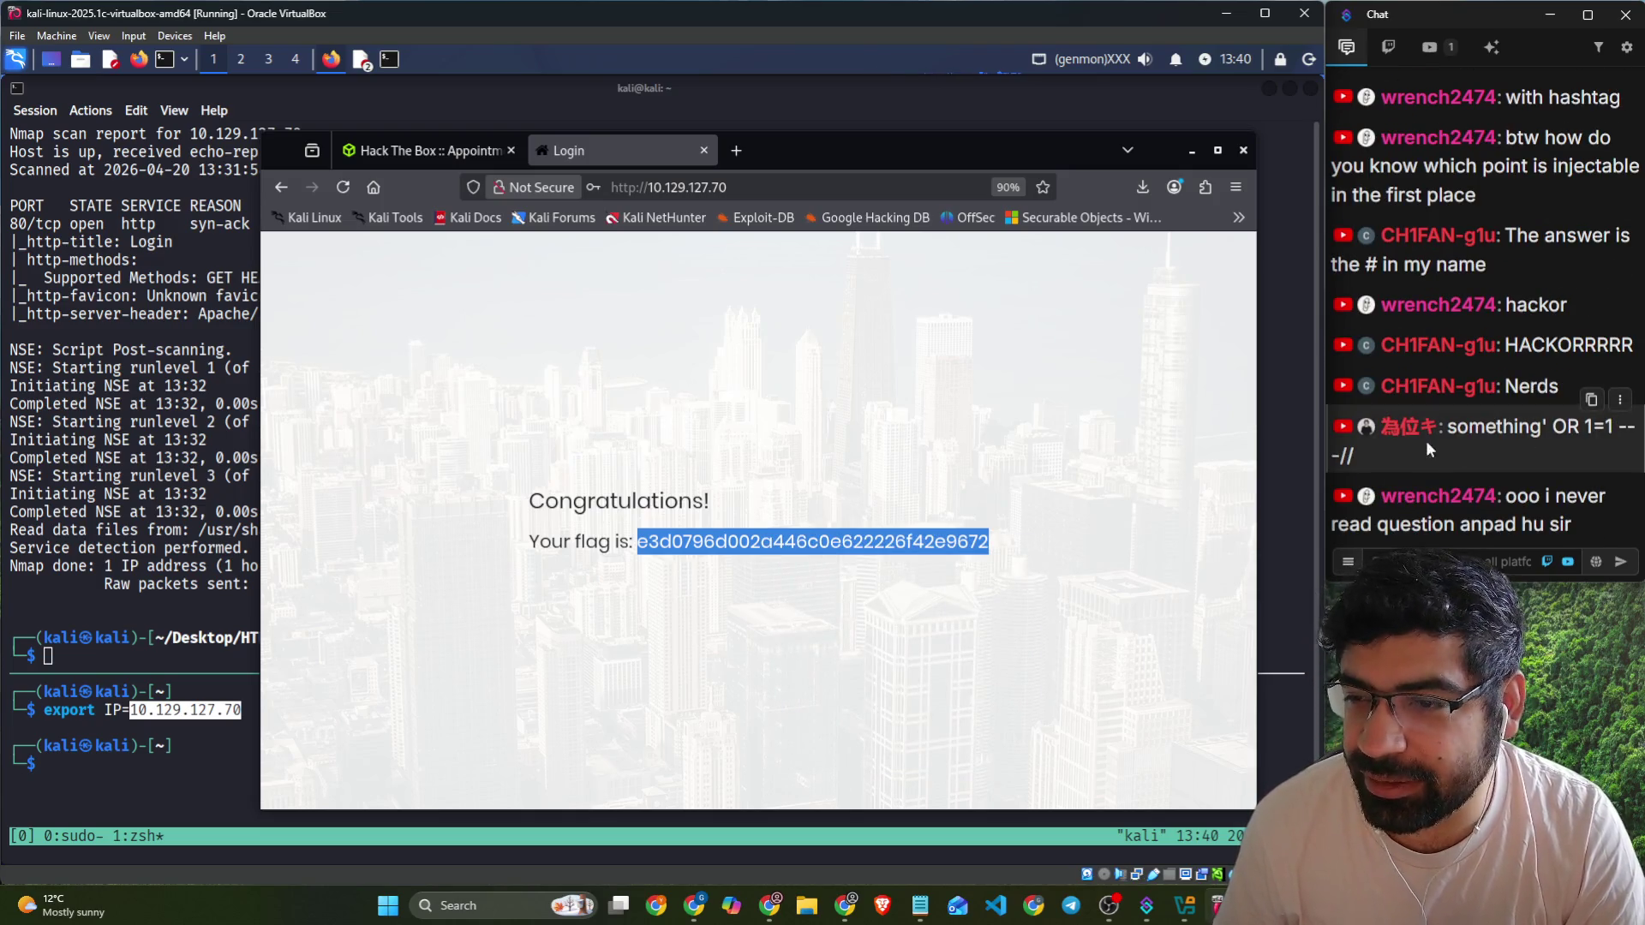
{"action": "mouse_move", "coordinate": [1448, 425]}
{"action": "left_mouse_down"}
{"action": "mouse_move", "coordinate": [1525, 428]}
{"action": "mouse_move", "coordinate": [1354, 454]}
{"action": "mouse_move", "coordinate": [1573, 456]}
{"action": "left_mouse_up"}
{"action": "mouse_move", "coordinate": [1587, 370]}
{"action": "left_mouse_down"}
{"action": "mouse_move", "coordinate": [1640, 358]}
{"action": "mouse_move", "coordinate": [1589, 389]}
{"action": "left_mouse_up"}
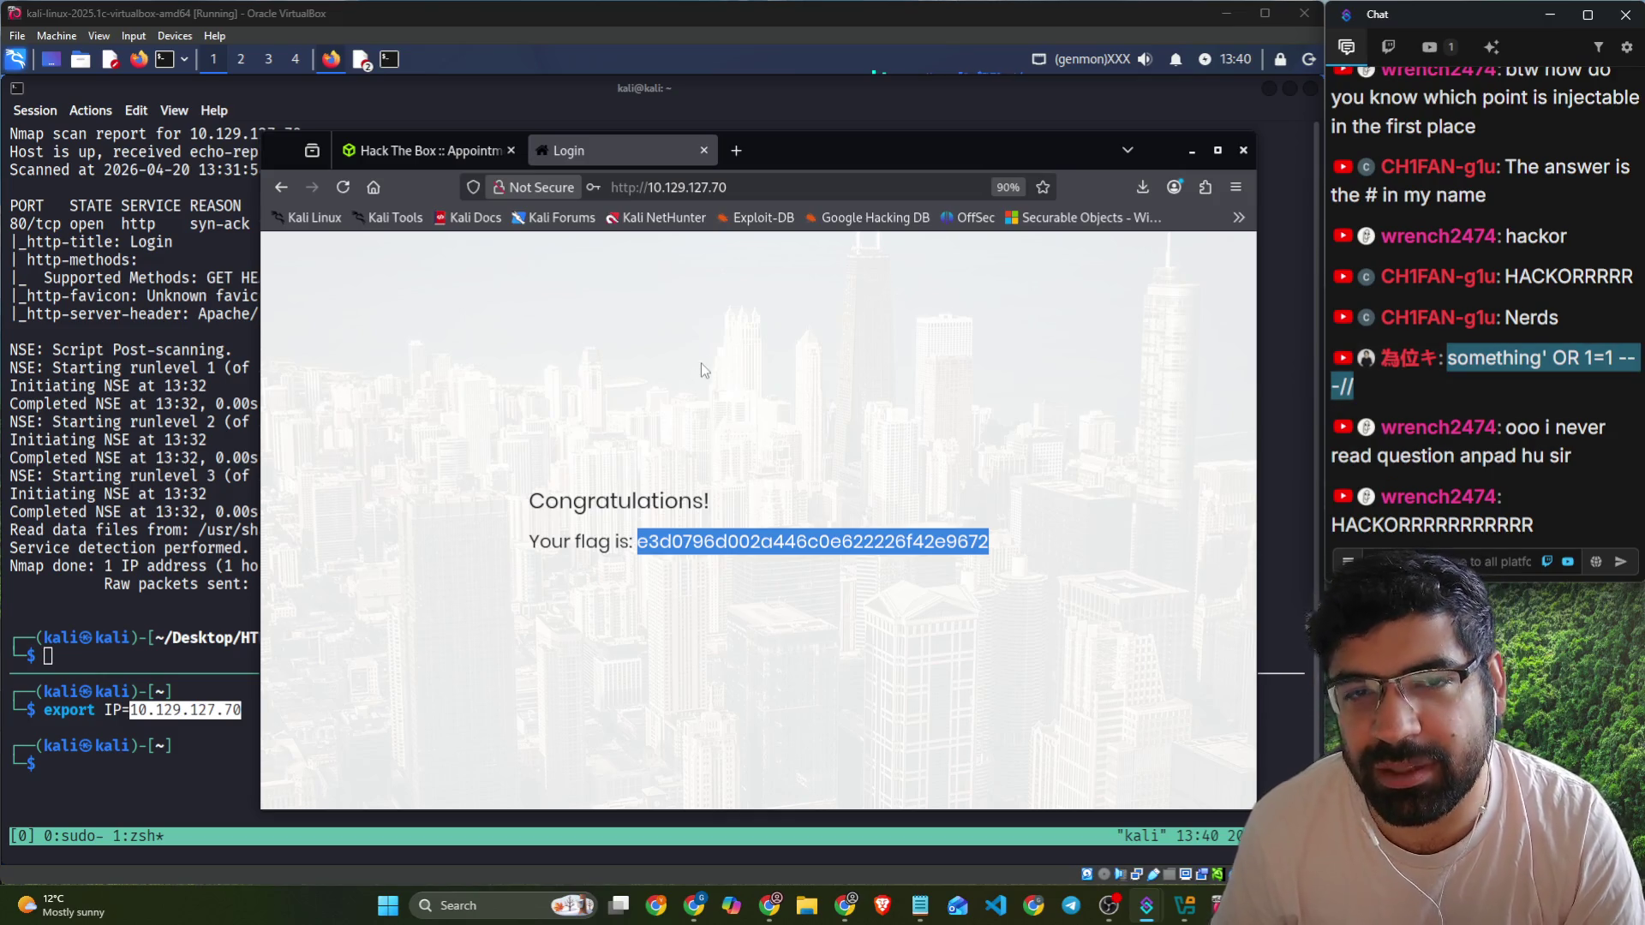
{"action": "mouse_move", "coordinate": [409, 149]}
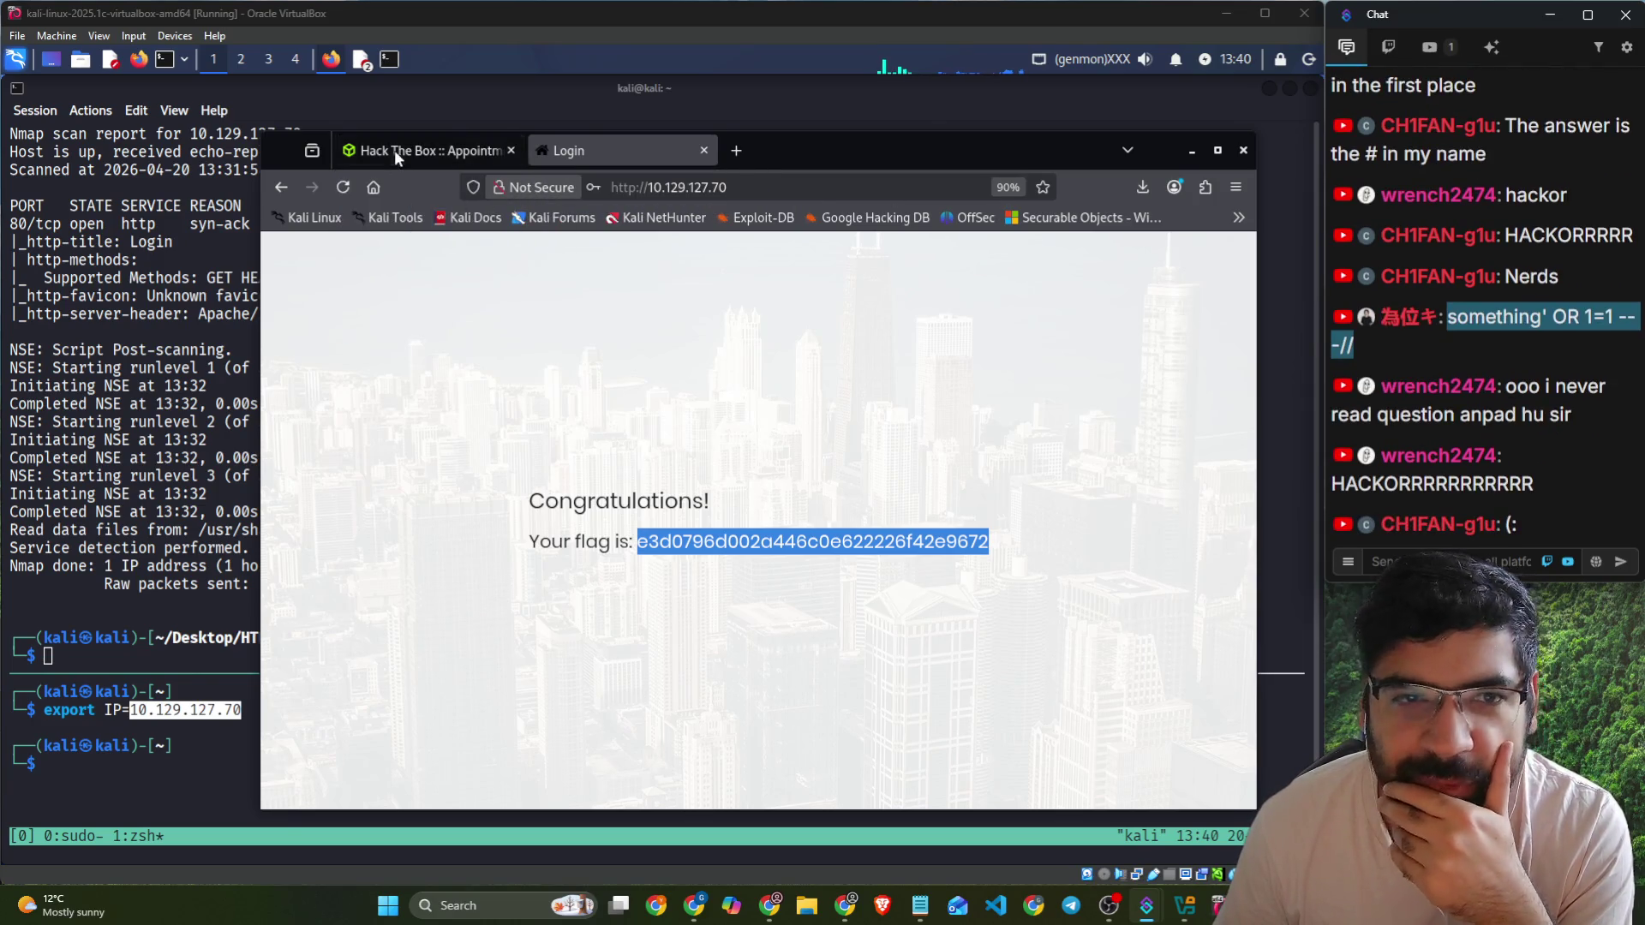
- Answer Task 10 with 'Congratulations' after removing the mistakenly pasted flag hash
{"action": "left_click", "coordinate": [394, 151]}
{"action": "left_click", "coordinate": [595, 528]}
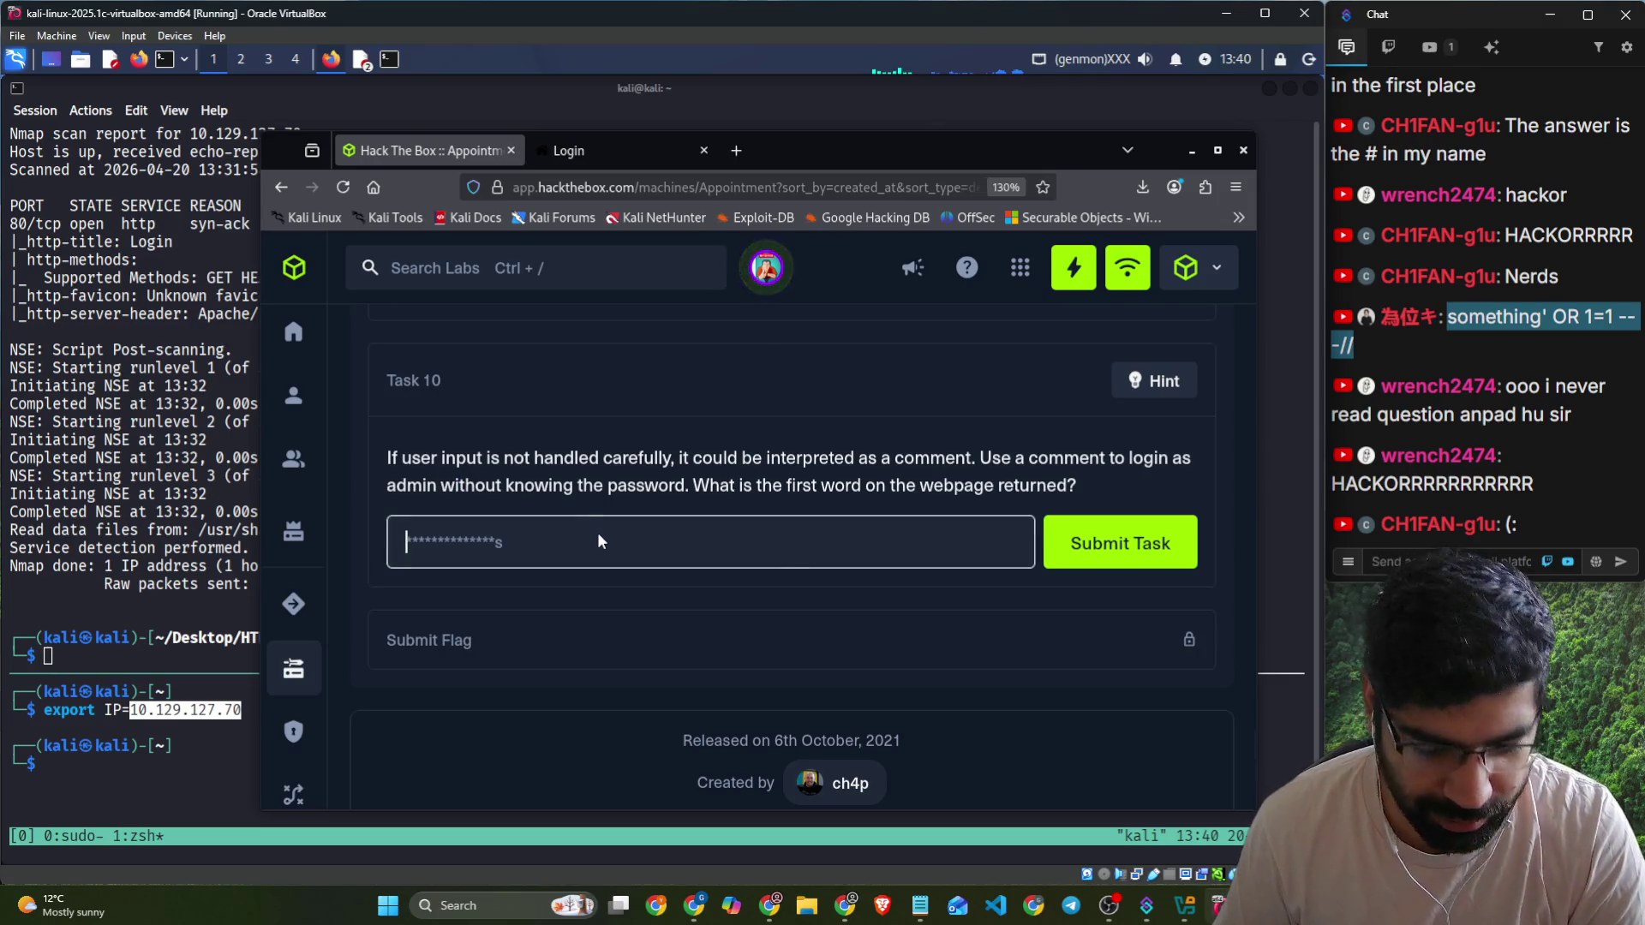
{"action": "key", "text": "ctrl+v"}
{"action": "left_click_drag", "start_coordinate": [778, 548], "coordinate": [391, 539]}
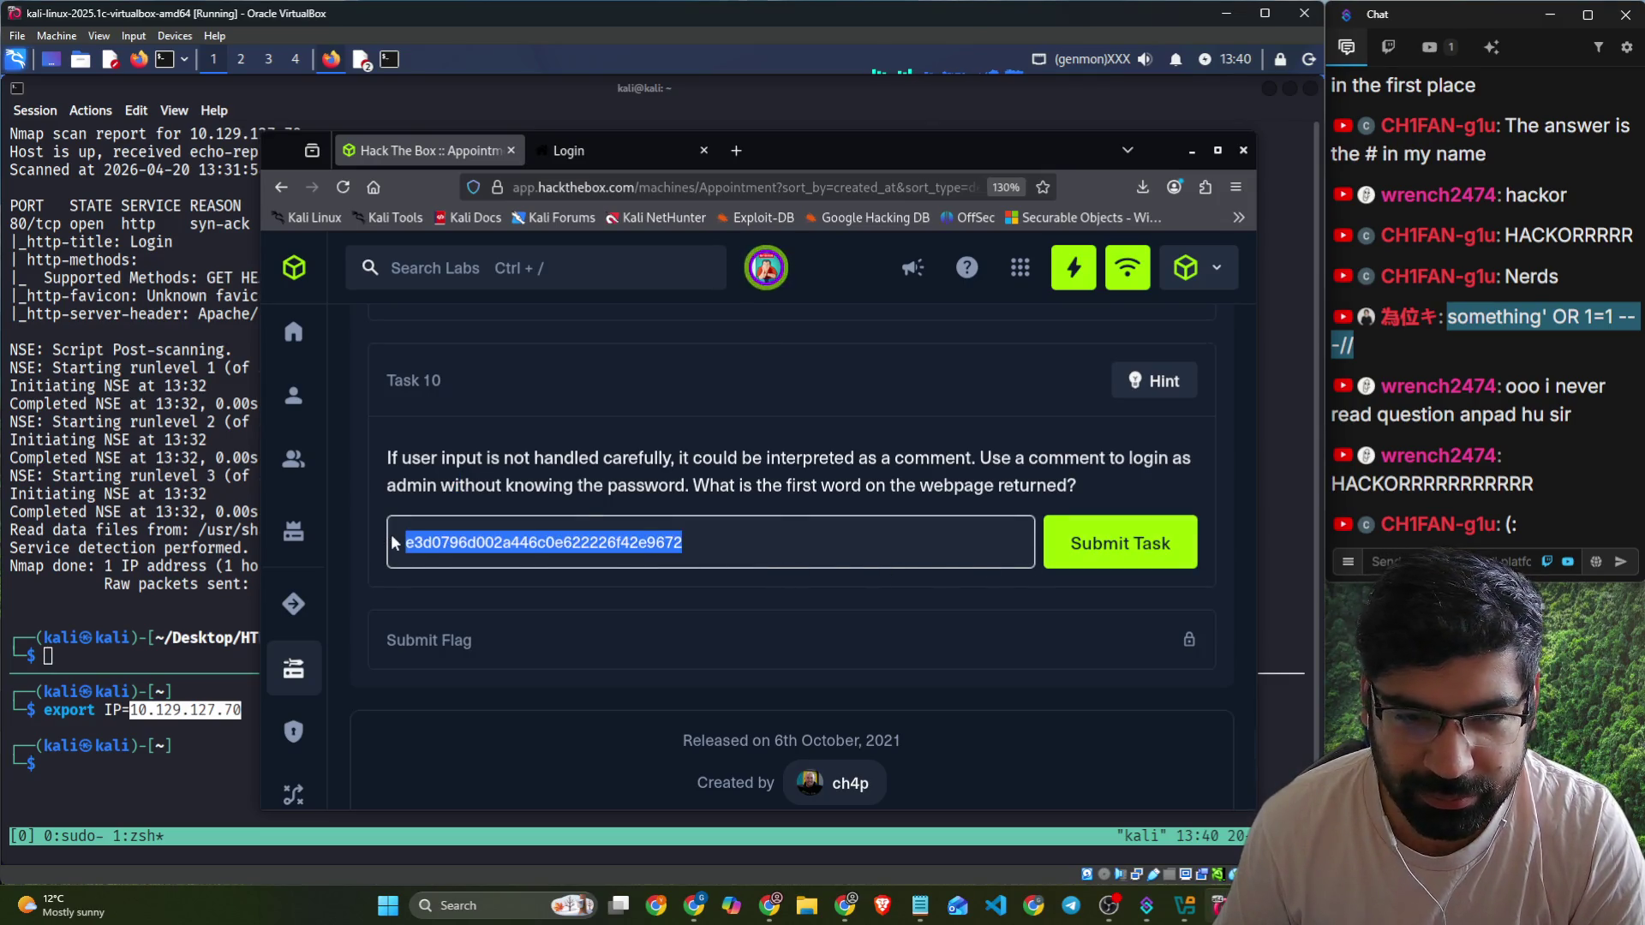
{"action": "key", "text": "BackSpace"}
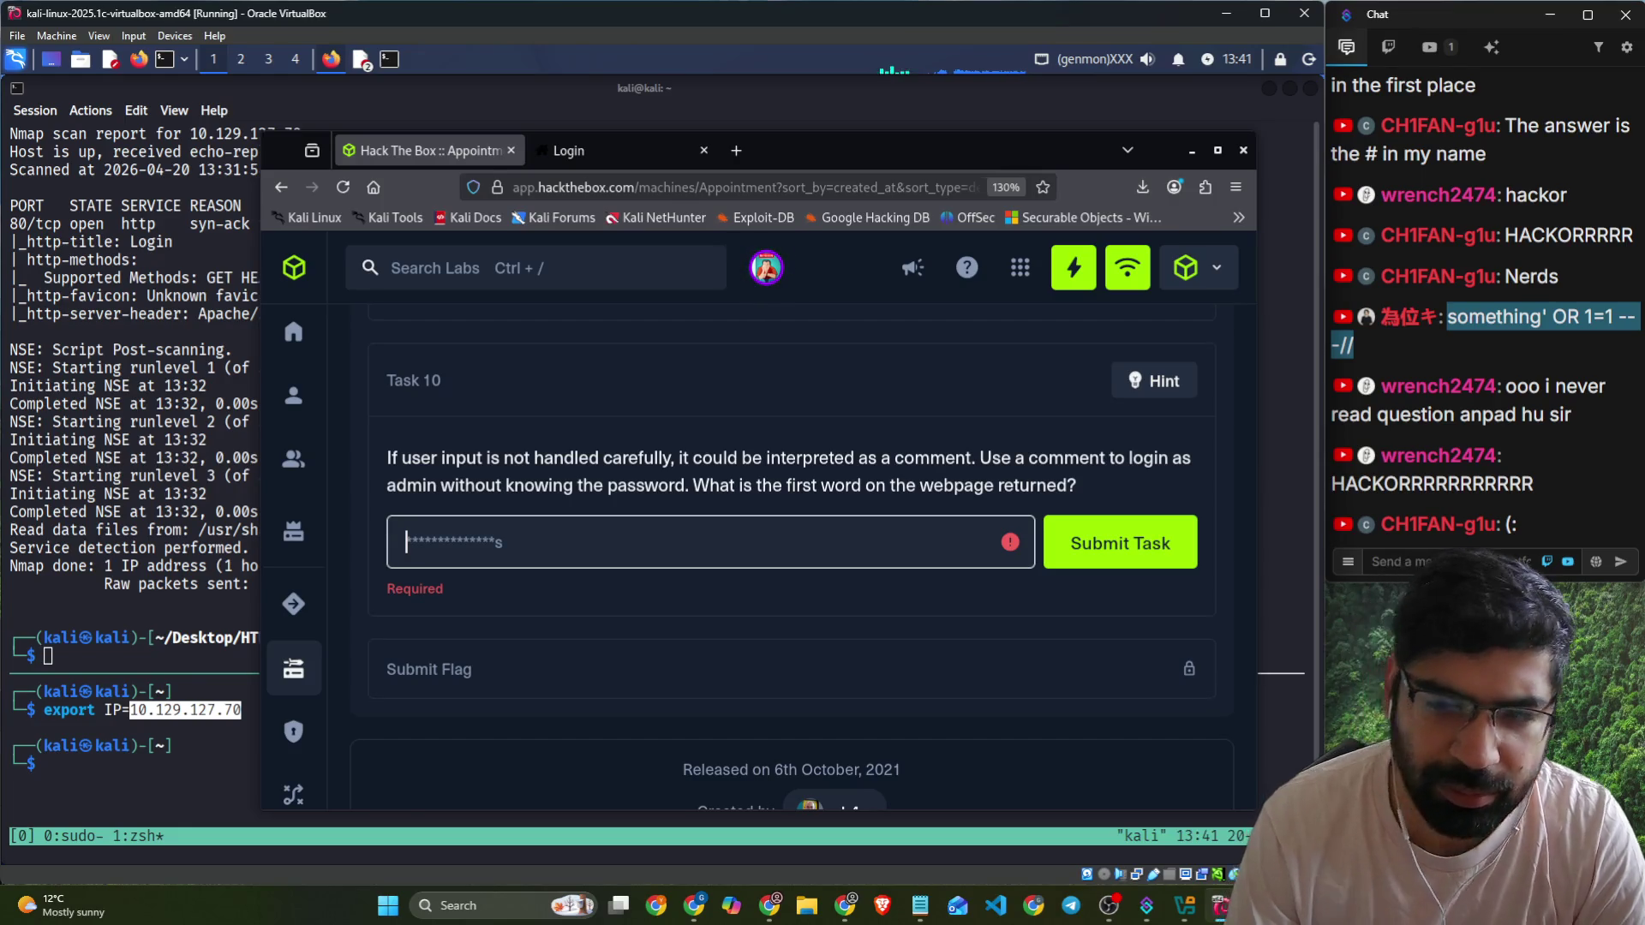
{"action": "left_click", "coordinate": [663, 149]}
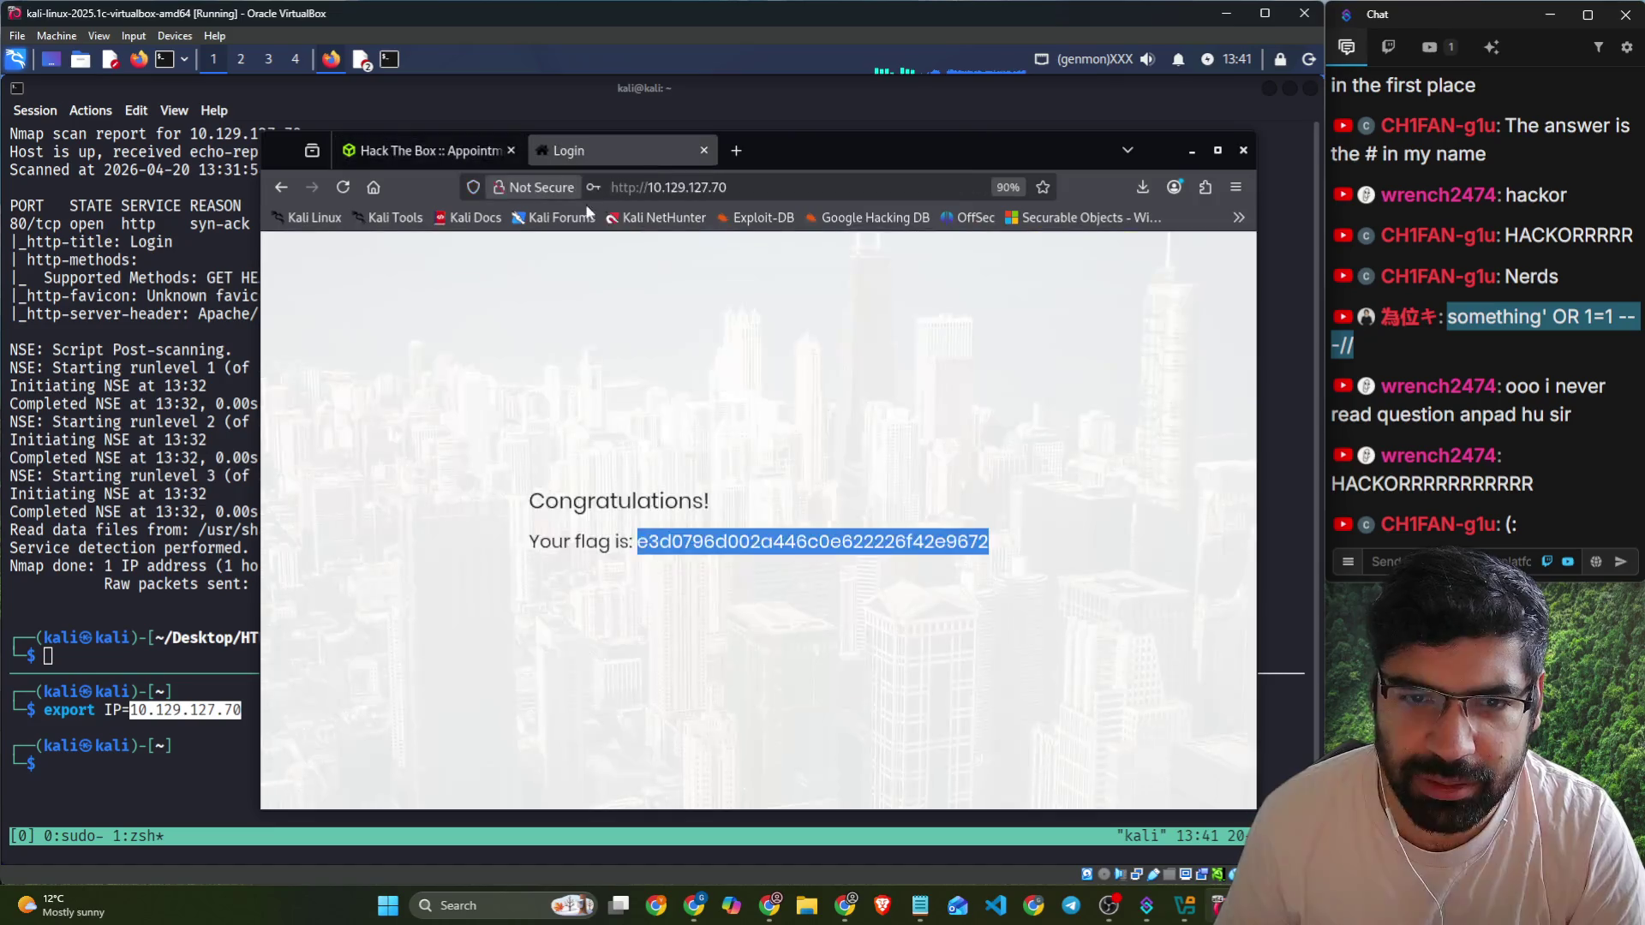
{"action": "left_click", "coordinate": [404, 162]}
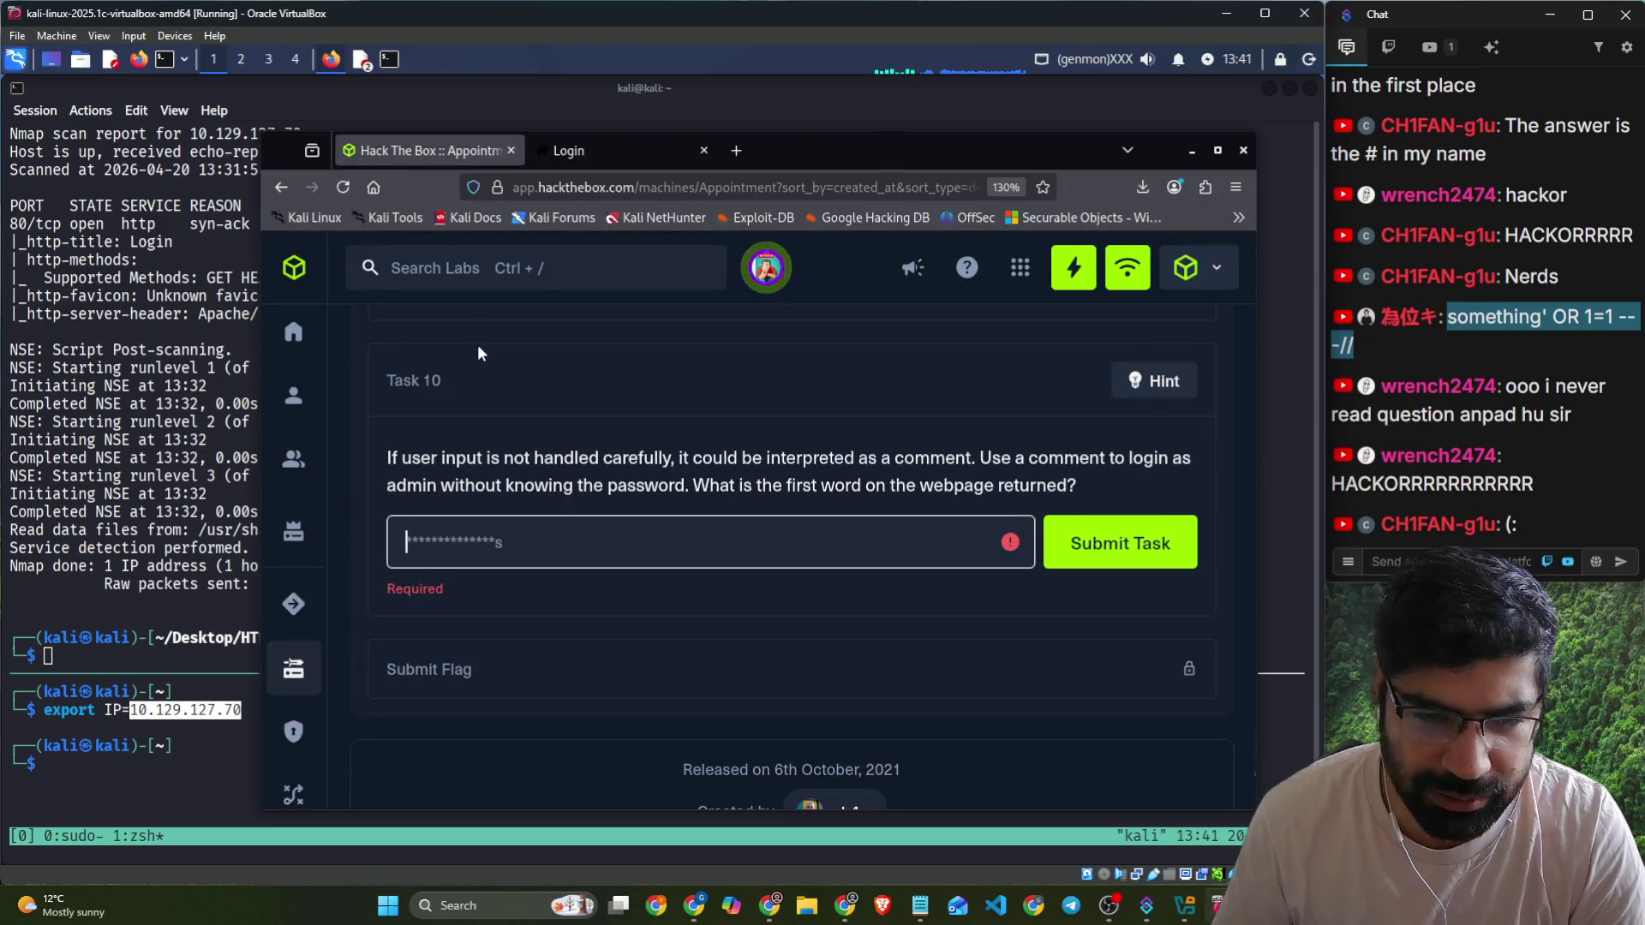
{"action": "type", "text": "Congra"}
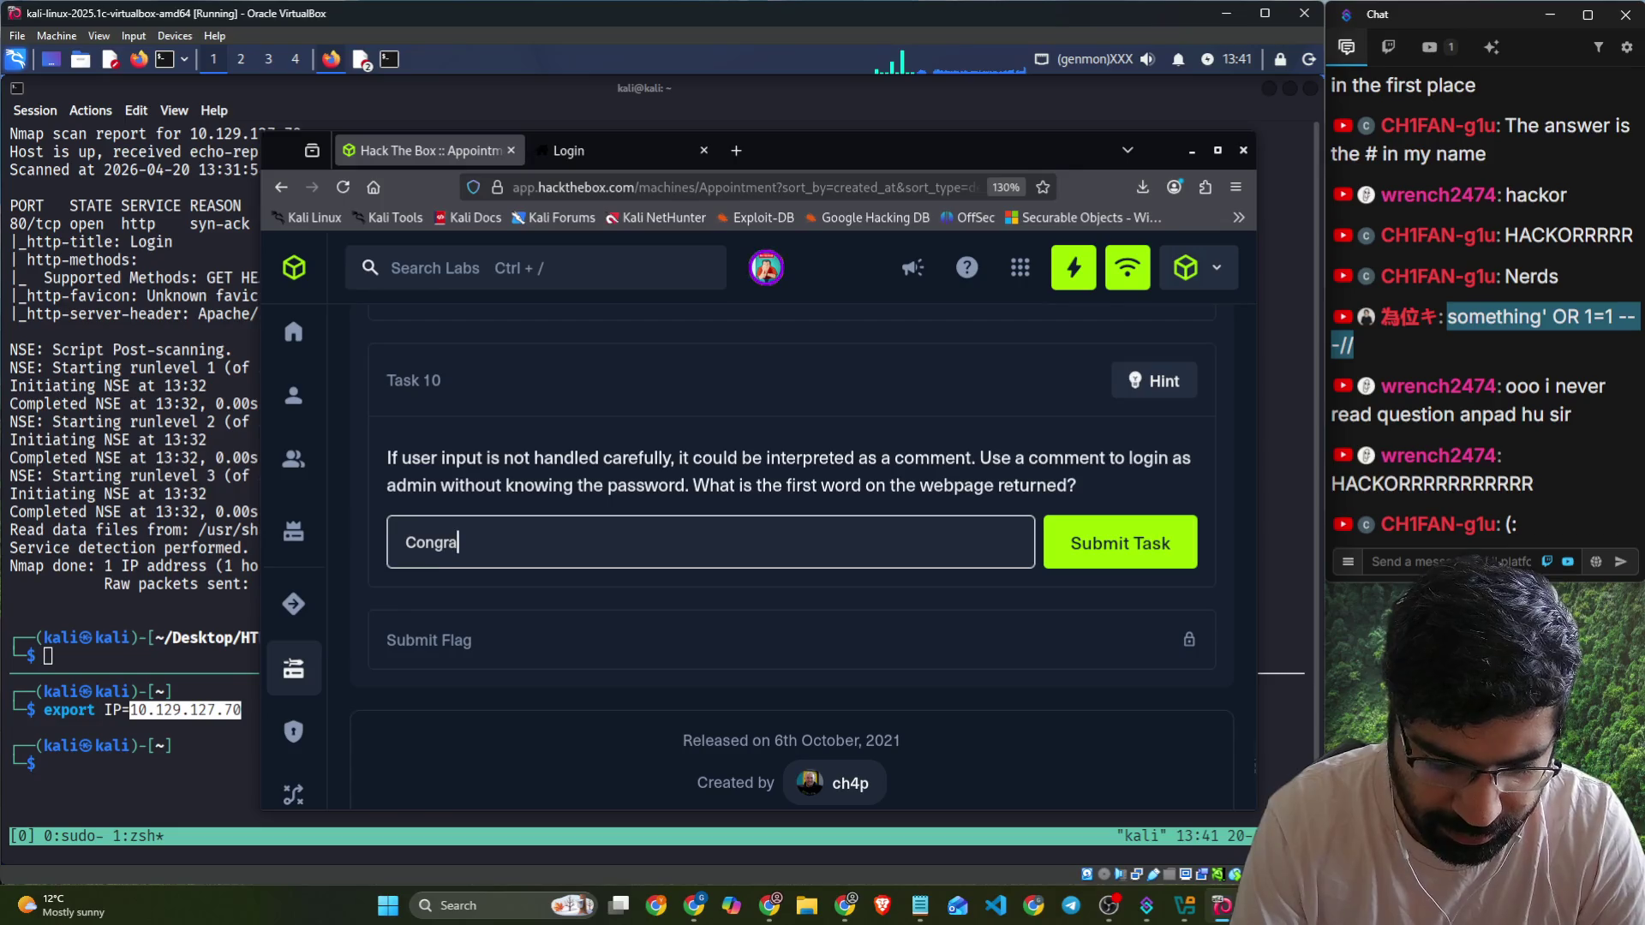
{"action": "type", "text": "tulat"}
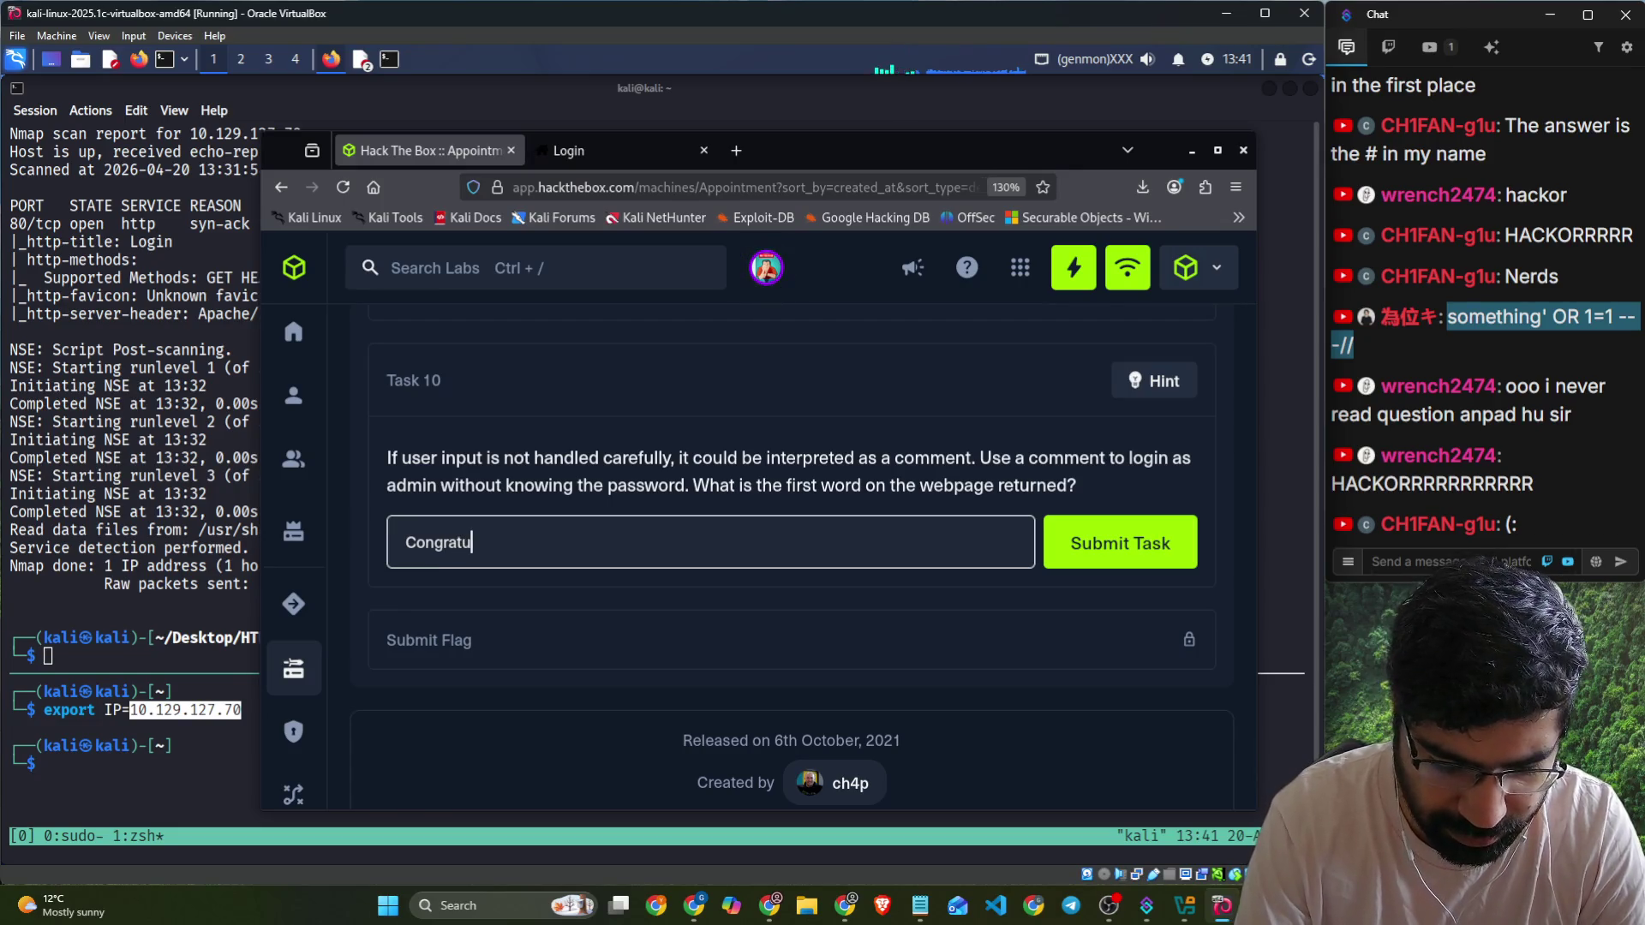
{"action": "type", "text": "ions"}
{"action": "key", "text": "Return"}
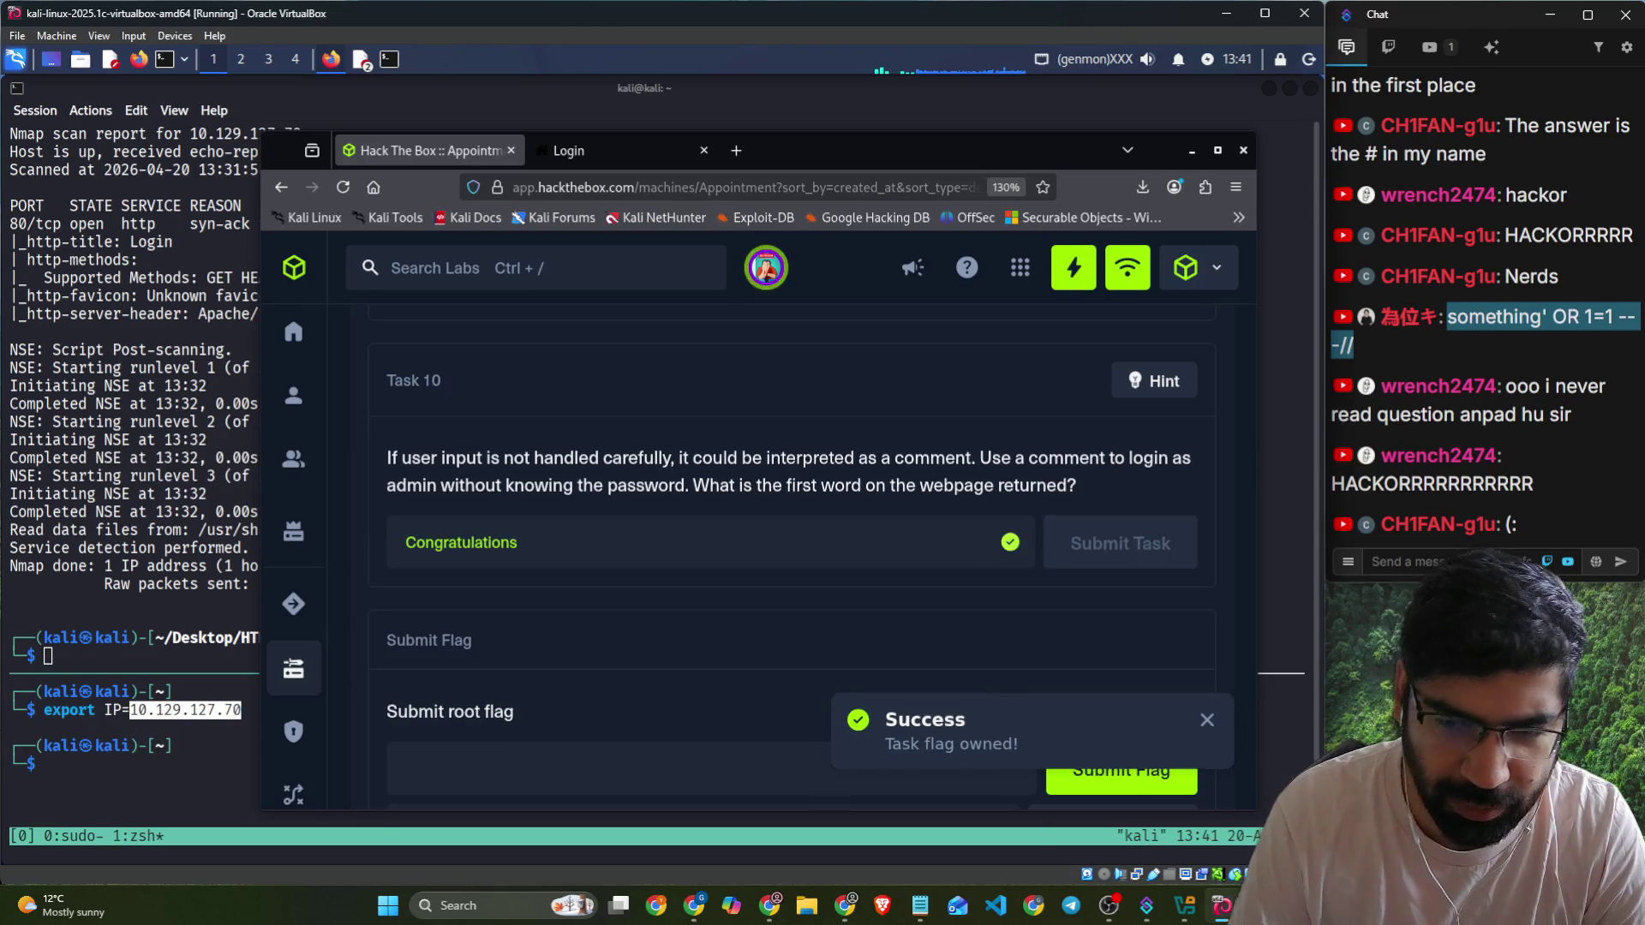
- Paste the copied flag into the root flag field, submit it, and dismiss the notifications
{"action": "scroll", "coordinate": [608, 470], "scroll_direction": "down", "scroll_amount": 4}
{"action": "left_click", "coordinate": [587, 473]}
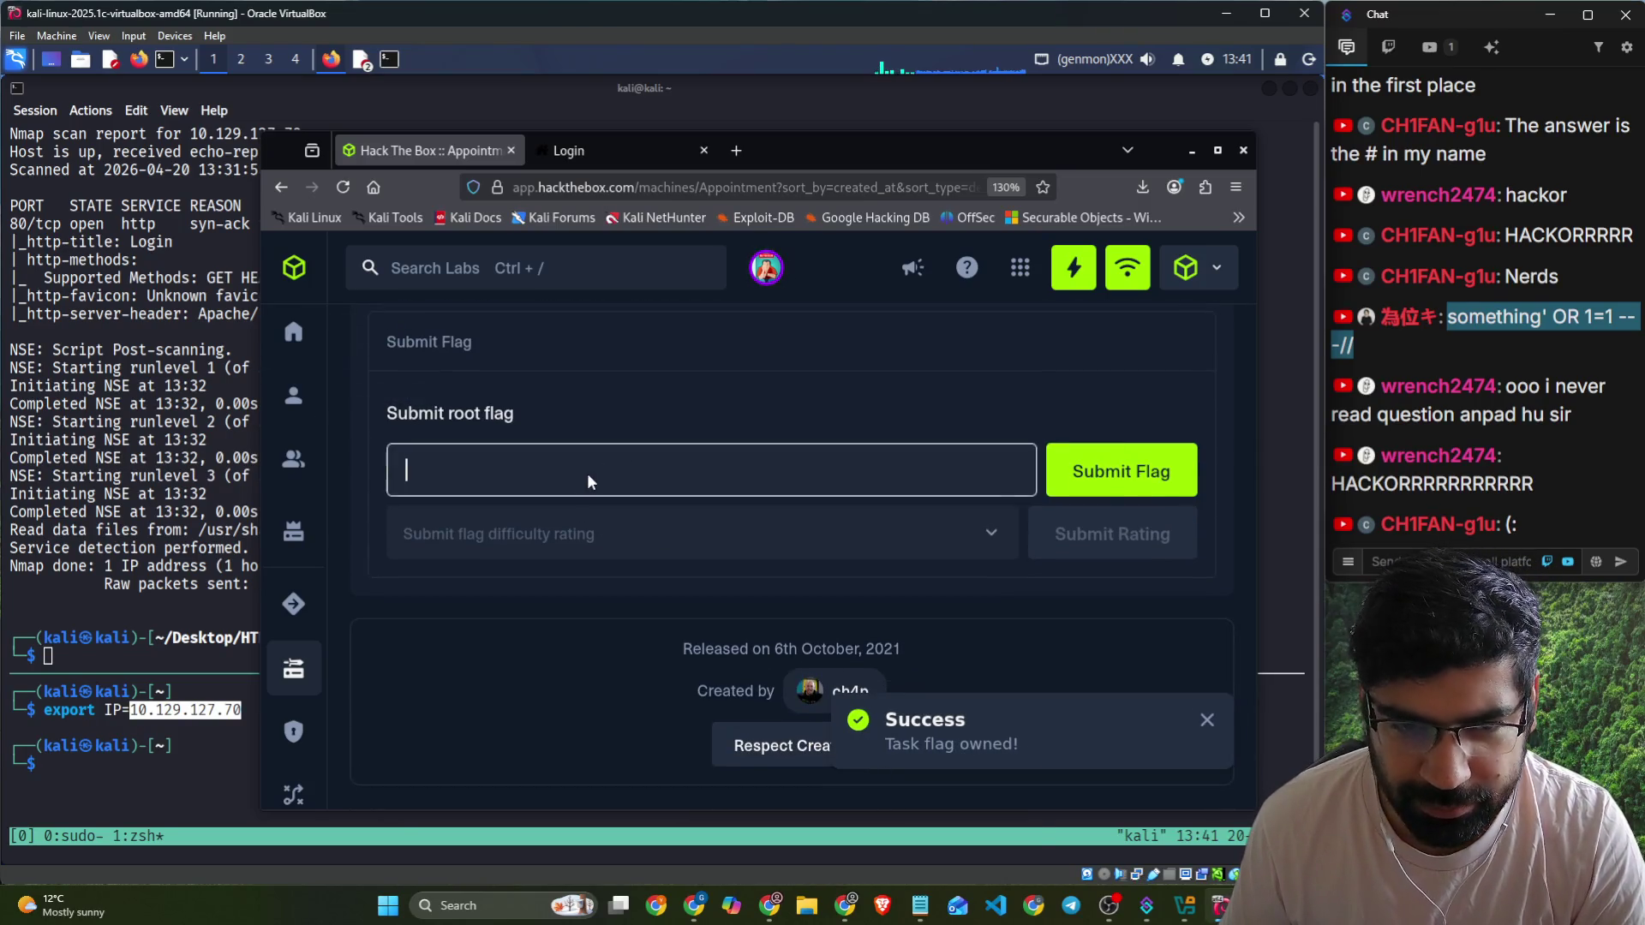
{"action": "key", "text": "ctrl+v"}
{"action": "left_click", "coordinate": [1050, 466]}
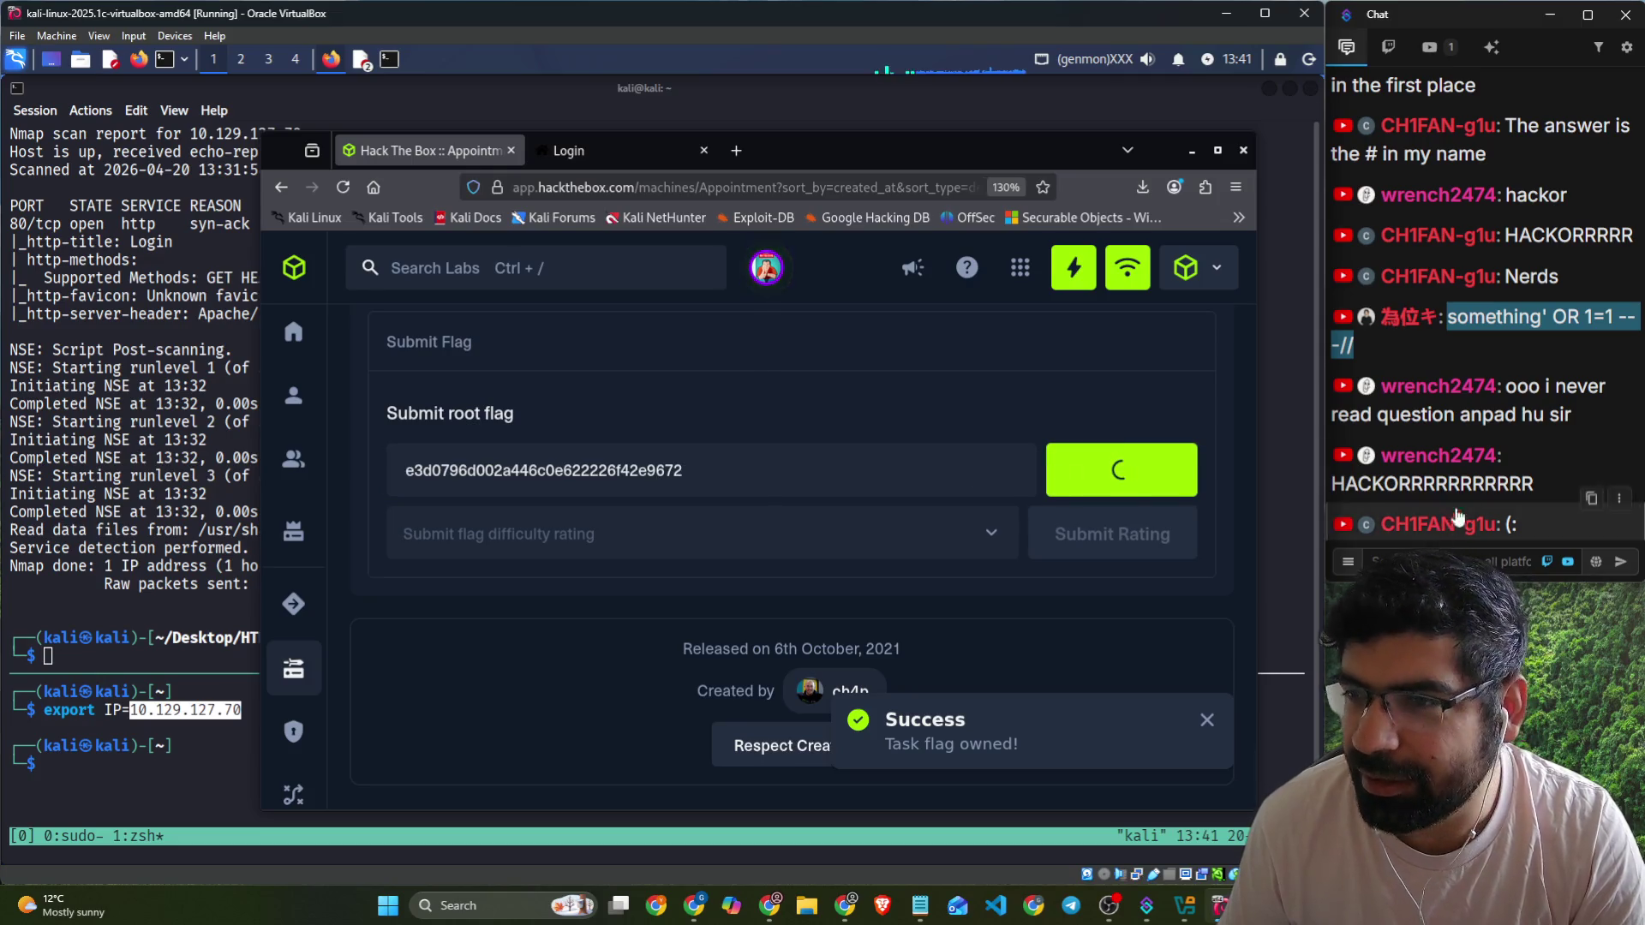
{"action": "left_click", "coordinate": [1203, 724]}
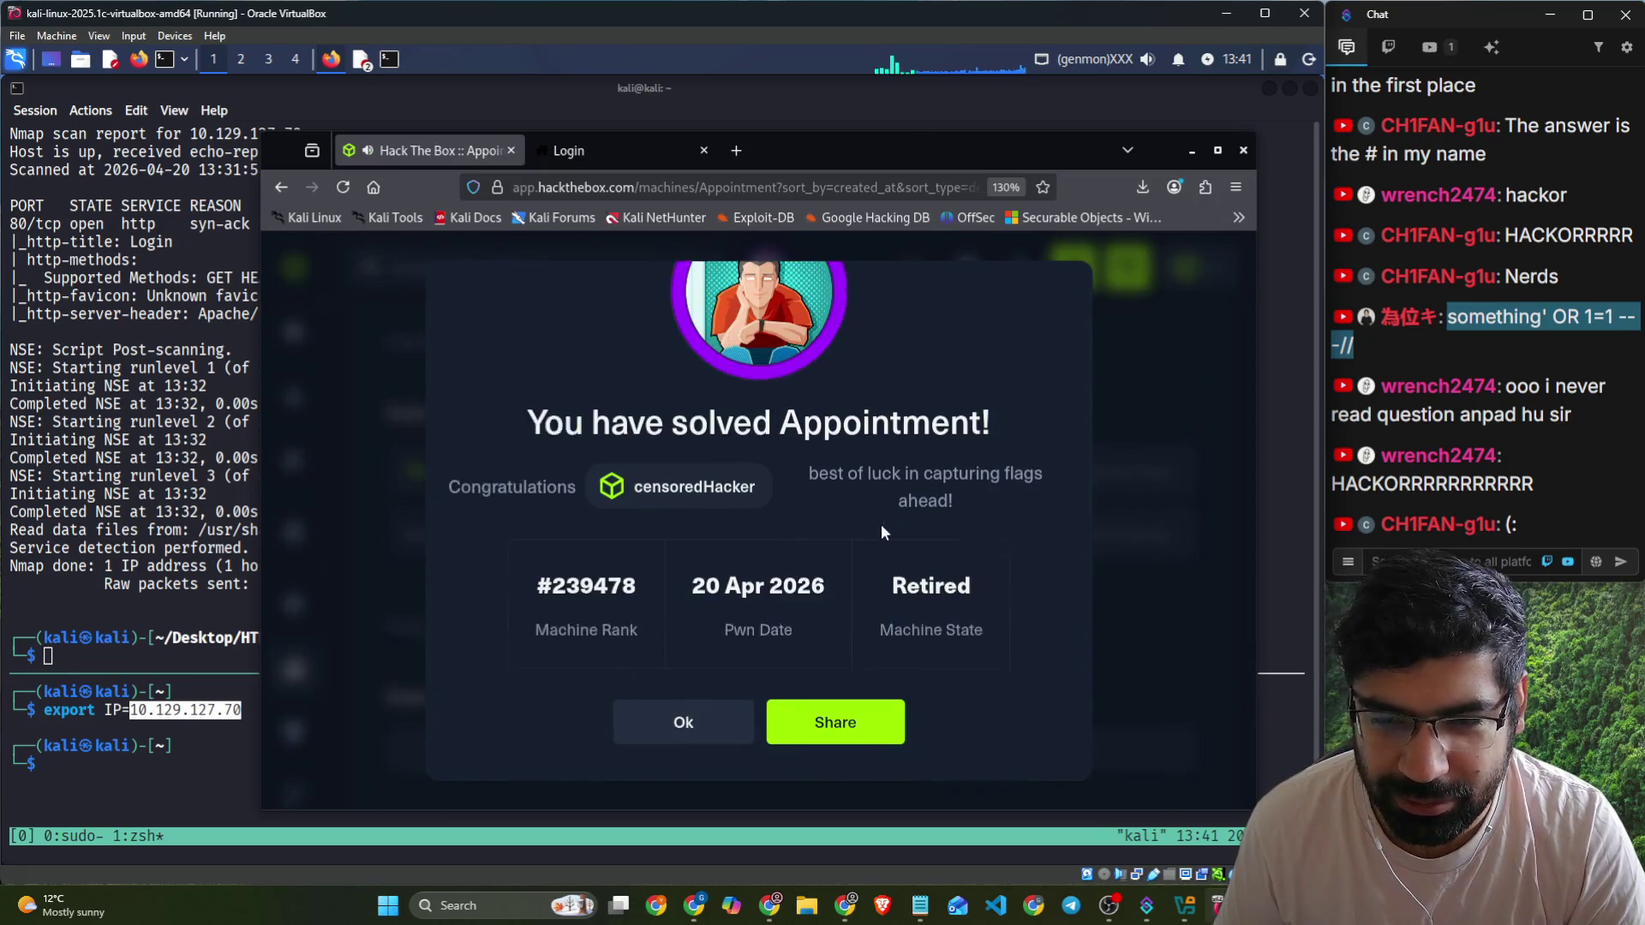
- Zoom out and snip a screenshot of the solved-Appointment dialog
{"action": "key", "text": "ctrl+minus"}
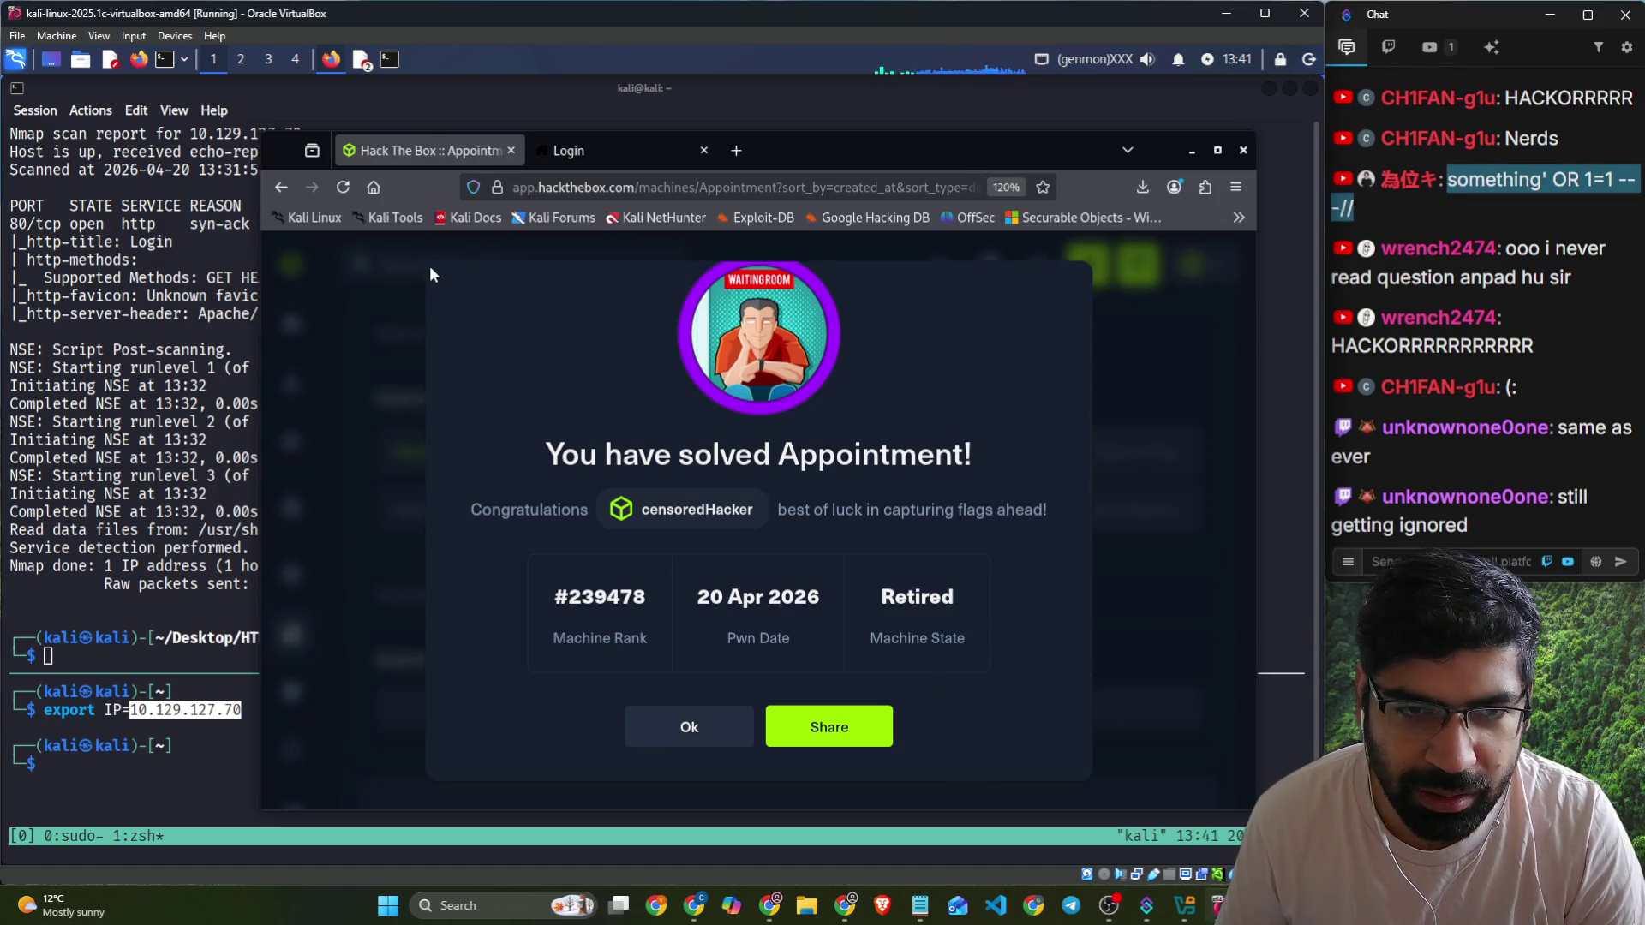
{"action": "left_click_drag", "start_coordinate": [429, 265], "coordinate": [641, 490]}
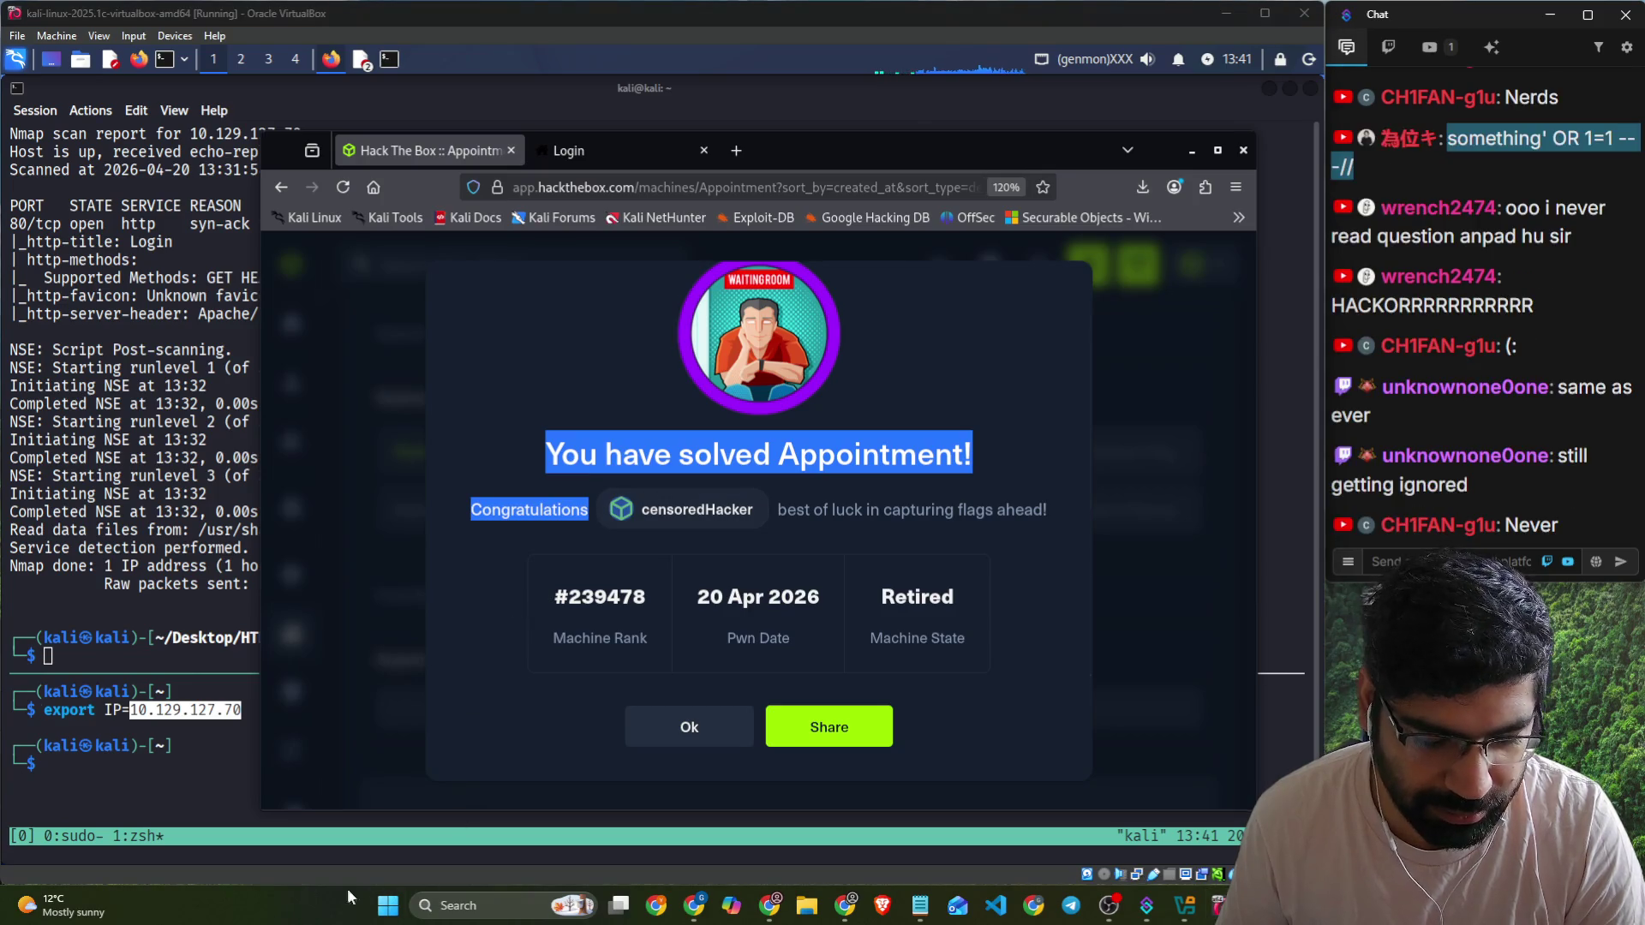
{"action": "key", "text": "super+shift+s"}
{"action": "mouse_move", "coordinate": [425, 257]}
{"action": "left_mouse_down"}
{"action": "mouse_move", "coordinate": [892, 724]}
{"action": "mouse_move", "coordinate": [1089, 778]}
{"action": "left_mouse_up"}
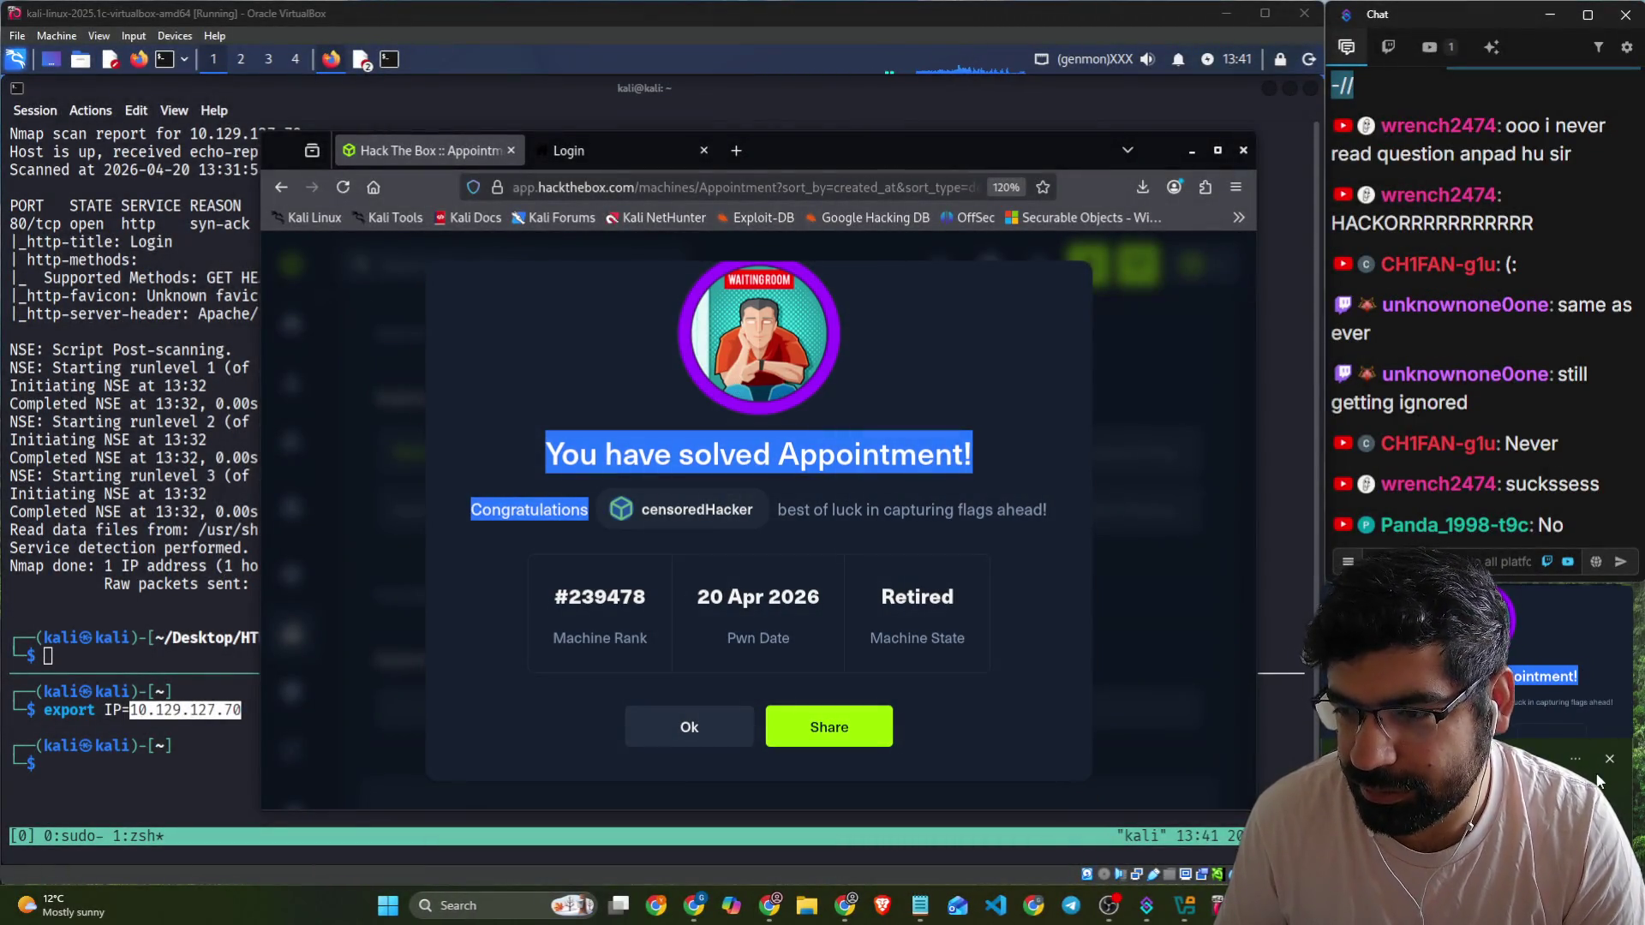
{"action": "left_click", "coordinate": [1110, 557]}
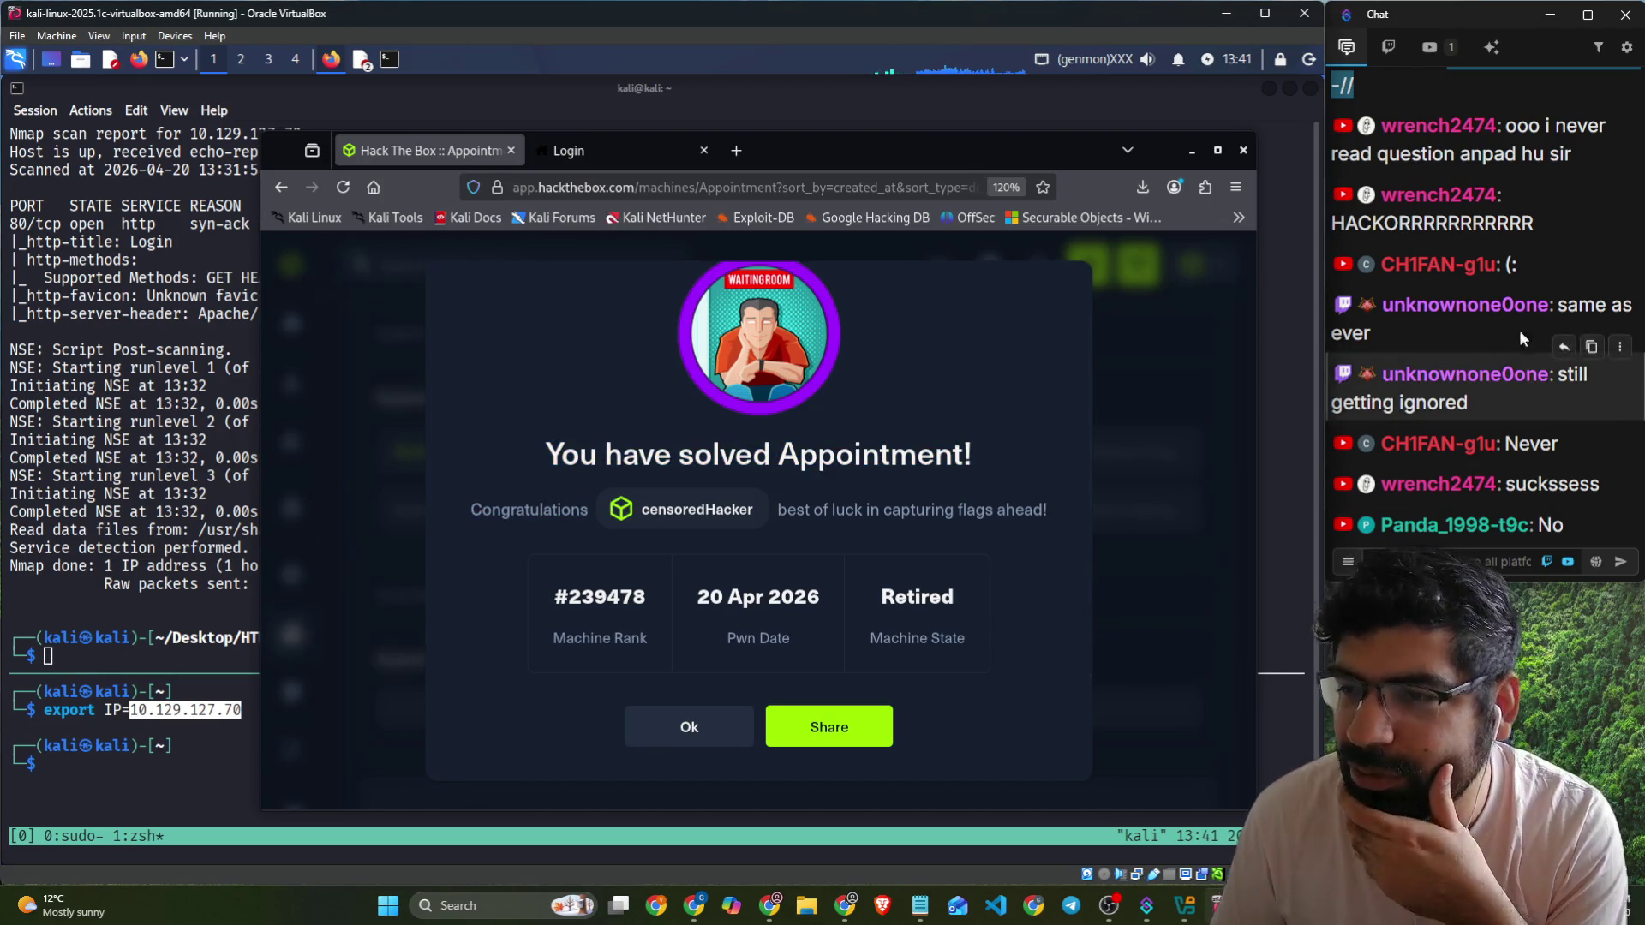
- Copy the viewer's encoded code block from the Discord chat, then return to Firefox
{"action": "left_click", "coordinate": [1475, 320]}
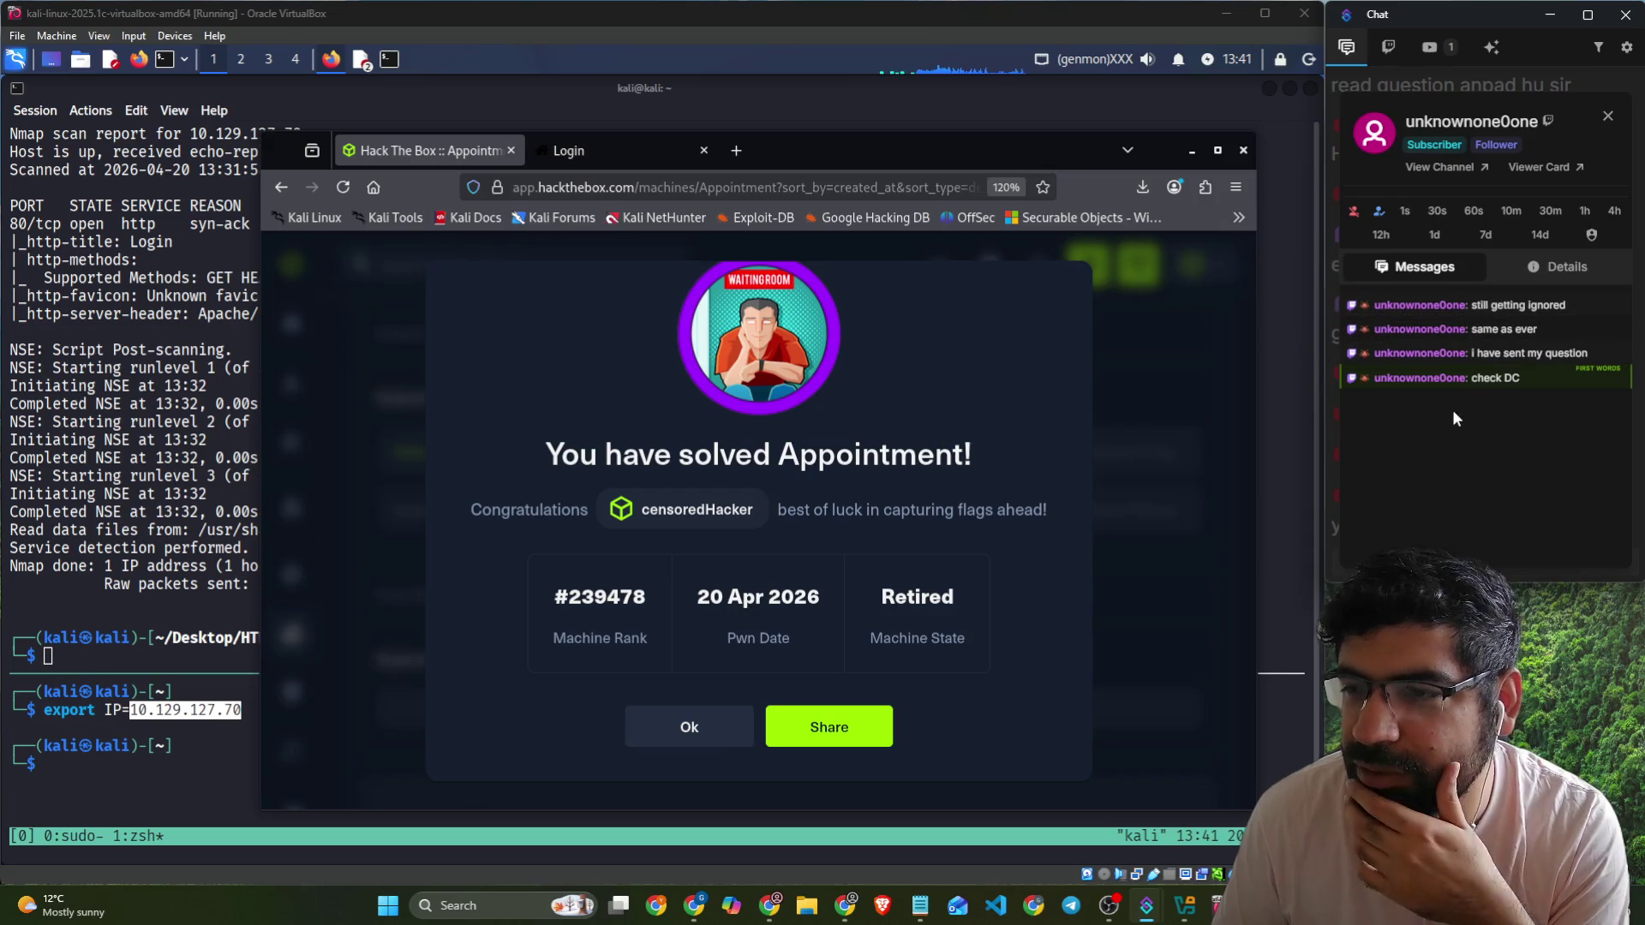
{"action": "left_click", "coordinate": [1607, 117]}
{"action": "key", "text": "alt+Tab"}
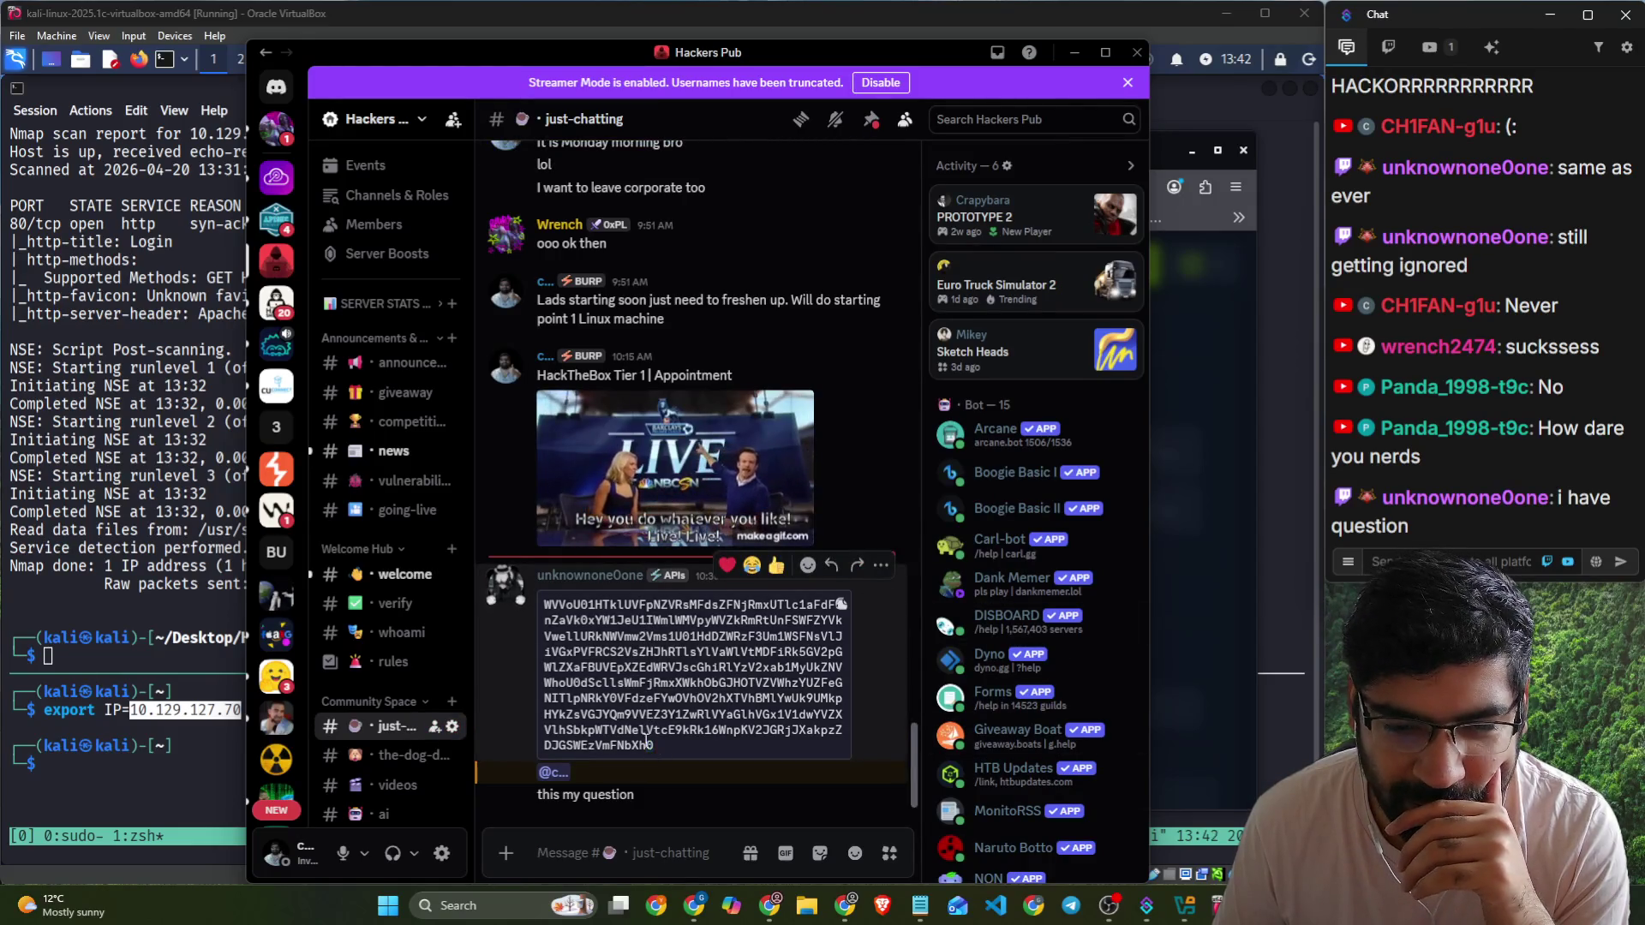
{"action": "left_click_drag", "start_coordinate": [646, 742], "coordinate": [537, 605]}
{"action": "right_click", "coordinate": [606, 634]}
{"action": "mouse_move", "coordinate": [670, 629]}
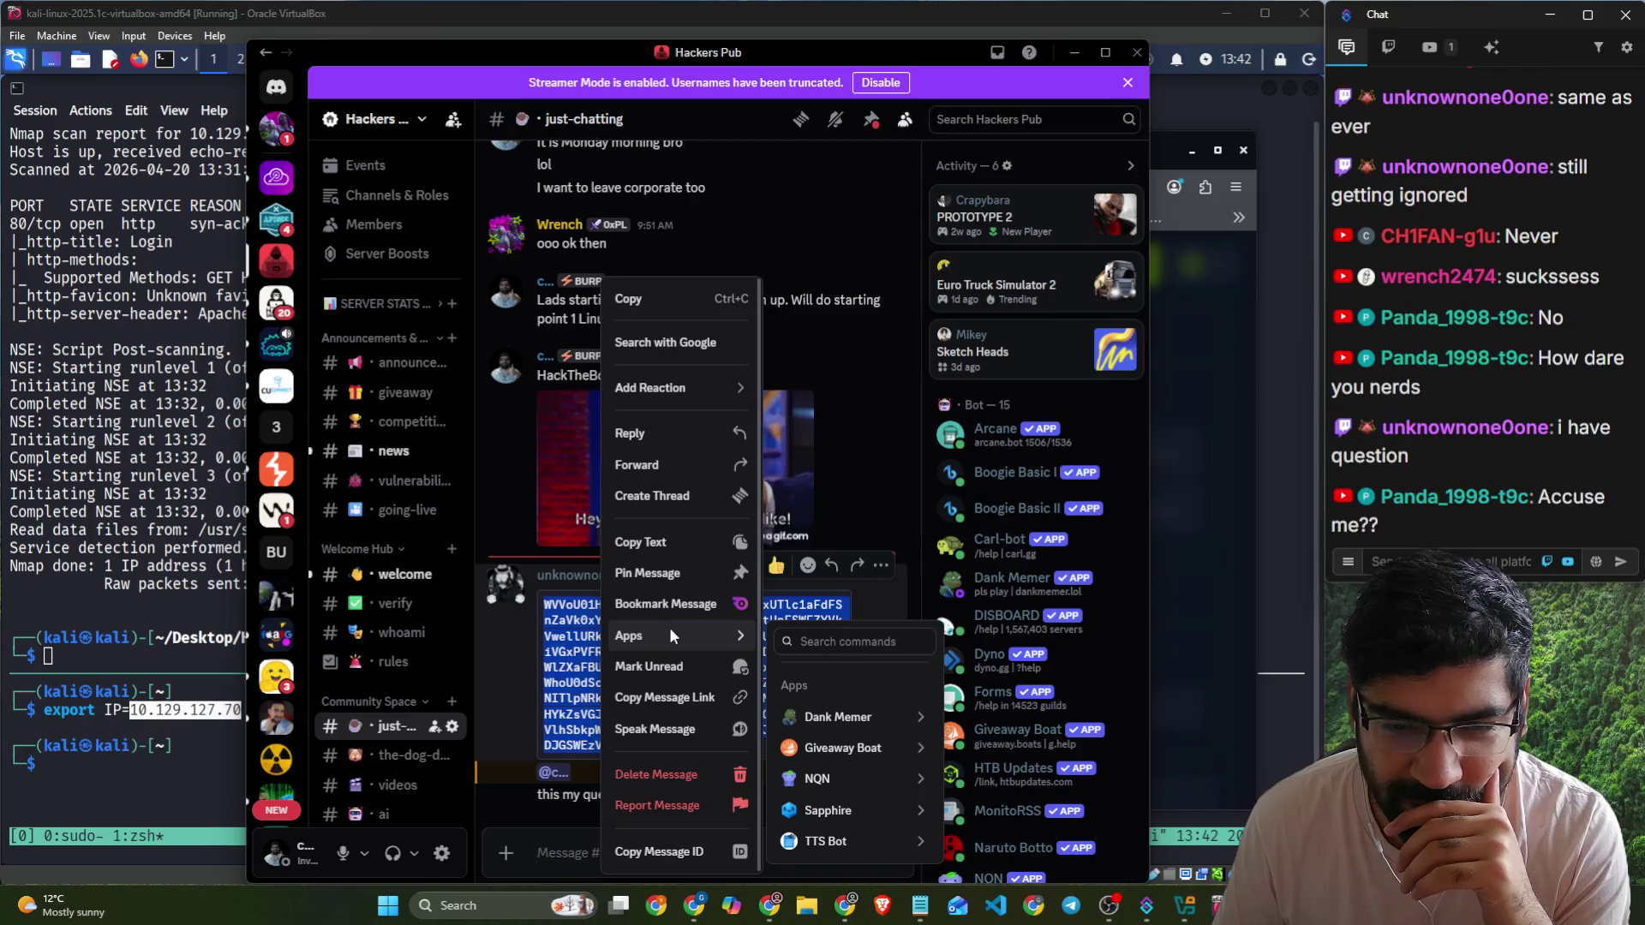
{"action": "left_click", "coordinate": [639, 302]}
{"action": "key", "text": "alt+Tab"}
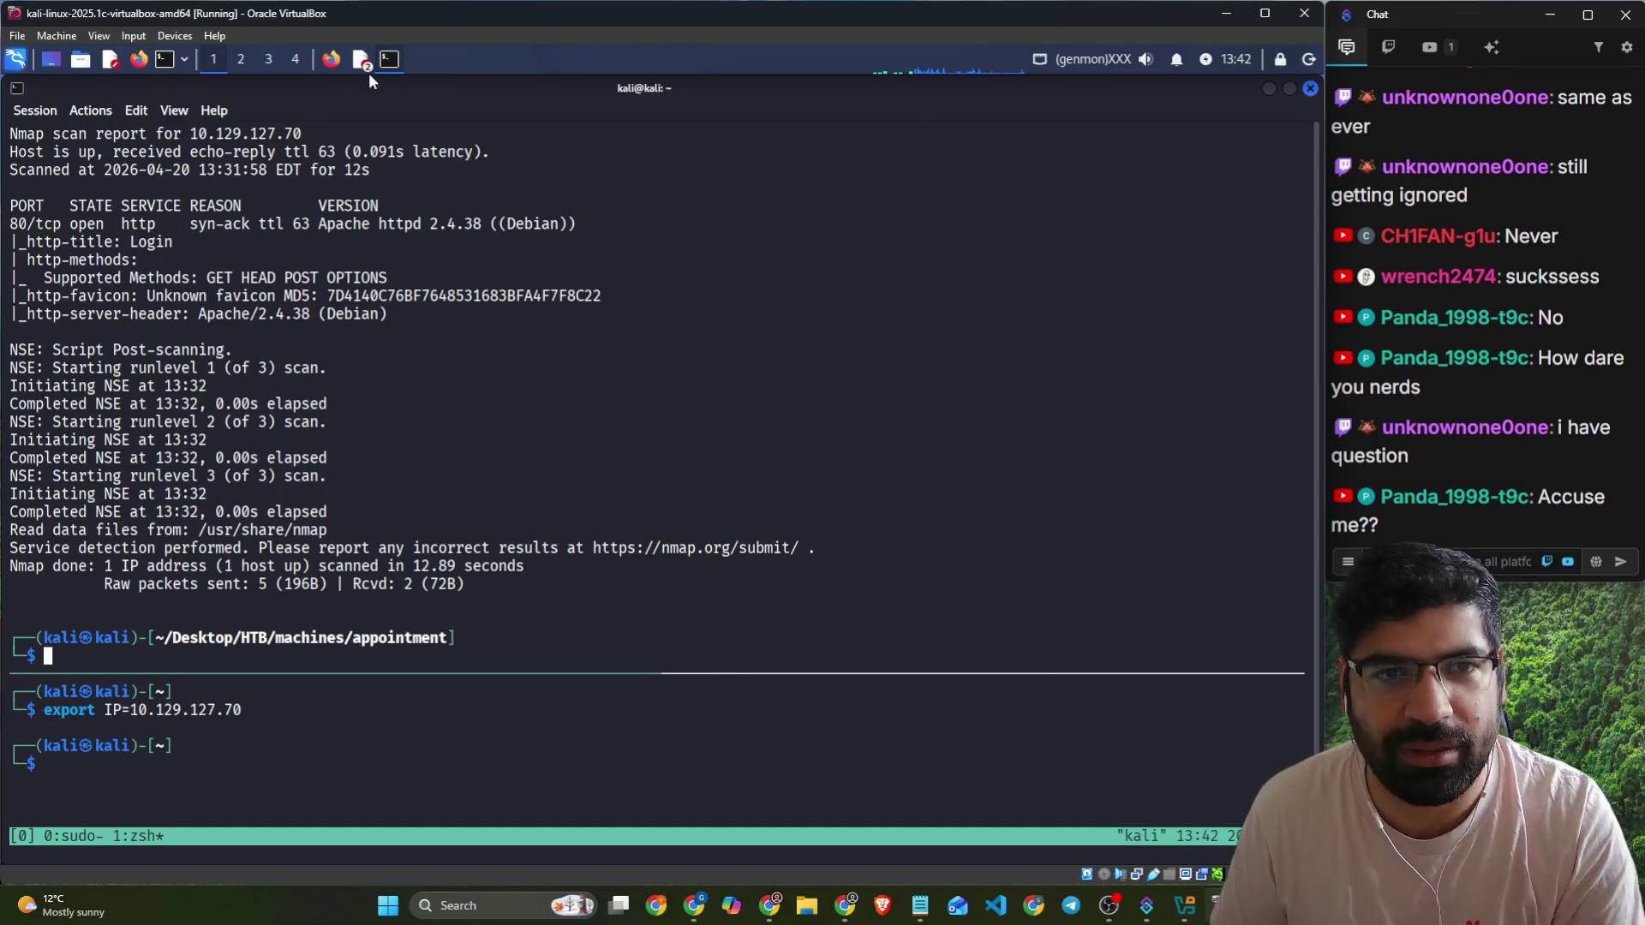
{"action": "left_click", "coordinate": [336, 59]}
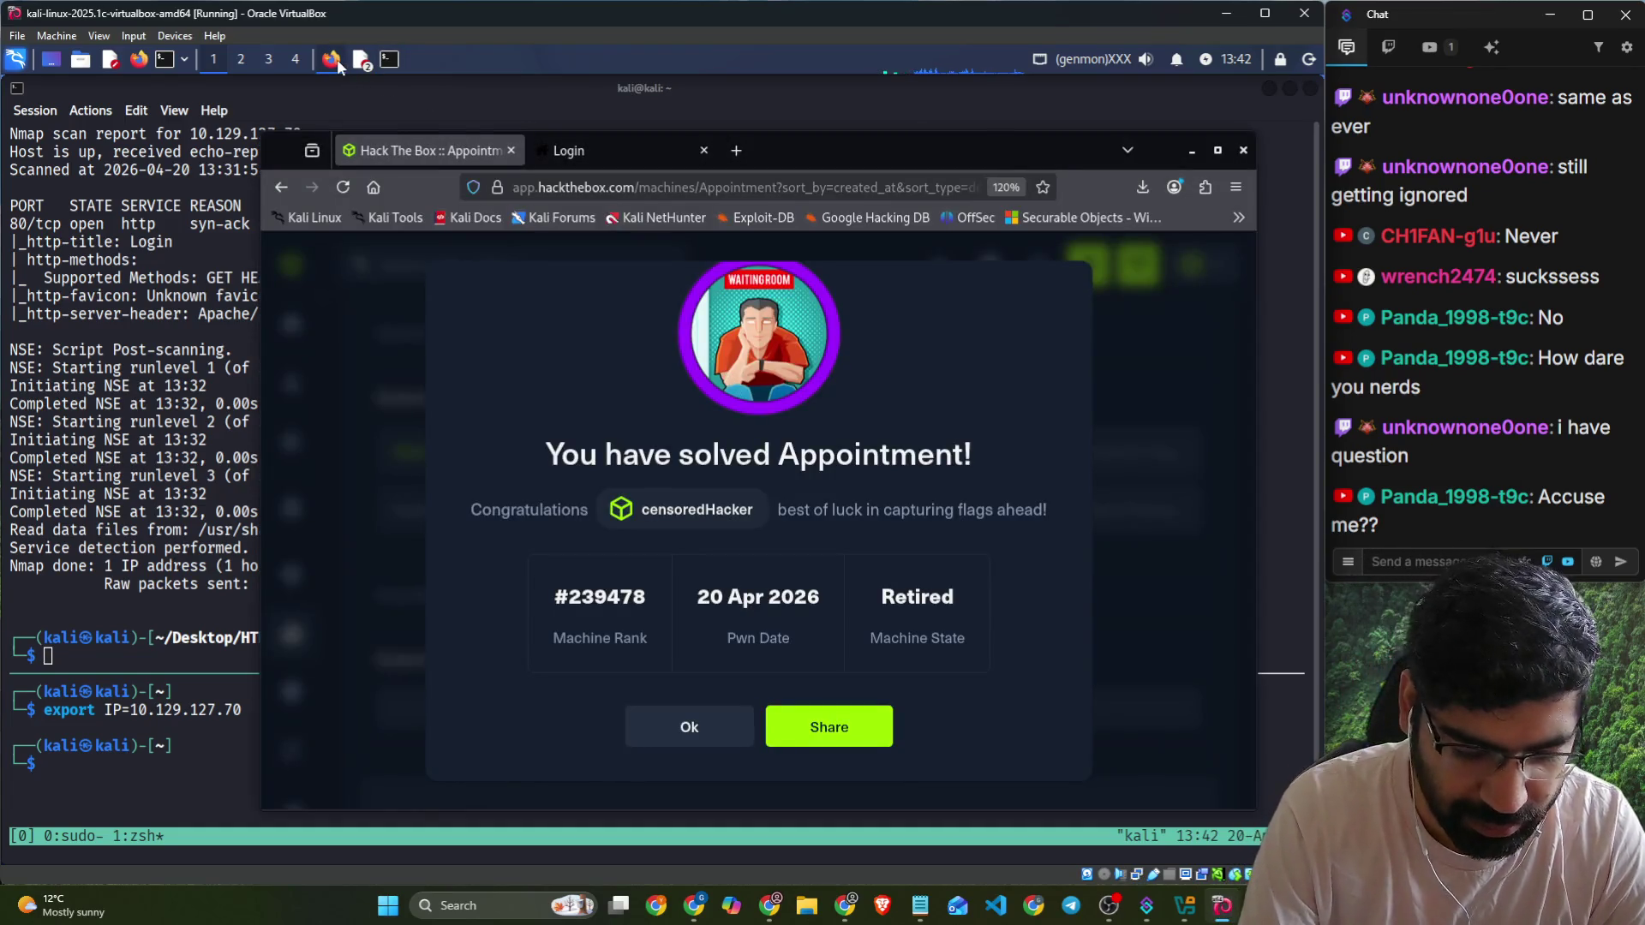
- Open gchq.github.io in a new tab and enter gchq in the address bar
{"action": "key", "text": "ctrl+t"}
{"action": "type", "text": "gch"}
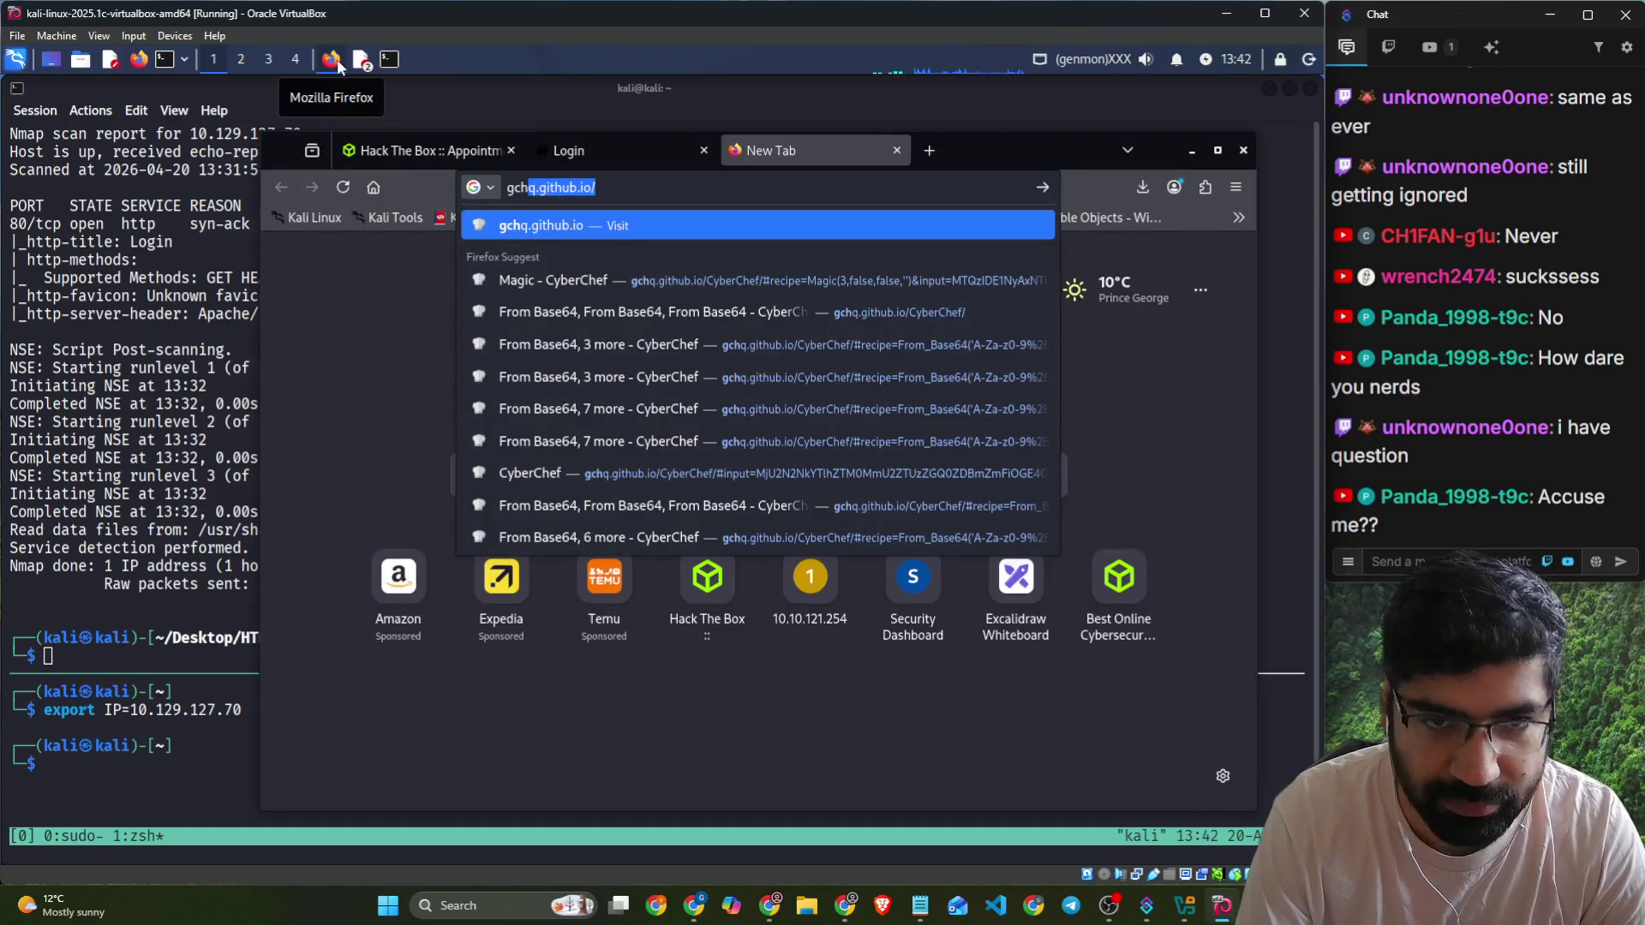
{"action": "key", "text": "Return"}
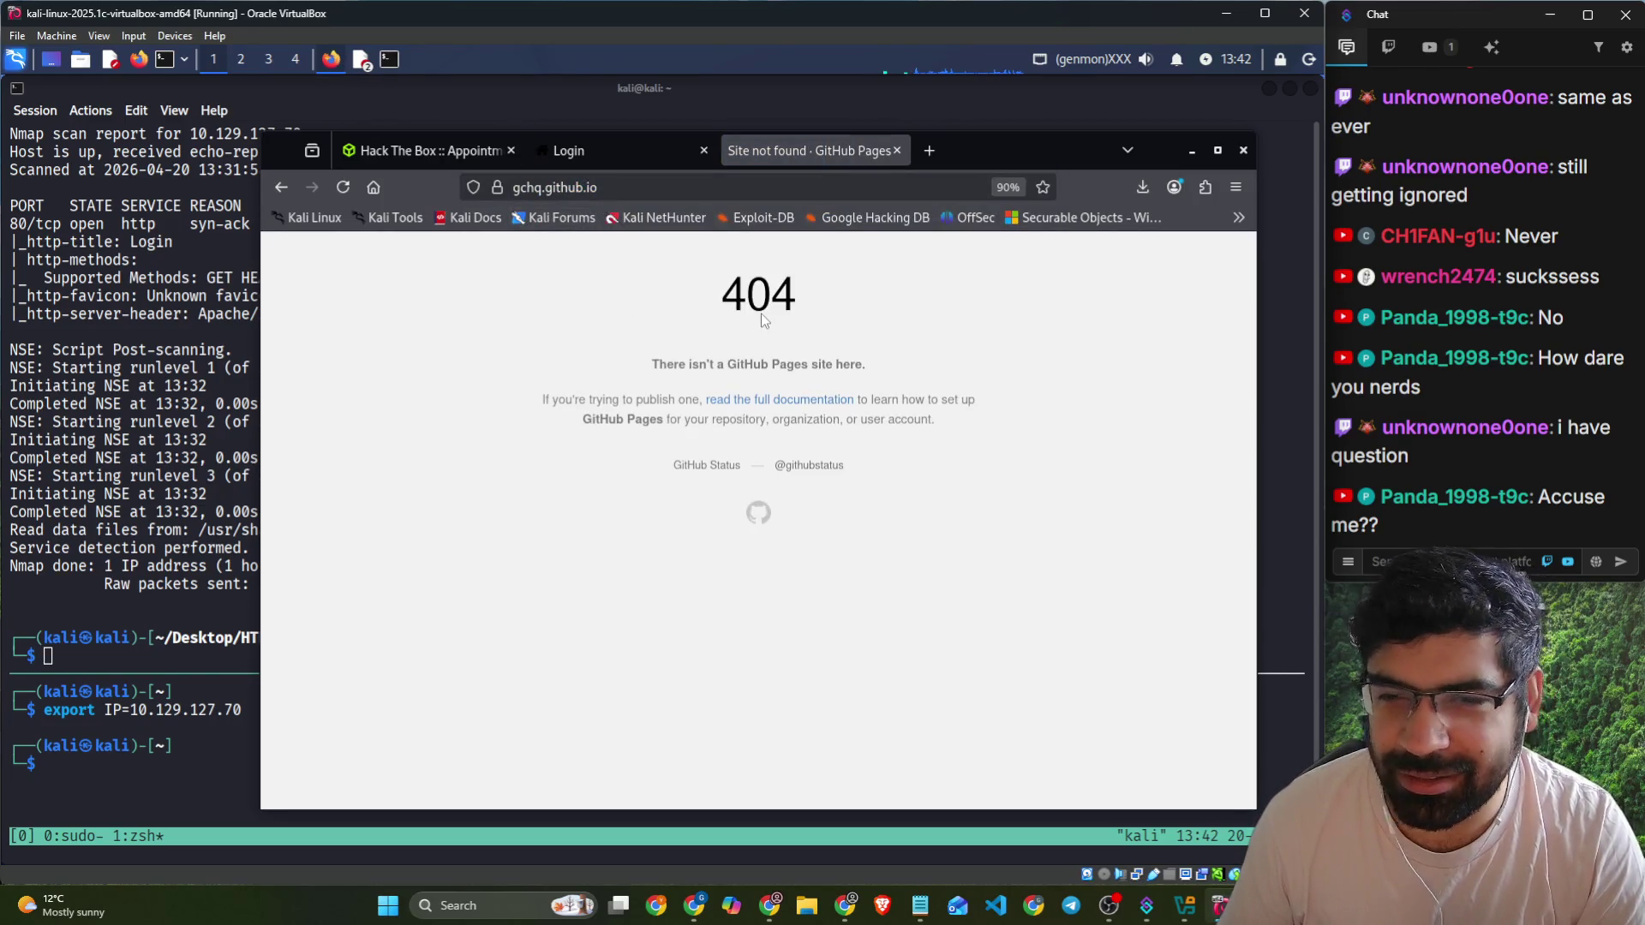
{"action": "left_click", "coordinate": [783, 187]}
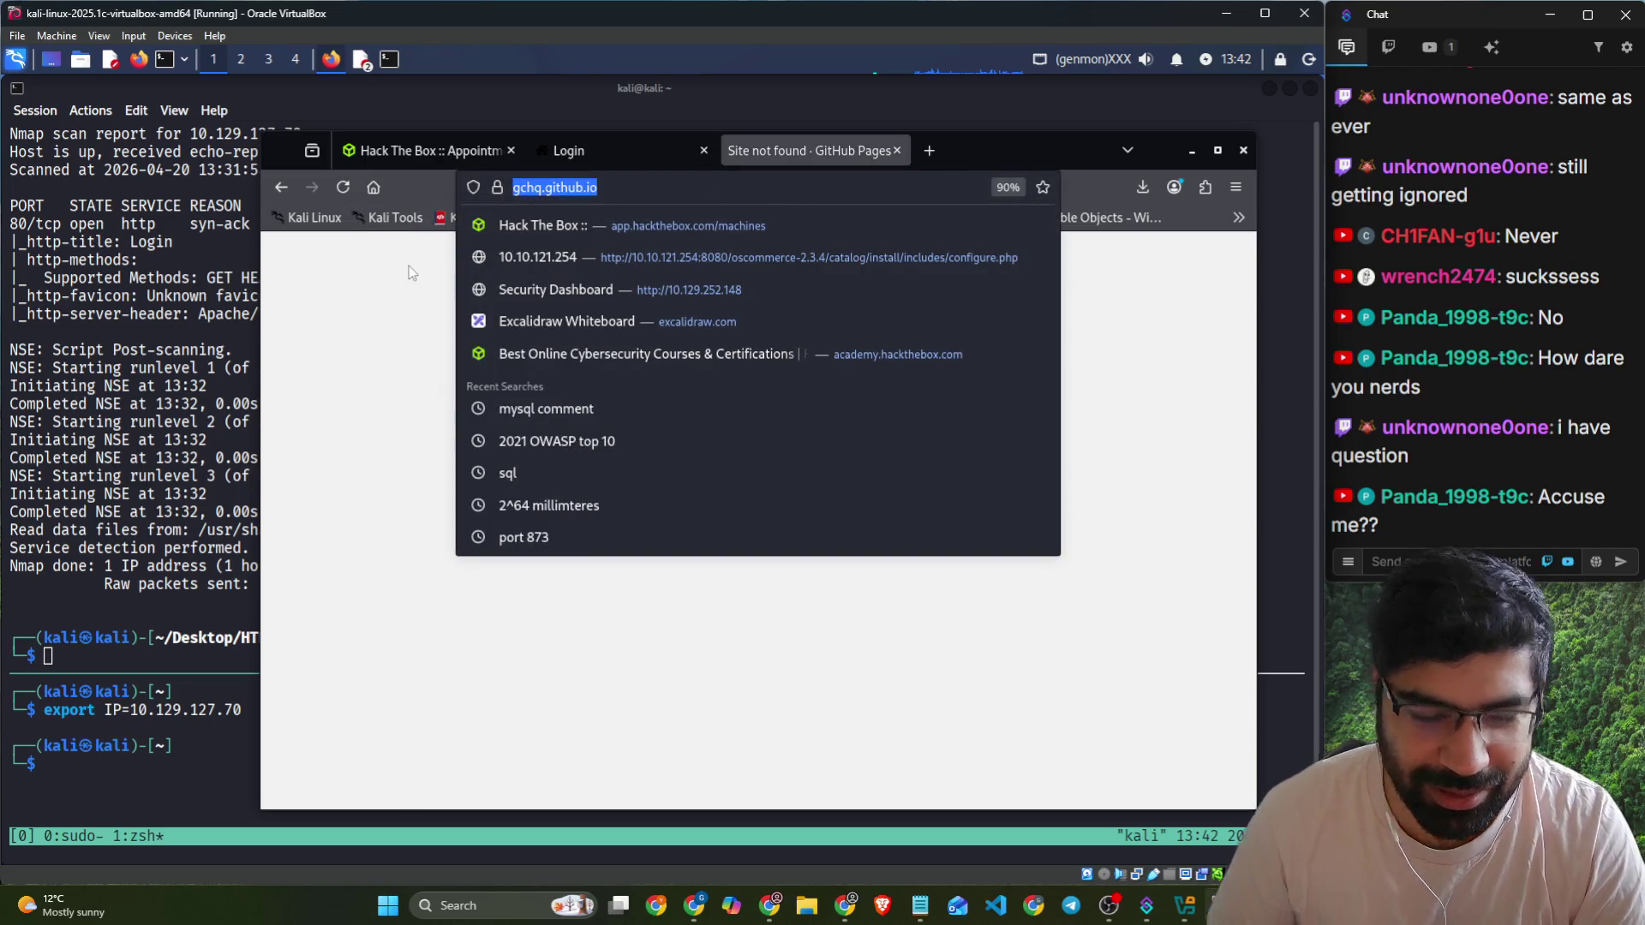
{"action": "type", "text": "gchq"}
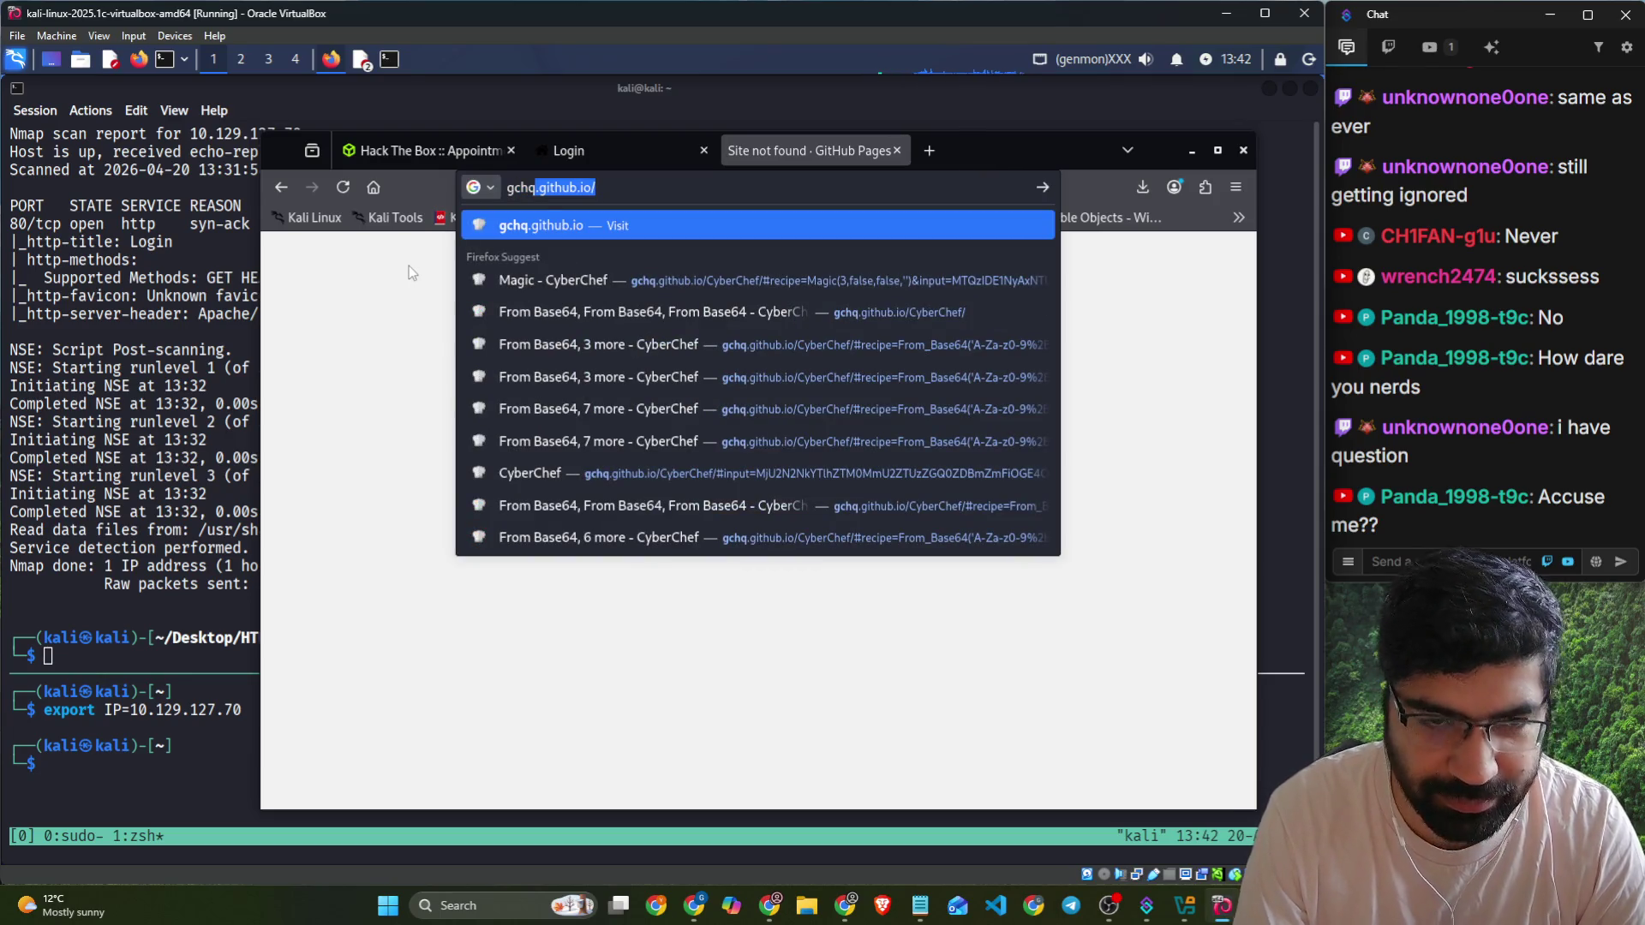
- Stop the running OpenVPN connection in the Kali terminal
{"action": "left_click", "coordinate": [256, 315]}
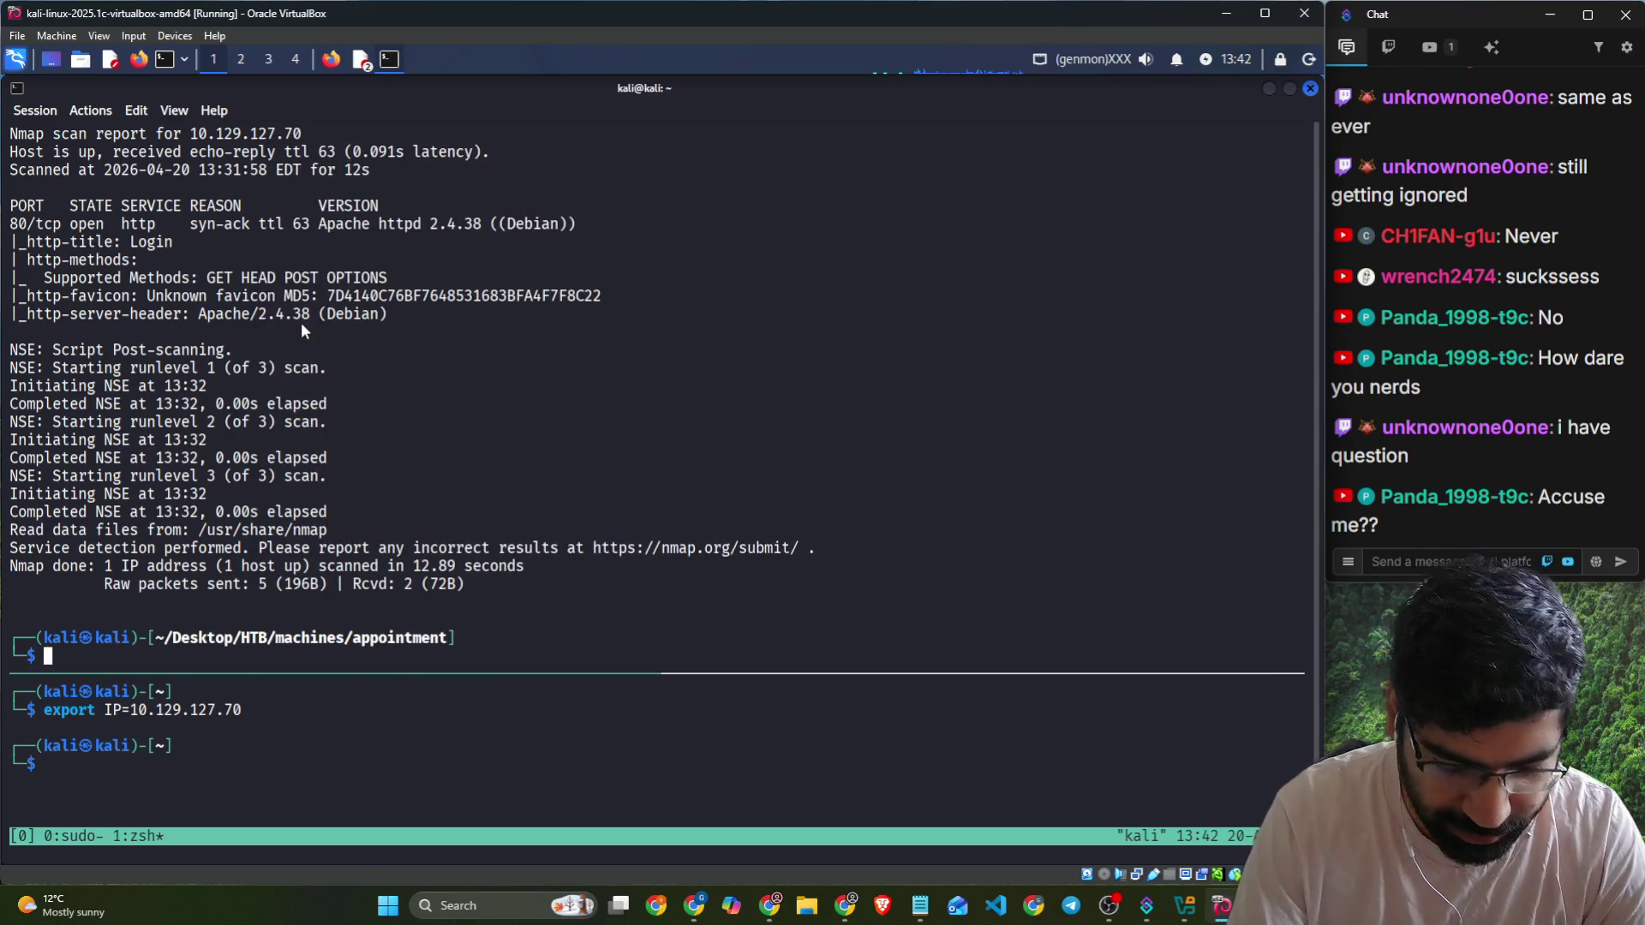
{"action": "key", "text": "ctrl+b"}
{"action": "key", "text": "0"}
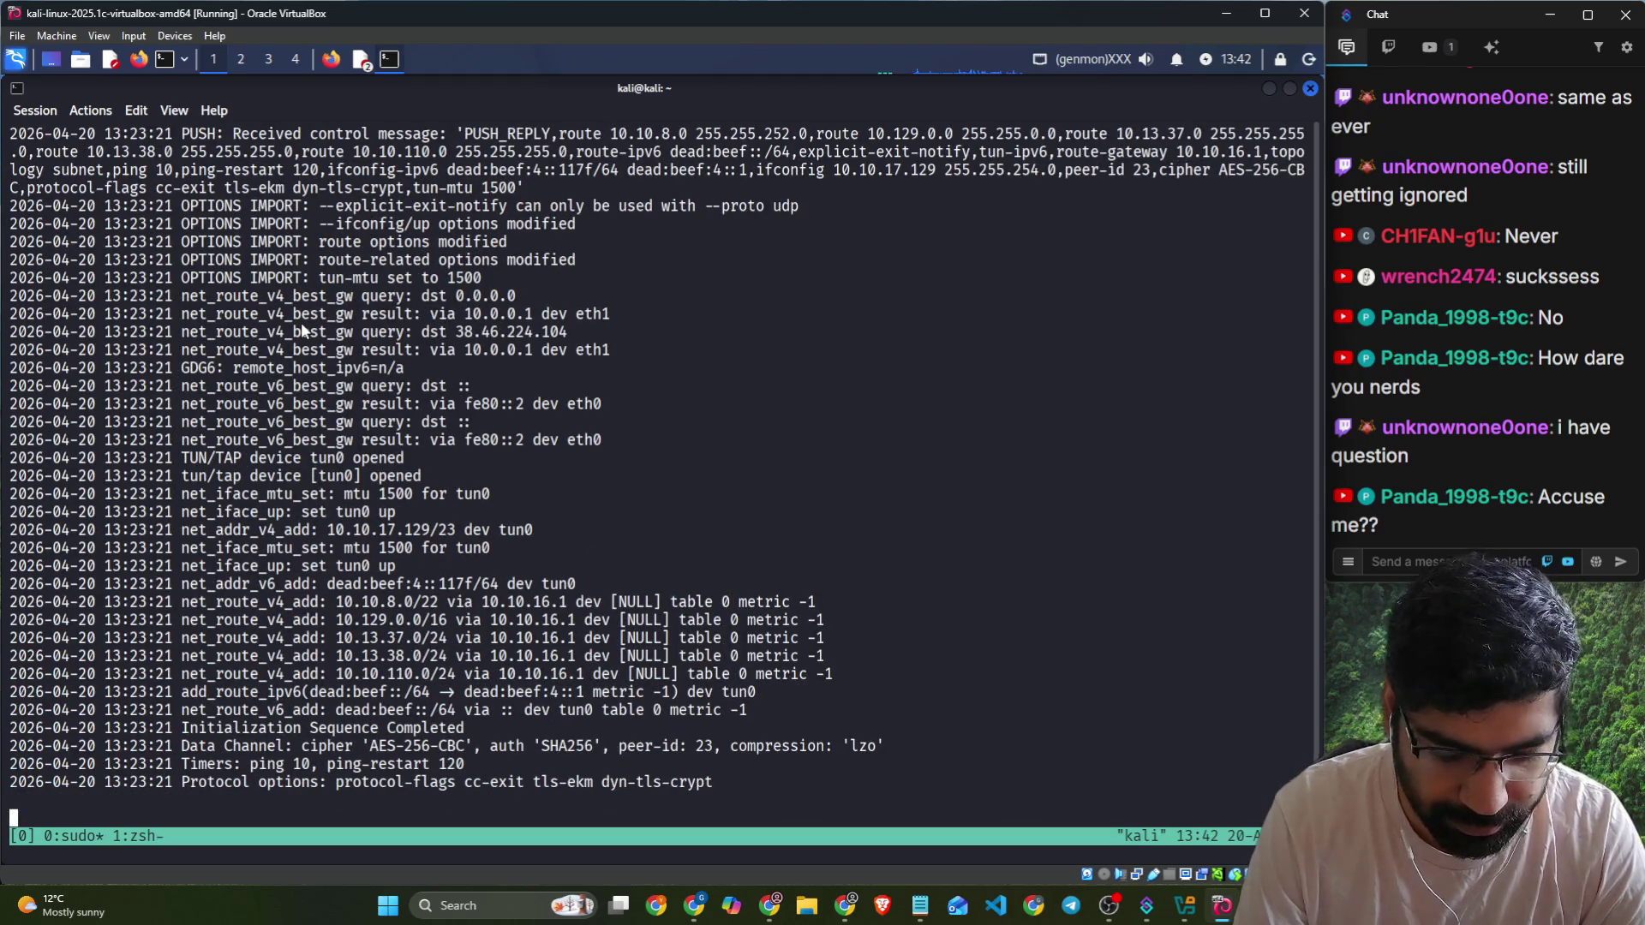
{"action": "key", "text": "ctrl+x"}
{"action": "key", "text": "ctrl+c"}
{"action": "key", "text": "alt+Tab"}
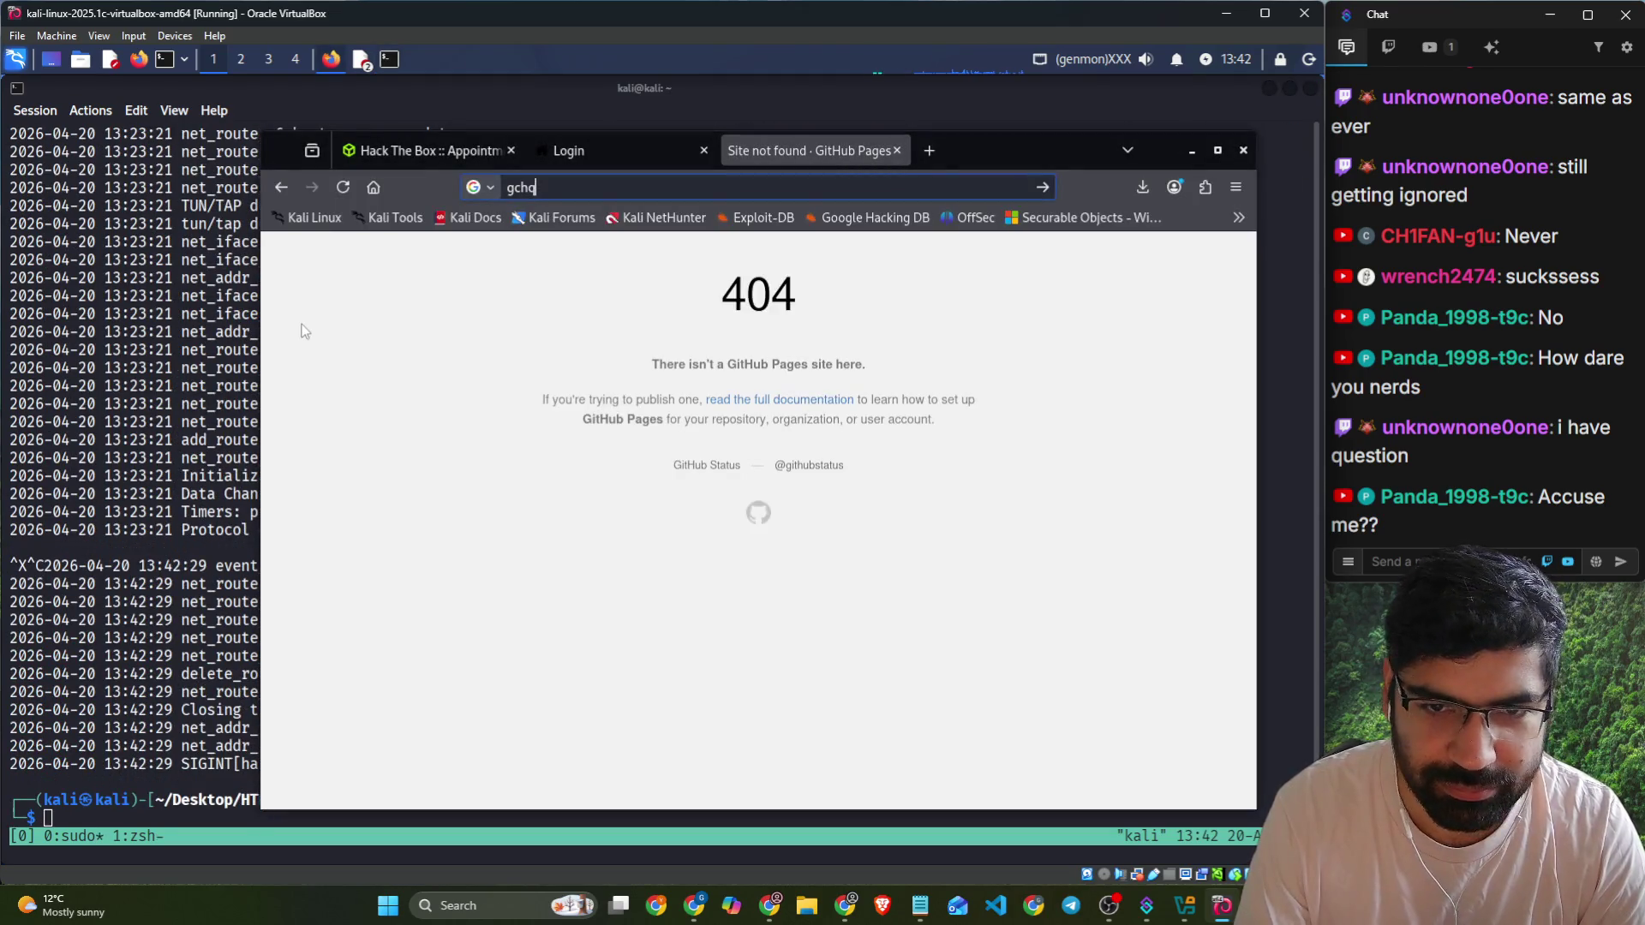
- Search for gchq, then open the 'Magic - CyberChef' page from the address bar
{"action": "key", "text": "Return"}
{"action": "scroll", "coordinate": [471, 562], "scroll_direction": "down", "scroll_amount": 8}
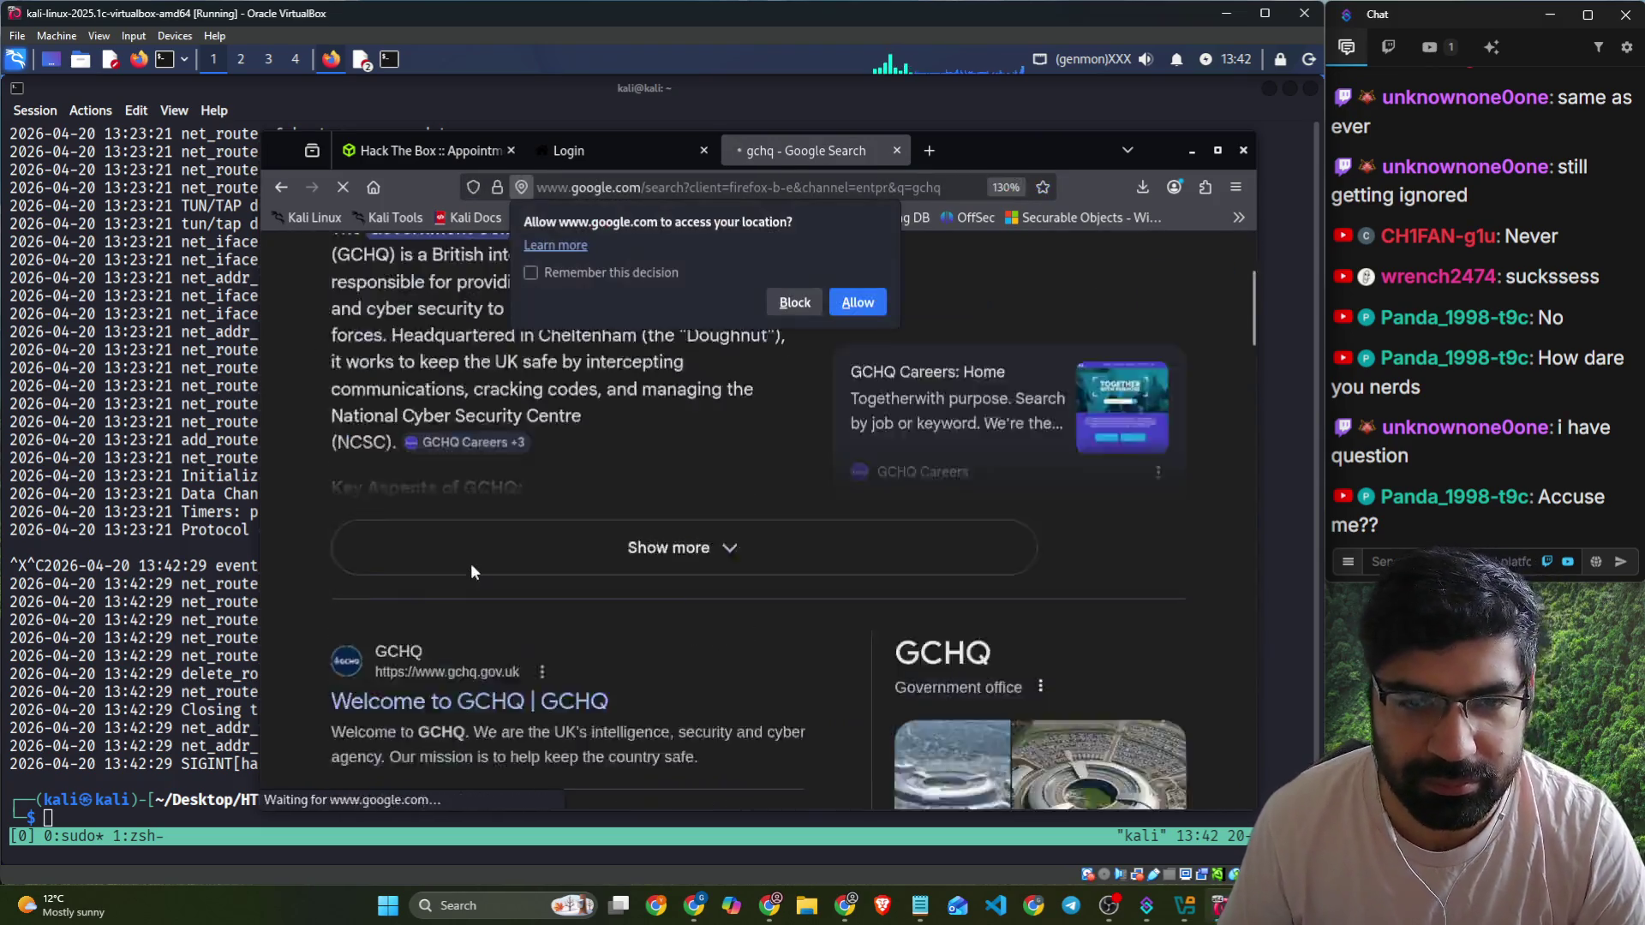
{"action": "double_click", "coordinate": [615, 190]}
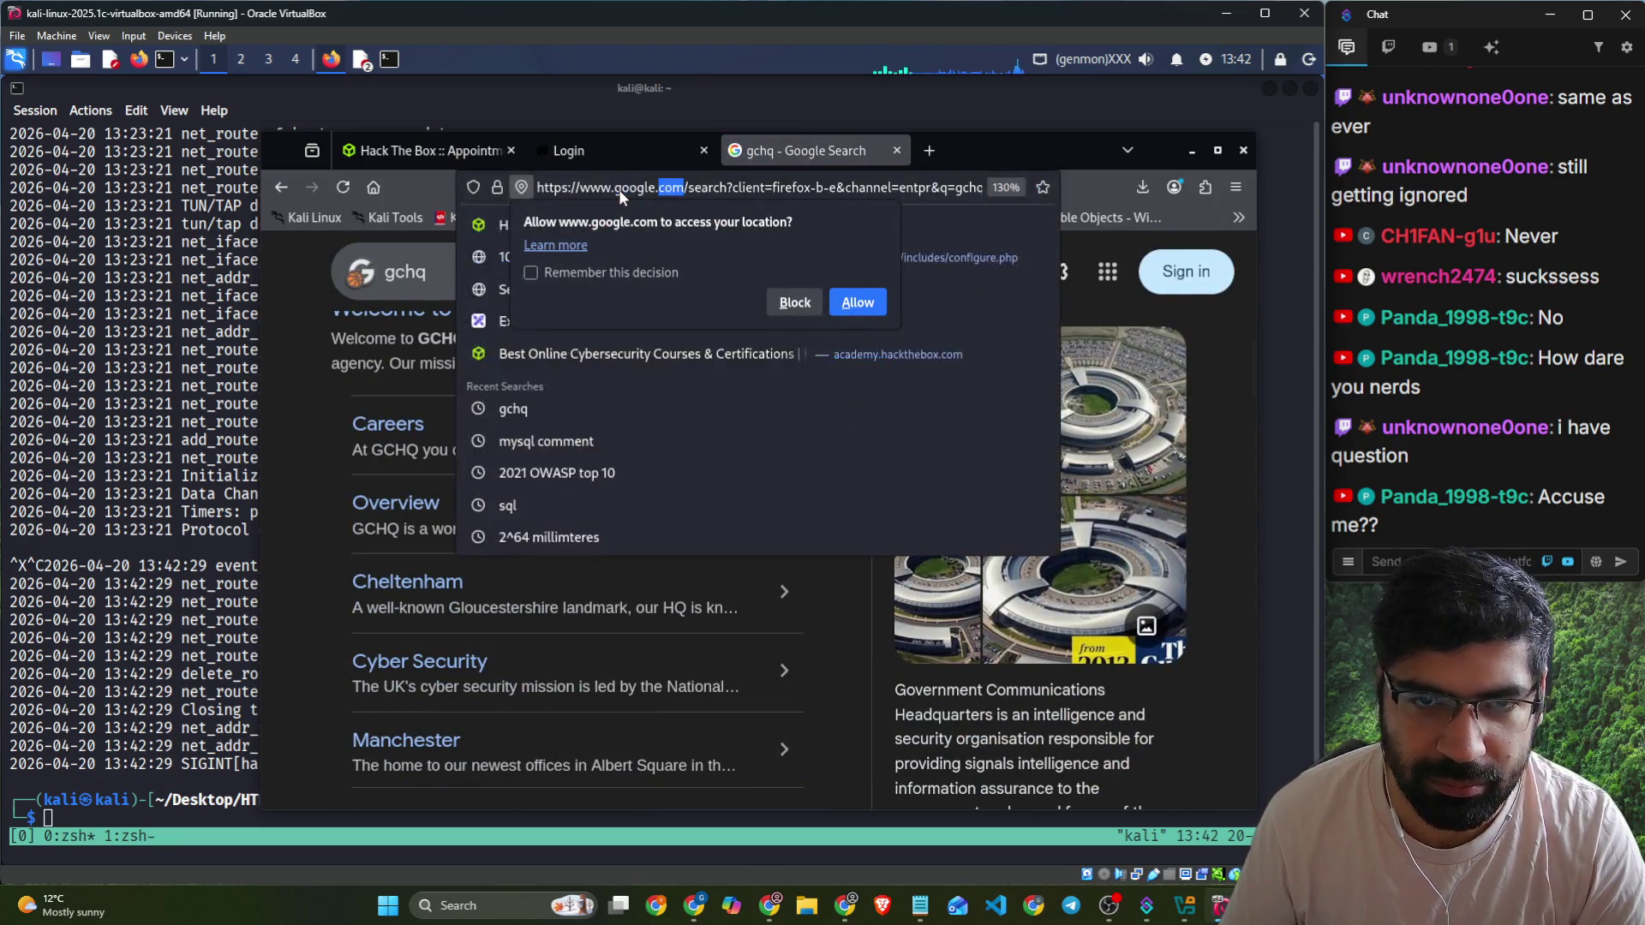
{"action": "key", "text": "ctrl+a"}
{"action": "type", "text": "cyber"}
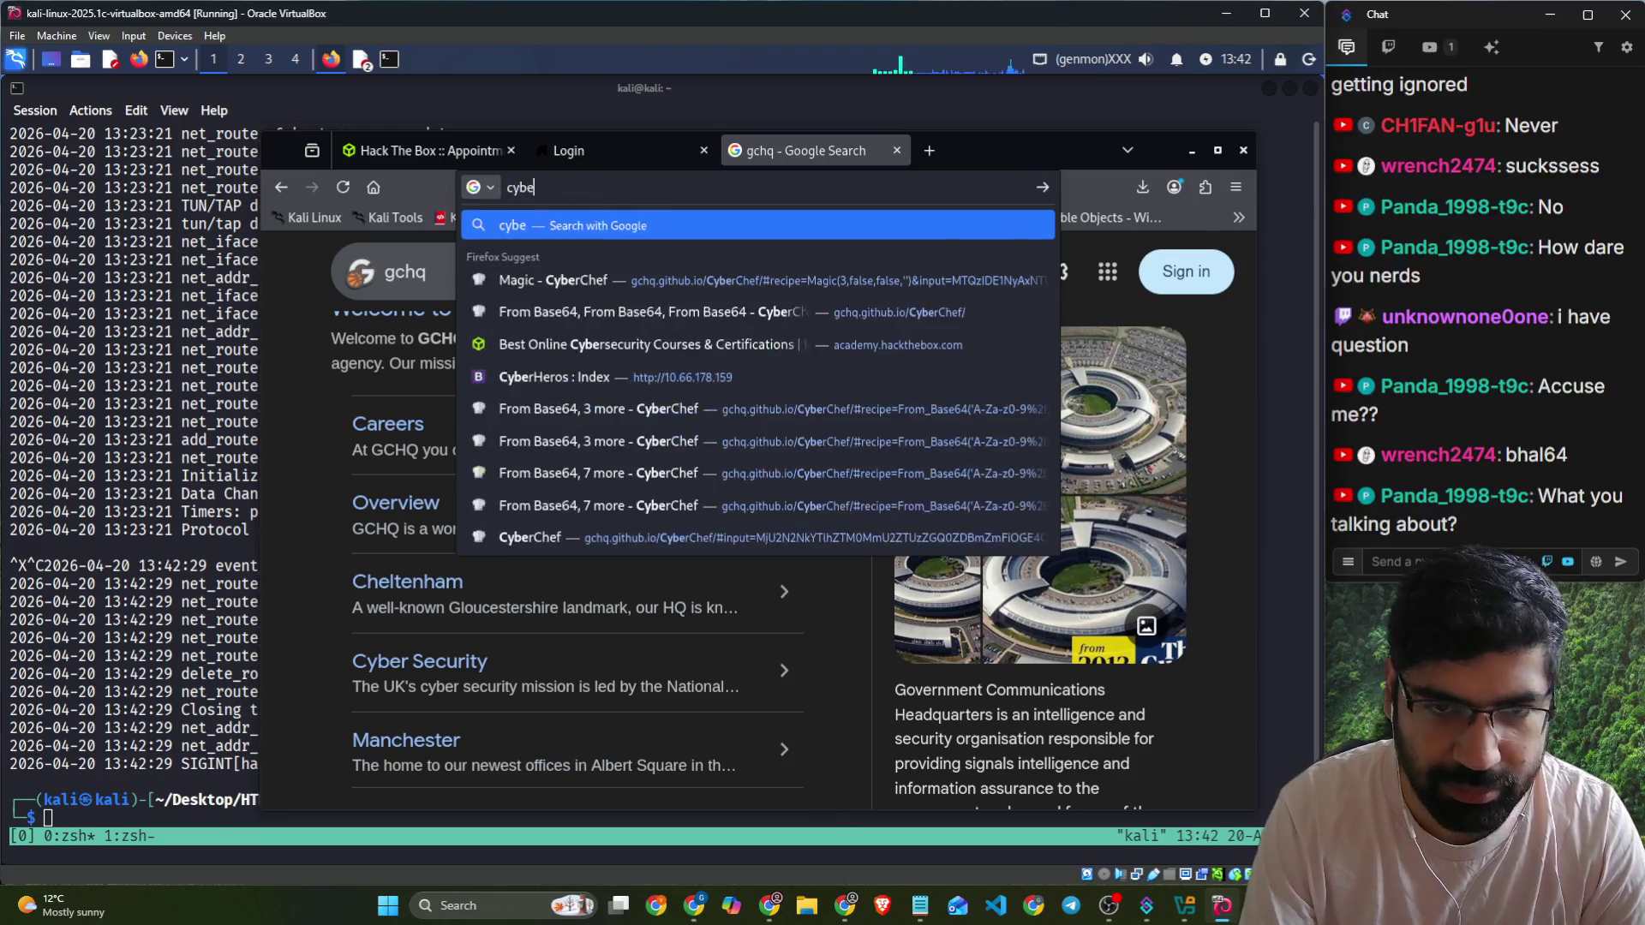
{"action": "key", "text": "Down"}
{"action": "key", "text": "Down"}
{"action": "key", "text": "Return"}
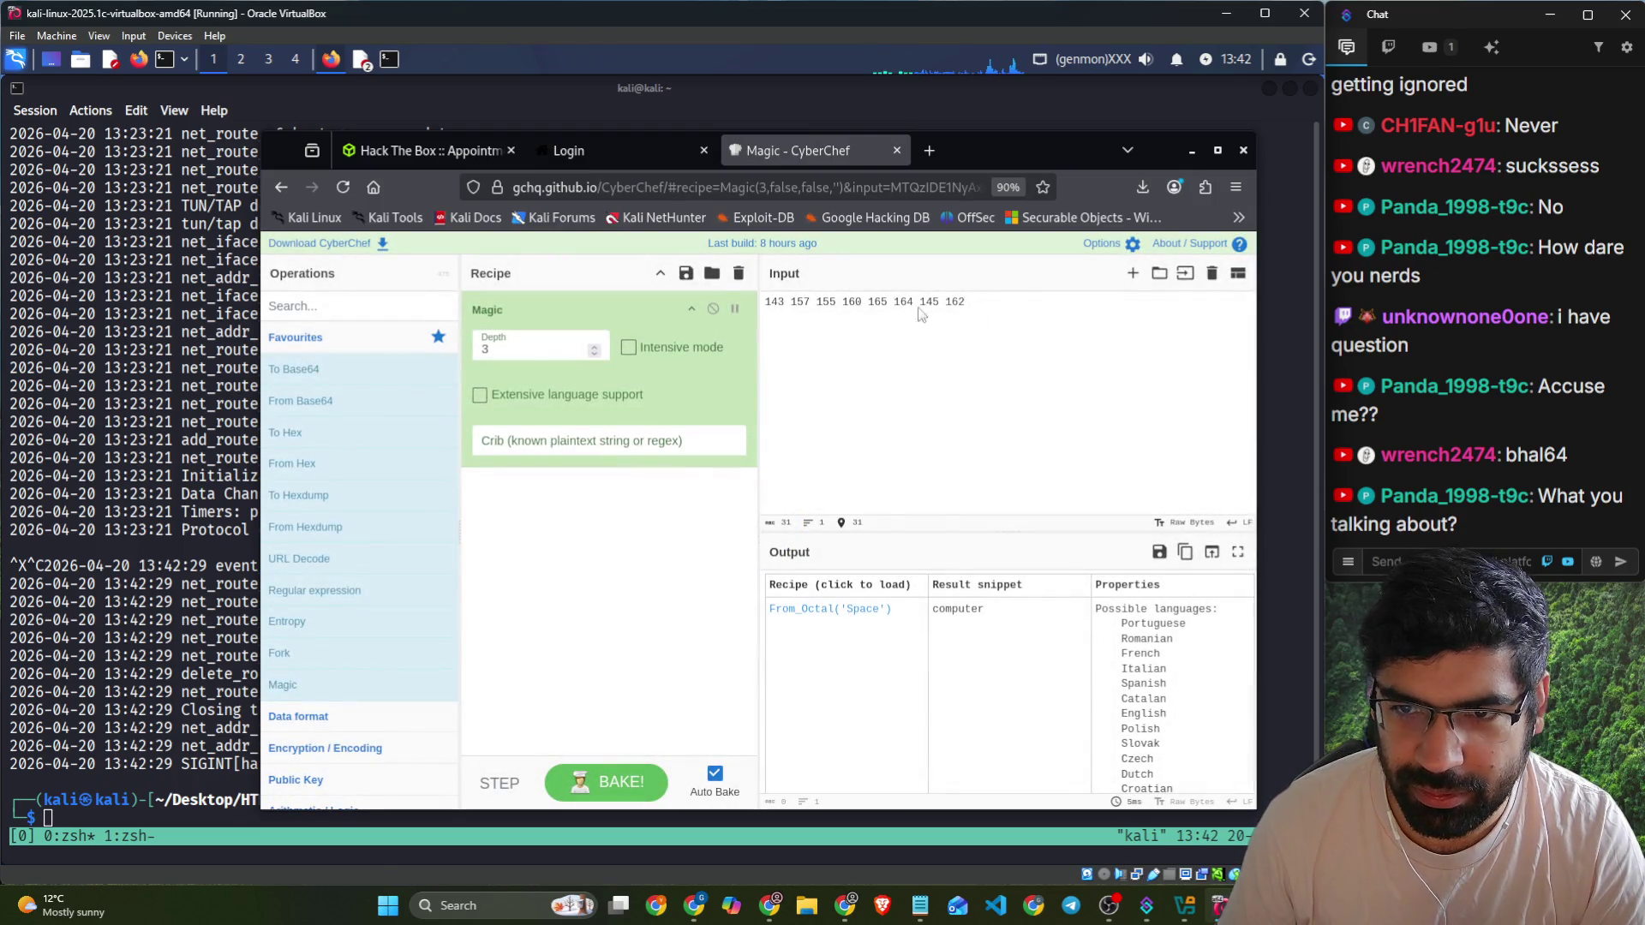
- Replace the octal input with the pasted base64 string and enlarge the output area
{"action": "left_click_drag", "start_coordinate": [919, 313], "coordinate": [770, 313]}
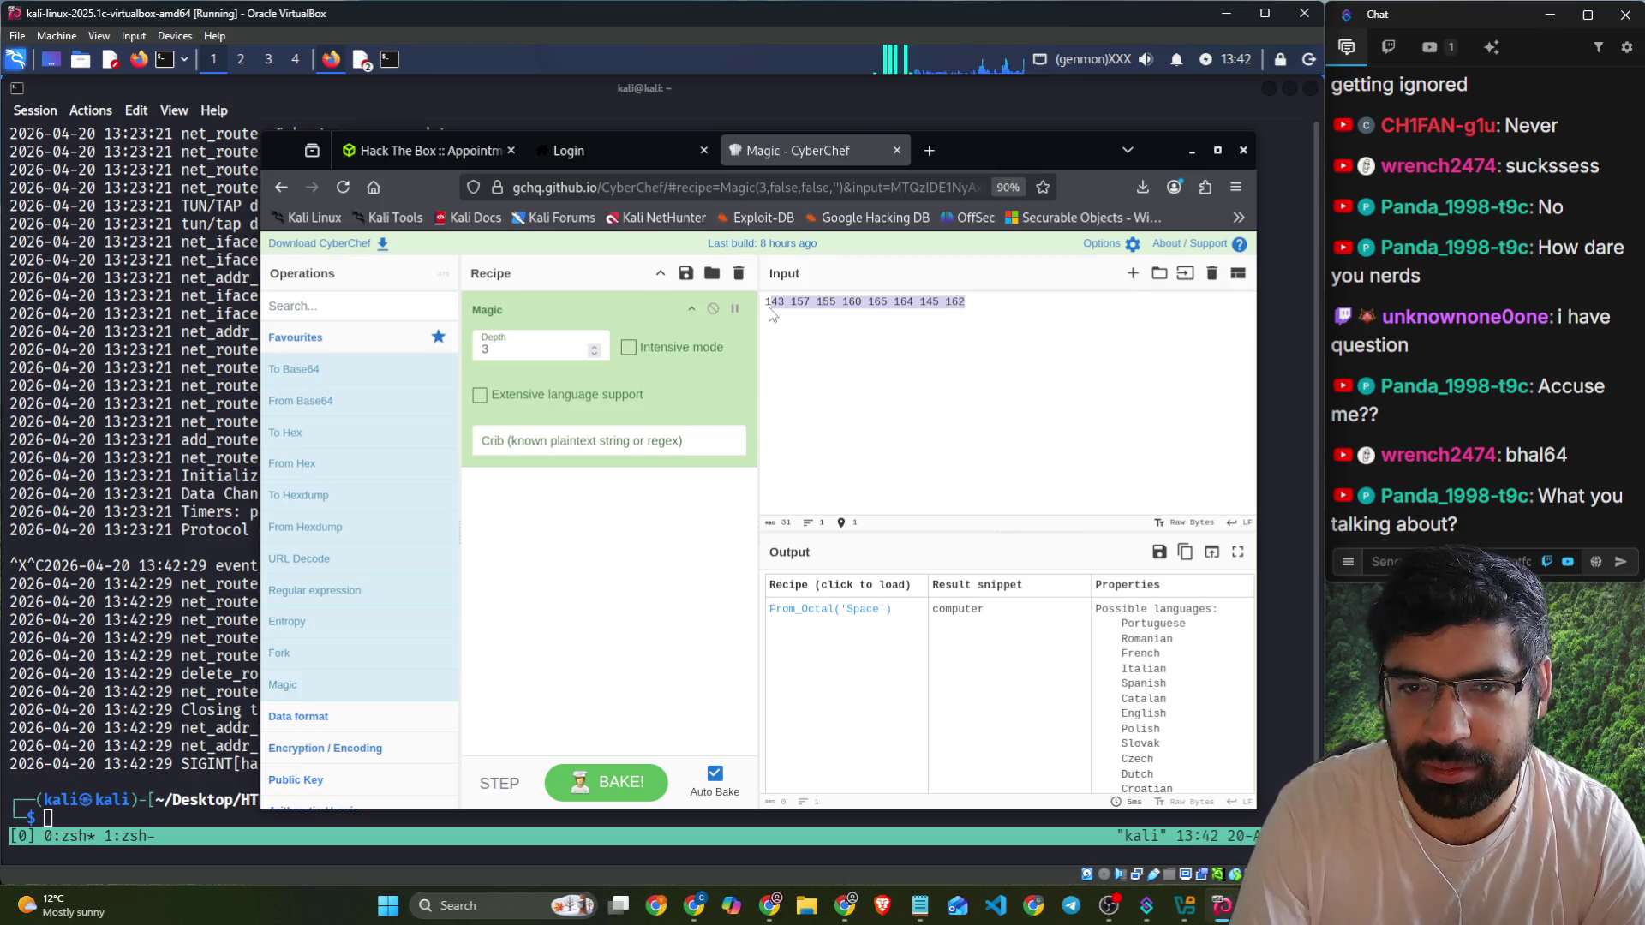
{"action": "key", "text": "BackSpace"}
{"action": "key", "text": "ctrl+v"}
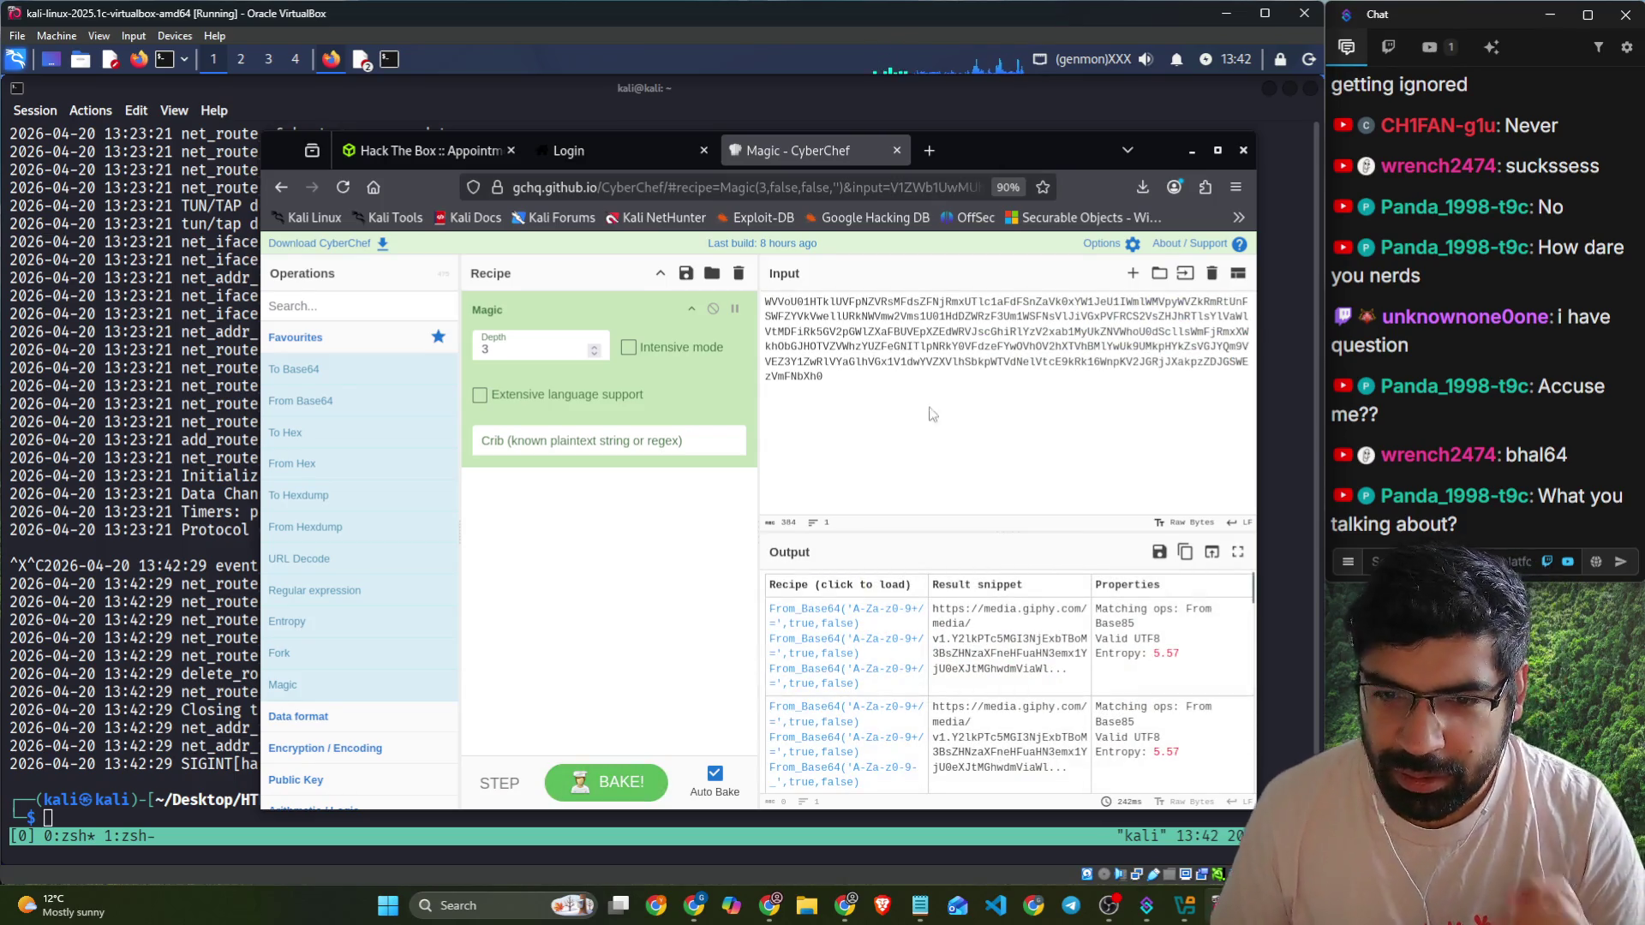
{"action": "left_click", "coordinate": [1216, 152]}
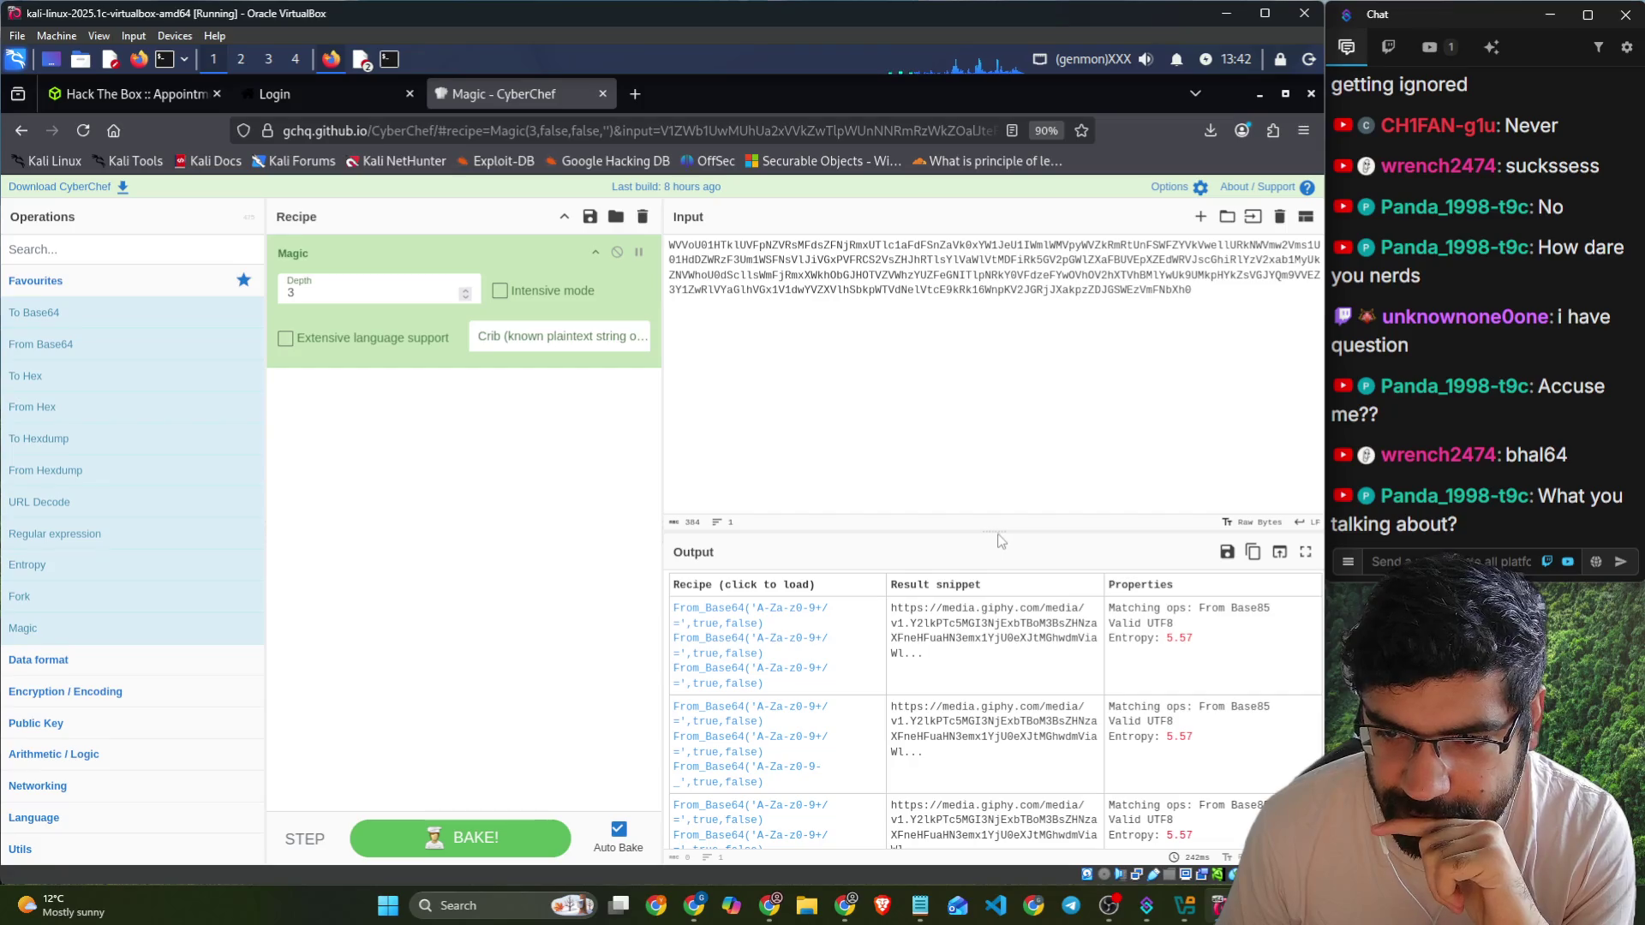
{"action": "left_click_drag", "start_coordinate": [997, 528], "coordinate": [999, 399]}
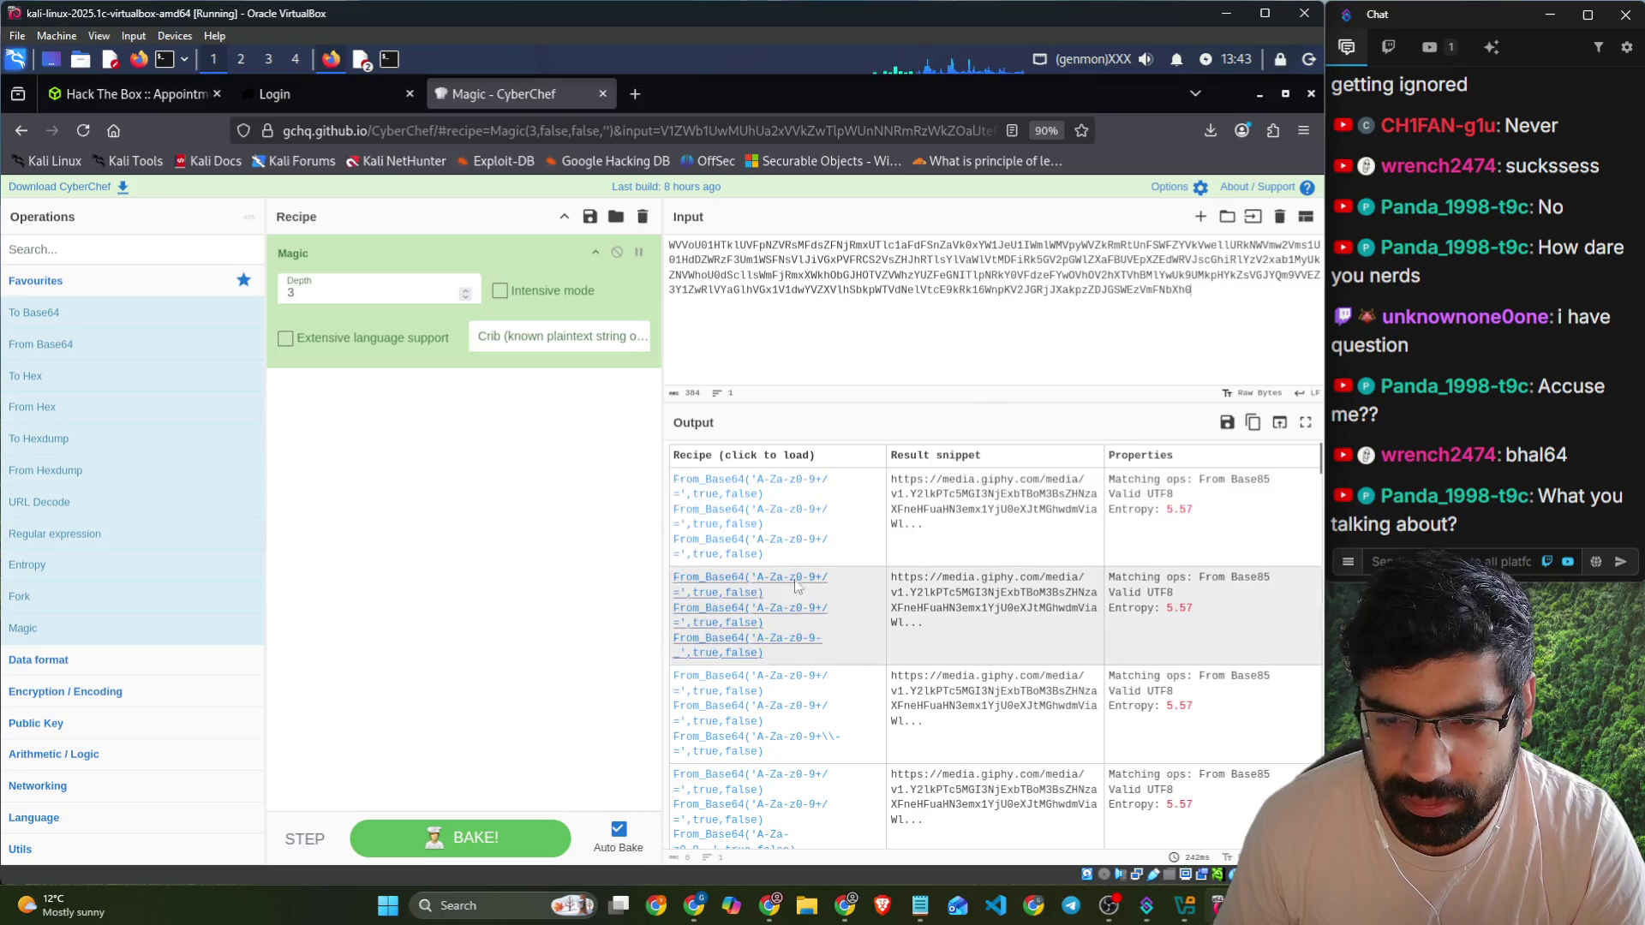
- Select the decoded media.giphy.com link from the Magic output
{"action": "left_click_drag", "start_coordinate": [921, 525], "coordinate": [890, 484]}
{"action": "key", "text": "ctrl+c"}
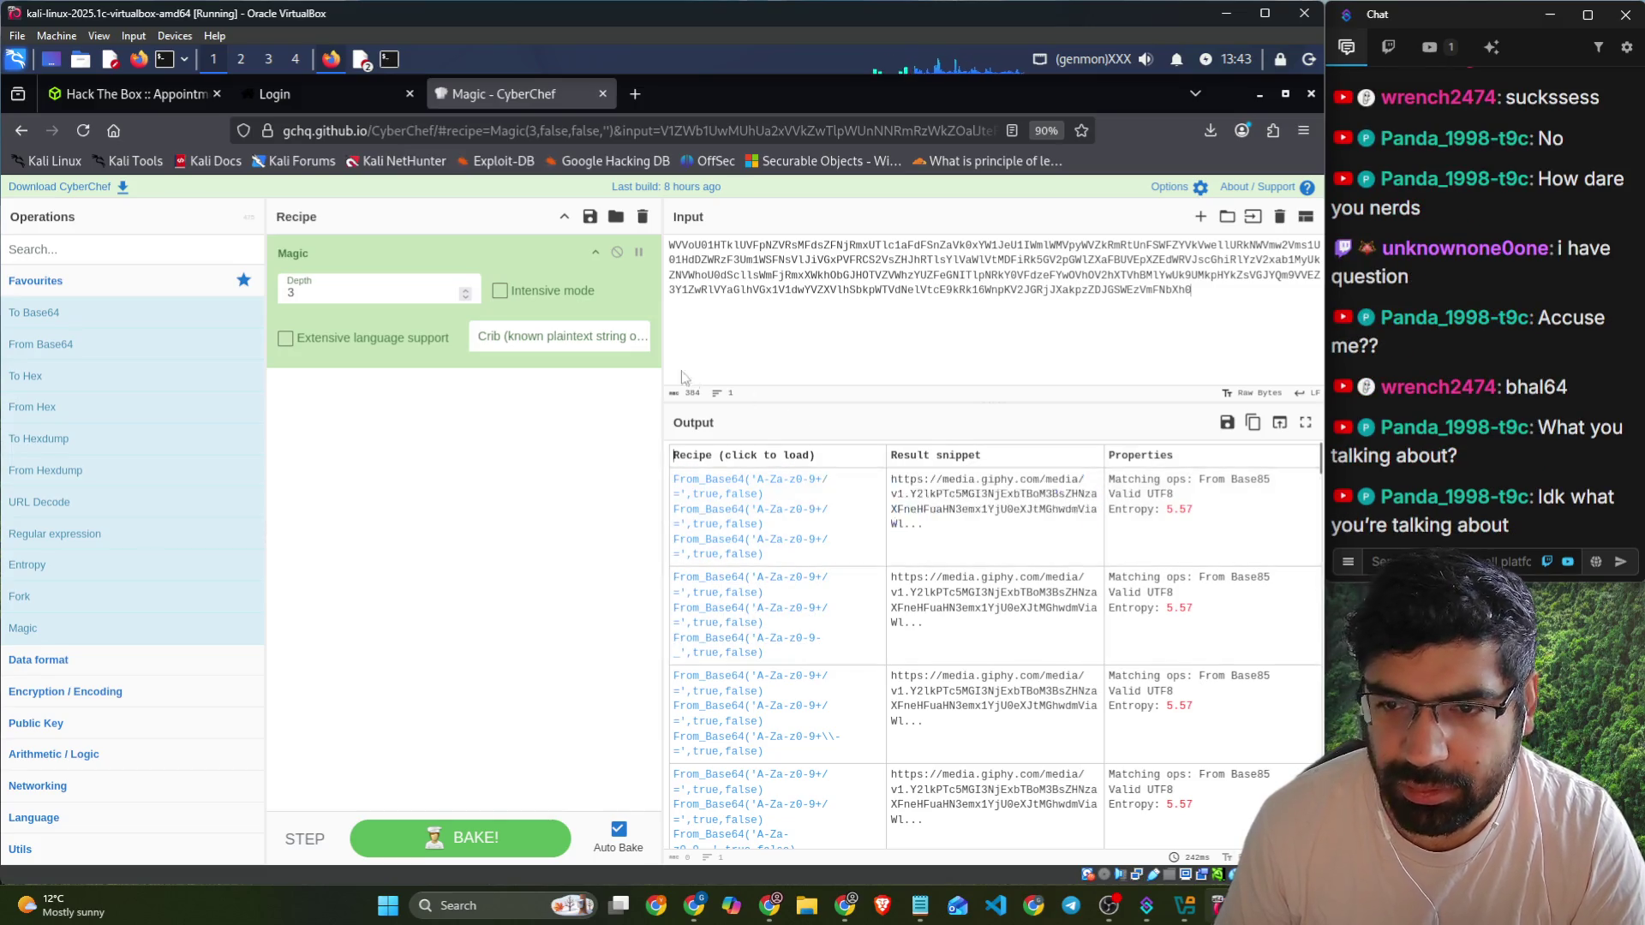
{"action": "key", "text": "alt+Tab"}
{"action": "left_click", "coordinate": [331, 58]}
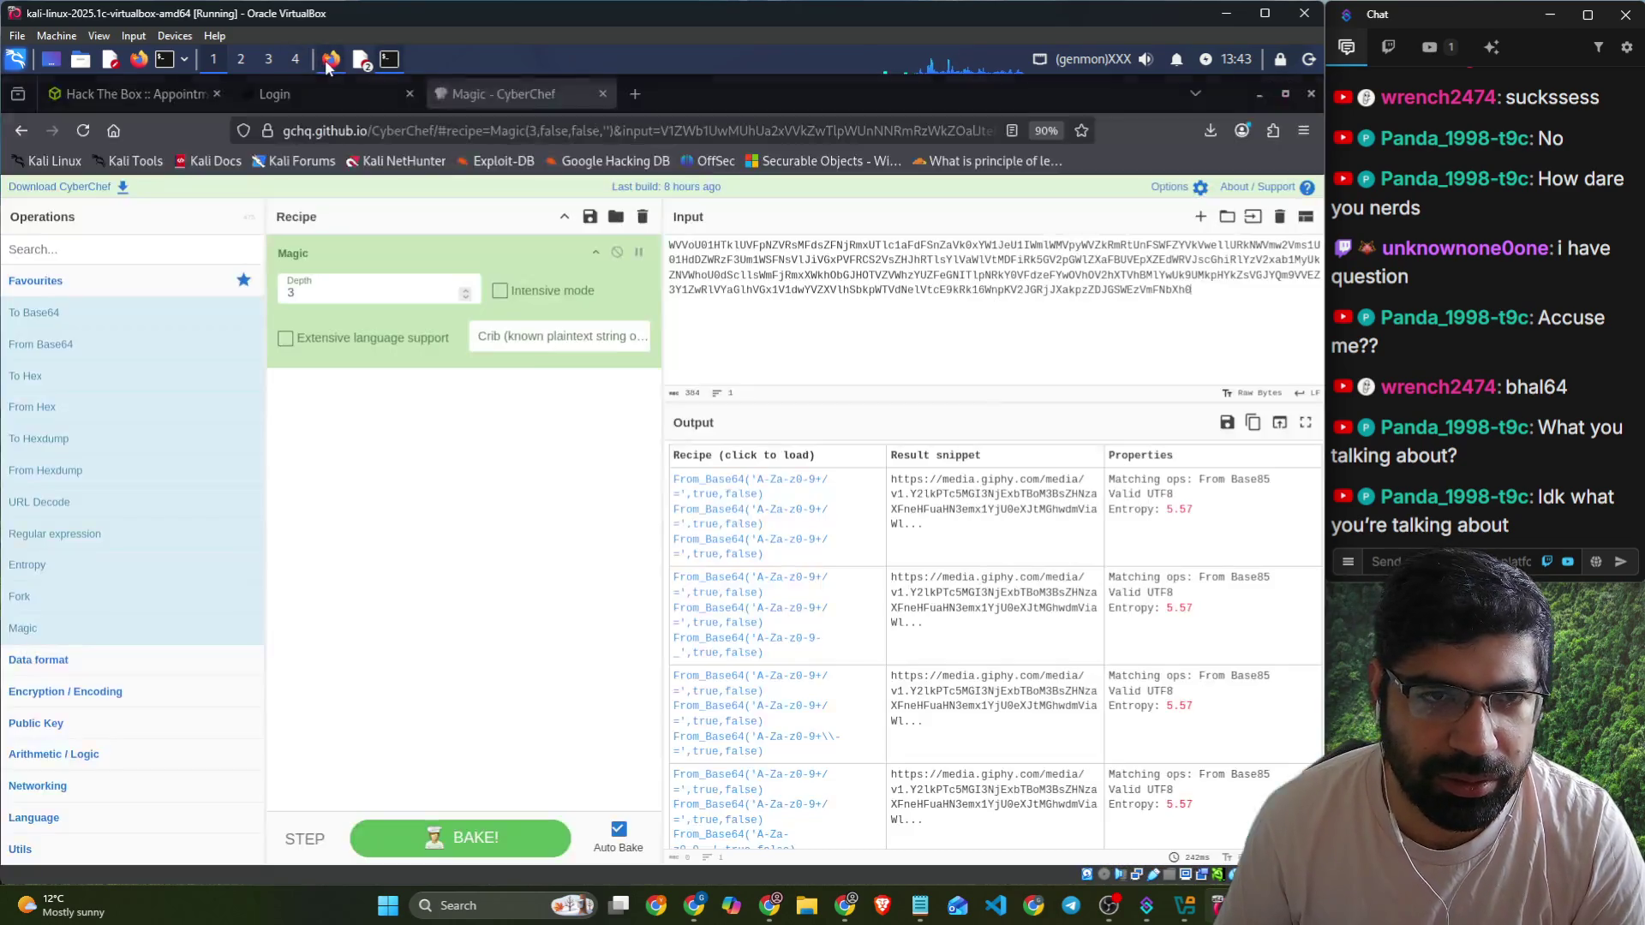
{"action": "left_click", "coordinate": [623, 100]}
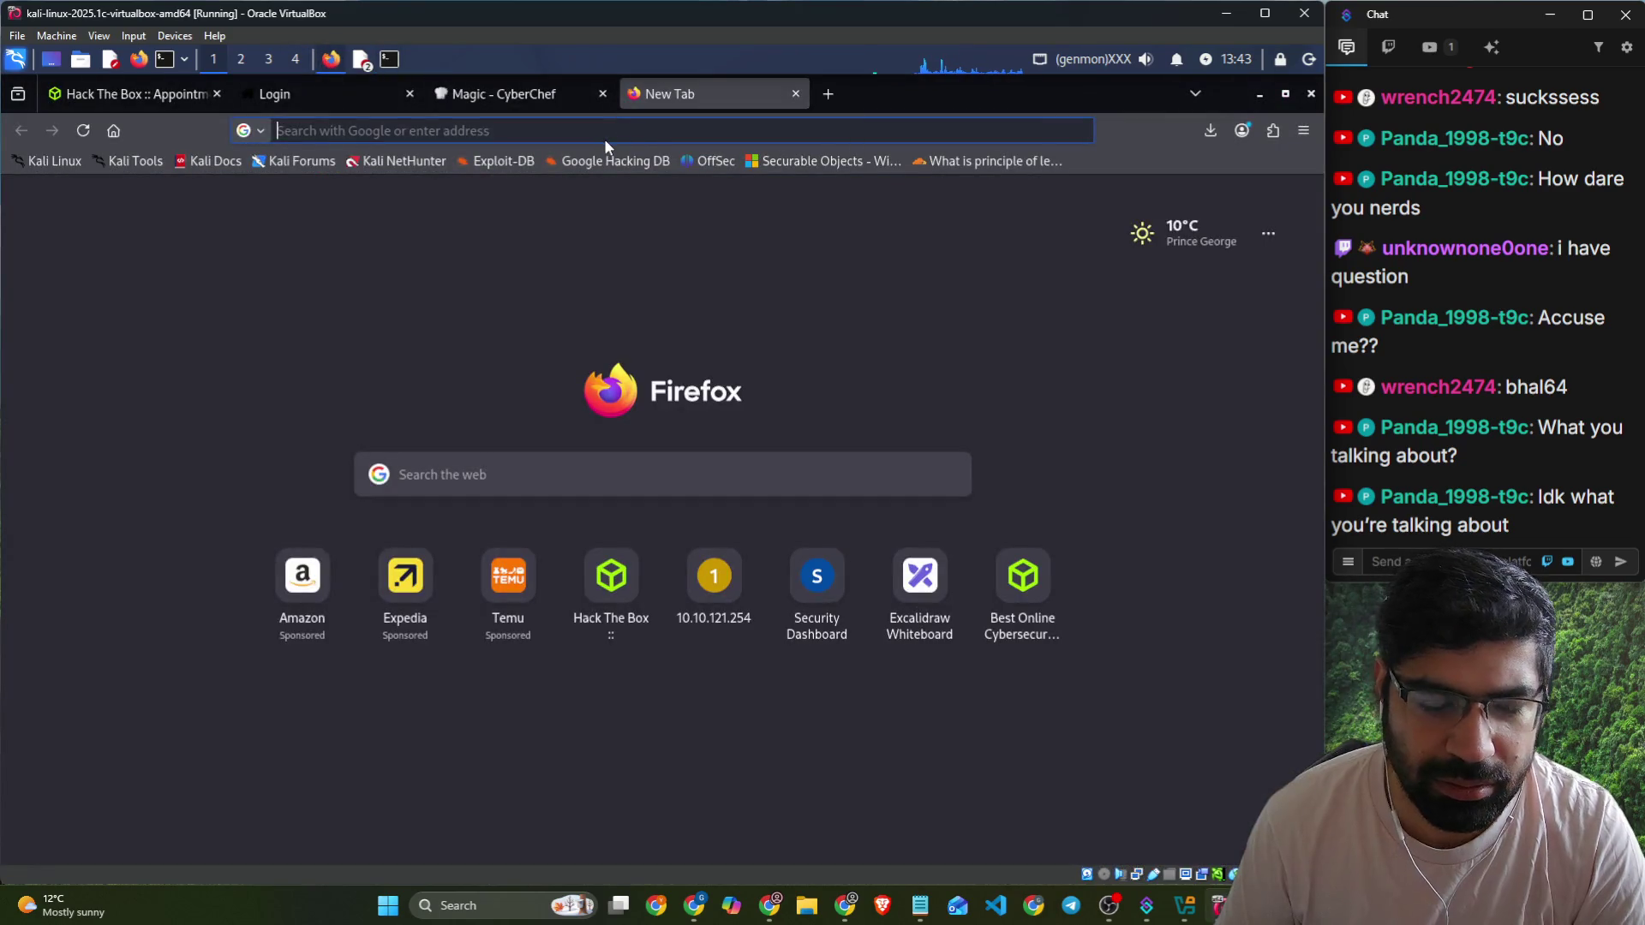
- Paste the decoded giphy link into a new tab's address bar and load it
{"action": "type", "text": "vis"}
{"action": "key", "text": "BackSpace"}
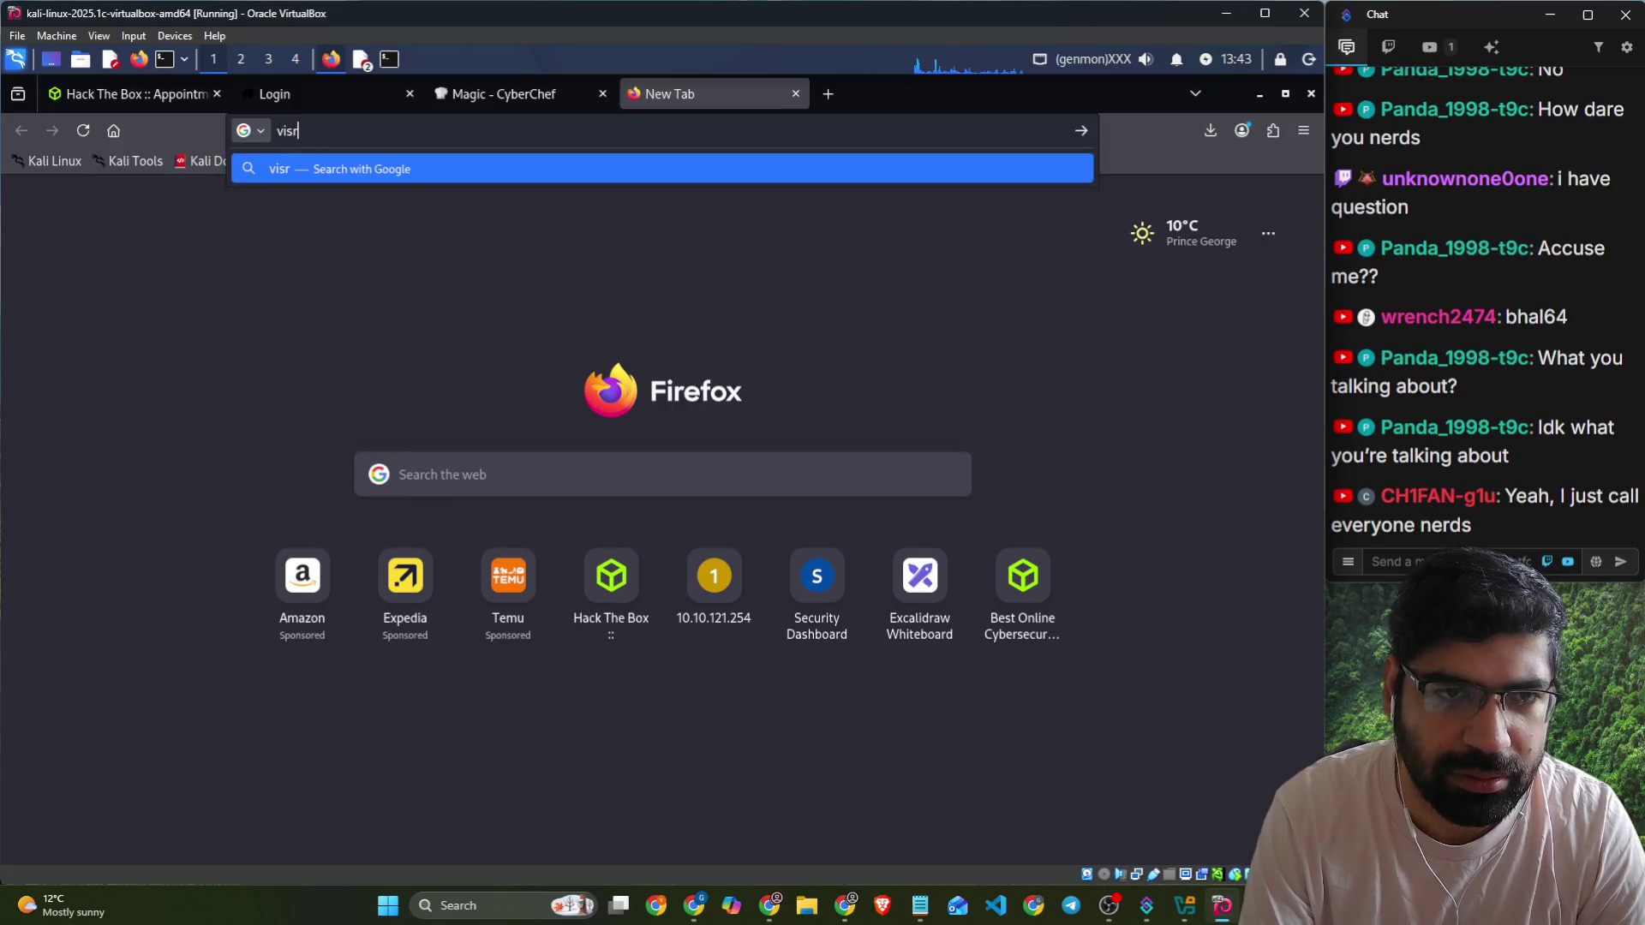
{"action": "type", "text": "rus"}
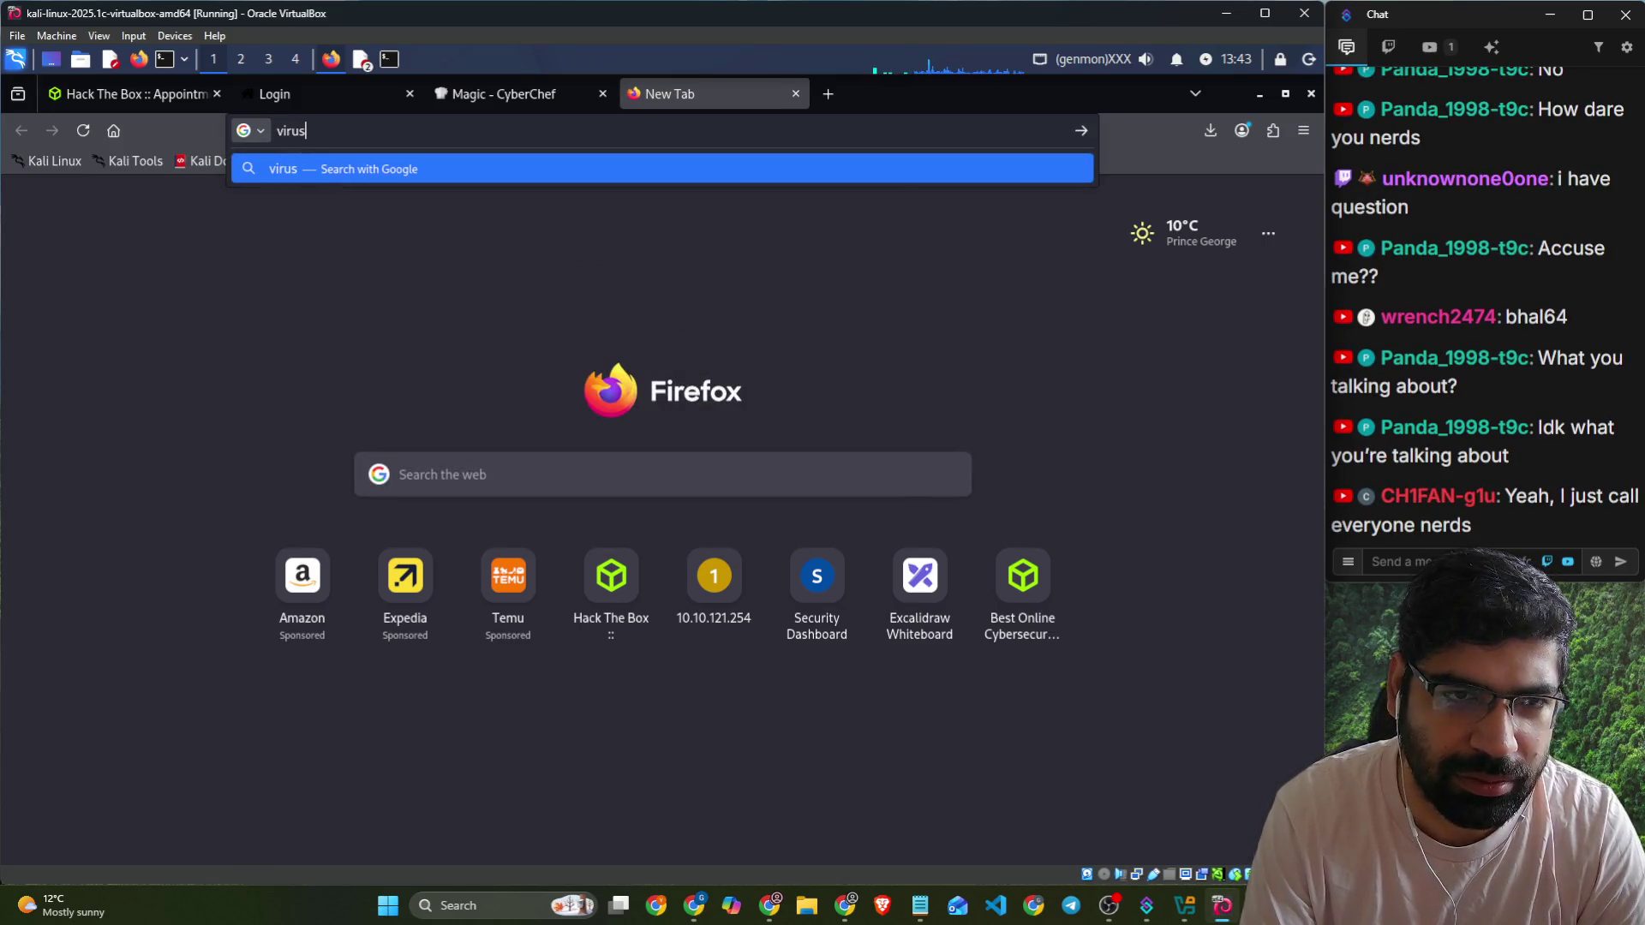
{"action": "left_click", "coordinate": [492, 92]}
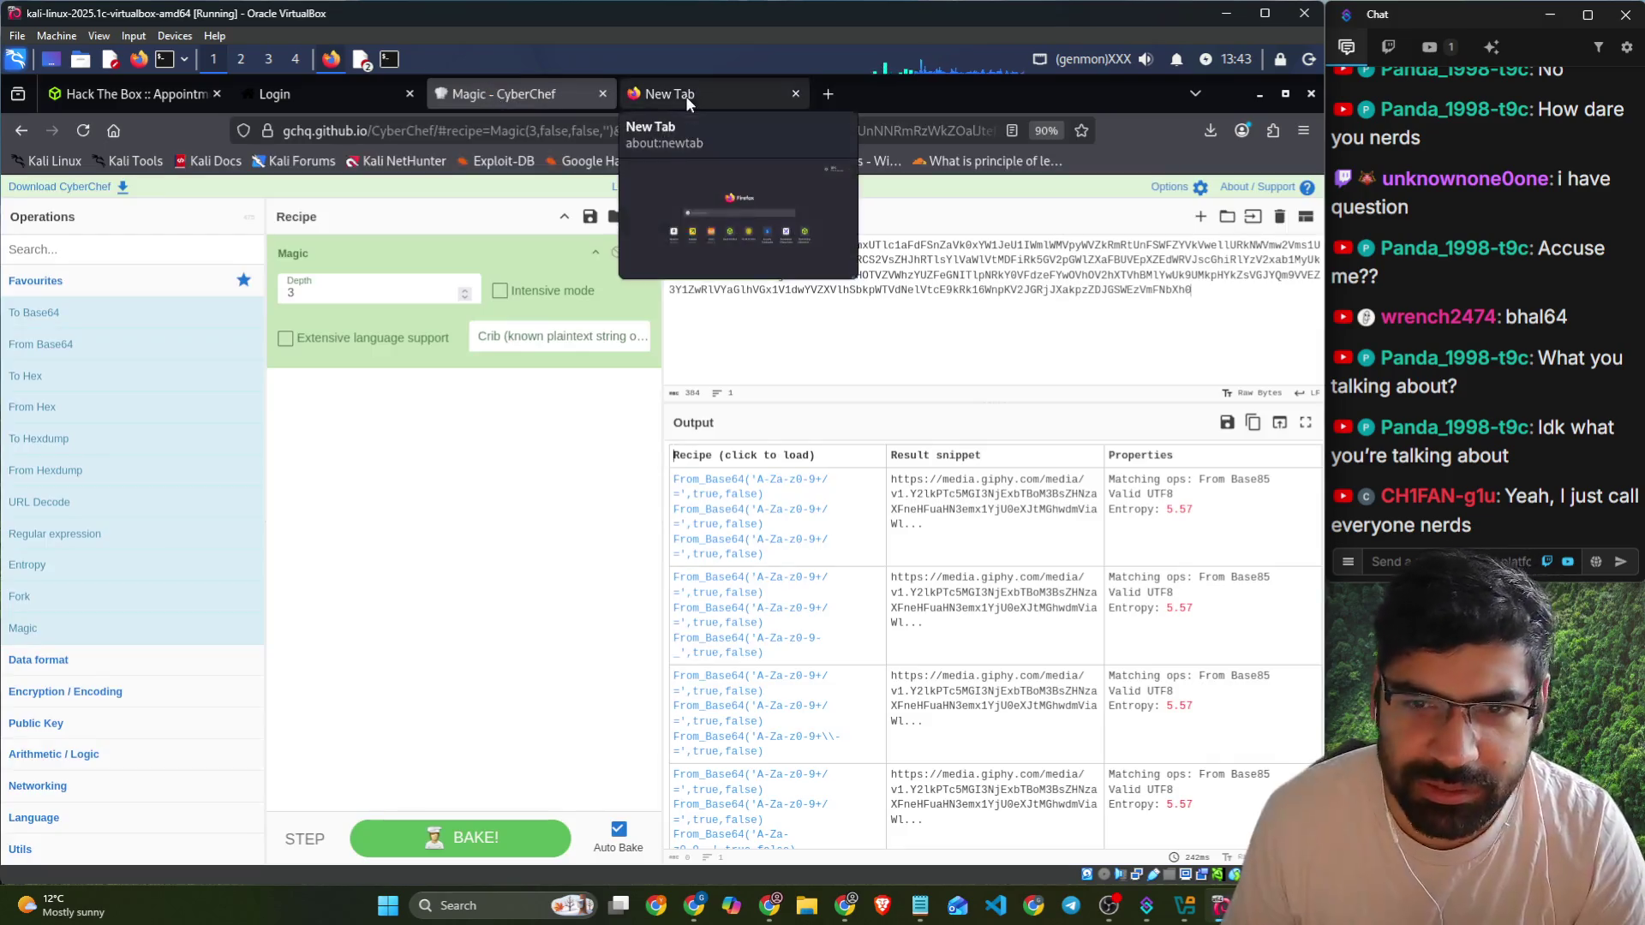
{"action": "left_click", "coordinate": [686, 96]}
{"action": "left_click", "coordinate": [546, 137]}
{"action": "key", "text": "ctrl+v"}
{"action": "key", "text": "Return"}
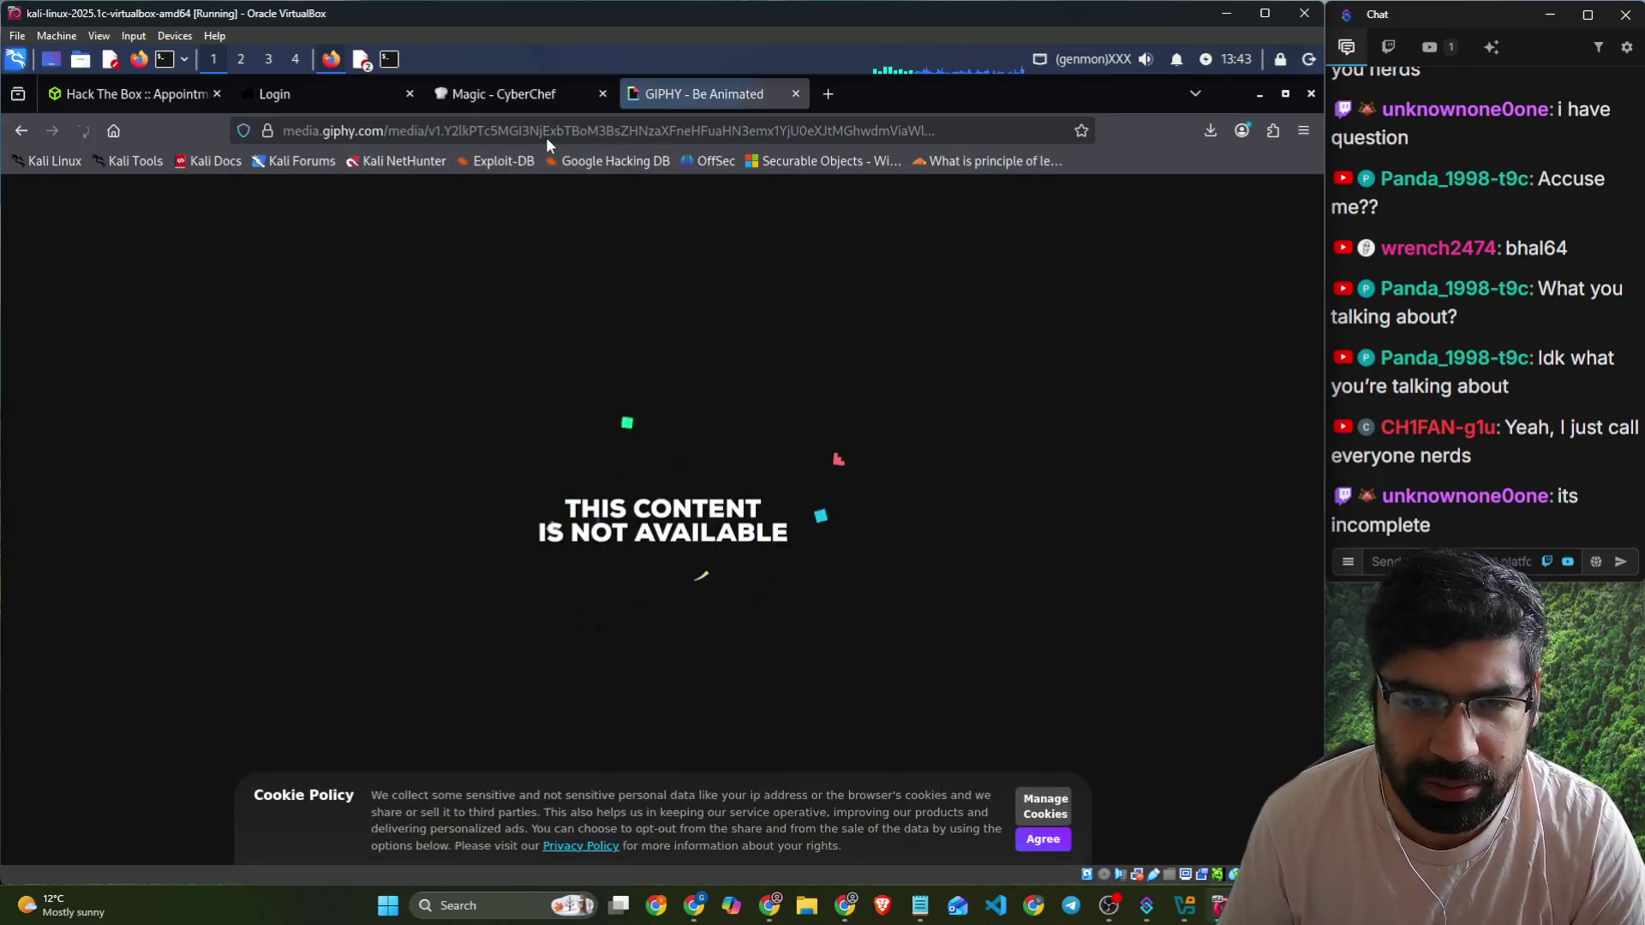
- Check the full giphy address on the not-available page, then return to CyberChef
{"action": "left_click", "coordinate": [975, 129]}
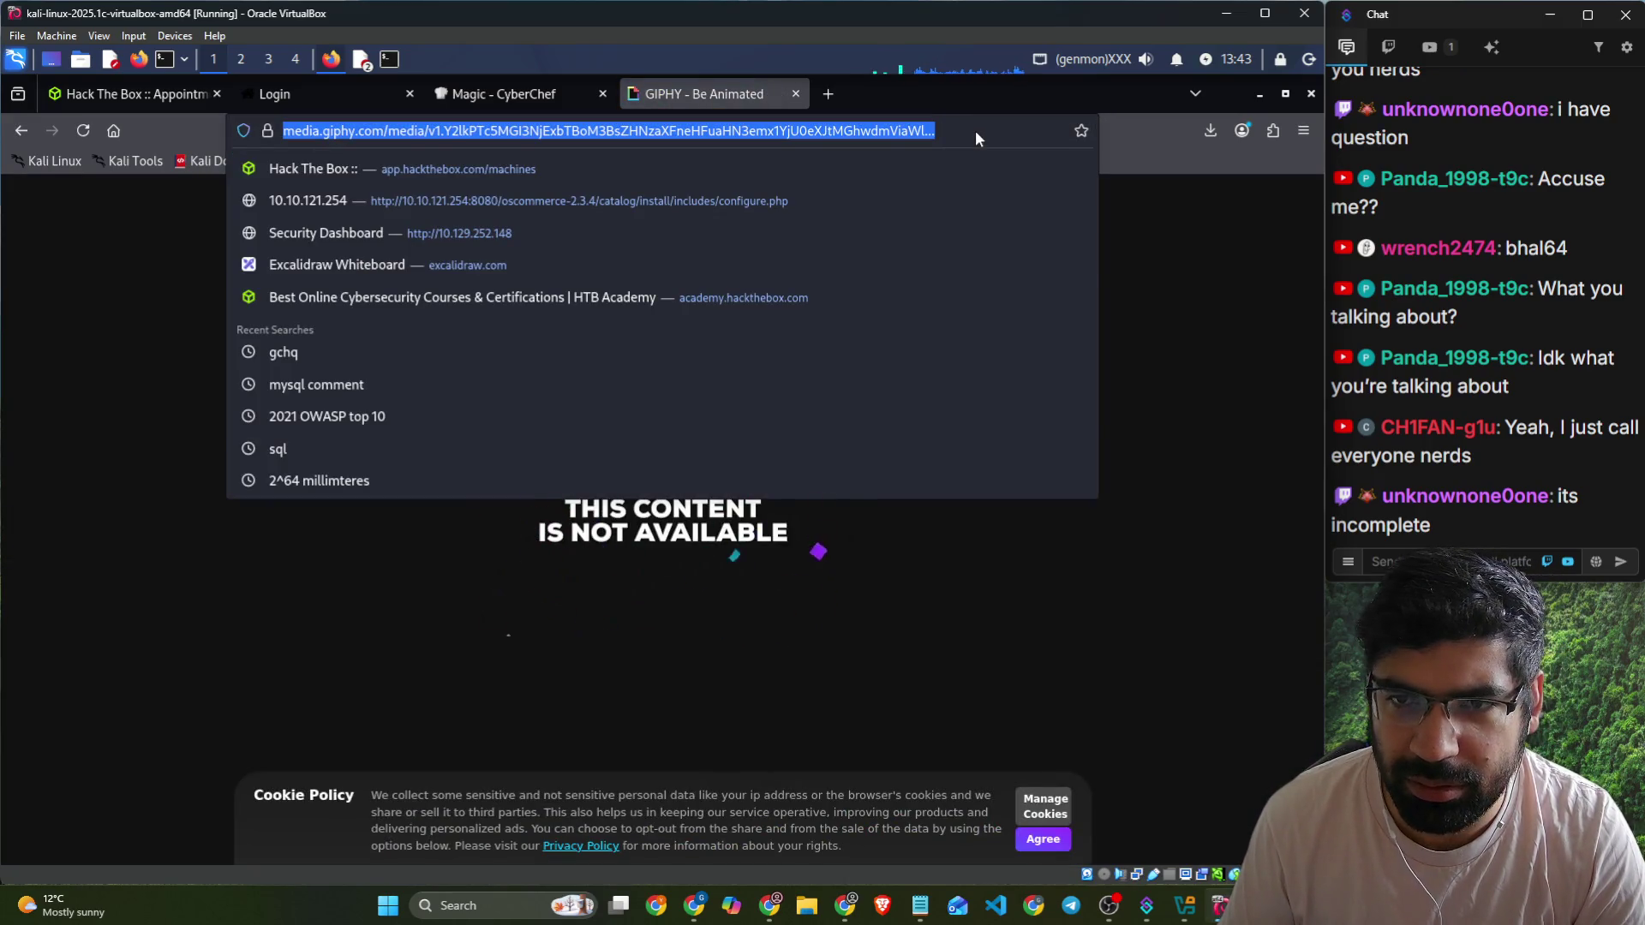
{"action": "left_click", "coordinate": [975, 130]}
{"action": "key", "text": "End"}
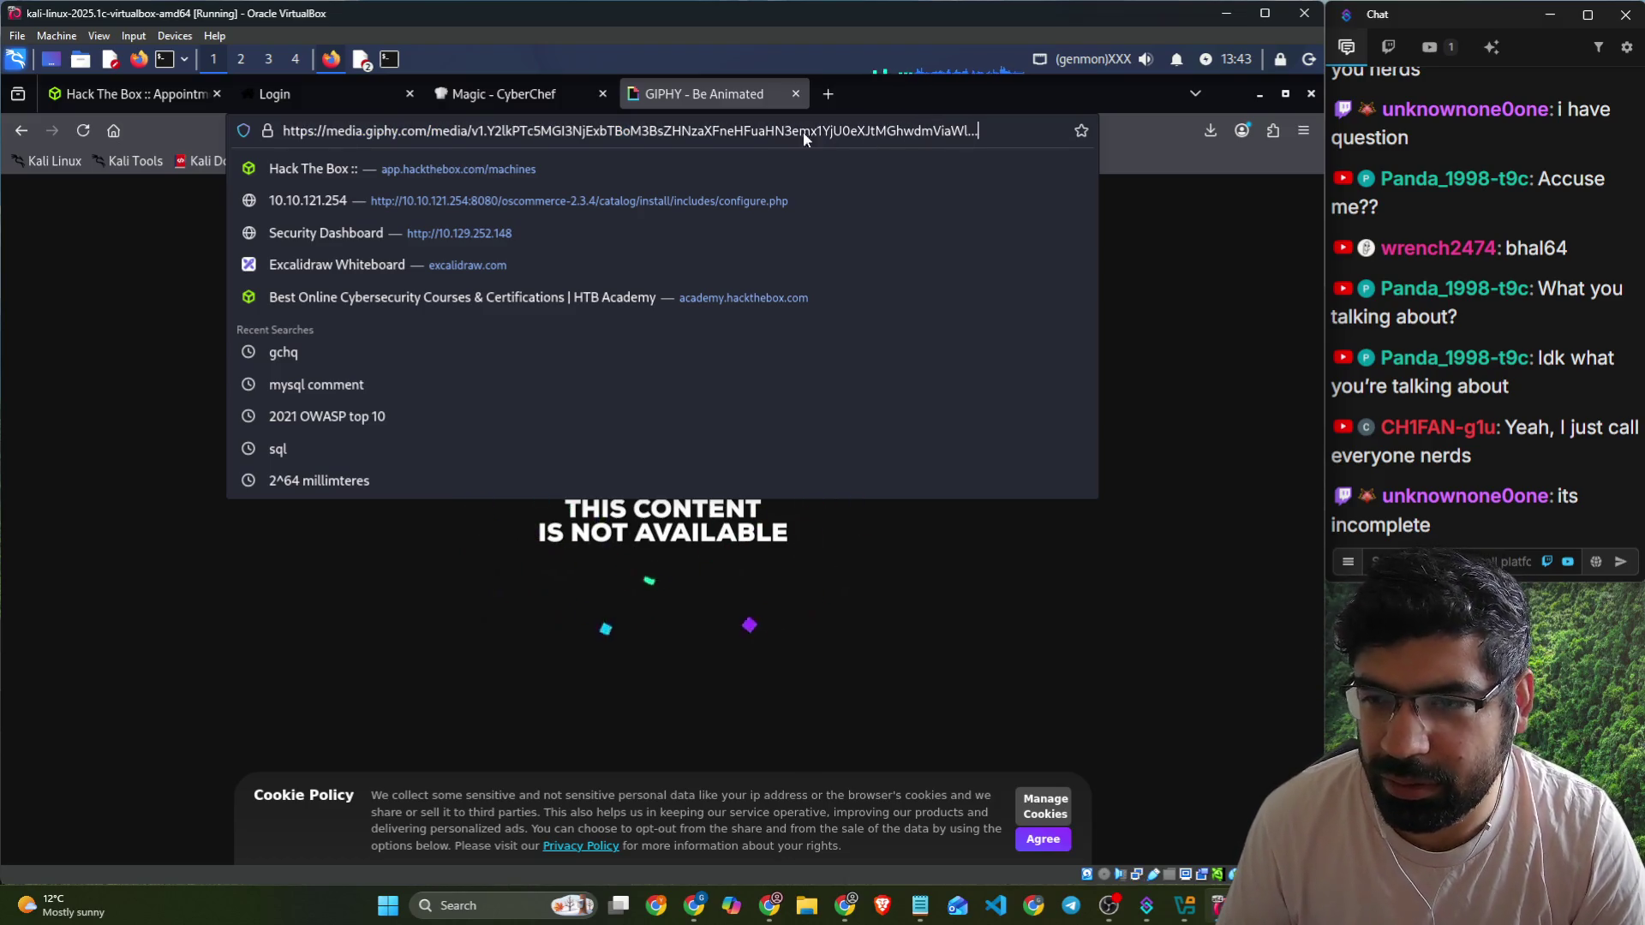
{"action": "left_click", "coordinate": [476, 89]}
{"action": "scroll", "coordinate": [962, 543], "scroll_direction": "down", "scroll_amount": 5}
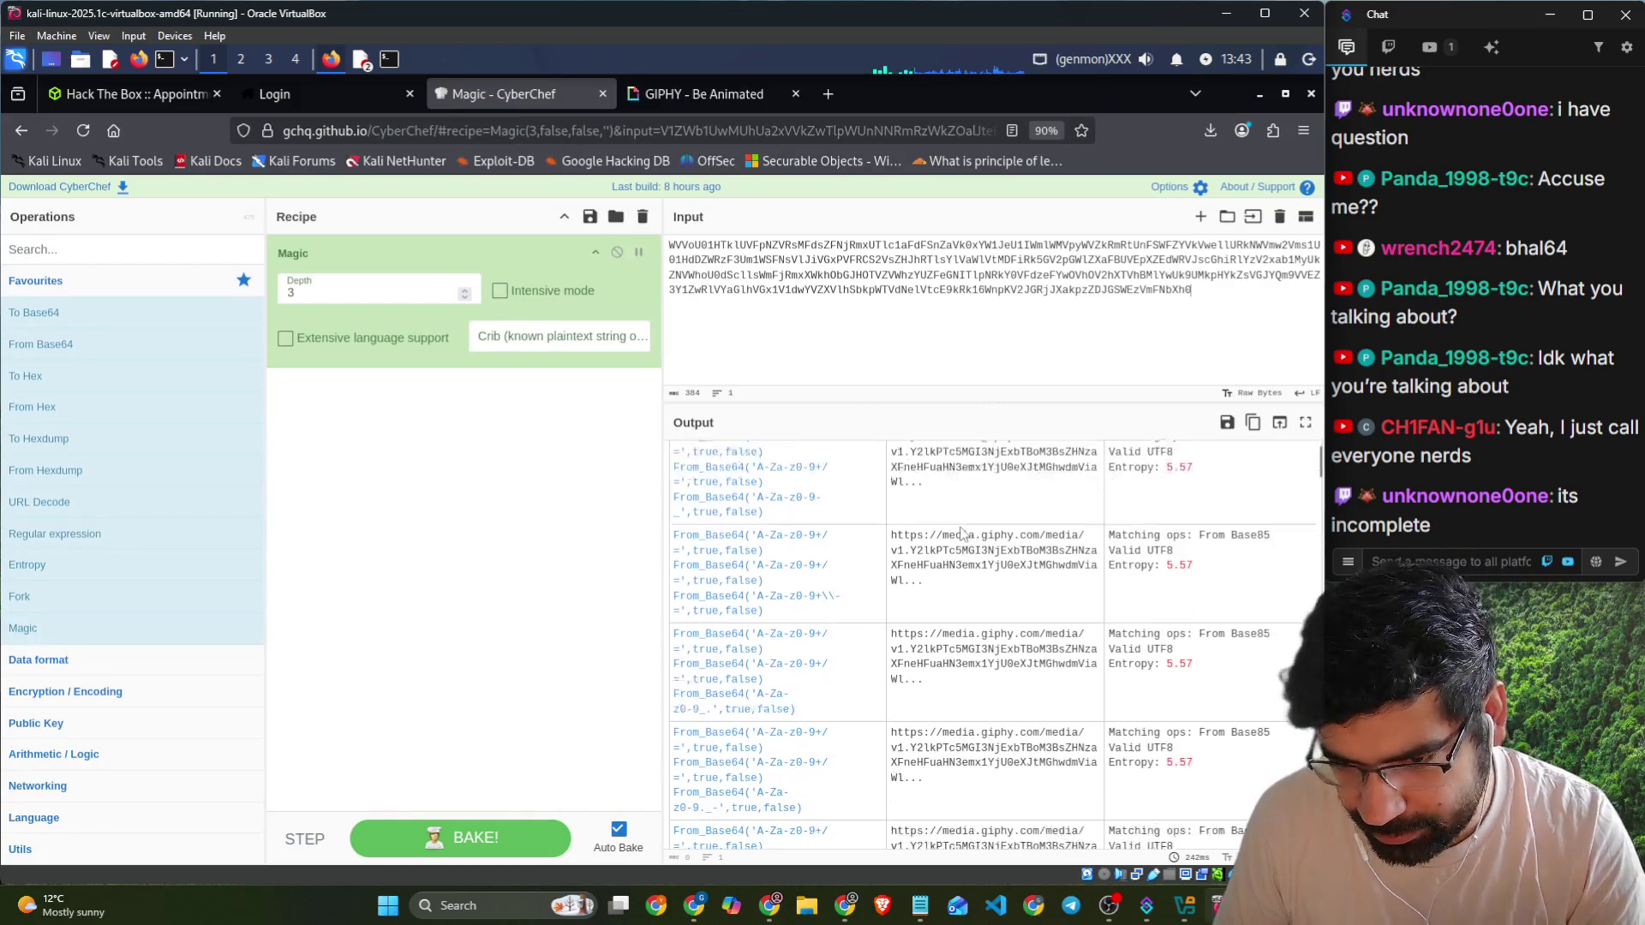
{"action": "scroll", "coordinate": [966, 537], "scroll_direction": "down", "scroll_amount": 1}
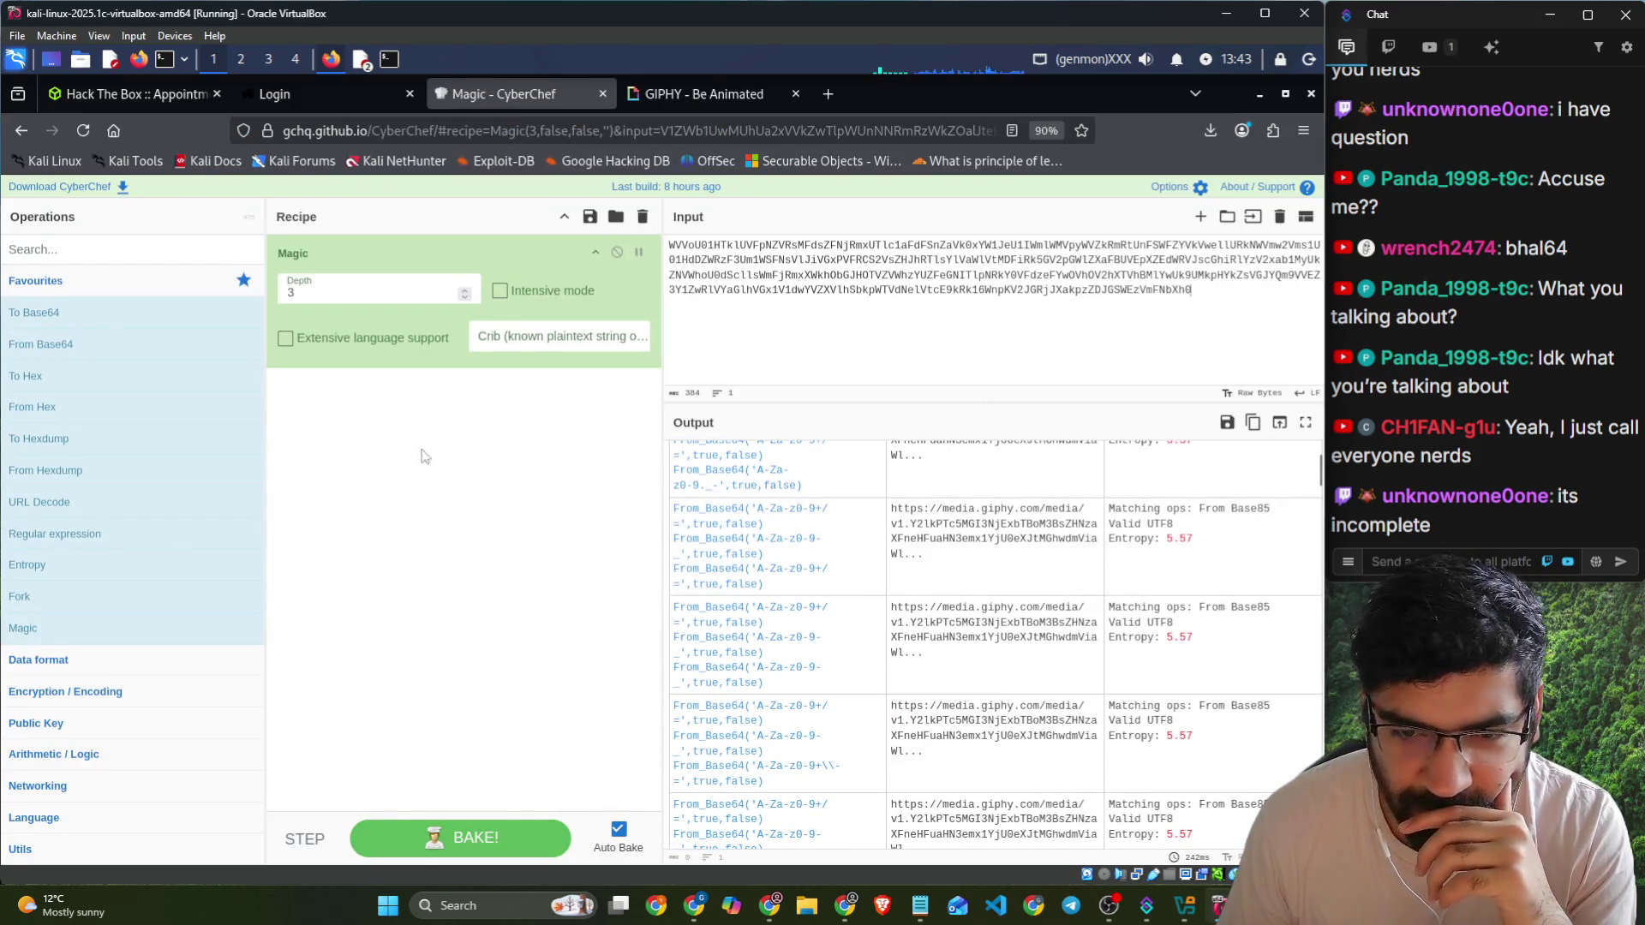
- Replace the Magic operation with three stacked From Base64 steps in the CyberChef recipe
{"action": "left_click", "coordinate": [642, 217]}
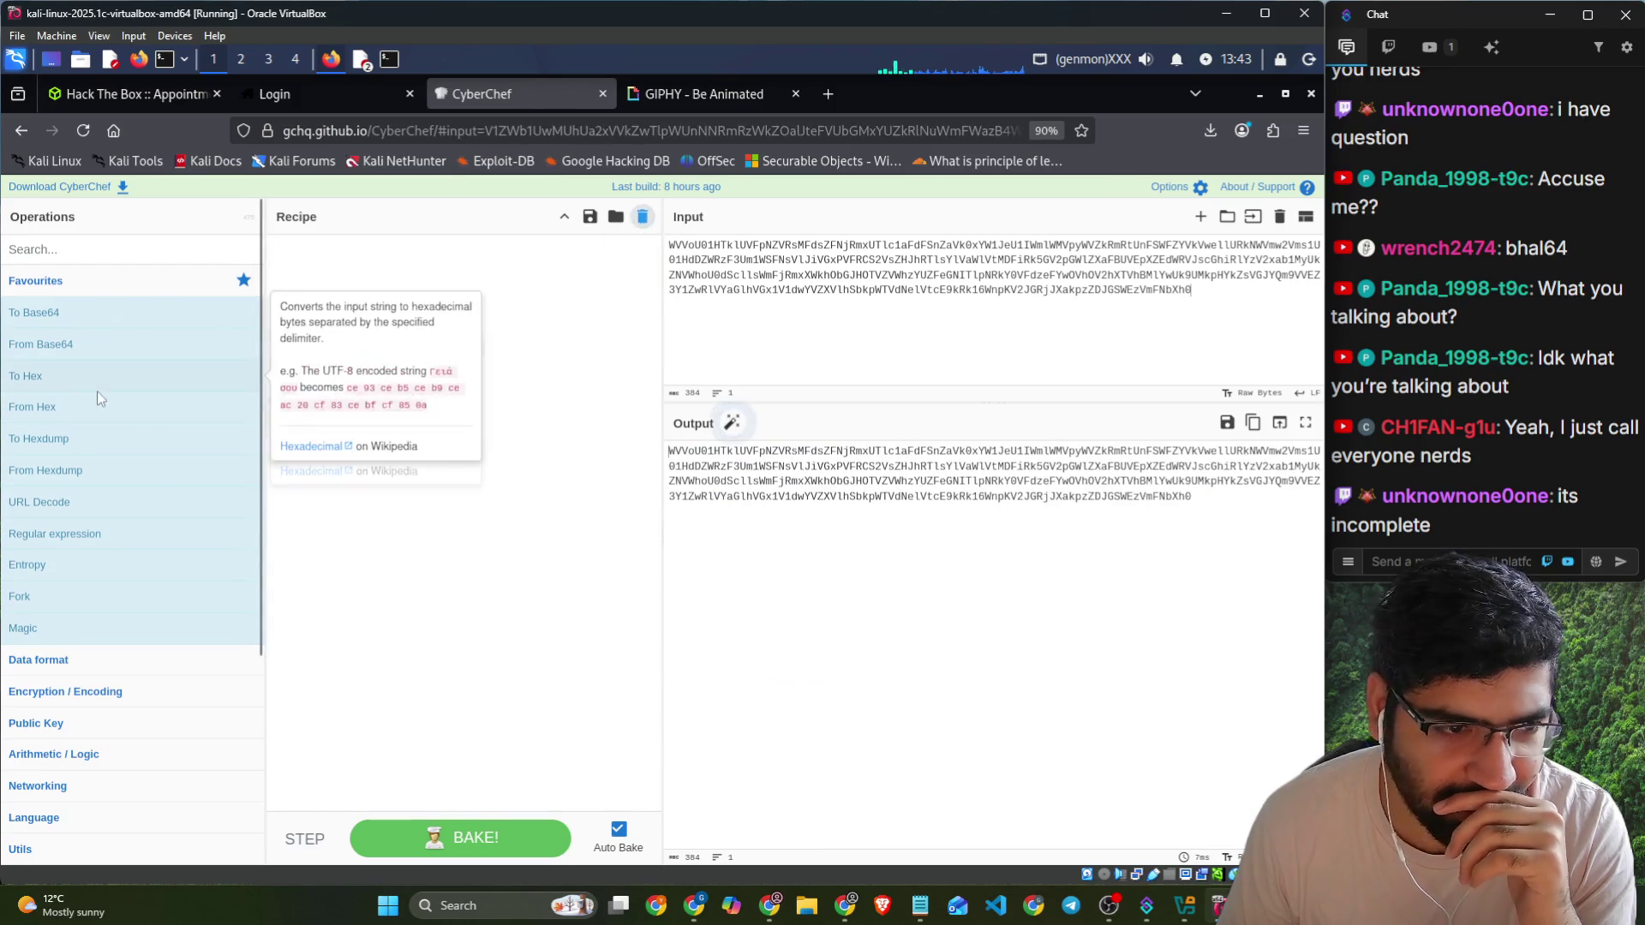
{"action": "left_click_drag", "start_coordinate": [84, 346], "coordinate": [368, 348]}
{"action": "mouse_move", "coordinate": [37, 347]}
{"action": "left_mouse_down"}
{"action": "mouse_move", "coordinate": [371, 358]}
{"action": "mouse_move", "coordinate": [368, 389]}
{"action": "left_mouse_up"}
{"action": "mouse_move", "coordinate": [52, 344]}
{"action": "left_mouse_down"}
{"action": "mouse_move", "coordinate": [360, 480]}
{"action": "mouse_move", "coordinate": [369, 518]}
{"action": "left_mouse_up"}
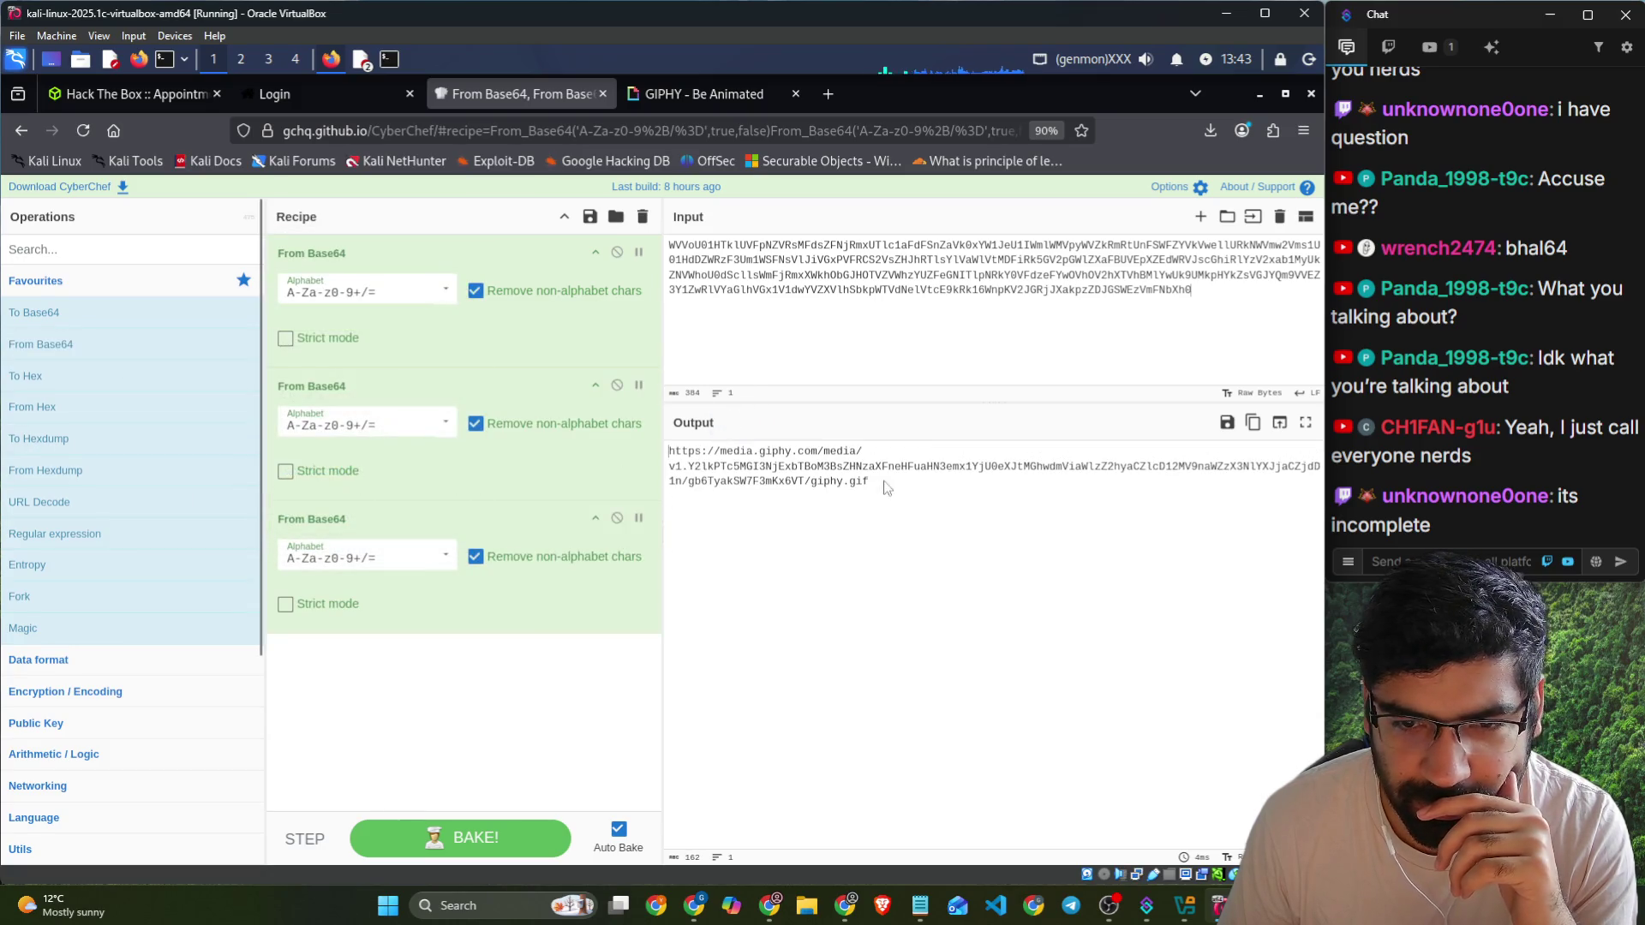
- Copy the decoded media.giphy.com link ending giphy.gif and select the GIPHY tab's address
{"action": "triple_click", "coordinate": [730, 459]}
{"action": "right_click", "coordinate": [731, 458]}
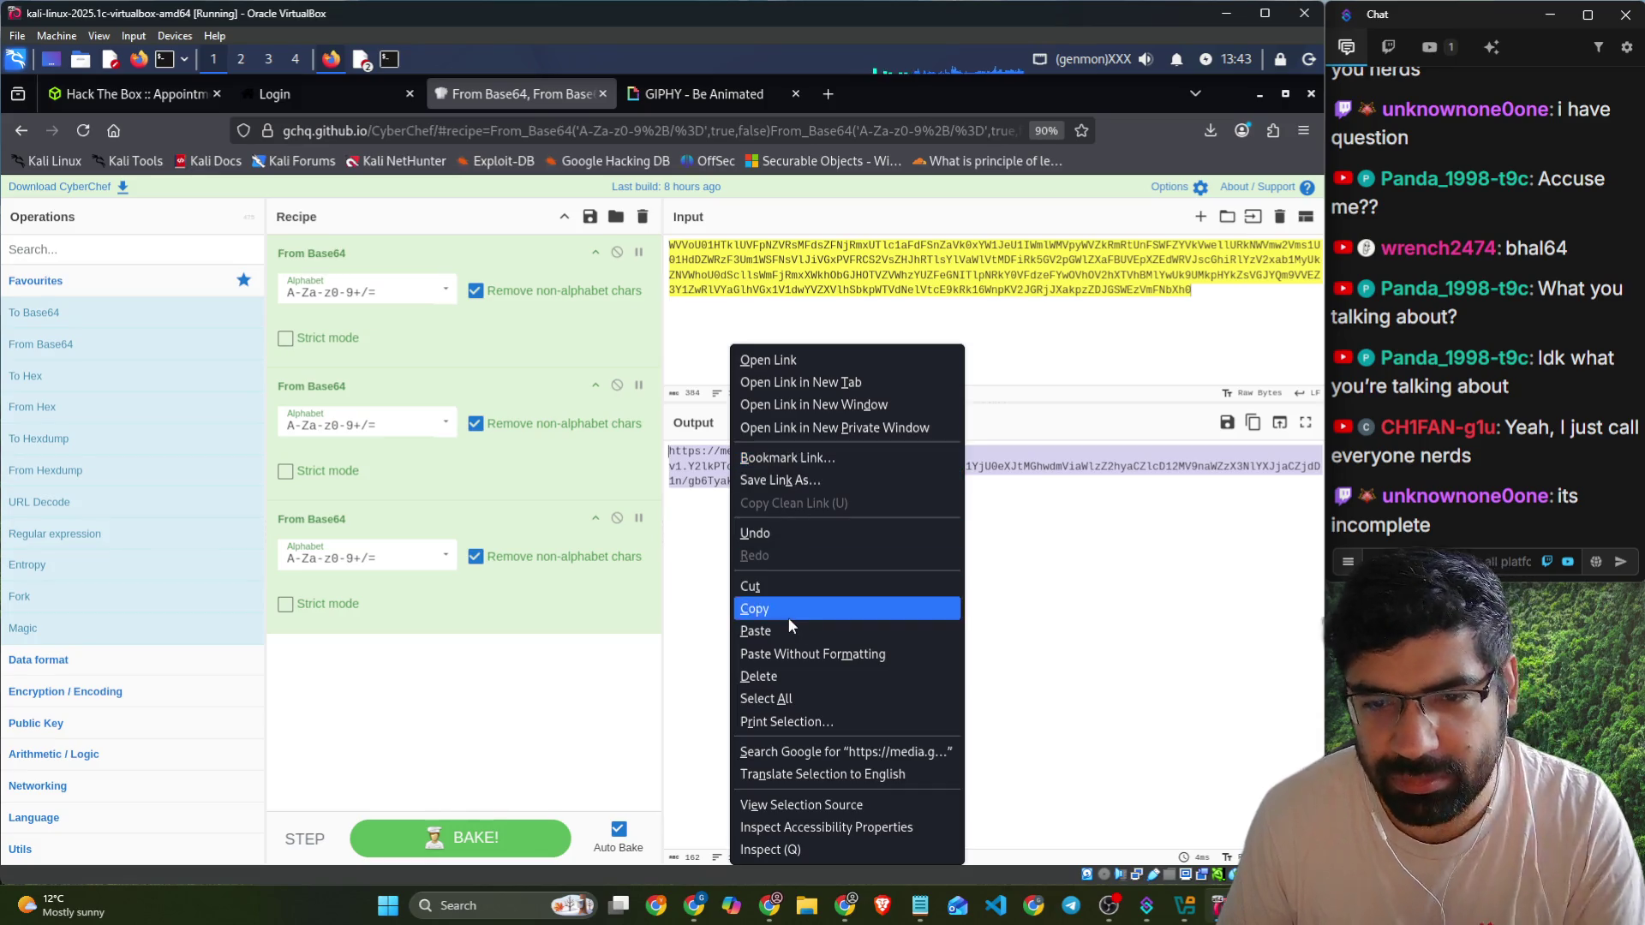
{"action": "left_click", "coordinate": [788, 618]}
{"action": "left_click", "coordinate": [754, 104]}
{"action": "left_click", "coordinate": [740, 135]}
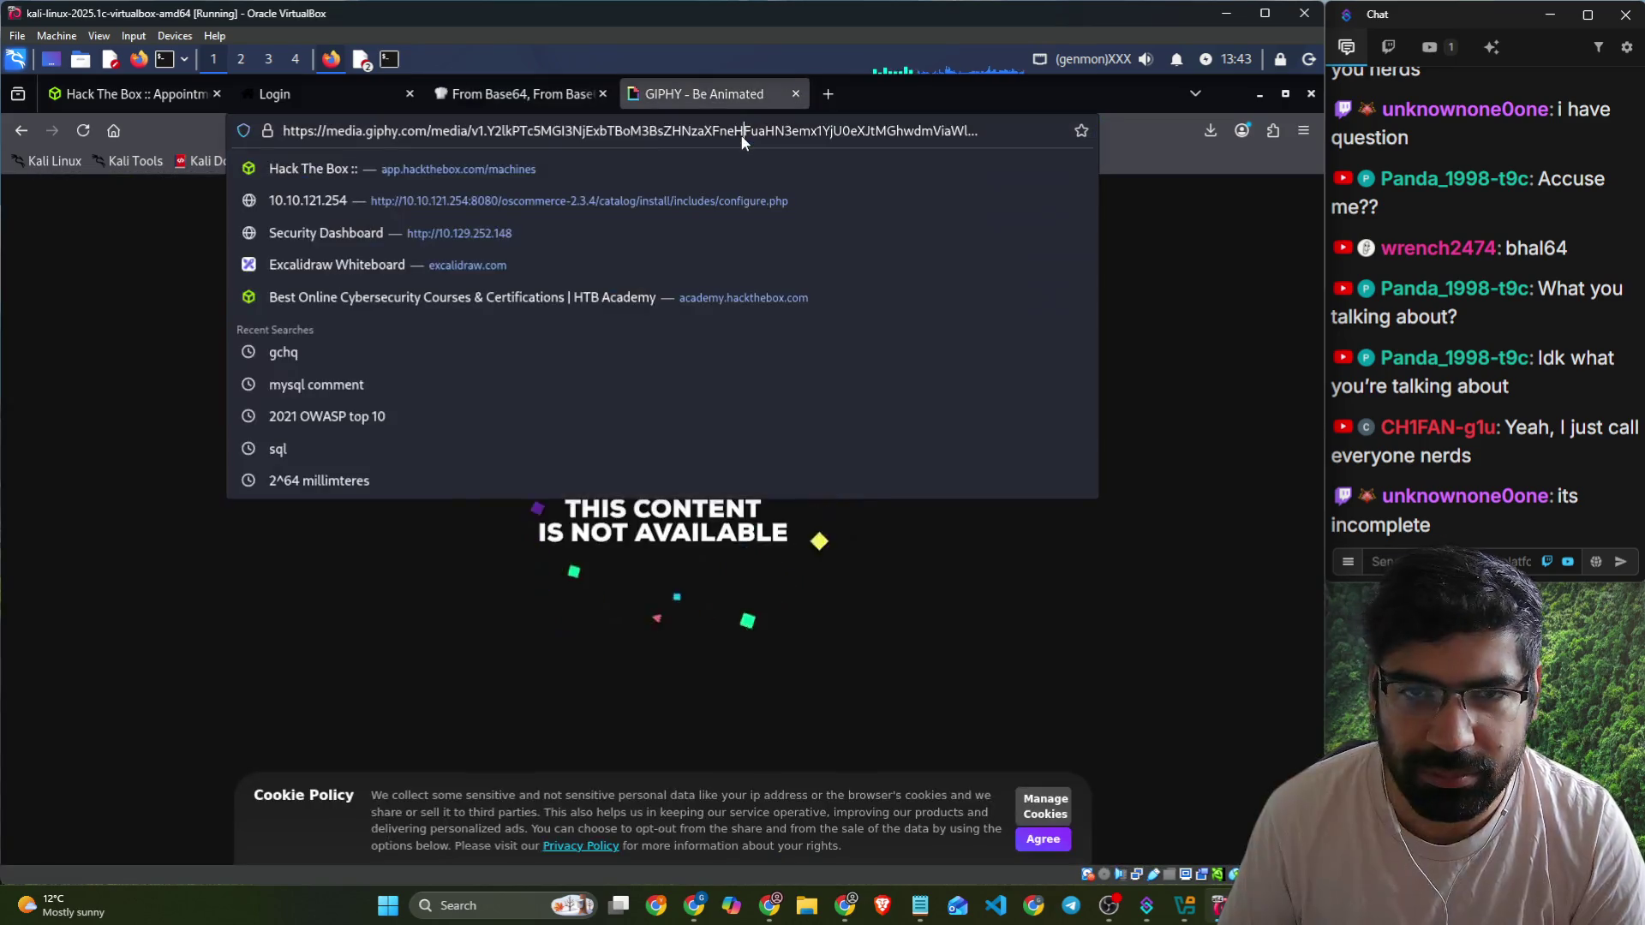
- Load the pasted giphy.gif link to open the 'Why Are You Gay GIF' page, glancing at Discord
{"action": "key", "text": "ctrl+v"}
{"action": "key", "text": "Return"}
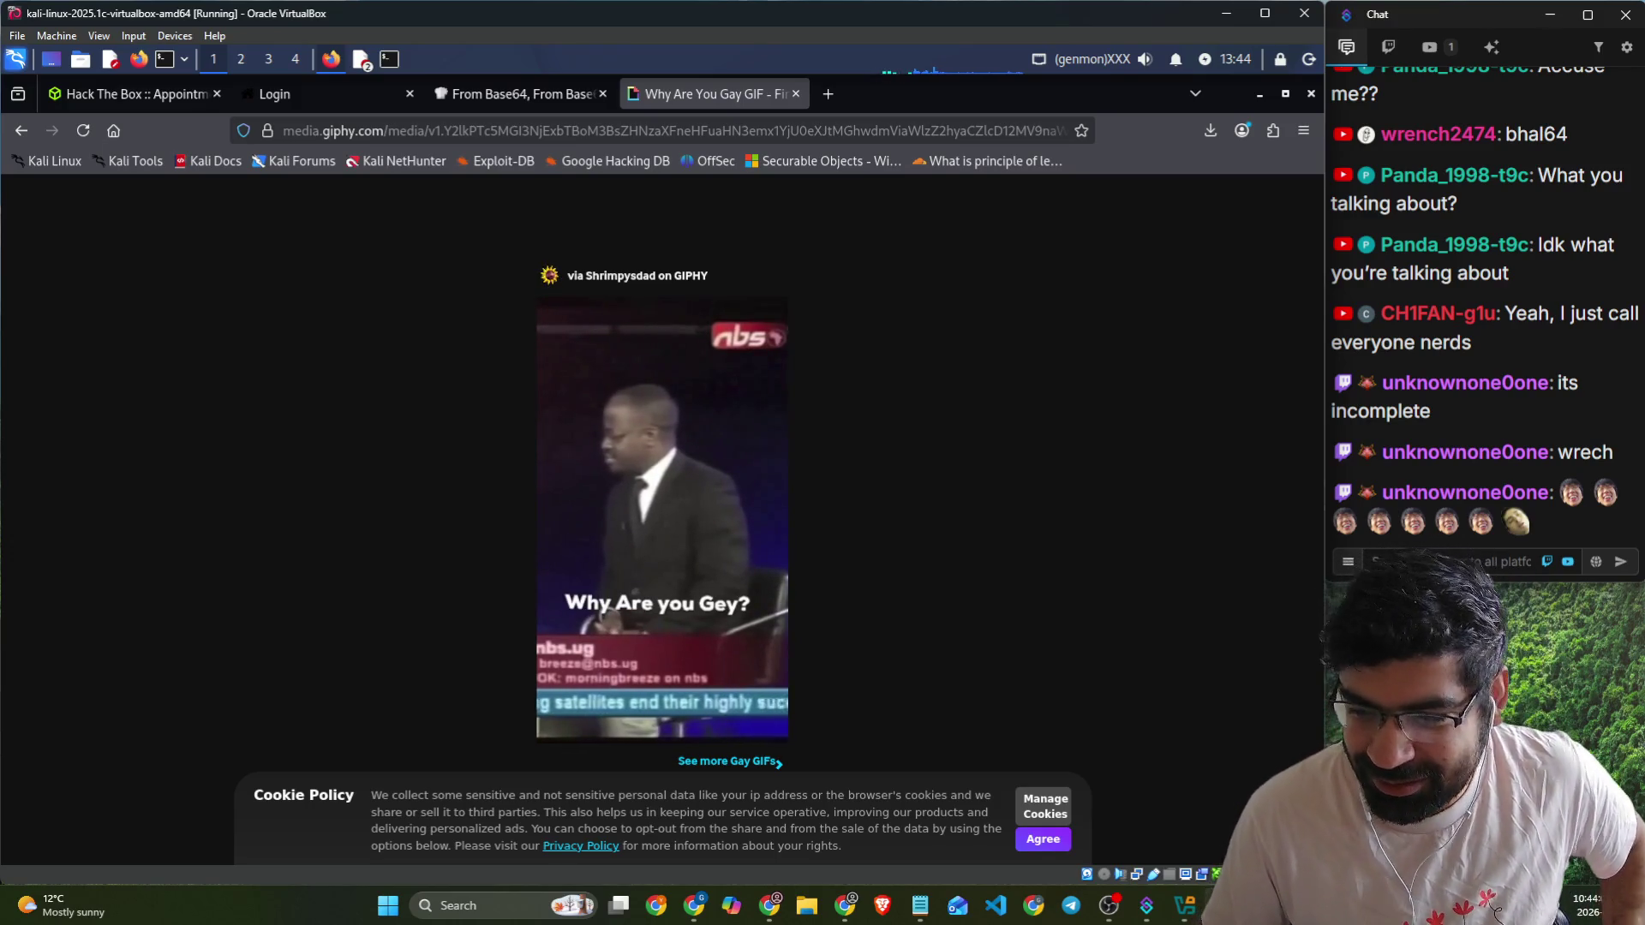
{"action": "key", "text": "alt+Tab"}
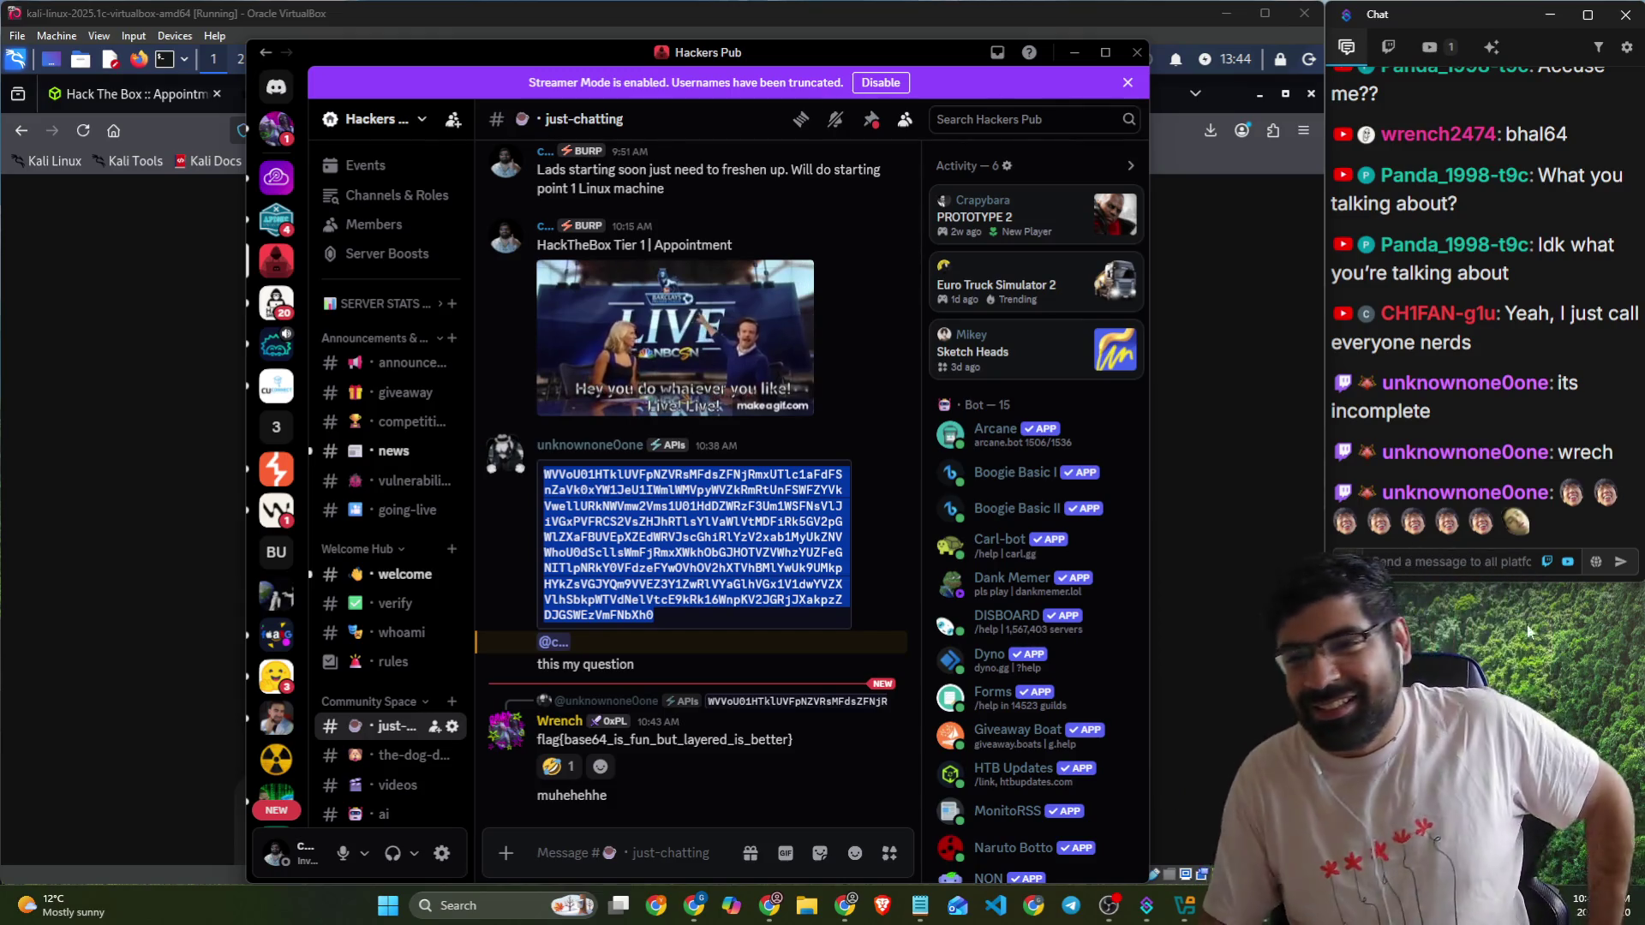
{"action": "left_click", "coordinate": [1266, 573]}
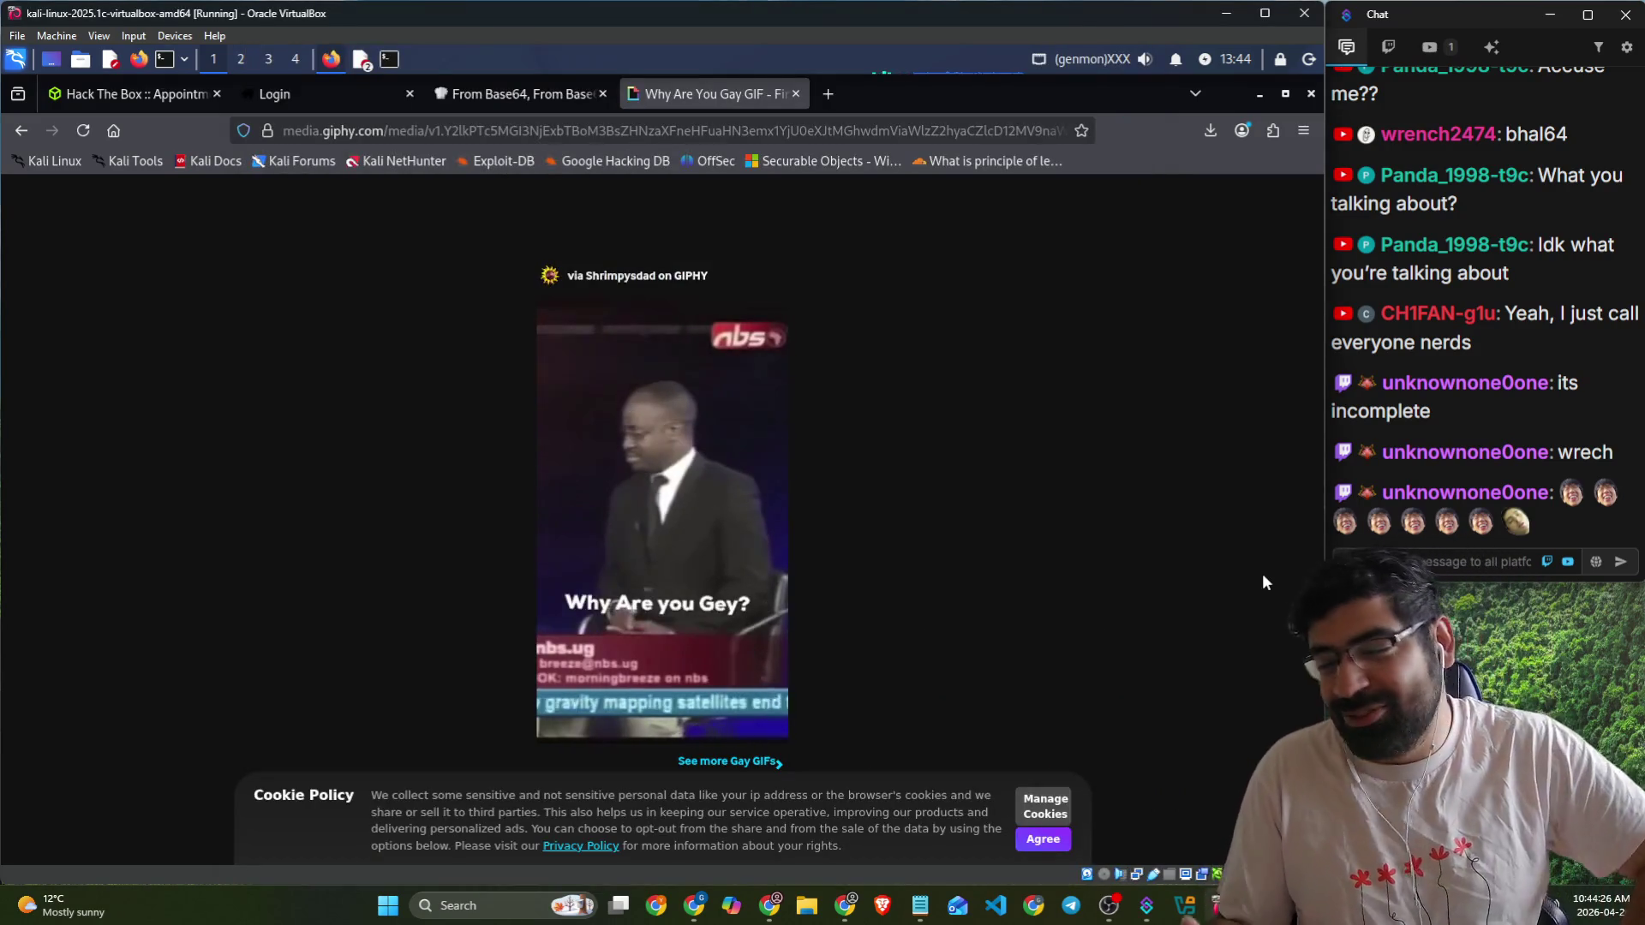
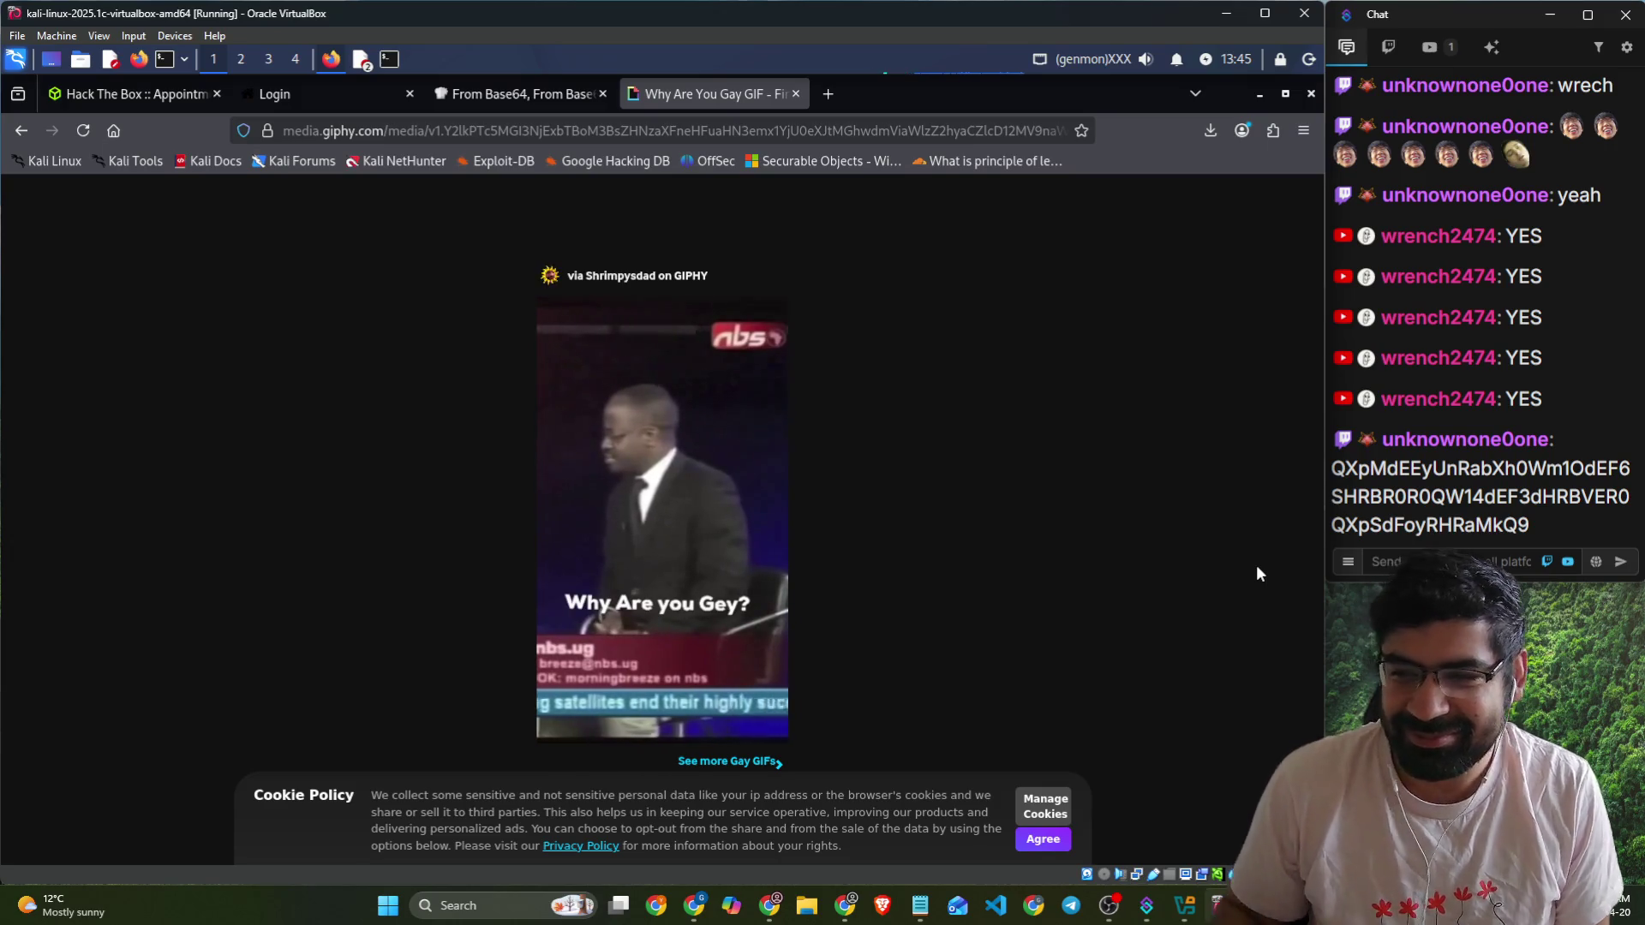
- Copy the challenge string from chat and paste it over the CyberChef input
{"action": "left_click_drag", "start_coordinate": [1532, 525], "coordinate": [1333, 466]}
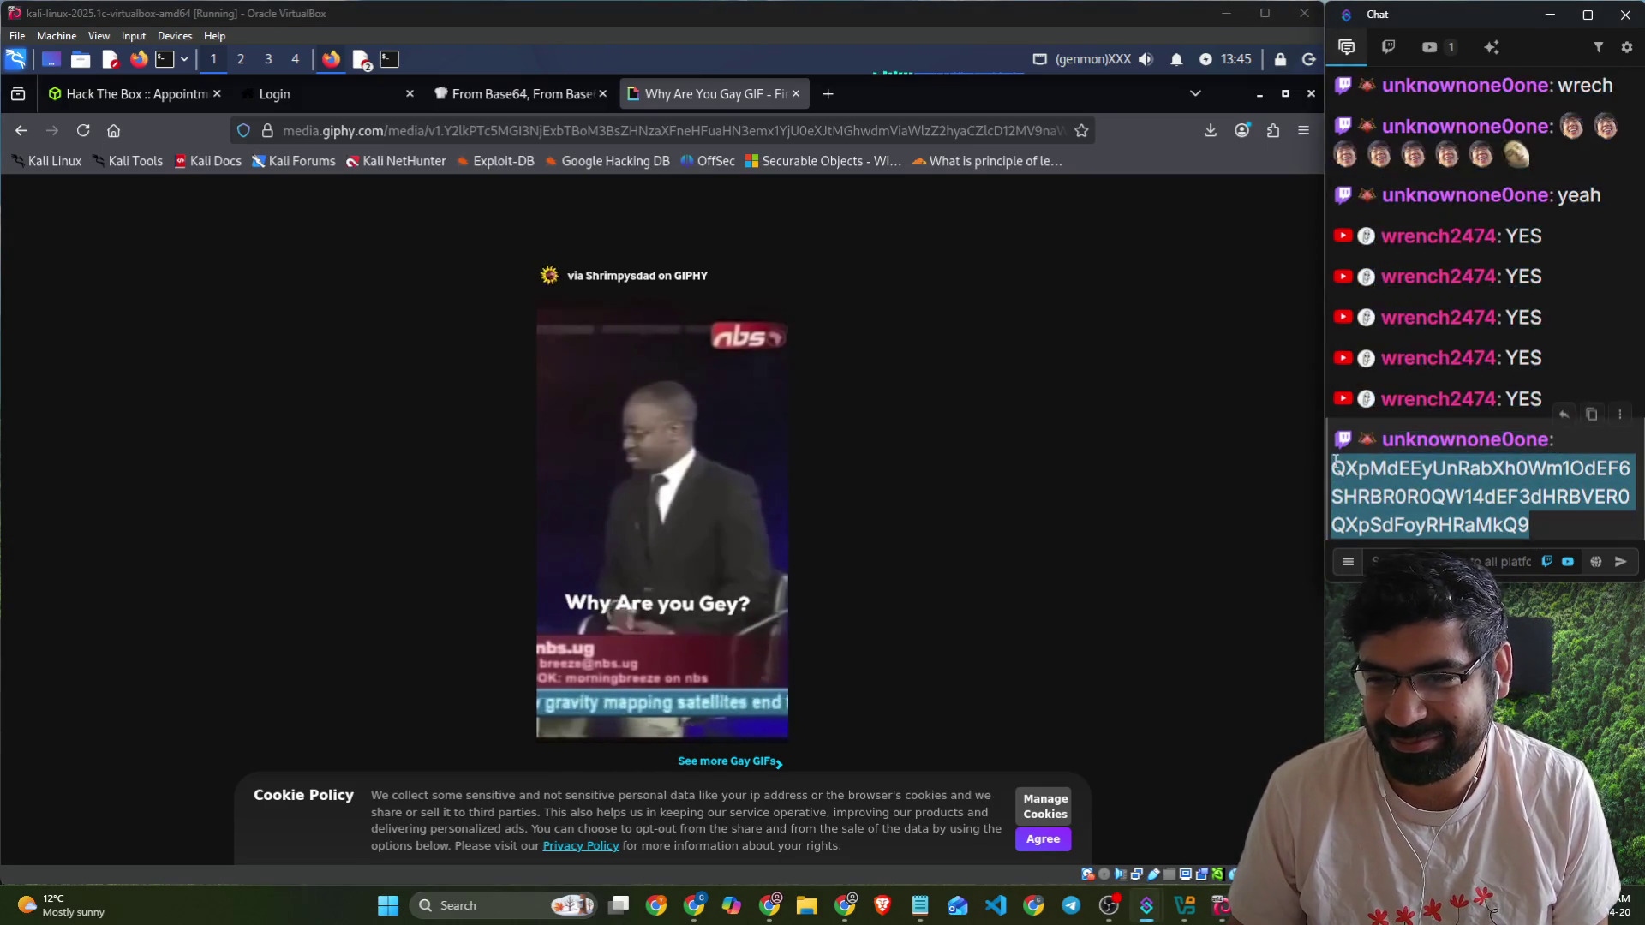
{"action": "left_click", "coordinate": [1592, 412]}
{"action": "left_click", "coordinate": [522, 96]}
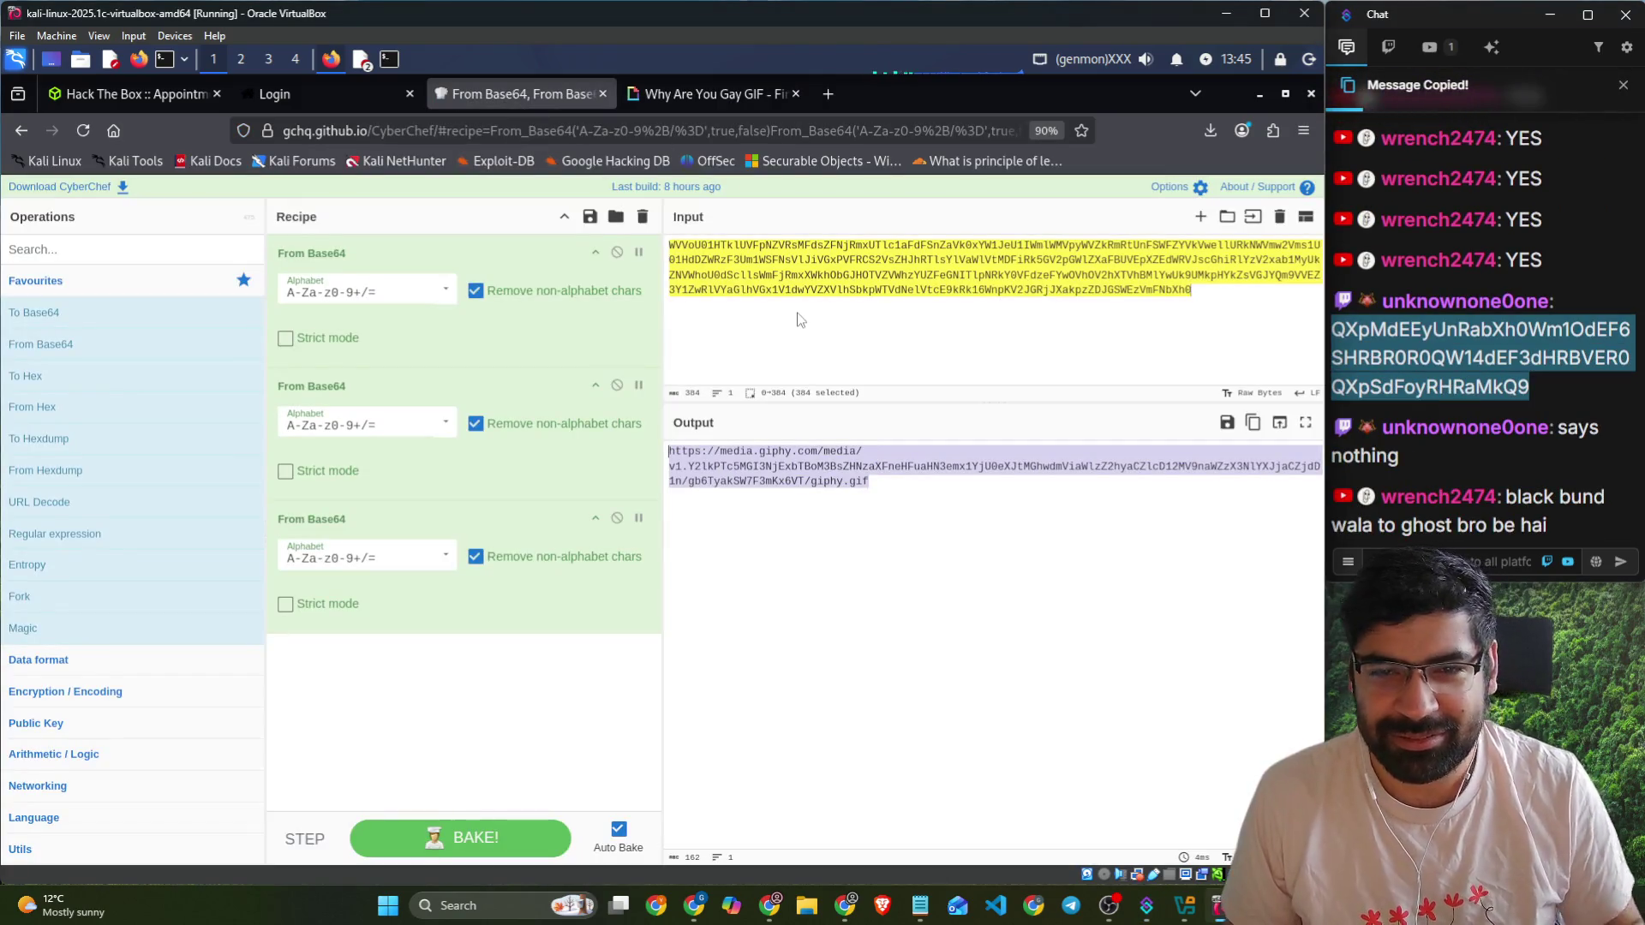
{"action": "left_click", "coordinate": [914, 319]}
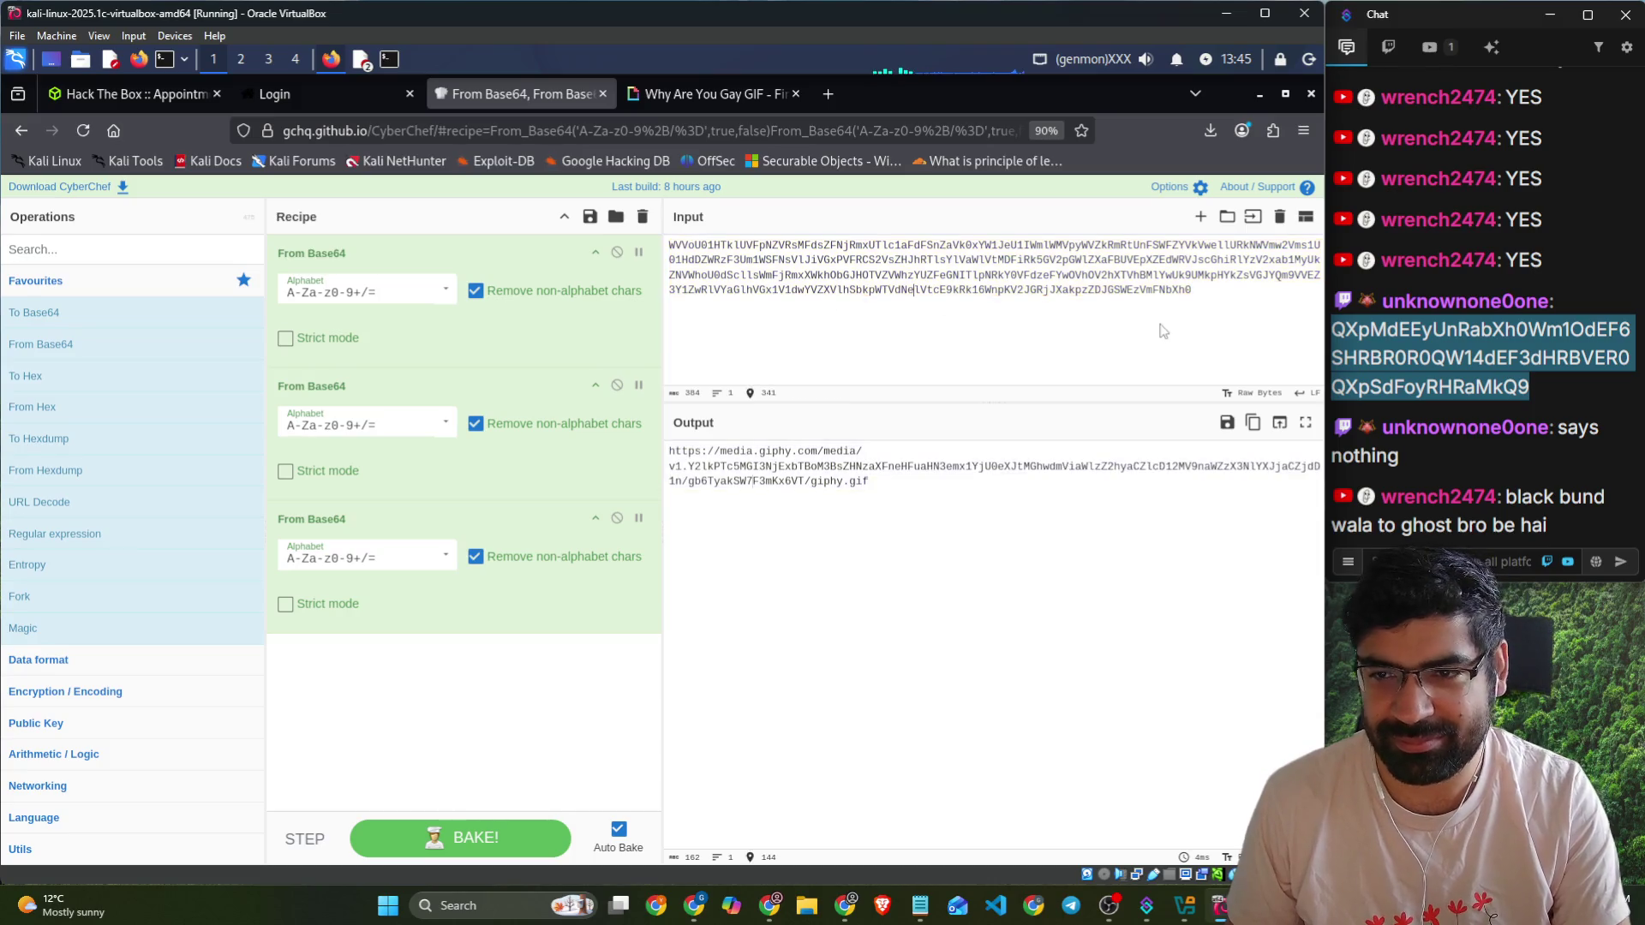
{"action": "key", "text": "ctrl+a"}
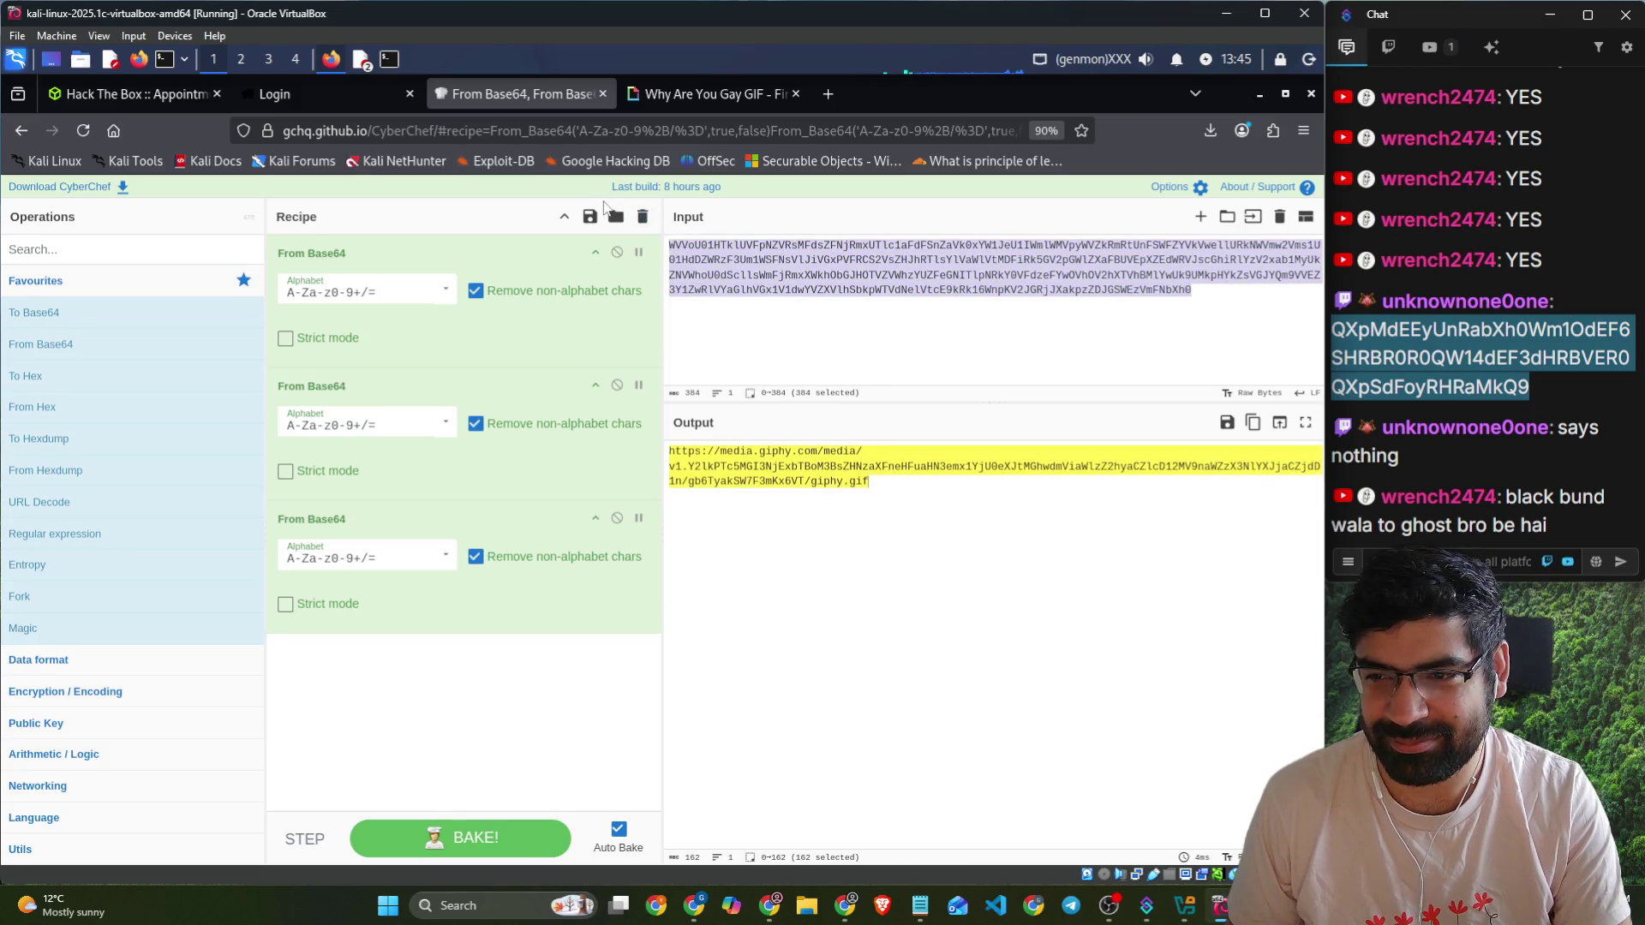
{"action": "key", "text": "ctrl+v"}
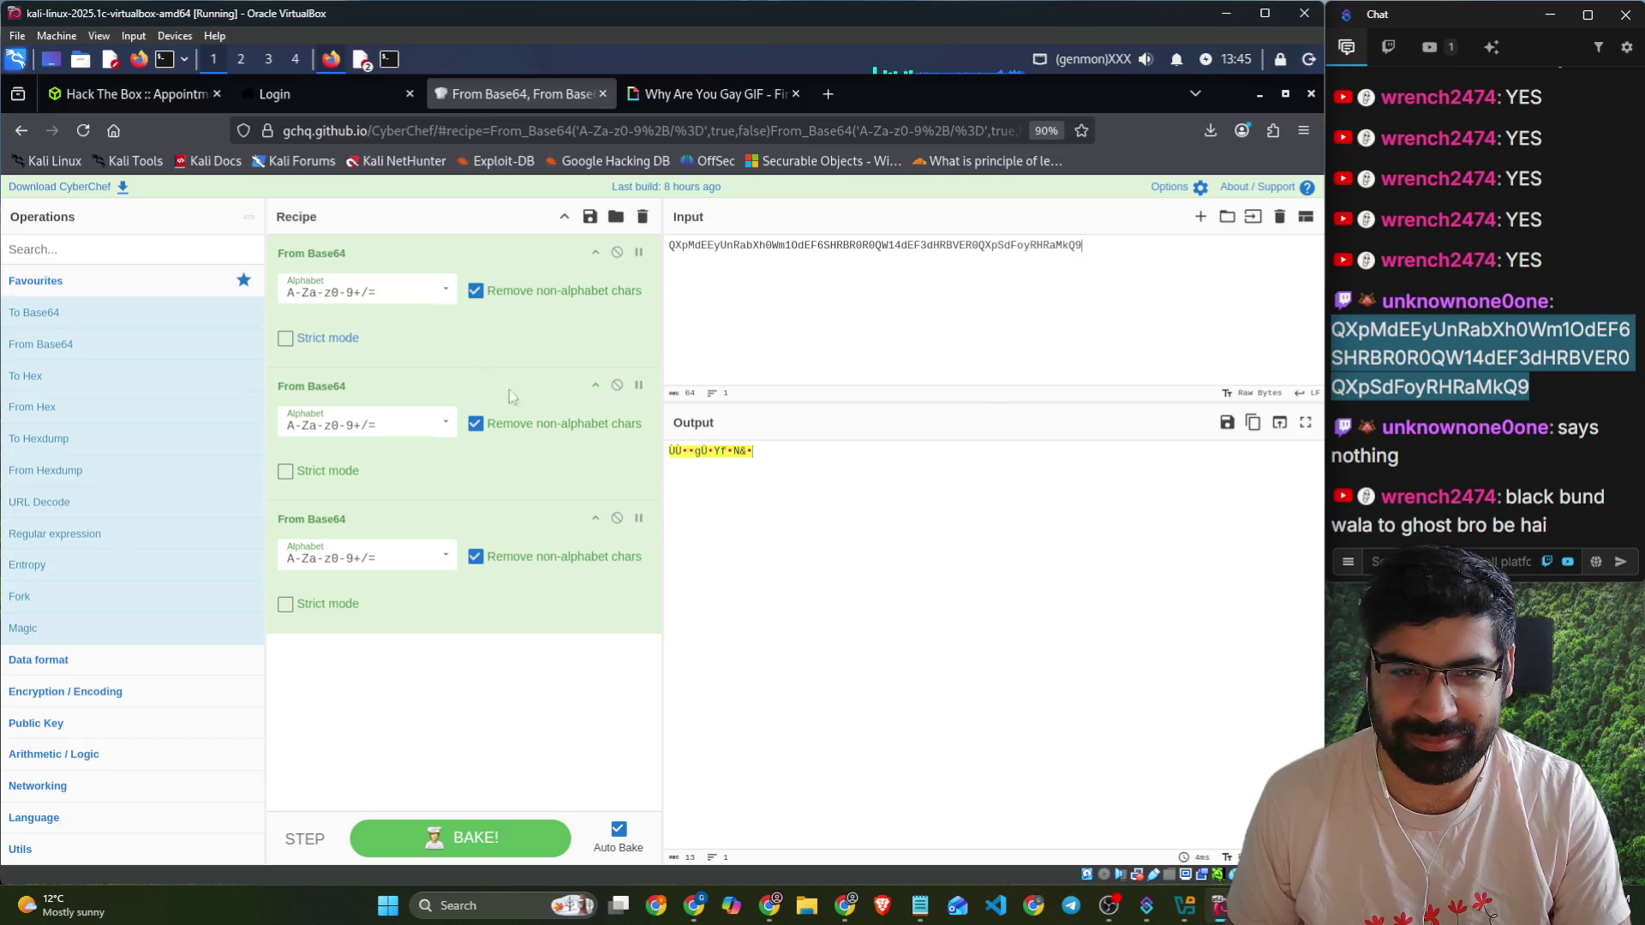
- Disable the second and third From Base64 steps, leaving only the first decoding
{"action": "left_click", "coordinate": [616, 519]}
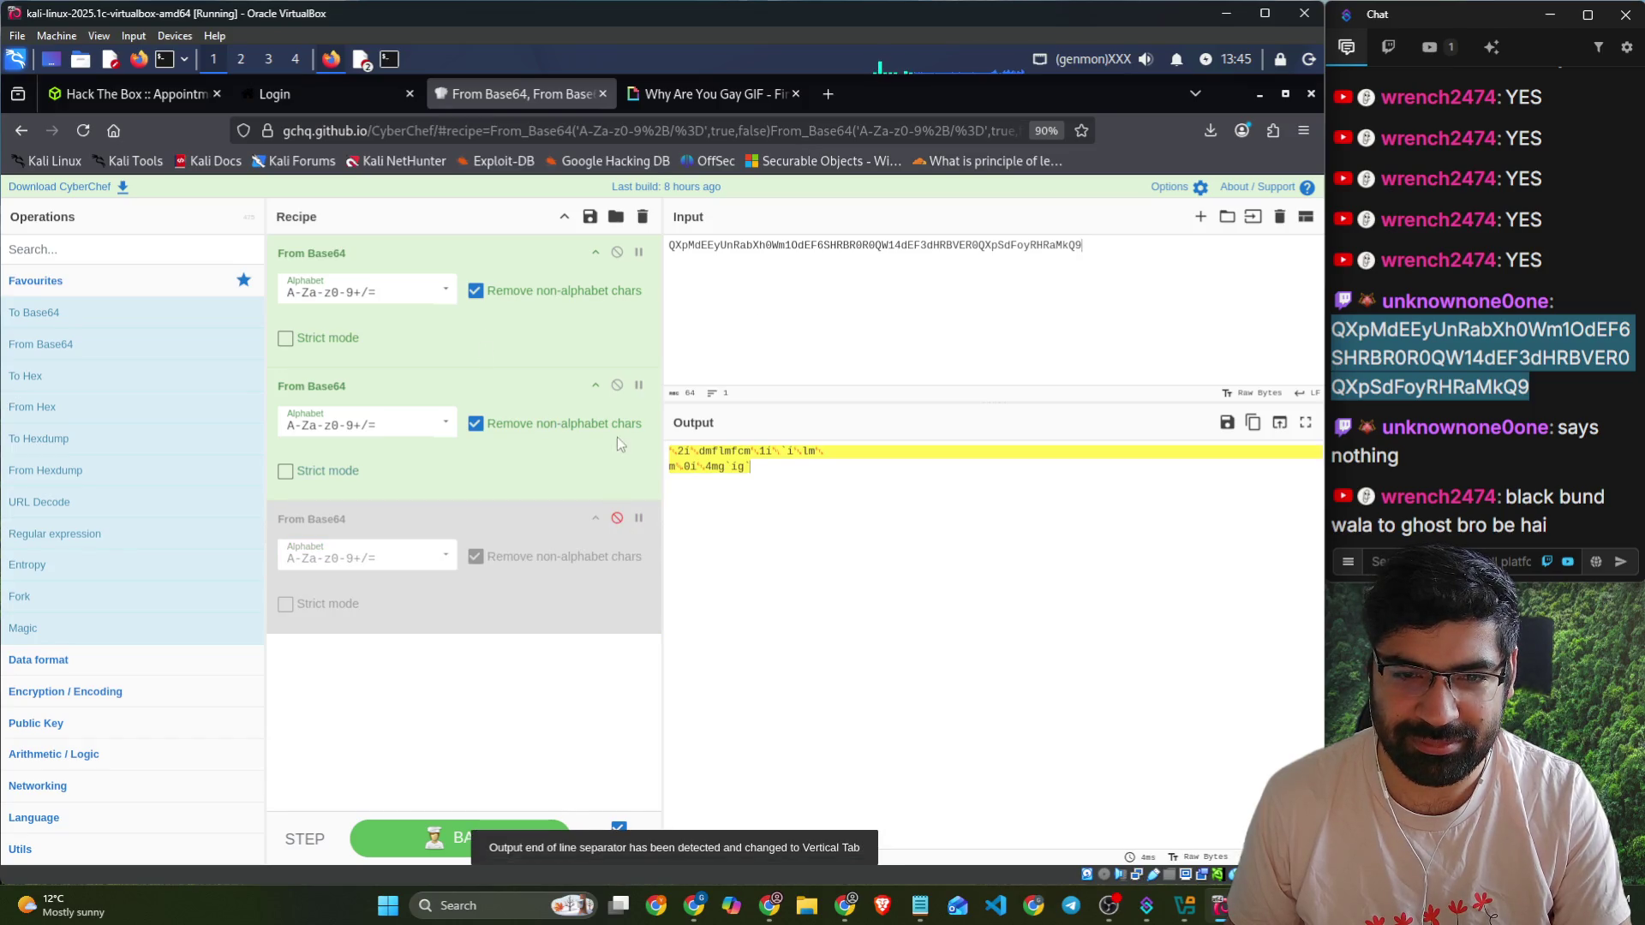
{"action": "left_click", "coordinate": [617, 387]}
{"action": "mouse_move", "coordinate": [1000, 486]}
{"action": "left_mouse_down"}
{"action": "mouse_move", "coordinate": [994, 459]}
{"action": "mouse_move", "coordinate": [701, 433]}
{"action": "left_mouse_up"}
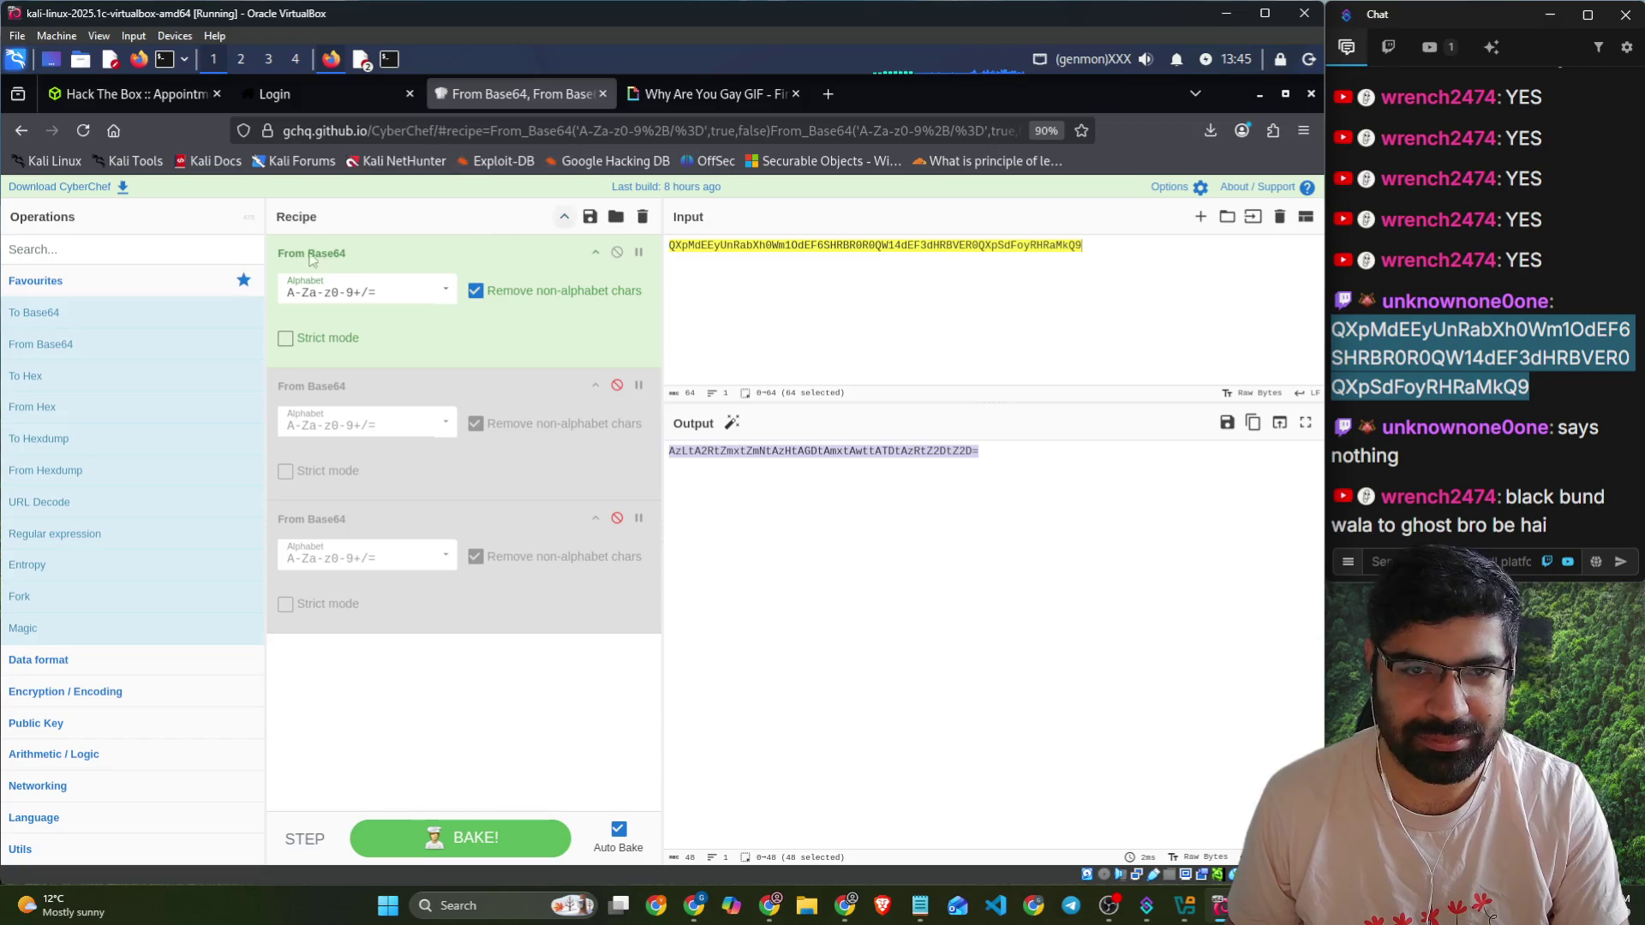
- Append Magic to the recipe and test it with the first From Base64 disabled
{"action": "mouse_move", "coordinate": [23, 628]}
{"action": "left_mouse_down"}
{"action": "mouse_move", "coordinate": [471, 617]}
{"action": "mouse_move", "coordinate": [590, 594]}
{"action": "left_mouse_up"}
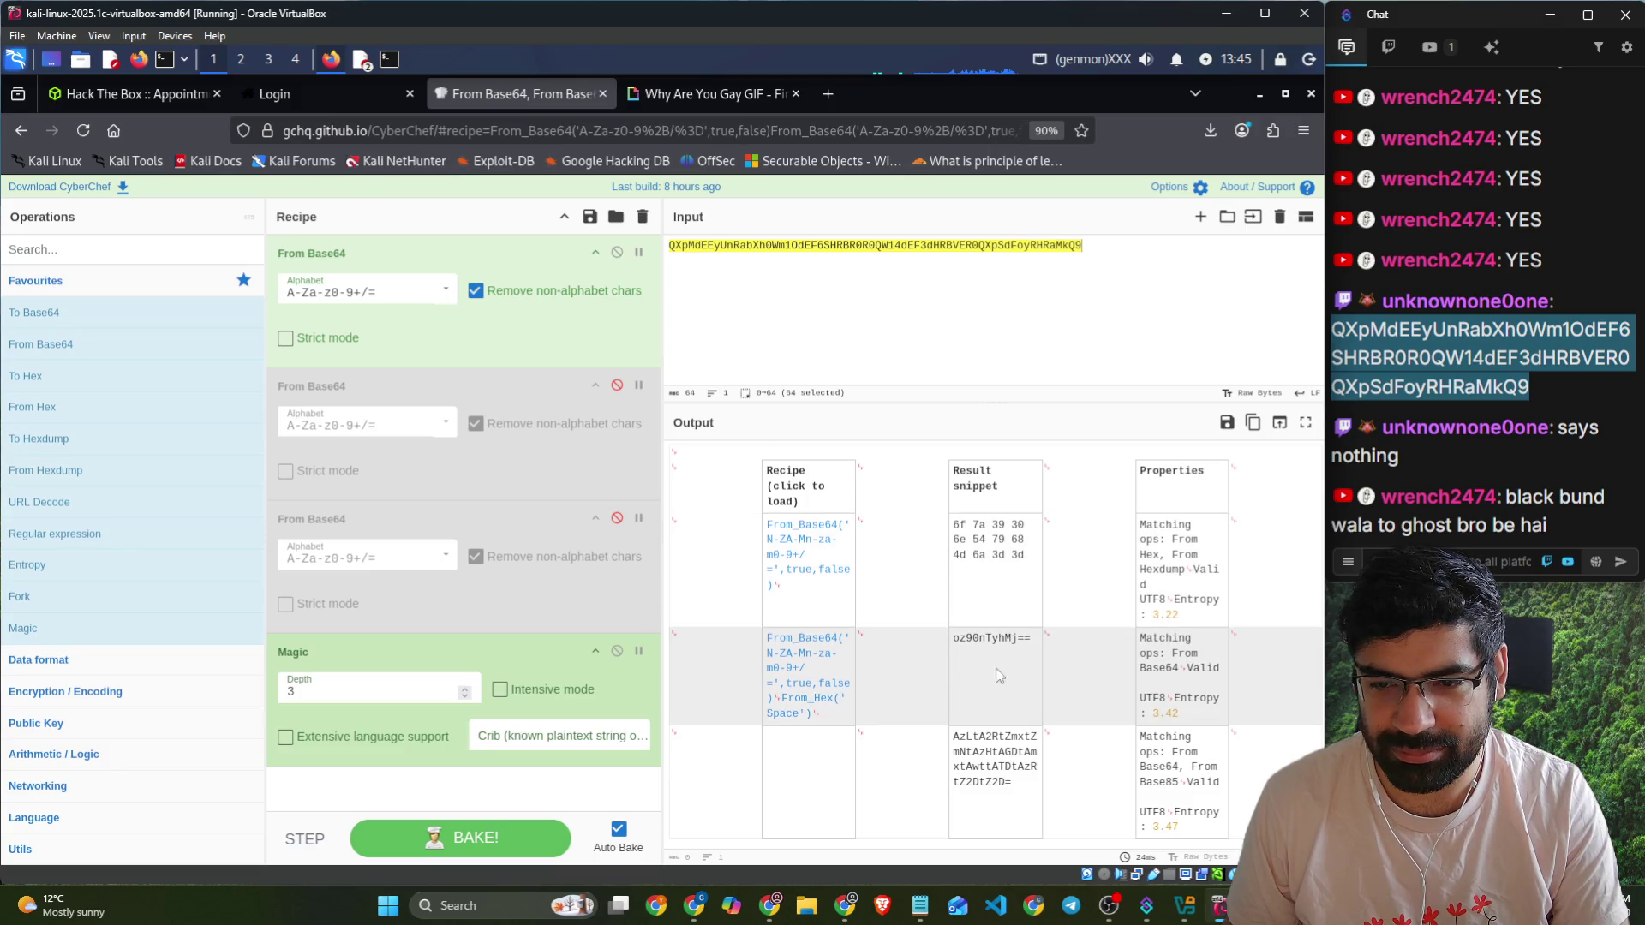
{"action": "left_click", "coordinate": [617, 251]}
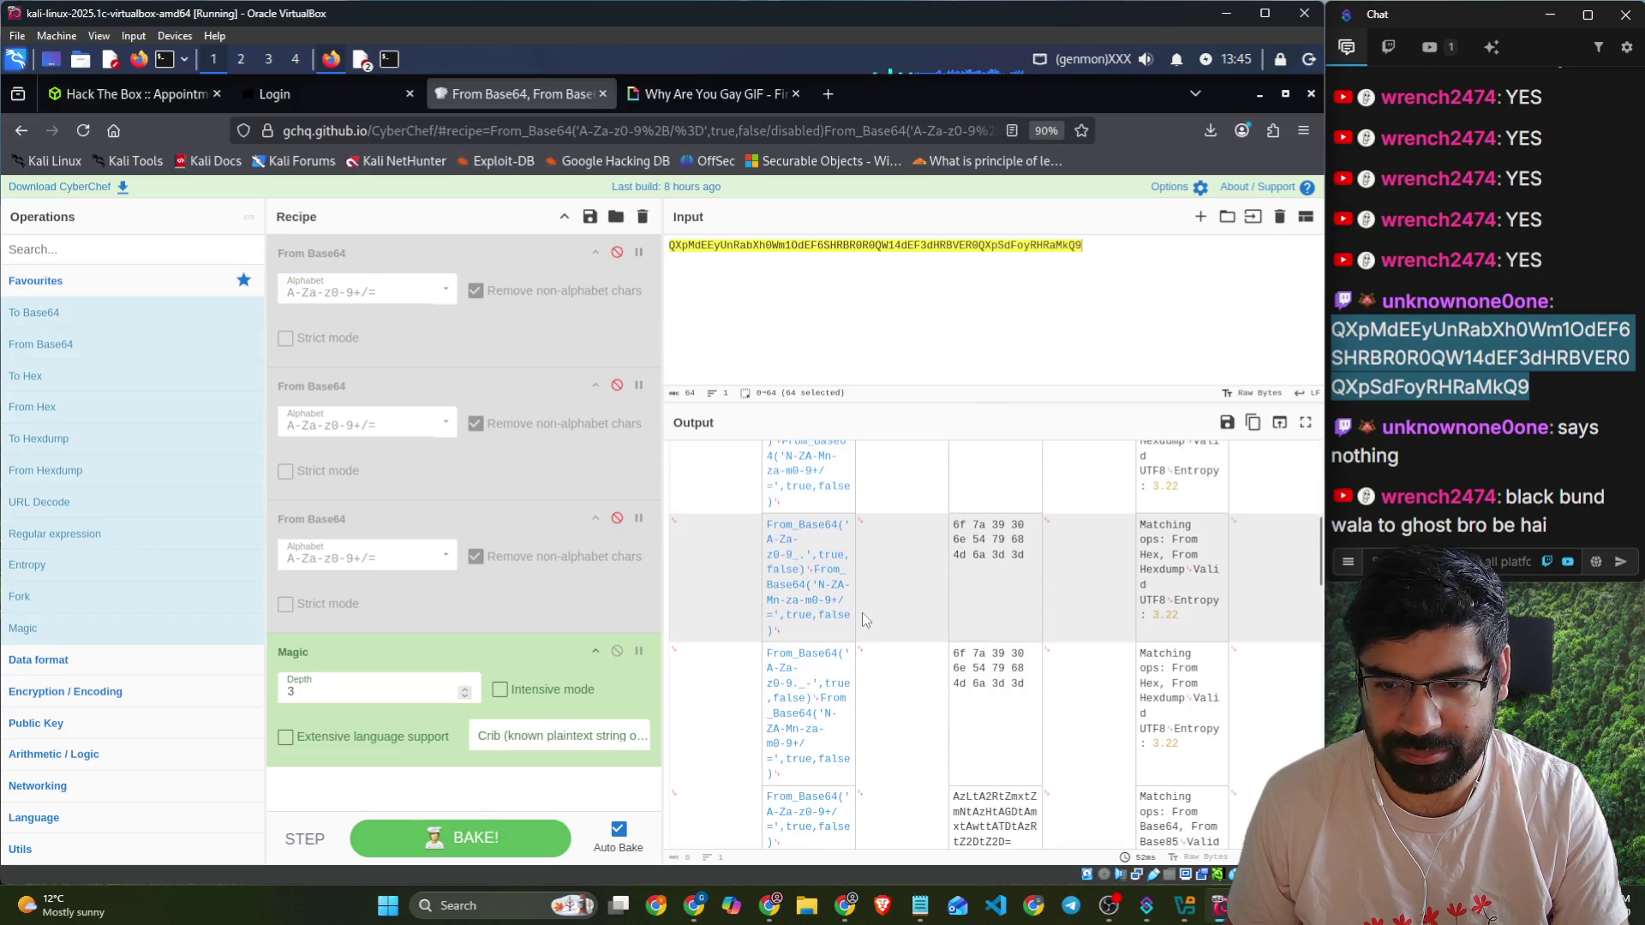
{"action": "scroll", "coordinate": [863, 619], "scroll_direction": "down", "scroll_amount": 3}
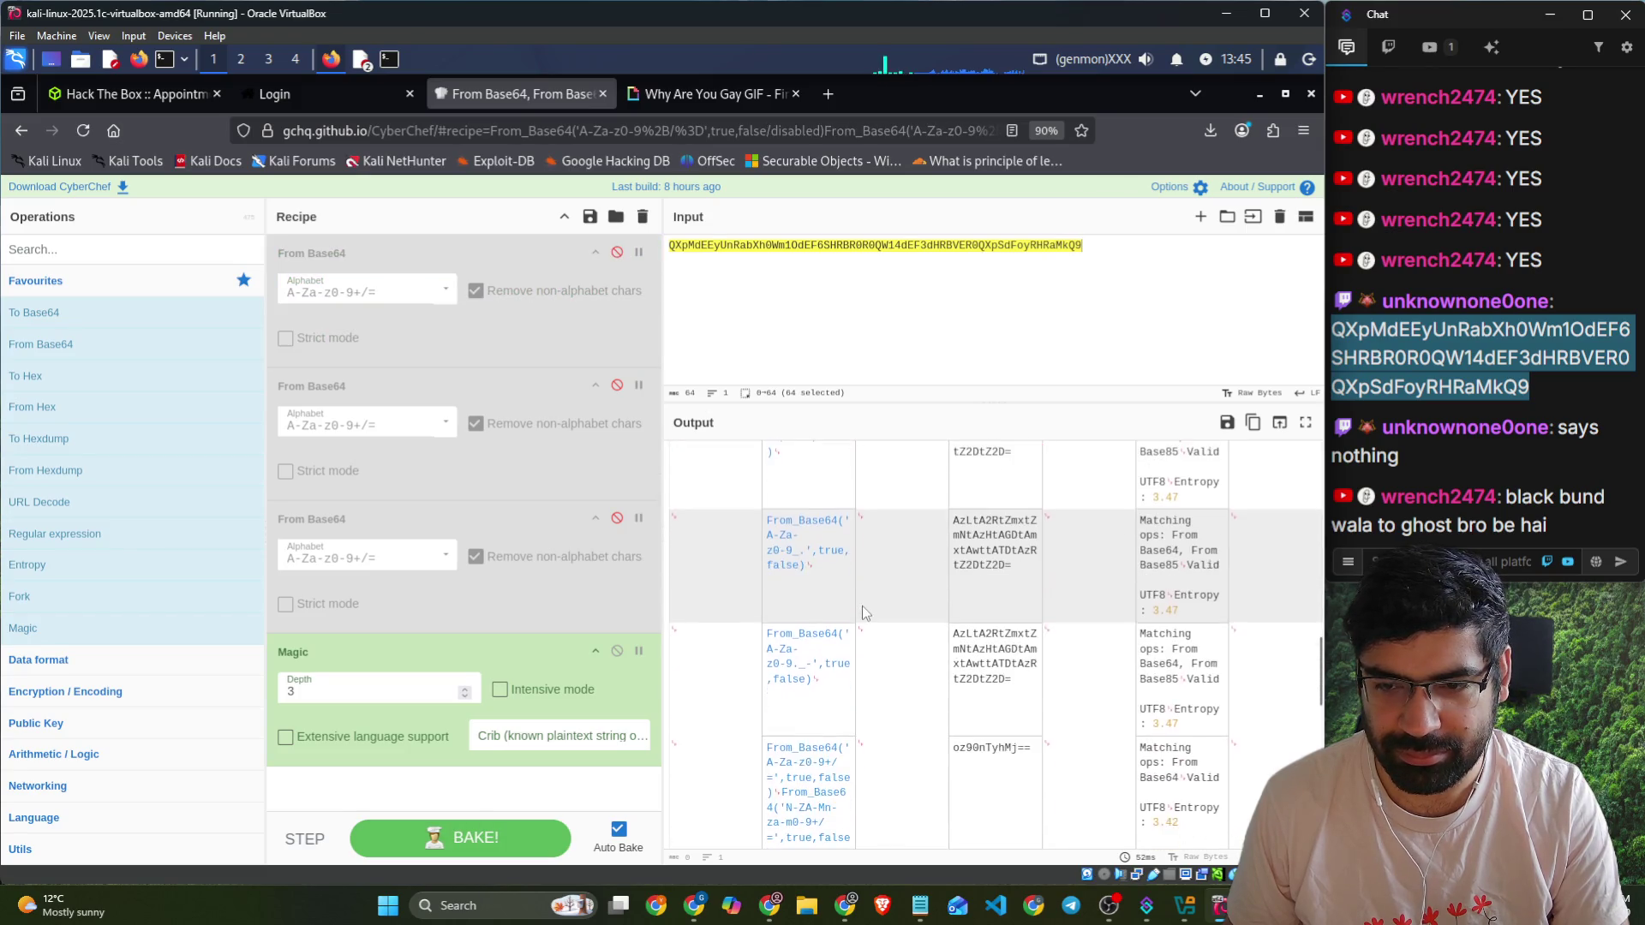
{"action": "left_click", "coordinate": [618, 651]}
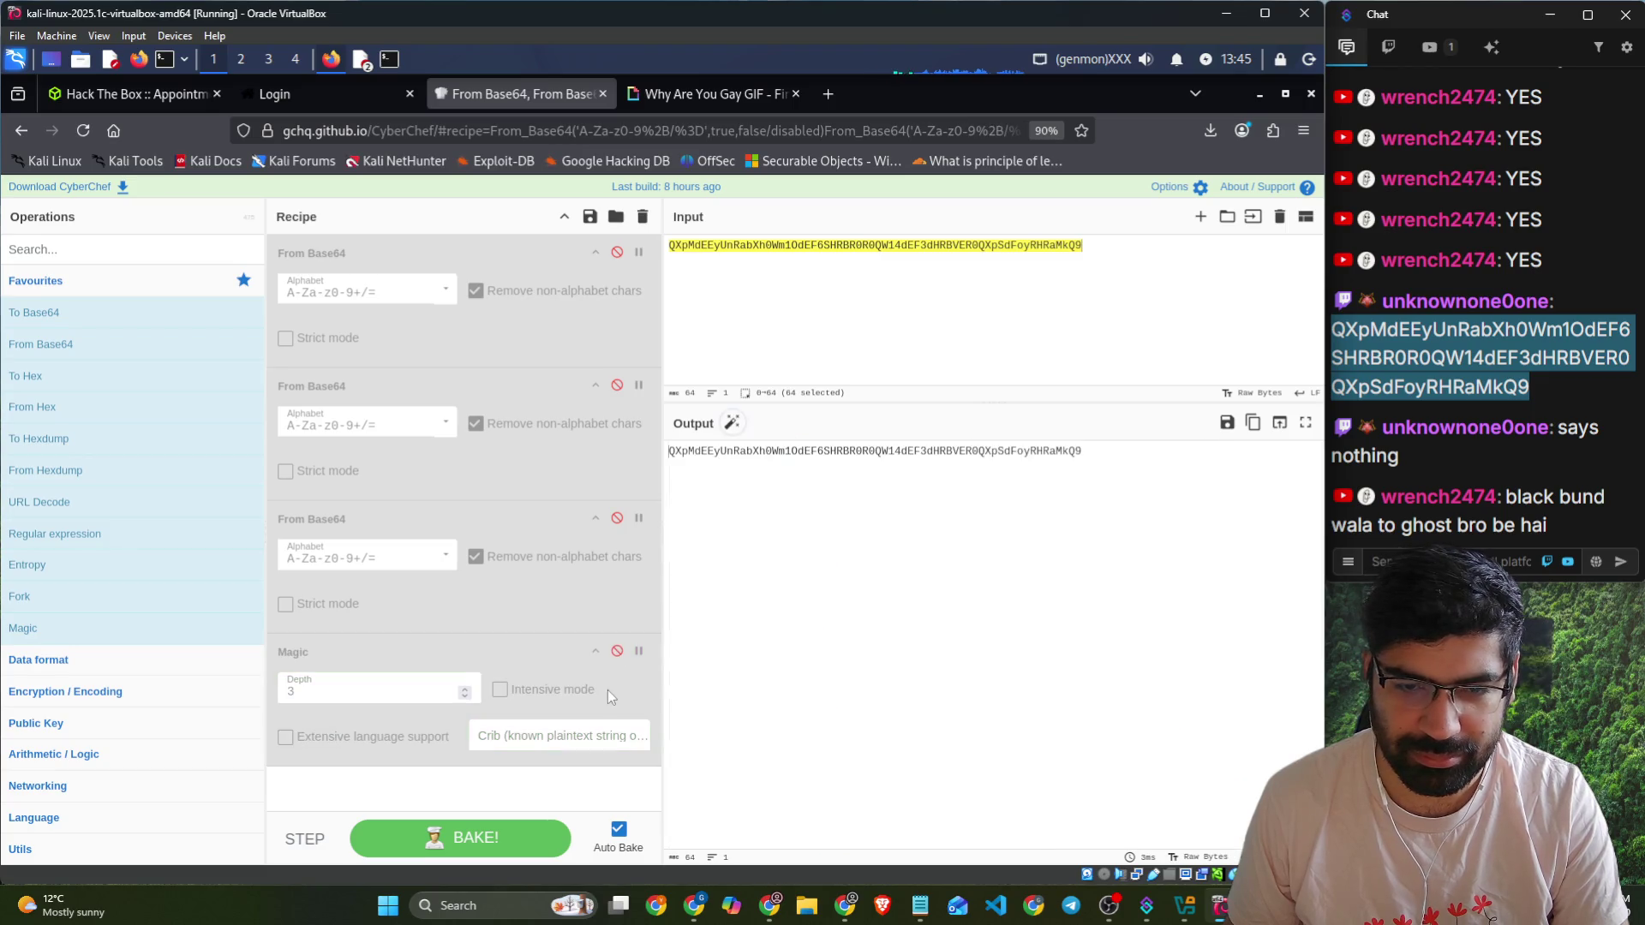
- Toggle the From Base64 steps back, then clear the recipe and add one From Base64
{"action": "left_click", "coordinate": [618, 252]}
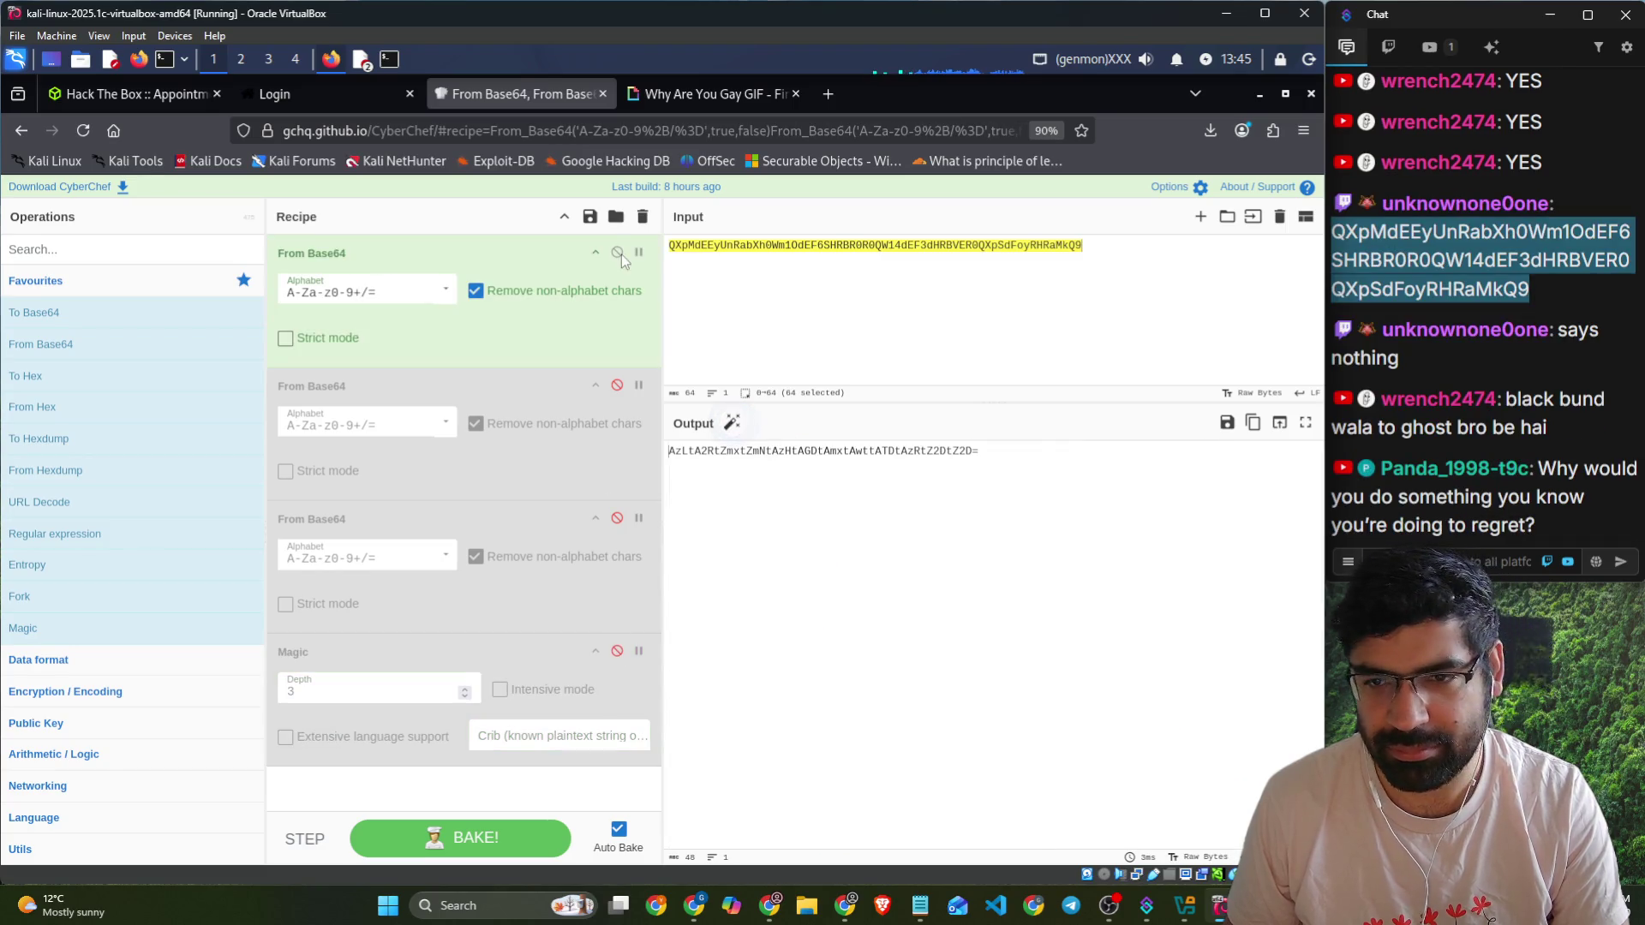
{"action": "left_click", "coordinate": [618, 386]}
{"action": "left_click", "coordinate": [620, 387]}
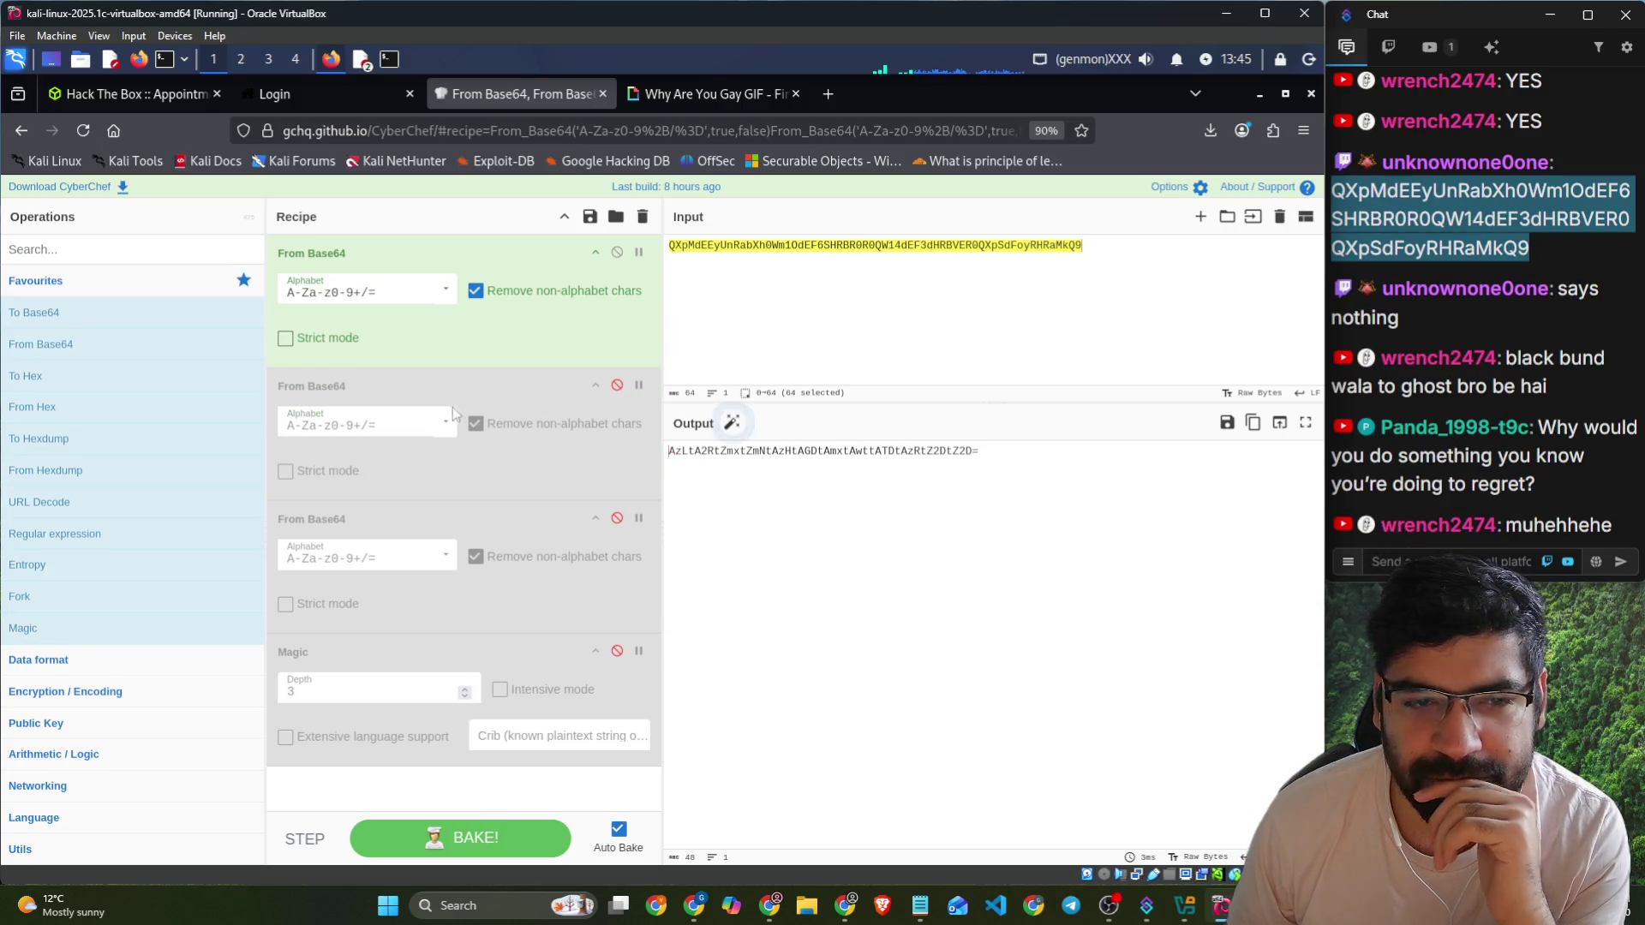
{"action": "left_click", "coordinate": [642, 217]}
{"action": "left_click_drag", "start_coordinate": [59, 342], "coordinate": [316, 349]}
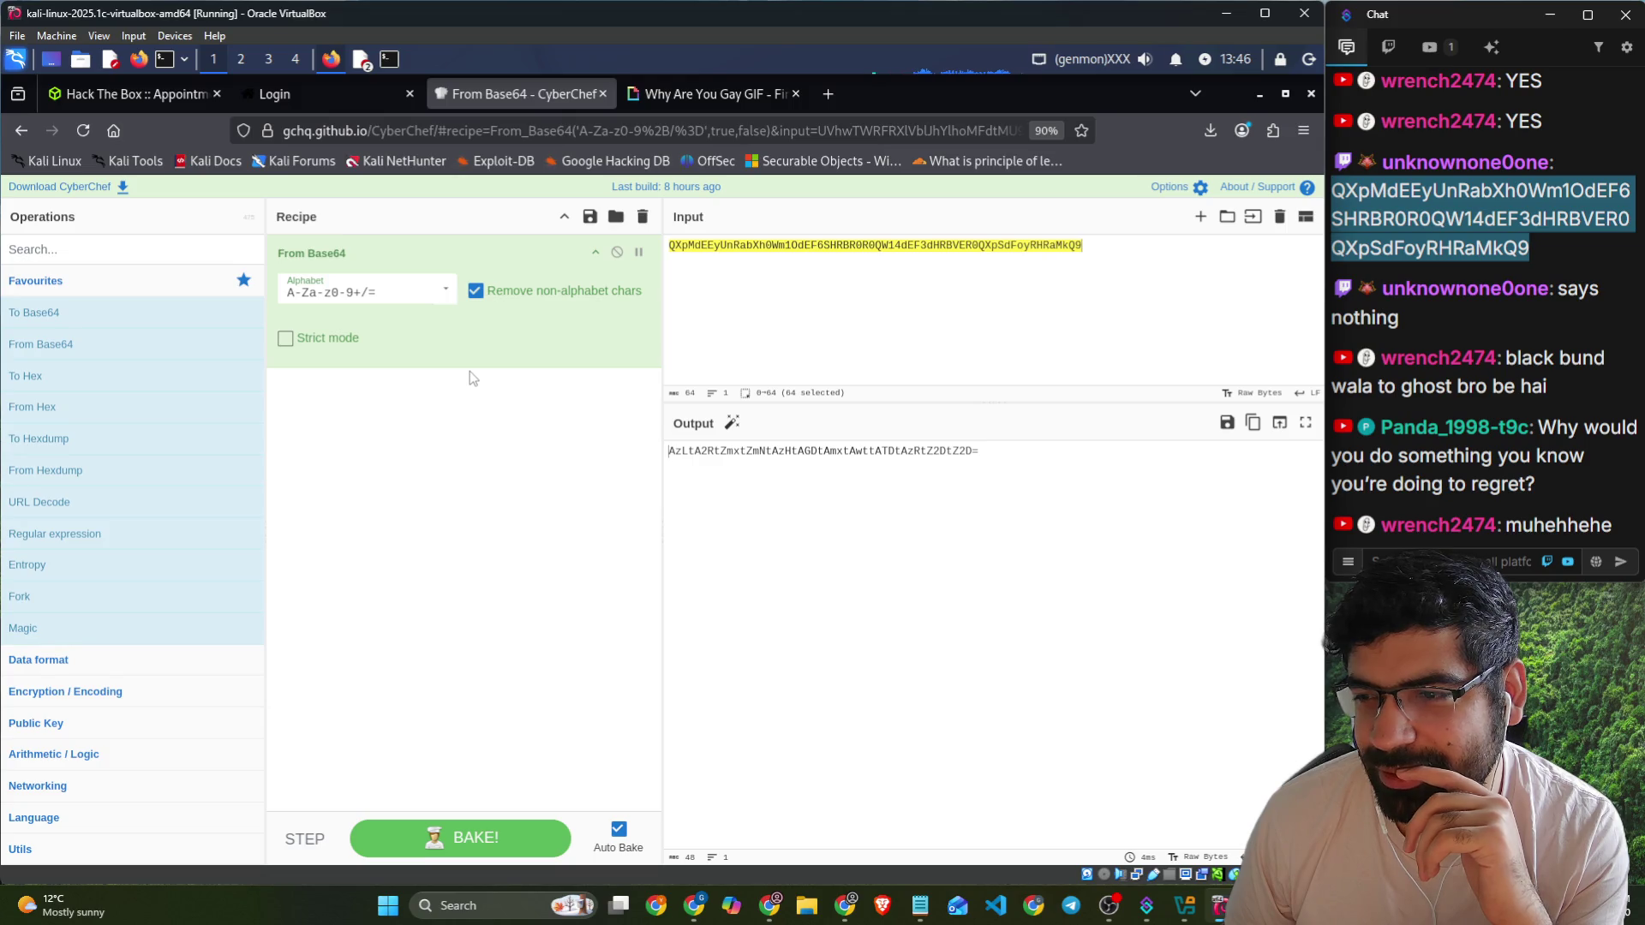
- Search operations for 'base' and add a disabled From Base62 after From Base64
{"action": "left_click", "coordinate": [109, 257]}
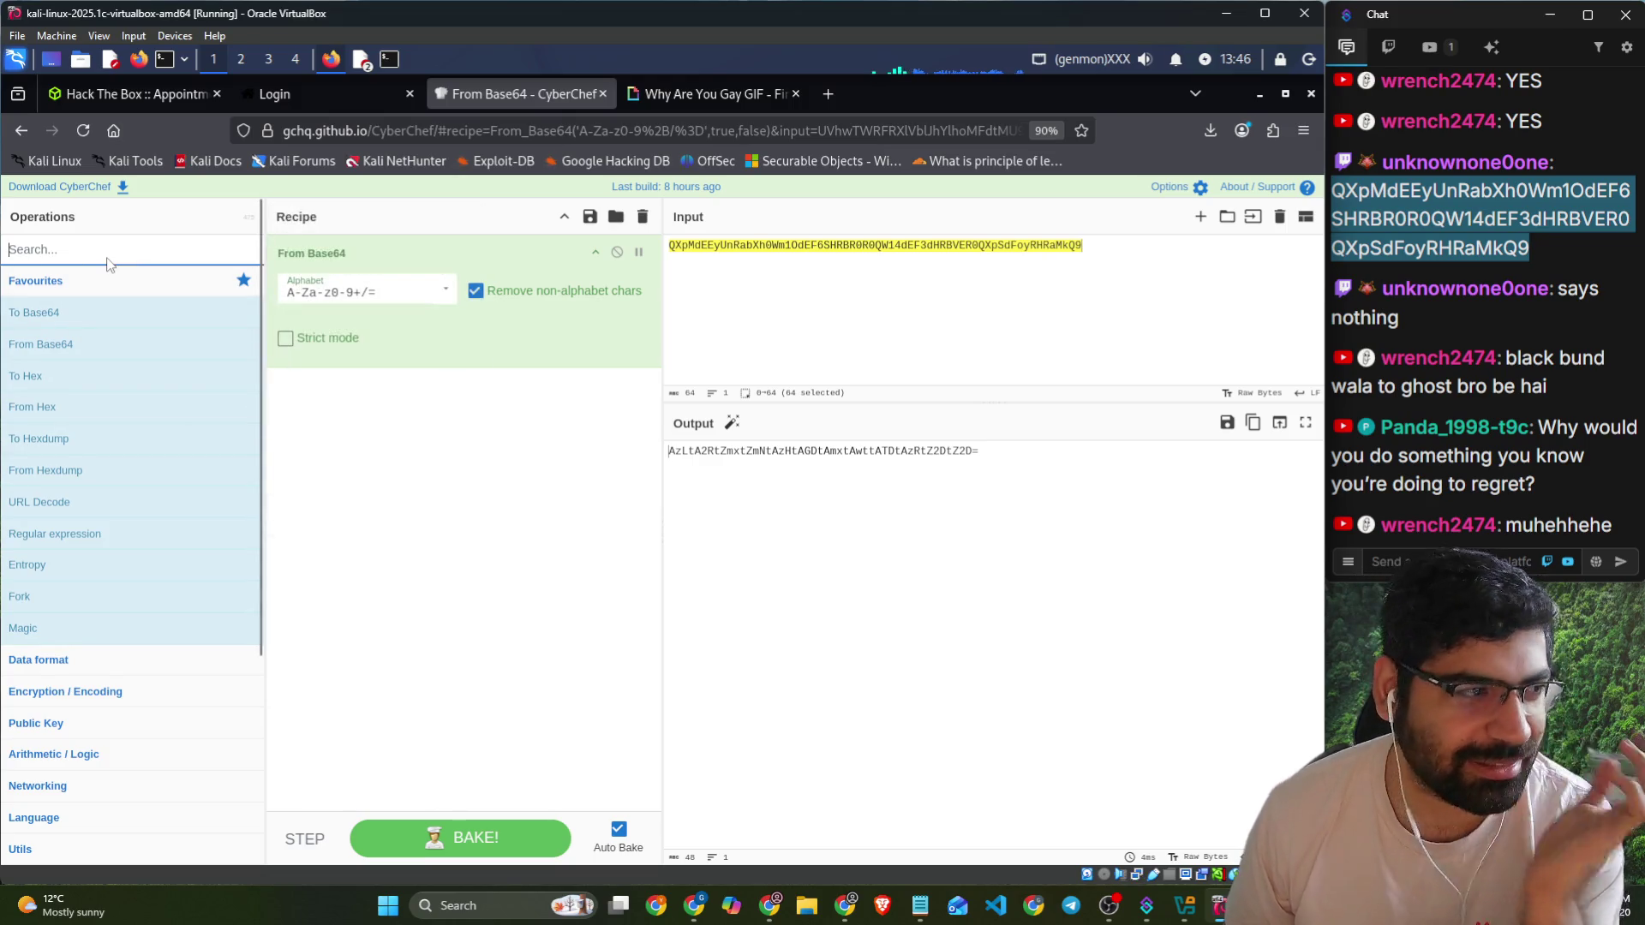
{"action": "type", "text": "base"}
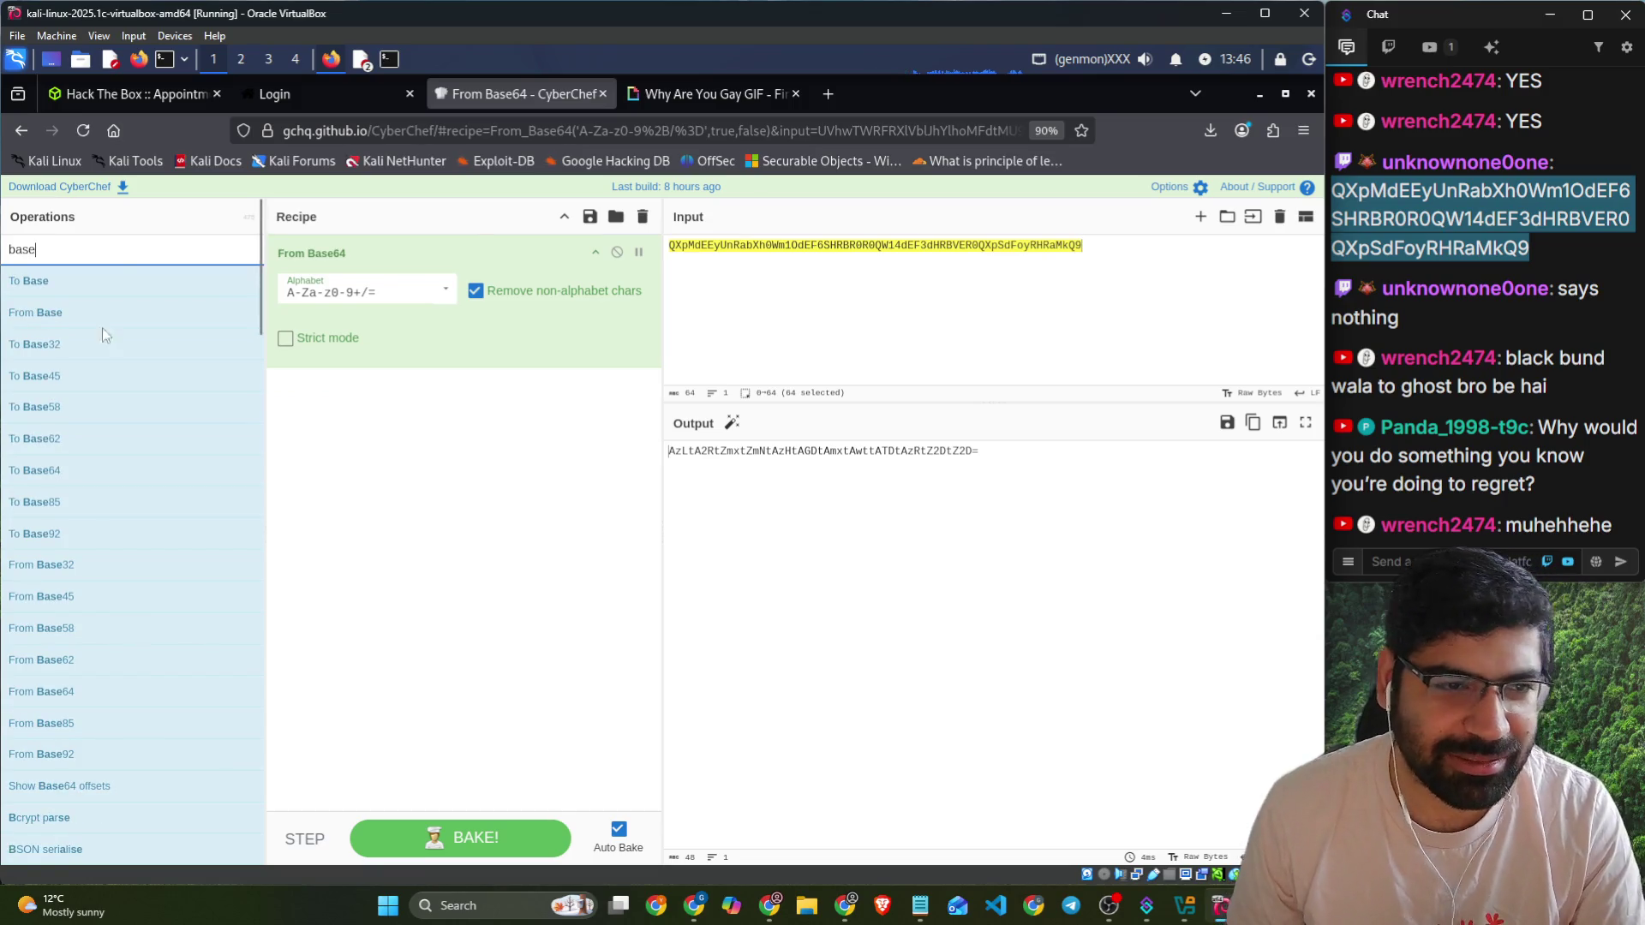
{"action": "mouse_move", "coordinate": [115, 566]}
{"action": "left_mouse_down"}
{"action": "mouse_move", "coordinate": [343, 552]}
{"action": "mouse_move", "coordinate": [489, 480]}
{"action": "mouse_move", "coordinate": [428, 424]}
{"action": "mouse_move", "coordinate": [94, 605]}
{"action": "left_mouse_up"}
{"action": "mouse_move", "coordinate": [43, 660]}
{"action": "left_mouse_down"}
{"action": "mouse_move", "coordinate": [385, 617]}
{"action": "mouse_move", "coordinate": [616, 651]}
{"action": "left_mouse_up"}
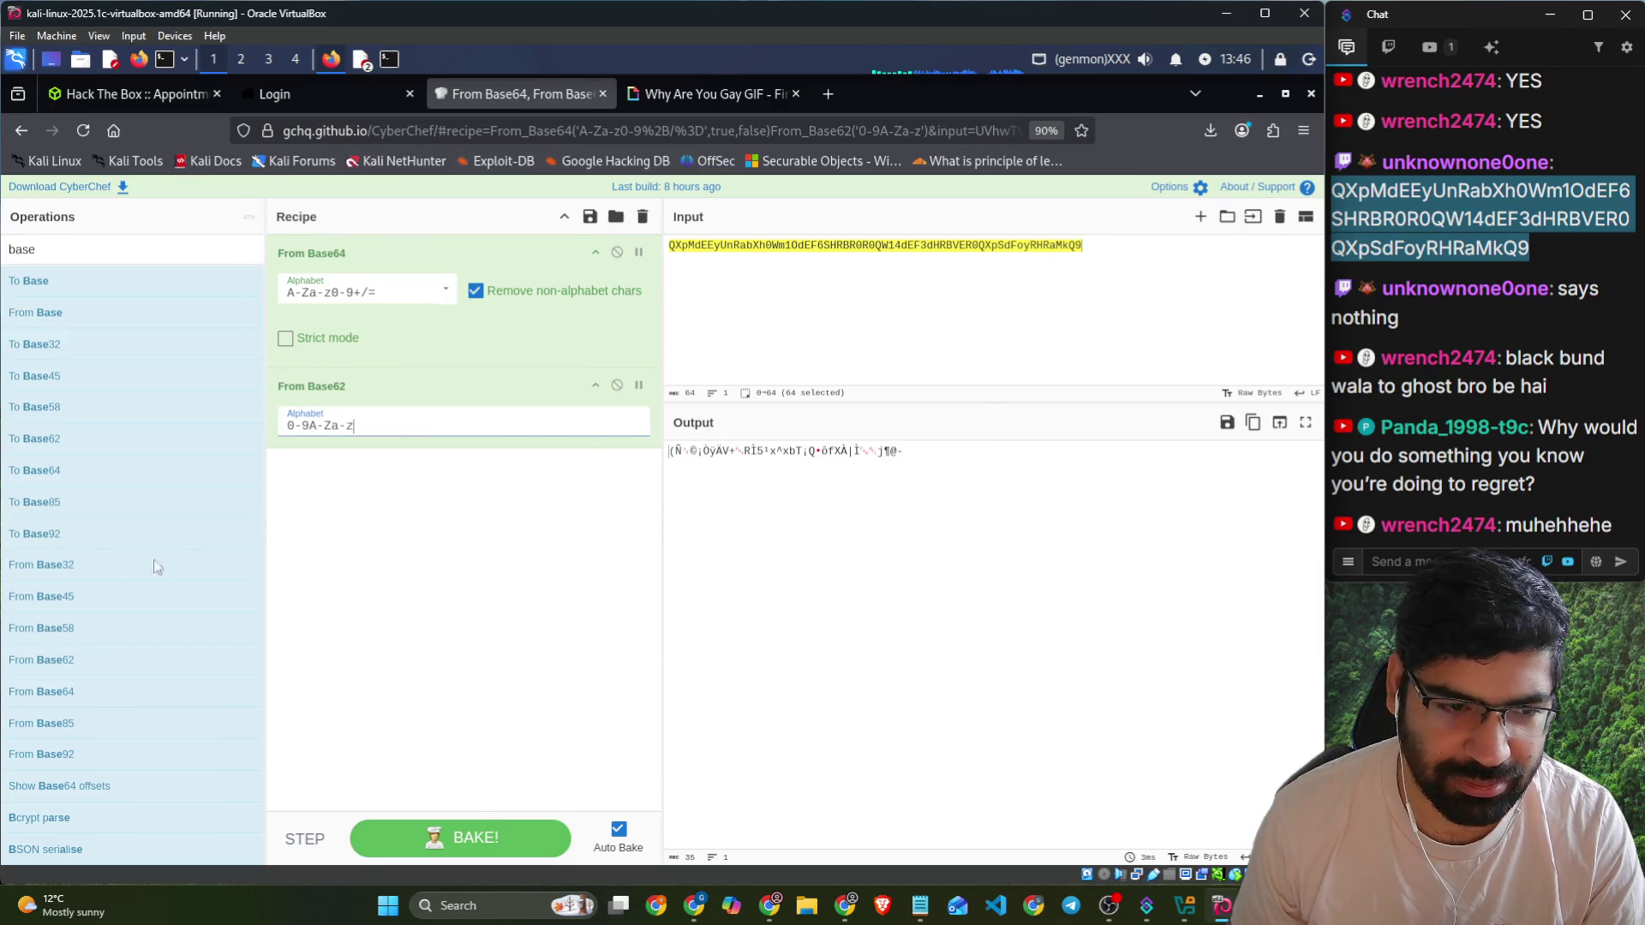
{"action": "left_click", "coordinate": [617, 385]}
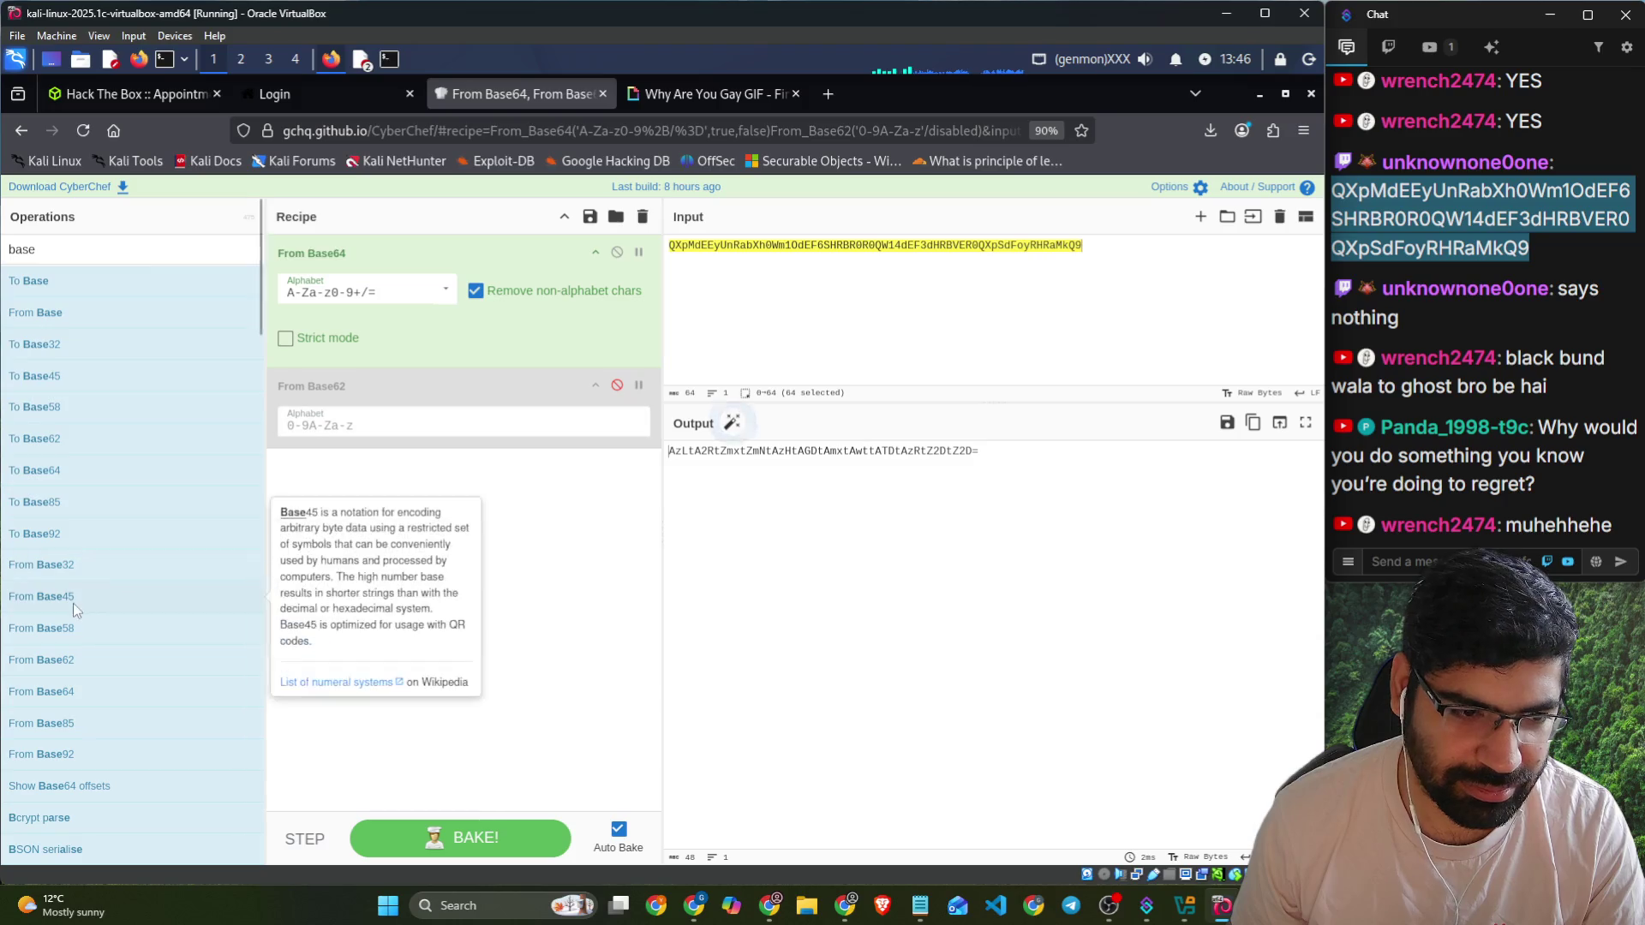
- Add a disabled From Base58 below From Base62 and dismiss the drag-and-drop error
{"action": "left_click_drag", "start_coordinate": [90, 634], "coordinate": [381, 613]}
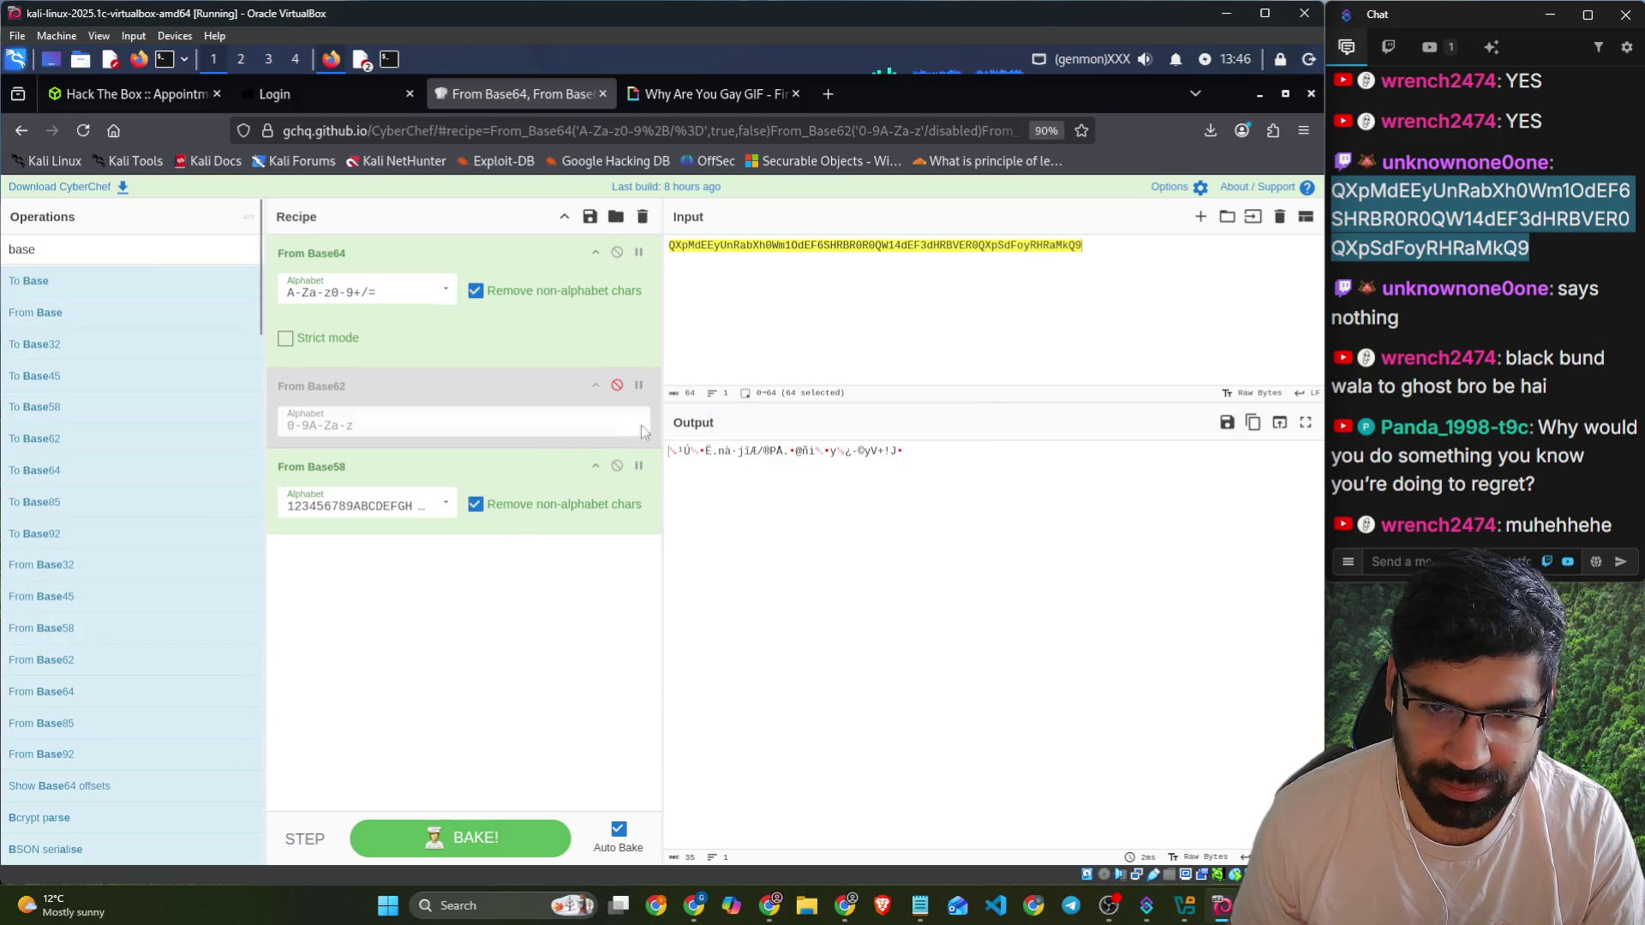
{"action": "left_click", "coordinate": [617, 465]}
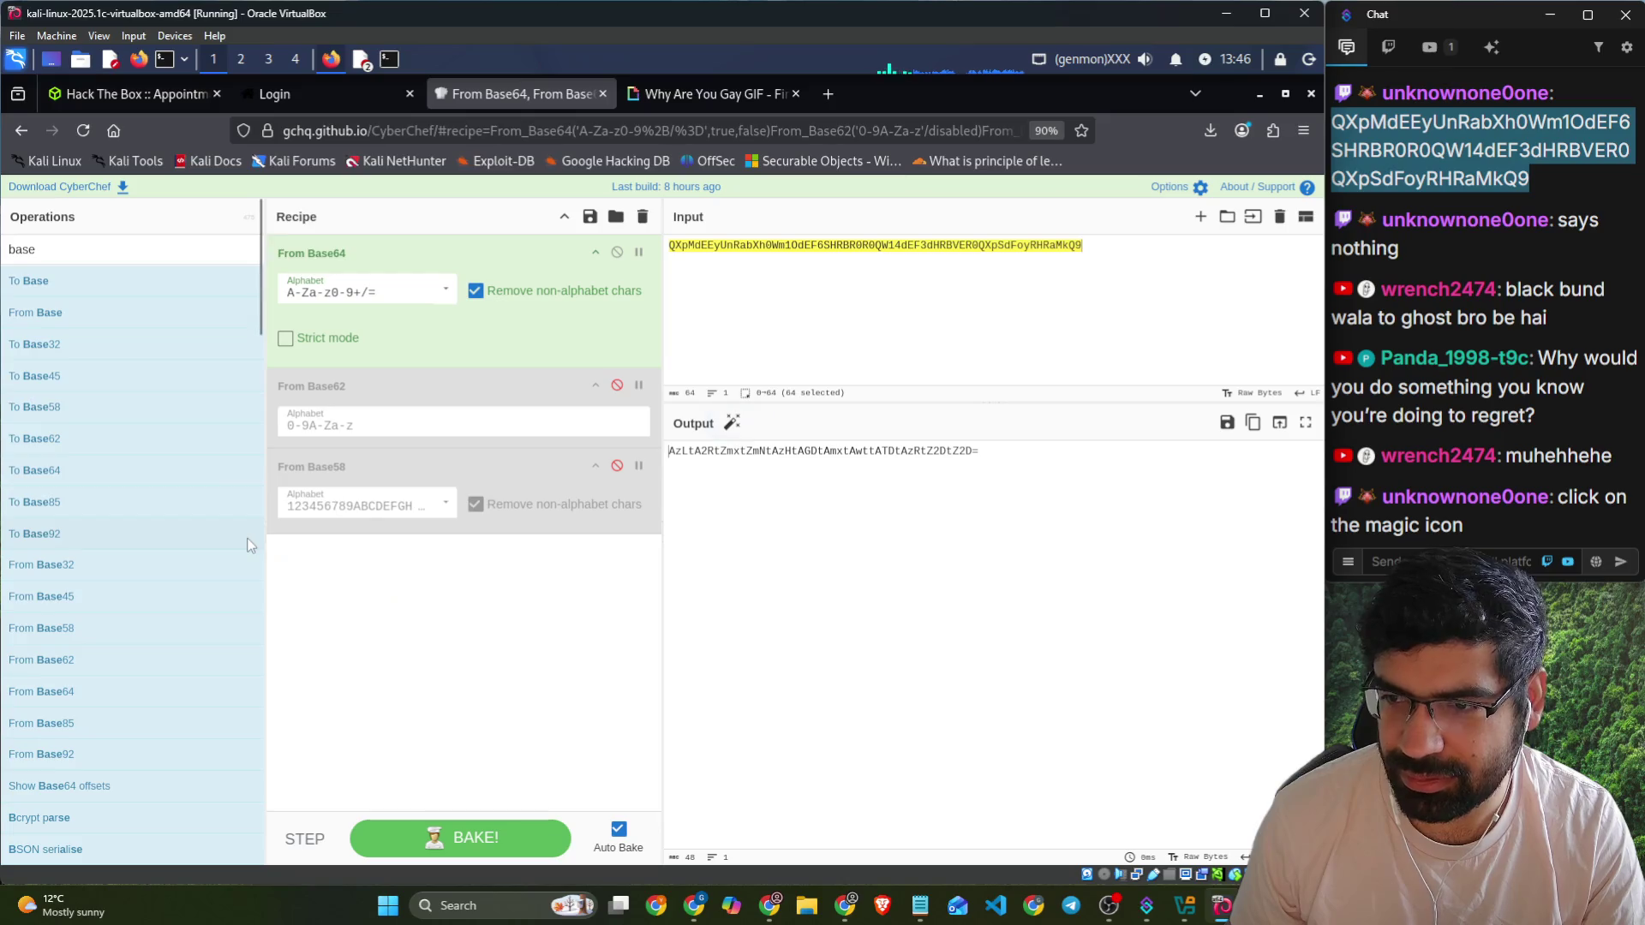
{"action": "mouse_move", "coordinate": [408, 399]}
{"action": "left_mouse_down"}
{"action": "mouse_move", "coordinate": [128, 399]}
{"action": "mouse_move", "coordinate": [477, 501]}
{"action": "left_mouse_up"}
{"action": "left_click", "coordinate": [625, 492]}
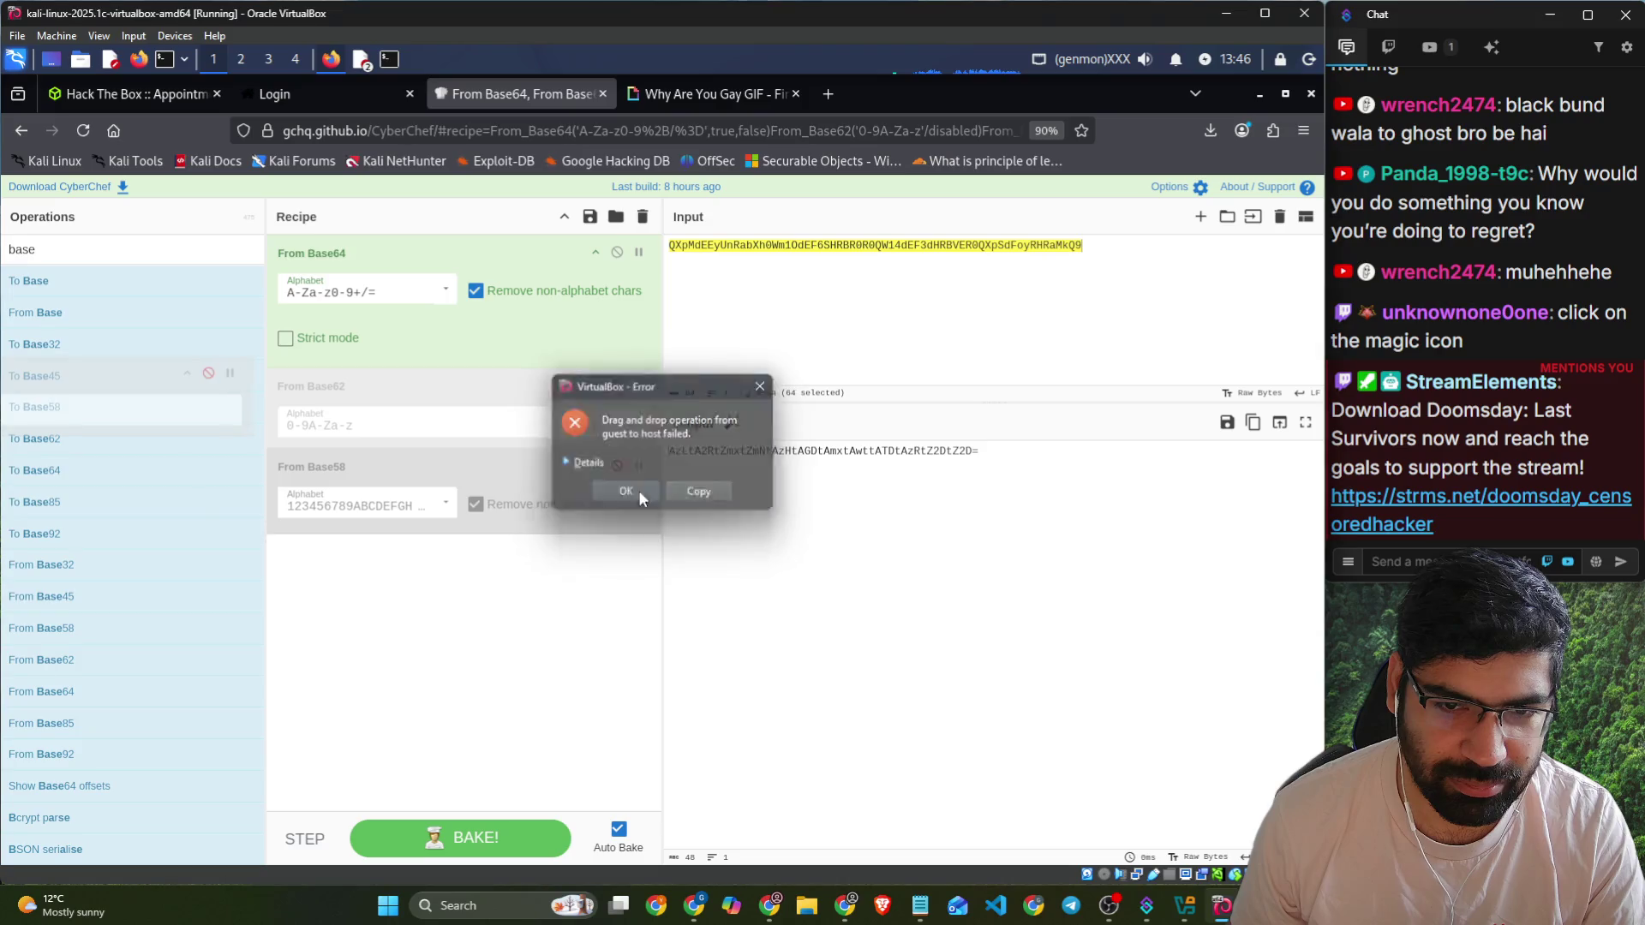
- Clear the recipe, dismiss the drag-and-drop error, and filter operations by 'mag'
{"action": "left_click", "coordinate": [649, 218]}
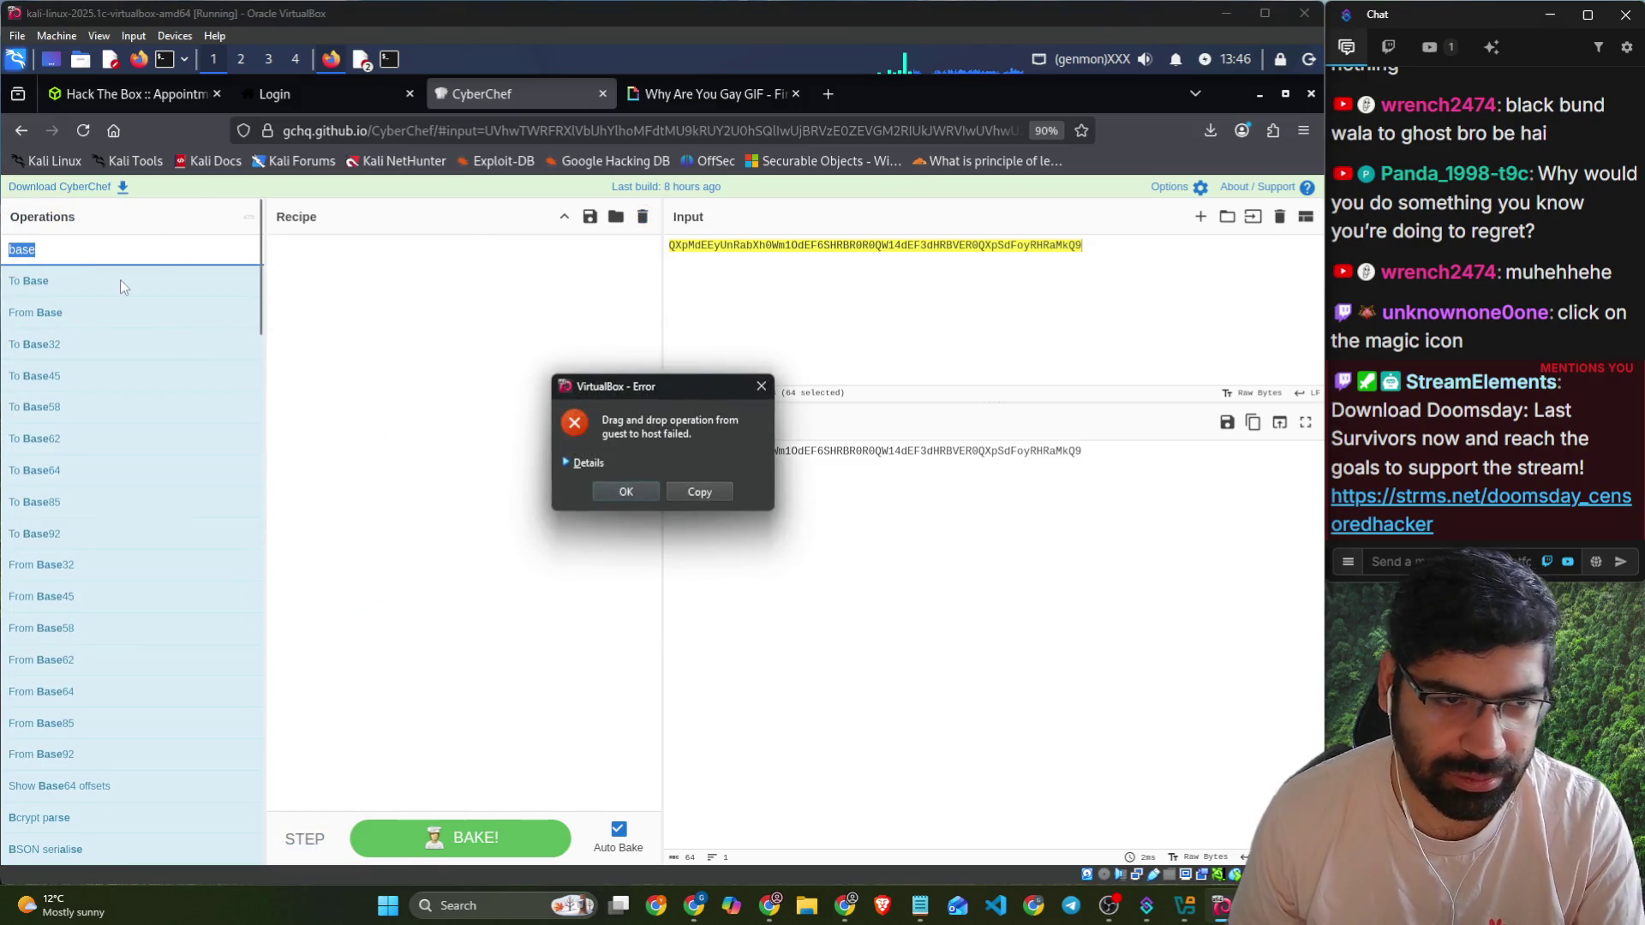
{"action": "left_click", "coordinate": [626, 491]}
{"action": "left_click", "coordinate": [82, 247]}
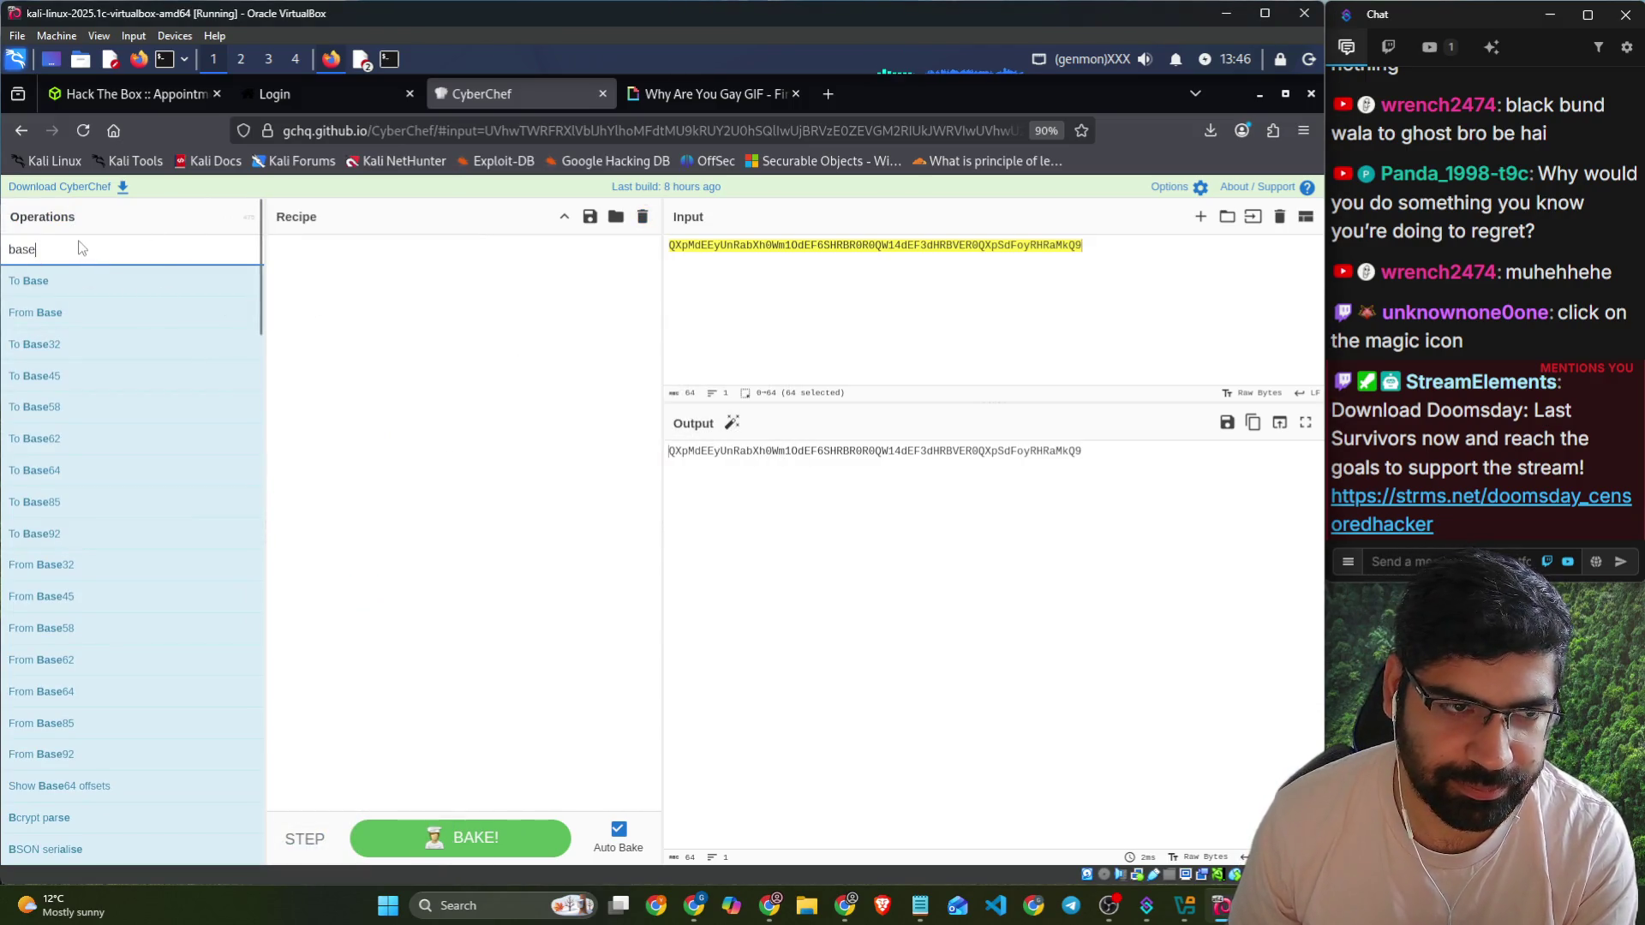
{"action": "key", "text": "BackSpace"}
{"action": "key", "text": "BackSpace"}
{"action": "key", "text": "BackSpace"}
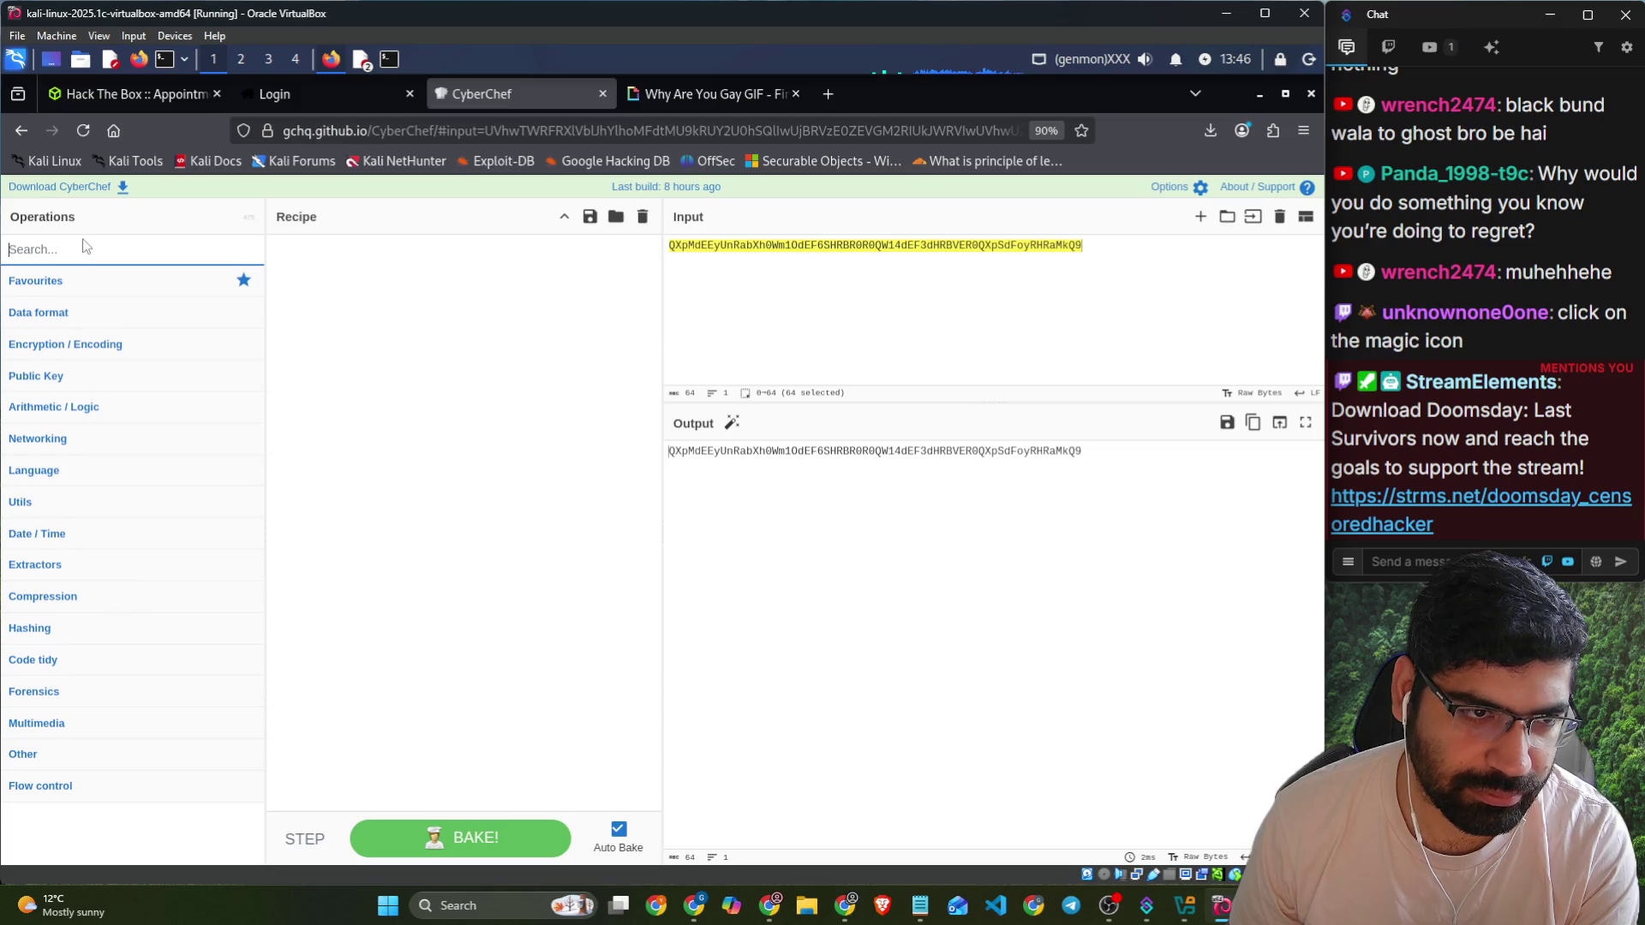
{"action": "type", "text": "mag"}
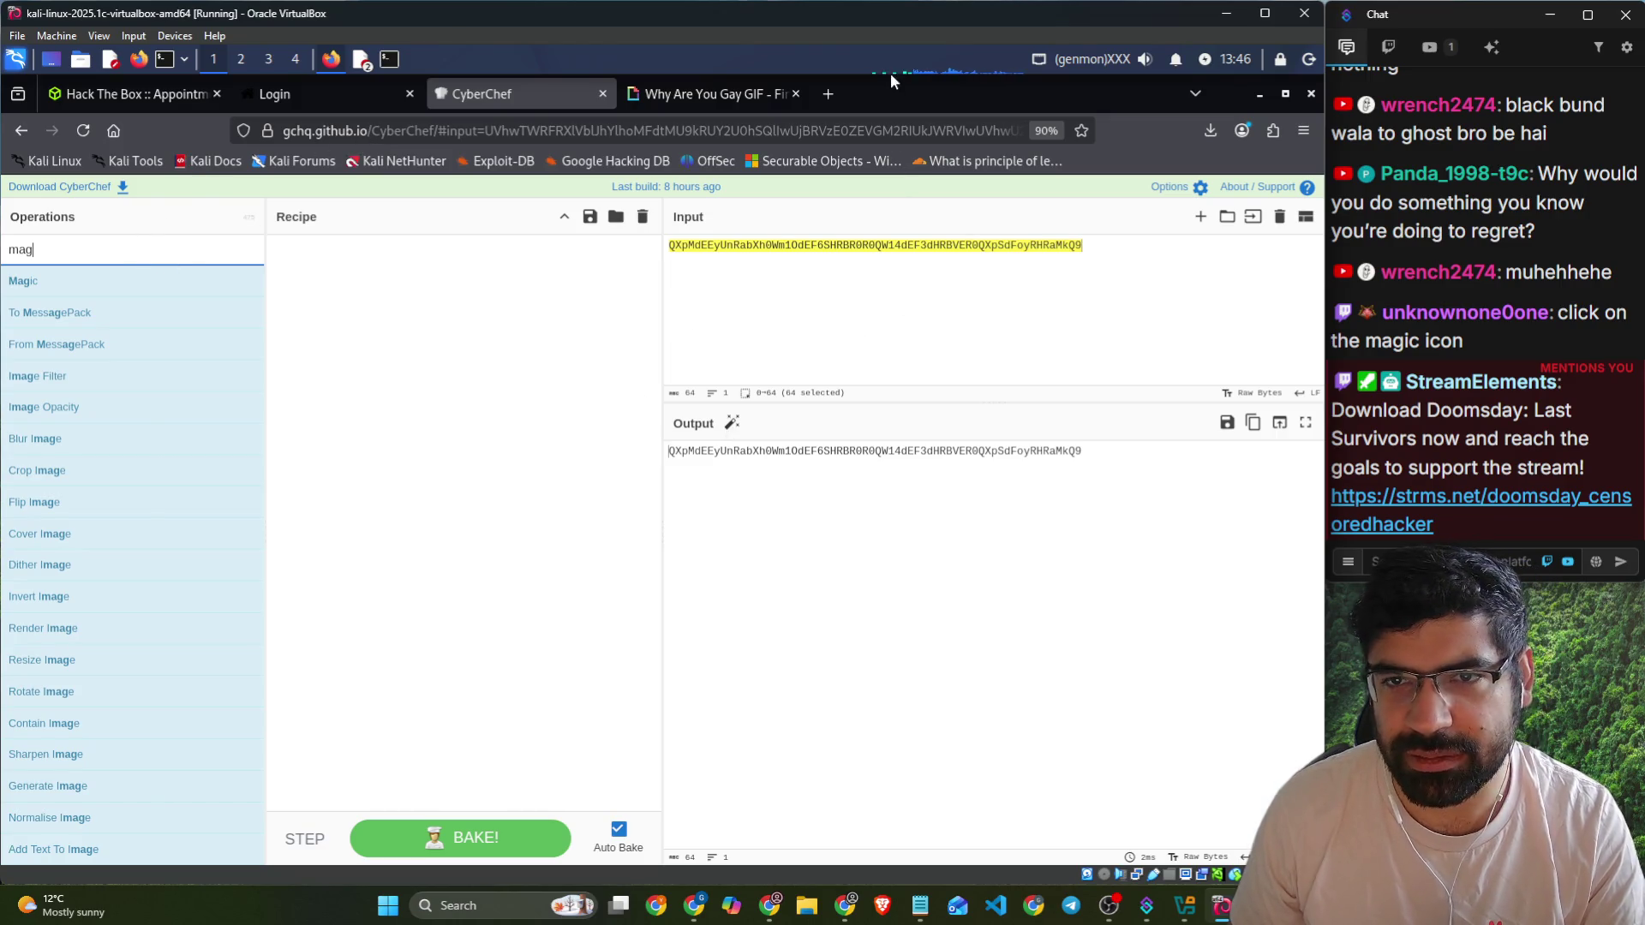
{"action": "left_click_drag", "start_coordinate": [908, 19], "coordinate": [905, 77]}
- Snap and widen the VM window, then change the operations search to 'base'
{"action": "left_click", "coordinate": [782, 307]}
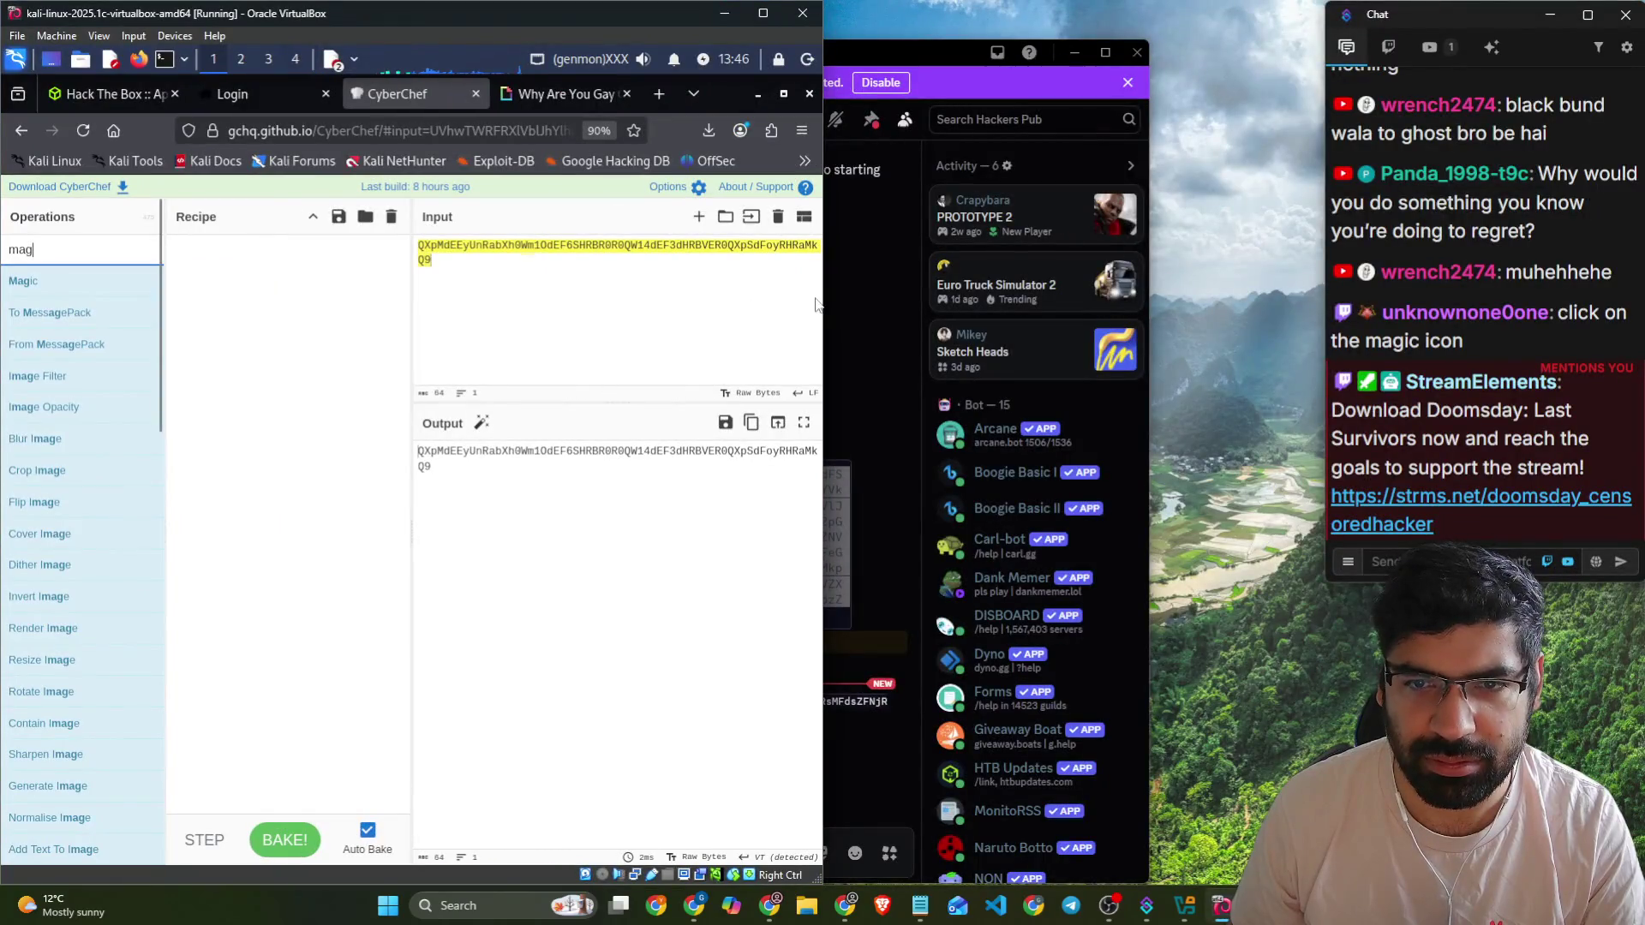
{"action": "mouse_move", "coordinate": [825, 298]}
{"action": "left_mouse_down"}
{"action": "mouse_move", "coordinate": [1285, 317]}
{"action": "mouse_move", "coordinate": [1331, 340]}
{"action": "left_mouse_up"}
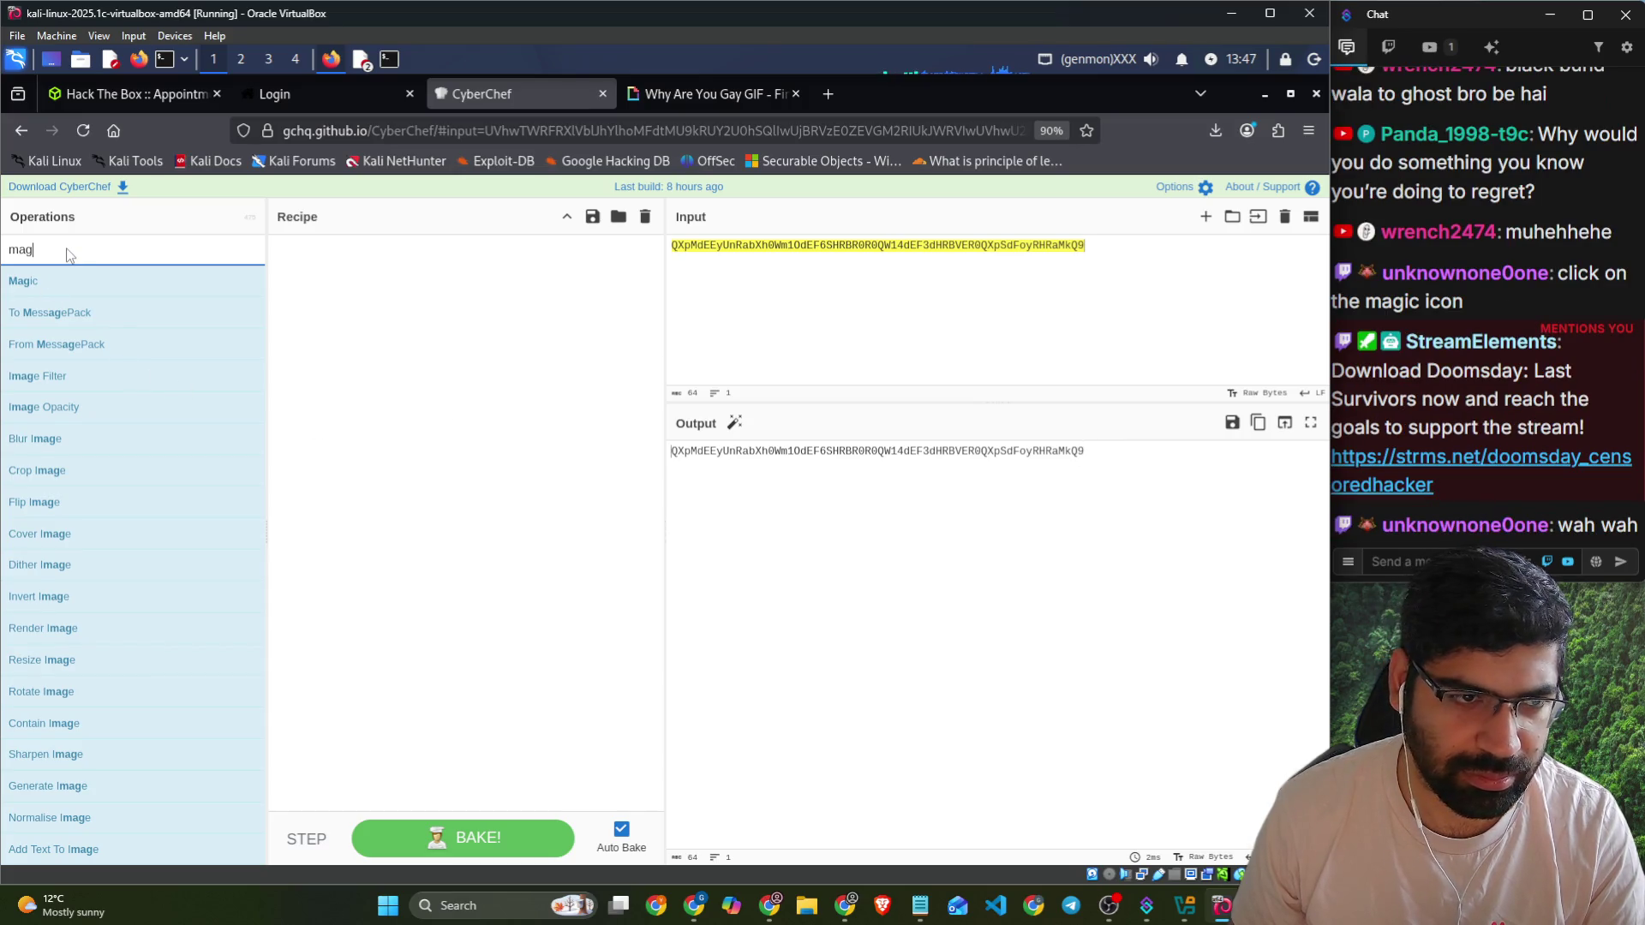
{"action": "key", "text": "BackSpace"}
{"action": "key", "text": "BackSpace"}
{"action": "key", "text": "BackSpace"}
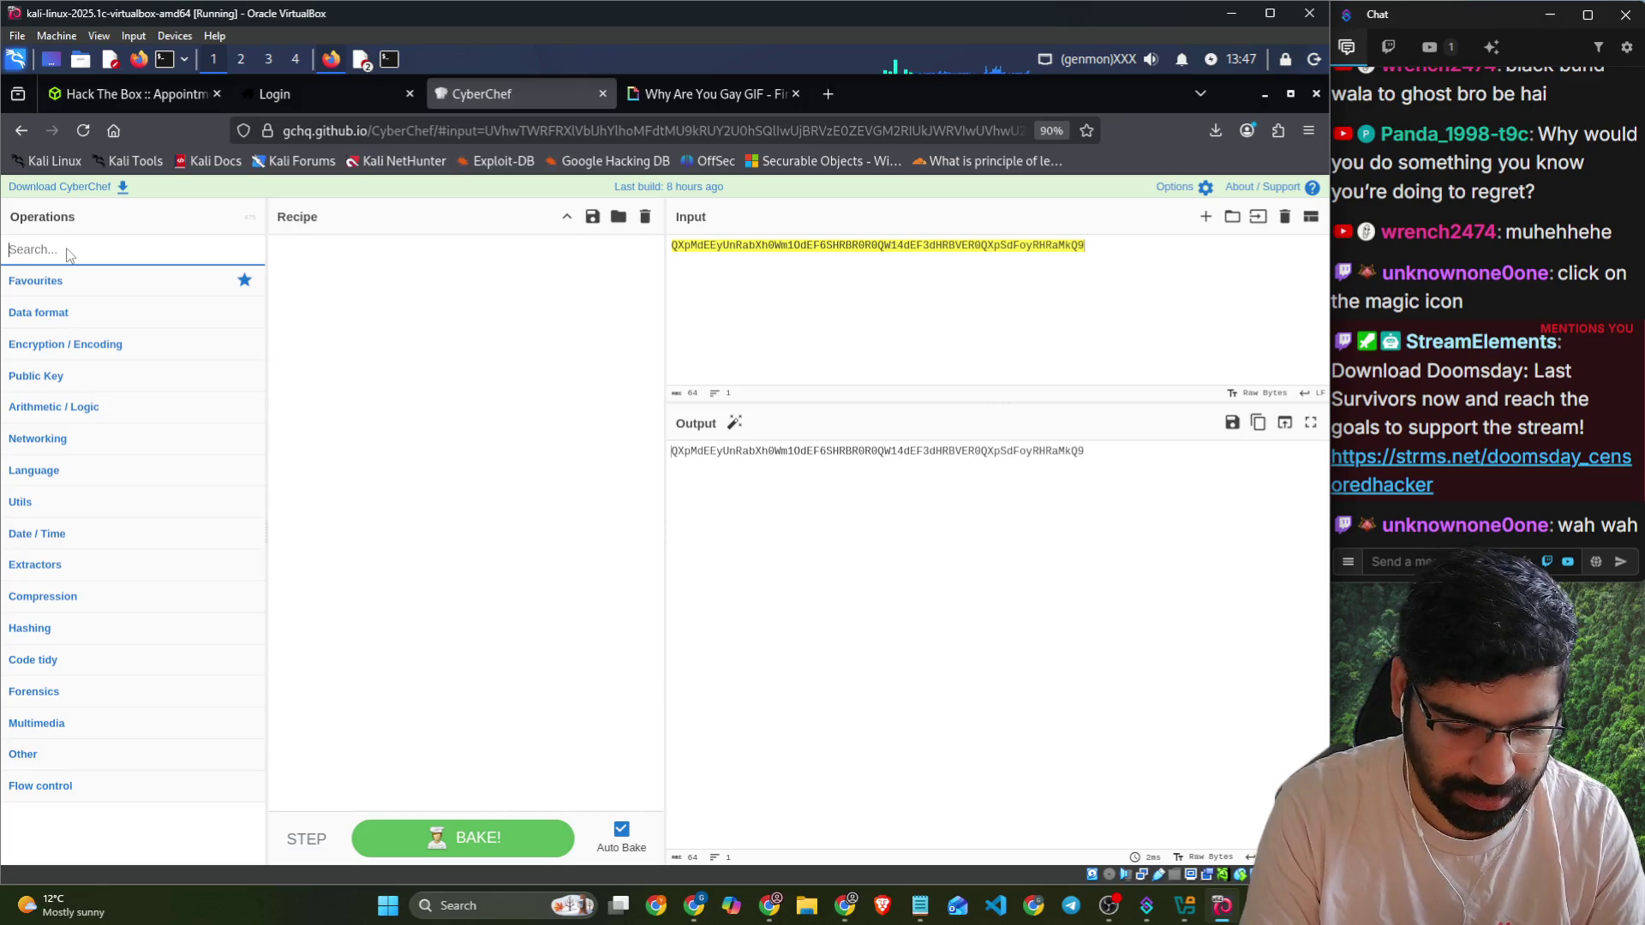
{"action": "type", "text": "base"}
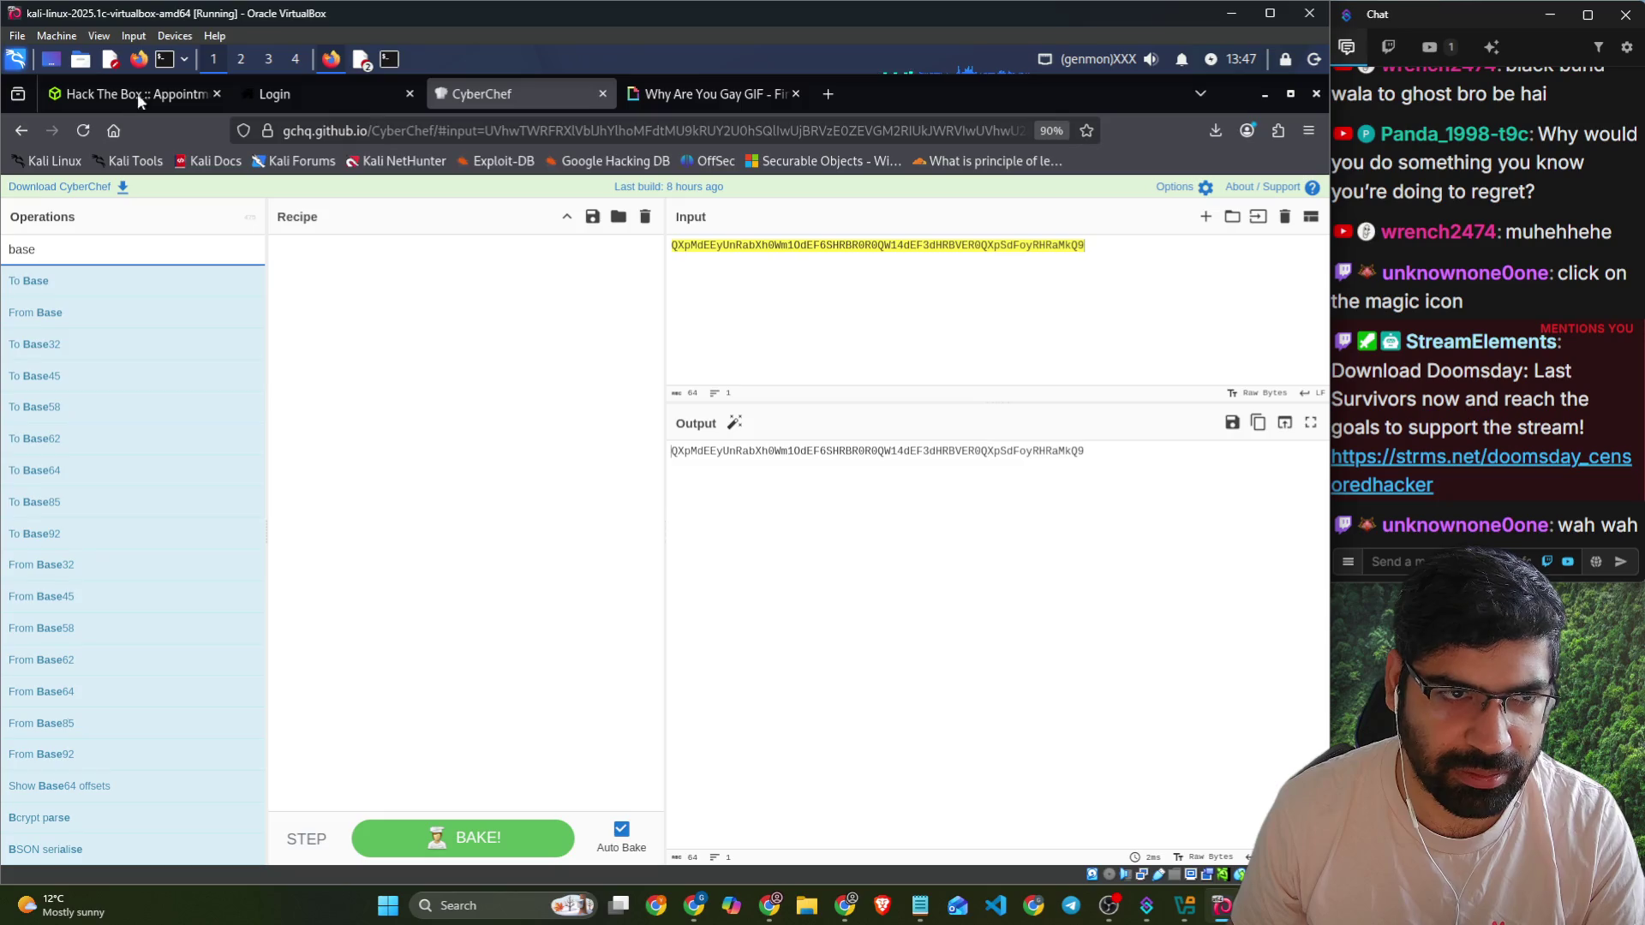
- Copy the Base64 challenge message from stream chat and minimize the Kali VM
{"action": "scroll", "coordinate": [1487, 300], "scroll_direction": "up", "scroll_amount": 4}
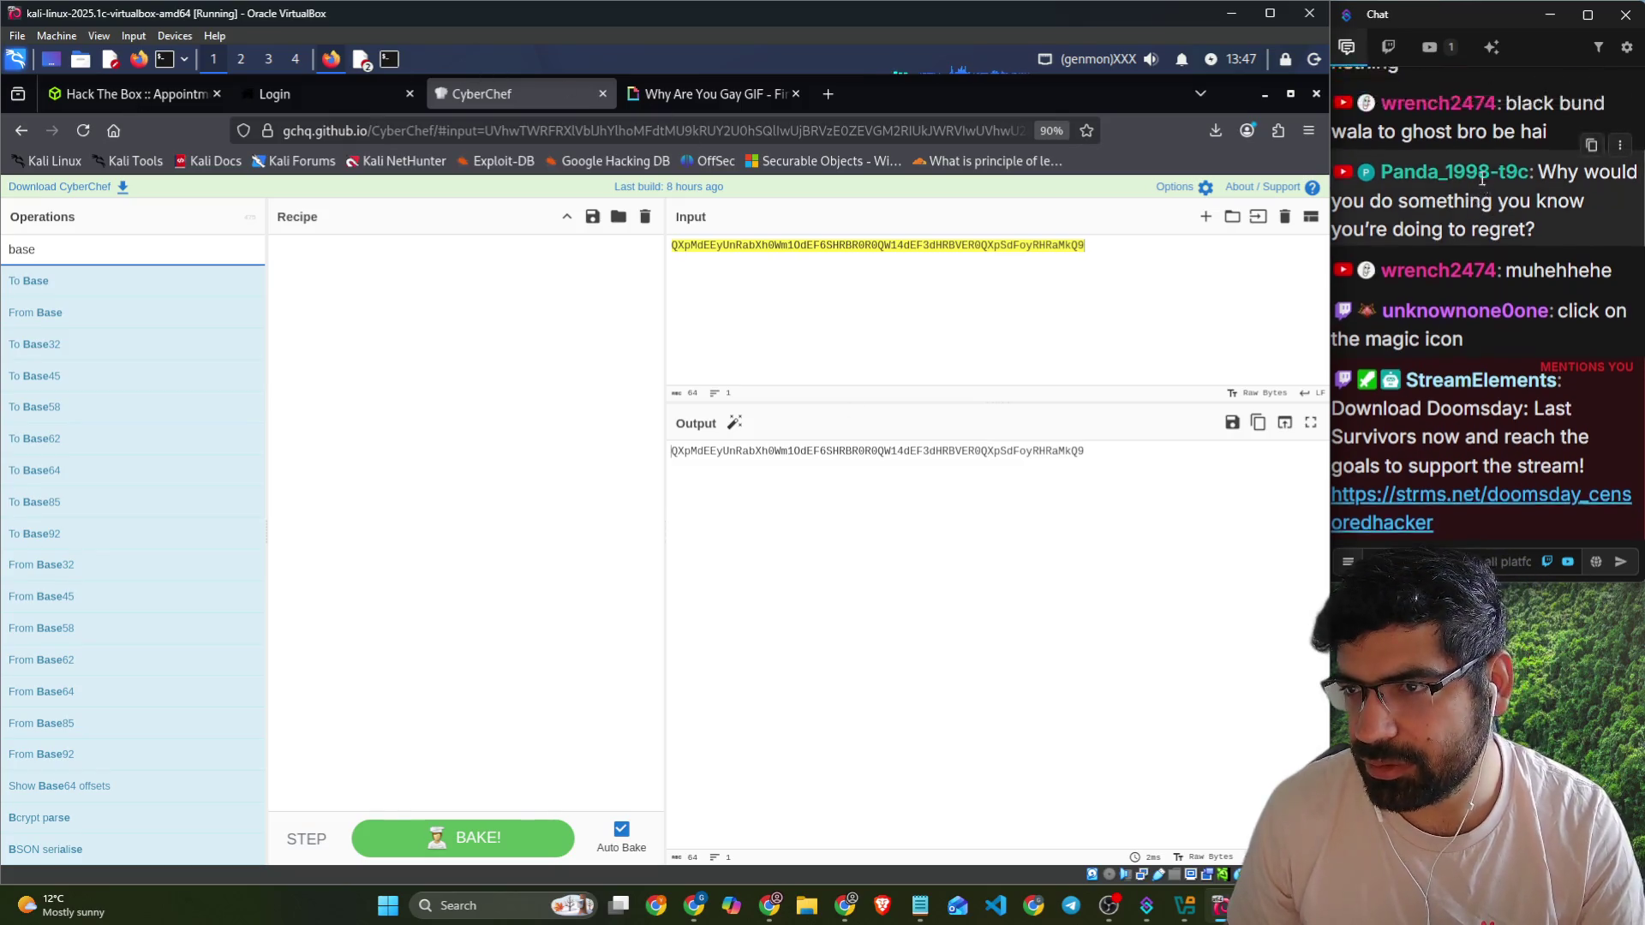
{"action": "double_click", "coordinate": [1521, 272]}
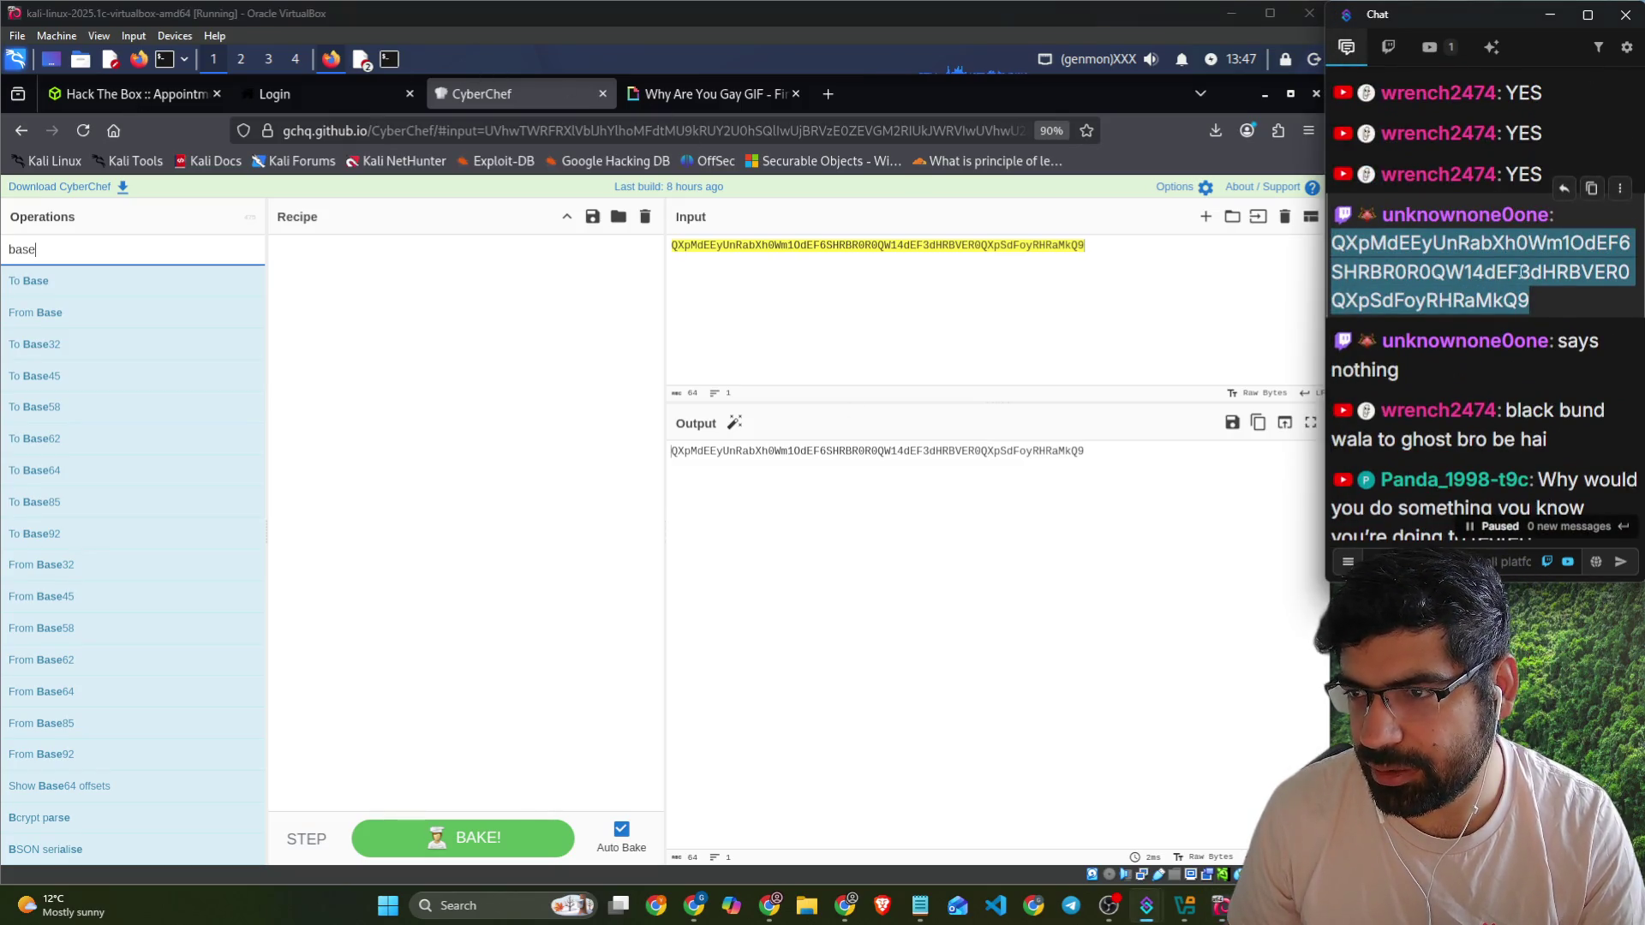
{"action": "left_click", "coordinate": [1587, 193]}
{"action": "left_click", "coordinate": [1225, 17]}
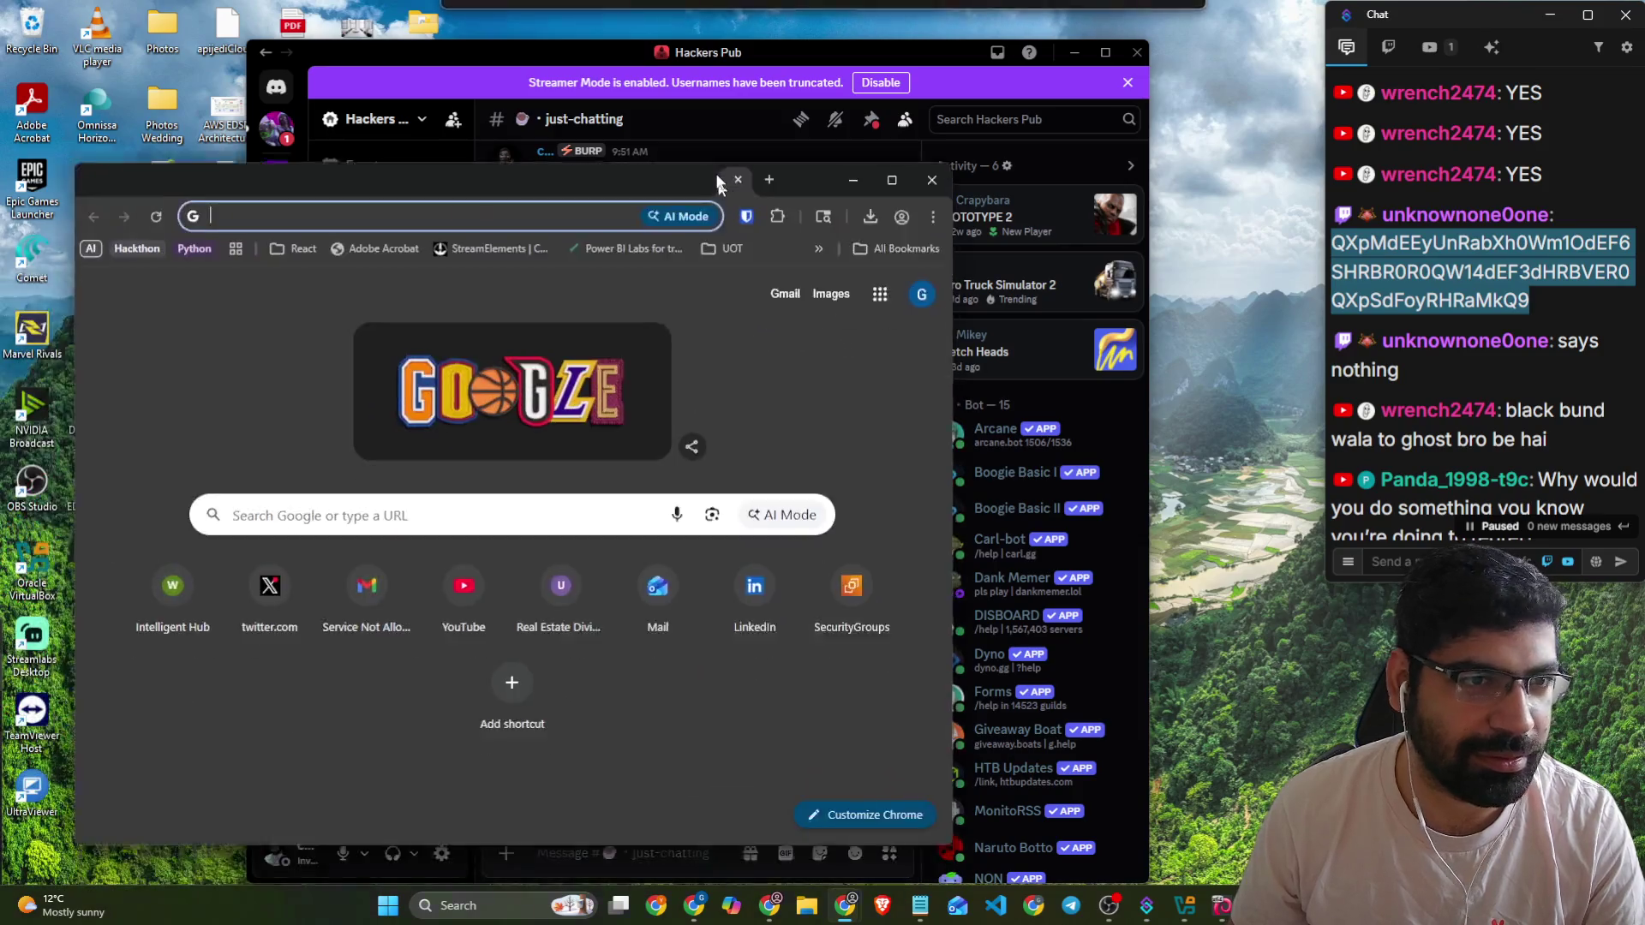
- Reposition and enlarge the new Chrome window, search 'gchq cyberchef', and open CyberChef
{"action": "left_click_drag", "start_coordinate": [723, 172], "coordinate": [646, 25]}
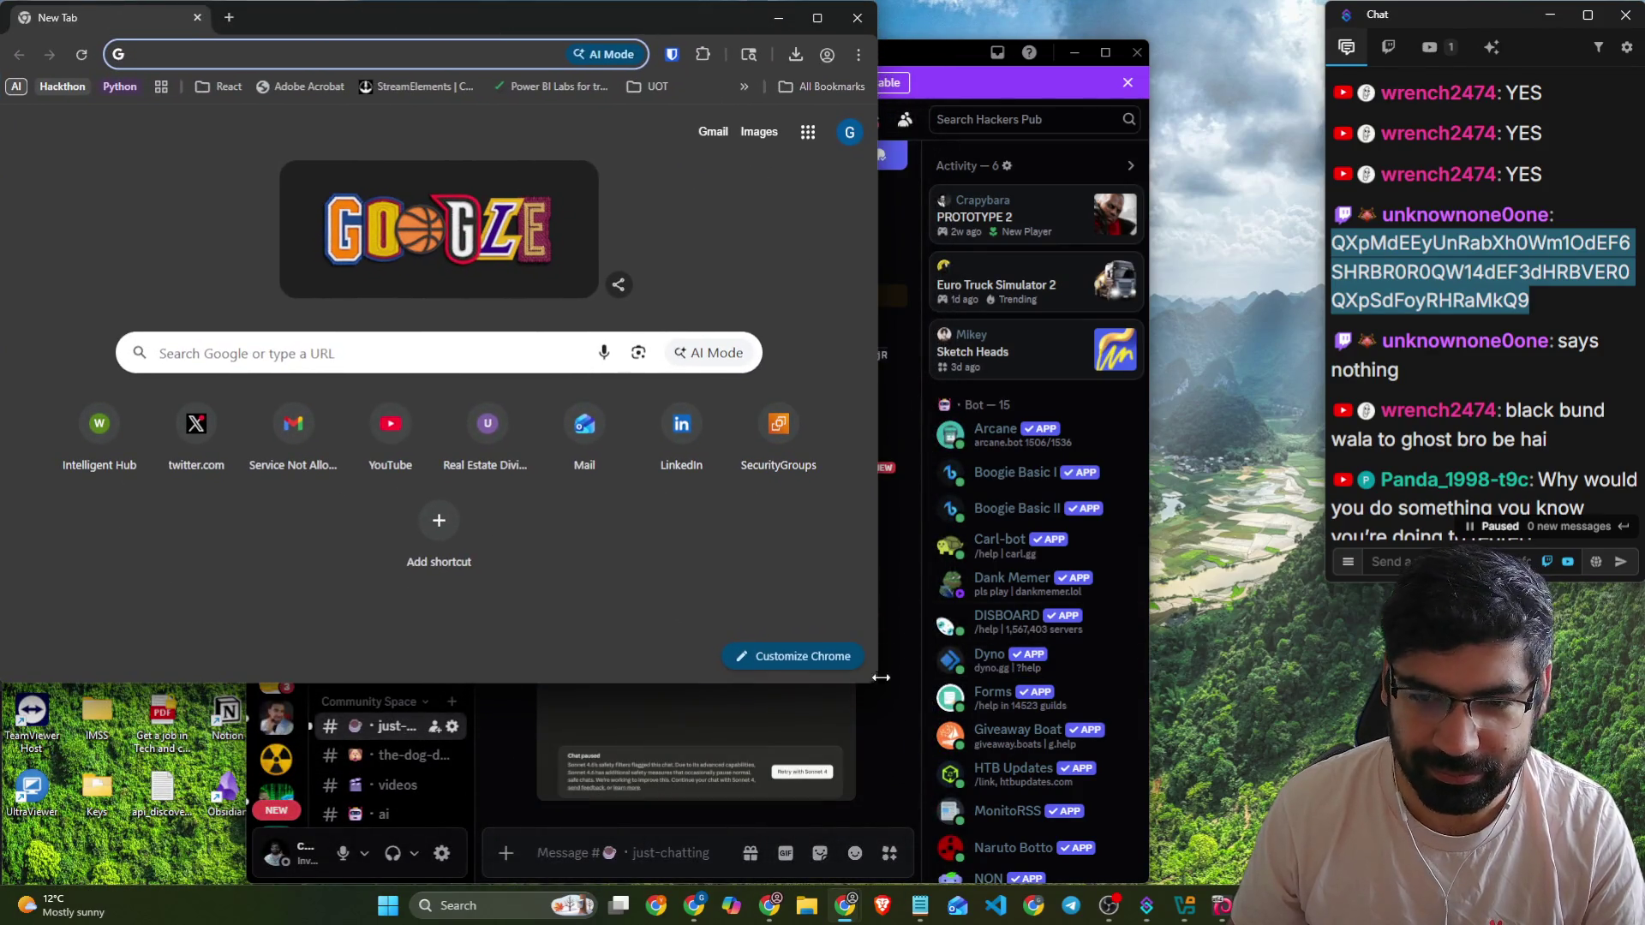
{"action": "mouse_move", "coordinate": [878, 683]}
{"action": "left_mouse_down"}
{"action": "mouse_move", "coordinate": [940, 814]}
{"action": "mouse_move", "coordinate": [1237, 878]}
{"action": "mouse_move", "coordinate": [1313, 875]}
{"action": "left_mouse_up"}
{"action": "left_click", "coordinate": [398, 353]}
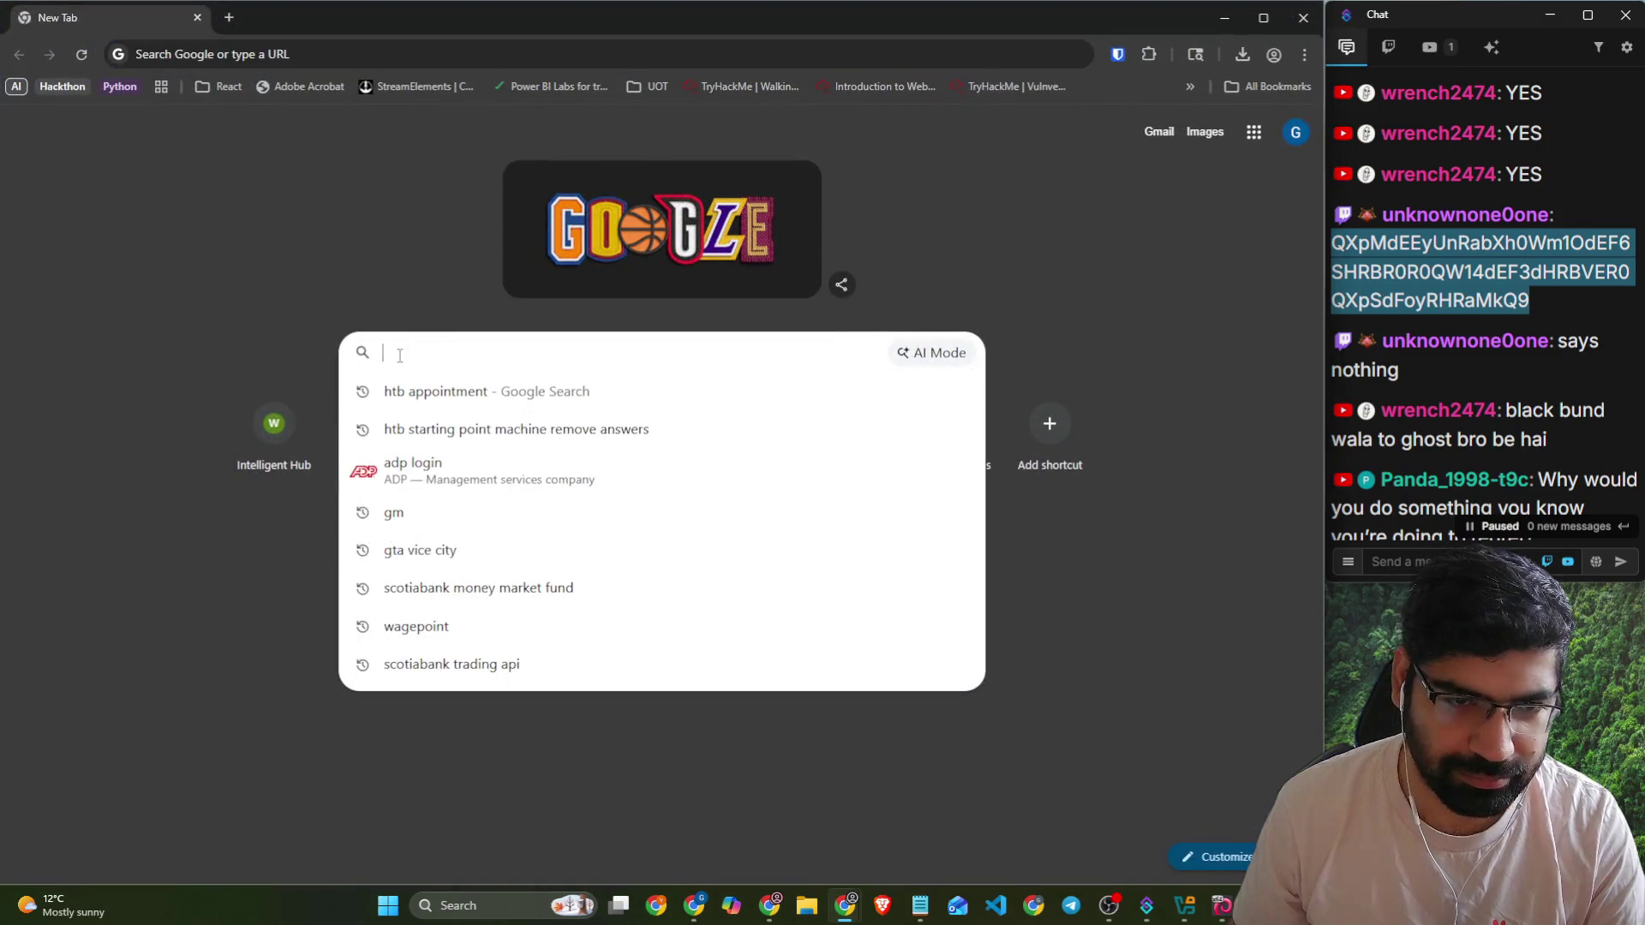
{"action": "type", "text": "gc"}
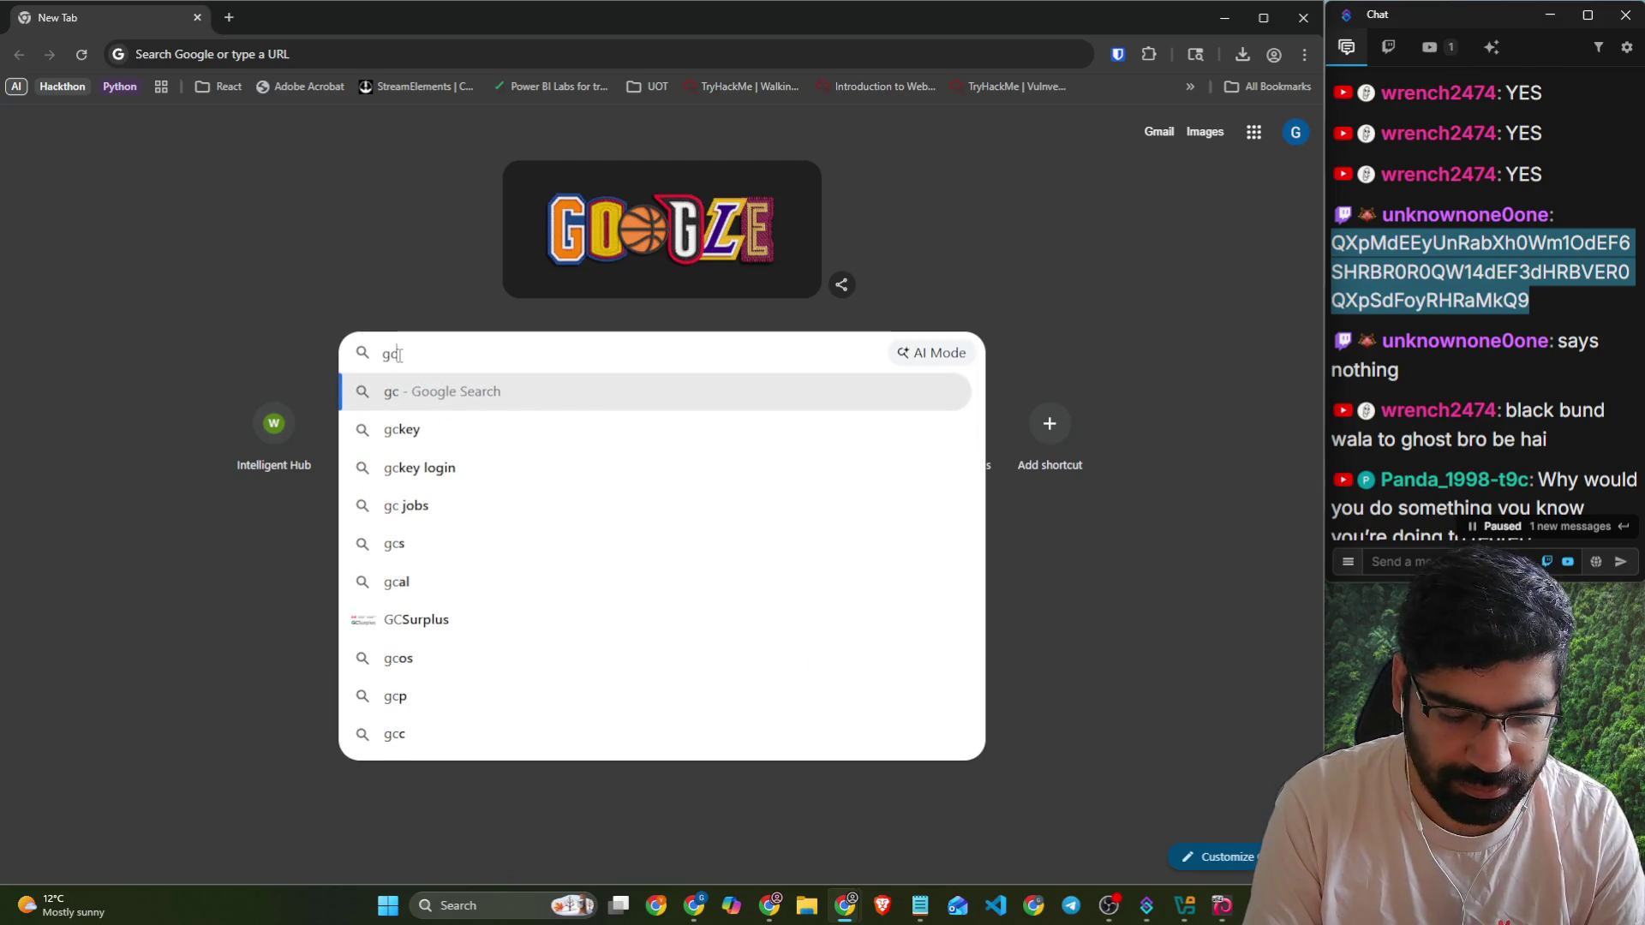
{"action": "type", "text": "hq"}
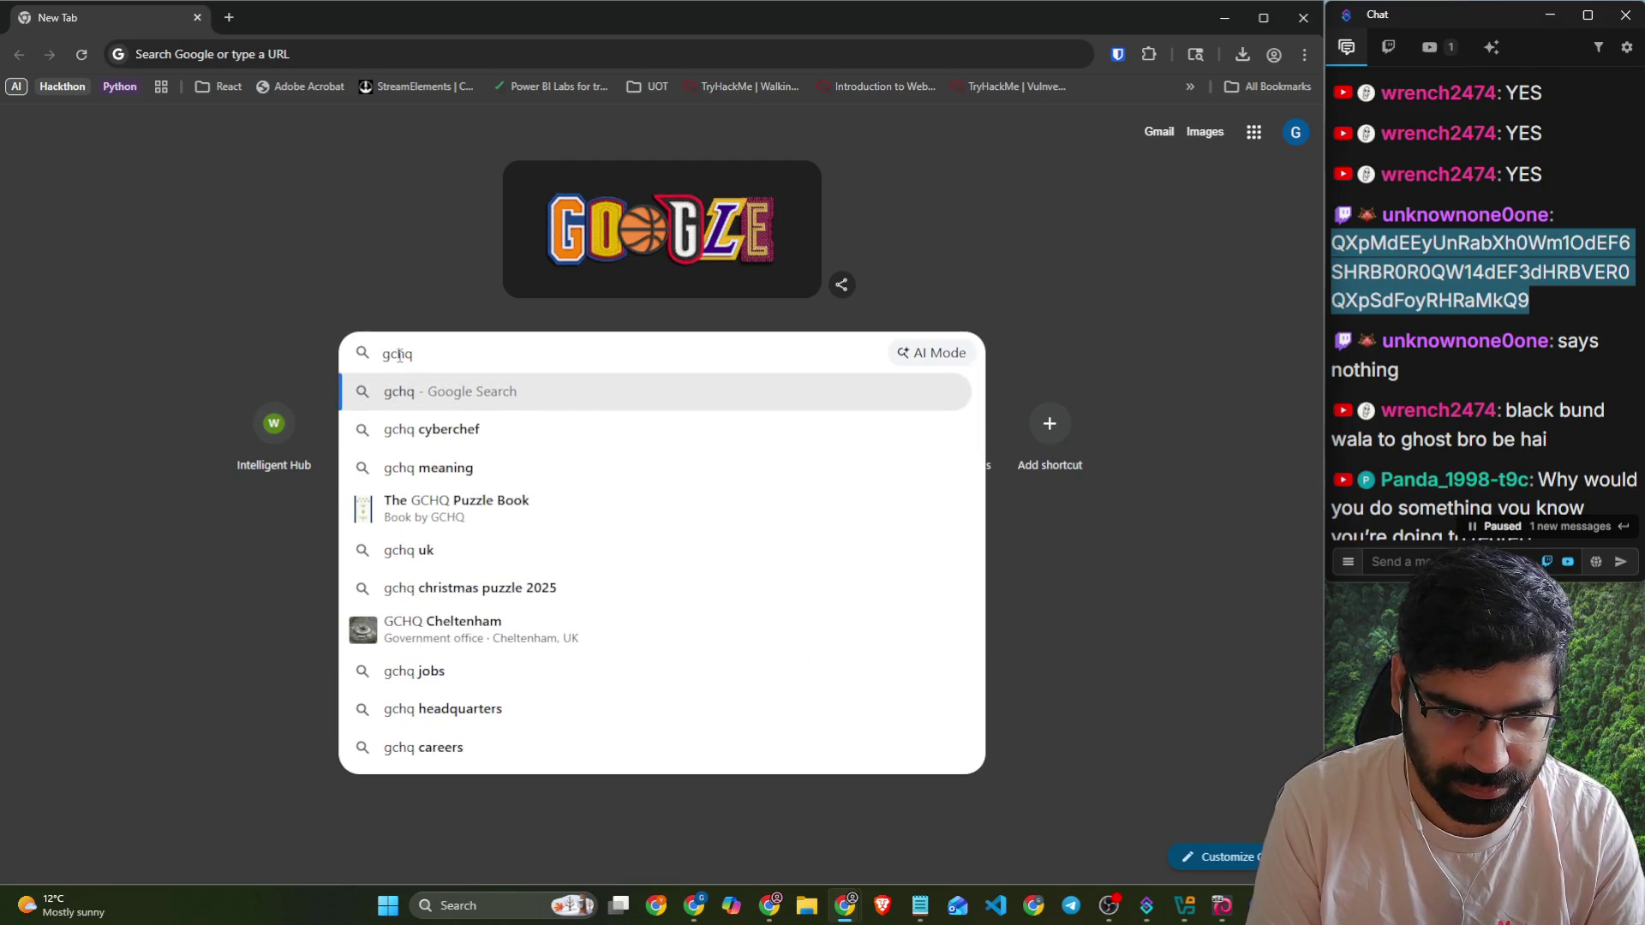
{"action": "key", "text": "Down"}
{"action": "key", "text": "Return"}
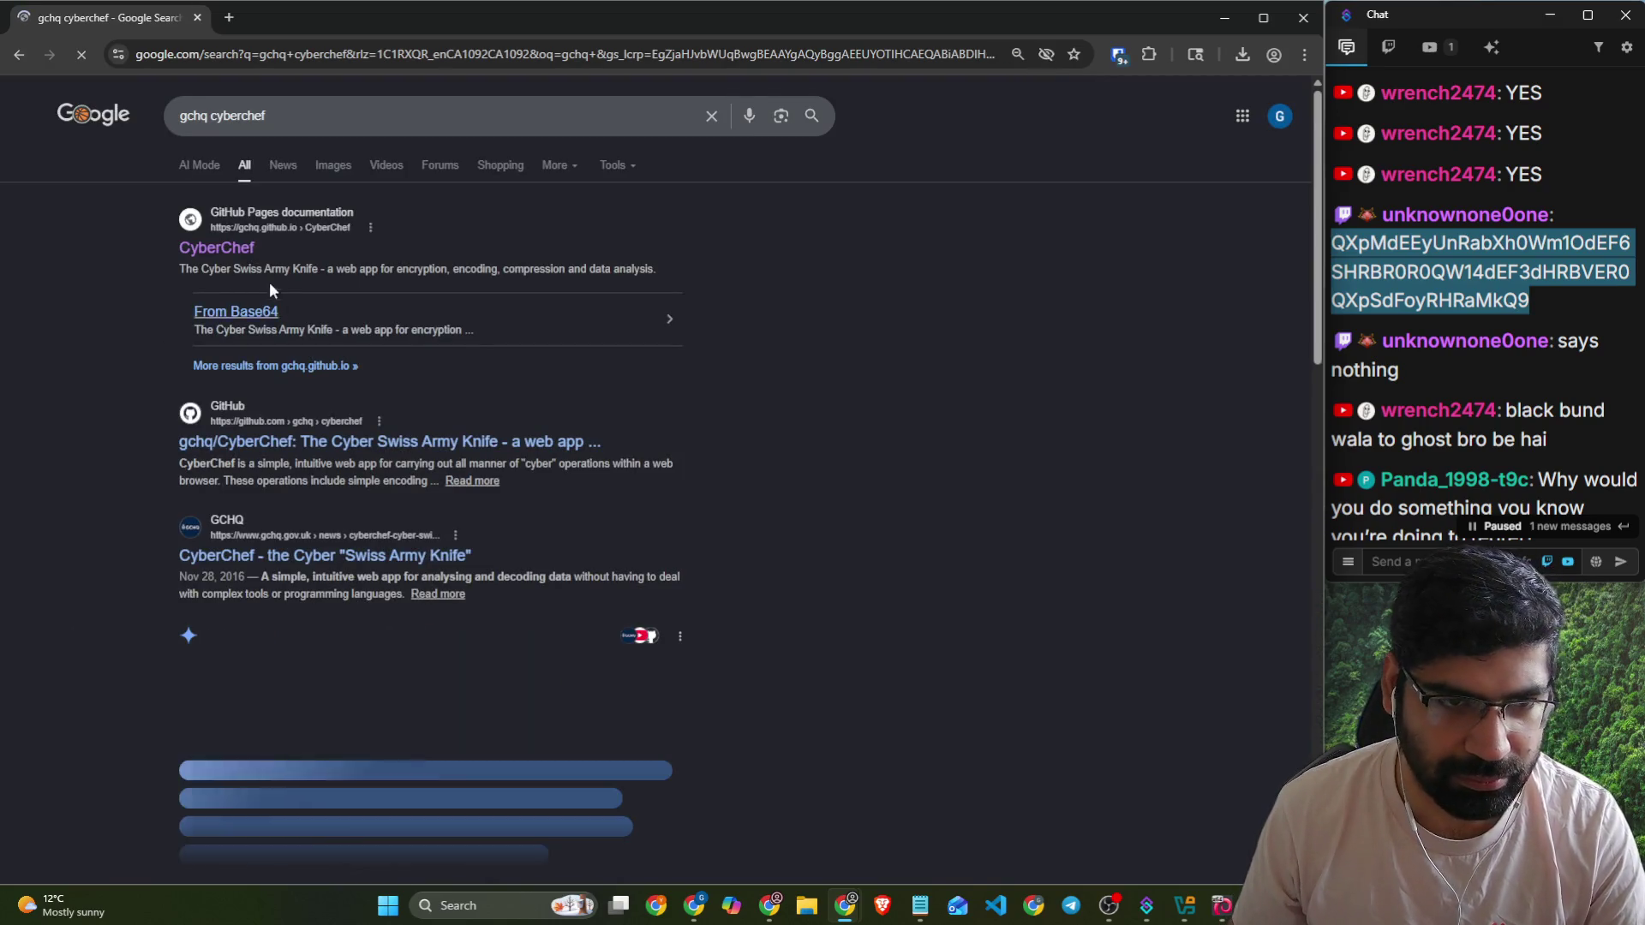
{"action": "left_click", "coordinate": [248, 248]}
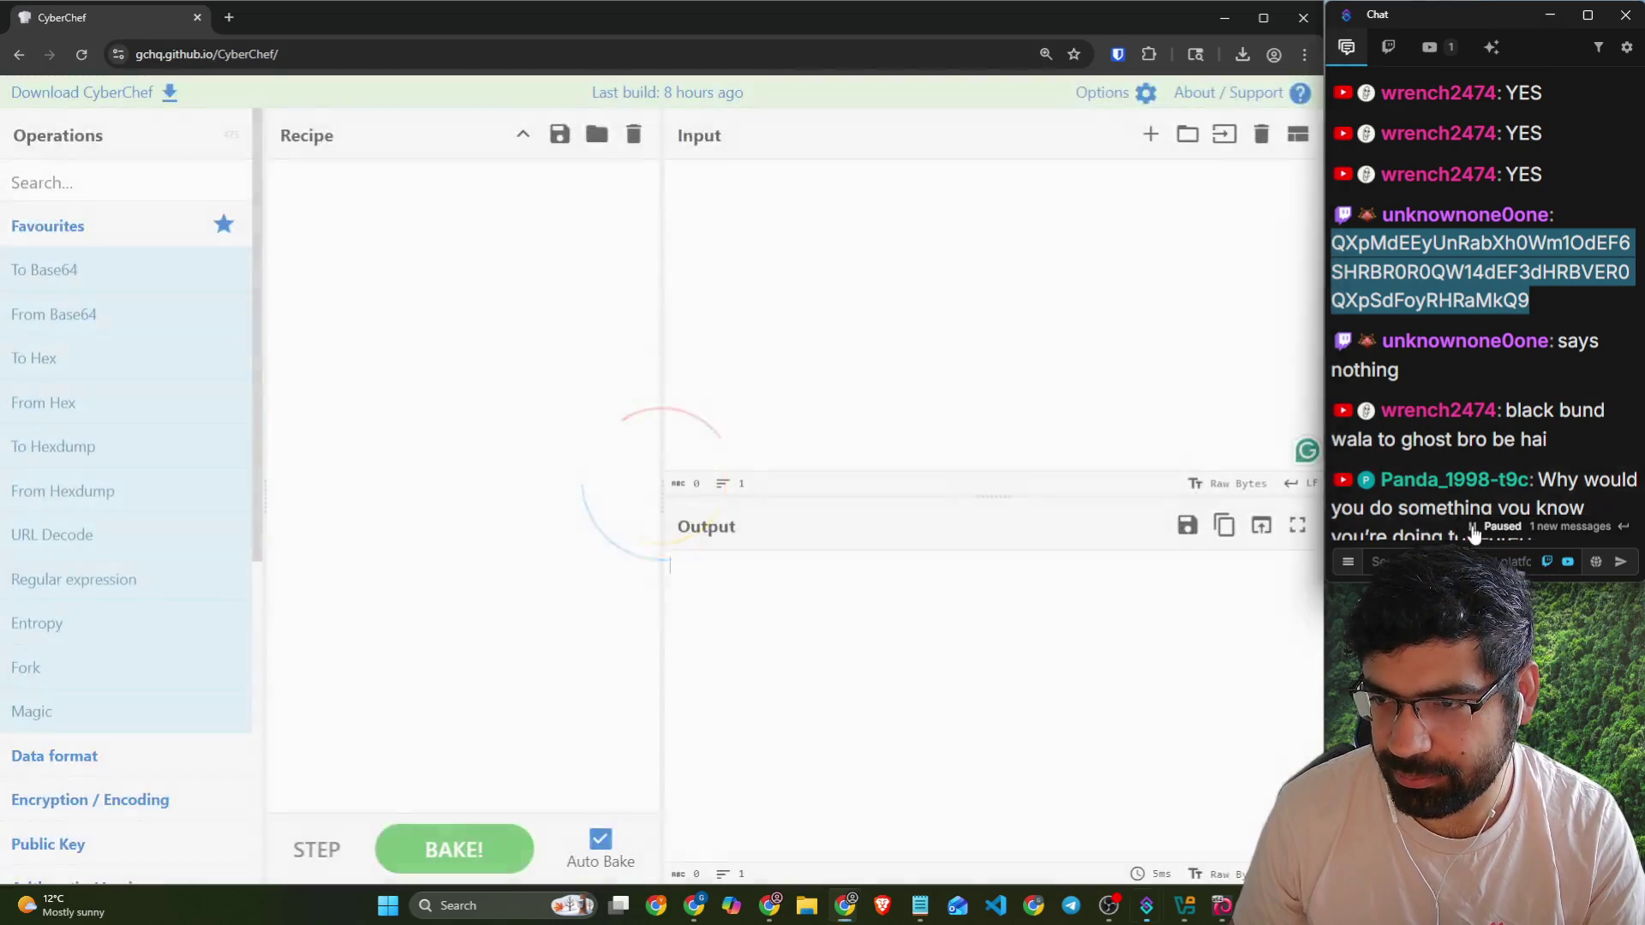
- Paste the challenge string as input and apply the suggested Base64 decoding to get hex
{"action": "left_click", "coordinate": [856, 272]}
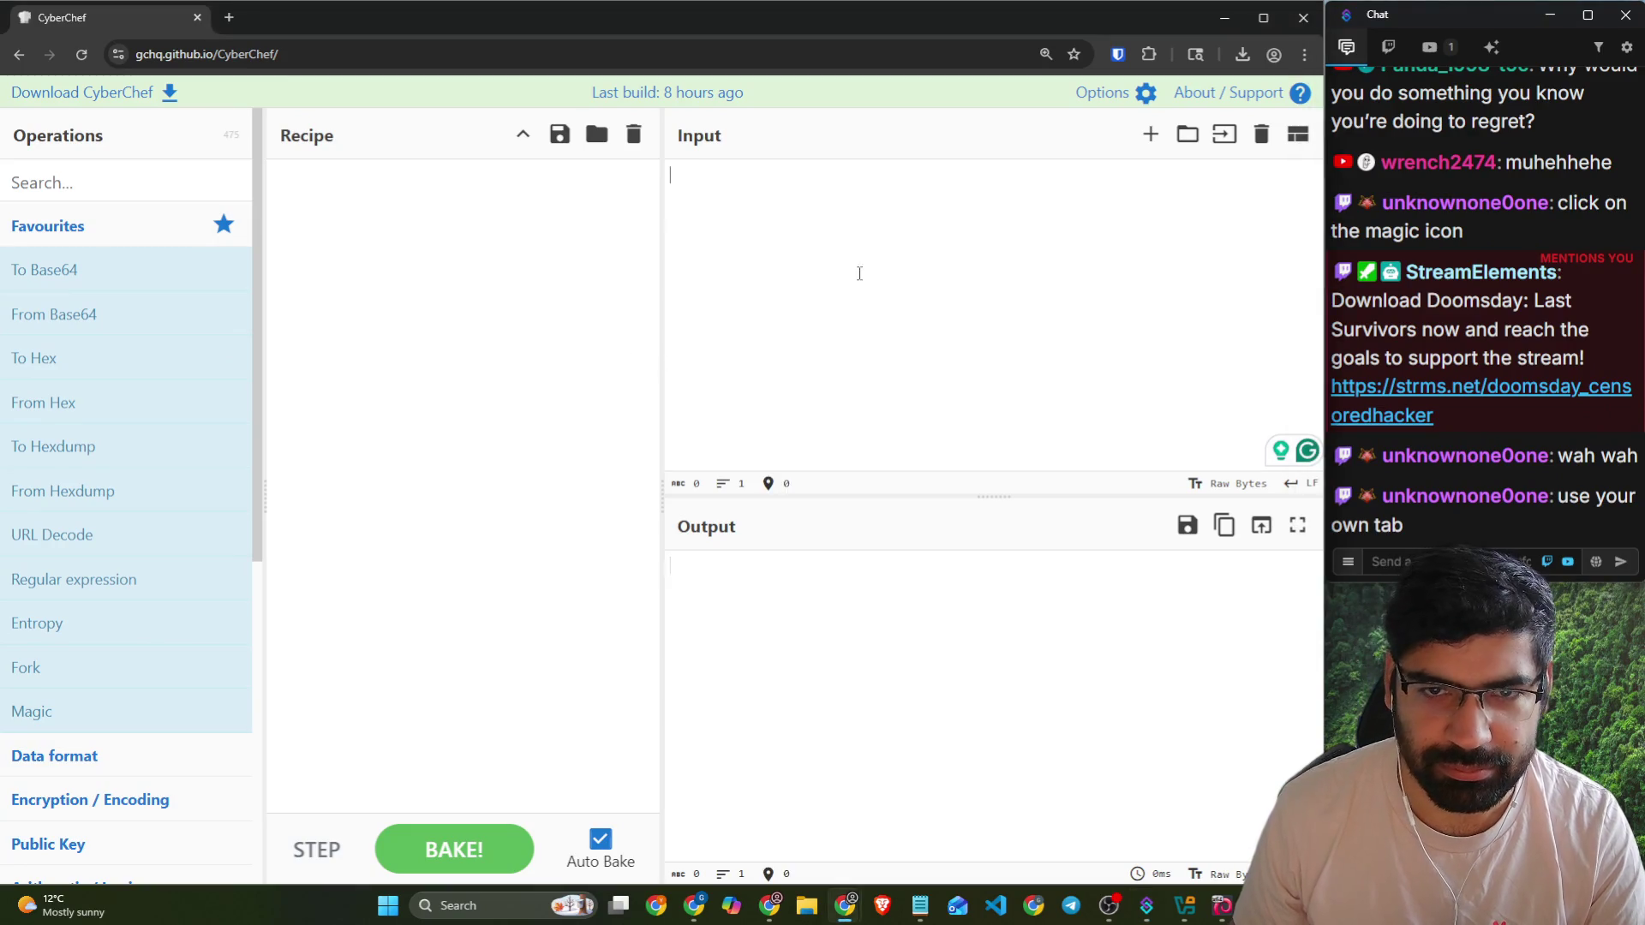
{"action": "key", "text": "ctrl+v"}
{"action": "left_click", "coordinate": [765, 526]}
{"action": "left_click", "coordinate": [982, 575]}
{"action": "left_click_drag", "start_coordinate": [983, 575], "coordinate": [665, 569]}
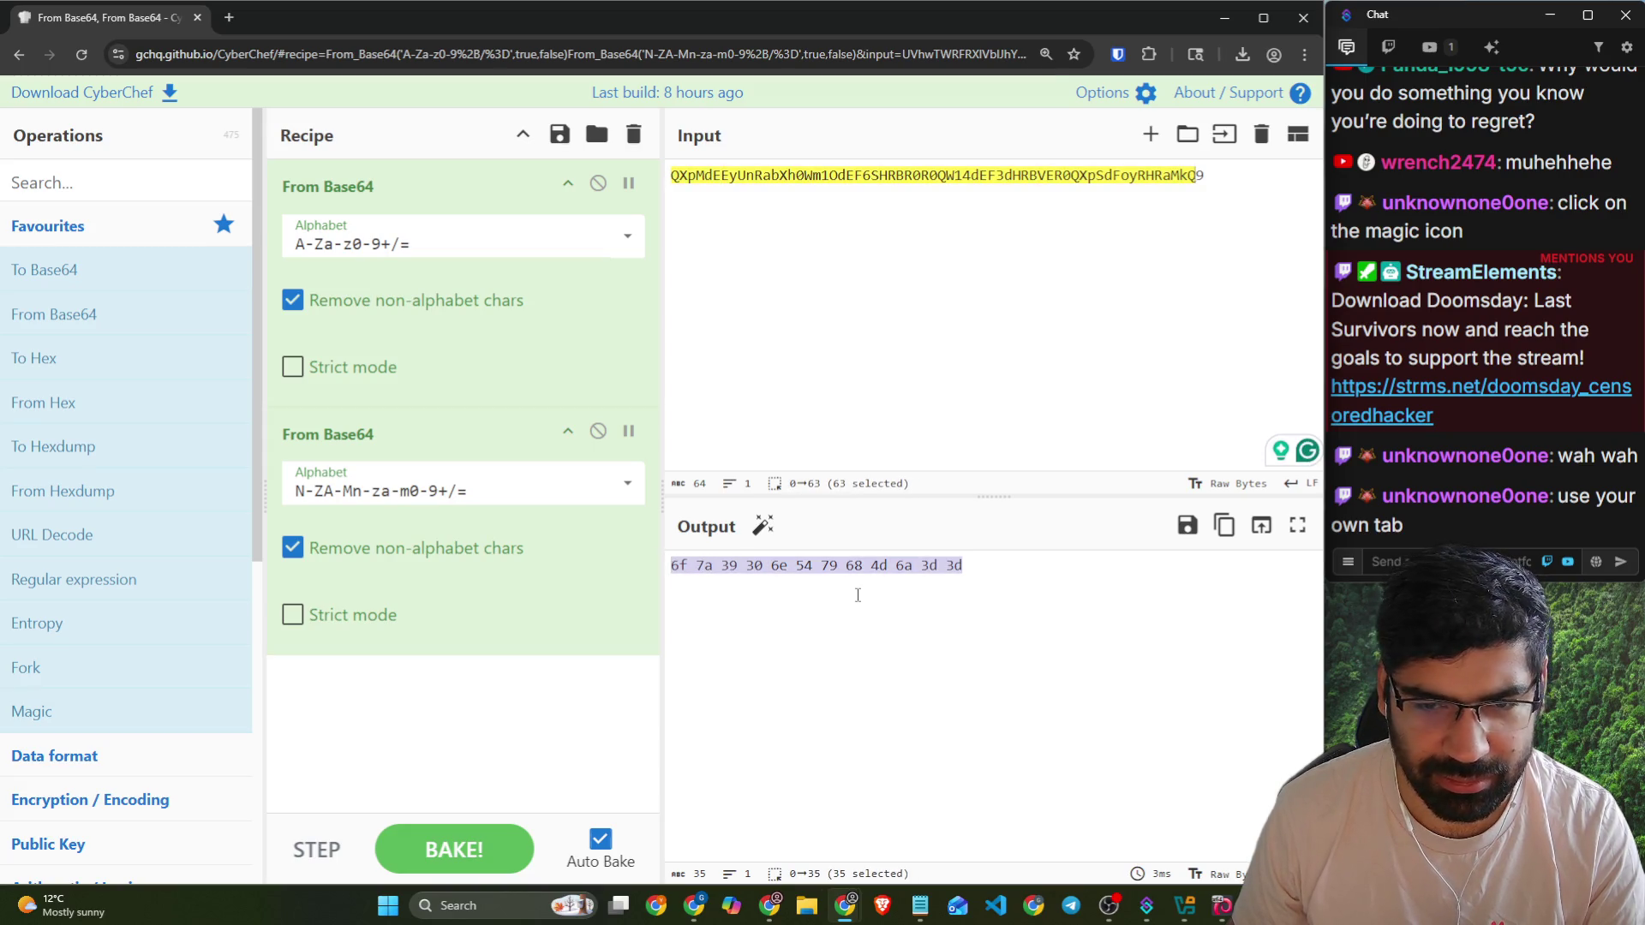
- Add From Hex and further From Base64 steps to reach oz90nTyhMj==
{"action": "left_click", "coordinate": [94, 182]}
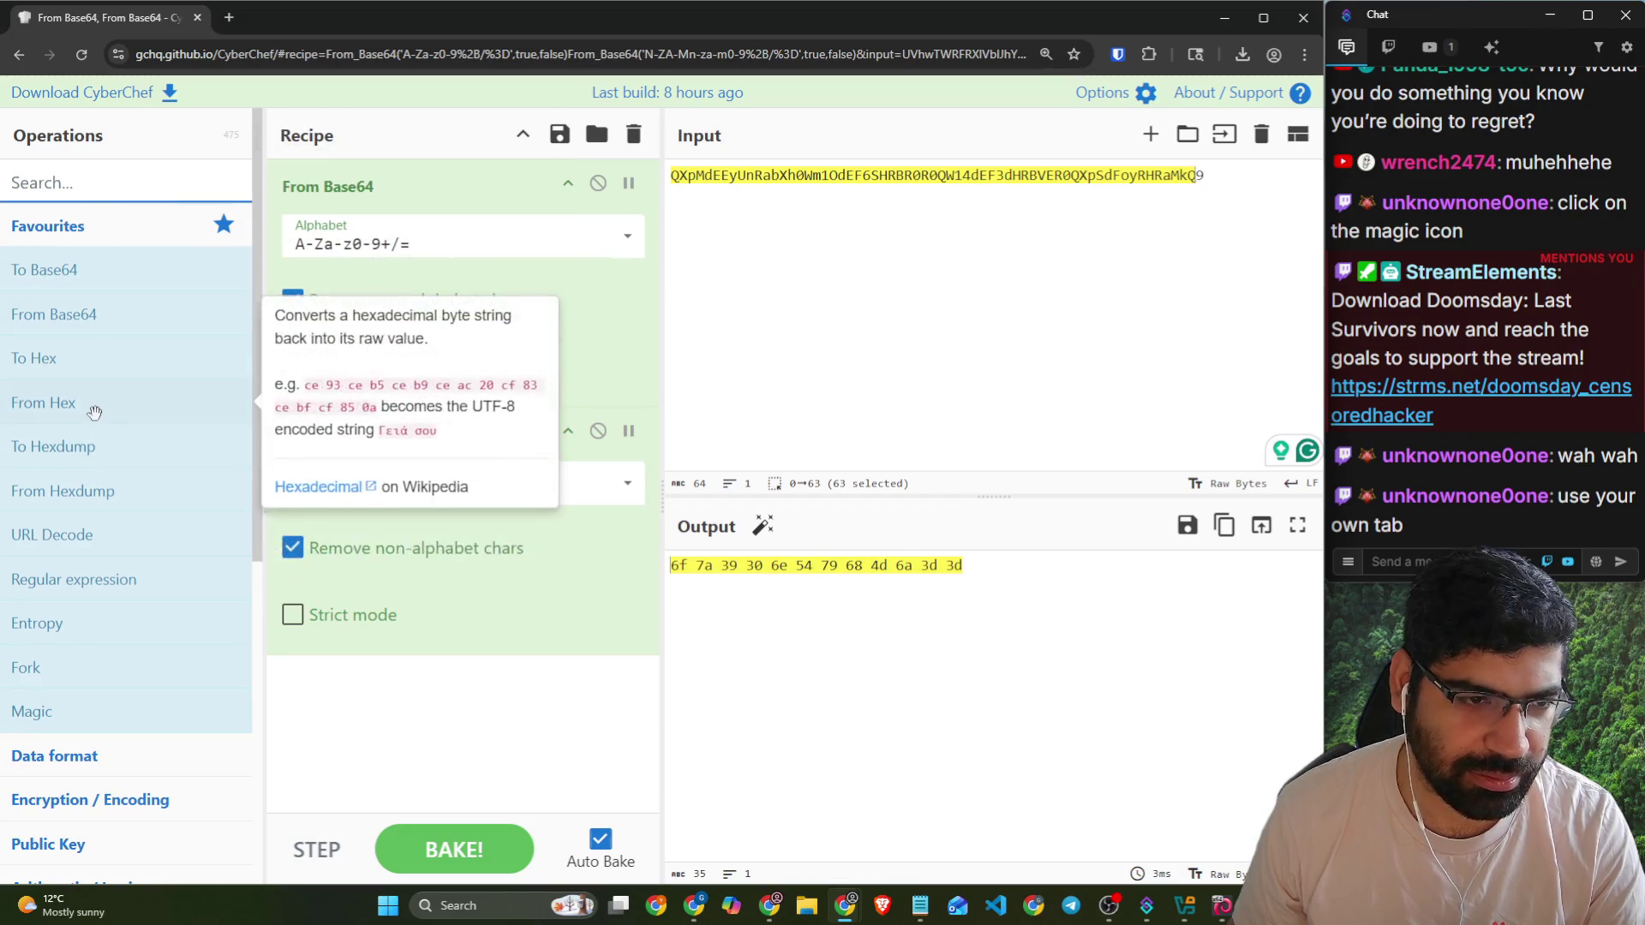
{"action": "mouse_move", "coordinate": [47, 403]}
{"action": "left_mouse_down"}
{"action": "mouse_move", "coordinate": [410, 716]}
{"action": "mouse_move", "coordinate": [403, 697]}
{"action": "left_mouse_up"}
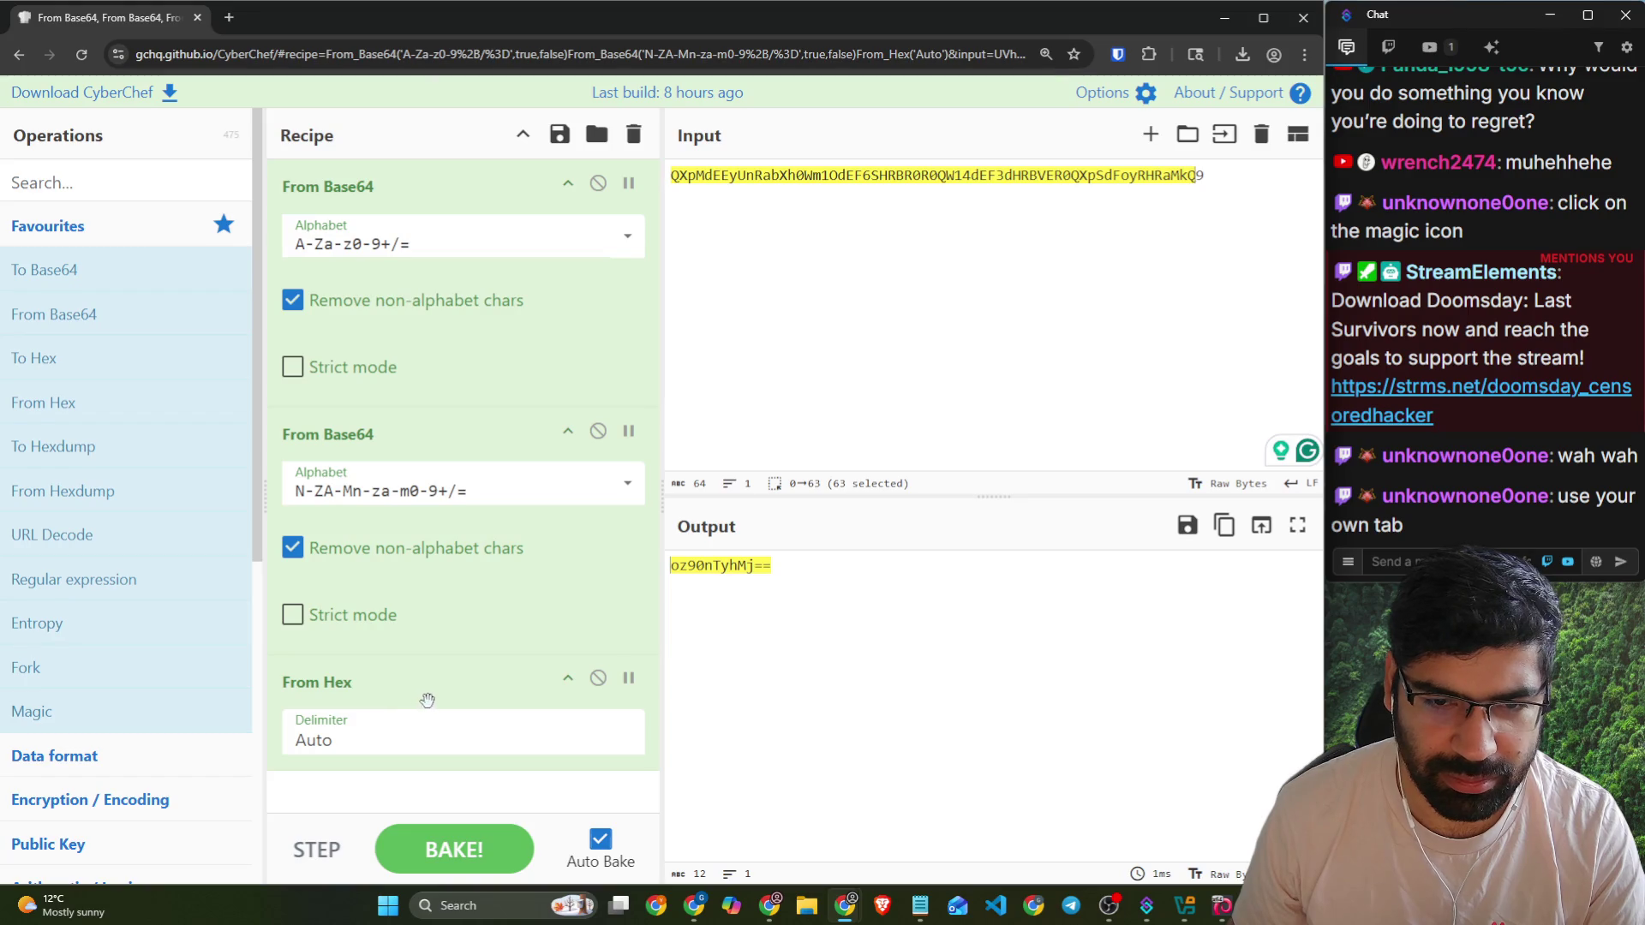
{"action": "scroll", "coordinate": [129, 531], "scroll_direction": "down", "scroll_amount": 4}
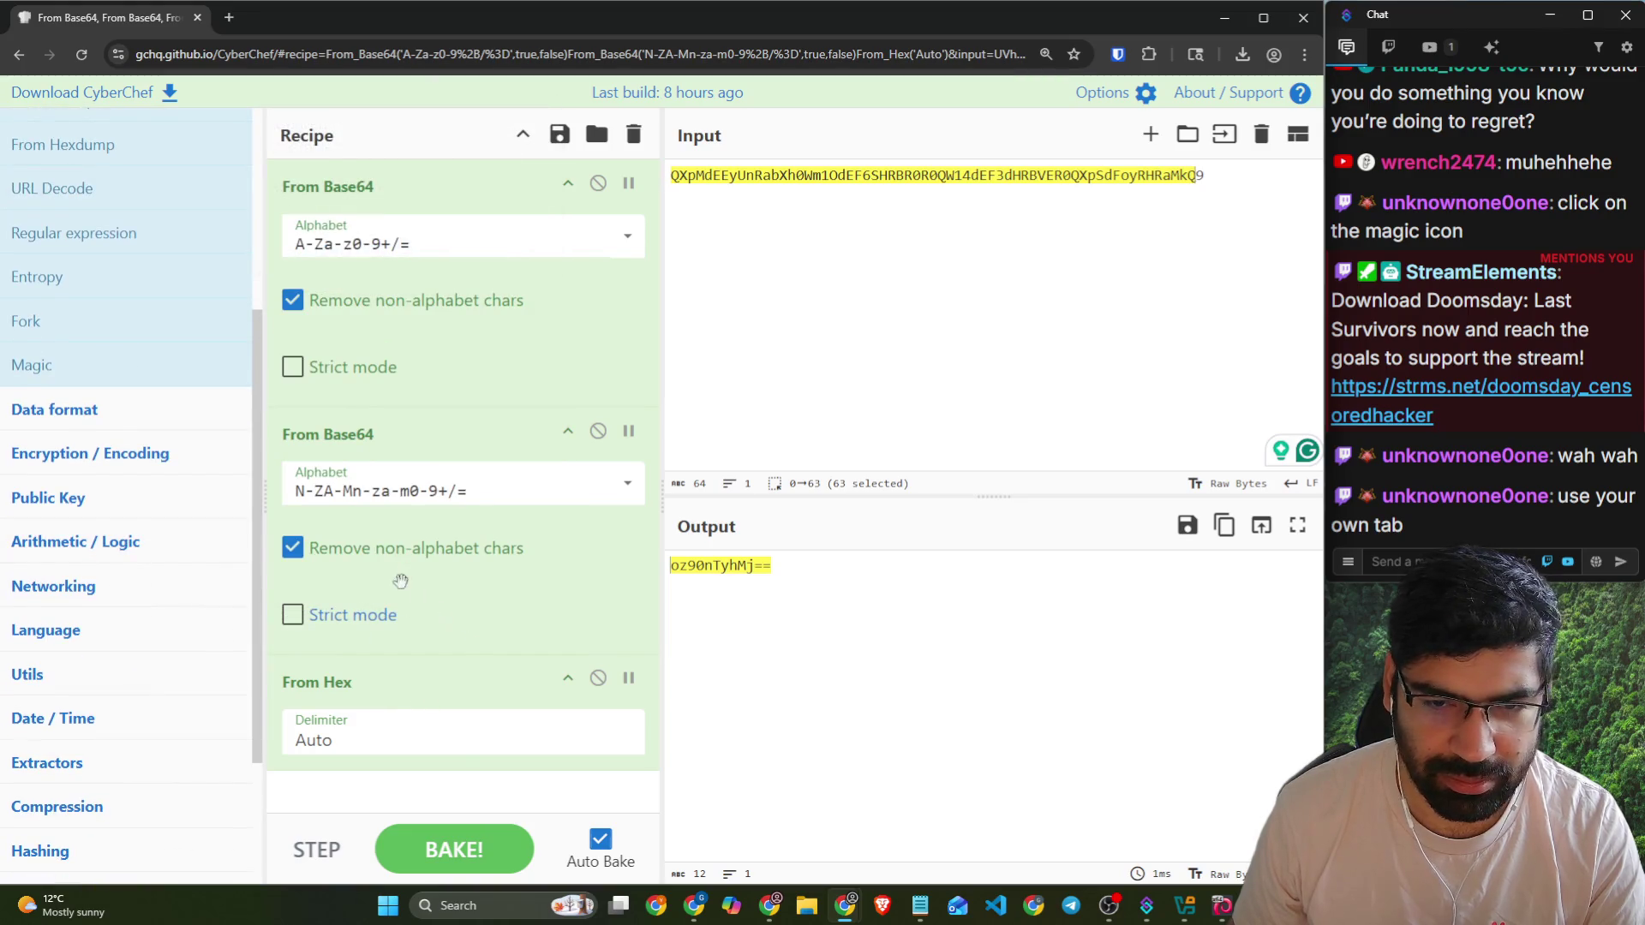
{"action": "scroll", "coordinate": [131, 354], "scroll_direction": "up", "scroll_amount": 4}
{"action": "mouse_move", "coordinate": [77, 314]}
{"action": "left_mouse_down"}
{"action": "mouse_move", "coordinate": [177, 384]}
{"action": "mouse_move", "coordinate": [591, 775]}
{"action": "mouse_move", "coordinate": [499, 817]}
{"action": "left_mouse_up"}
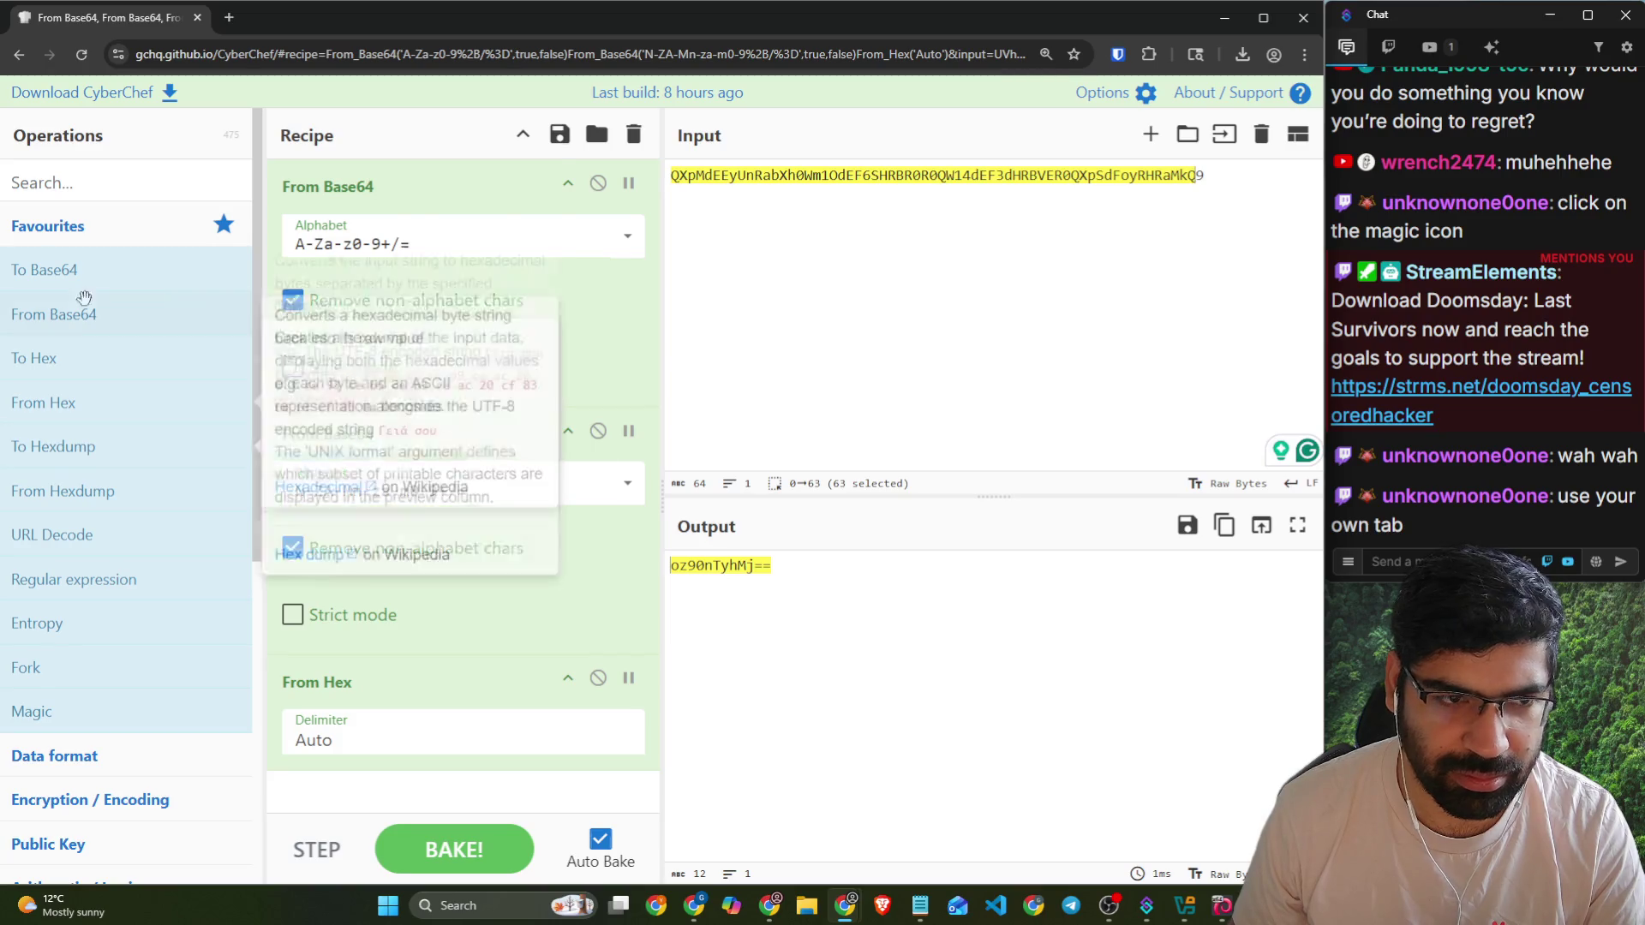
{"action": "mouse_move", "coordinate": [78, 313]}
{"action": "left_mouse_down"}
{"action": "mouse_move", "coordinate": [441, 845]}
{"action": "mouse_move", "coordinate": [439, 822]}
{"action": "left_mouse_up"}
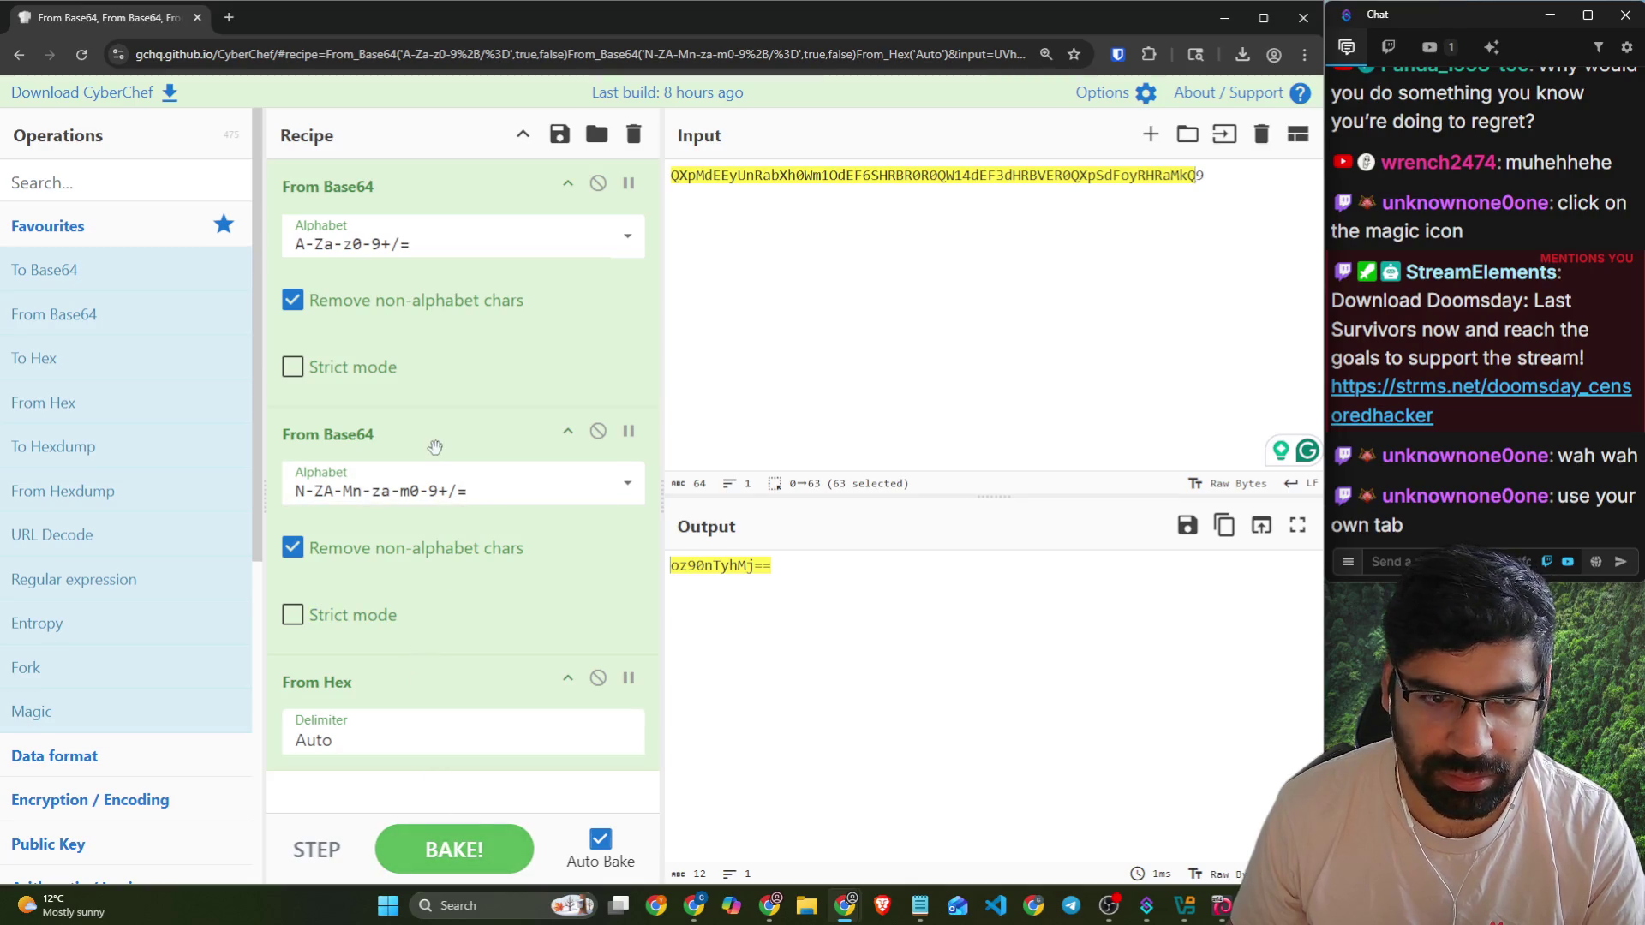
- Replace the input with the decoded oz90nTyhMj== string
{"action": "left_click_drag", "start_coordinate": [775, 565], "coordinate": [653, 566]}
{"action": "key", "text": "ctrl+c"}
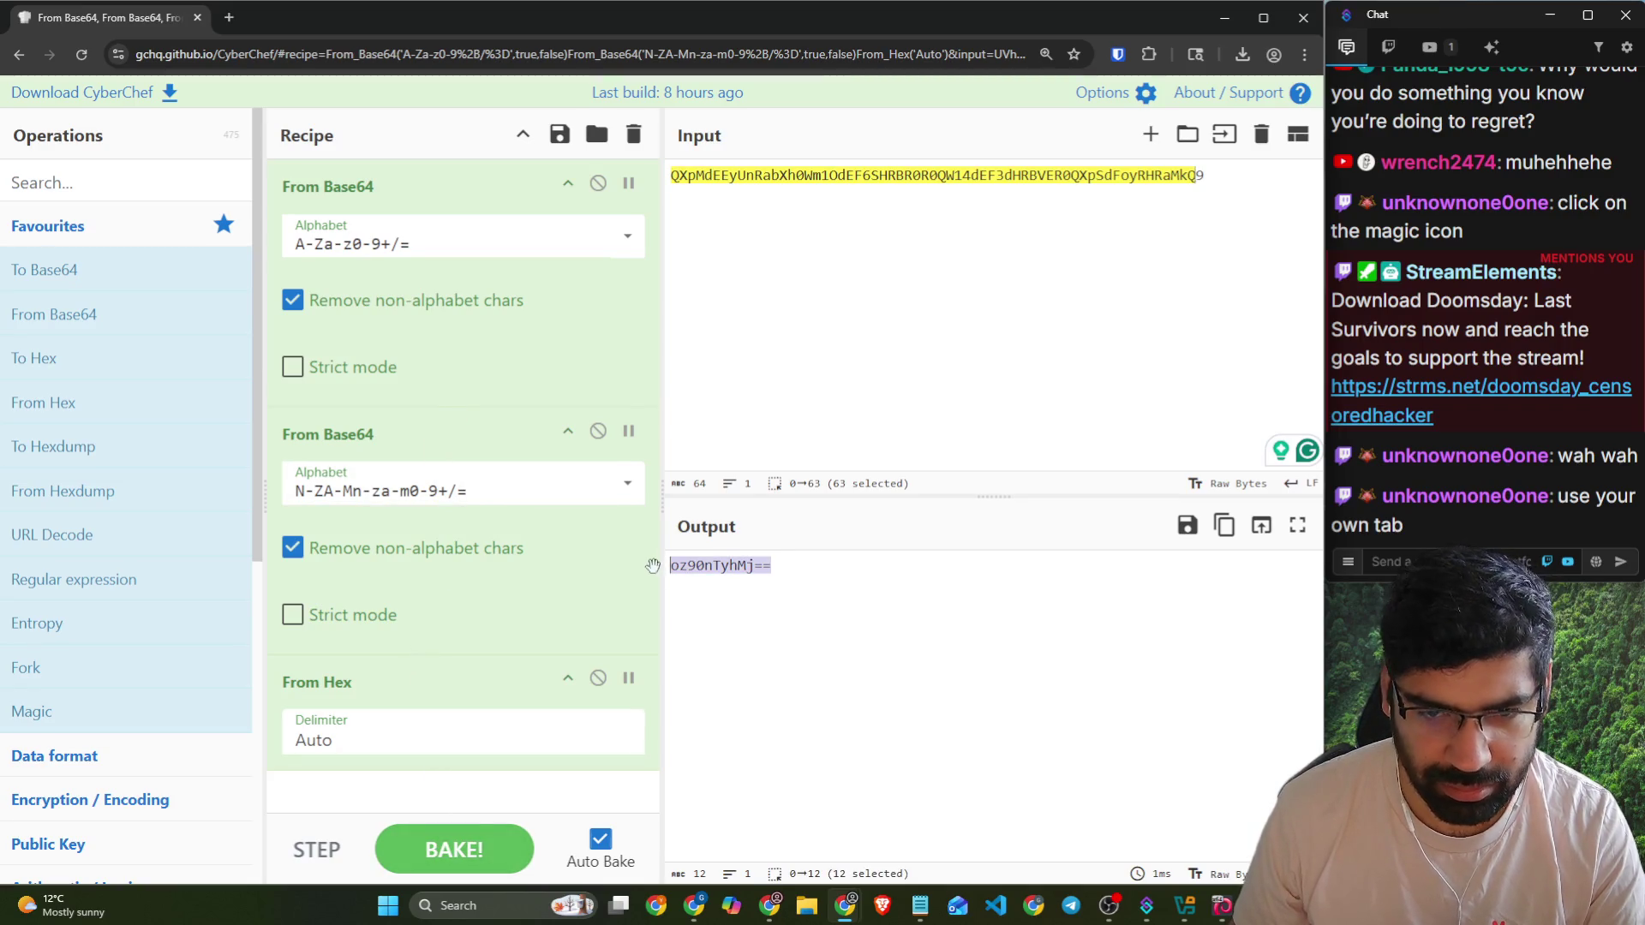
{"action": "left_click_drag", "start_coordinate": [1203, 176], "coordinate": [693, 183]}
{"action": "key", "text": "ctrl+v"}
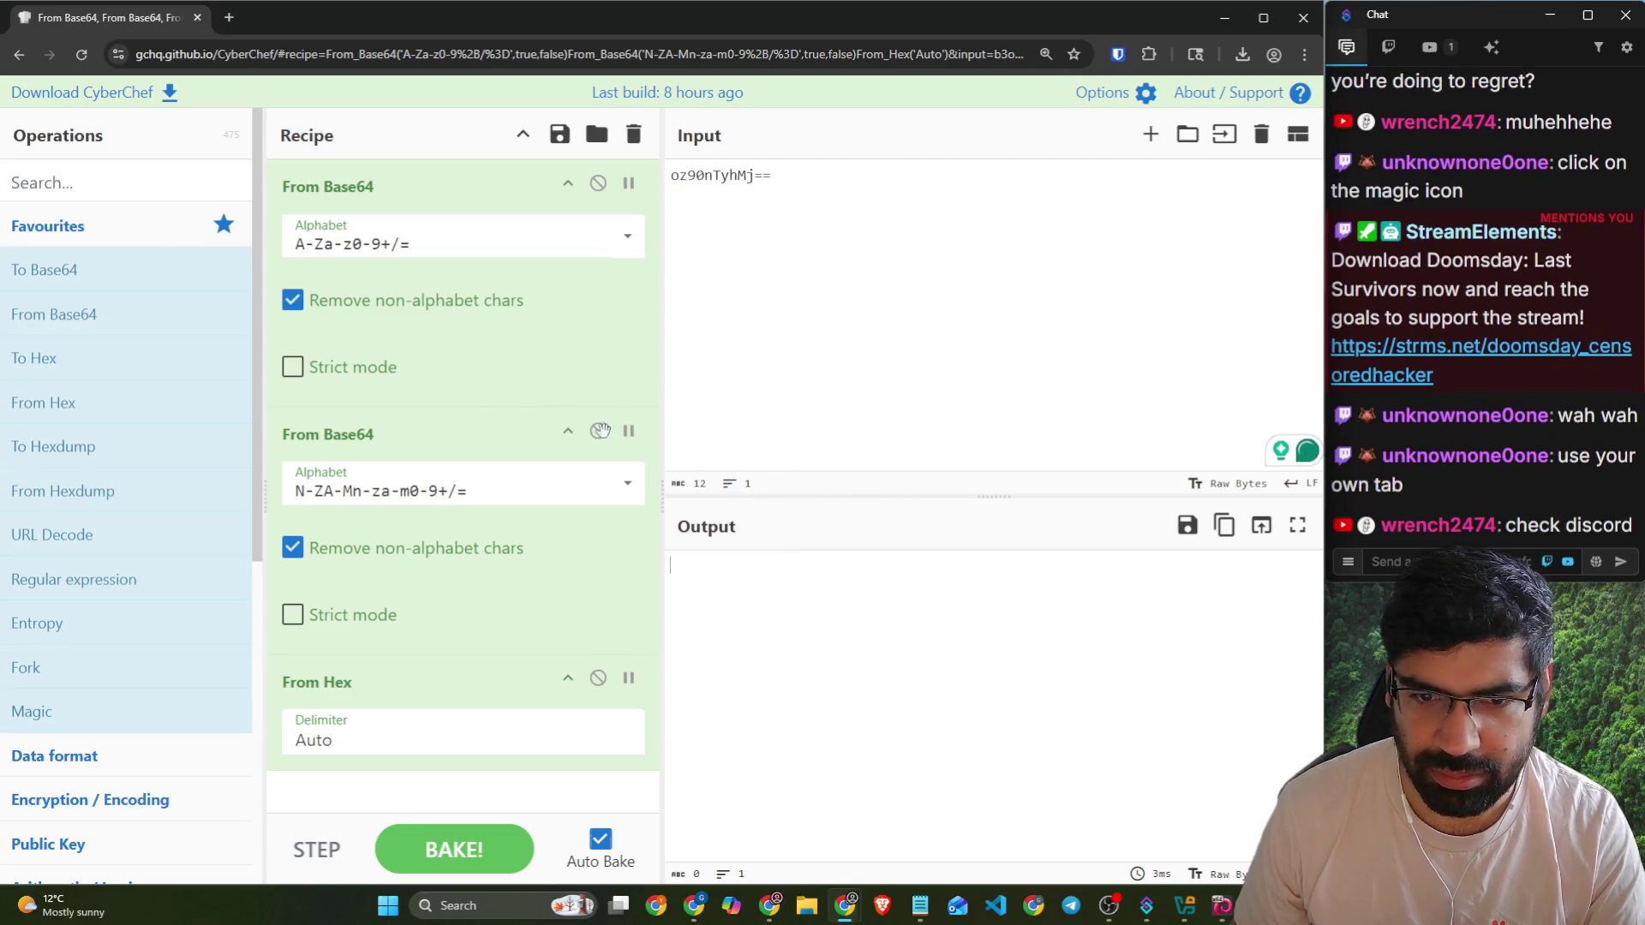
- Drag every operation out so the recipe is empty, then switch to Discord
{"action": "left_click", "coordinate": [598, 431]}
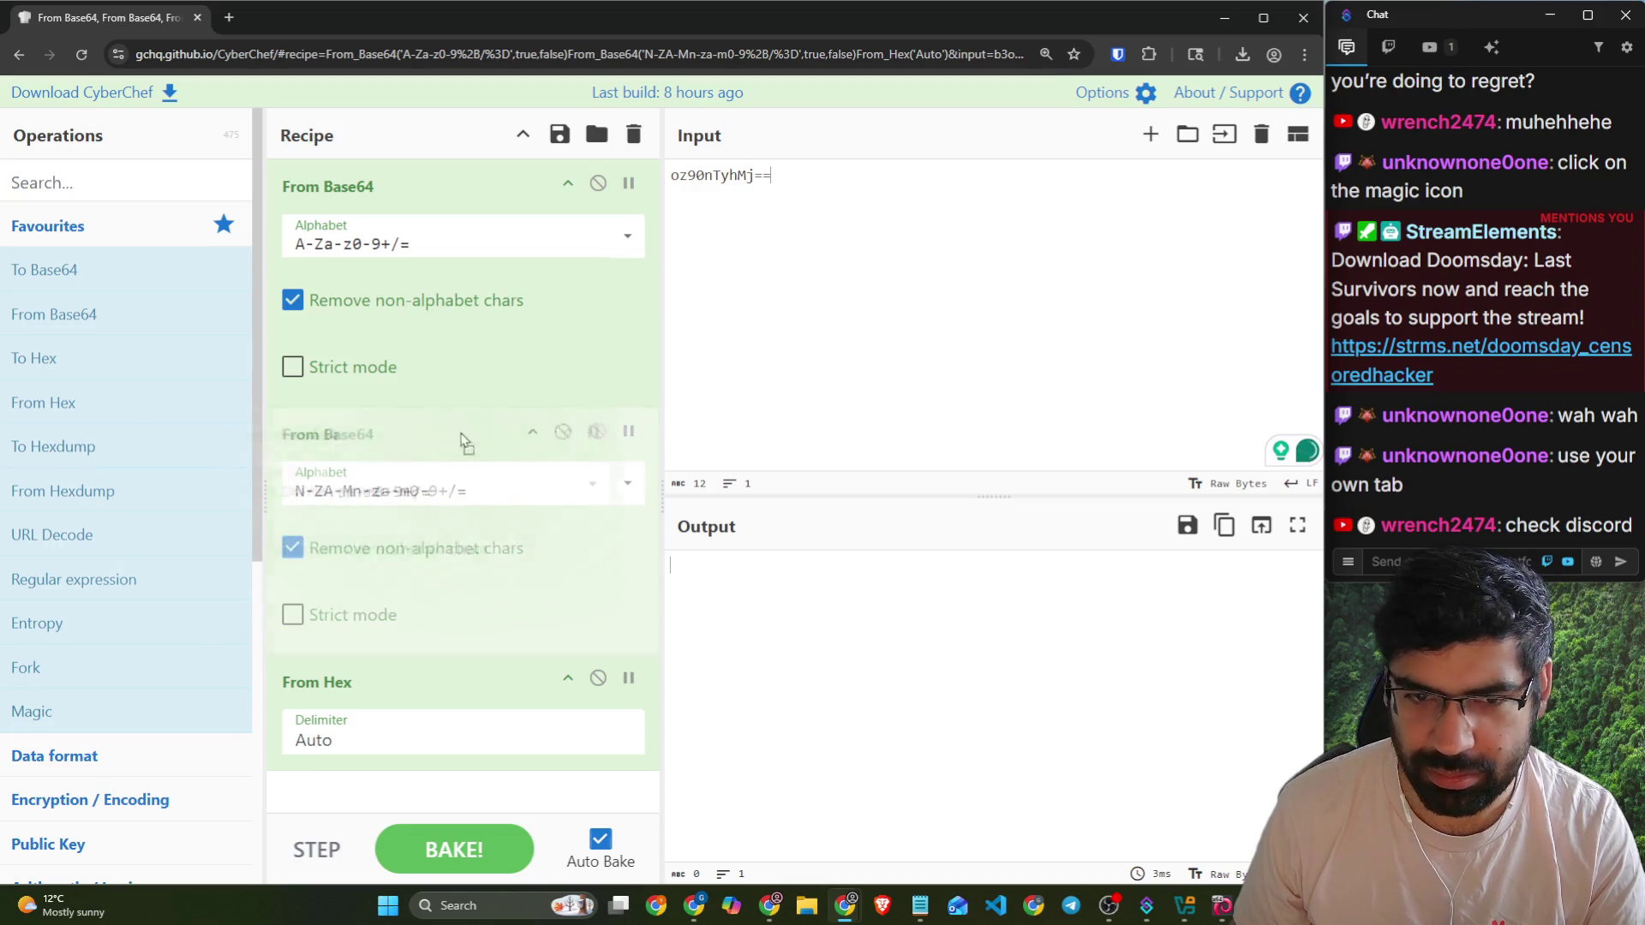
{"action": "double_click", "coordinate": [459, 437]}
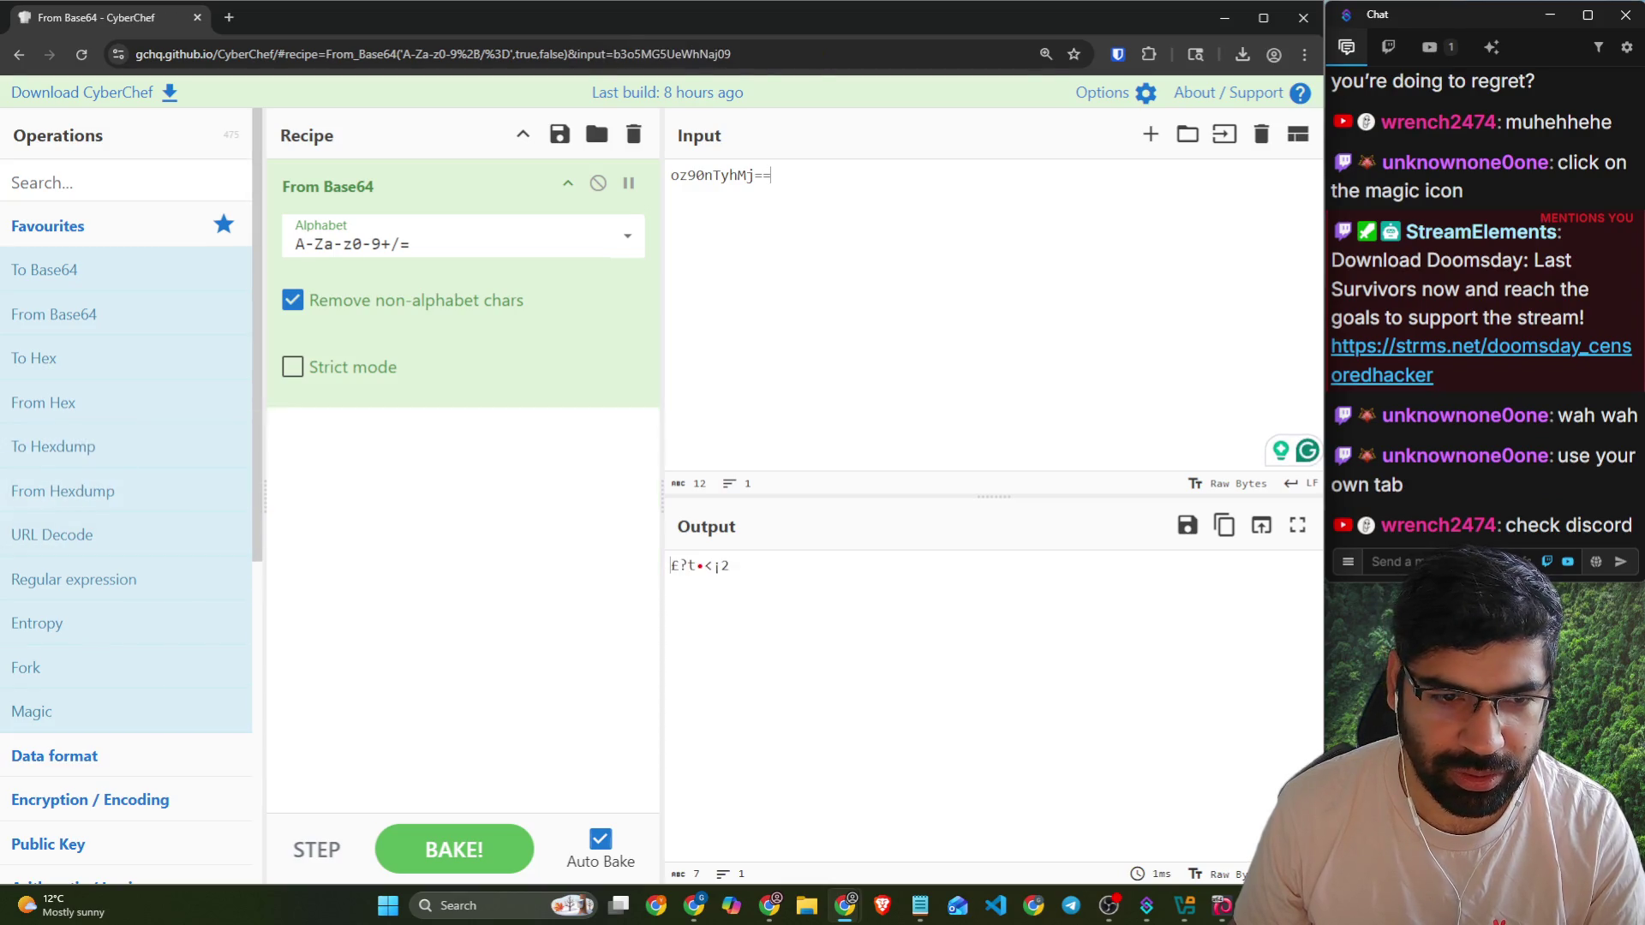
{"action": "left_click_drag", "start_coordinate": [430, 198], "coordinate": [86, 257]}
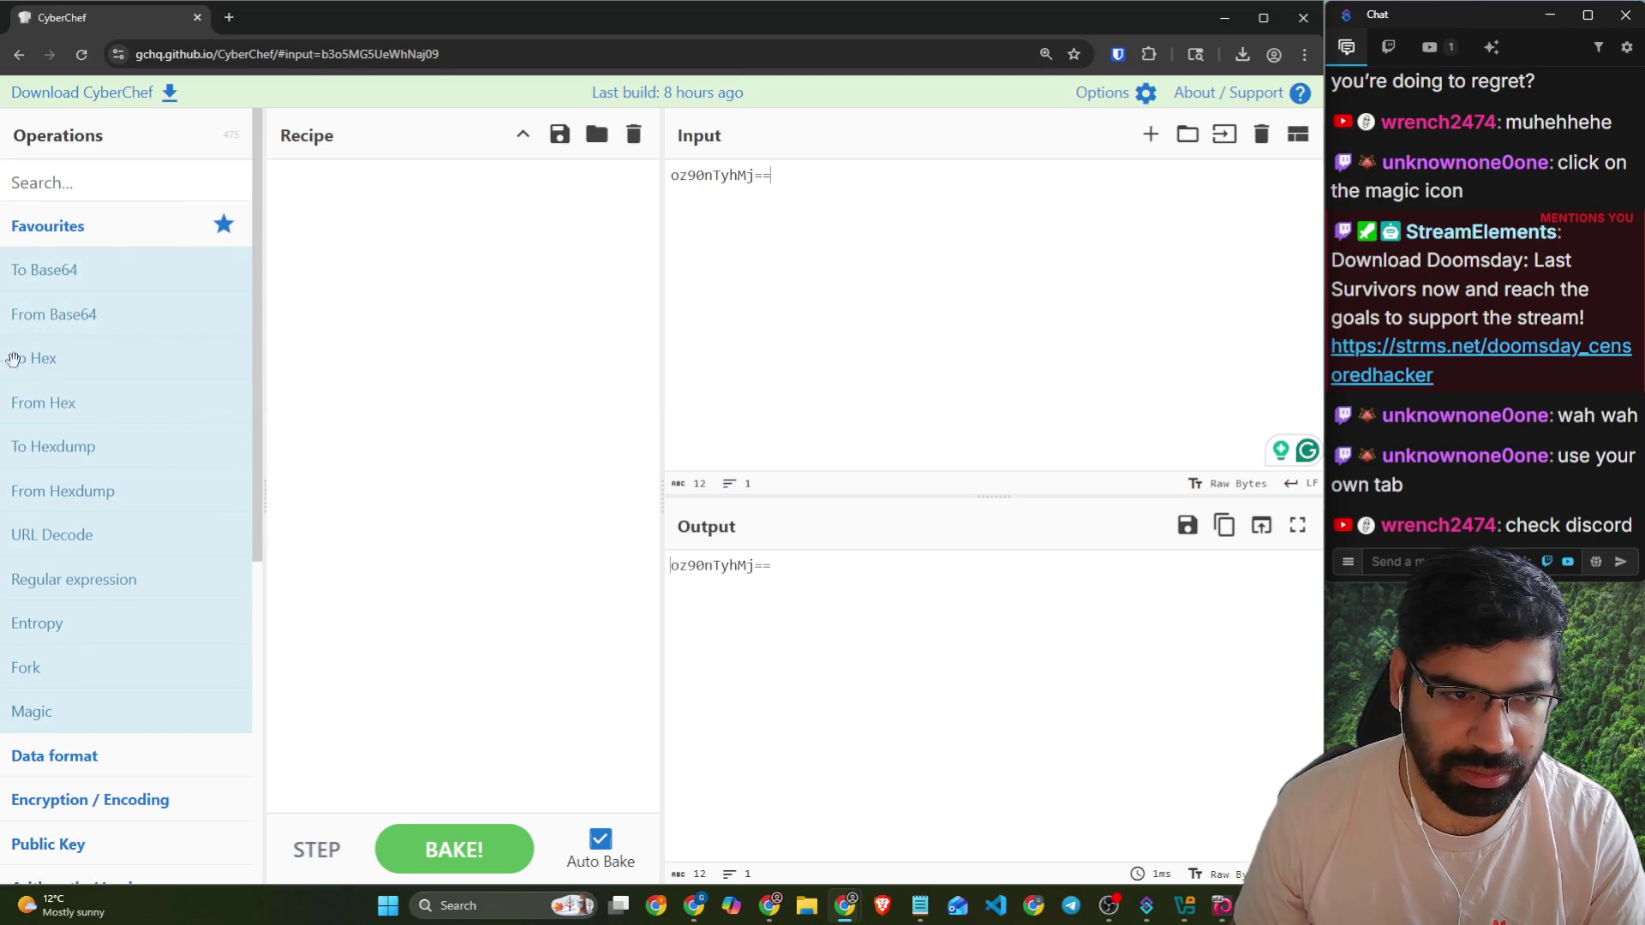
{"action": "mouse_move", "coordinate": [60, 413]}
{"action": "left_mouse_down"}
{"action": "mouse_move", "coordinate": [342, 411]}
{"action": "mouse_move", "coordinate": [46, 383]}
{"action": "left_mouse_up"}
{"action": "left_click_drag", "start_coordinate": [46, 314], "coordinate": [344, 322]}
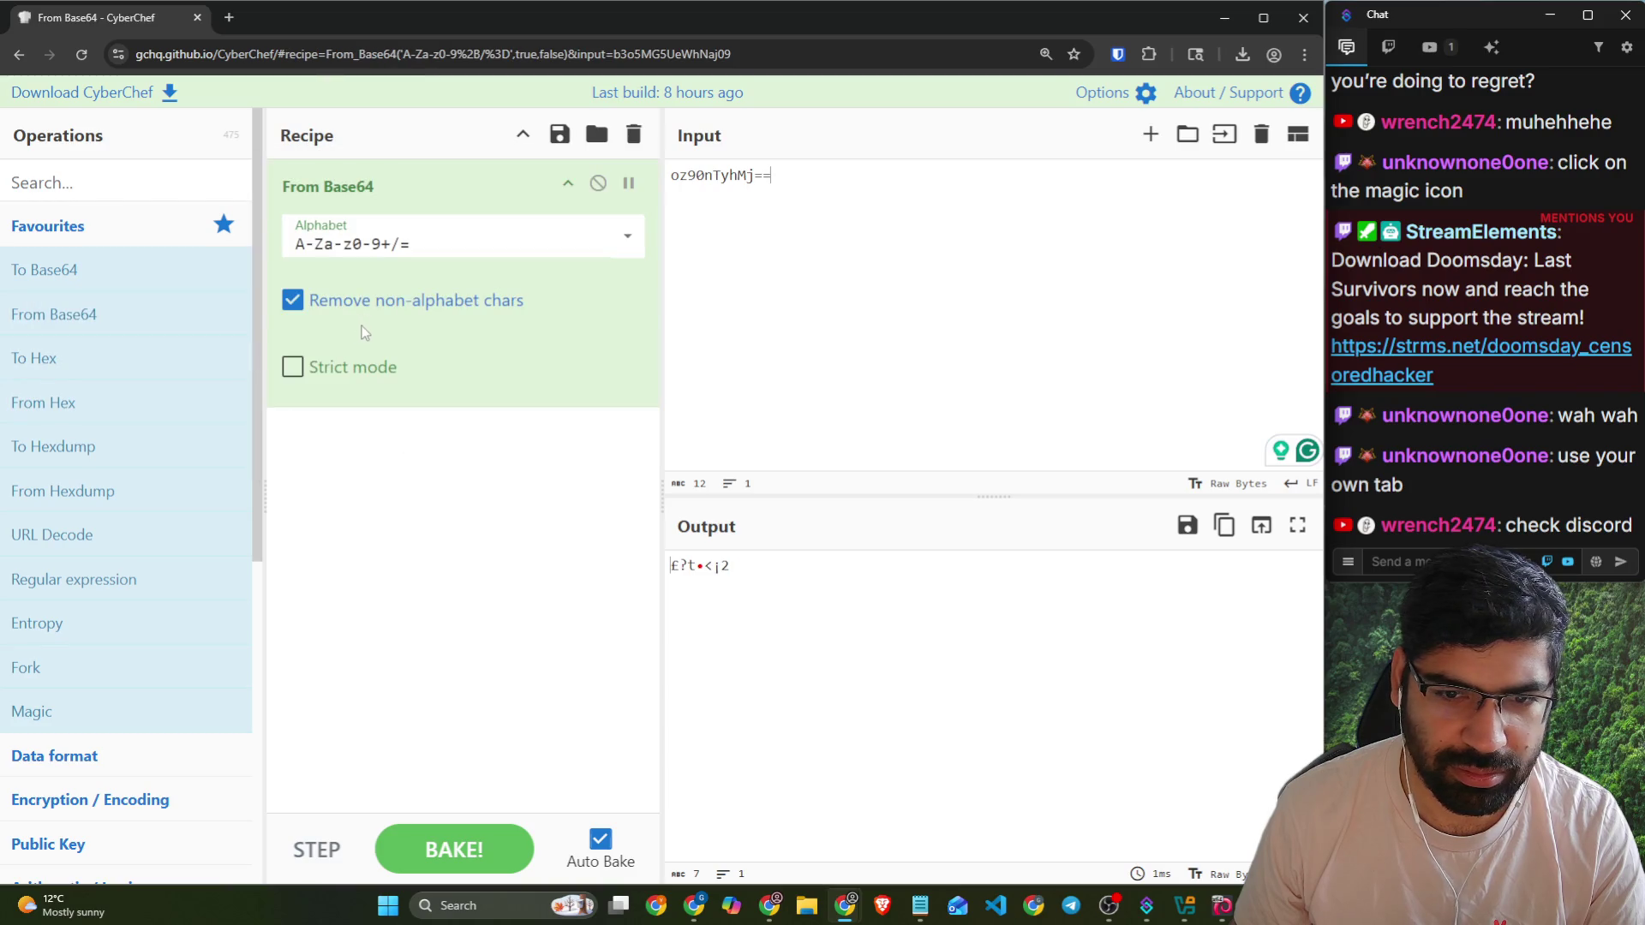
{"action": "left_click_drag", "start_coordinate": [342, 186], "coordinate": [51, 353]}
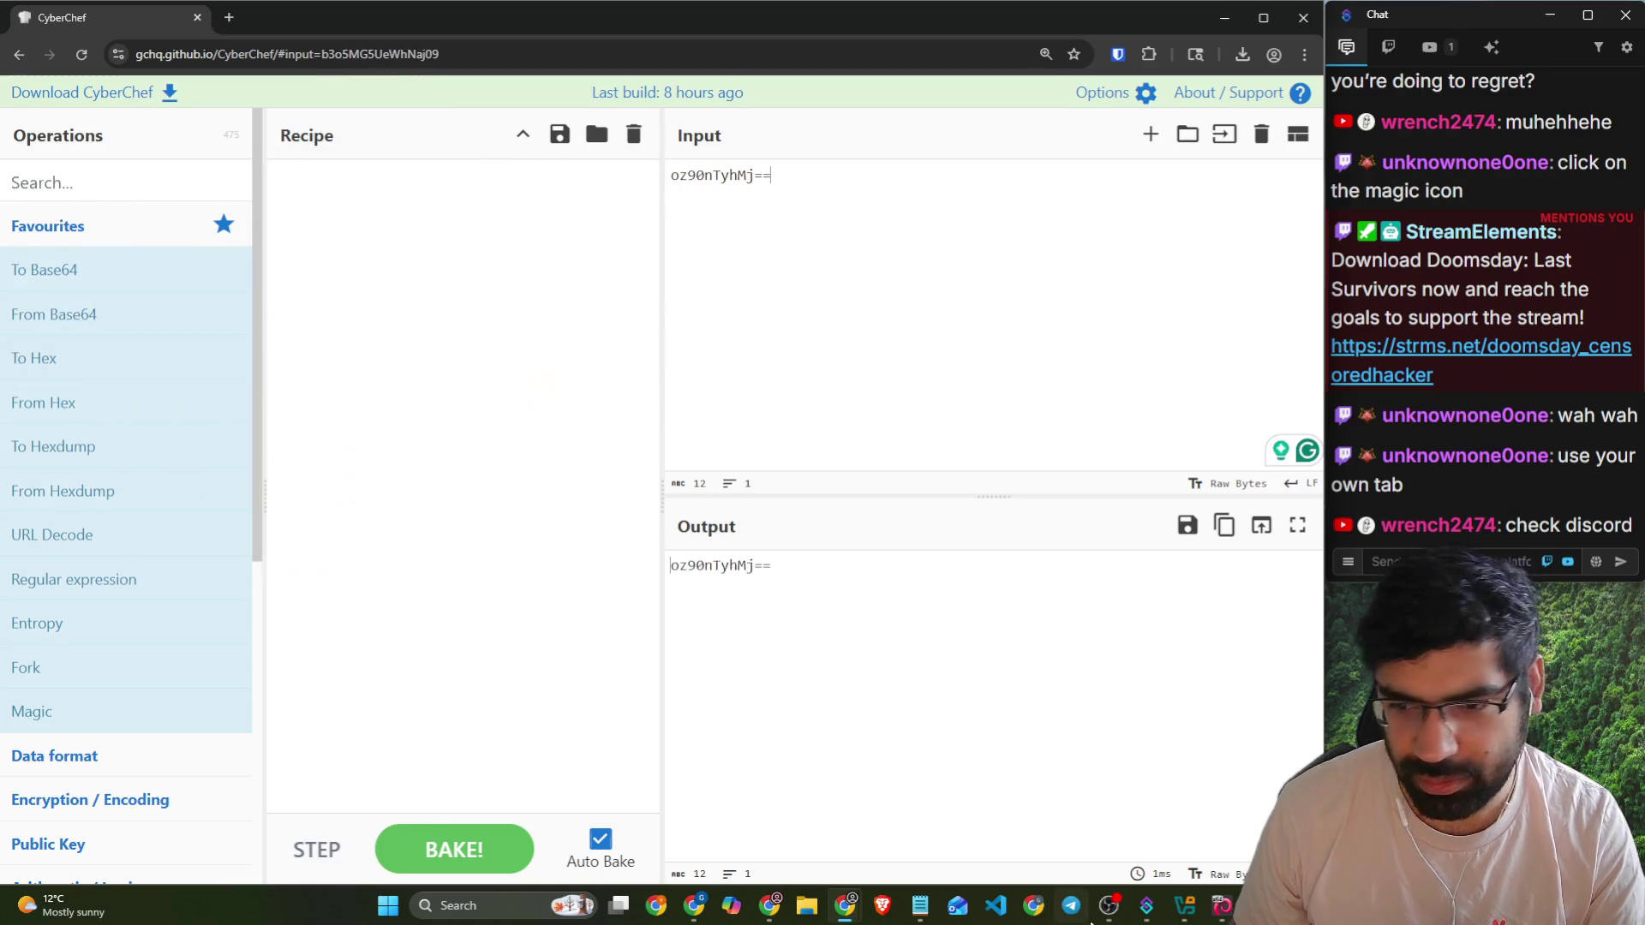
{"action": "key", "text": "alt+Tab"}
- Close the posted image and copy the long Base64 message, returning to CyberChef
{"action": "left_click", "coordinate": [661, 576]}
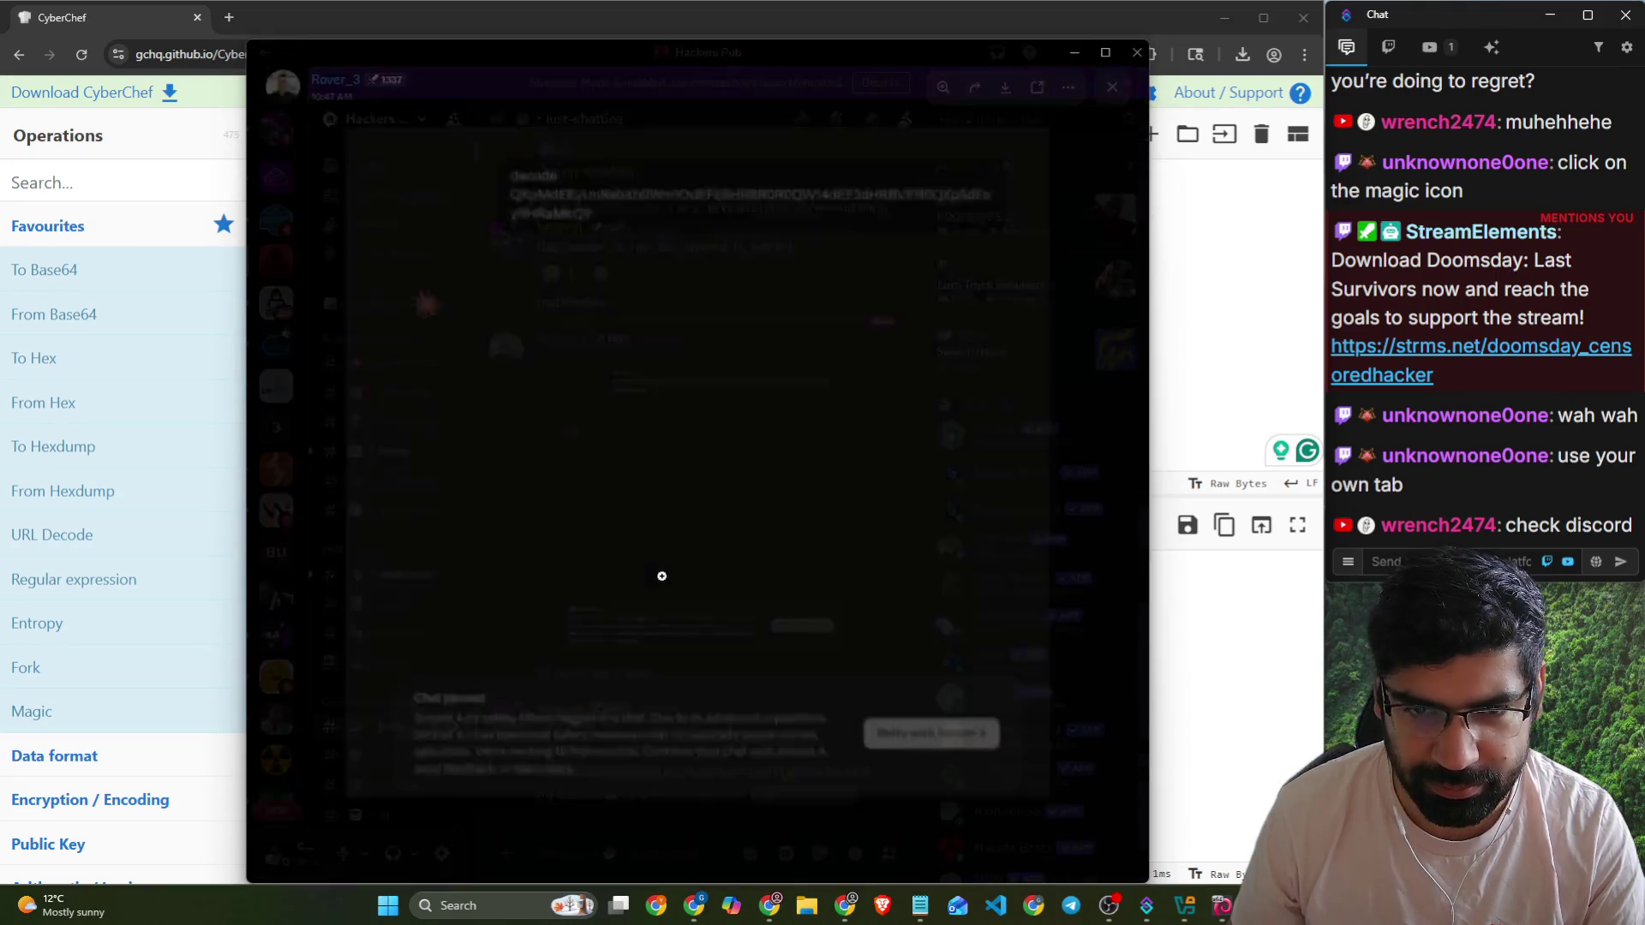
{"action": "left_click", "coordinate": [289, 580]}
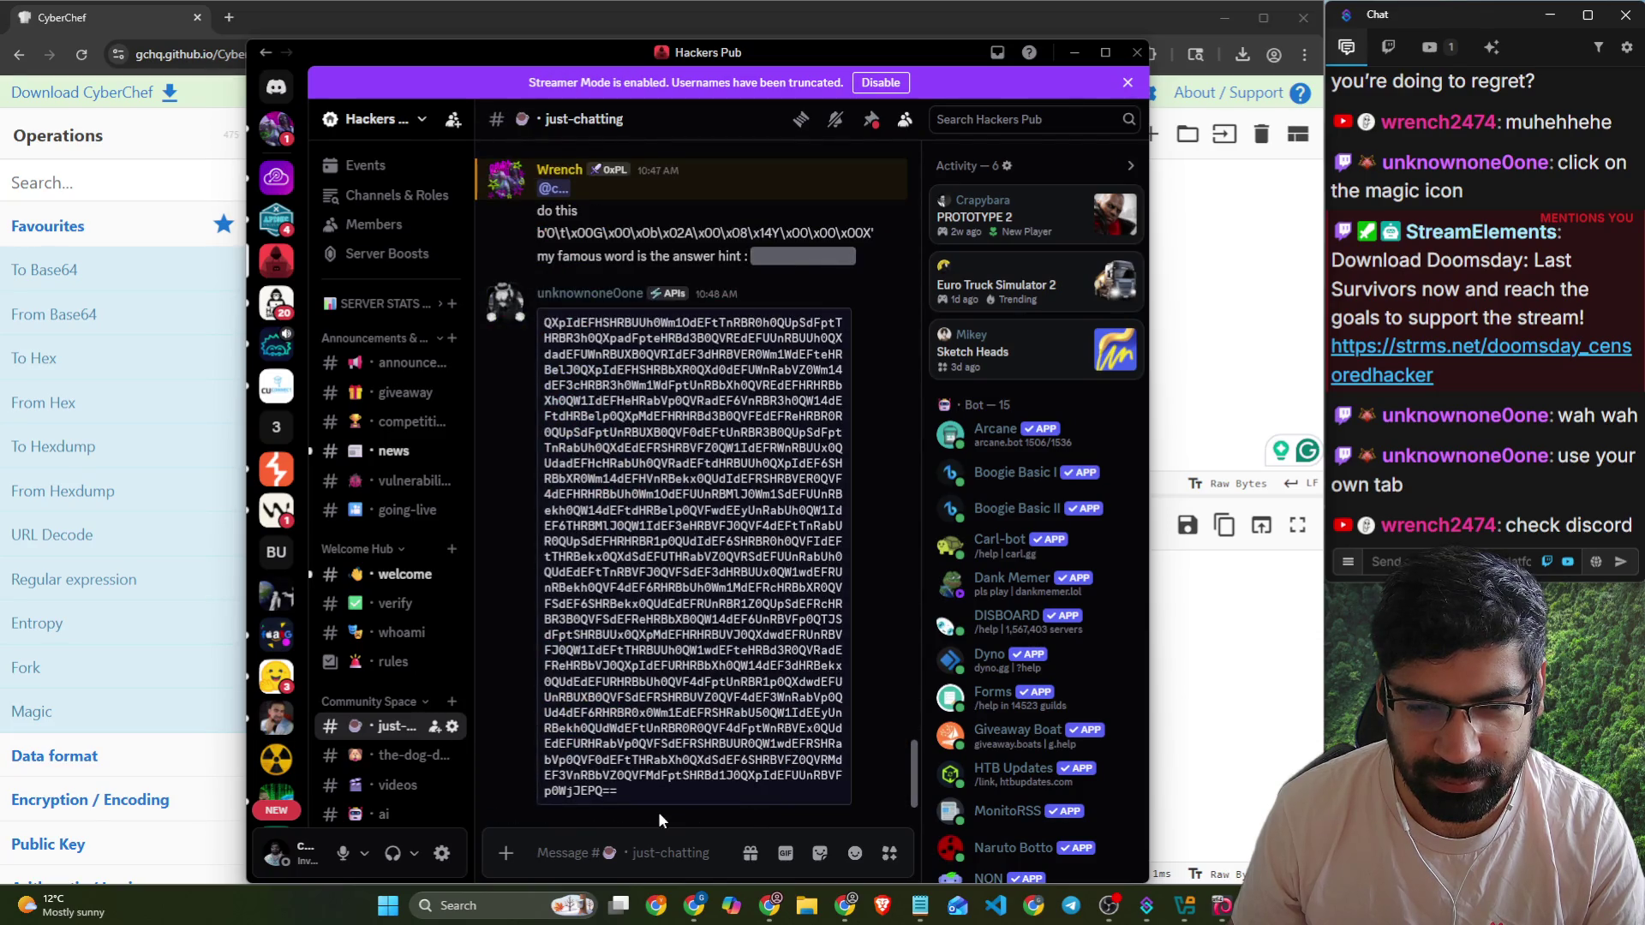
{"action": "mouse_move", "coordinate": [639, 794]}
{"action": "left_mouse_down"}
{"action": "mouse_move", "coordinate": [531, 523]}
{"action": "mouse_move", "coordinate": [541, 326]}
{"action": "left_mouse_up"}
{"action": "key", "text": "alt+Tab"}
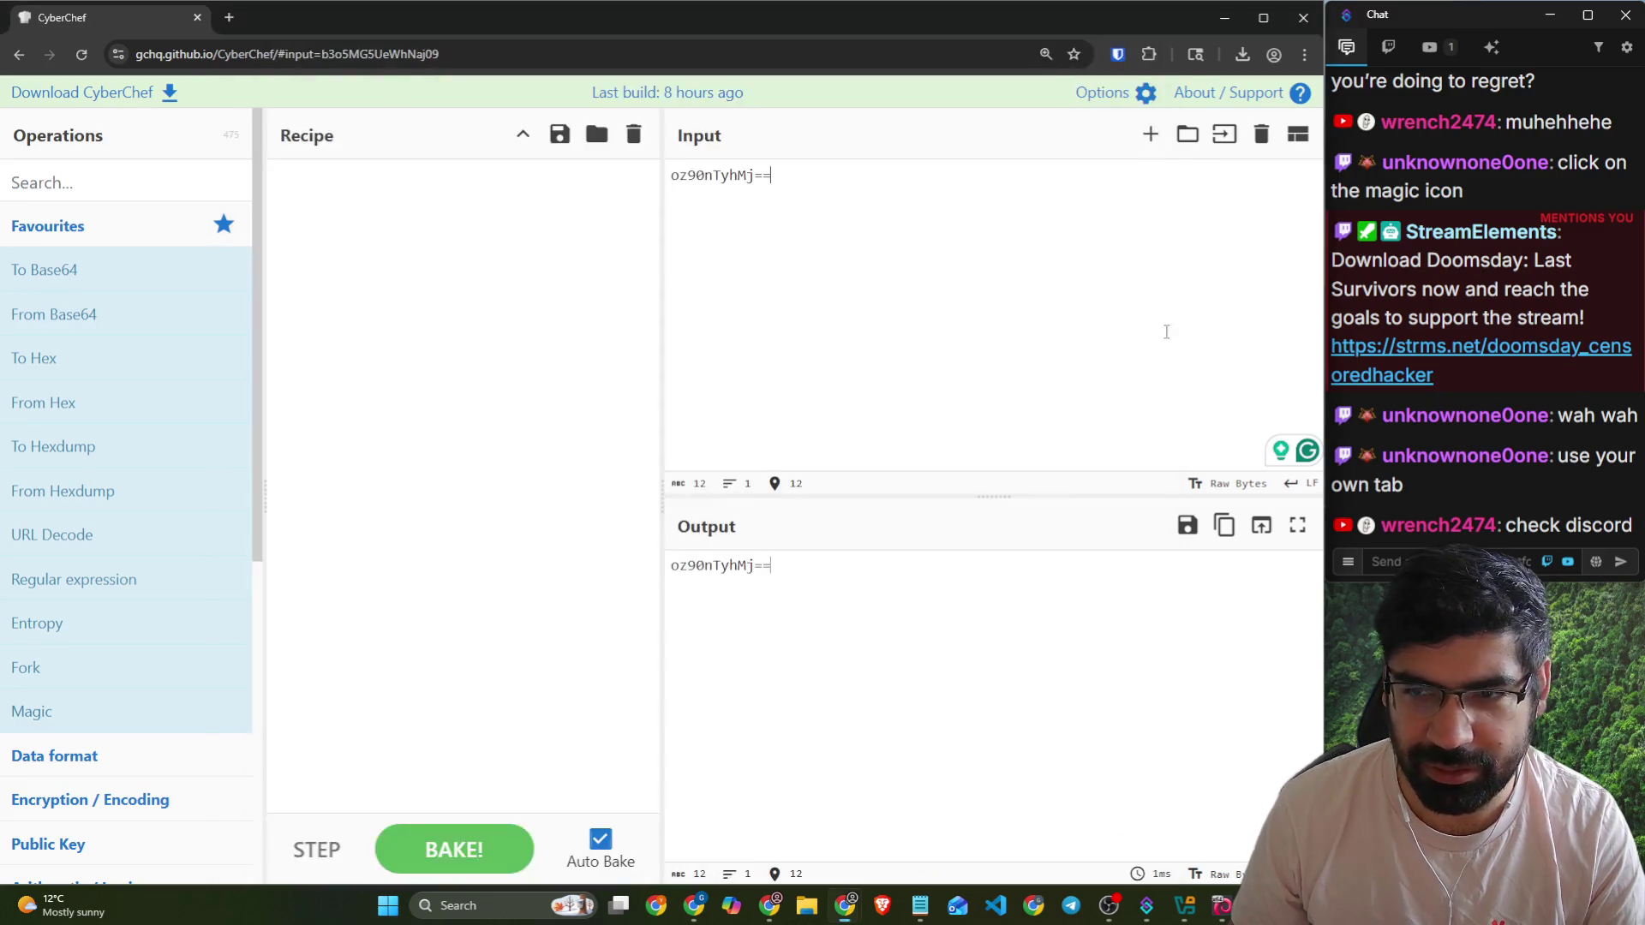
- Replace the input with the long Base64 message and apply the suggested decoding step
{"action": "key", "text": "ctrl+a"}
{"action": "key", "text": "ctrl+v"}
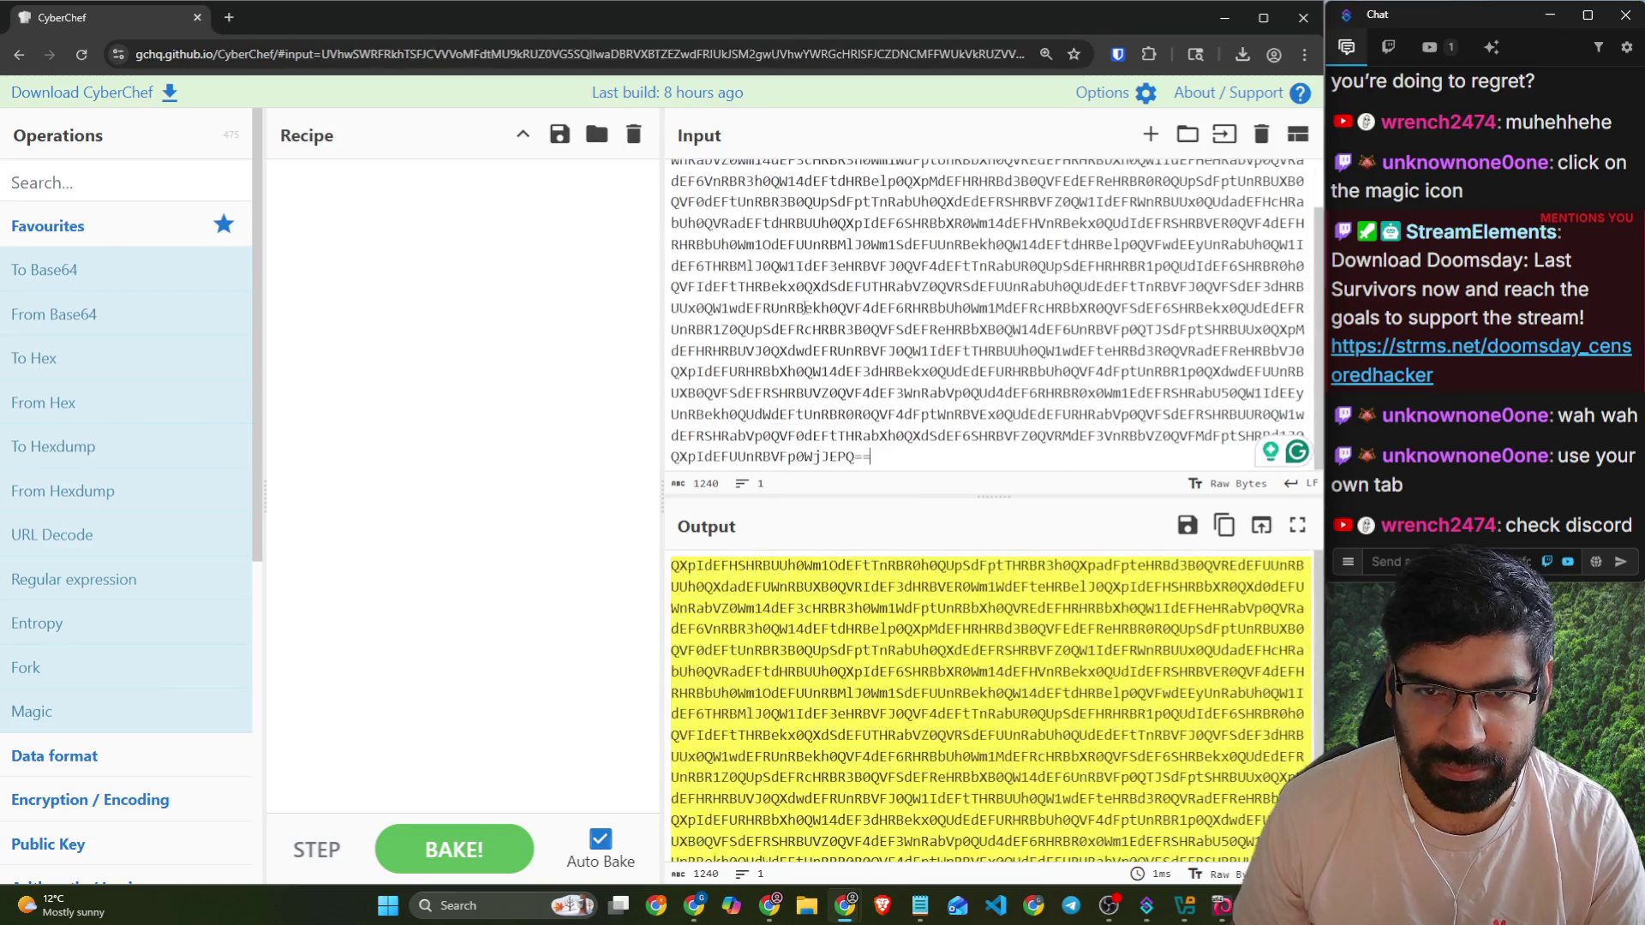
{"action": "scroll", "coordinate": [723, 760], "scroll_direction": "down", "scroll_amount": 1}
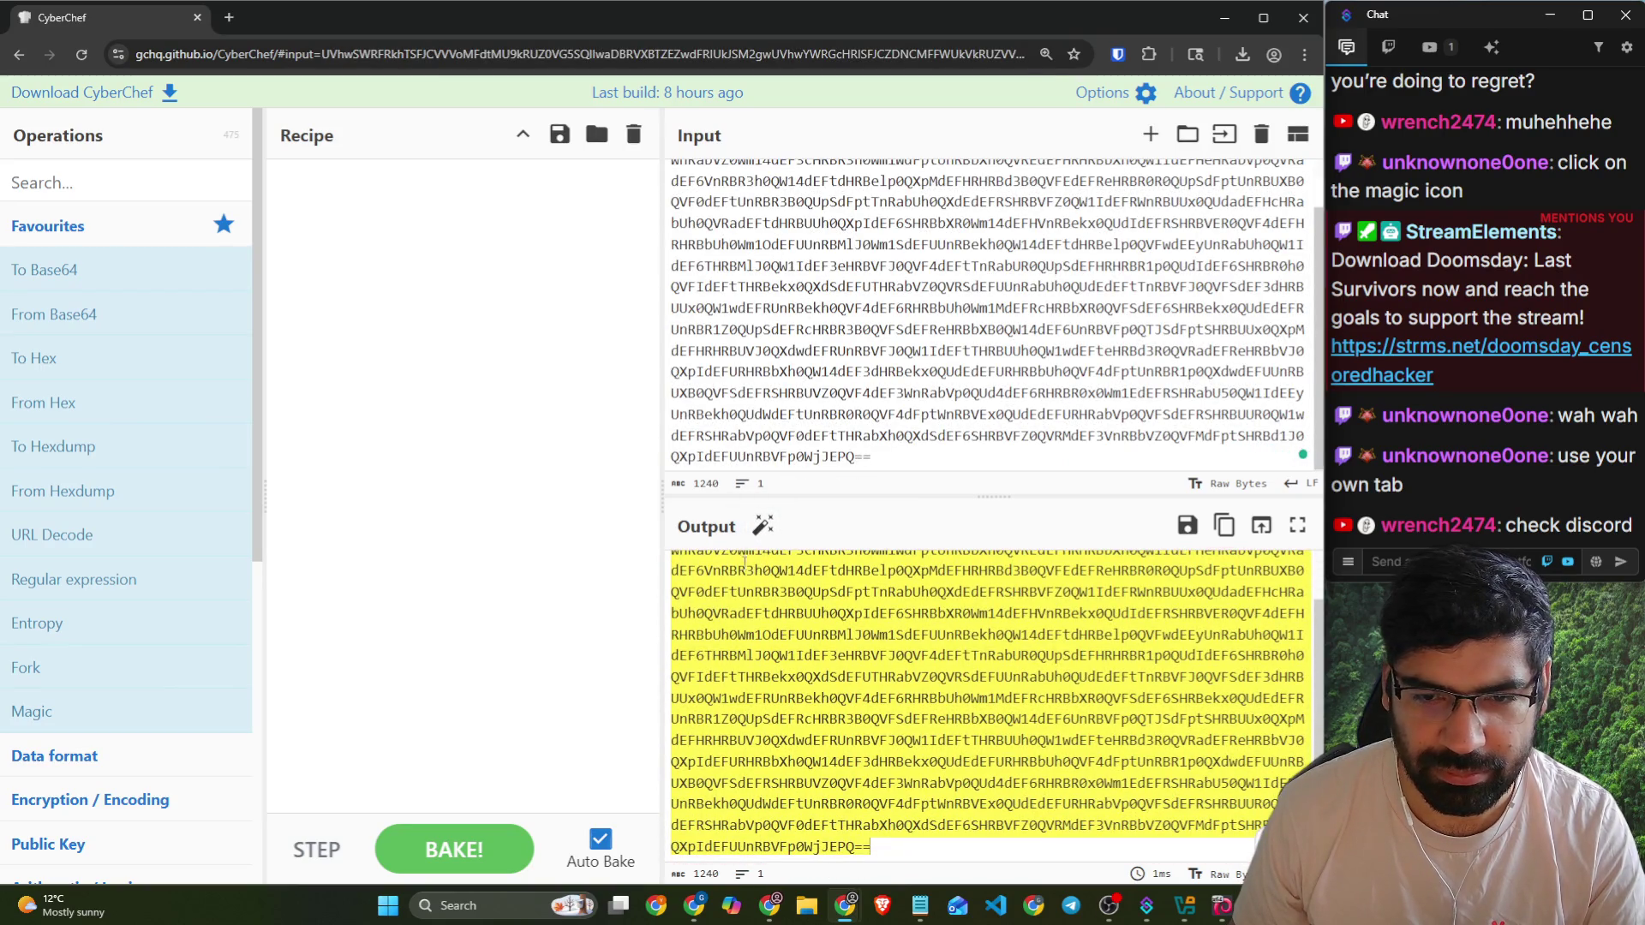
{"action": "left_click", "coordinate": [762, 526]}
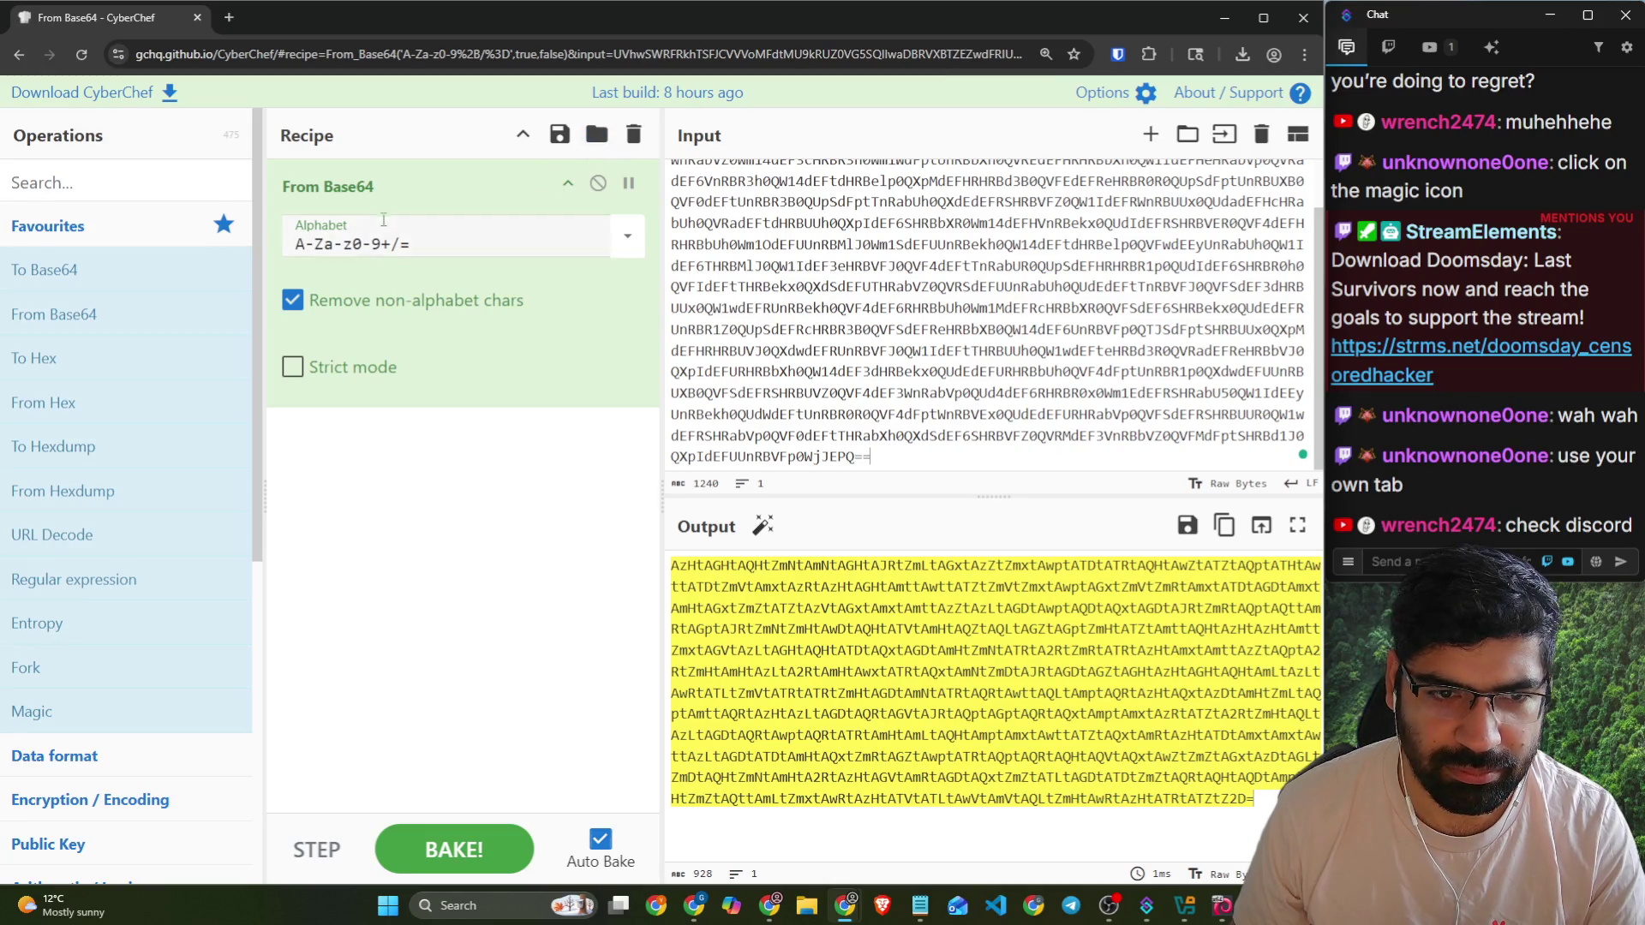
- Clear the recipe, try Magic on the message, then remove it
{"action": "left_click", "coordinate": [634, 135]}
{"action": "left_click_drag", "start_coordinate": [32, 712], "coordinate": [291, 720]}
{"action": "scroll", "coordinate": [865, 734], "scroll_direction": "down", "scroll_amount": 3}
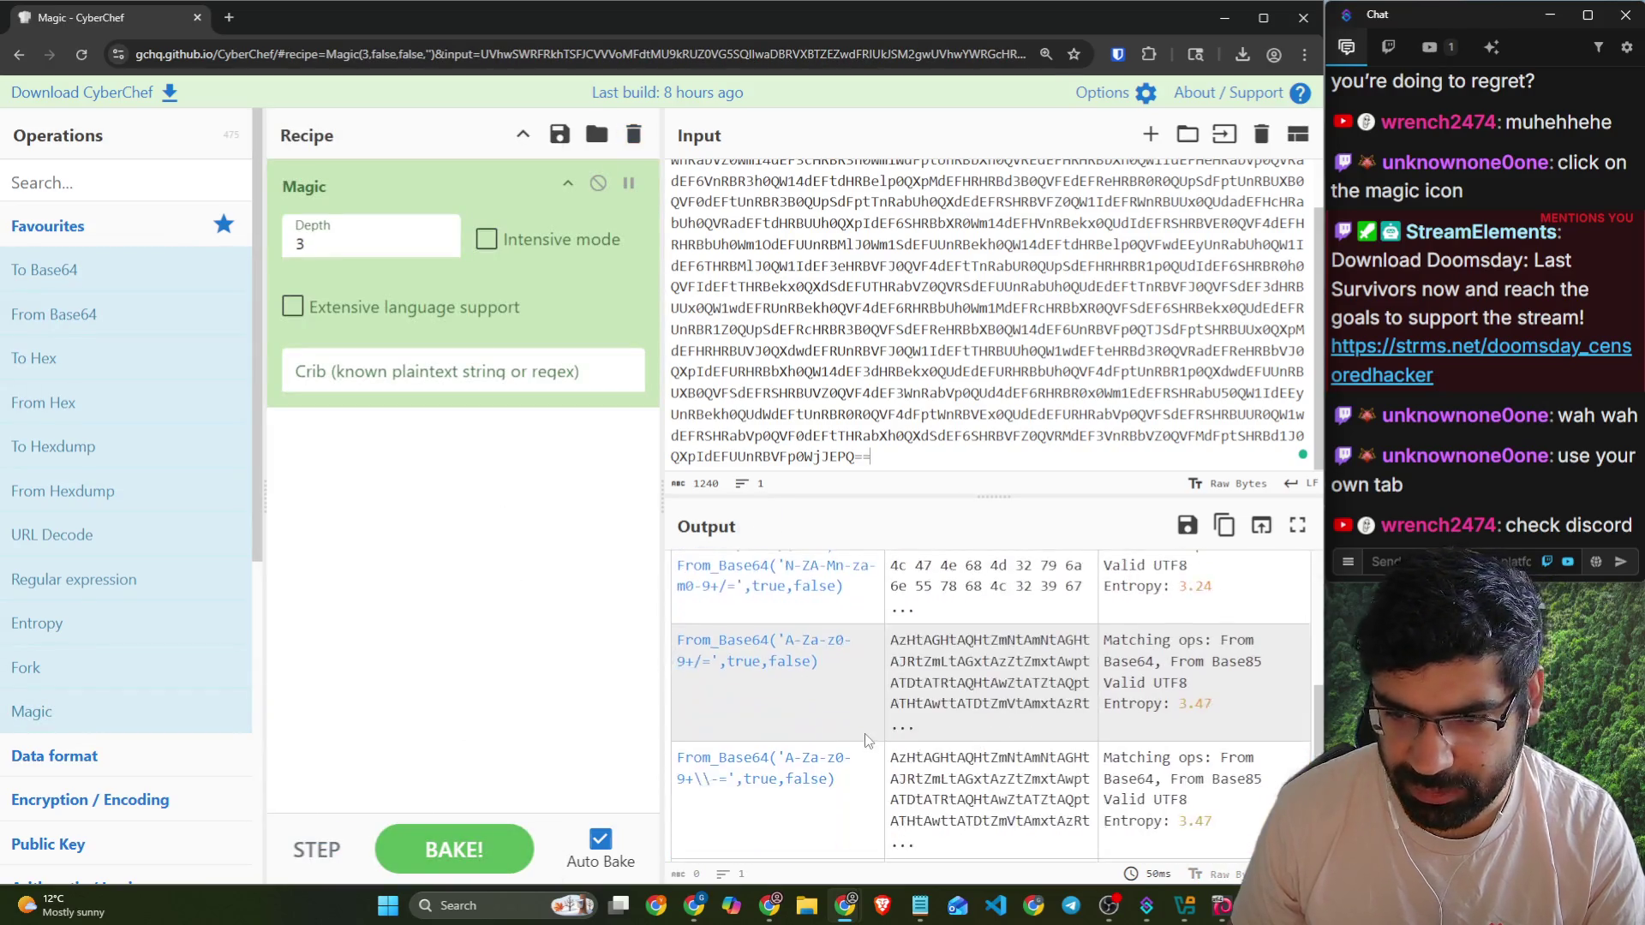
{"action": "scroll", "coordinate": [865, 737], "scroll_direction": "up", "scroll_amount": 5}
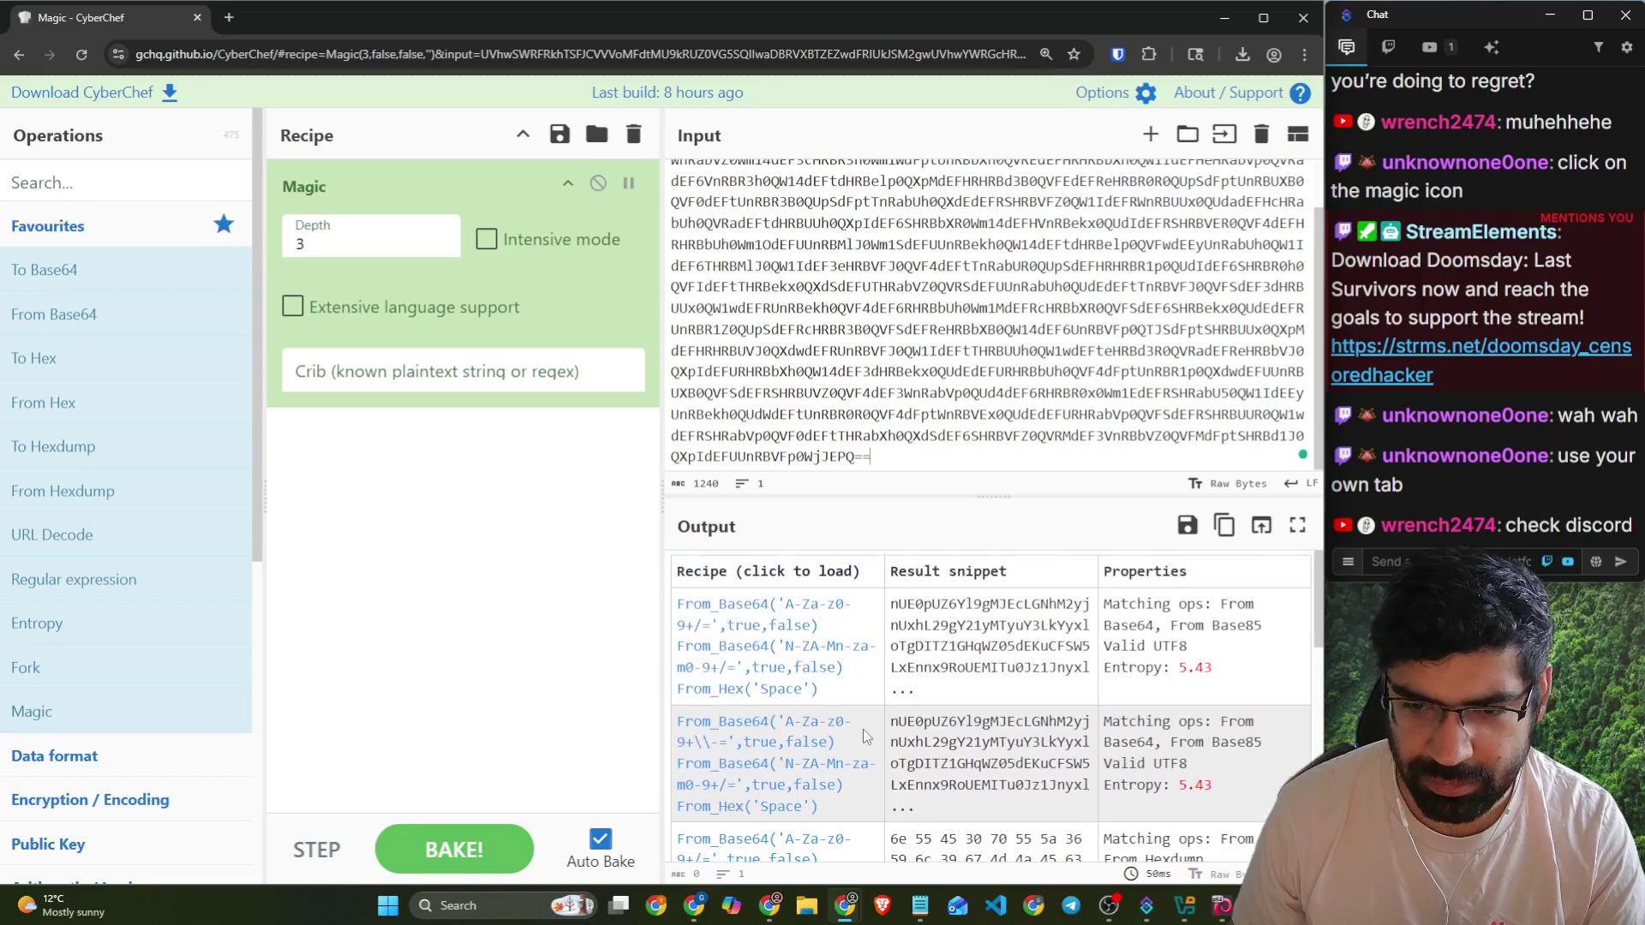
{"action": "left_click_drag", "start_coordinate": [458, 191], "coordinate": [429, 402]}
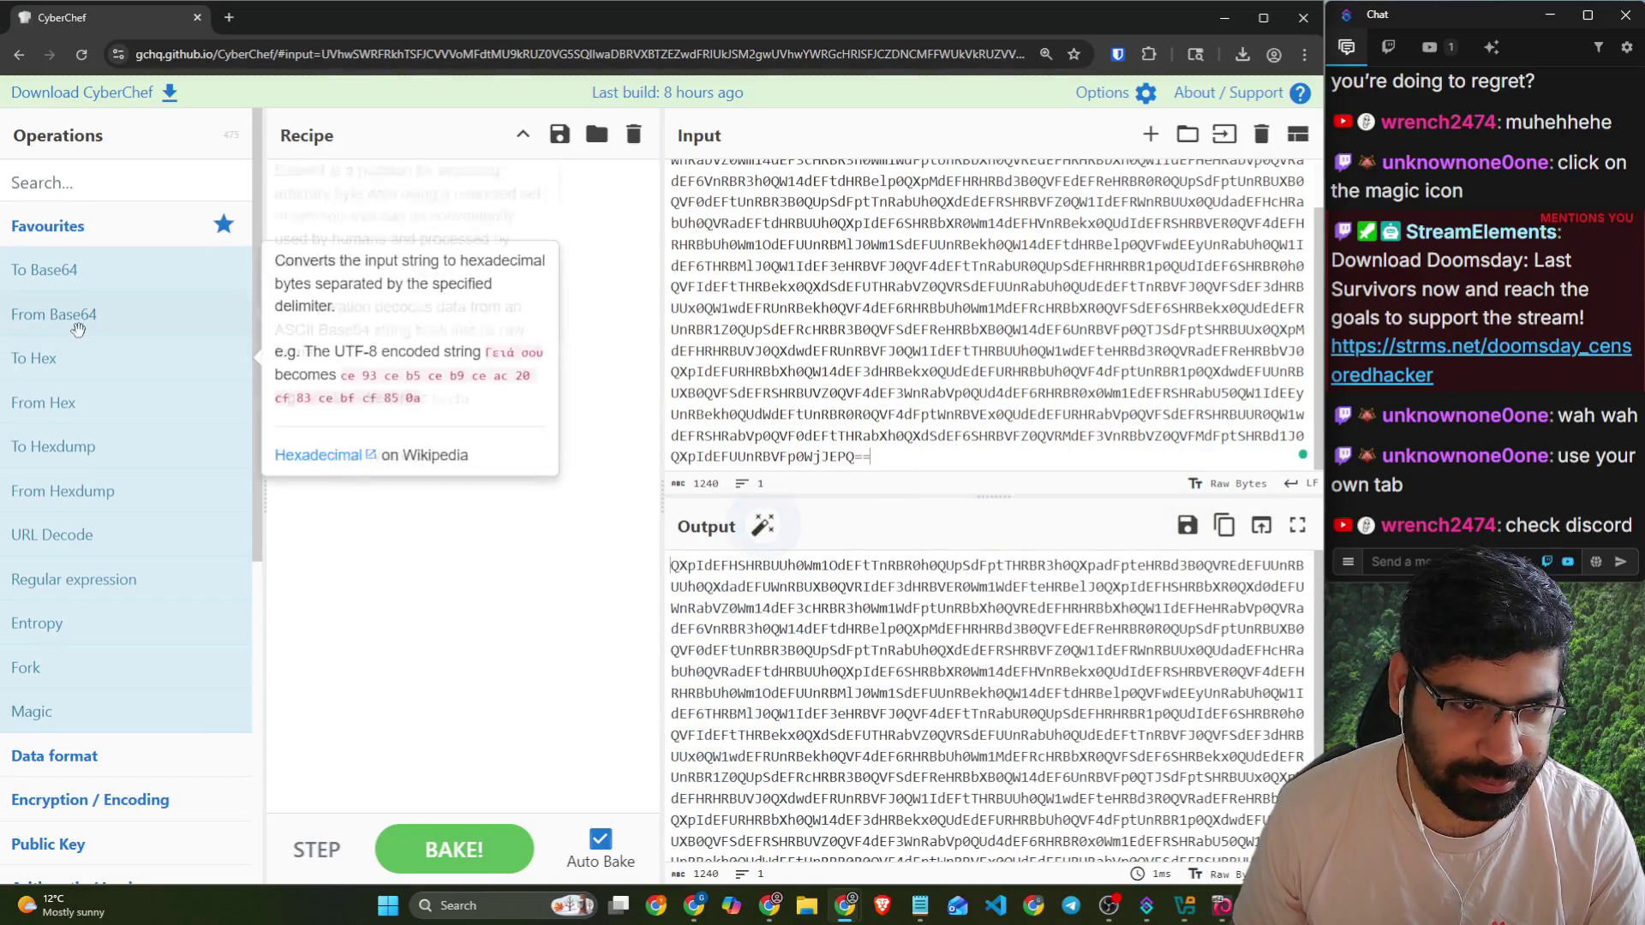
- Add From Base64, test and remove a second From Base64, then bring Discord forward
{"action": "double_click", "coordinate": [43, 317]}
{"action": "mouse_move", "coordinate": [43, 317]}
{"action": "left_mouse_down"}
{"action": "mouse_move", "coordinate": [360, 557]}
{"action": "mouse_move", "coordinate": [368, 514]}
{"action": "left_mouse_up"}
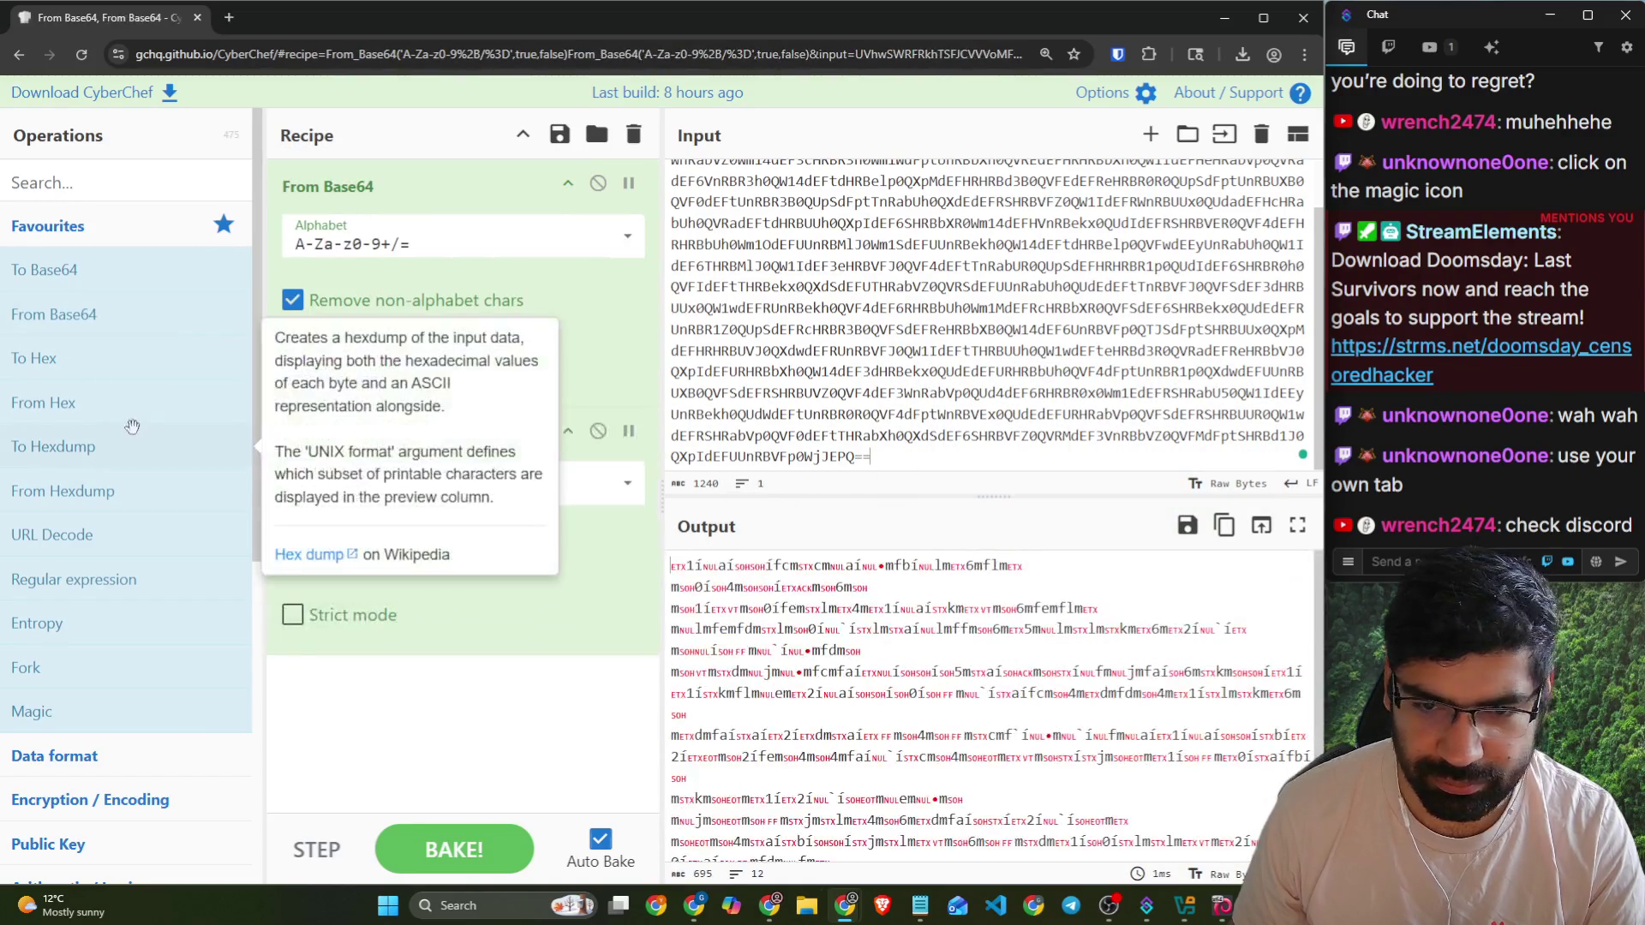
{"action": "mouse_move", "coordinate": [508, 433]}
{"action": "left_mouse_down"}
{"action": "mouse_move", "coordinate": [848, 394]}
{"action": "mouse_move", "coordinate": [989, 514]}
{"action": "left_mouse_up"}
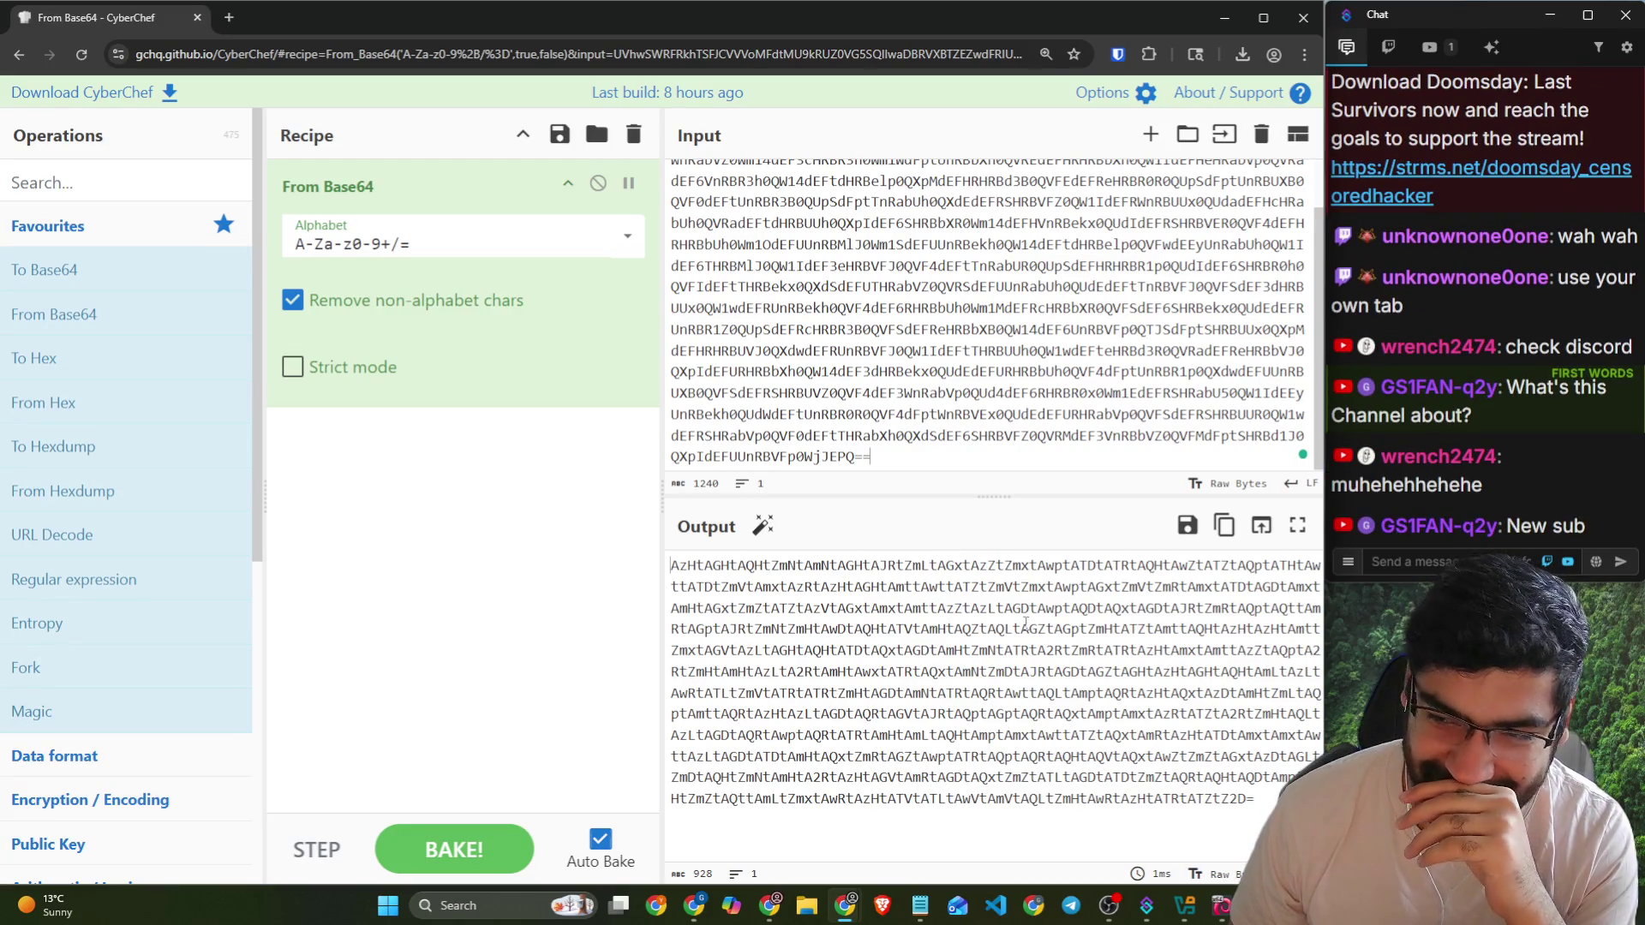
{"action": "key", "text": "alt+Tab"}
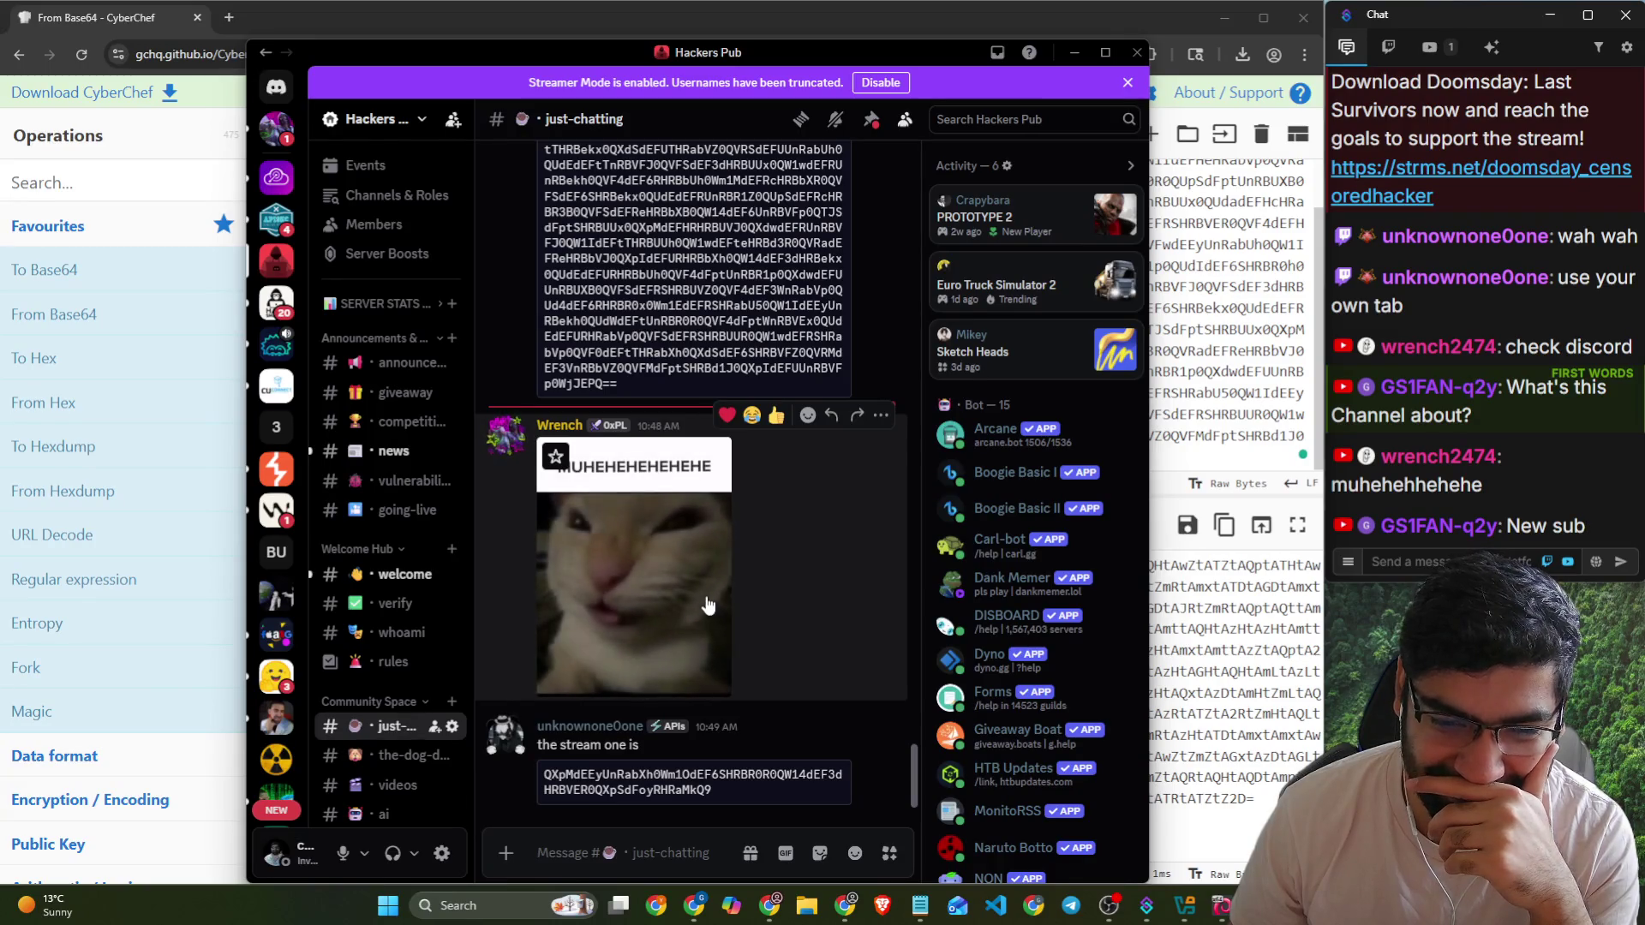
- Open chatgpt.com in a new tab and start a 'decode' prompt
{"action": "left_click_drag", "start_coordinate": [723, 794], "coordinate": [661, 781]}
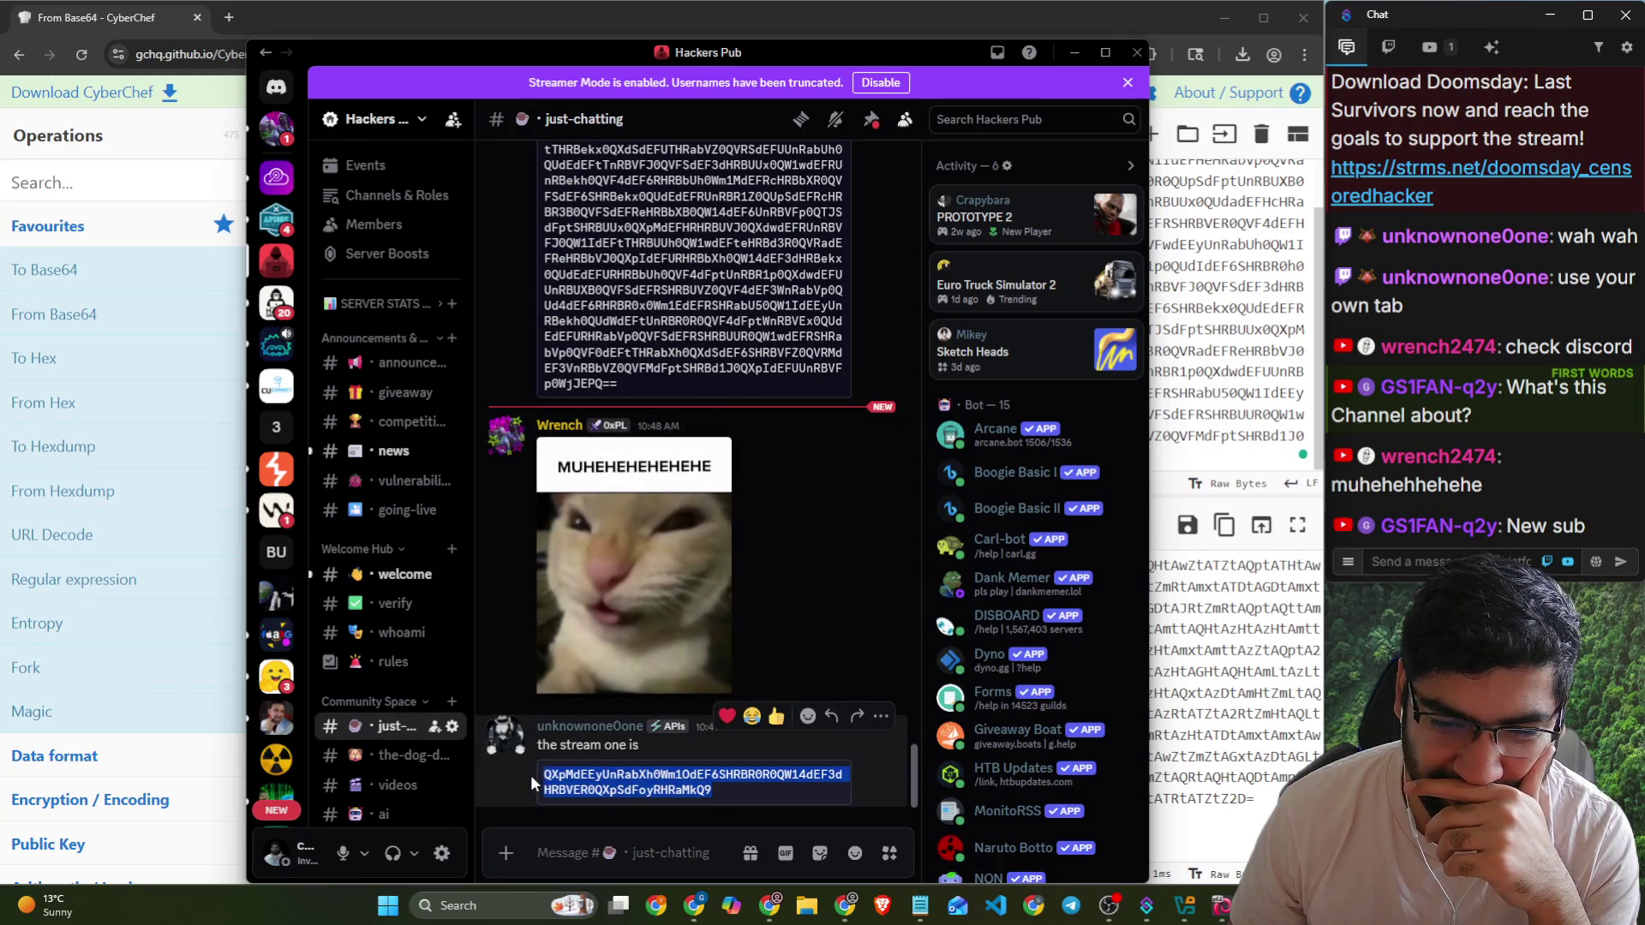
{"action": "left_click", "coordinate": [228, 26]}
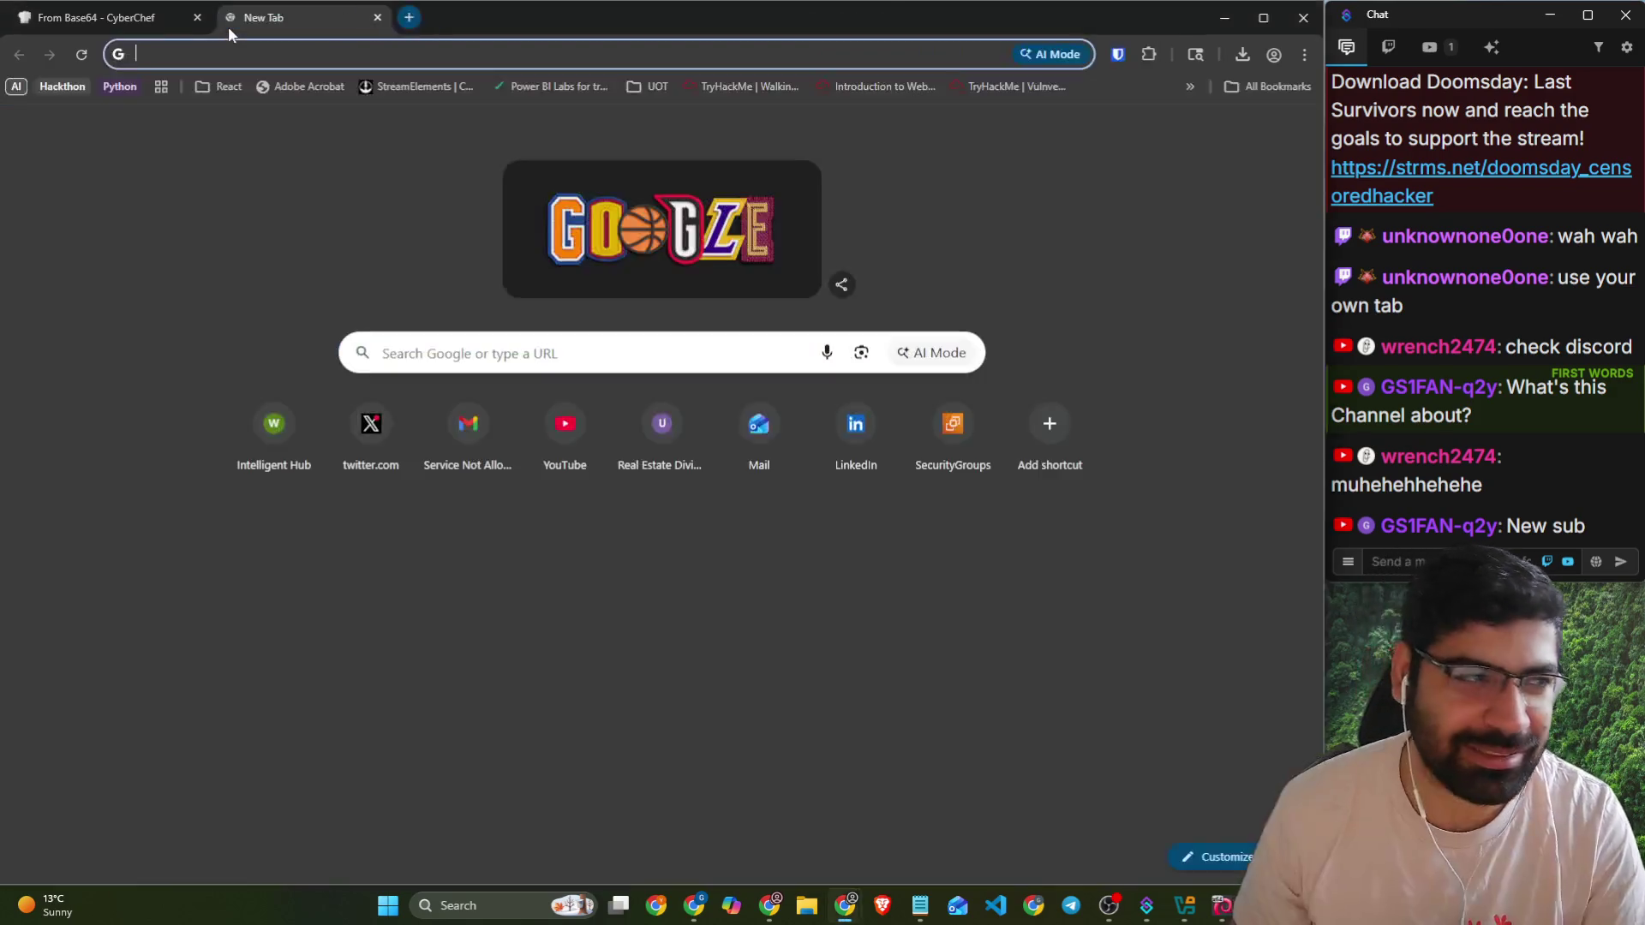
{"action": "type", "text": "chat"}
{"action": "key", "text": "Return"}
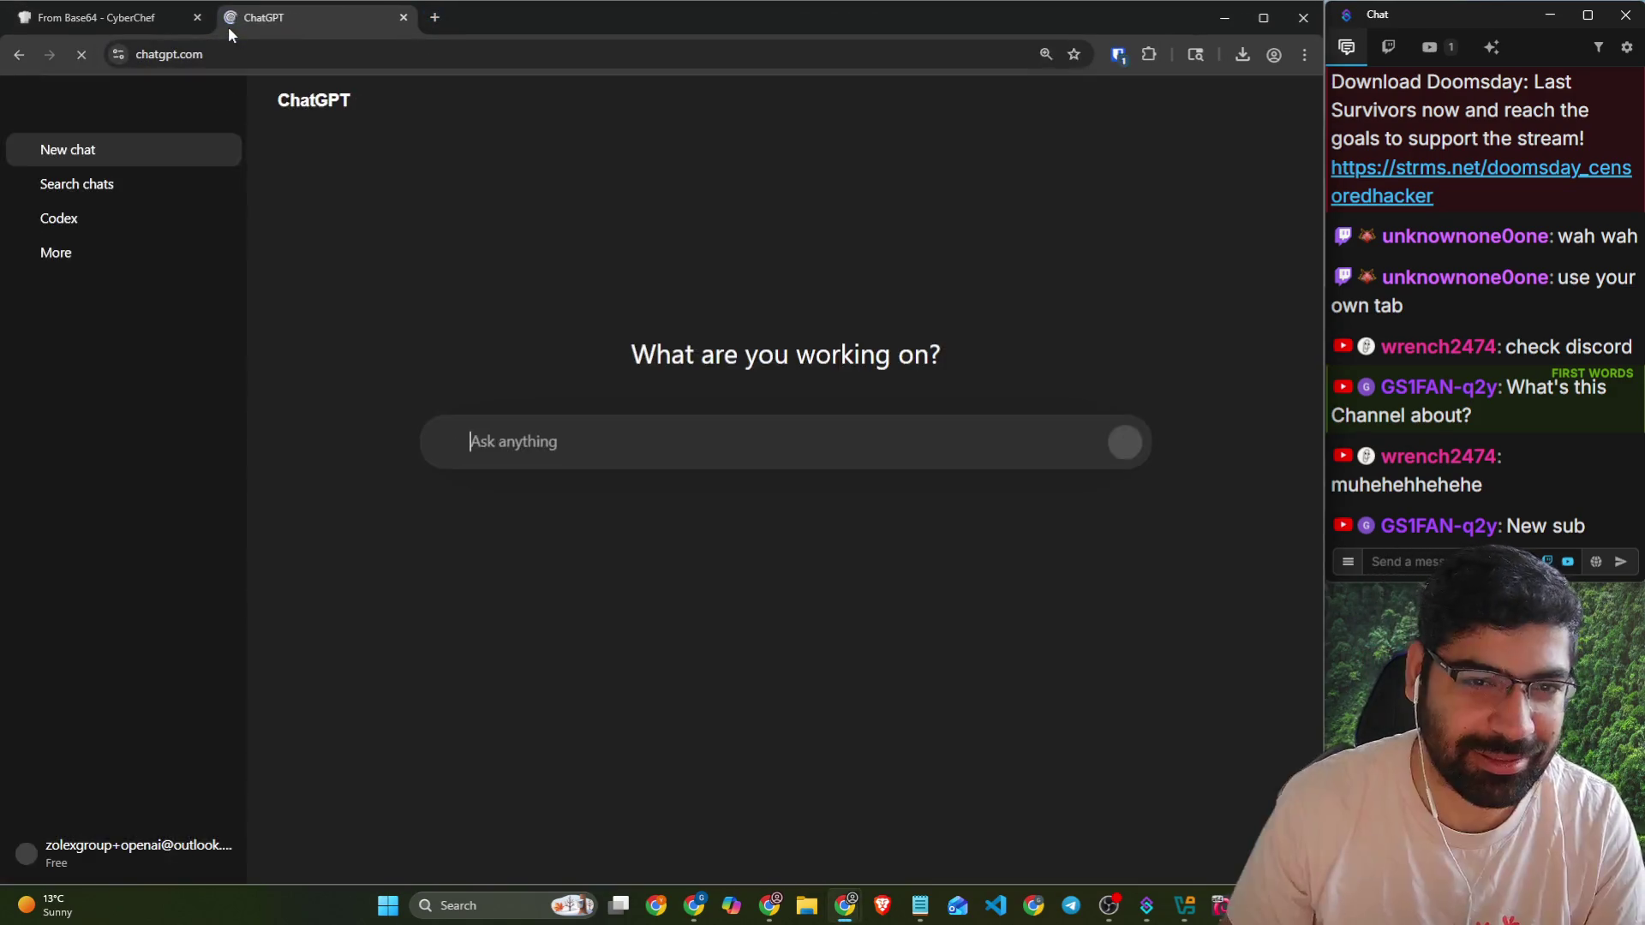
{"action": "type", "text": "decode:"}
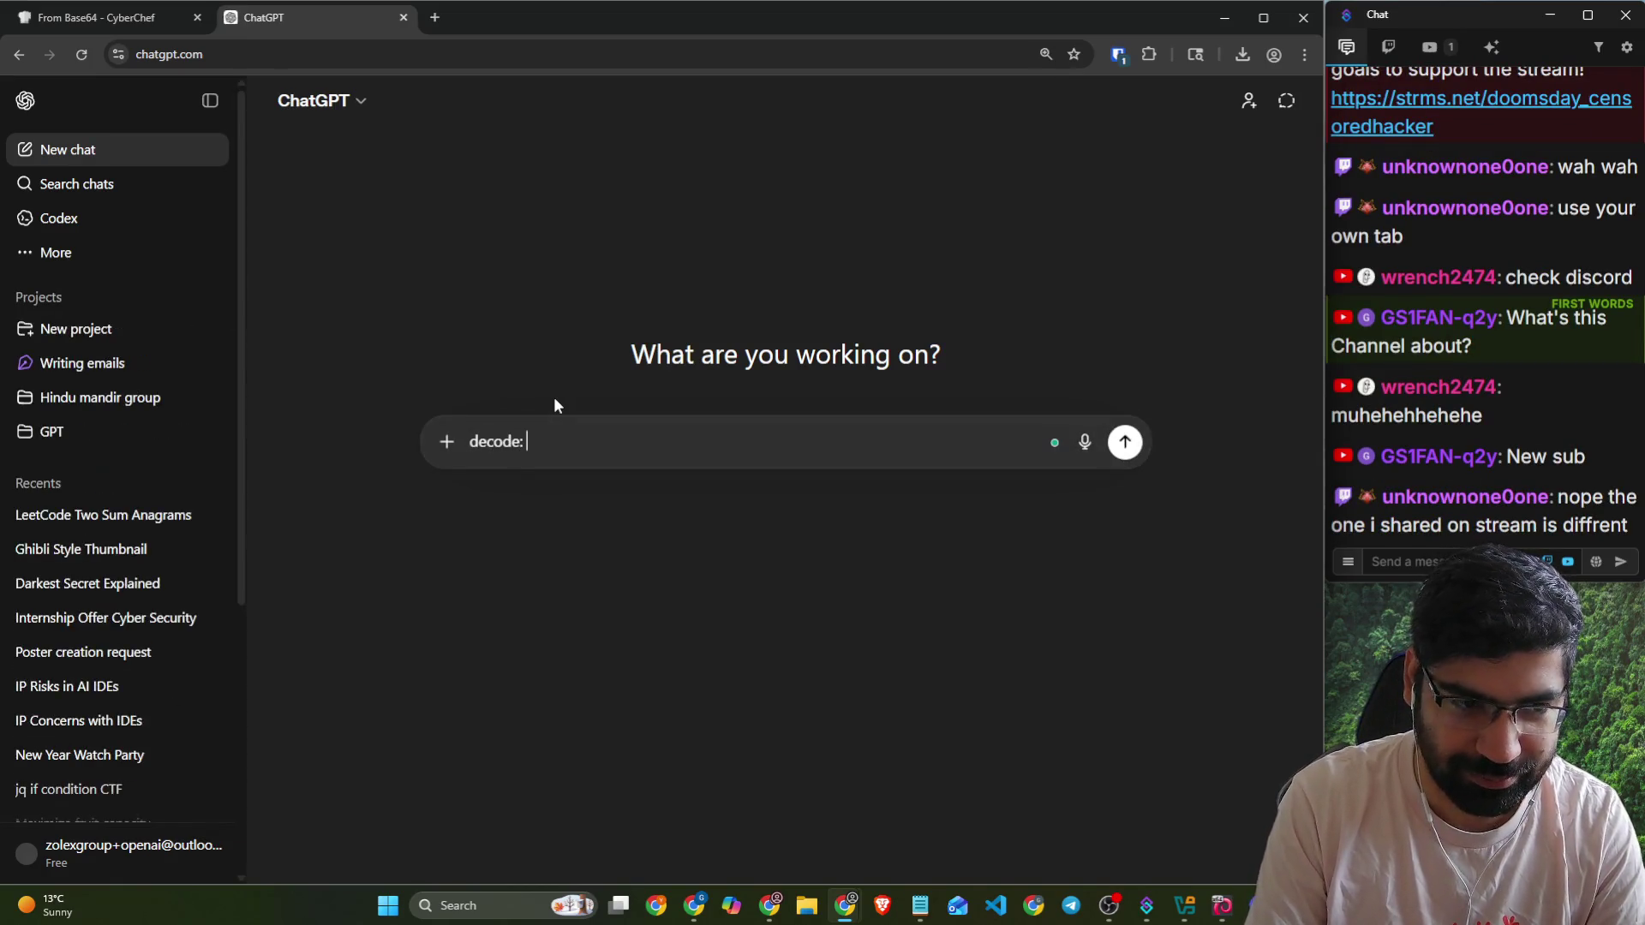
- Copy the short challenge string from Discord, paste it after 'decode:' and send
{"action": "key", "text": "alt+Tab"}
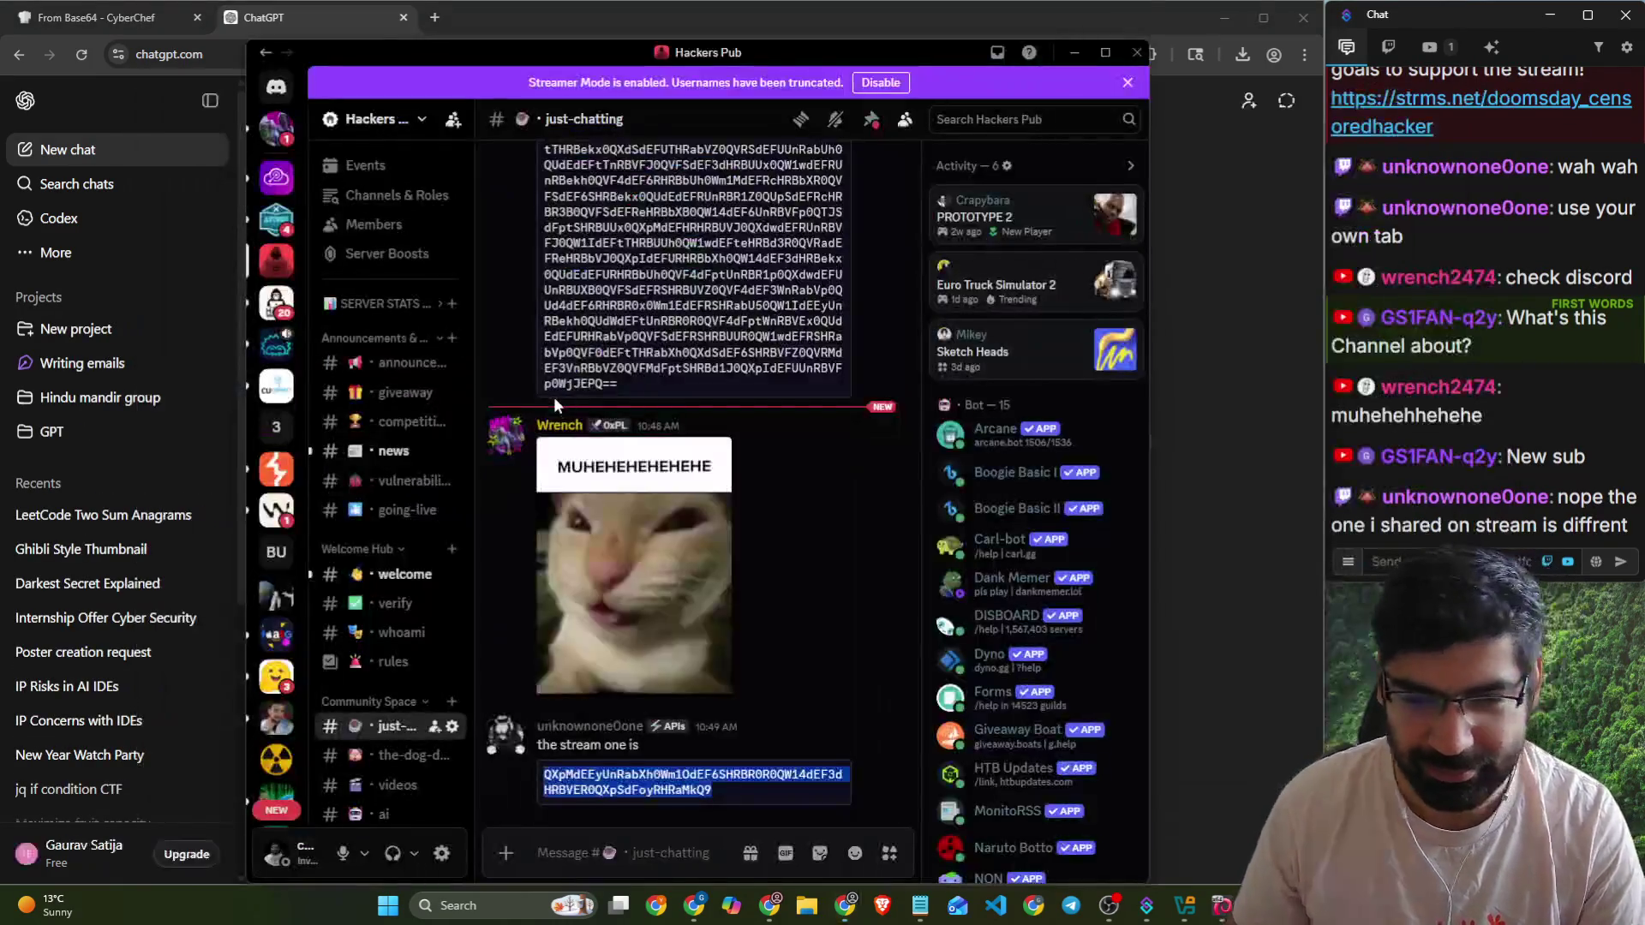
{"action": "triple_click", "coordinate": [737, 785]}
{"action": "key", "text": "ctrl+v"}
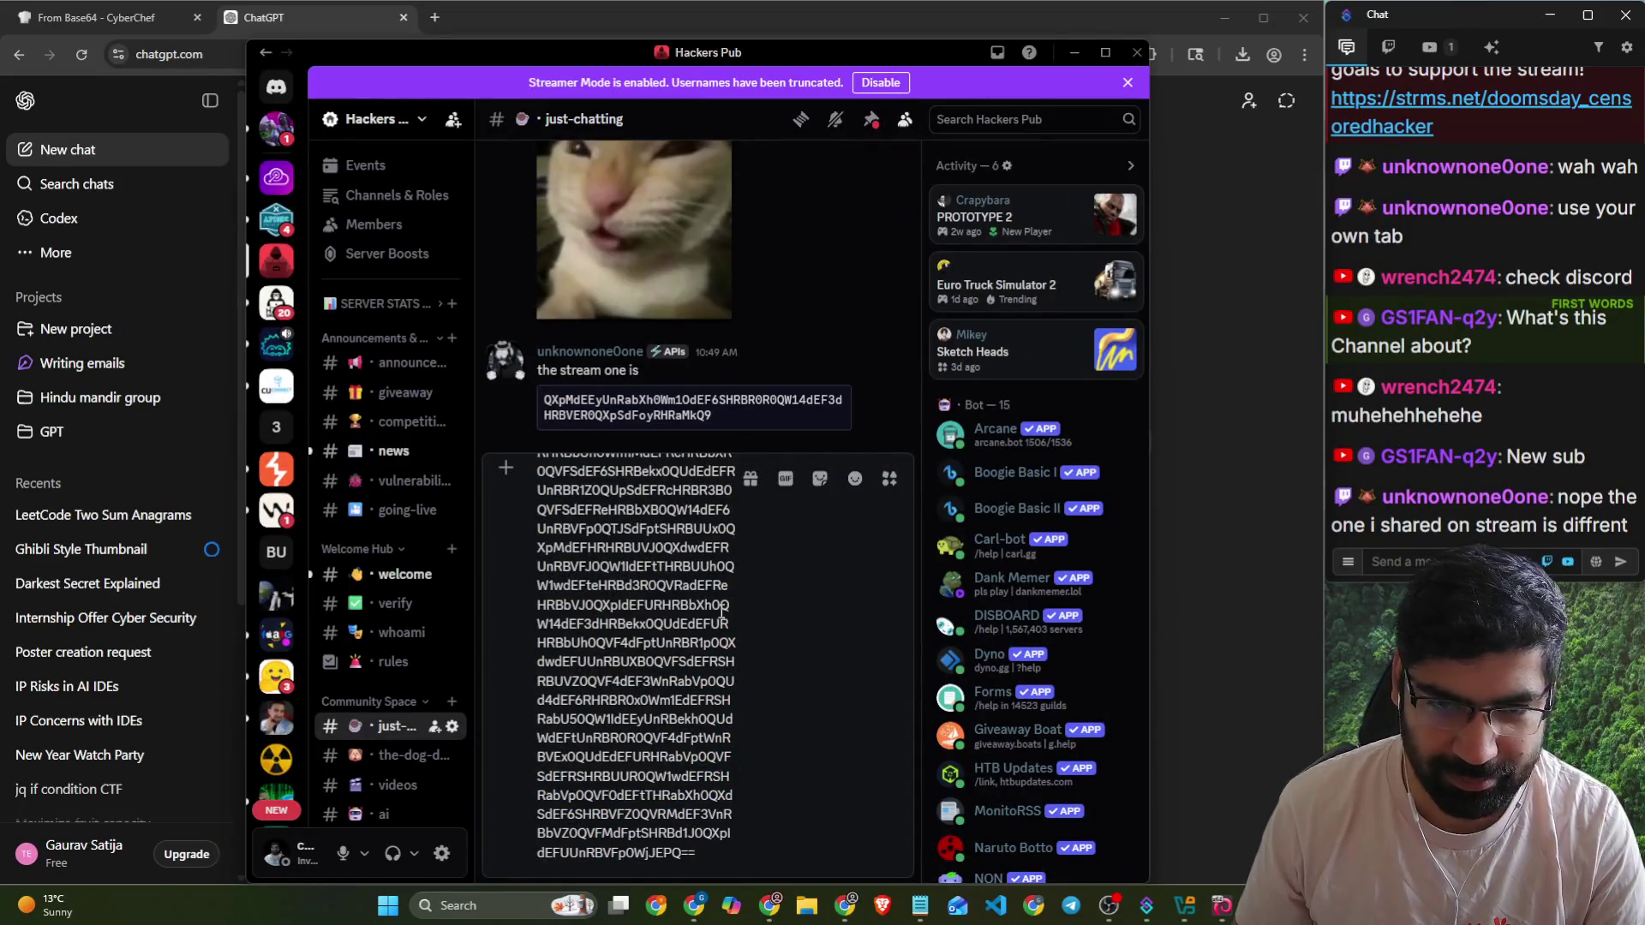
{"action": "key", "text": "ctrl+a"}
{"action": "key", "text": "BackSpace"}
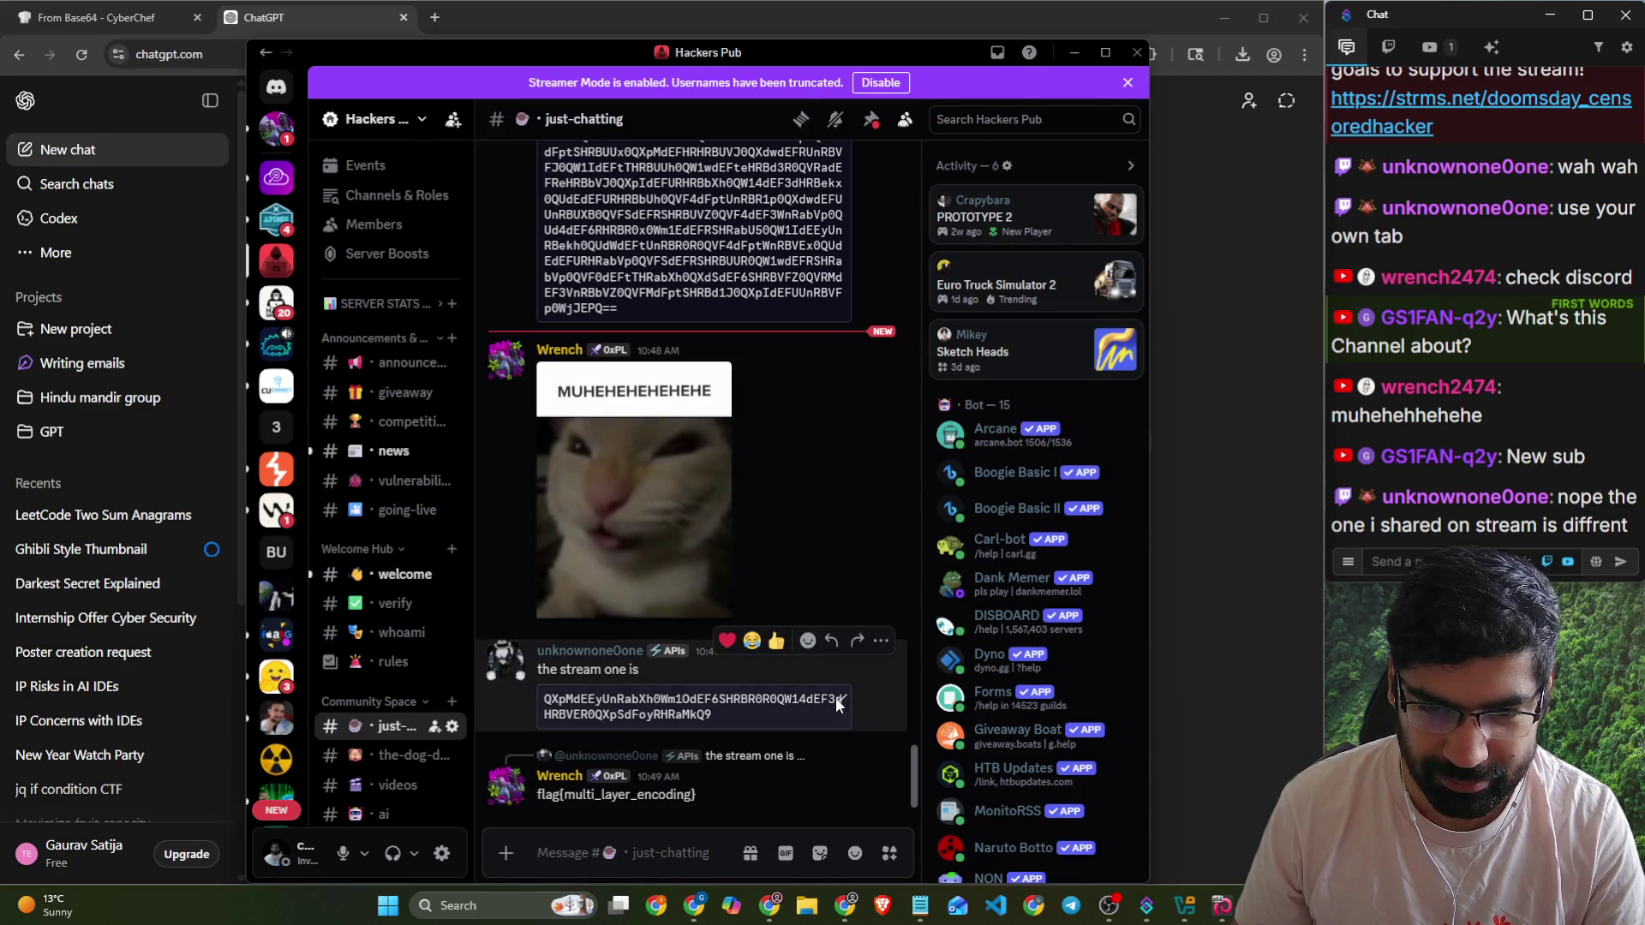
{"action": "key", "text": "alt+Tab"}
{"action": "key", "text": "ctrl+v"}
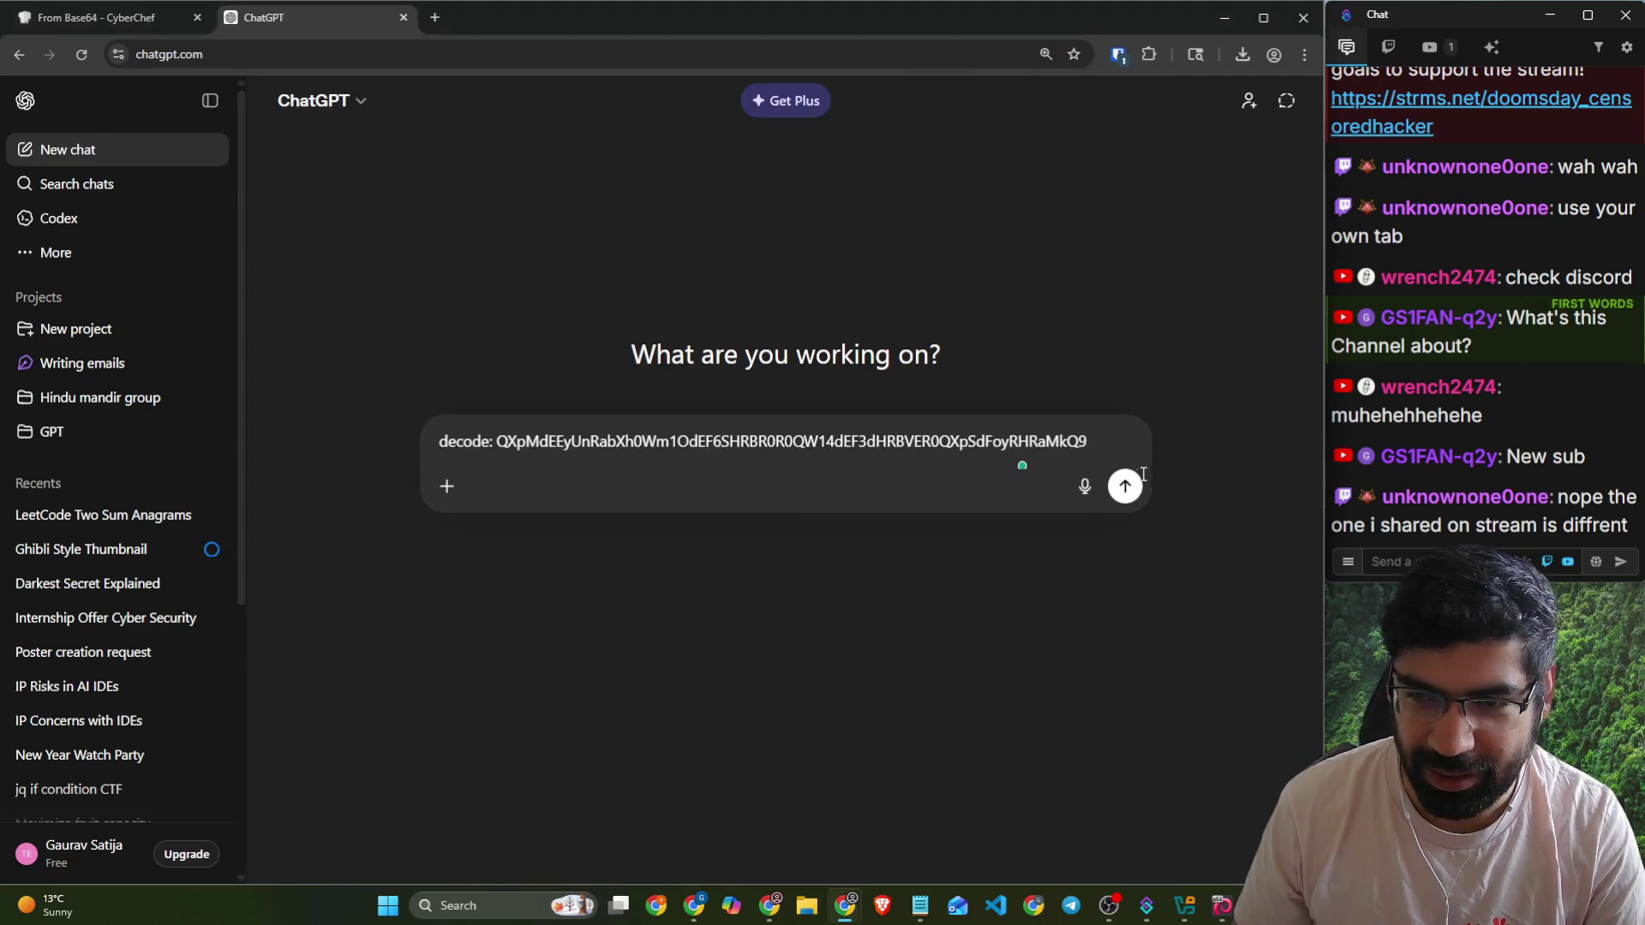
{"action": "left_click", "coordinate": [1125, 484]}
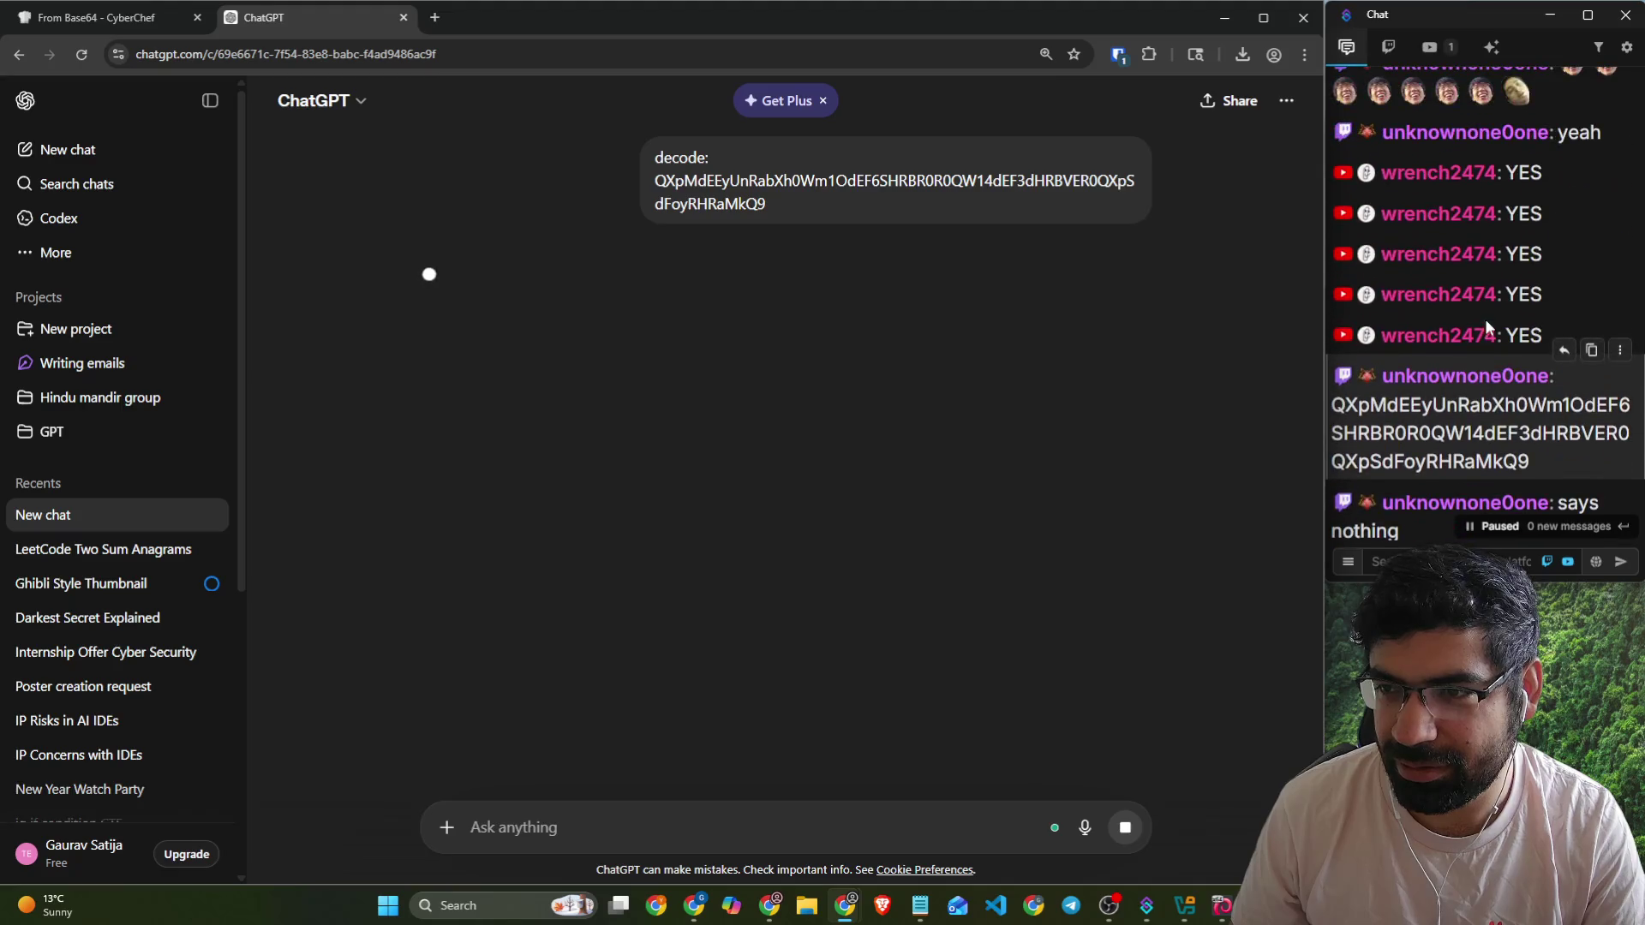
- Add a second 'decode' prompt with the stream chat string, then return to CyberChef
{"action": "mouse_move", "coordinate": [1539, 470]}
{"action": "left_mouse_down"}
{"action": "mouse_move", "coordinate": [1457, 514]}
{"action": "mouse_move", "coordinate": [1329, 408]}
{"action": "left_mouse_up"}
{"action": "key", "text": "ctrl+c"}
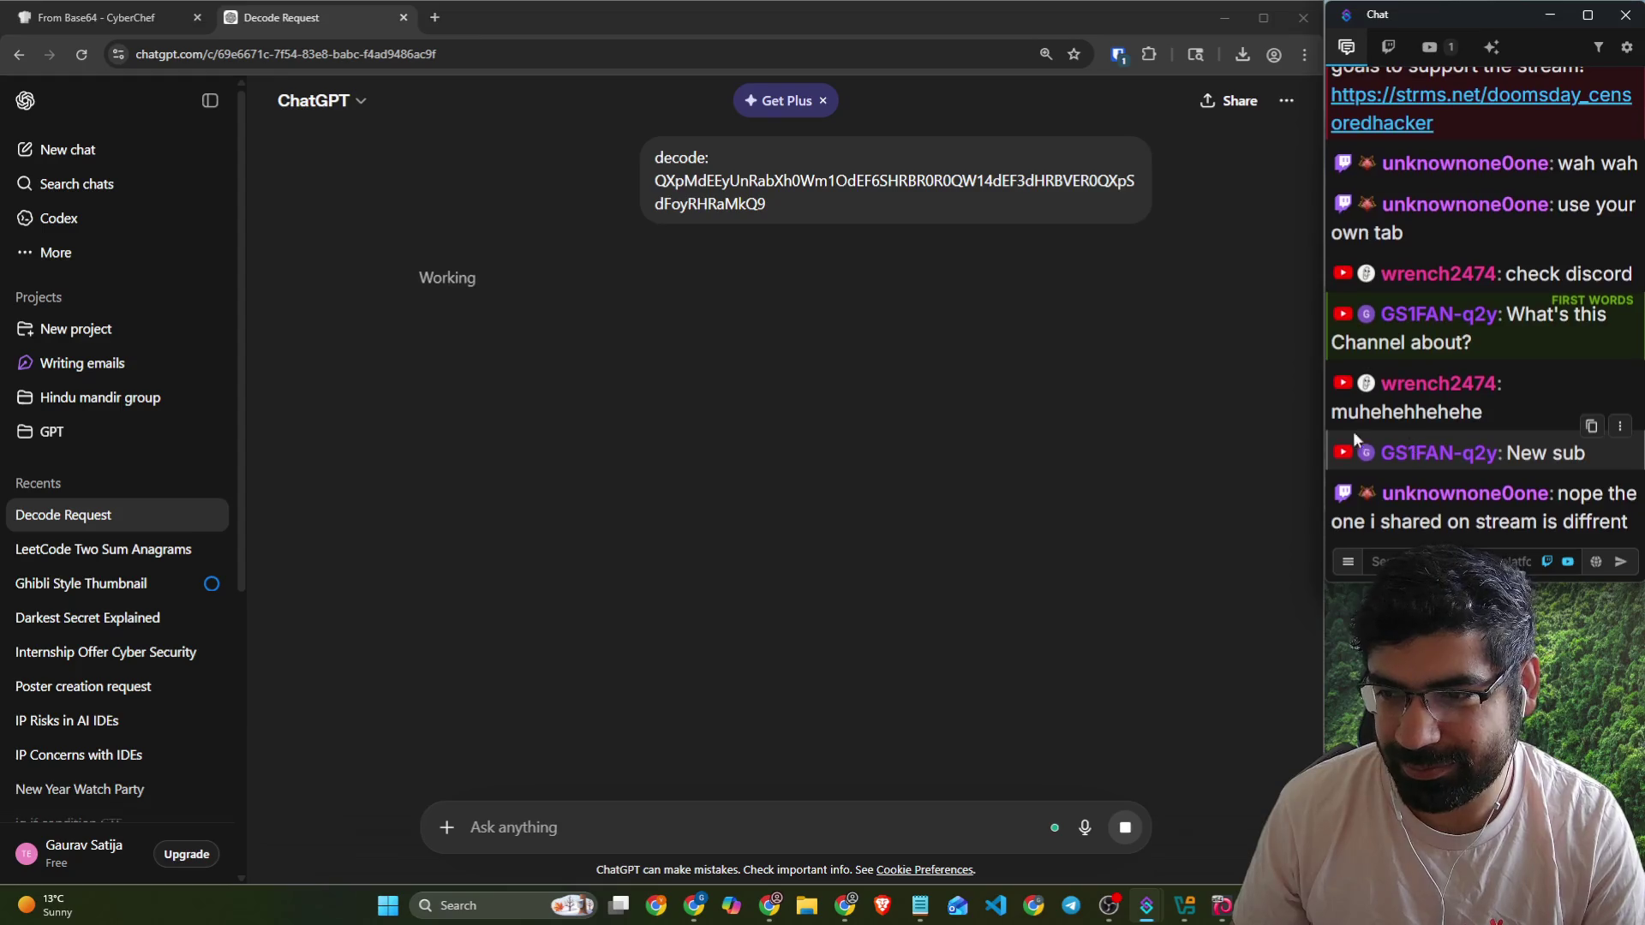
{"action": "left_click", "coordinate": [548, 651]}
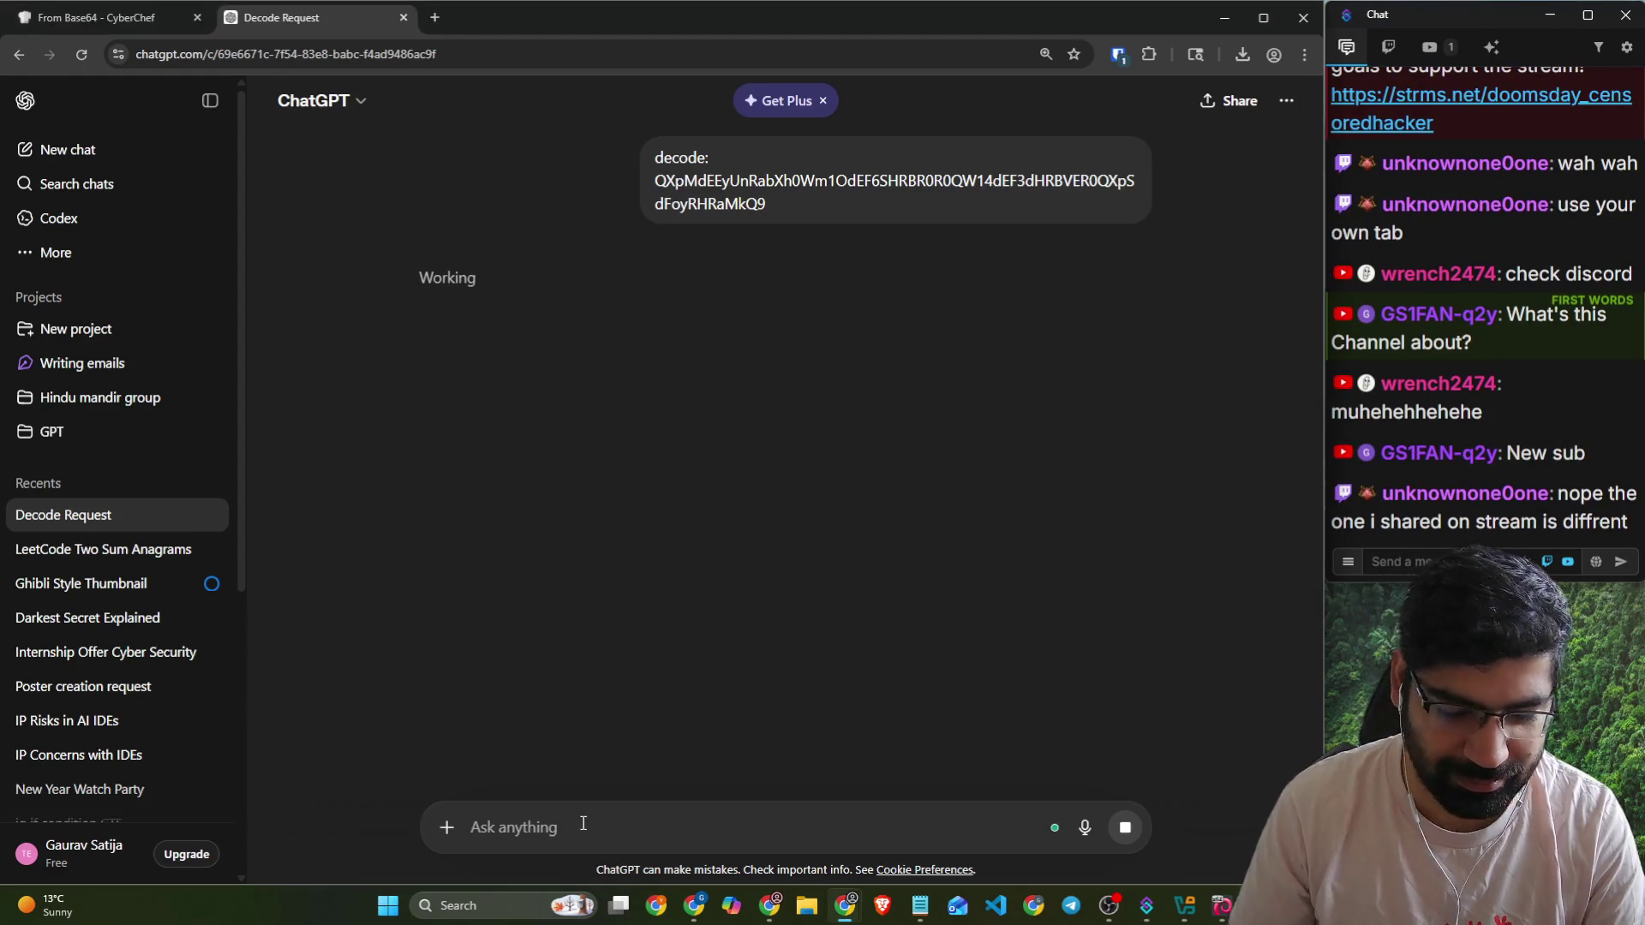
{"action": "type", "text": "decode:"}
{"action": "key", "text": "ctrl+v"}
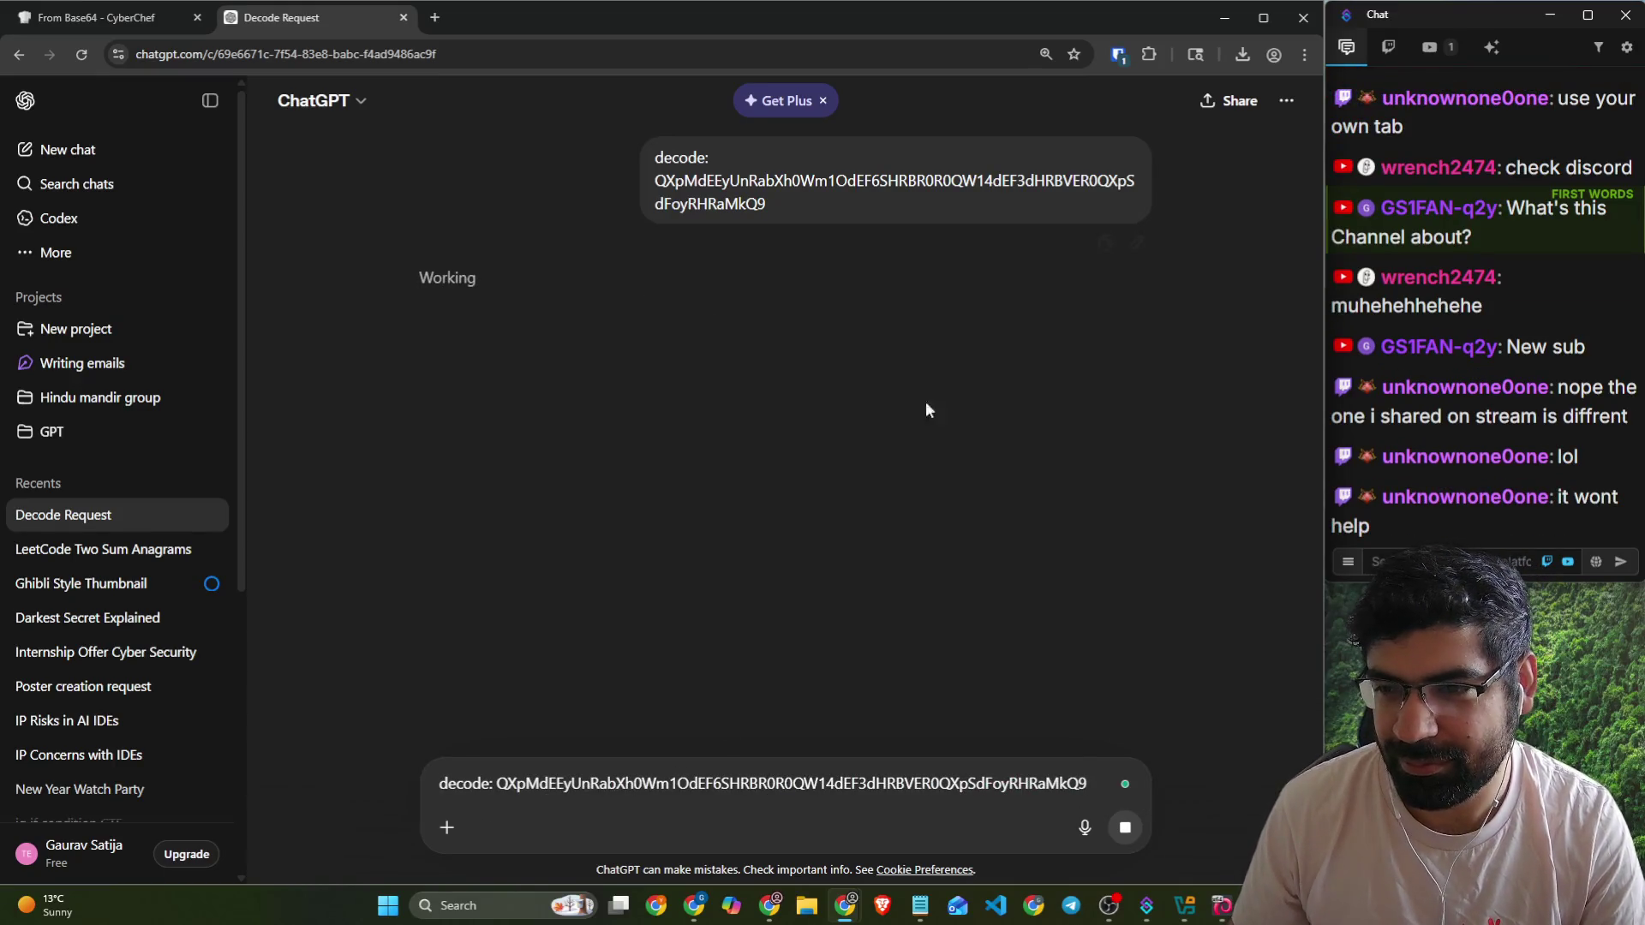
{"action": "left_click", "coordinate": [83, 18]}
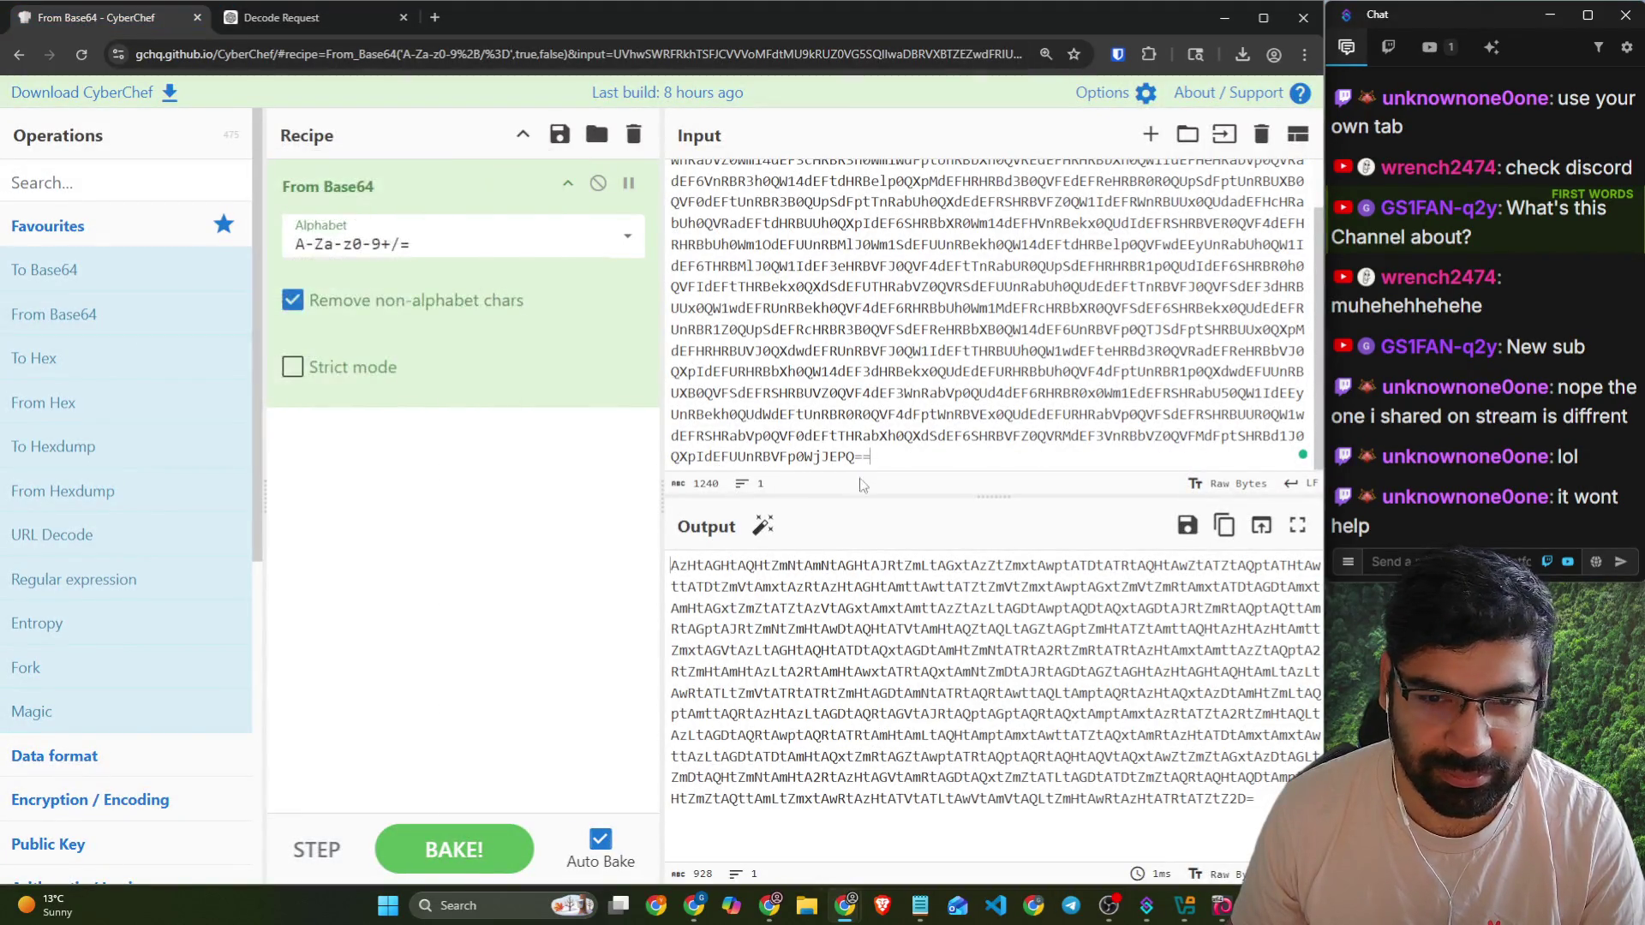
- Paste the short challenge string as input, then try and remove From Hex and a second From Base64
{"action": "mouse_move", "coordinate": [917, 457]}
{"action": "left_mouse_down"}
{"action": "mouse_move", "coordinate": [626, 223]}
{"action": "mouse_move", "coordinate": [608, 101]}
{"action": "left_mouse_up"}
{"action": "key", "text": "ctrl+v"}
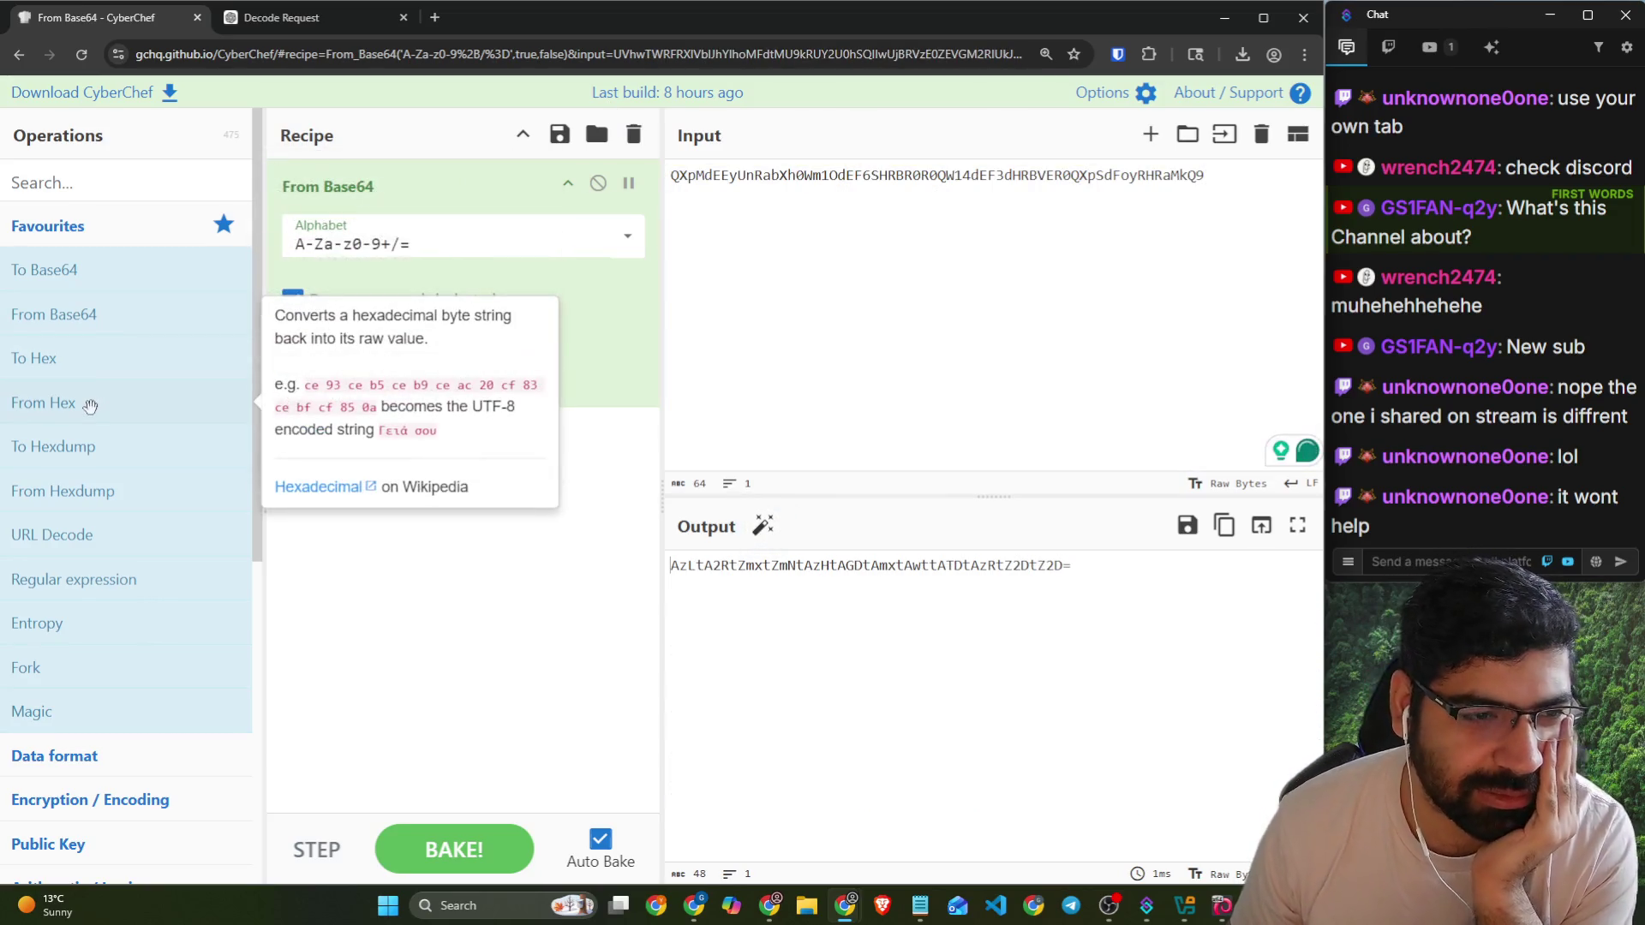
{"action": "left_click_drag", "start_coordinate": [86, 402], "coordinate": [460, 500]}
{"action": "left_click_drag", "start_coordinate": [433, 435], "coordinate": [103, 360]}
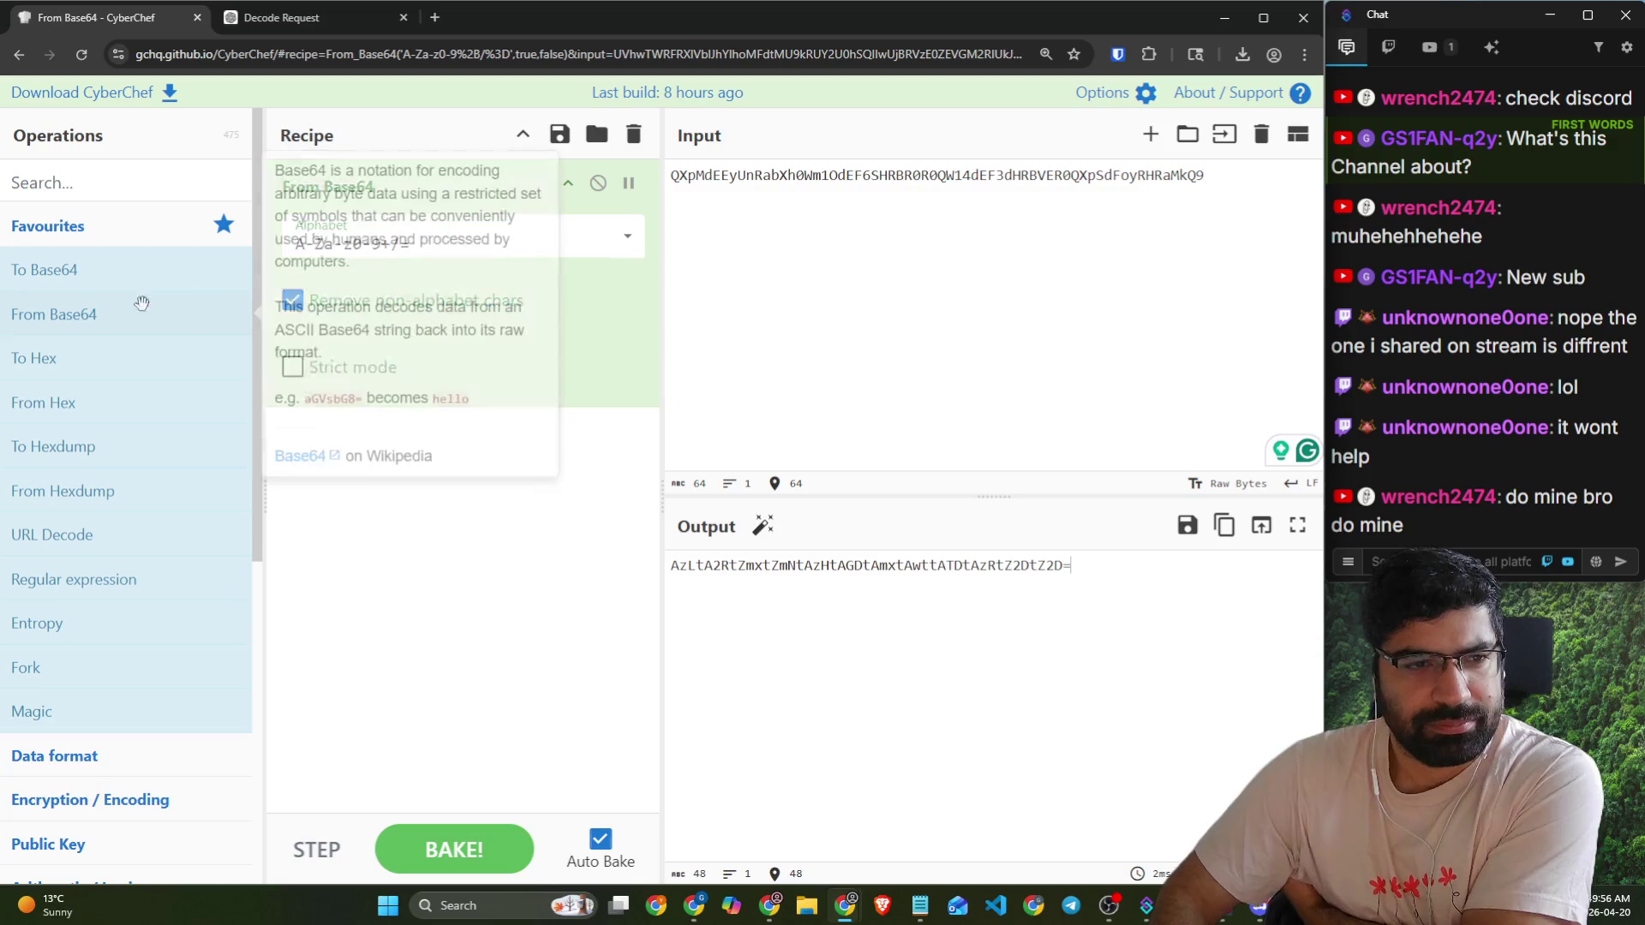
{"action": "left_click_drag", "start_coordinate": [108, 327], "coordinate": [382, 558]}
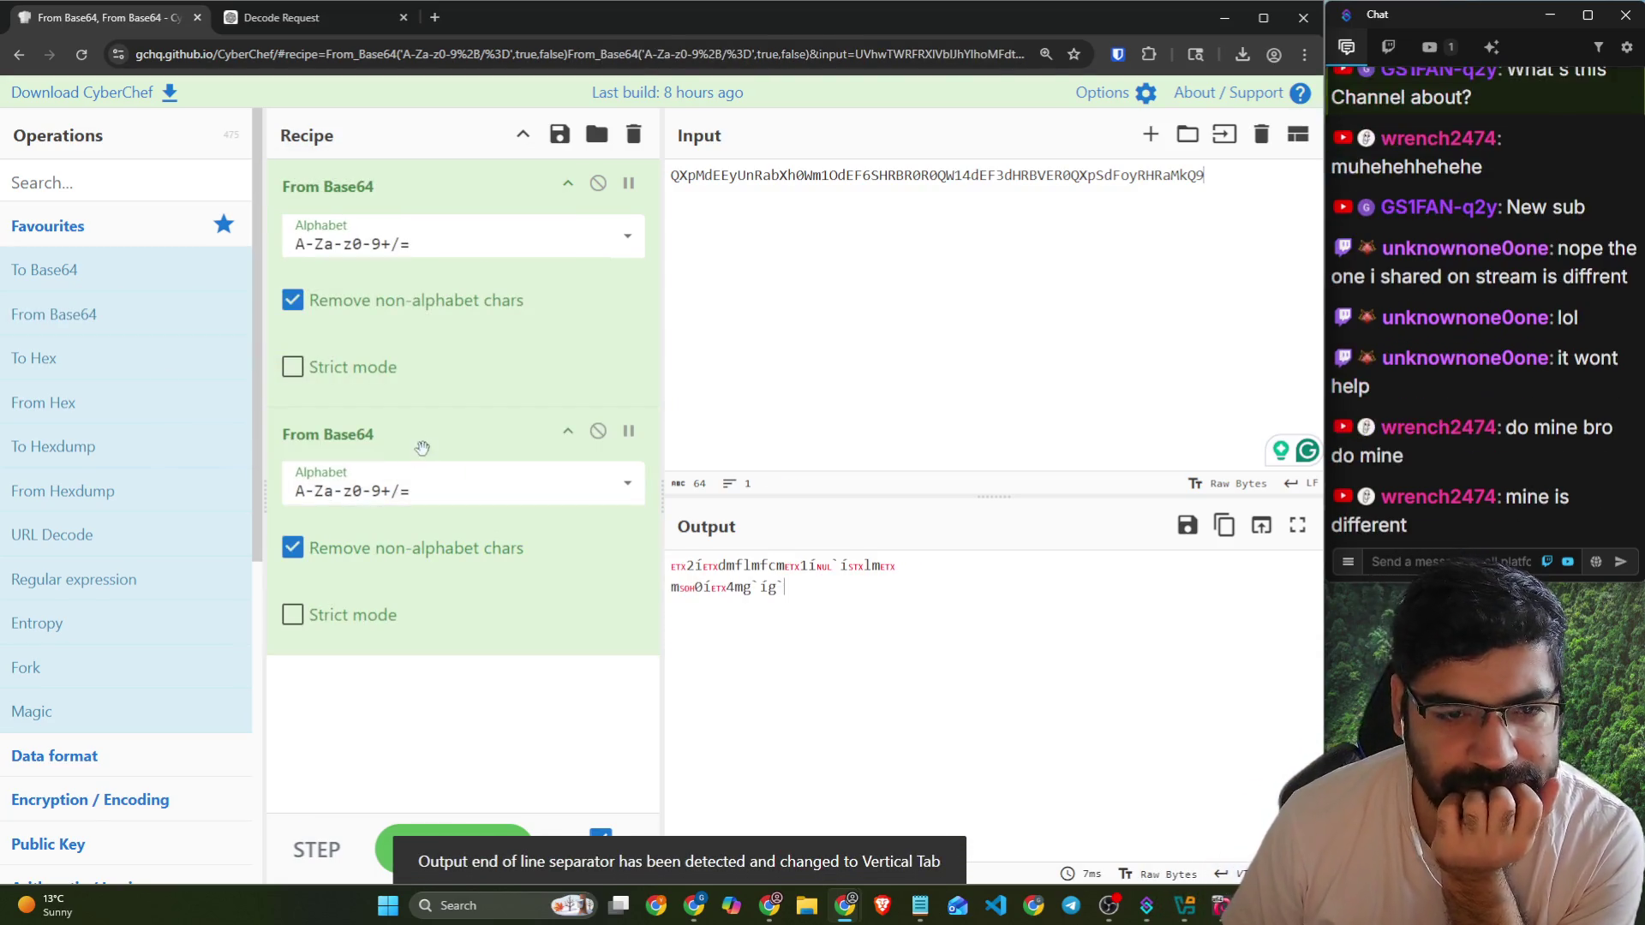
{"action": "left_click_drag", "start_coordinate": [343, 432], "coordinate": [133, 393]}
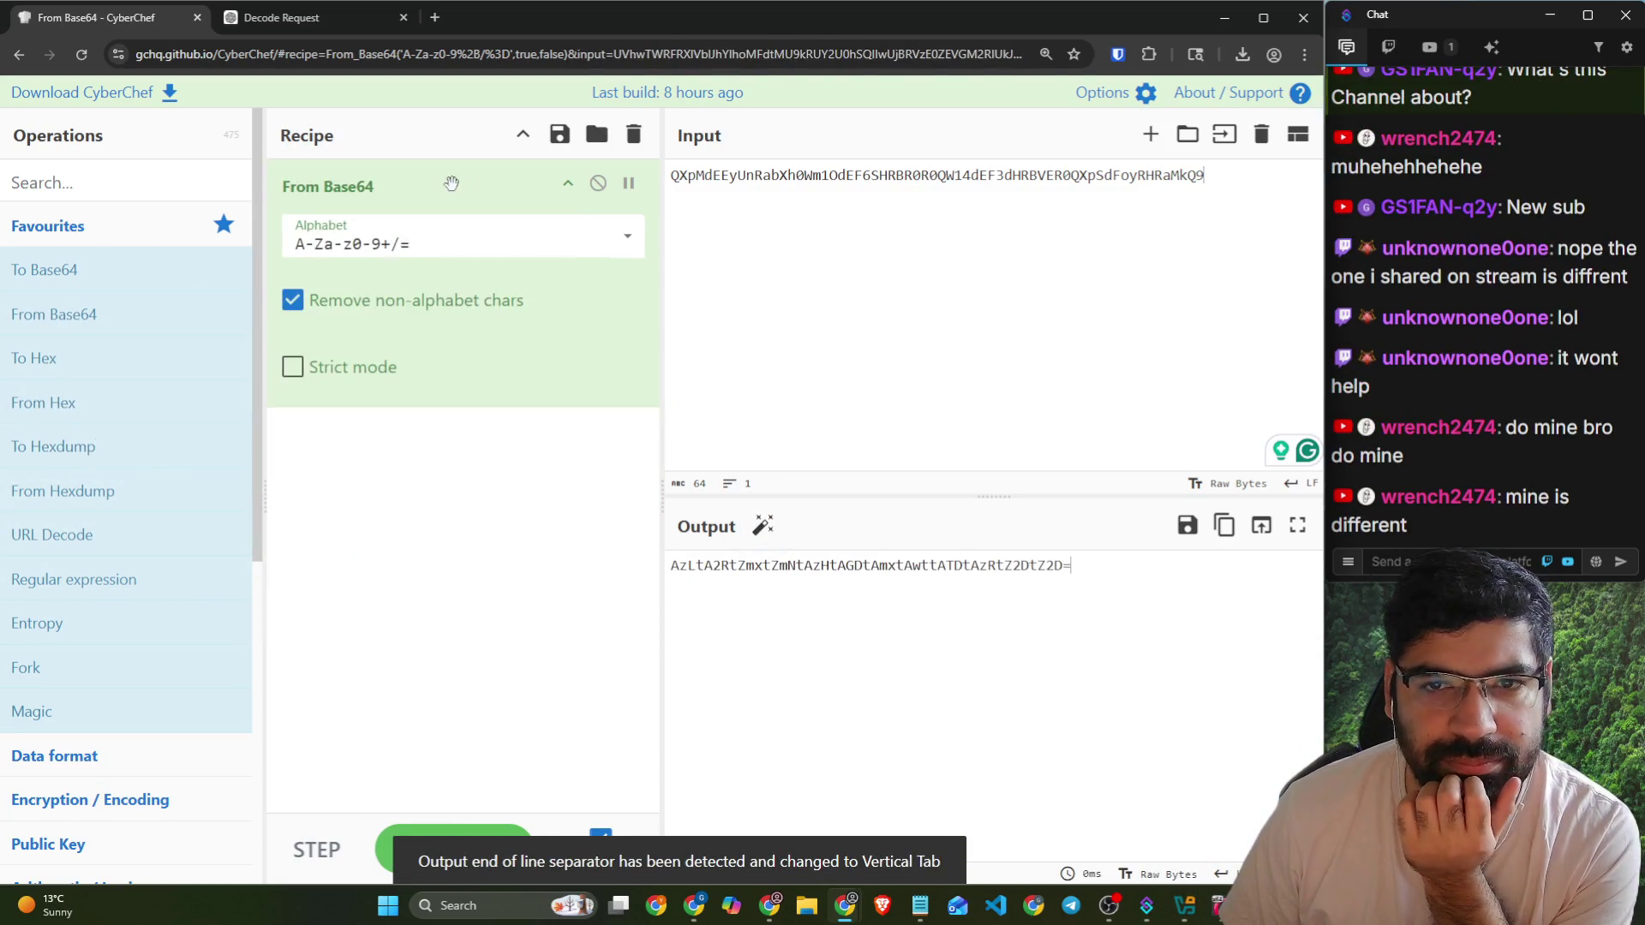
- Switch the recipe to Magic, briefly adding and removing From Base64 below it
{"action": "mouse_move", "coordinate": [34, 711]}
{"action": "left_mouse_down"}
{"action": "mouse_move", "coordinate": [323, 580]}
{"action": "mouse_move", "coordinate": [342, 479]}
{"action": "left_mouse_up"}
{"action": "scroll", "coordinate": [891, 671], "scroll_direction": "down", "scroll_amount": 1}
{"action": "scroll", "coordinate": [908, 670], "scroll_direction": "down", "scroll_amount": 1}
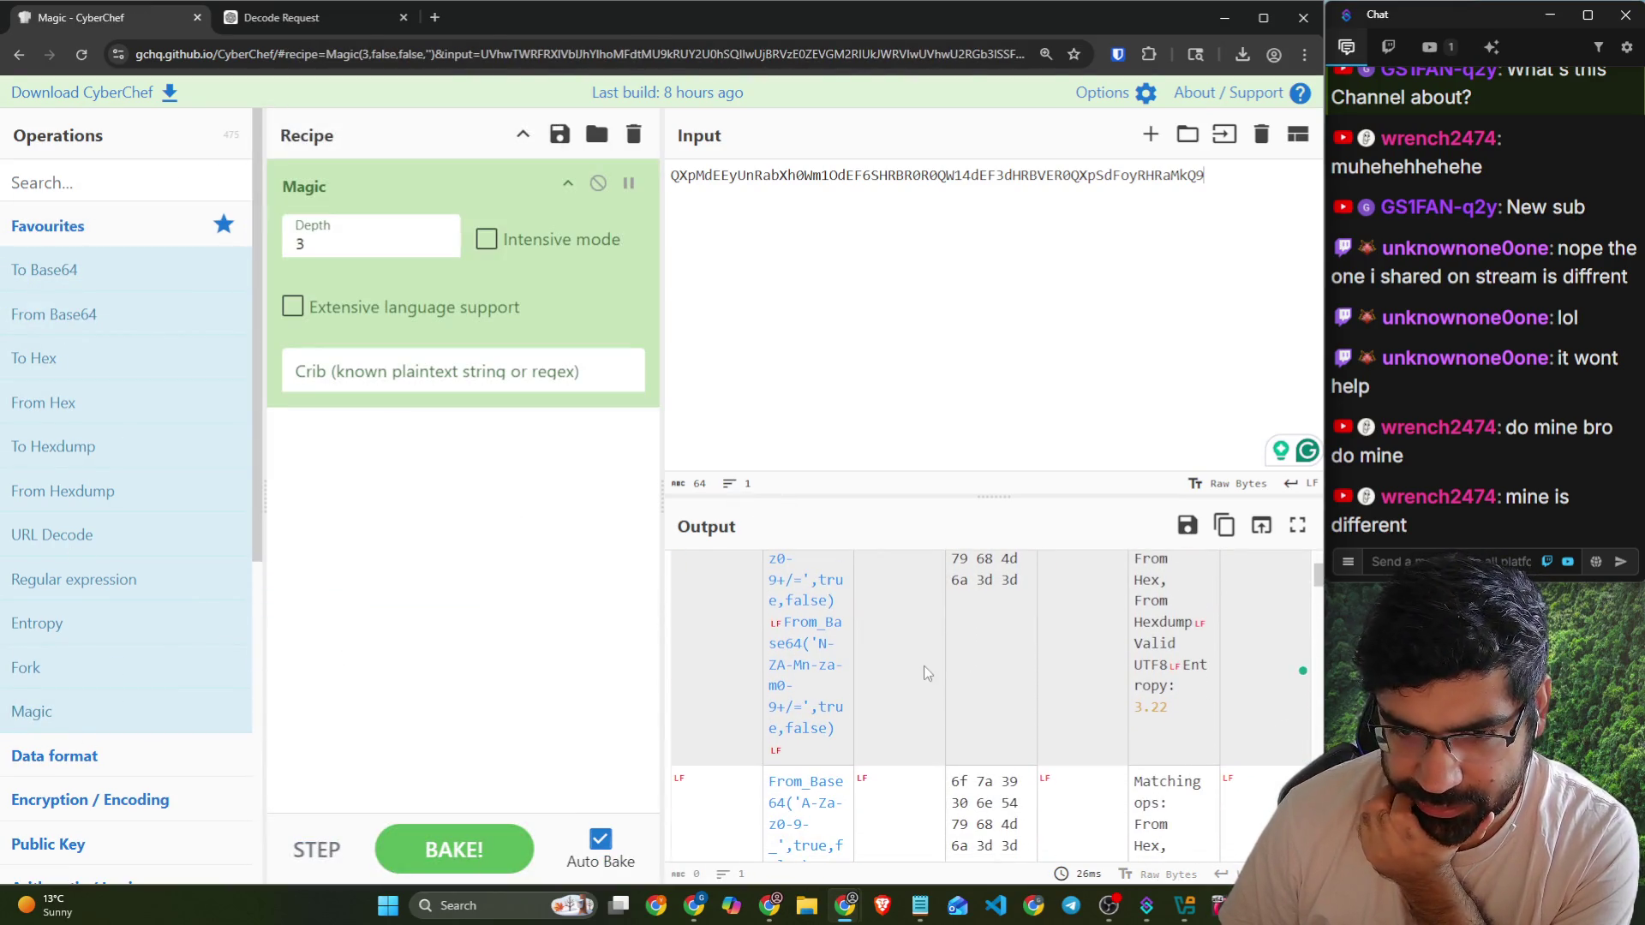
{"action": "scroll", "coordinate": [923, 670], "scroll_direction": "up", "scroll_amount": 1}
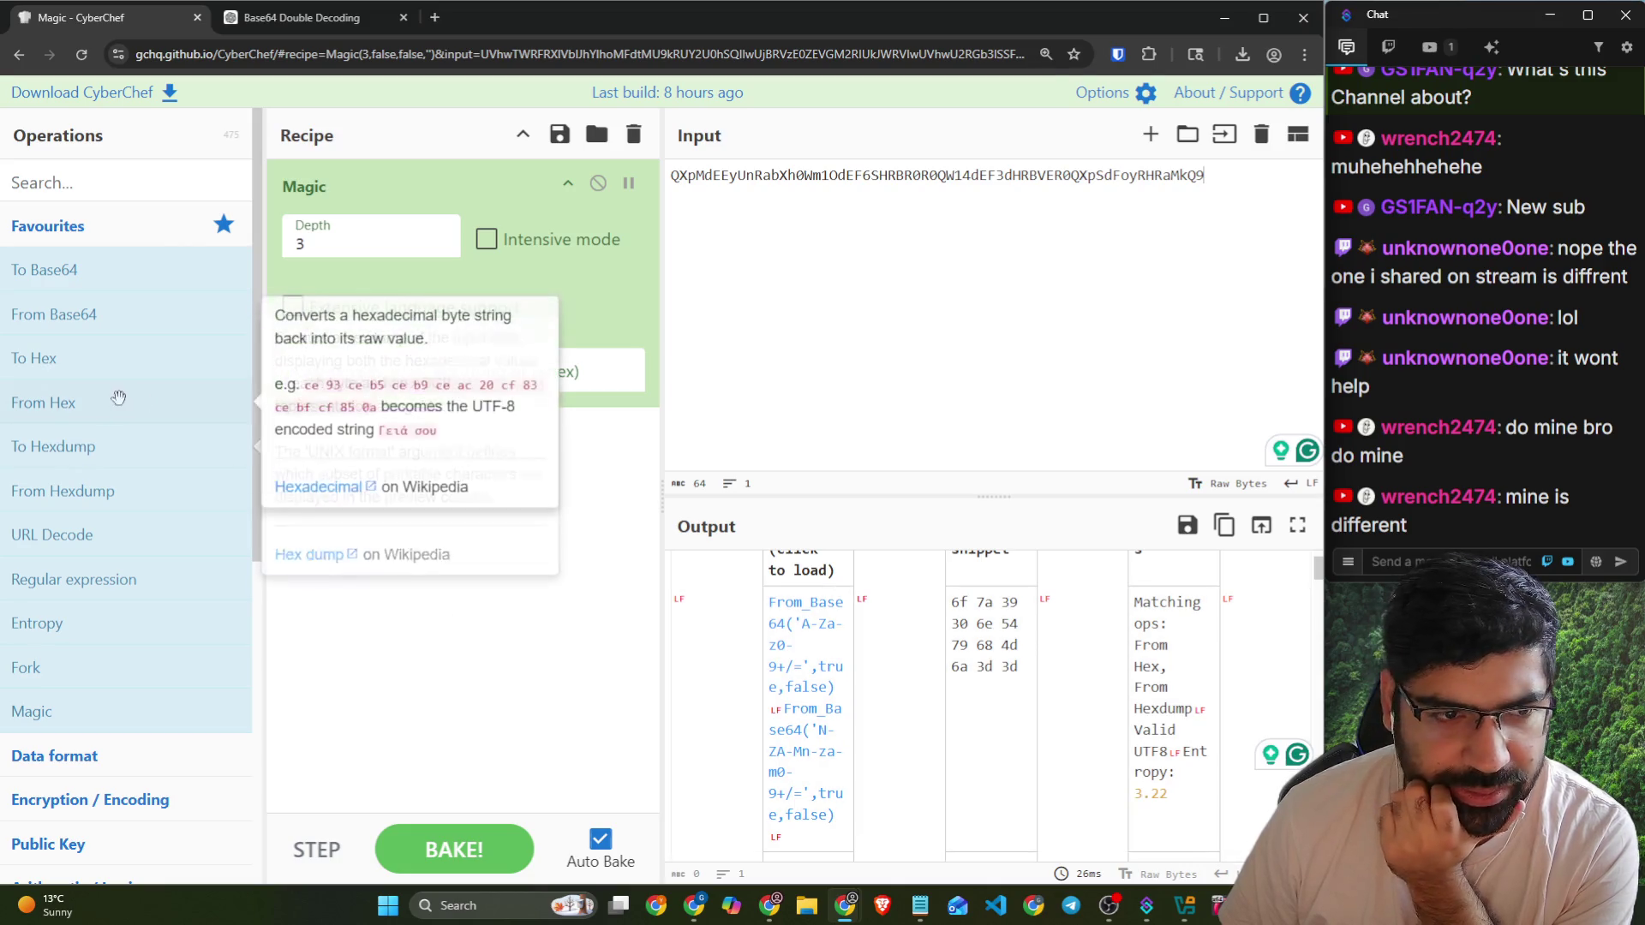
{"action": "left_click_drag", "start_coordinate": [80, 315], "coordinate": [293, 469]}
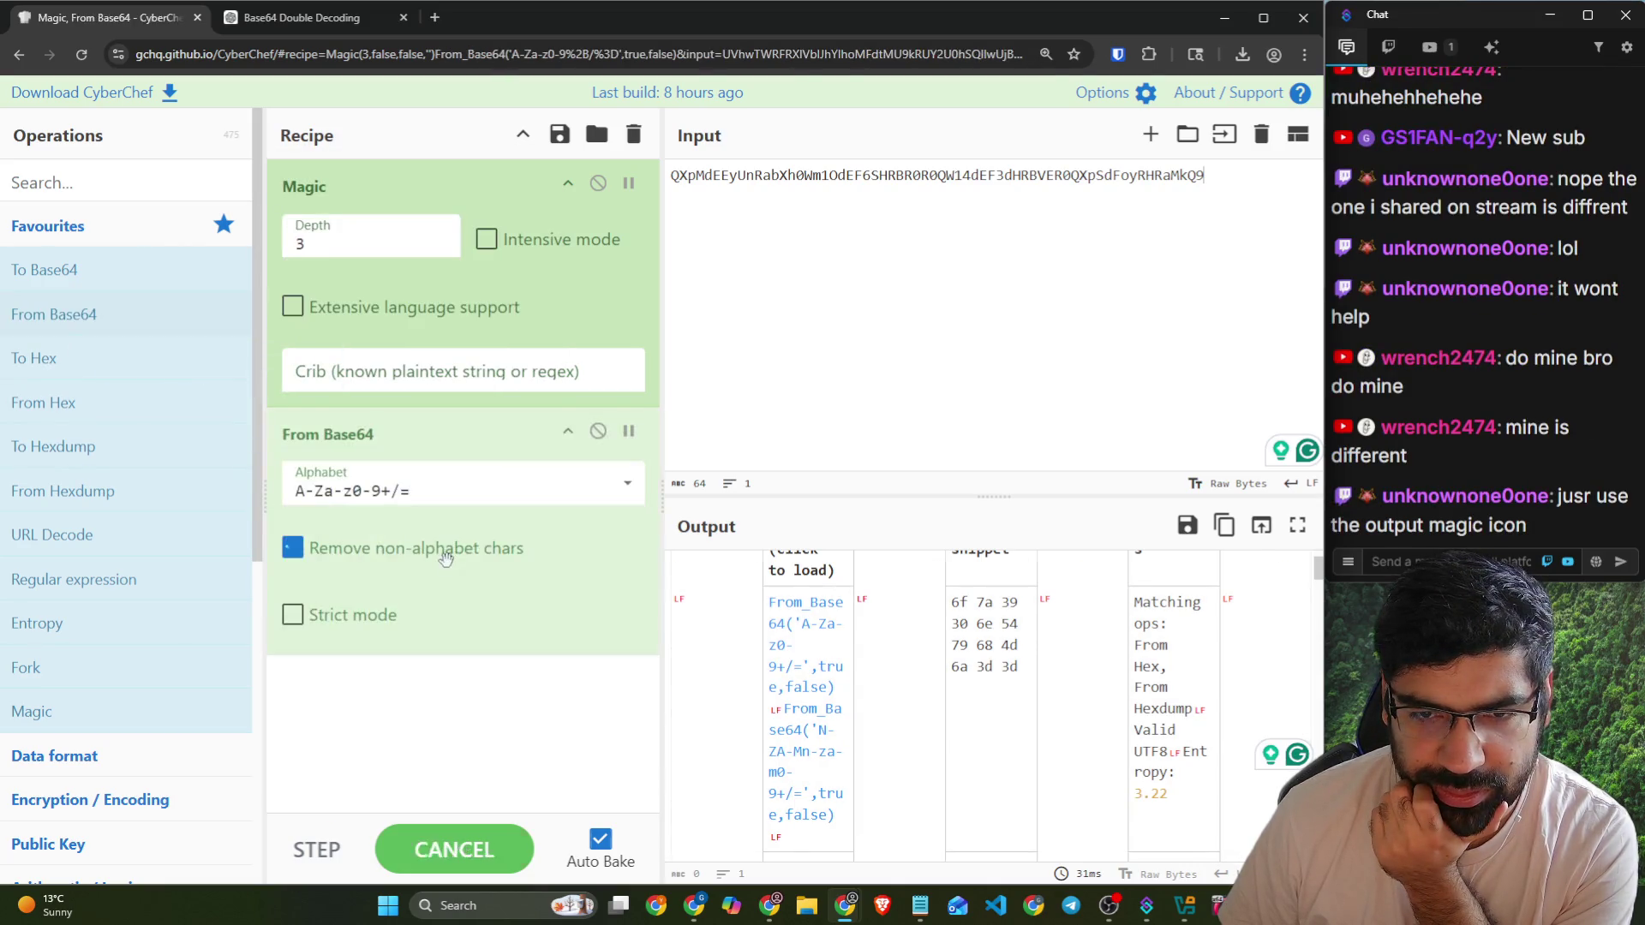
{"action": "mouse_move", "coordinate": [463, 443]}
{"action": "left_mouse_down"}
{"action": "mouse_move", "coordinate": [60, 489]}
{"action": "mouse_move", "coordinate": [60, 449]}
{"action": "left_mouse_up"}
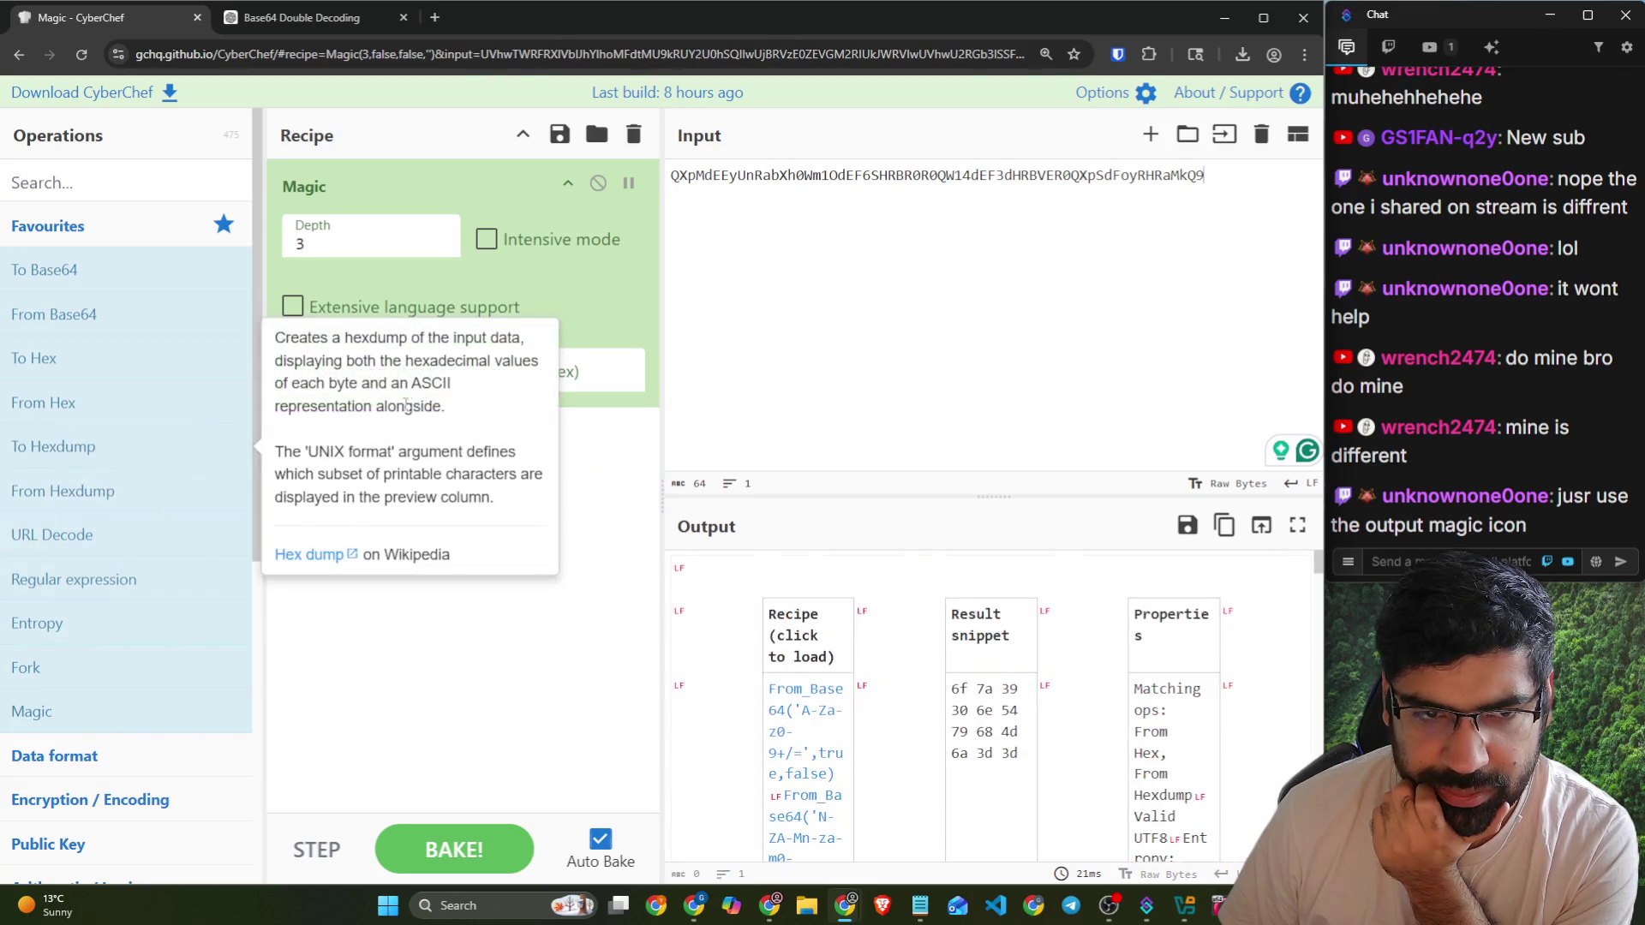
{"action": "scroll", "coordinate": [859, 625], "scroll_direction": "down", "scroll_amount": 1}
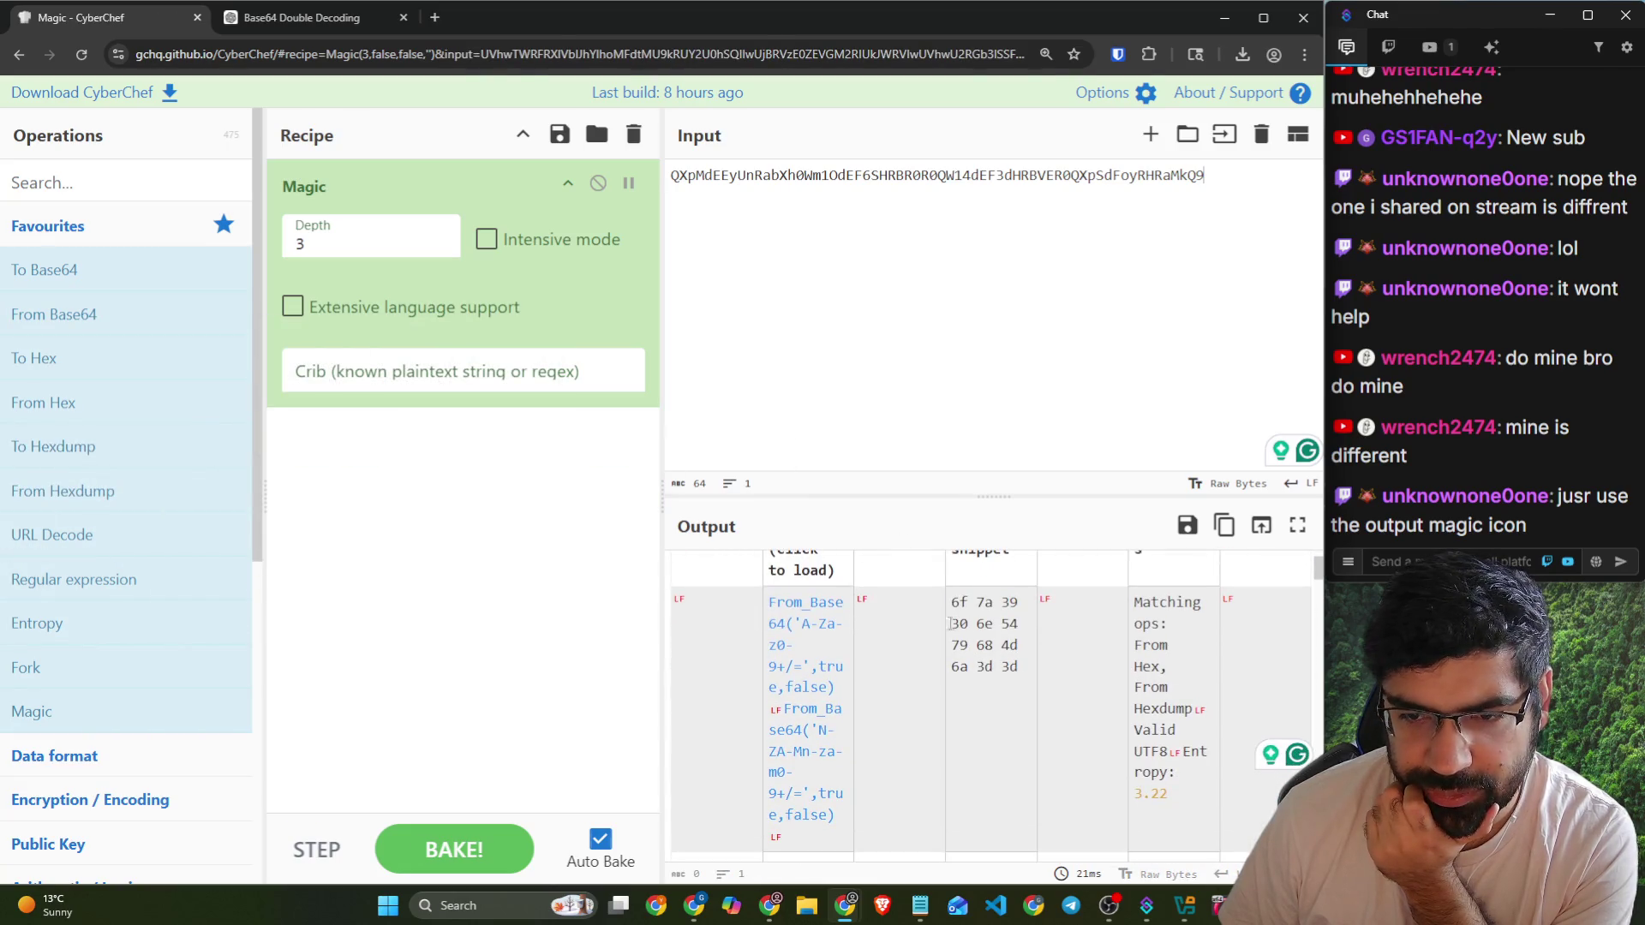
- Copy Magic's hex result 6f 7a 39 30 6e 54 79 68 4d 6a 3d 3d into the input and clear the recipe
{"action": "left_click_drag", "start_coordinate": [954, 602], "coordinate": [1018, 667]}
{"action": "right_click", "coordinate": [993, 656]}
{"action": "left_click", "coordinate": [1036, 413]}
{"action": "left_click", "coordinate": [914, 337]}
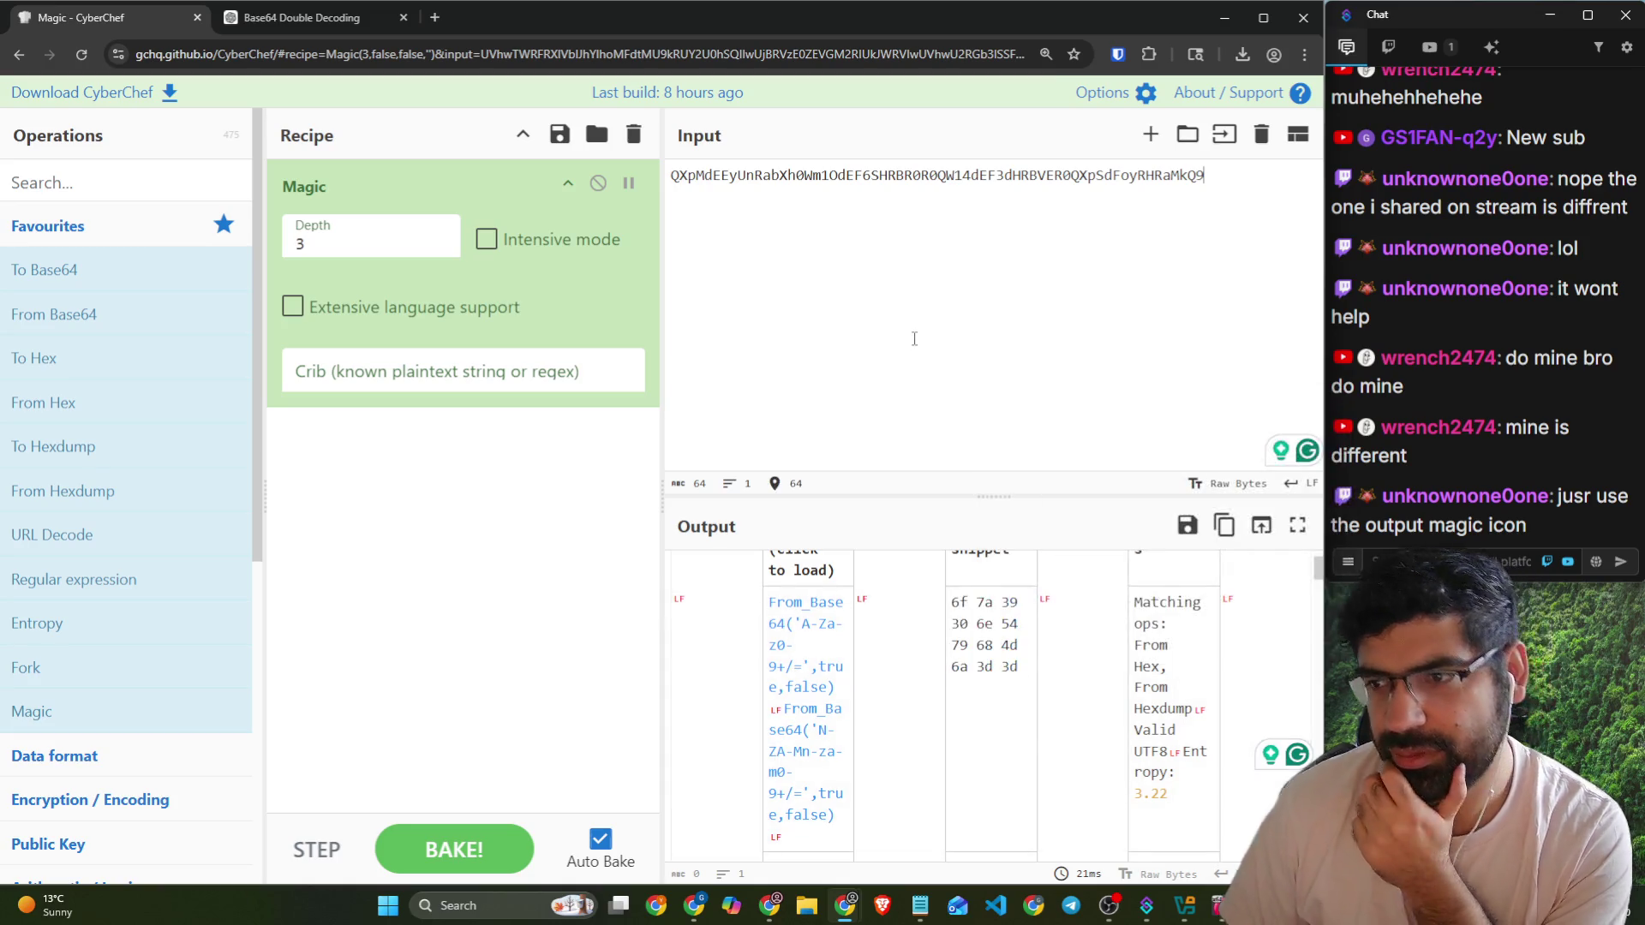
{"action": "key", "text": "ctrl+a"}
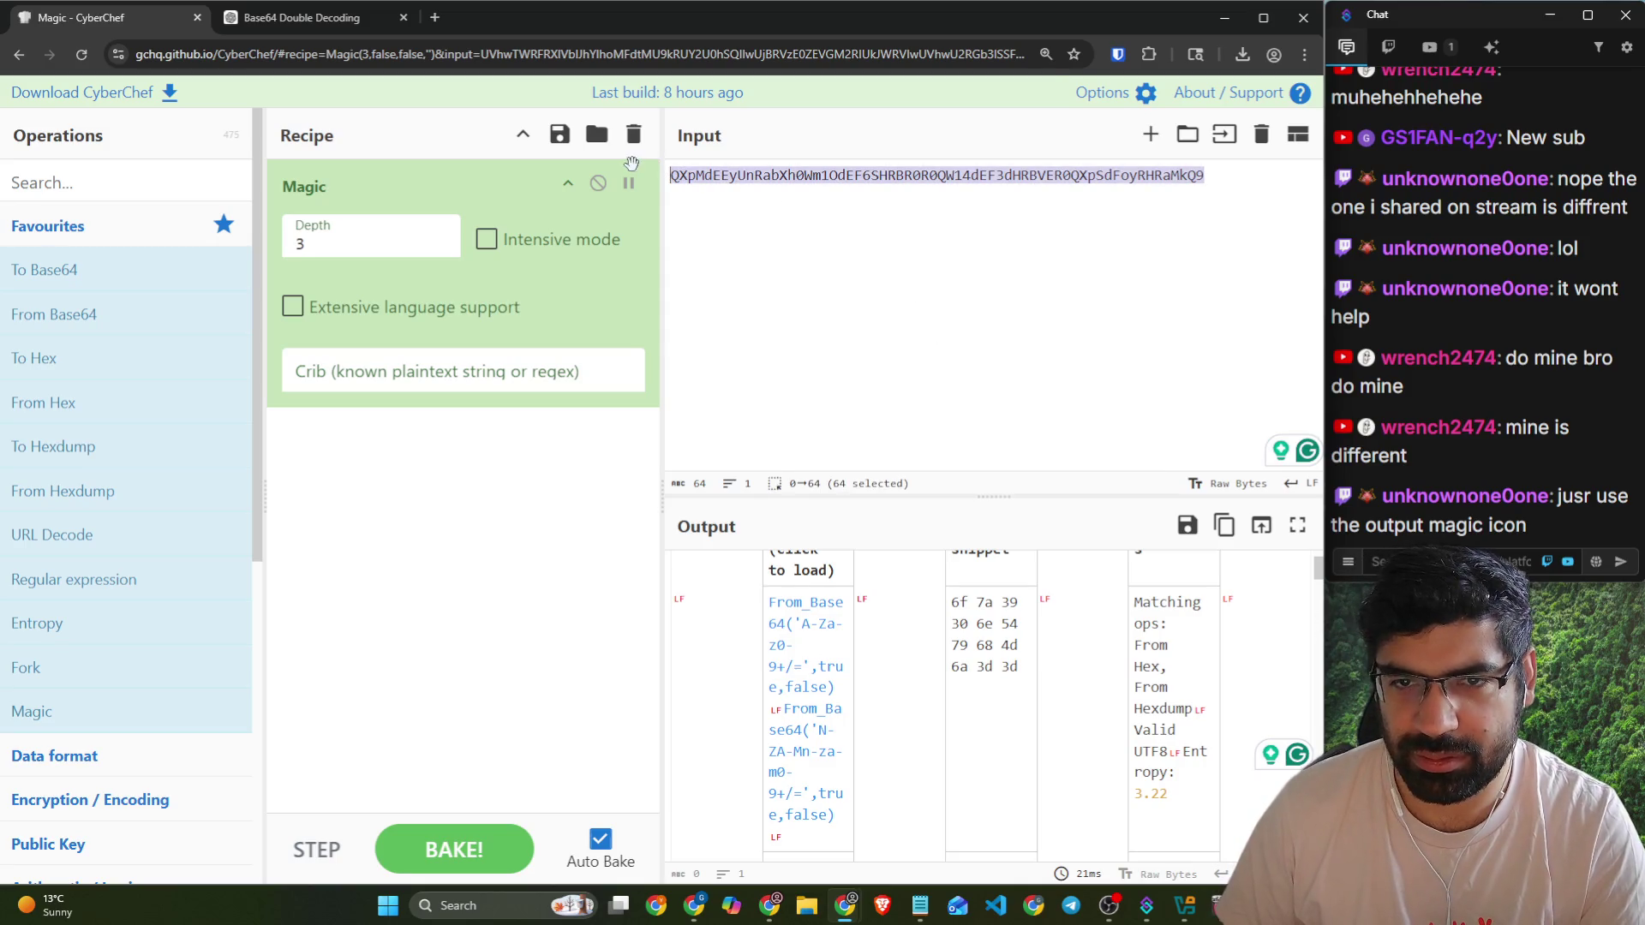
{"action": "key", "text": "ctrl+v"}
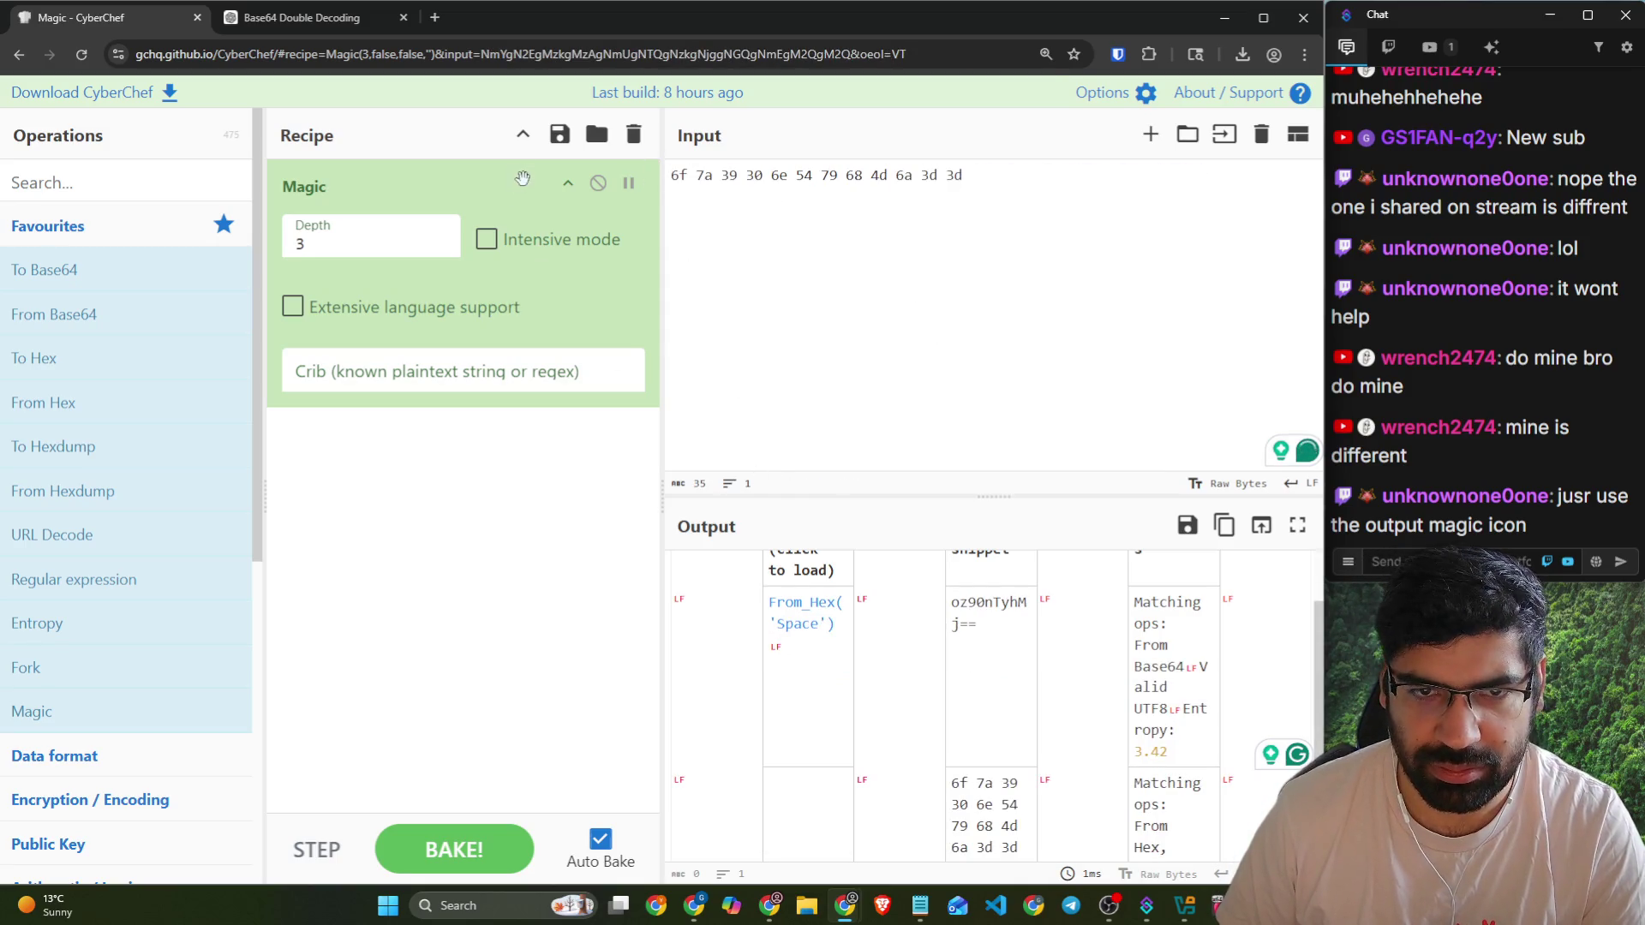
{"action": "left_click", "coordinate": [638, 146]}
- Apply From Hex with Space delimiter and replace the input with the decoded oz90nTyhMj==
{"action": "left_click", "coordinate": [759, 520]}
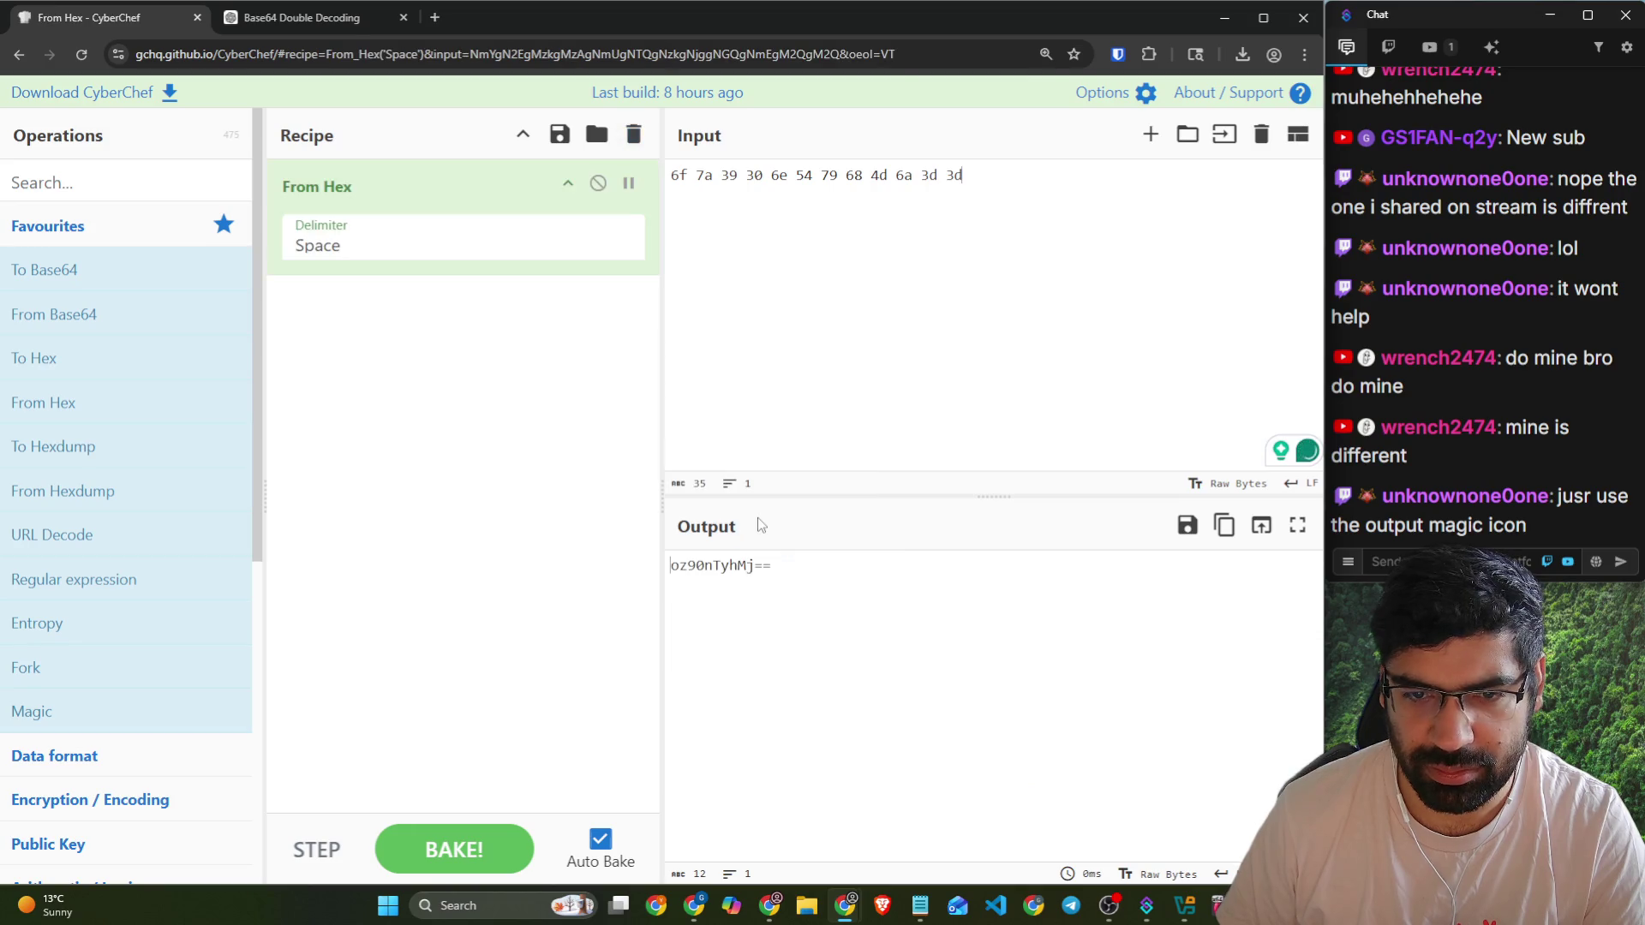
{"action": "left_click", "coordinate": [380, 257]}
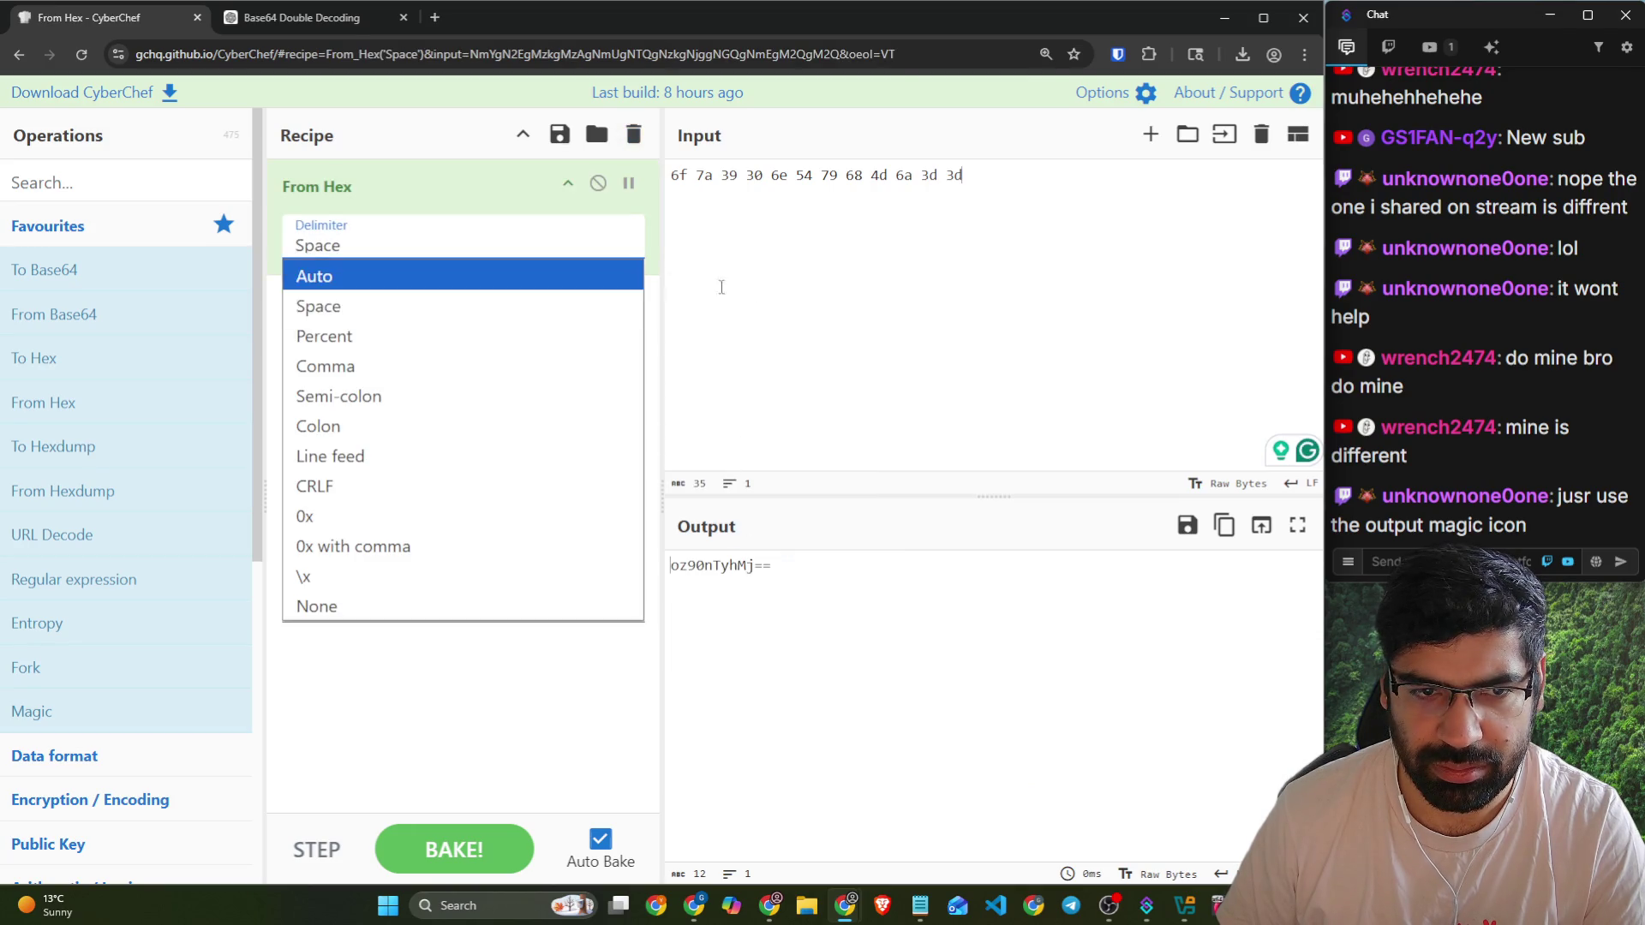
{"action": "left_click", "coordinate": [768, 442]}
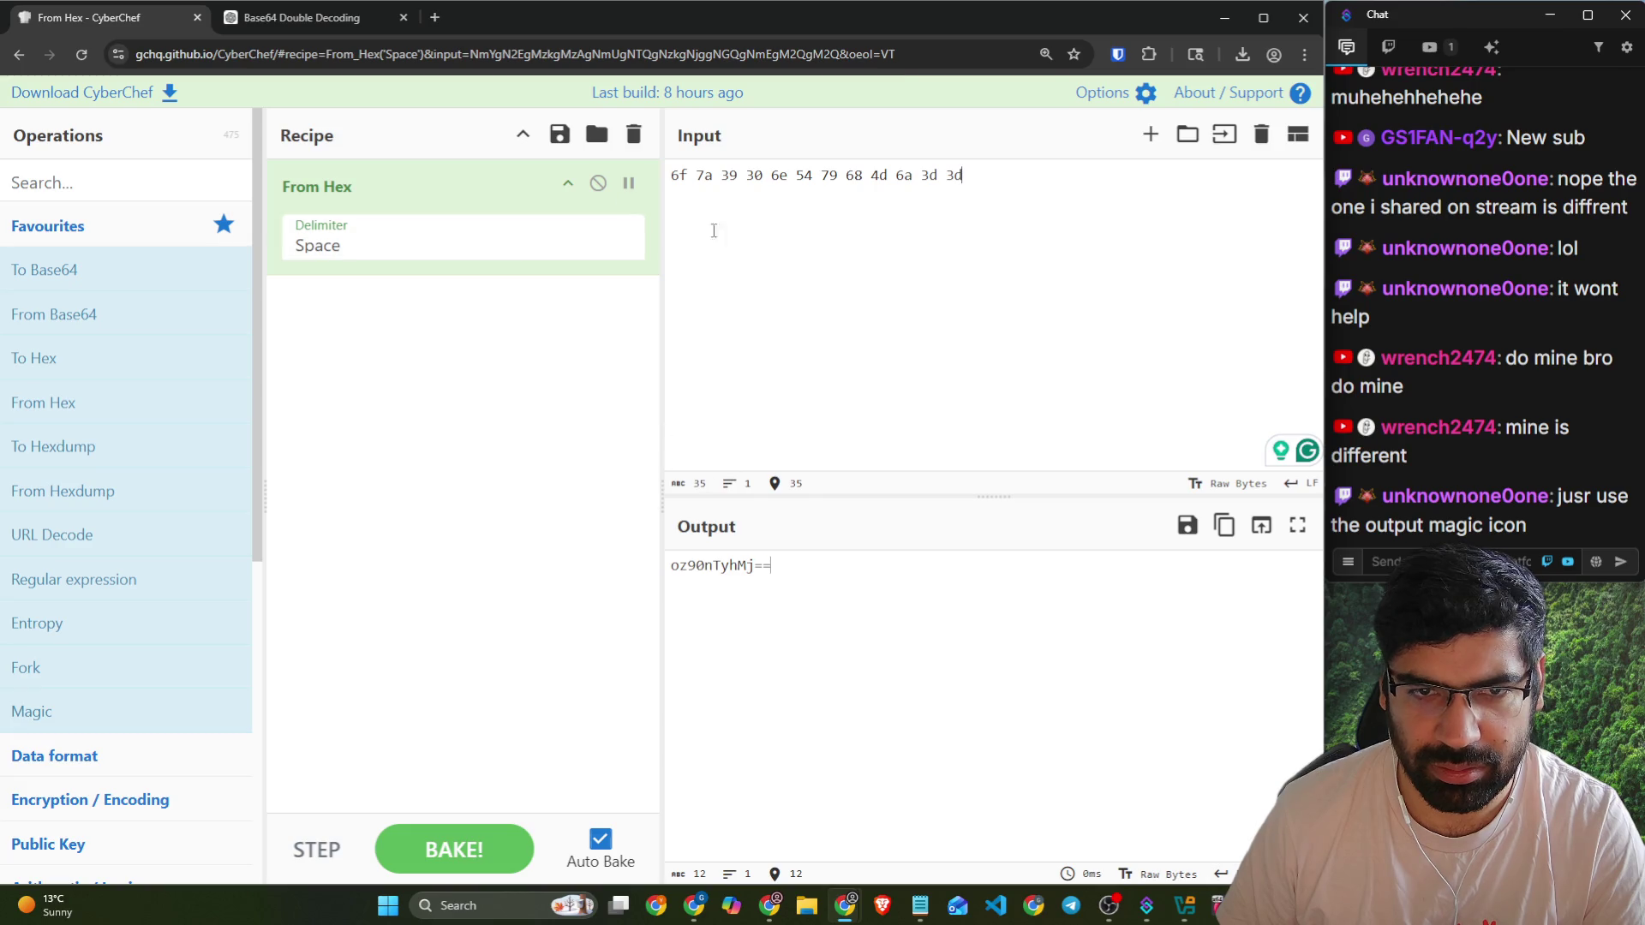
{"action": "left_click_drag", "start_coordinate": [964, 175], "coordinate": [767, 165]}
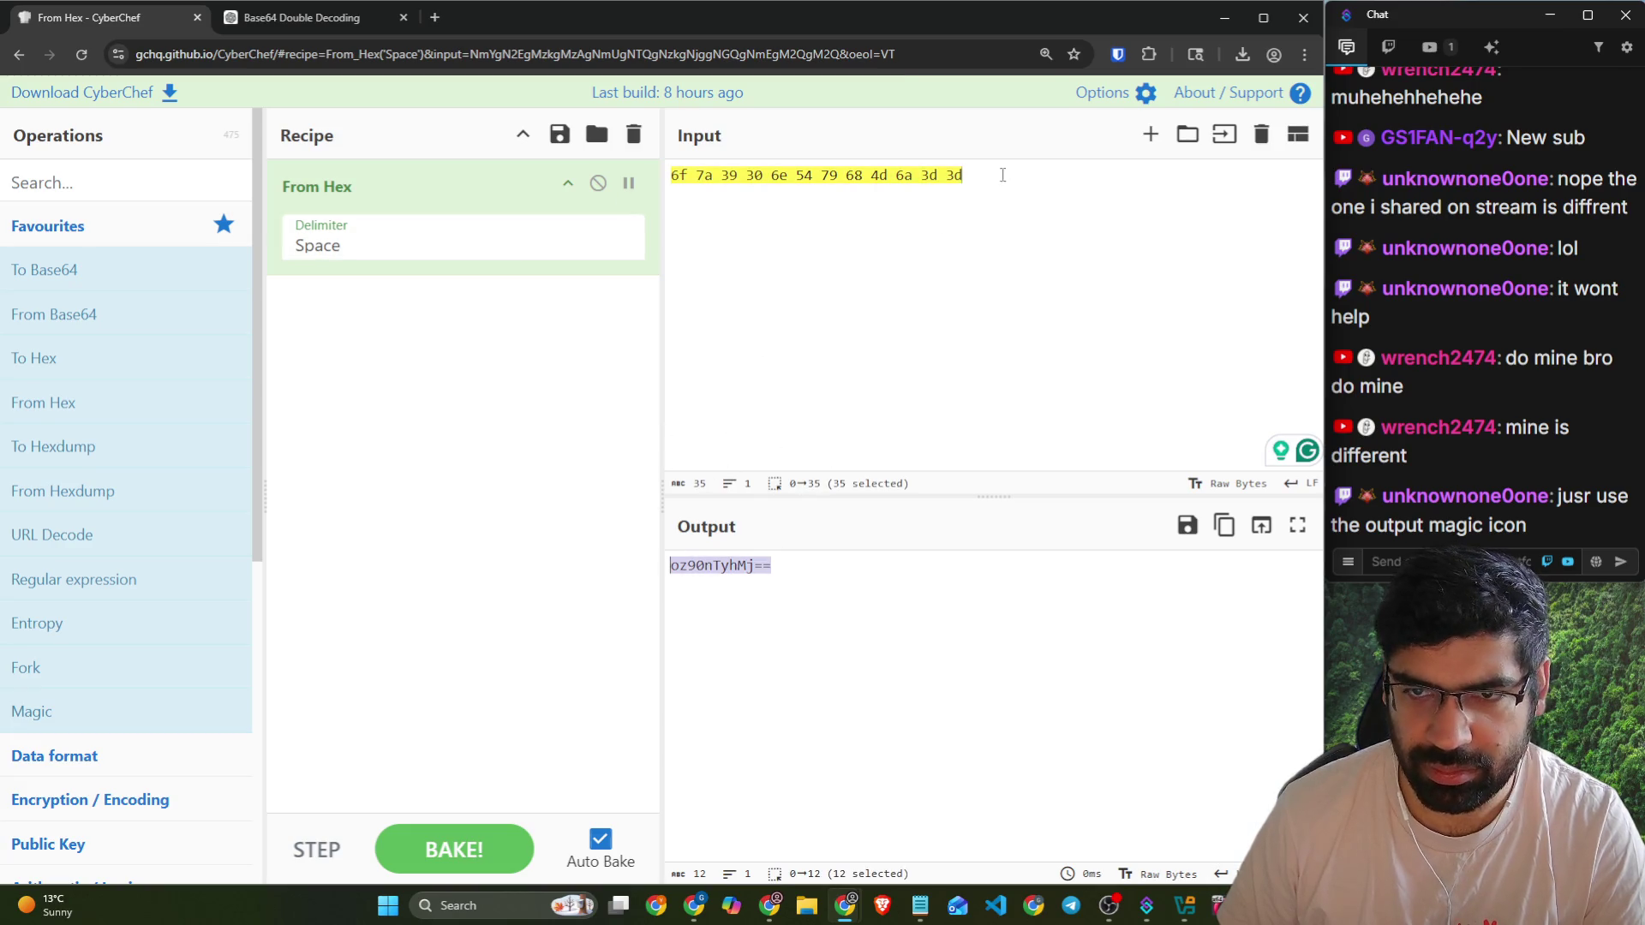
{"action": "key", "text": "ctrl+v"}
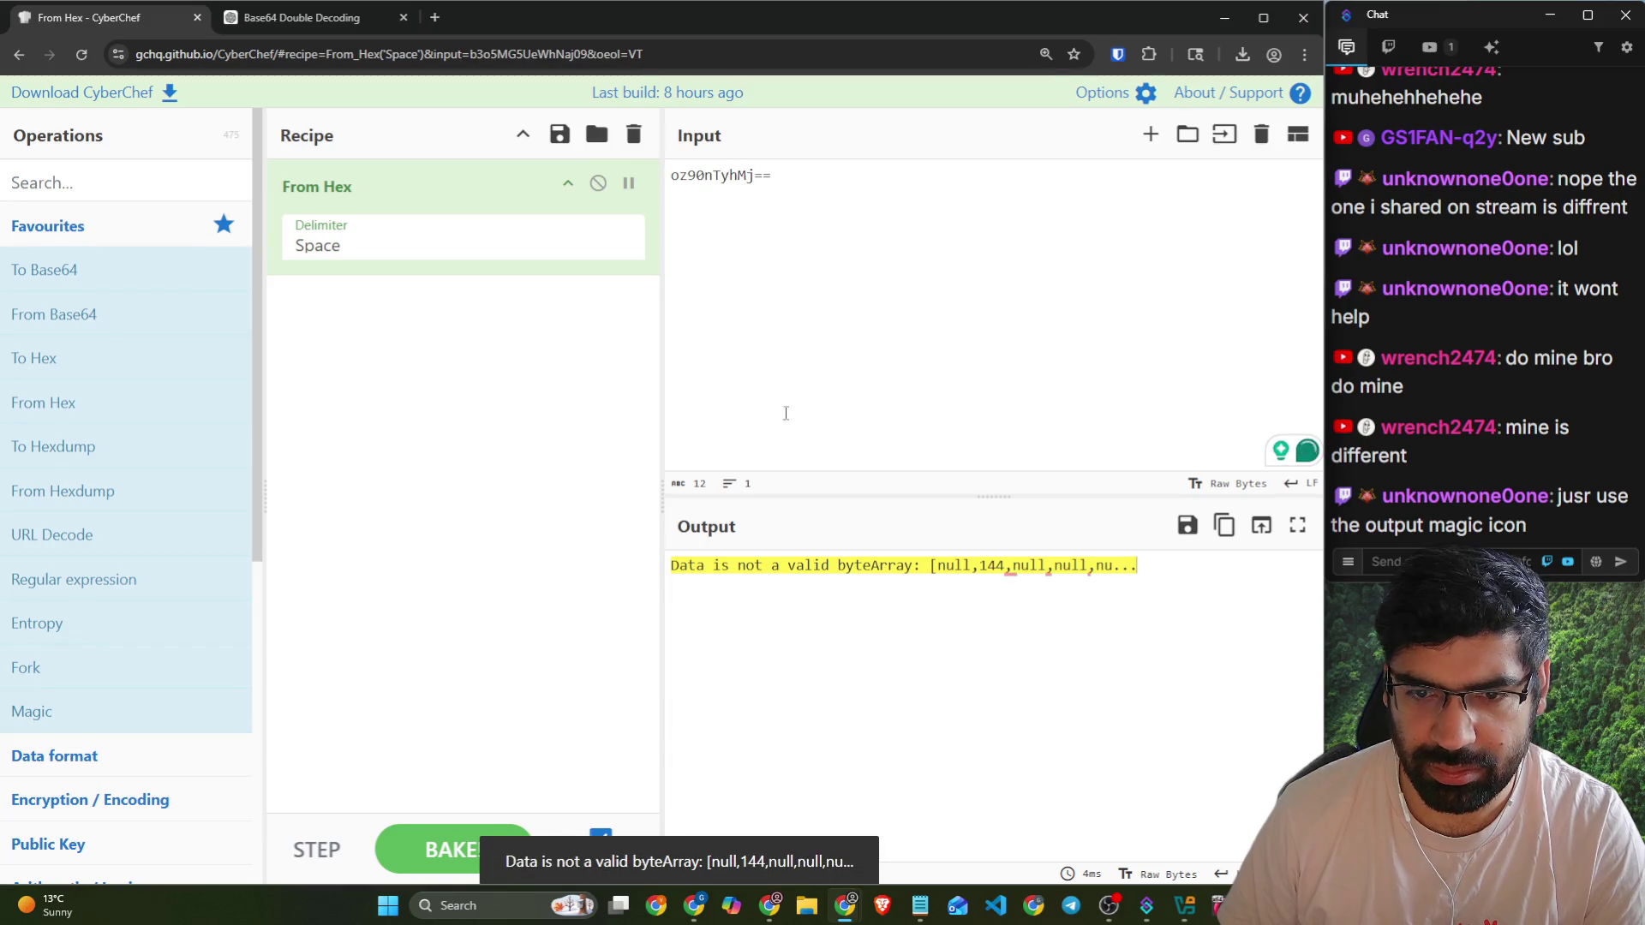
- Remove From Hex, then try From Base64 and Magic, removing each to leave an empty recipe
{"action": "left_click", "coordinate": [777, 583]}
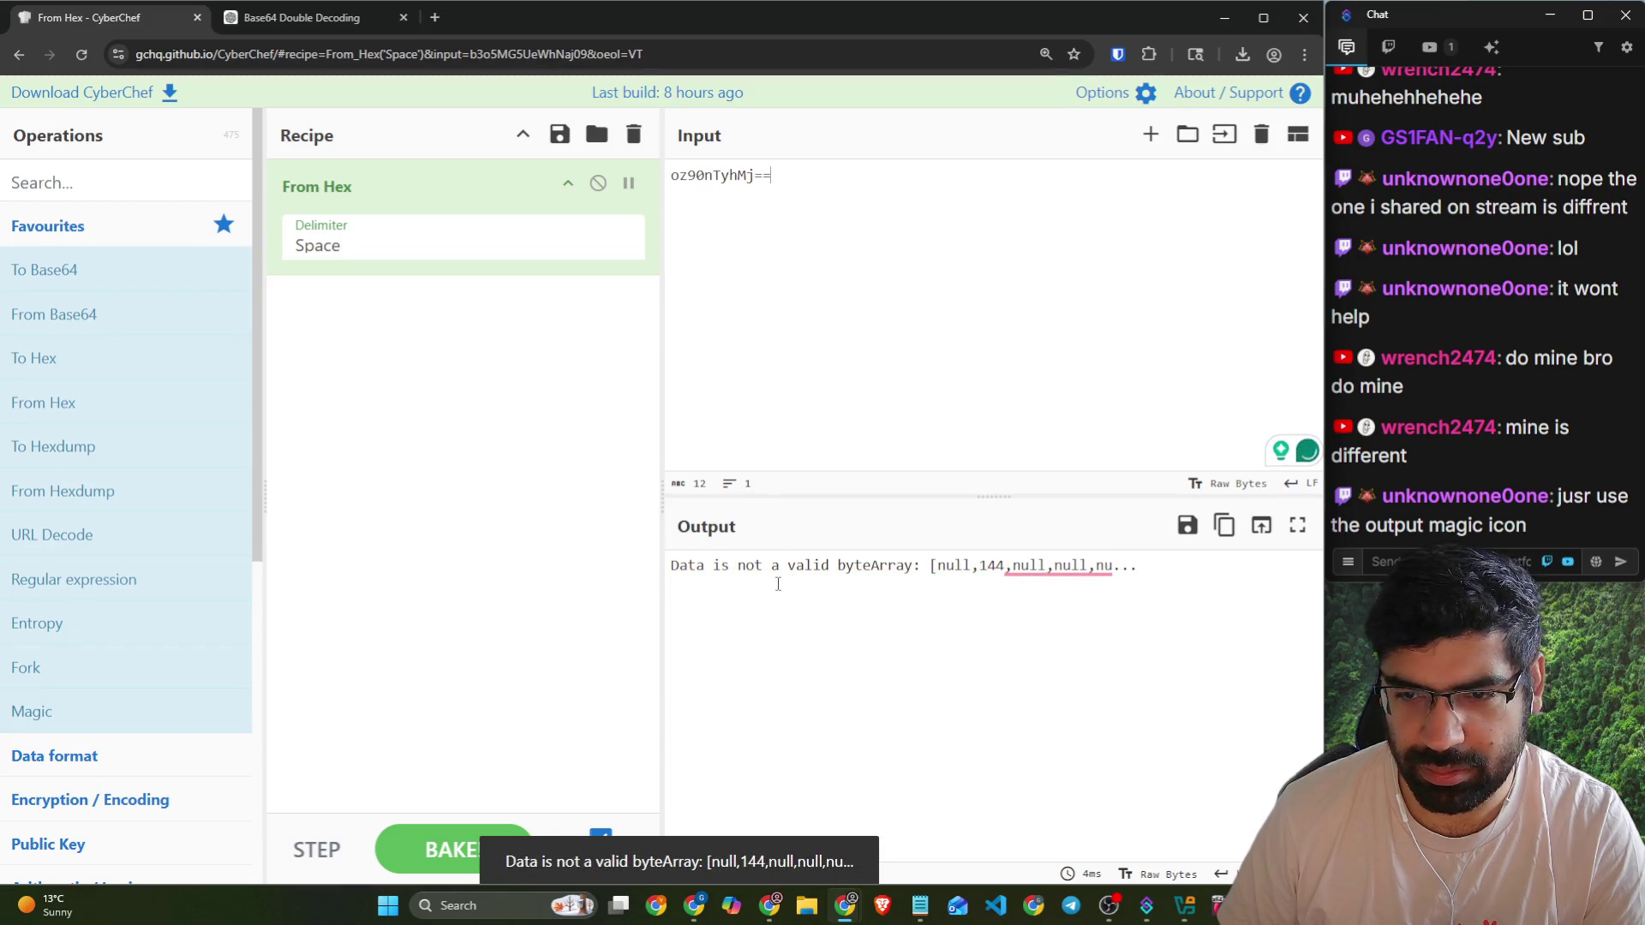
{"action": "left_click", "coordinate": [633, 135]}
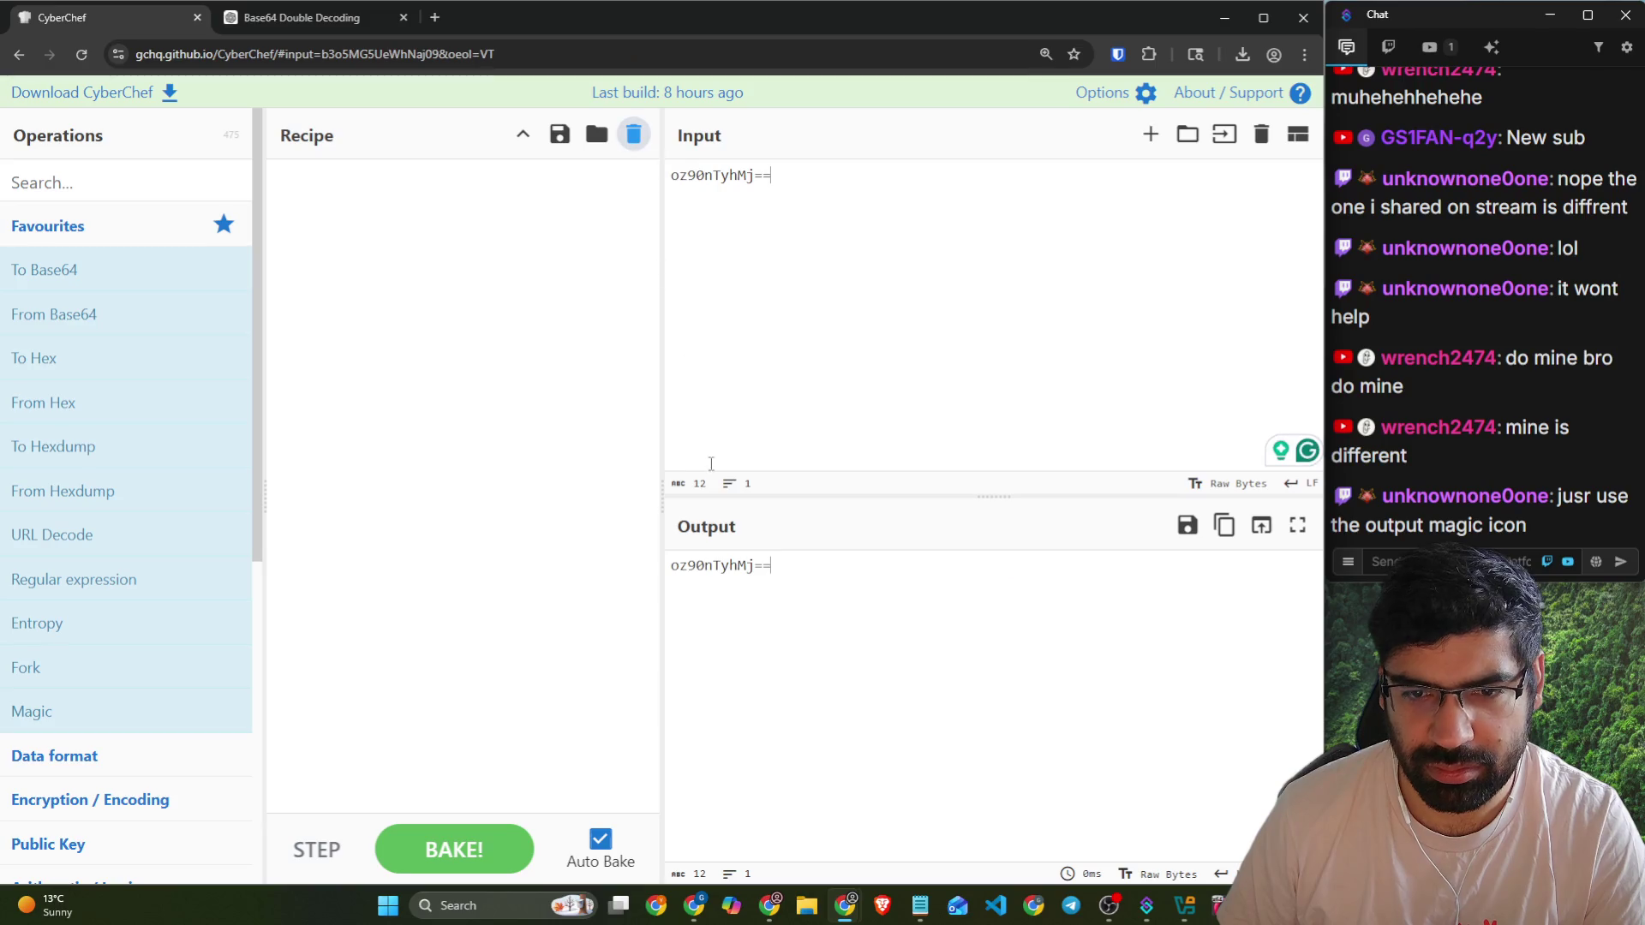
{"action": "left_click_drag", "start_coordinate": [770, 564], "coordinate": [676, 565]}
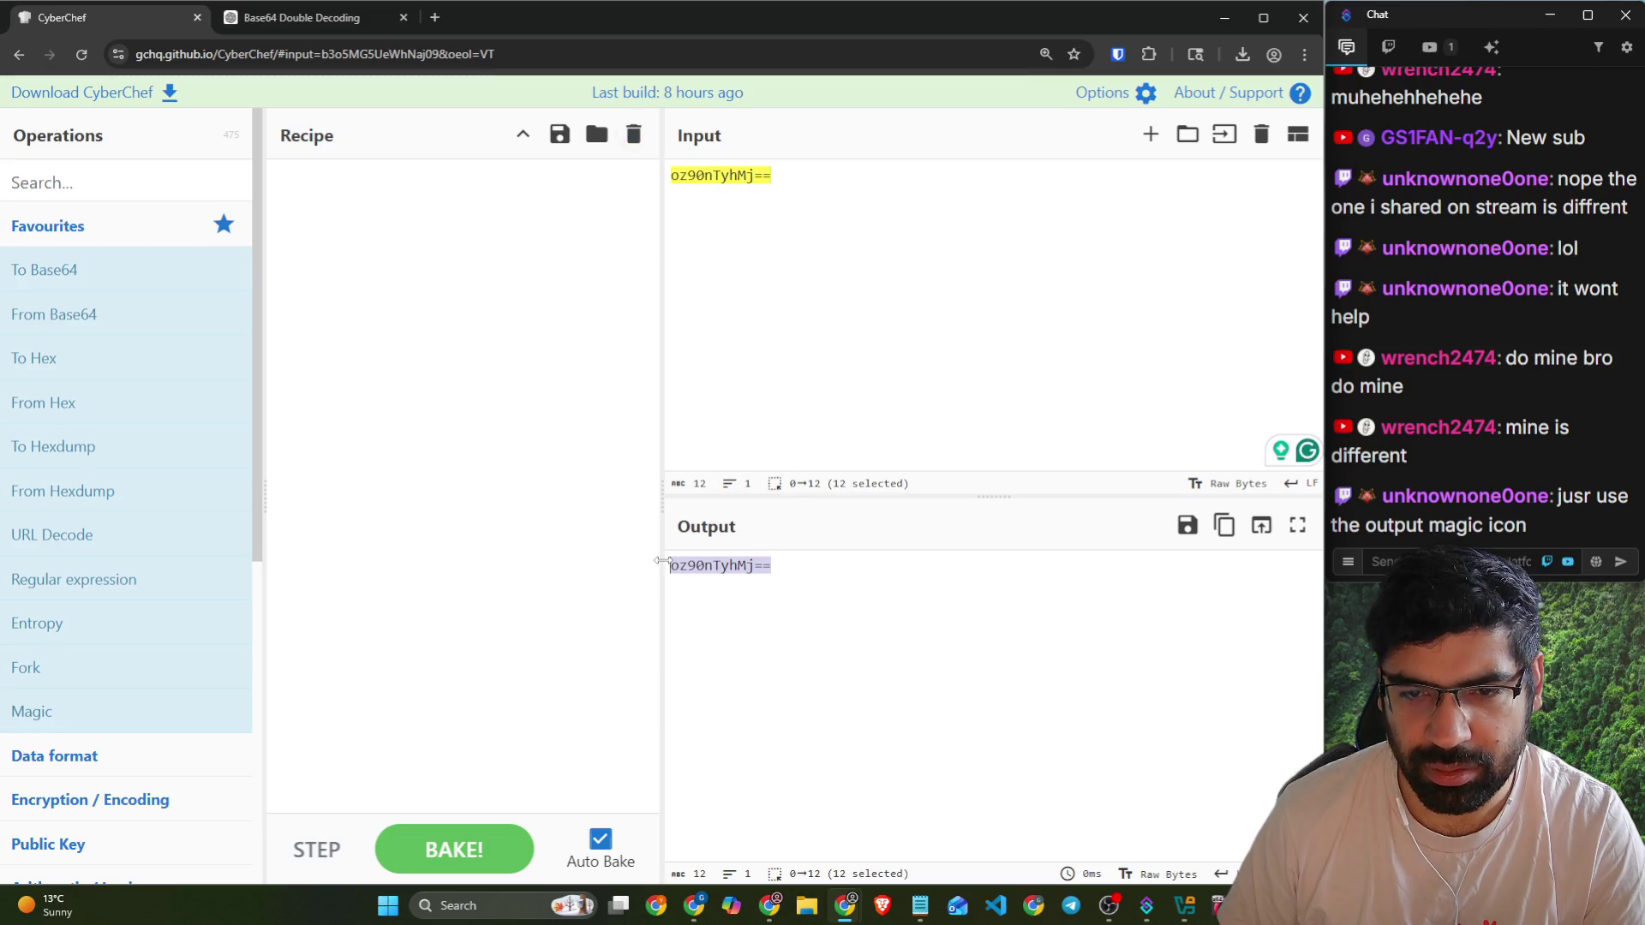
{"action": "left_click", "coordinate": [815, 598]}
{"action": "left_click_drag", "start_coordinate": [163, 326], "coordinate": [301, 339]}
{"action": "mouse_move", "coordinate": [454, 197]}
{"action": "left_mouse_down"}
{"action": "mouse_move", "coordinate": [214, 249]}
{"action": "mouse_move", "coordinate": [66, 518]}
{"action": "left_mouse_up"}
{"action": "scroll", "coordinate": [66, 517], "scroll_direction": "down", "scroll_amount": 5}
{"action": "mouse_move", "coordinate": [98, 285]}
{"action": "left_mouse_down"}
{"action": "mouse_move", "coordinate": [220, 307]}
{"action": "mouse_move", "coordinate": [386, 214]}
{"action": "left_mouse_up"}
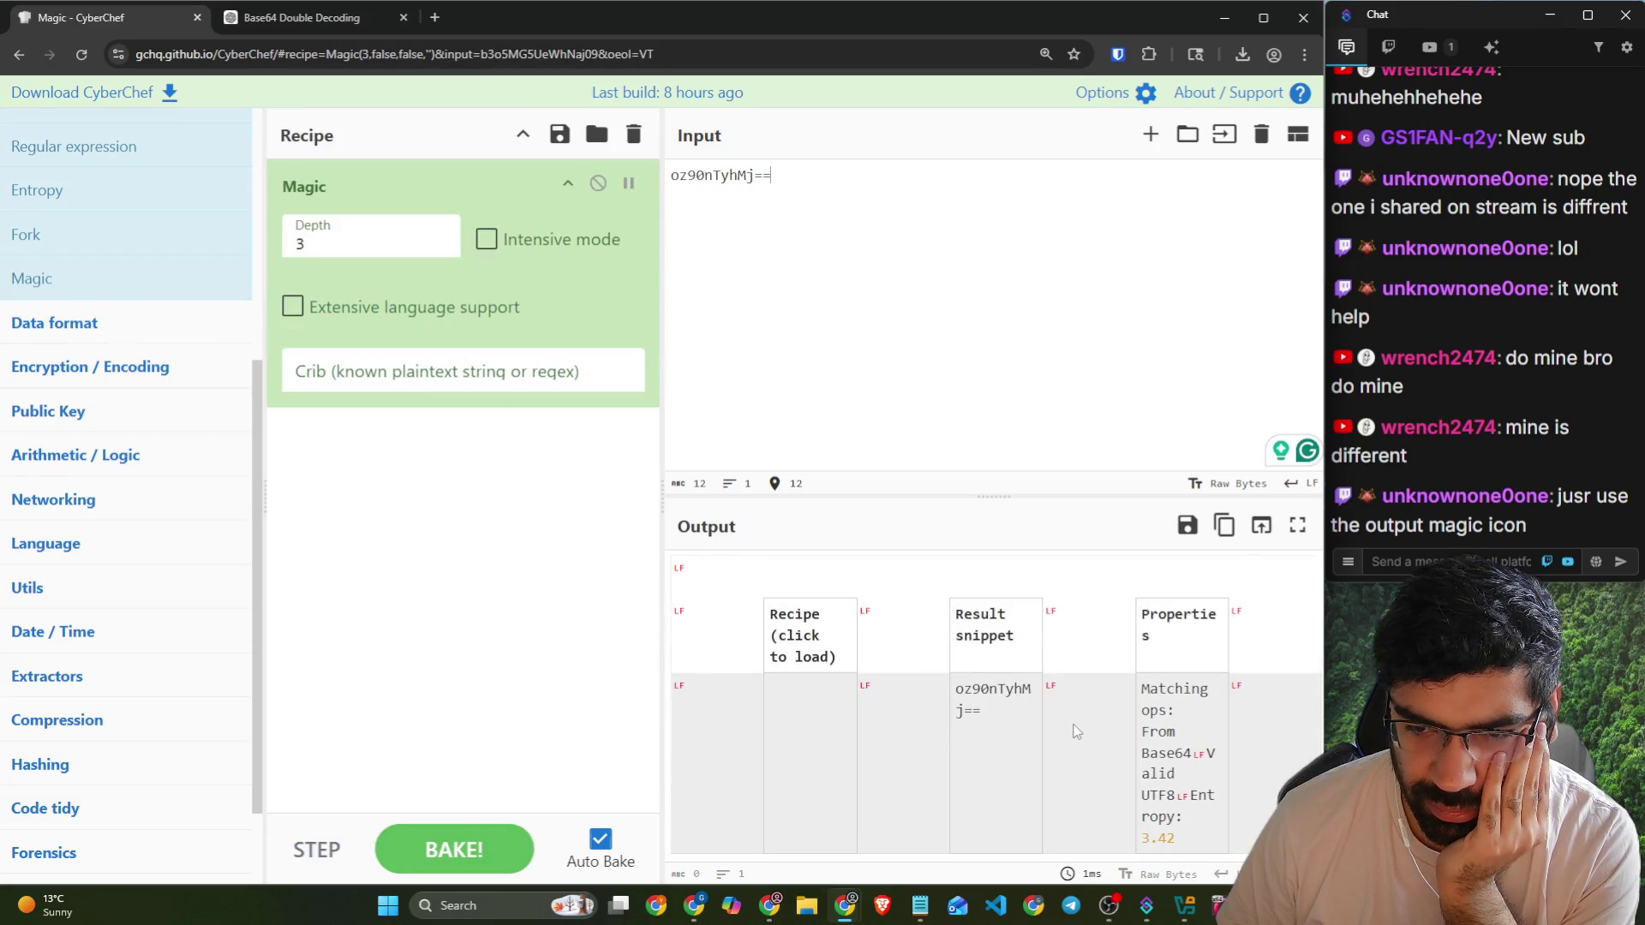
{"action": "double_click", "coordinate": [461, 181]}
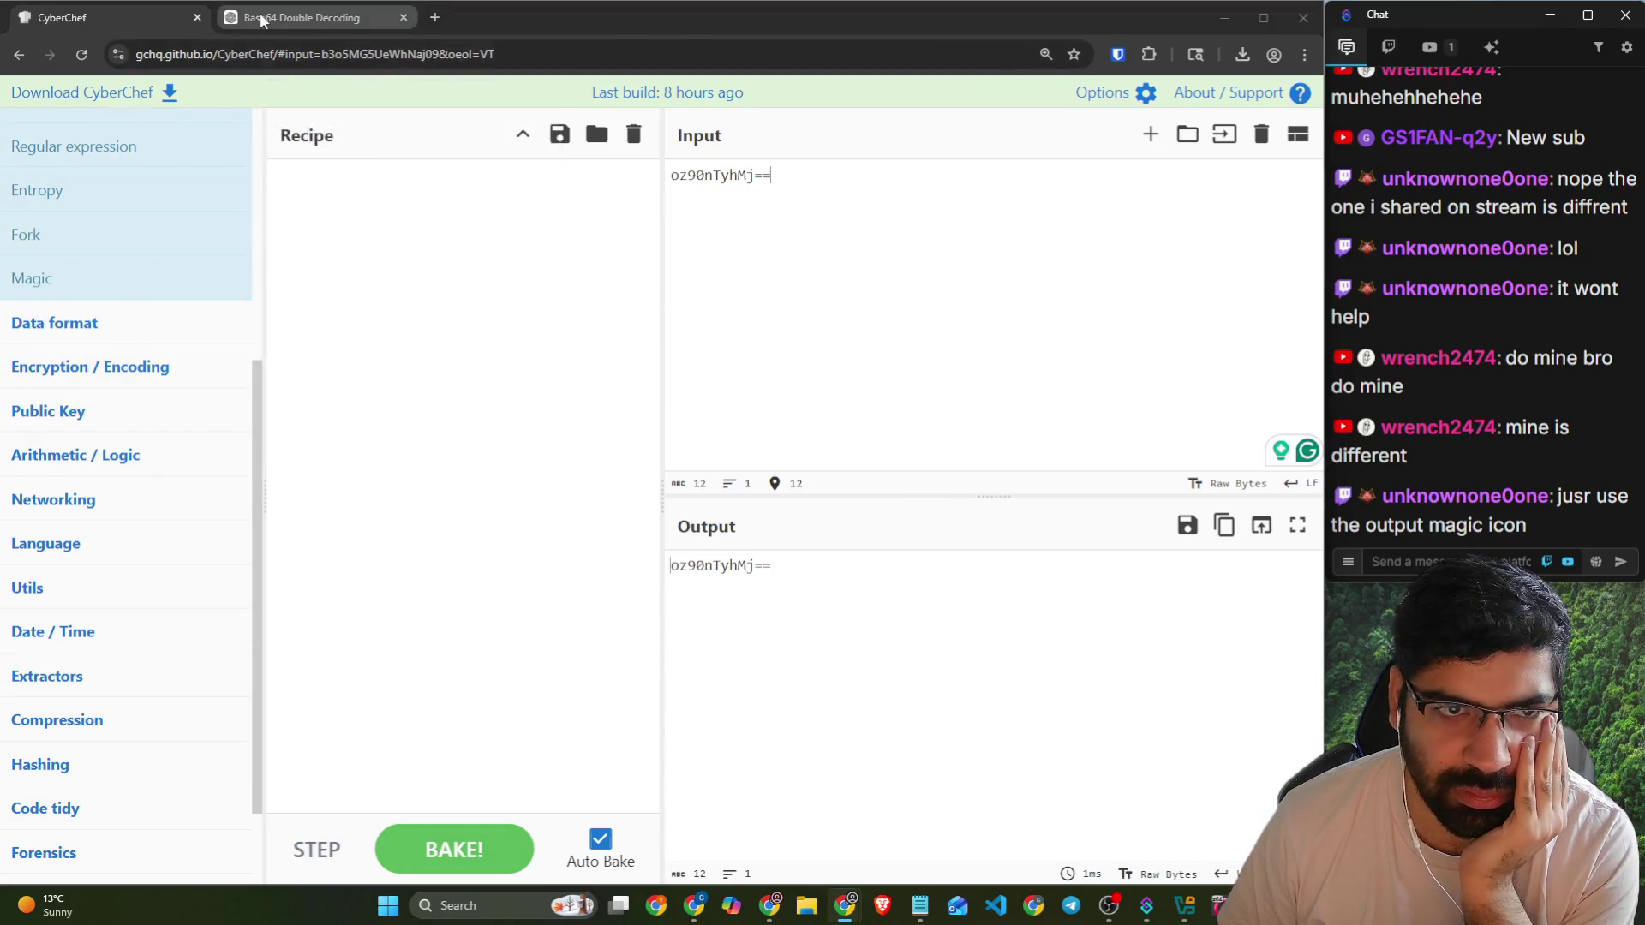
- Ask ChatGPT to decode the Base64 string a second time, then return to CyberChef
{"action": "left_click", "coordinate": [260, 14]}
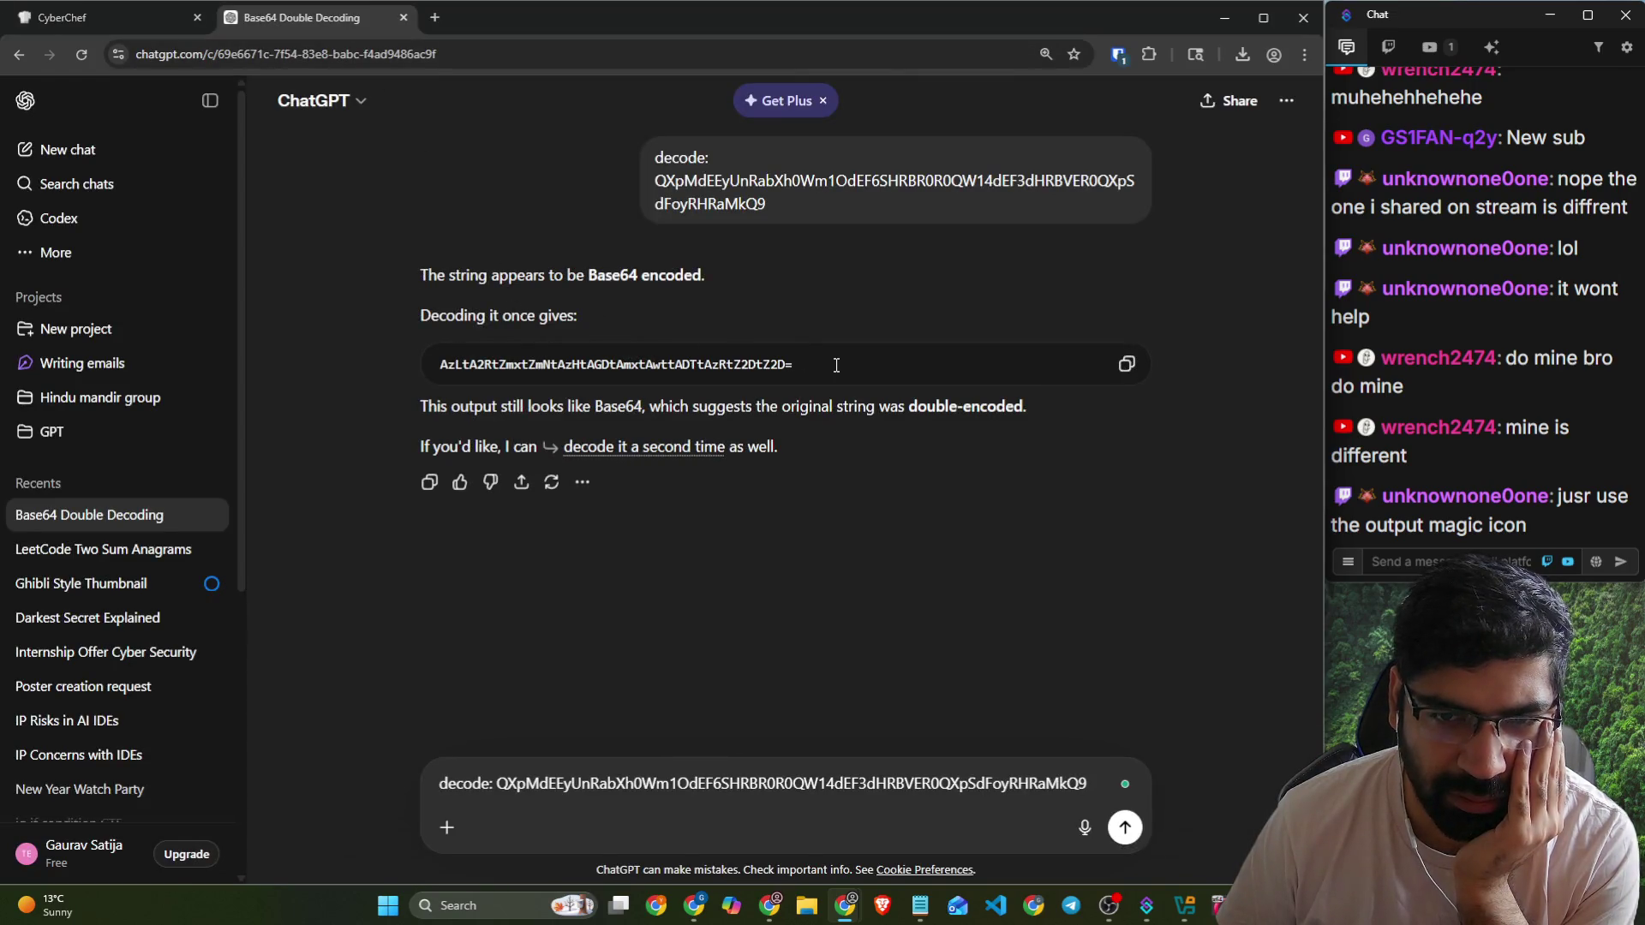
{"action": "left_click", "coordinate": [692, 448]}
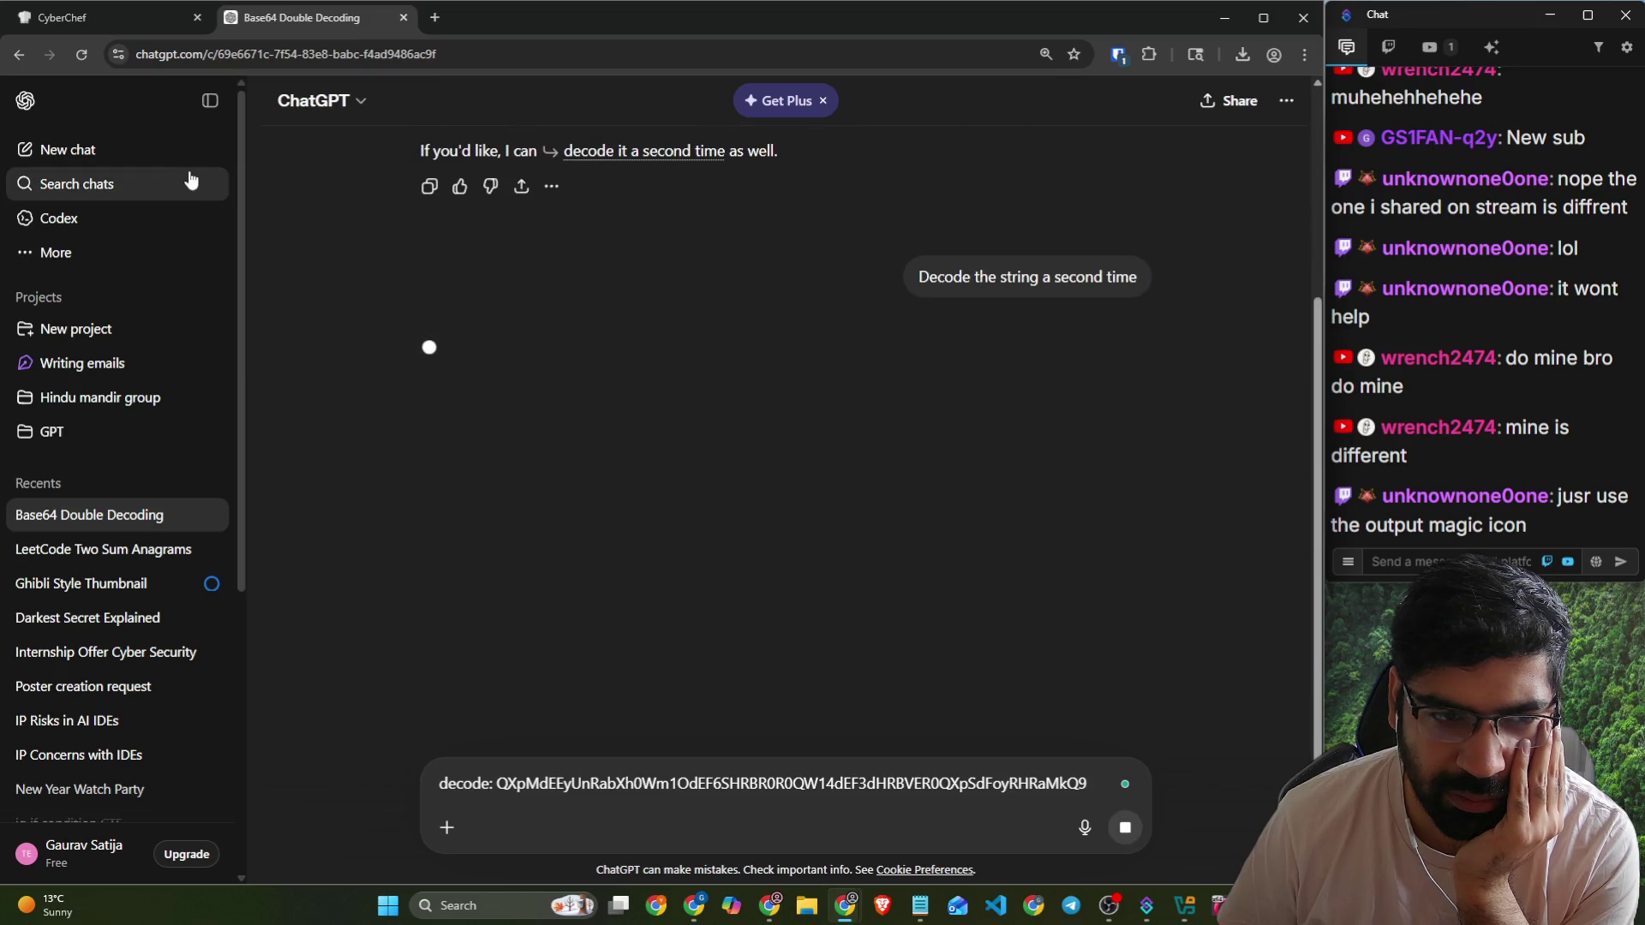
{"action": "left_click", "coordinate": [151, 18]}
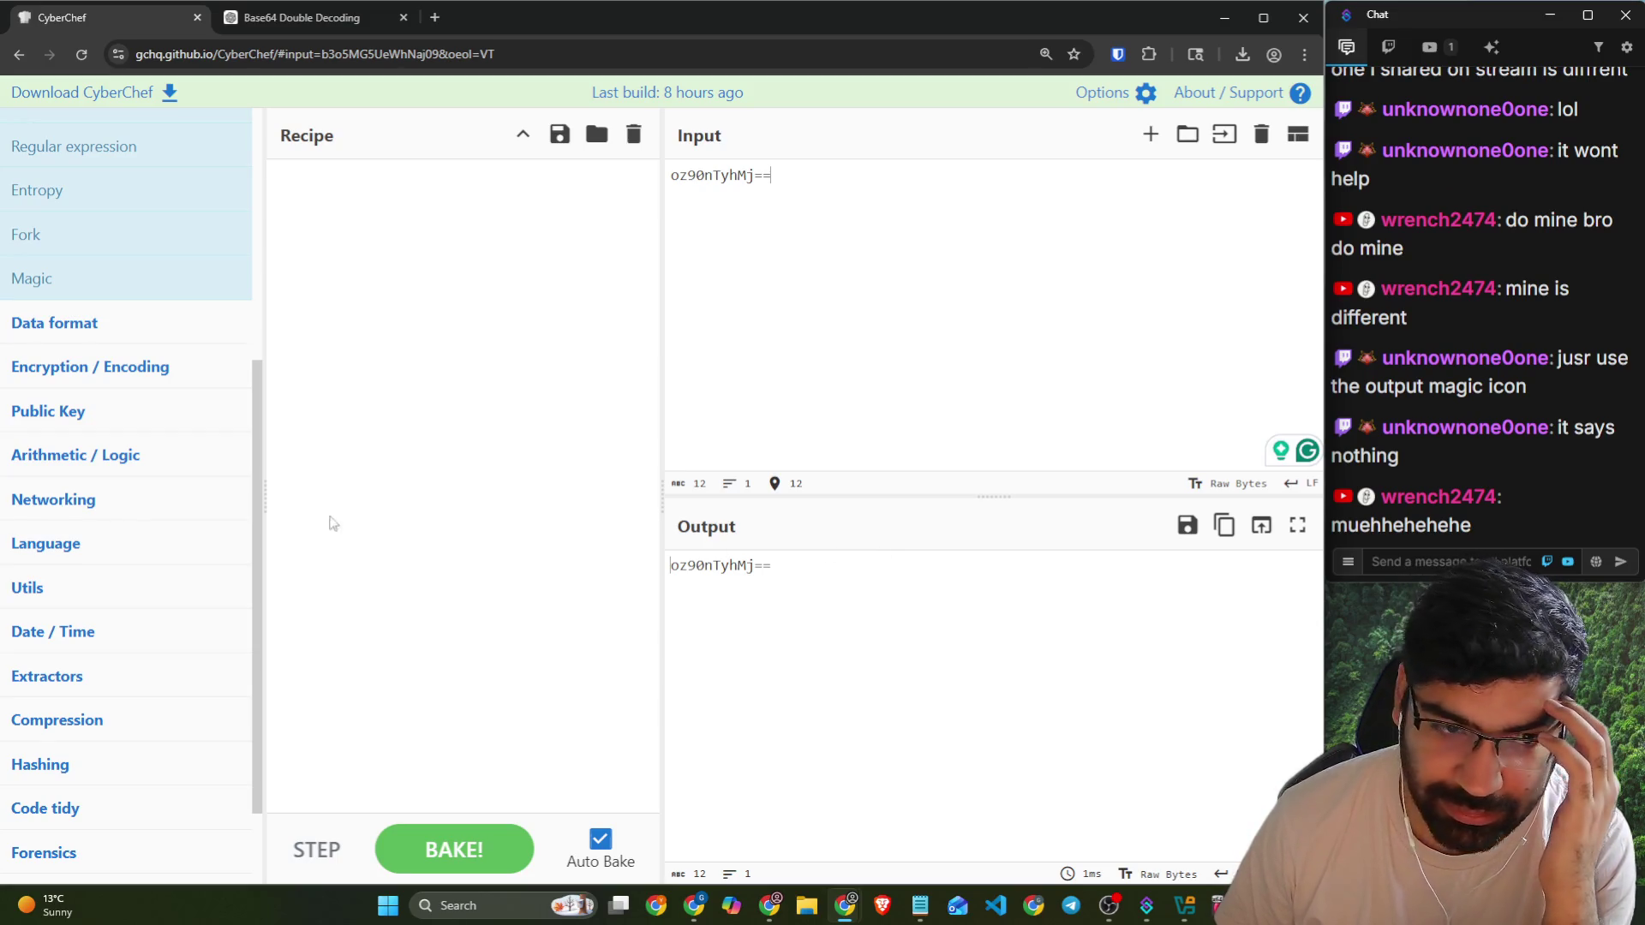
- Check ChatGPT's progress, then search 'base' in CyberChef and add From Base32
{"action": "scroll", "coordinate": [101, 285], "scroll_direction": "up", "scroll_amount": 4}
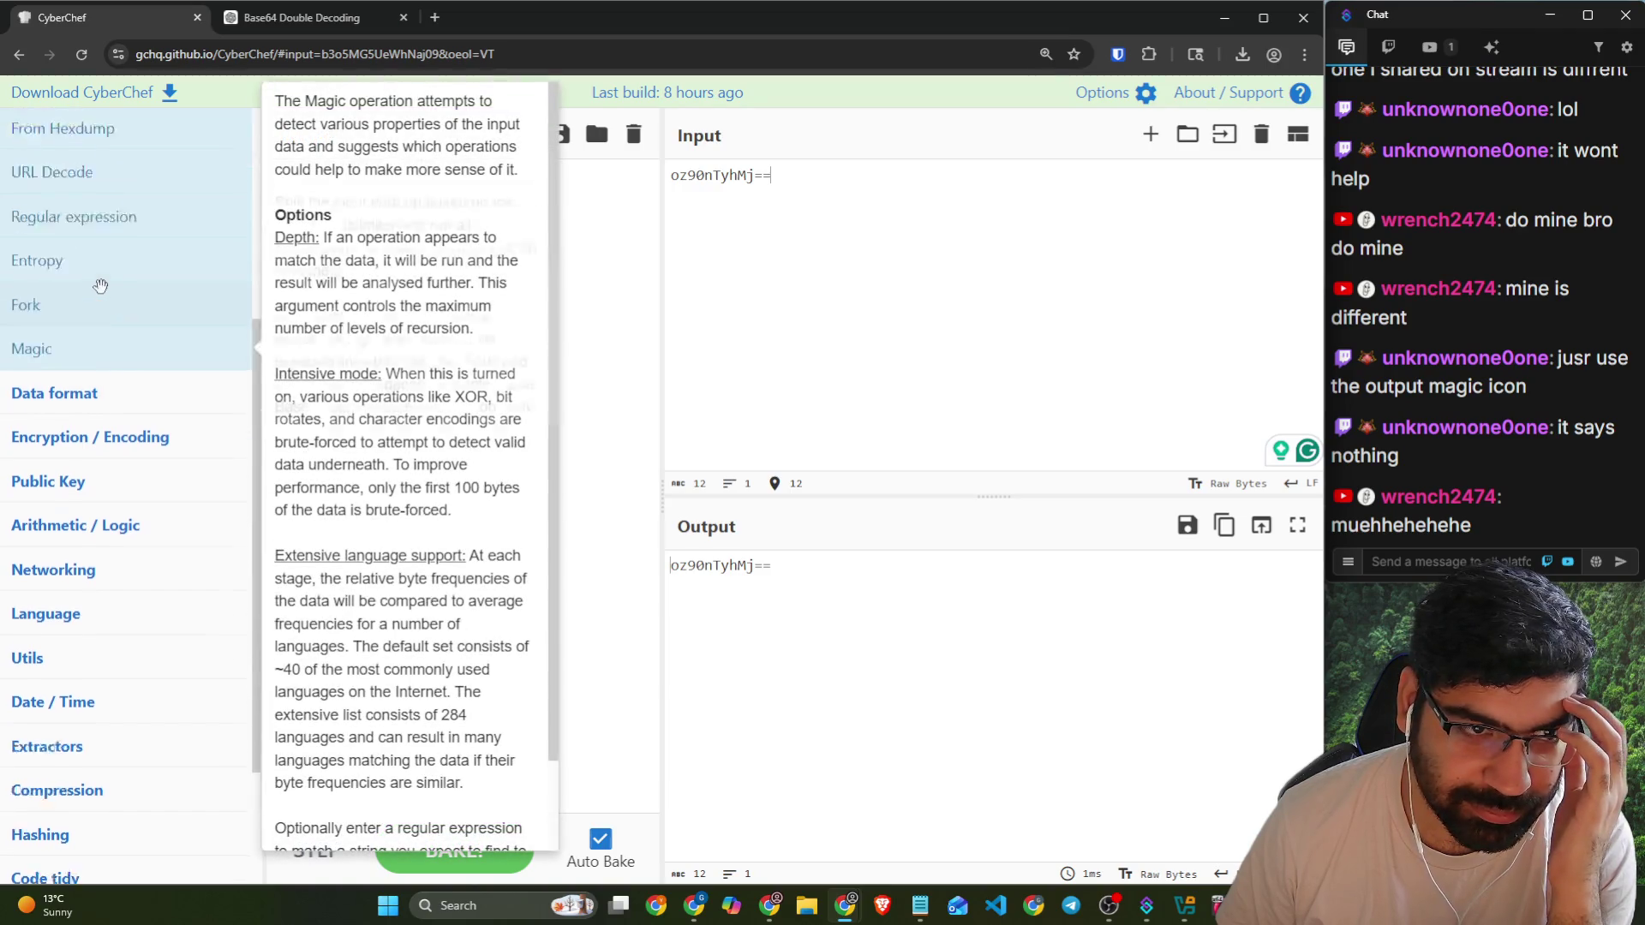
{"action": "left_click", "coordinate": [283, 18]}
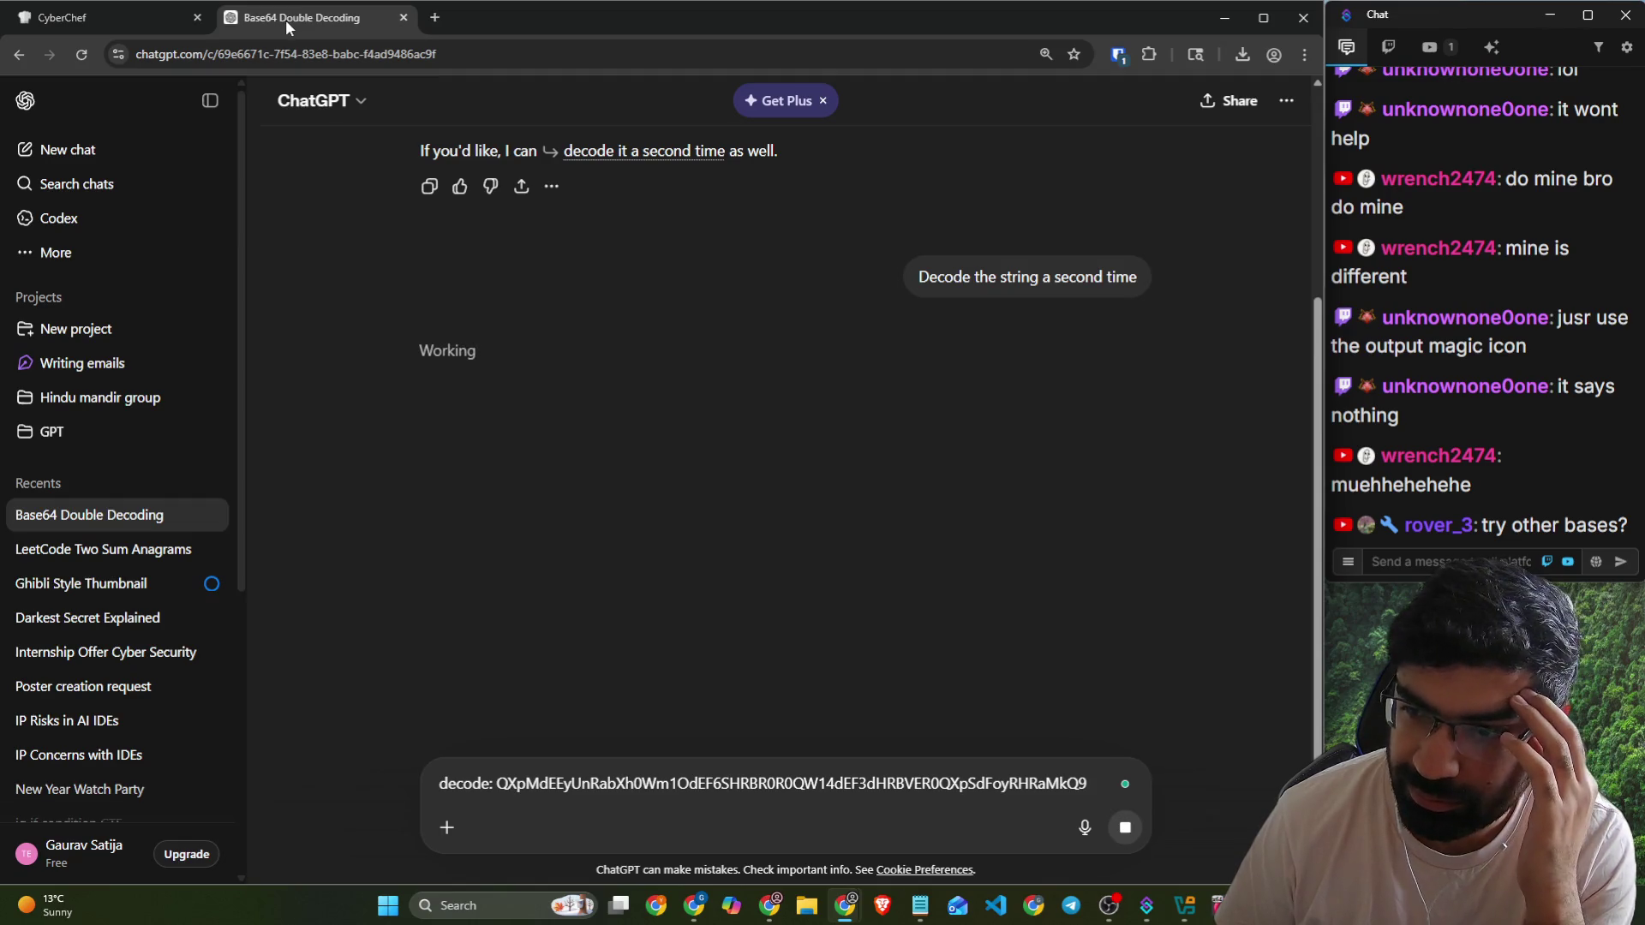
{"action": "left_click", "coordinate": [162, 17]}
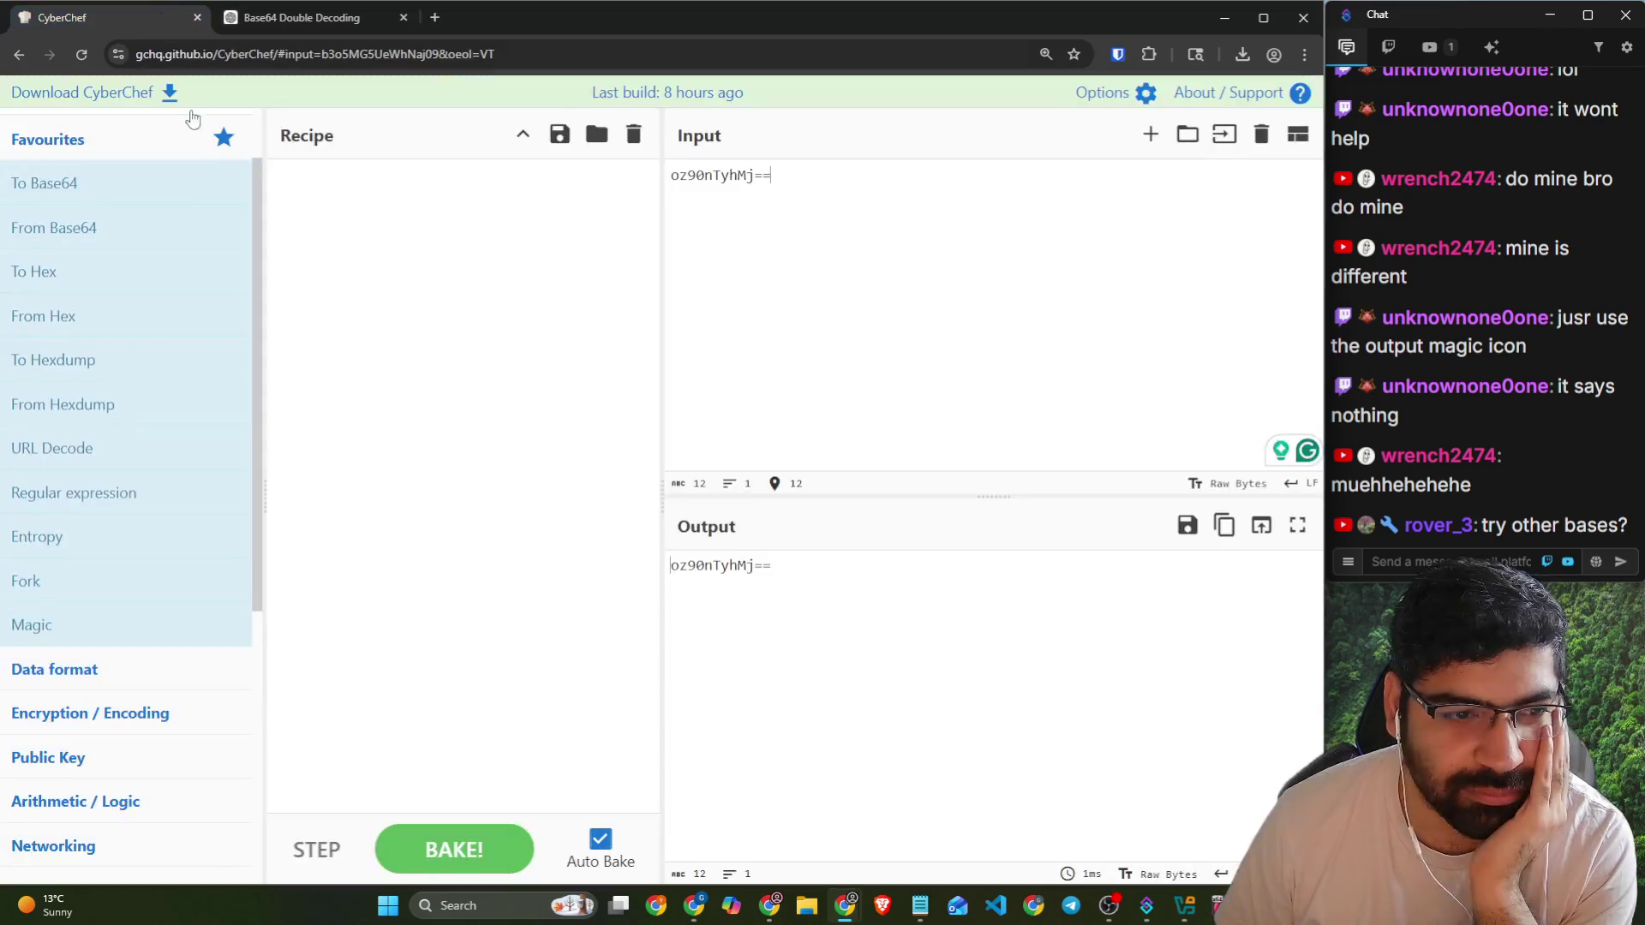
{"action": "scroll", "coordinate": [77, 386], "scroll_direction": "down", "scroll_amount": 3}
{"action": "scroll", "coordinate": [77, 165], "scroll_direction": "up", "scroll_amount": 5}
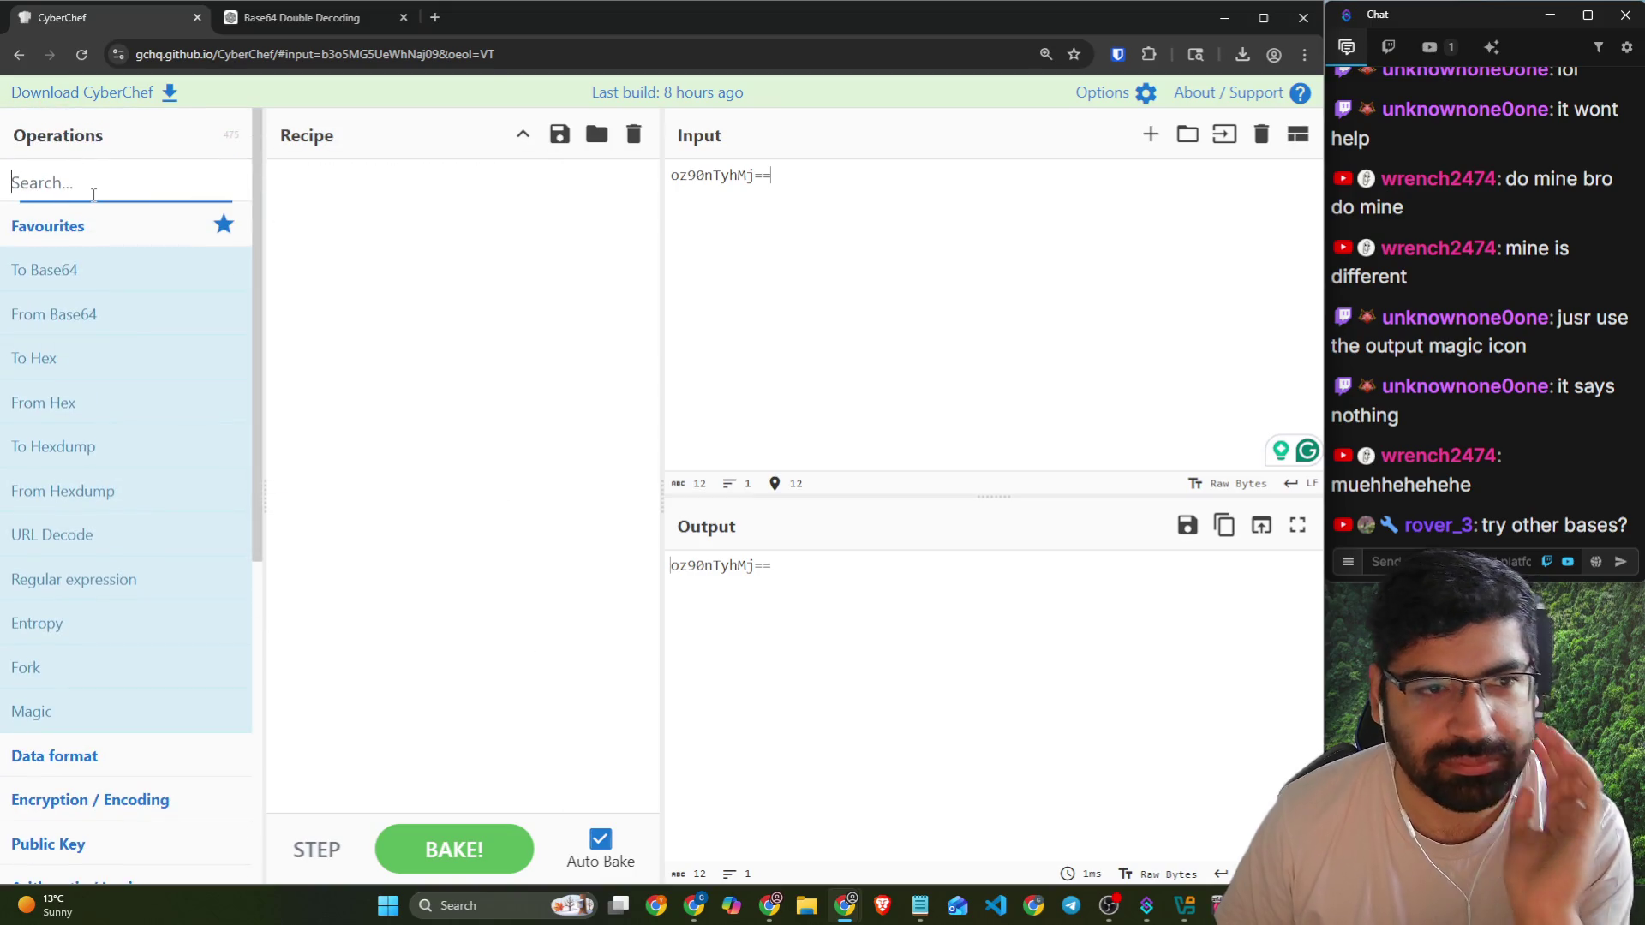
{"action": "type", "text": "base"}
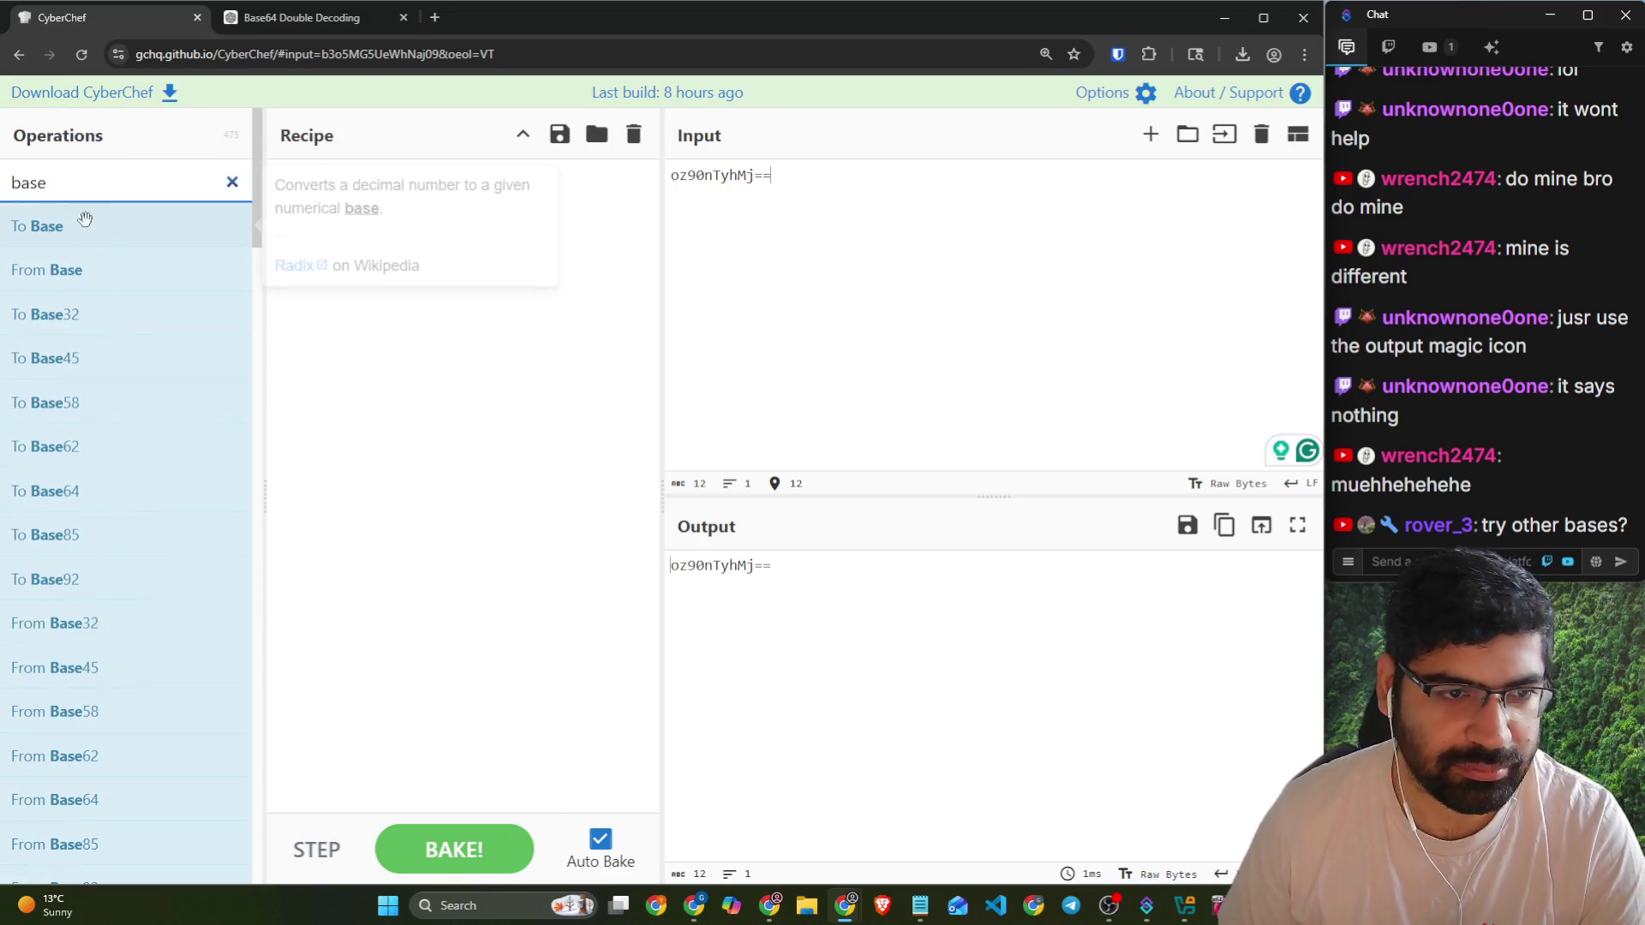
{"action": "mouse_move", "coordinate": [86, 364]}
{"action": "left_mouse_down"}
{"action": "mouse_move", "coordinate": [382, 415]}
{"action": "mouse_move", "coordinate": [104, 360]}
{"action": "mouse_move", "coordinate": [111, 411]}
{"action": "left_mouse_up"}
{"action": "scroll", "coordinate": [112, 412], "scroll_direction": "down", "scroll_amount": 1}
{"action": "scroll", "coordinate": [112, 411], "scroll_direction": "down", "scroll_amount": 3}
{"action": "mouse_move", "coordinate": [54, 276]}
{"action": "left_mouse_down"}
{"action": "mouse_move", "coordinate": [191, 316]}
{"action": "mouse_move", "coordinate": [389, 270]}
{"action": "left_mouse_up"}
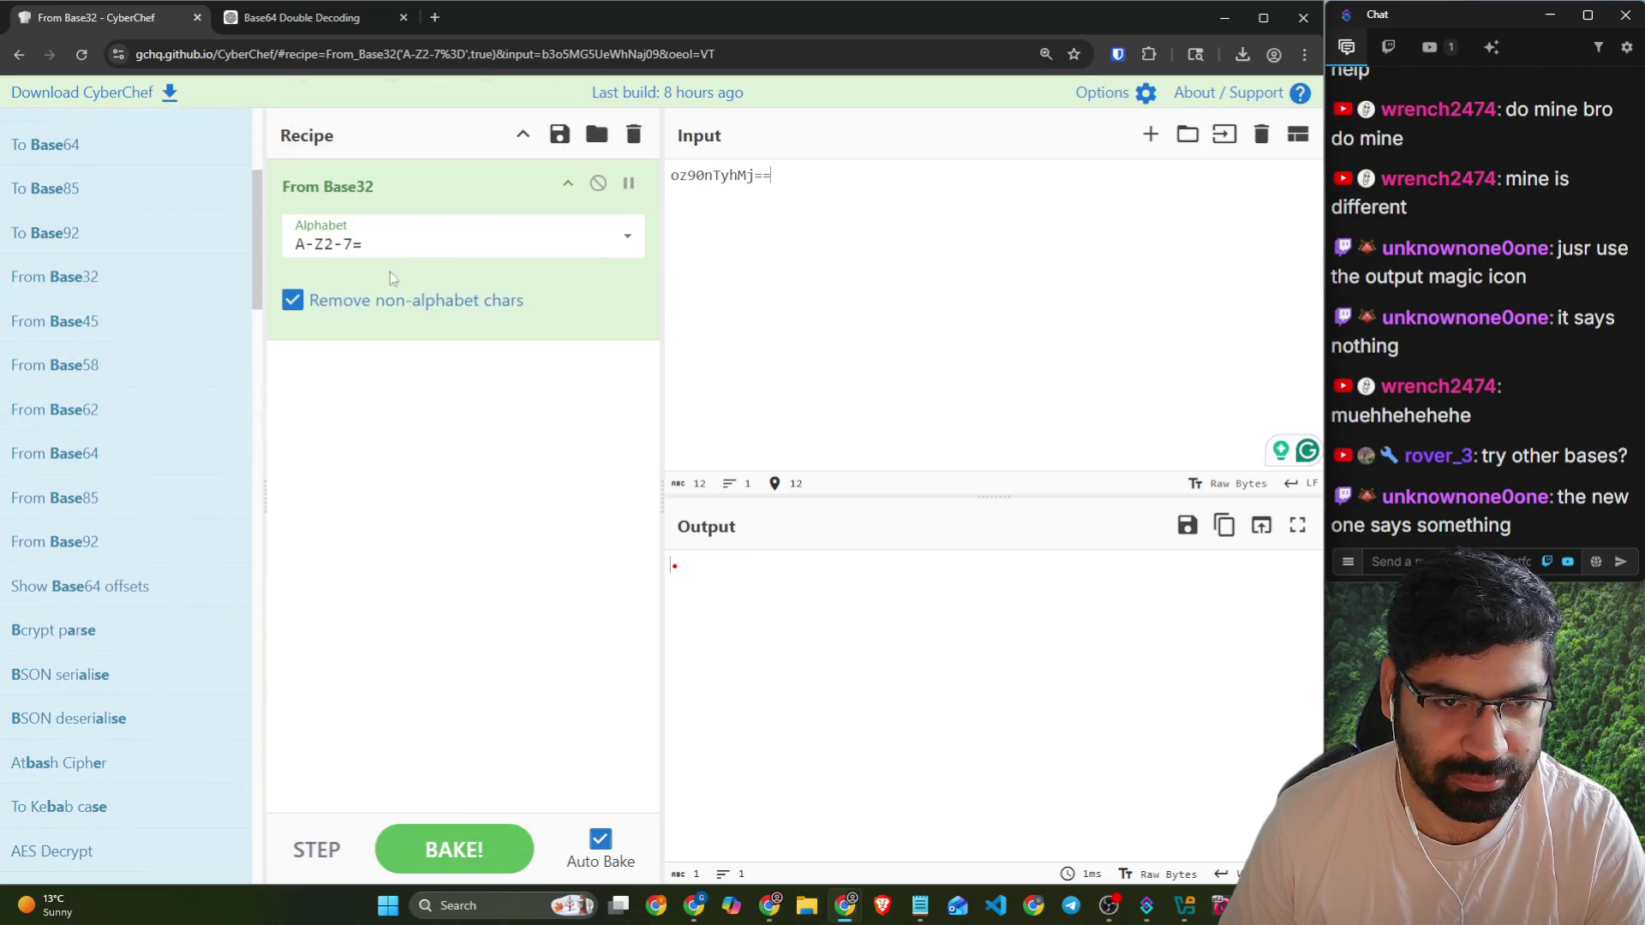
- Remove From Base32 and try From Base45, Base58 and Base64 in turn, removing each
{"action": "left_click", "coordinate": [633, 134]}
{"action": "mouse_move", "coordinate": [104, 324]}
{"action": "left_mouse_down"}
{"action": "mouse_move", "coordinate": [433, 356]}
{"action": "mouse_move", "coordinate": [446, 325]}
{"action": "left_mouse_up"}
{"action": "left_click", "coordinate": [634, 134]}
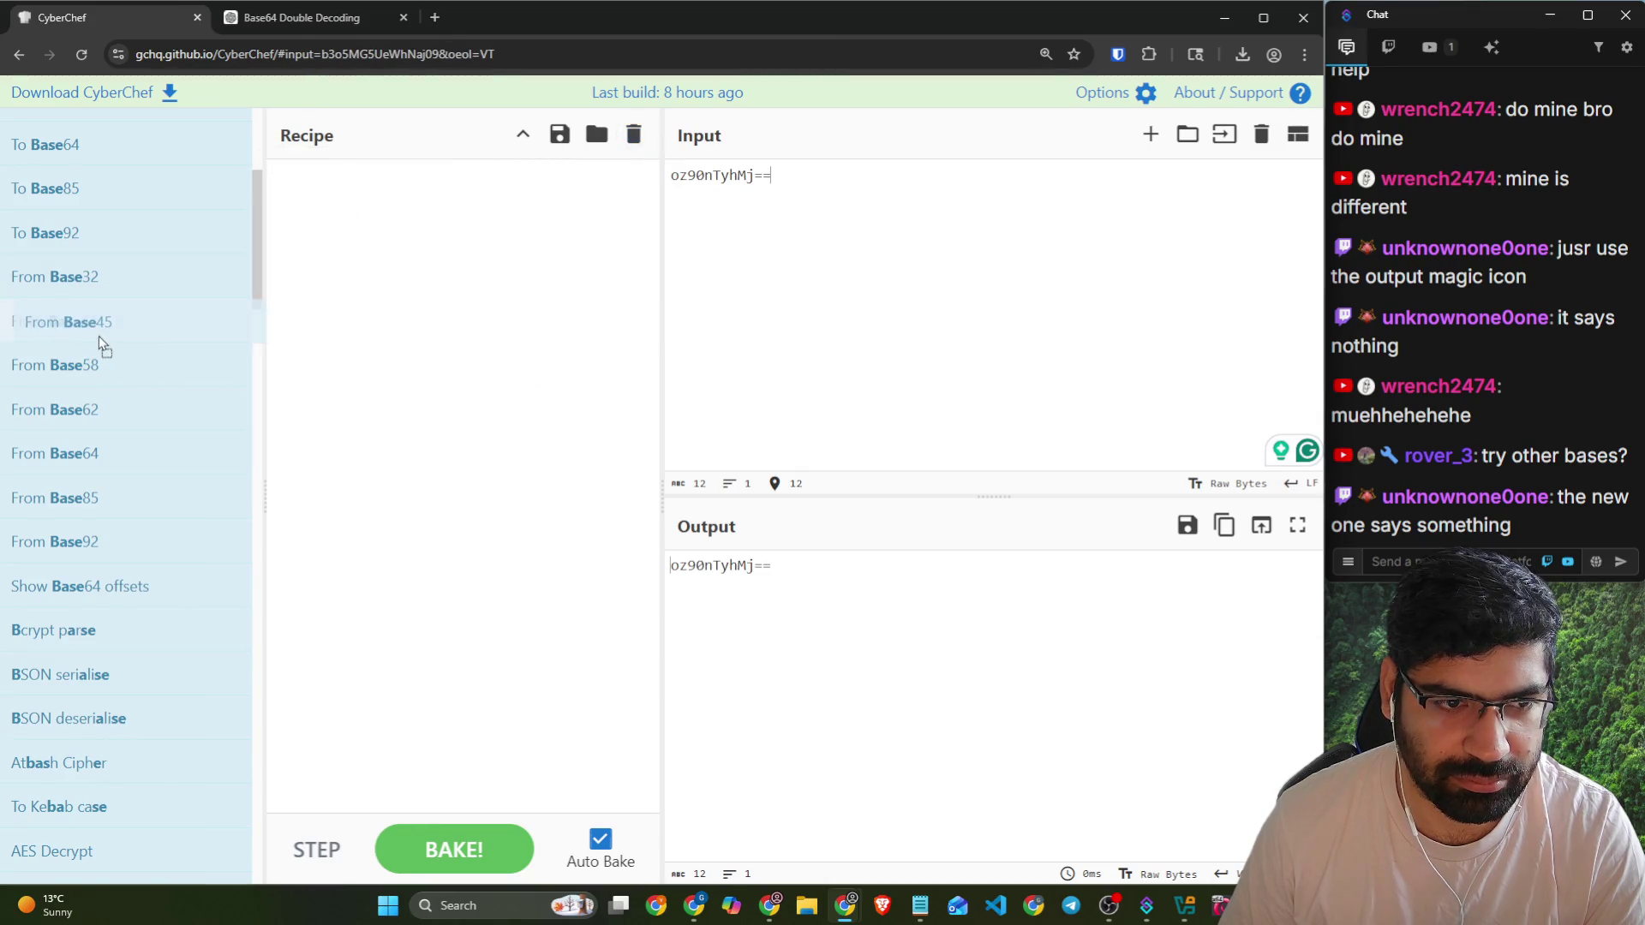
{"action": "left_click_drag", "start_coordinate": [82, 366], "coordinate": [459, 348]}
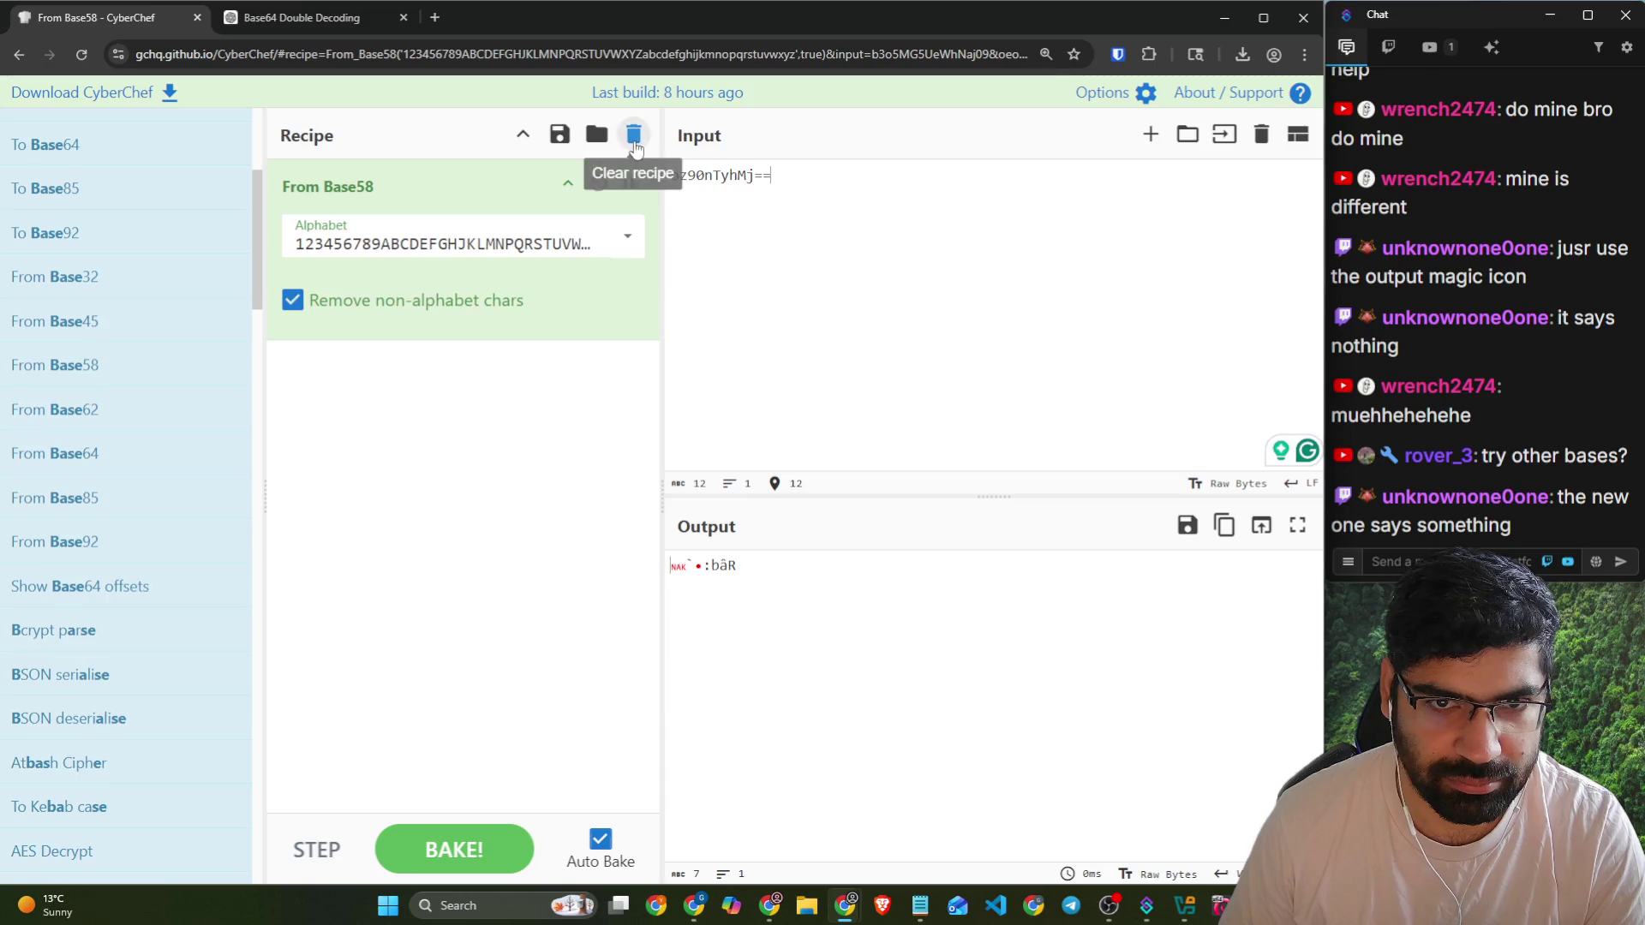
{"action": "left_click", "coordinate": [633, 134]}
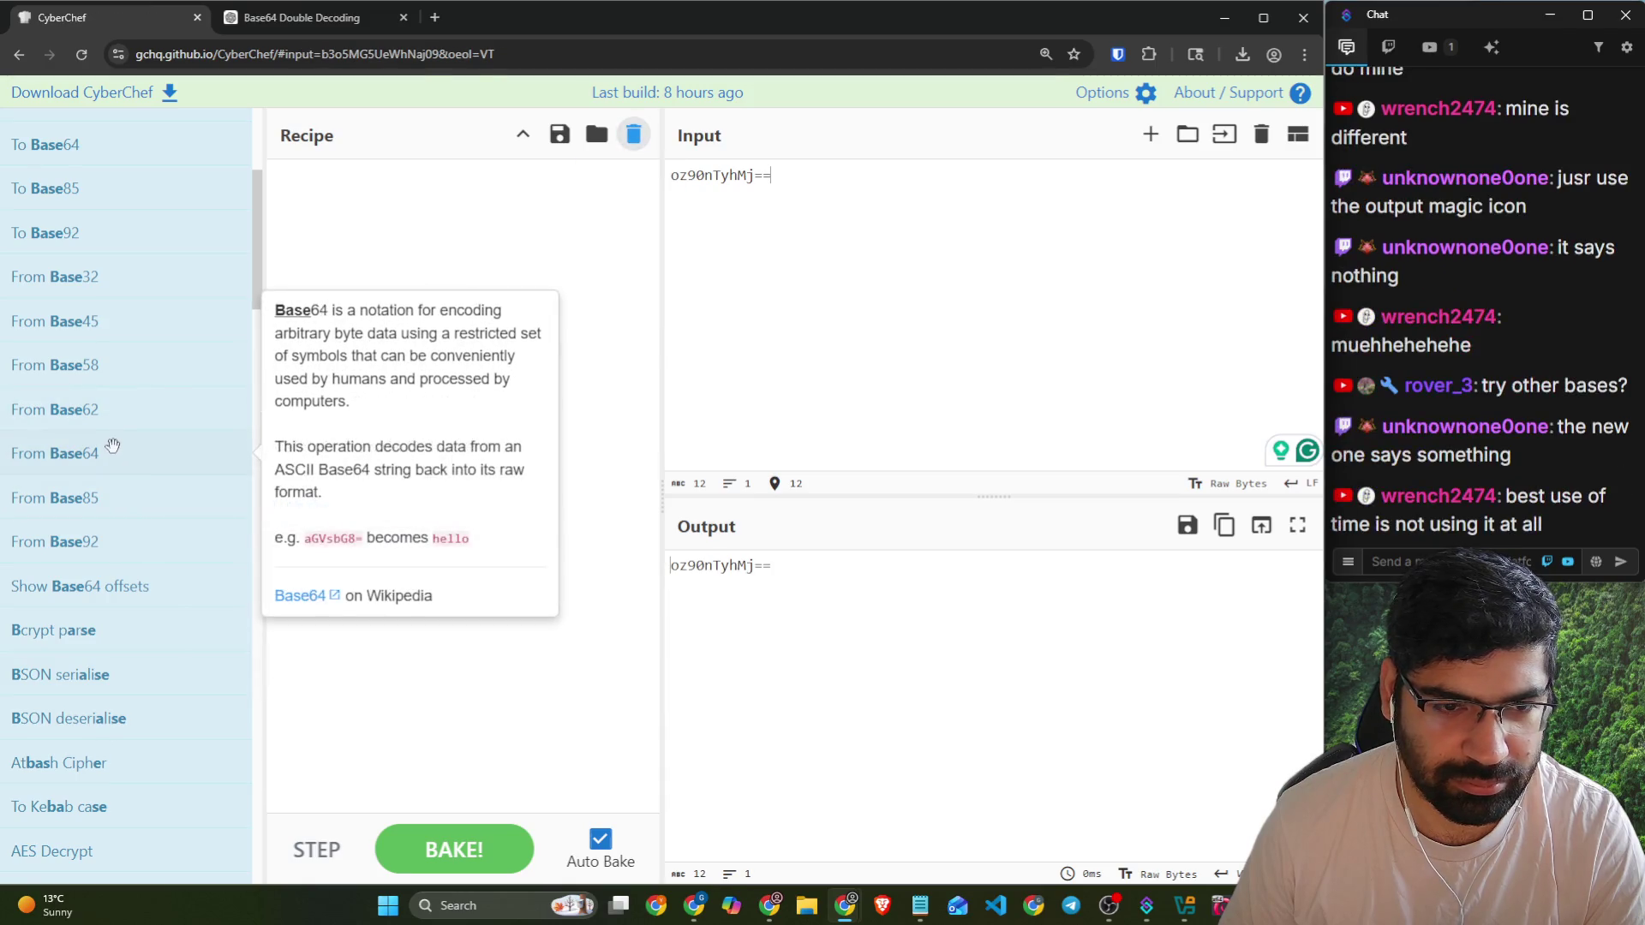
{"action": "left_click_drag", "start_coordinate": [111, 453], "coordinate": [356, 457]}
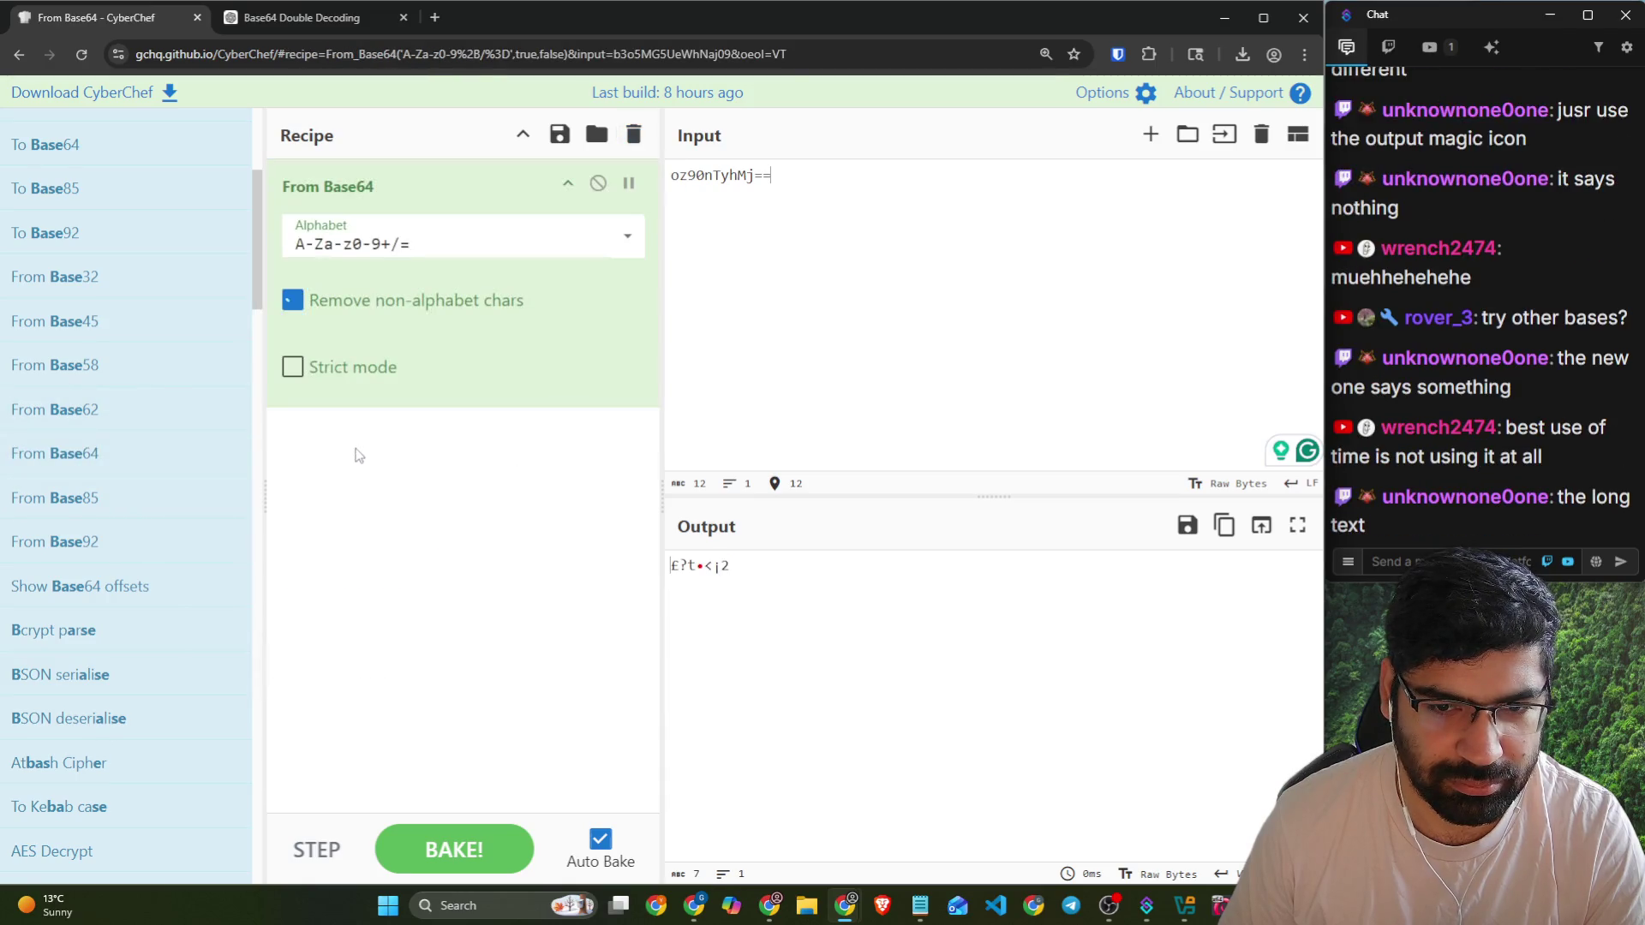
{"action": "left_click", "coordinate": [633, 133]}
- Try From Base85, From Base92 and Show Base64 offsets, then switch to the Base64 Double Decoding chat
{"action": "left_click_drag", "start_coordinate": [96, 498], "coordinate": [444, 495]}
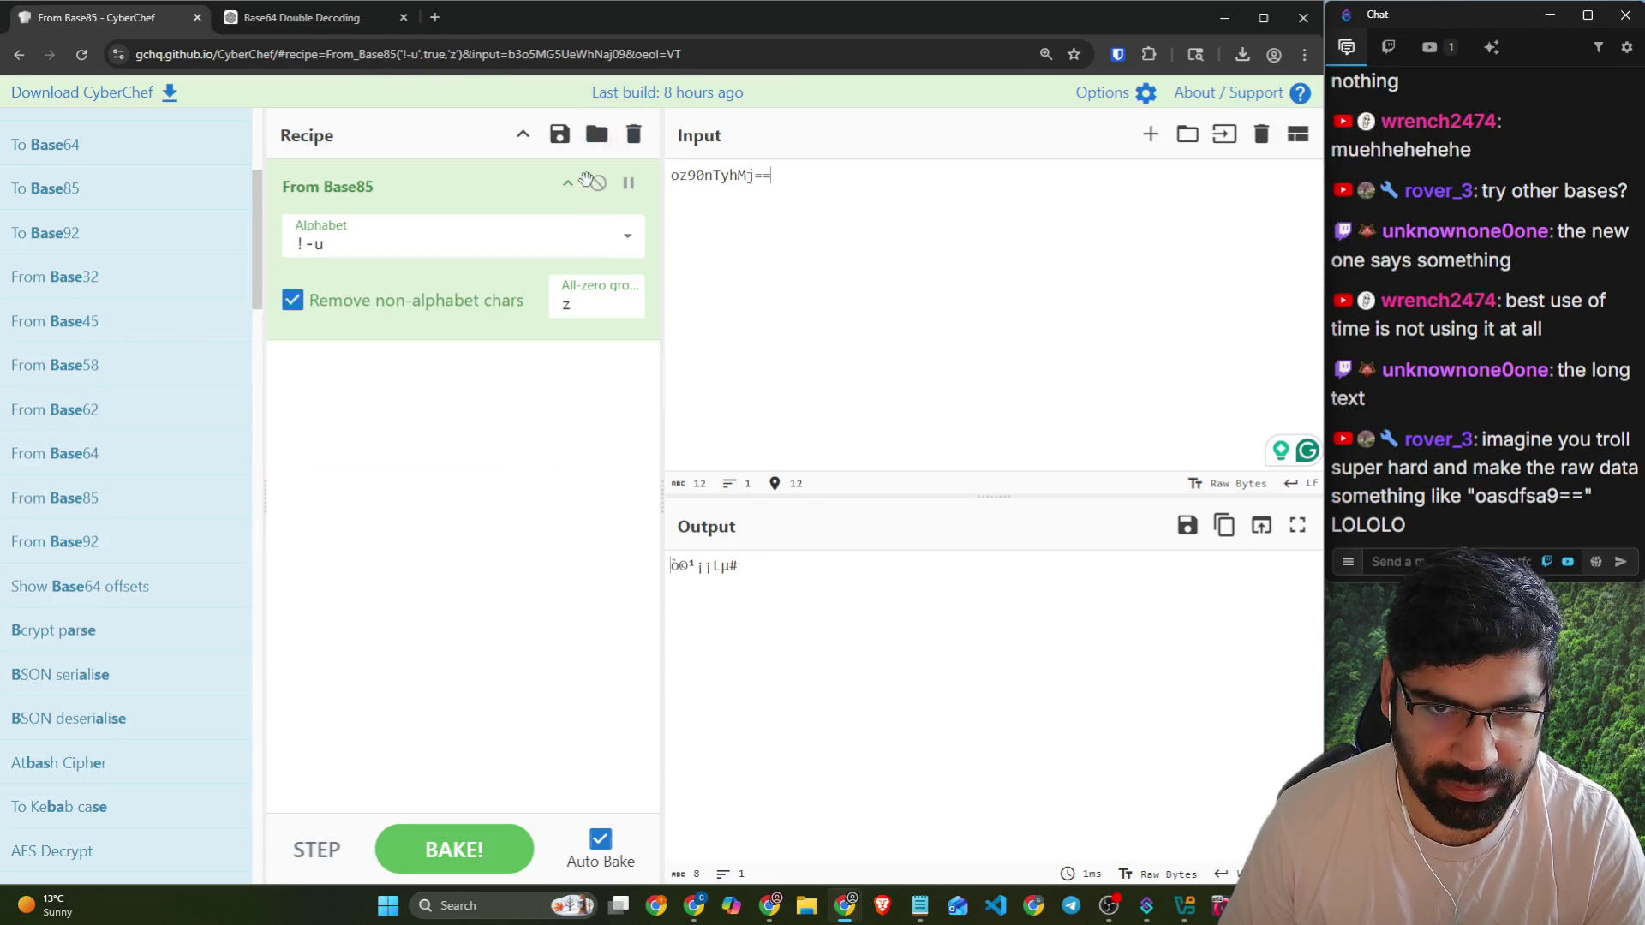
{"action": "left_click", "coordinate": [633, 134]}
{"action": "left_click_drag", "start_coordinate": [68, 541], "coordinate": [427, 549]}
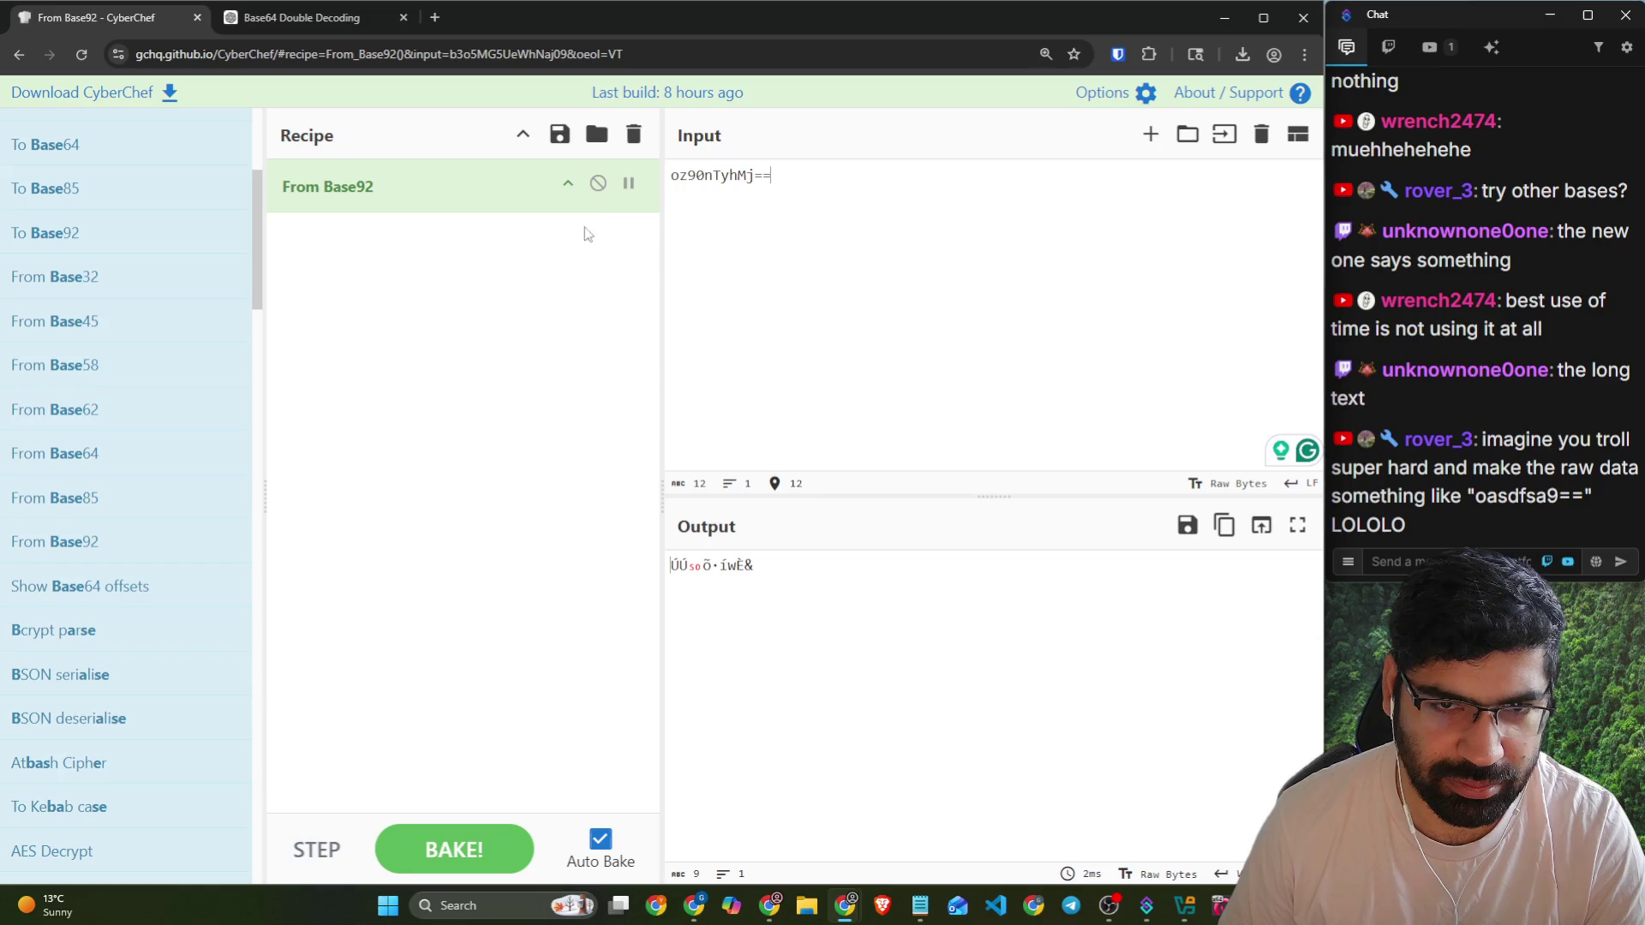
{"action": "left_click", "coordinate": [633, 133]}
{"action": "left_click_drag", "start_coordinate": [95, 586], "coordinate": [509, 608]}
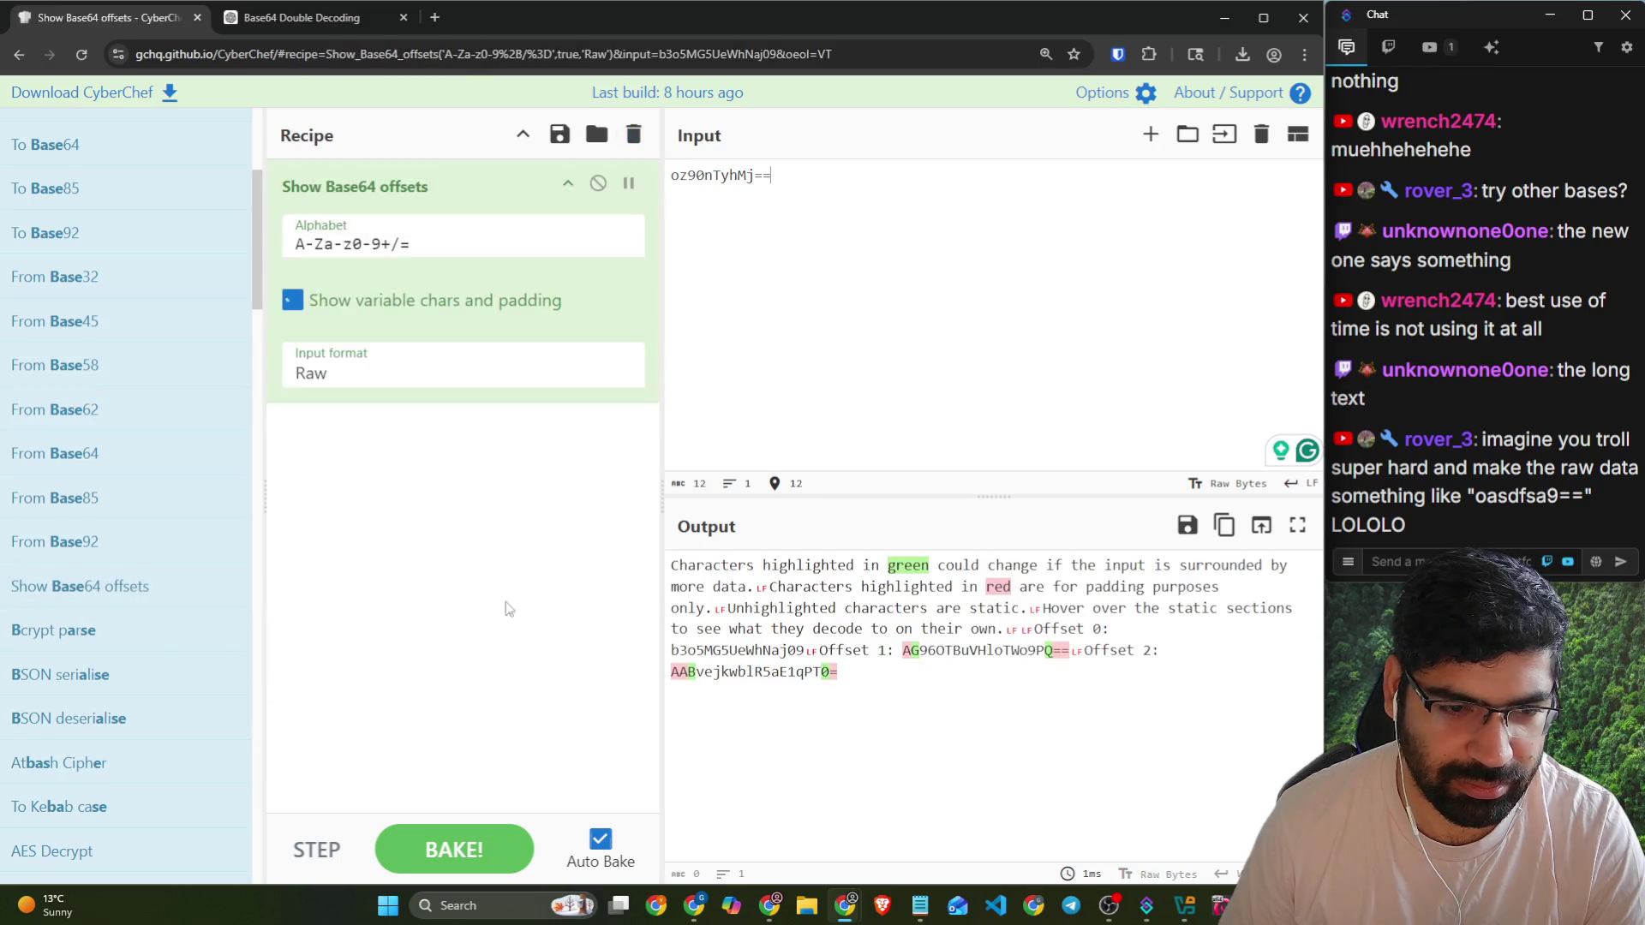
{"action": "left_click", "coordinate": [633, 134]}
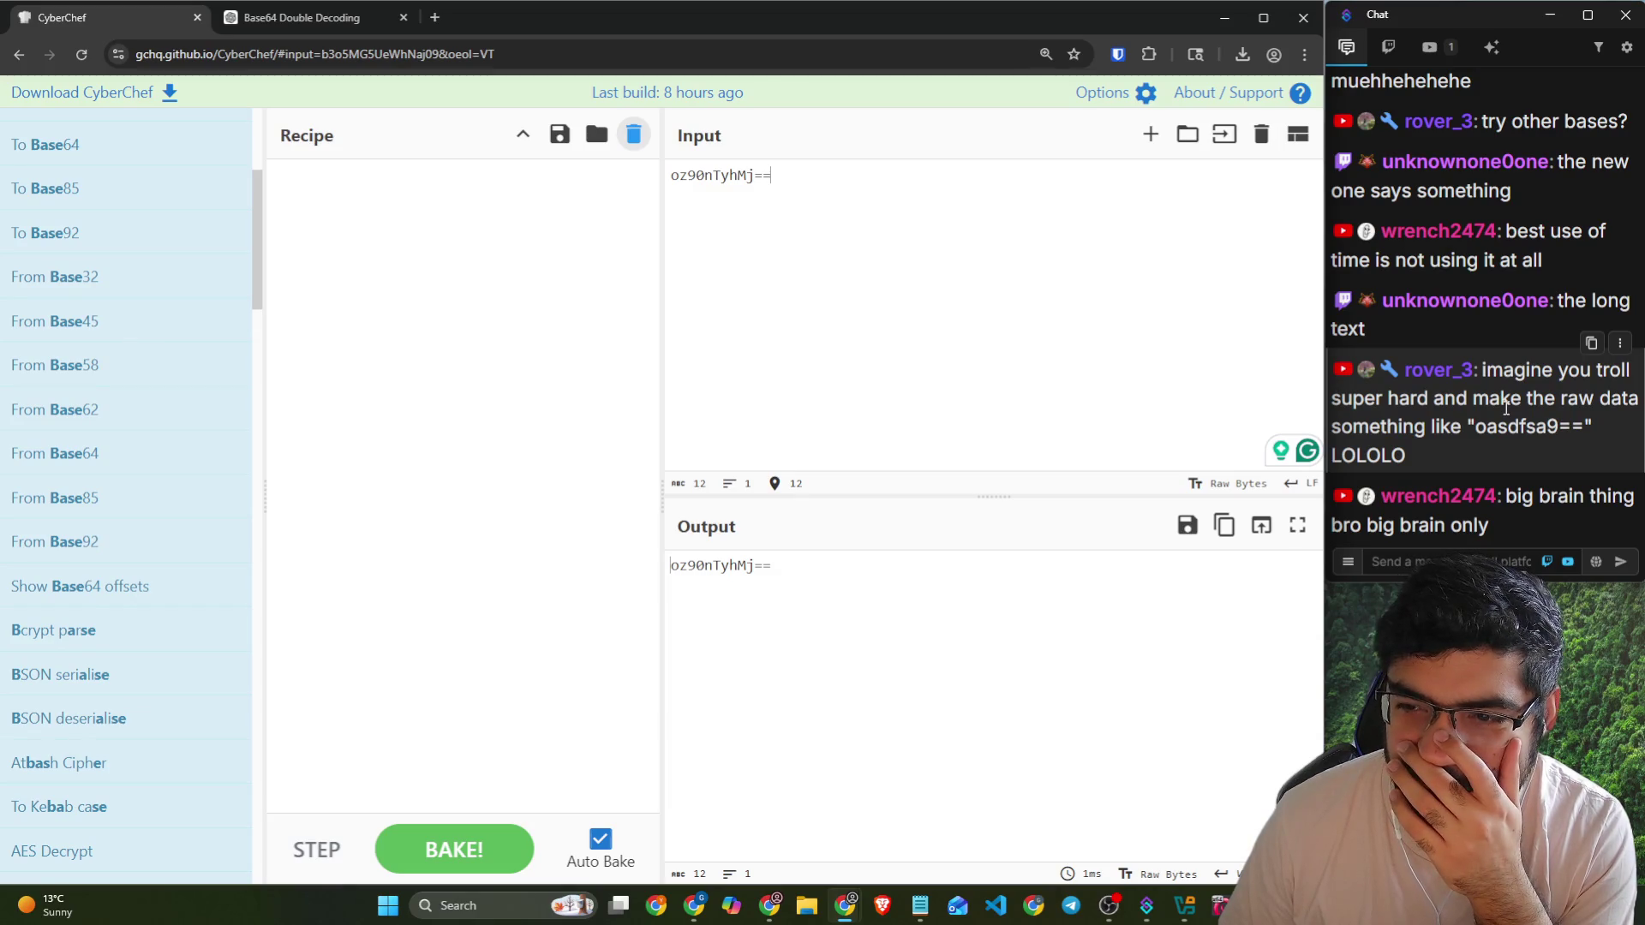
{"action": "left_click_drag", "start_coordinate": [771, 174], "coordinate": [670, 175]}
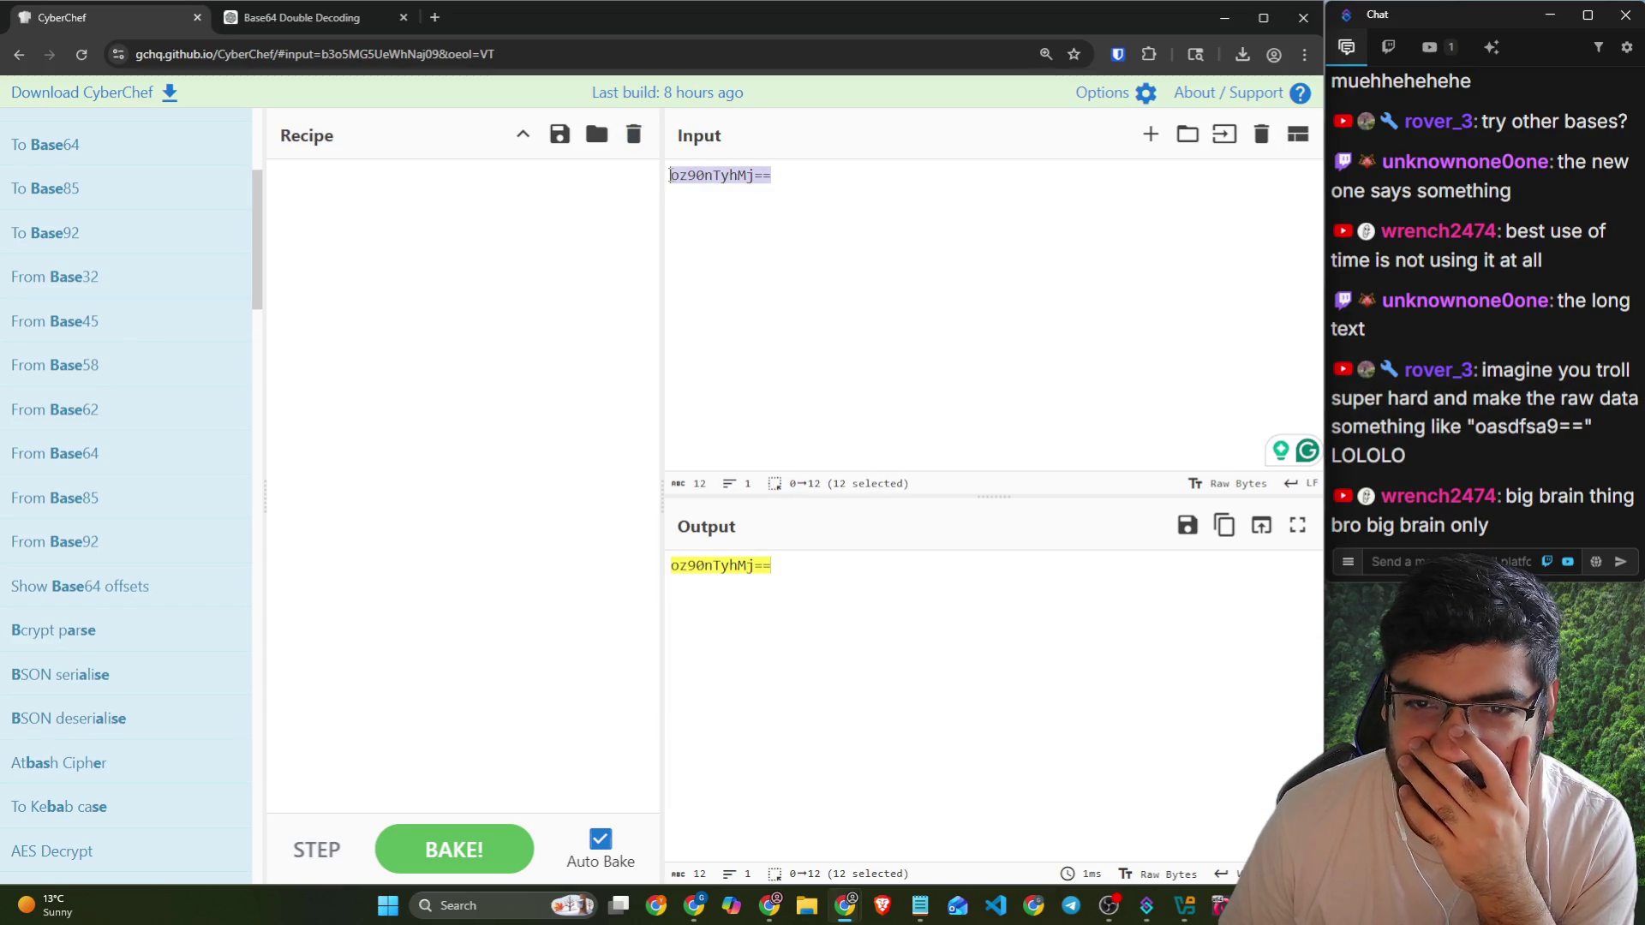
{"action": "left_click", "coordinate": [824, 269]}
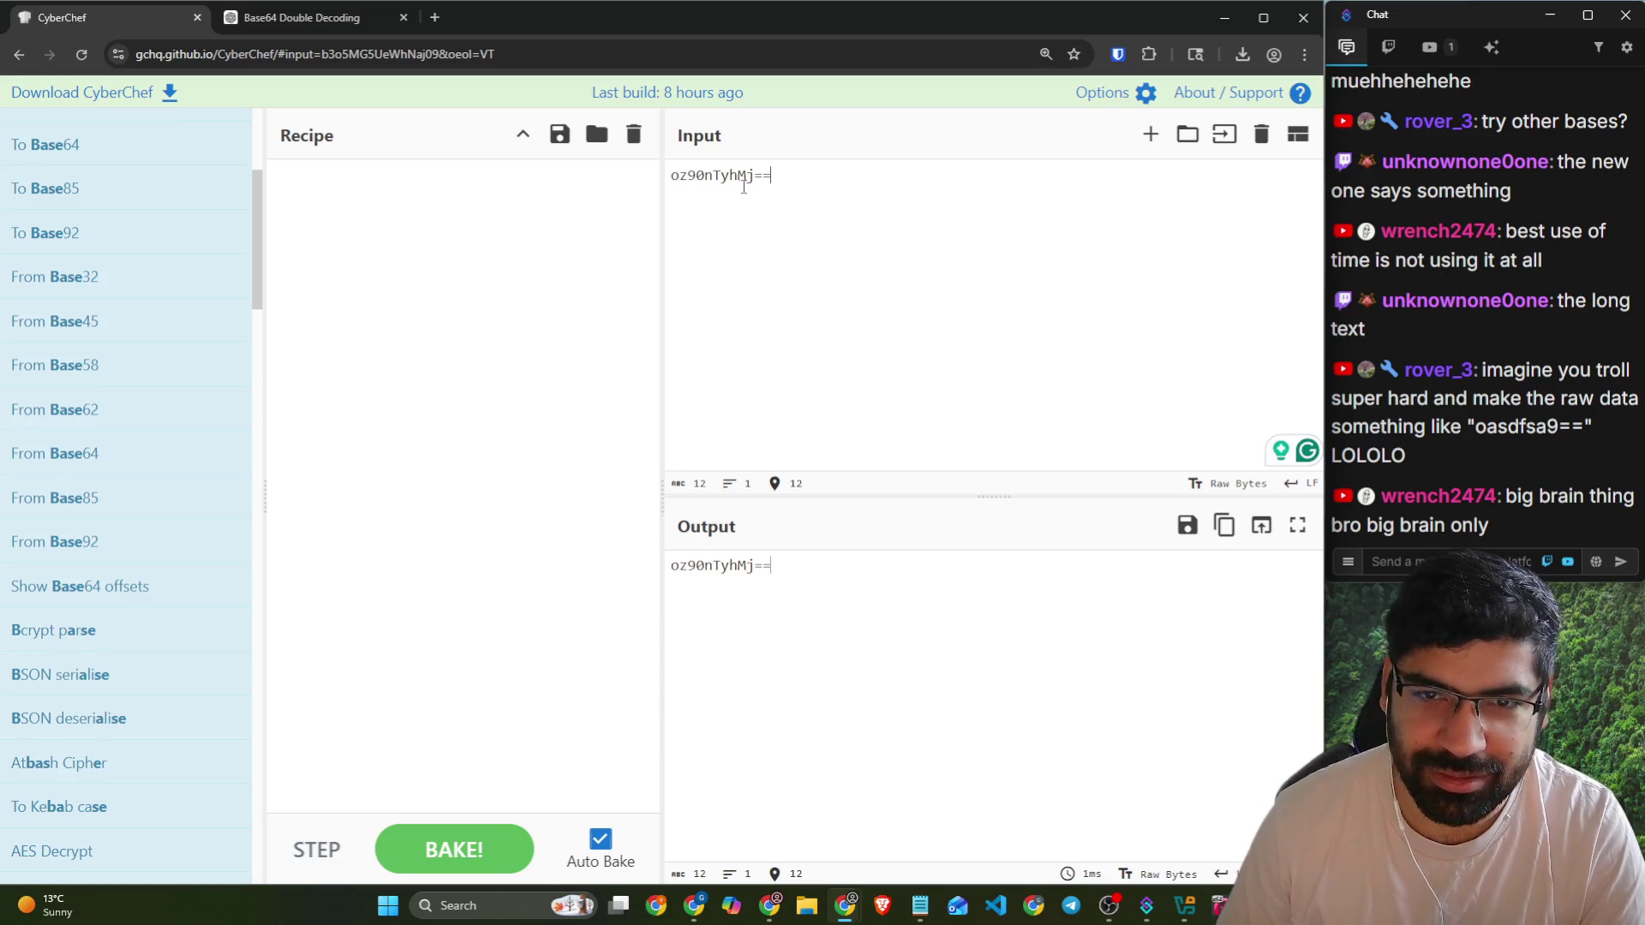
{"action": "left_click", "coordinate": [287, 18]}
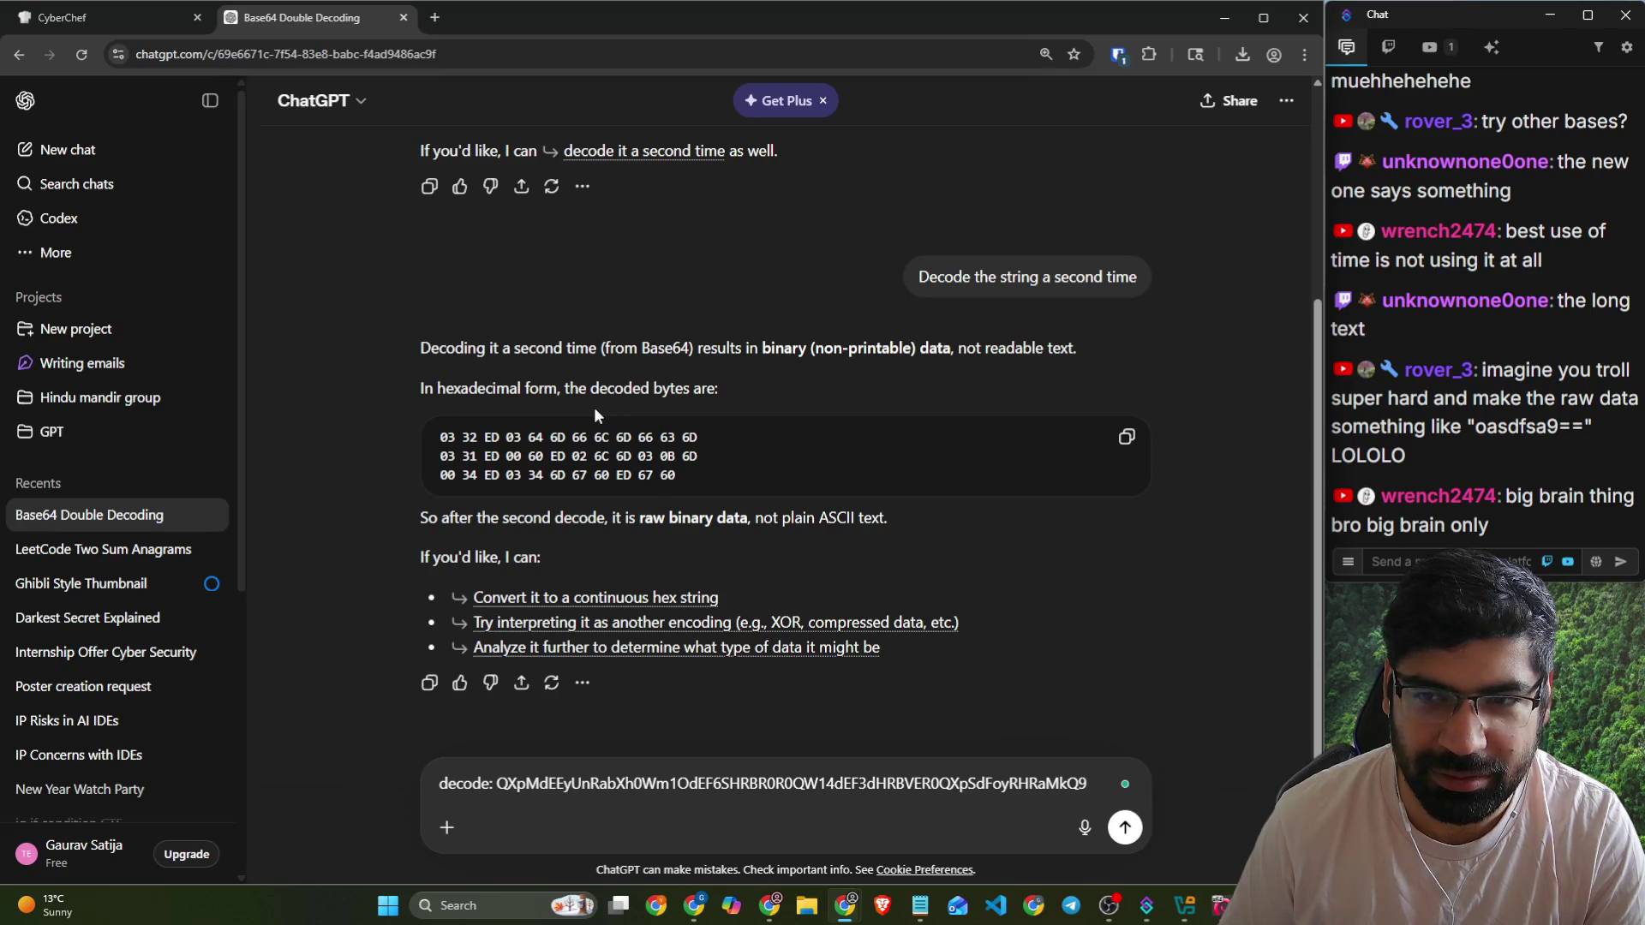
- Replace the drafted prompt with 'keep decoding', send it, and read ChatGPT's reply
{"action": "scroll", "coordinate": [594, 408], "scroll_direction": "up", "scroll_amount": 2}
{"action": "scroll", "coordinate": [593, 408], "scroll_direction": "down", "scroll_amount": 2}
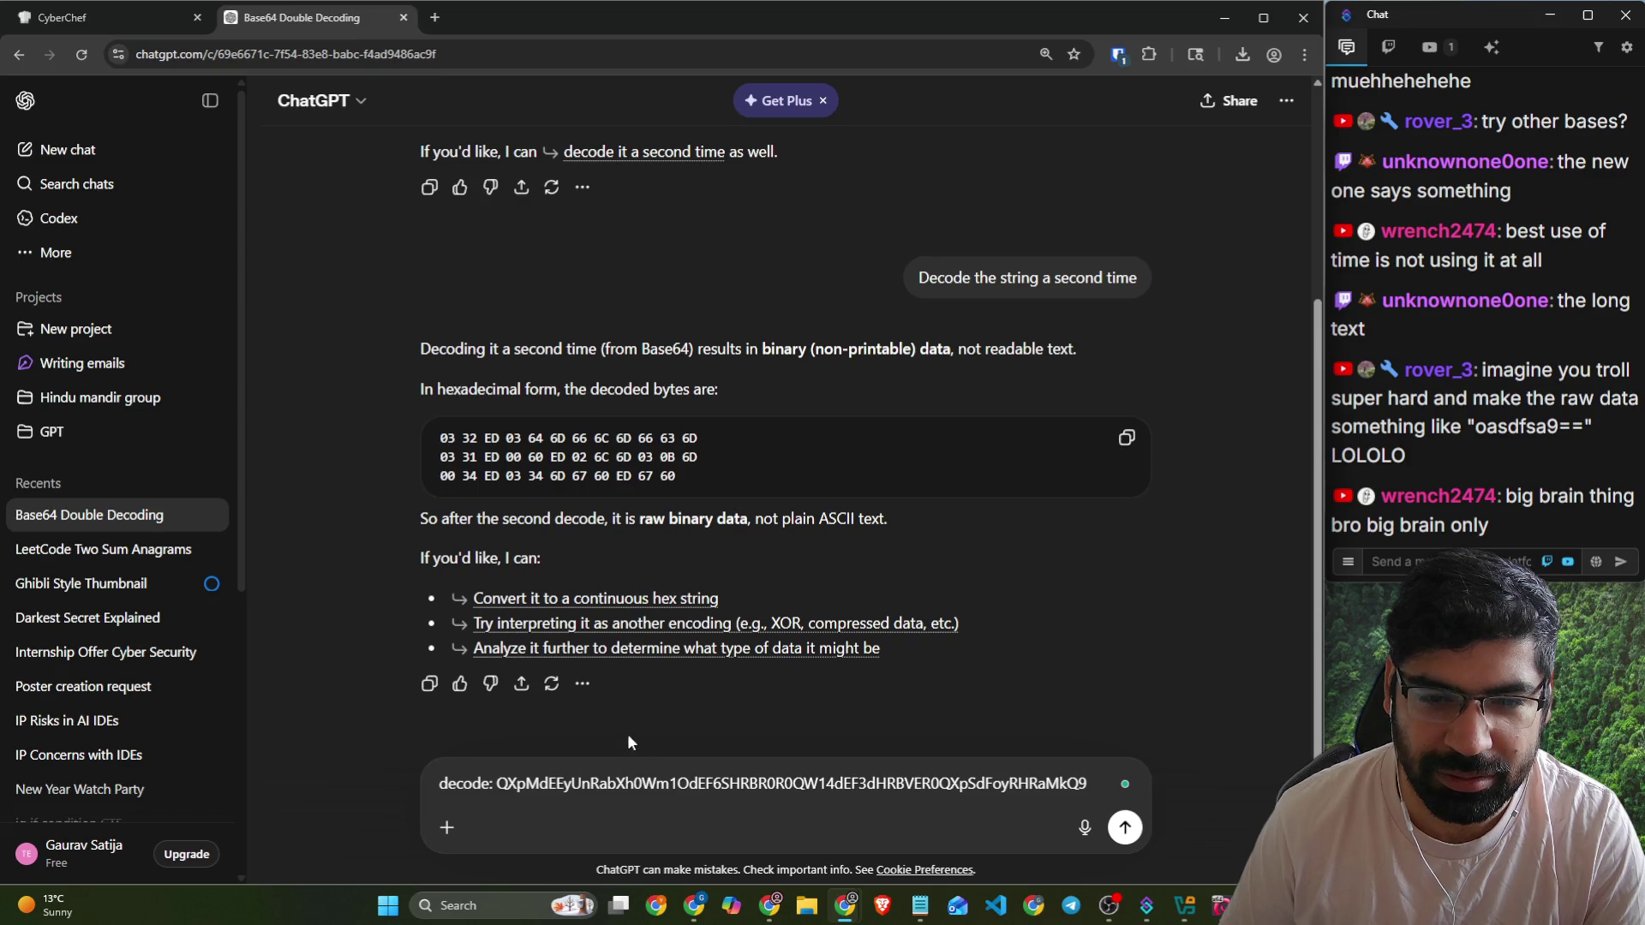
{"action": "triple_click", "coordinate": [633, 782]}
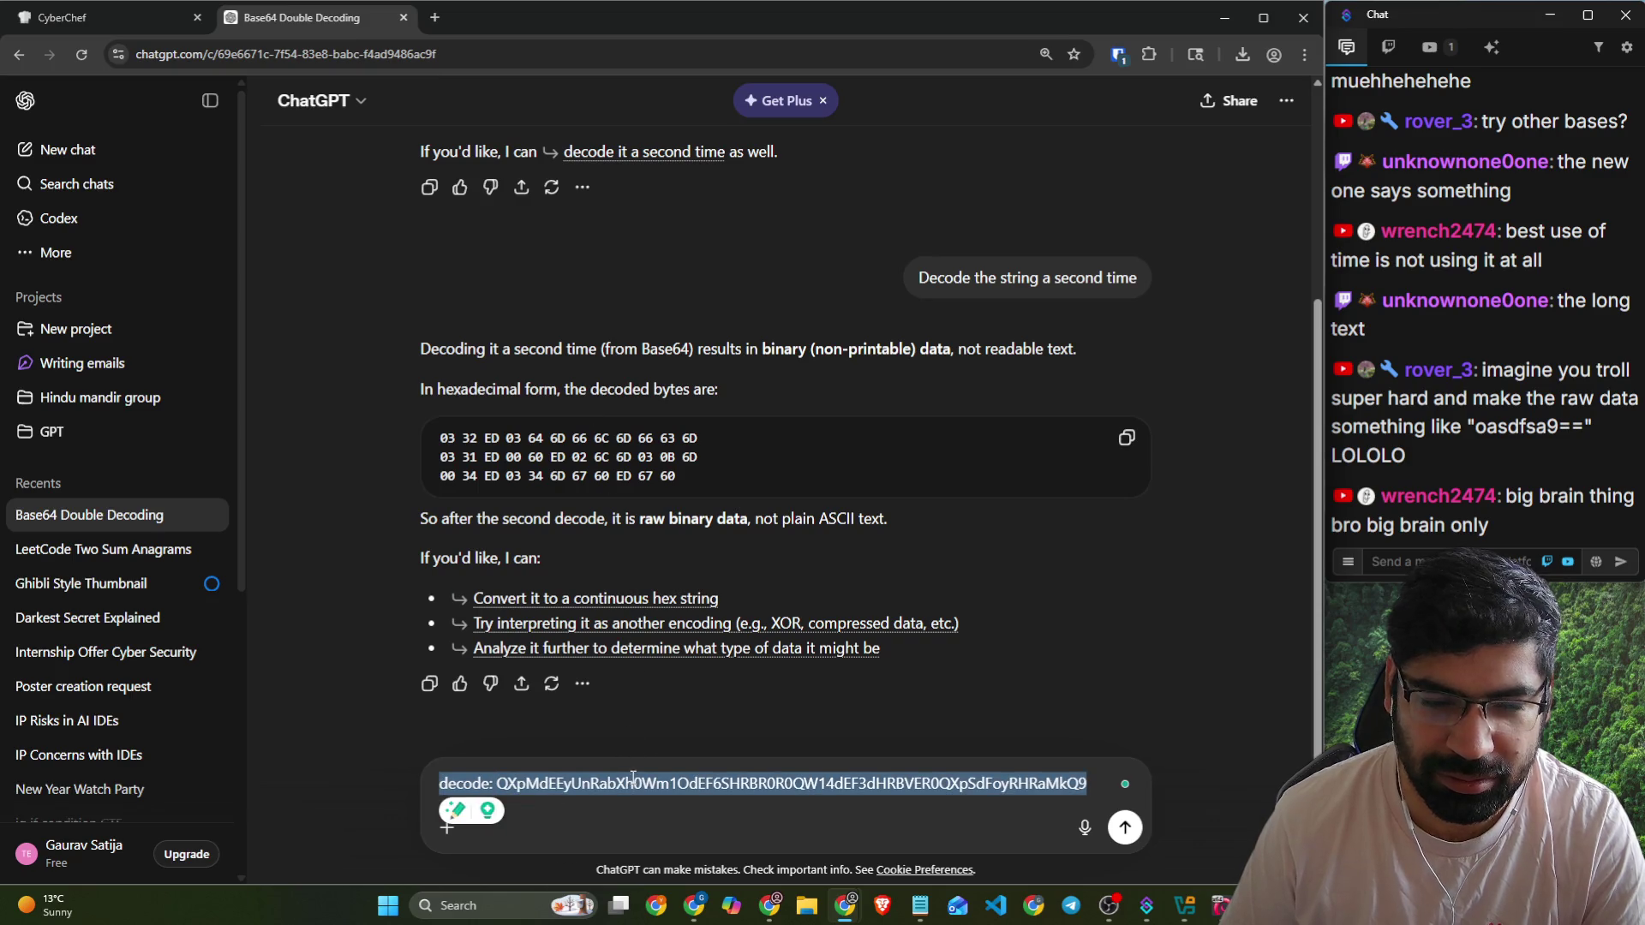
{"action": "key", "text": "BackSpace"}
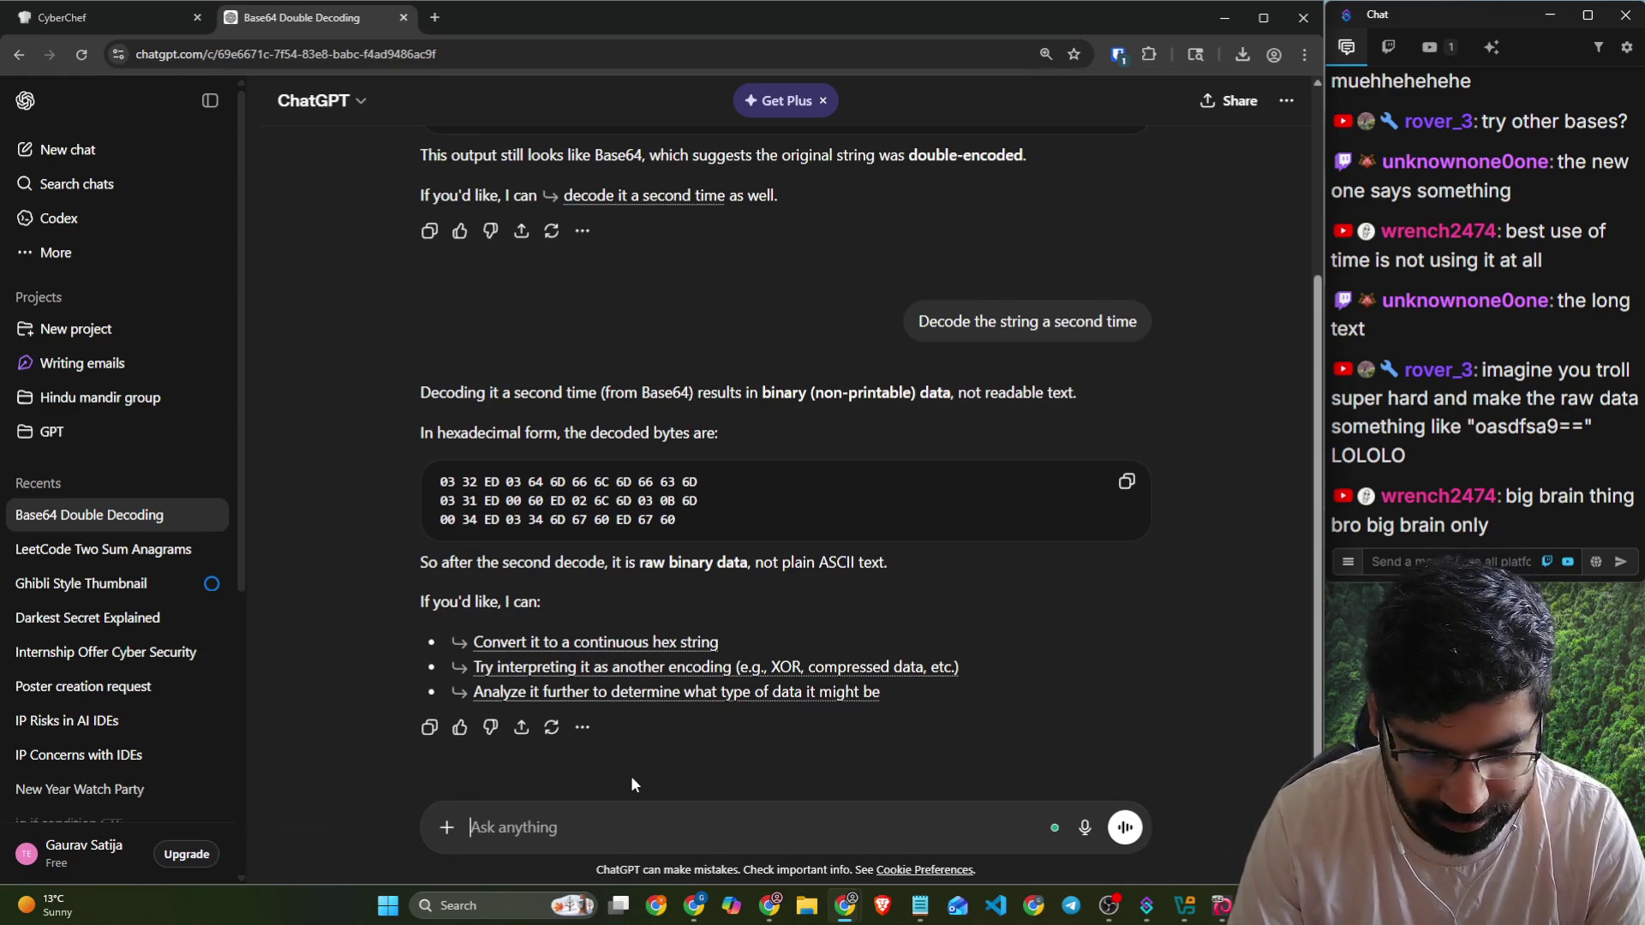
{"action": "type", "text": "keep decoding"}
{"action": "key", "text": "Return"}
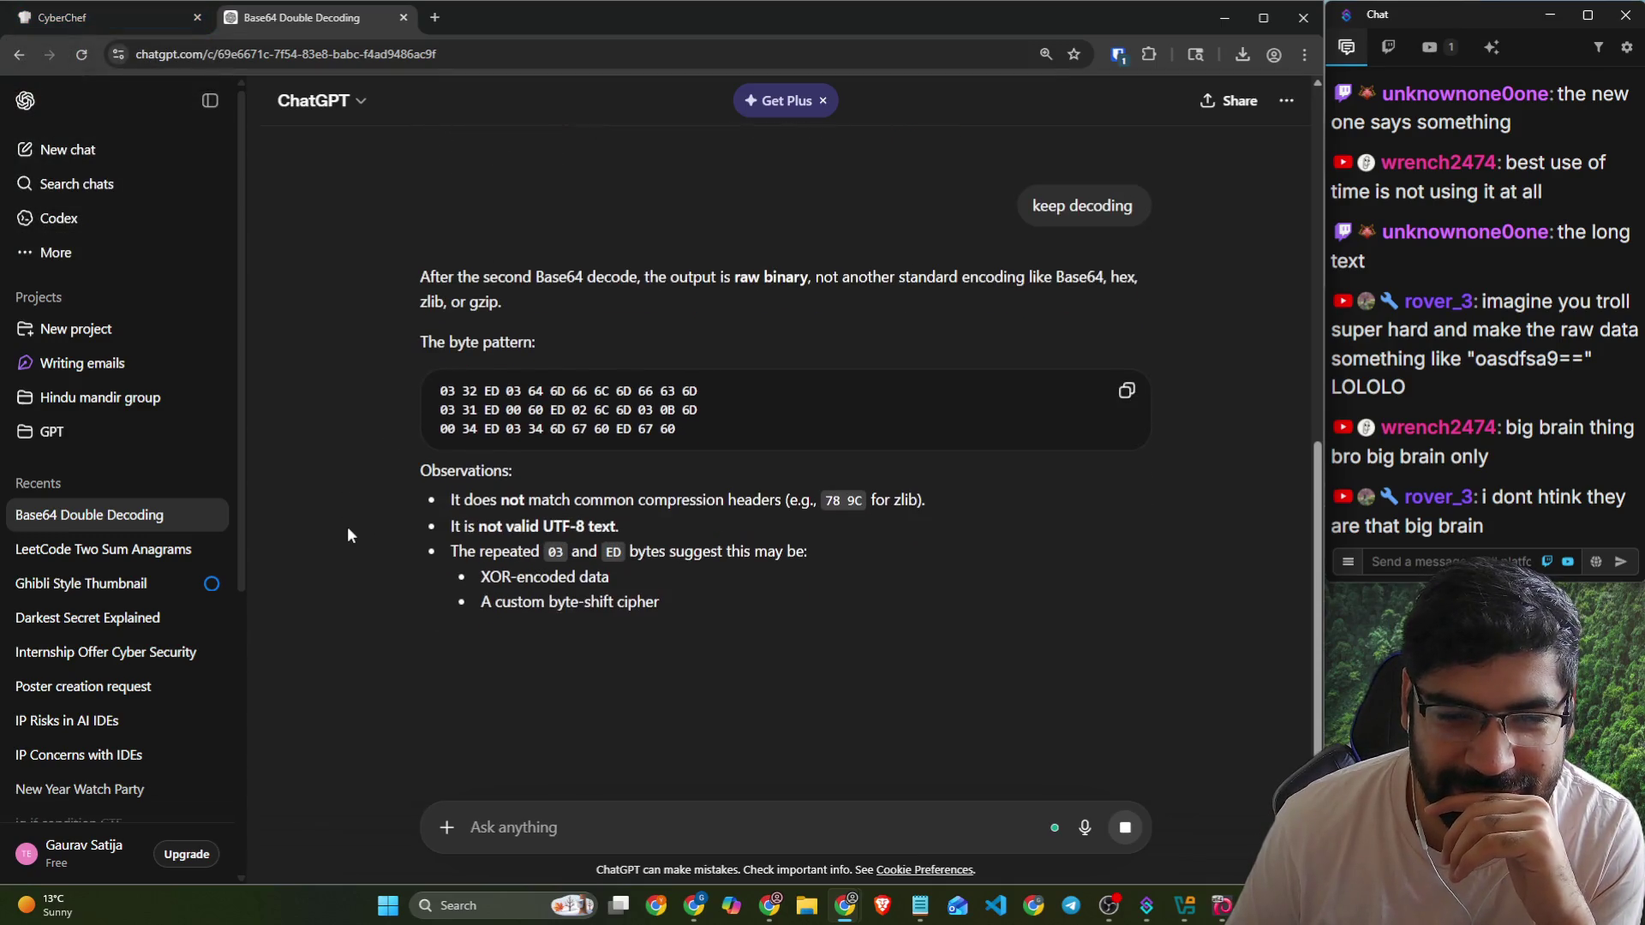
{"action": "scroll", "coordinate": [347, 526], "scroll_direction": "down", "scroll_amount": 3}
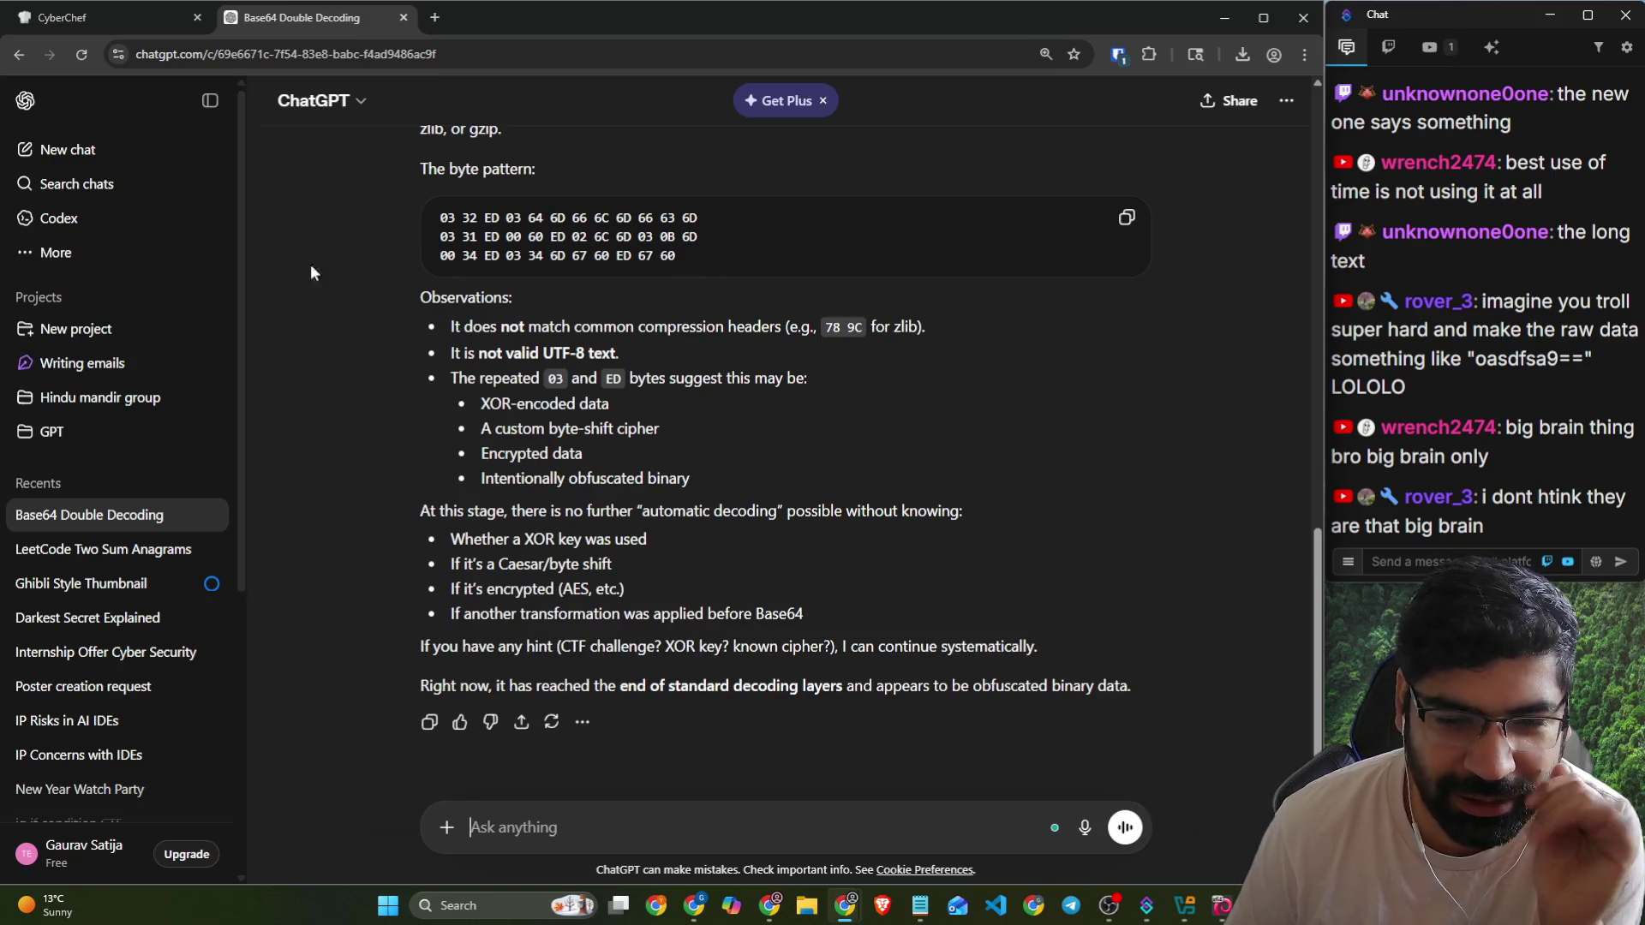
- Inspect the unchanged oz90nTyhMj== output in CyberChef, then bring up the Hackers Pub Discord chat
{"action": "left_click", "coordinate": [89, 10]}
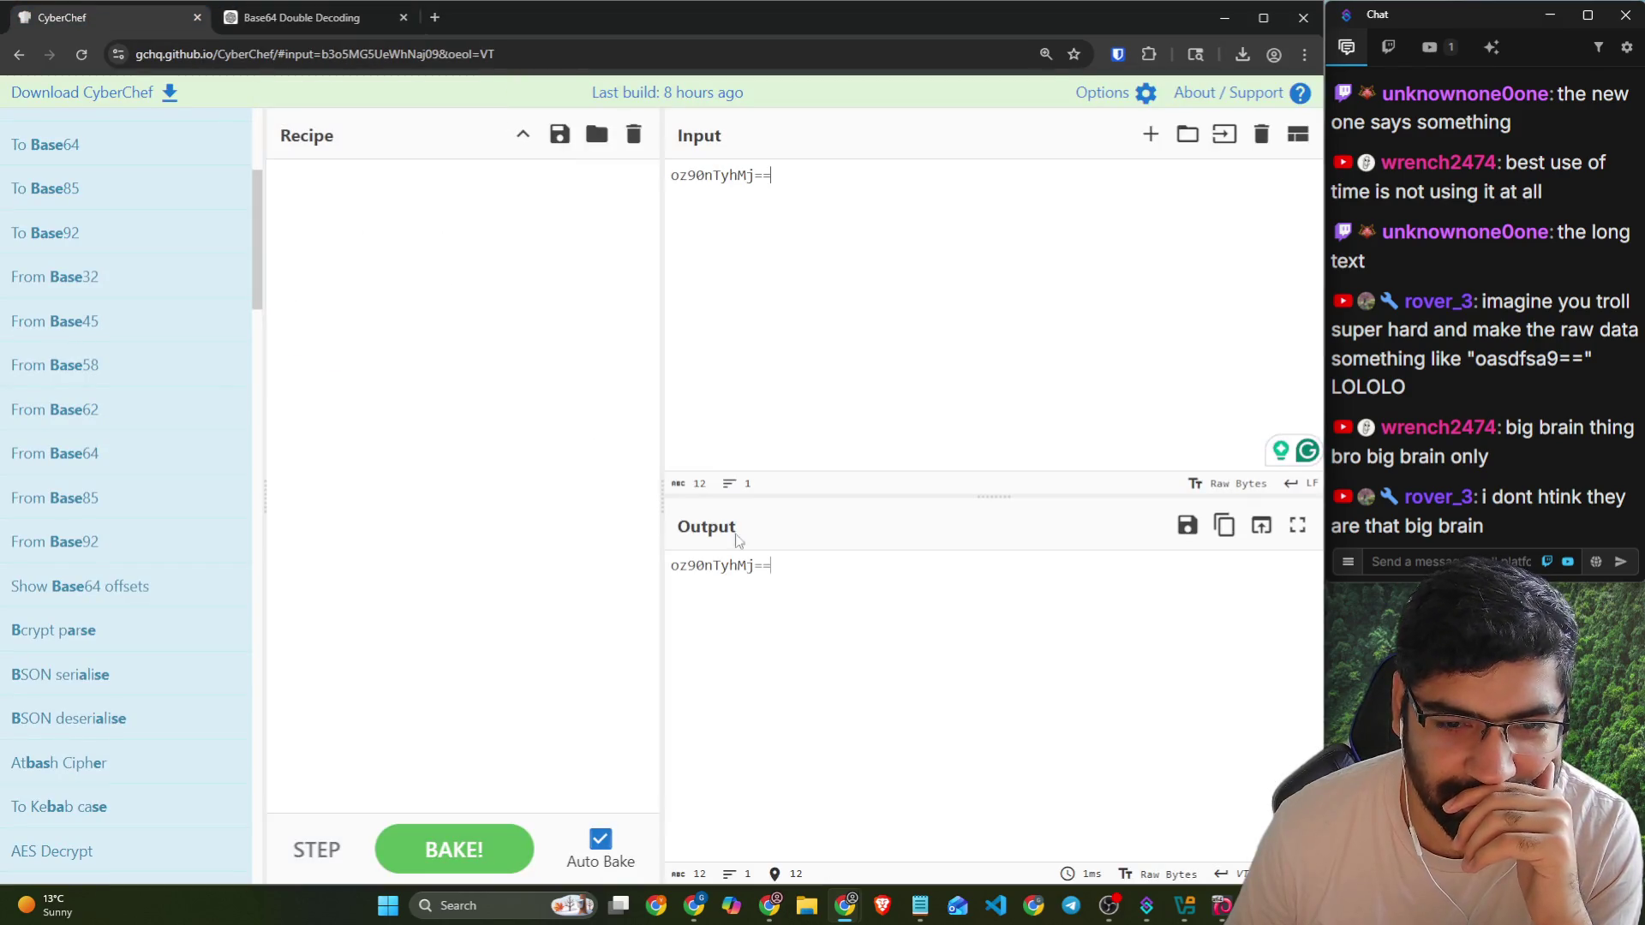
{"action": "left_click_drag", "start_coordinate": [757, 562], "coordinate": [634, 568]}
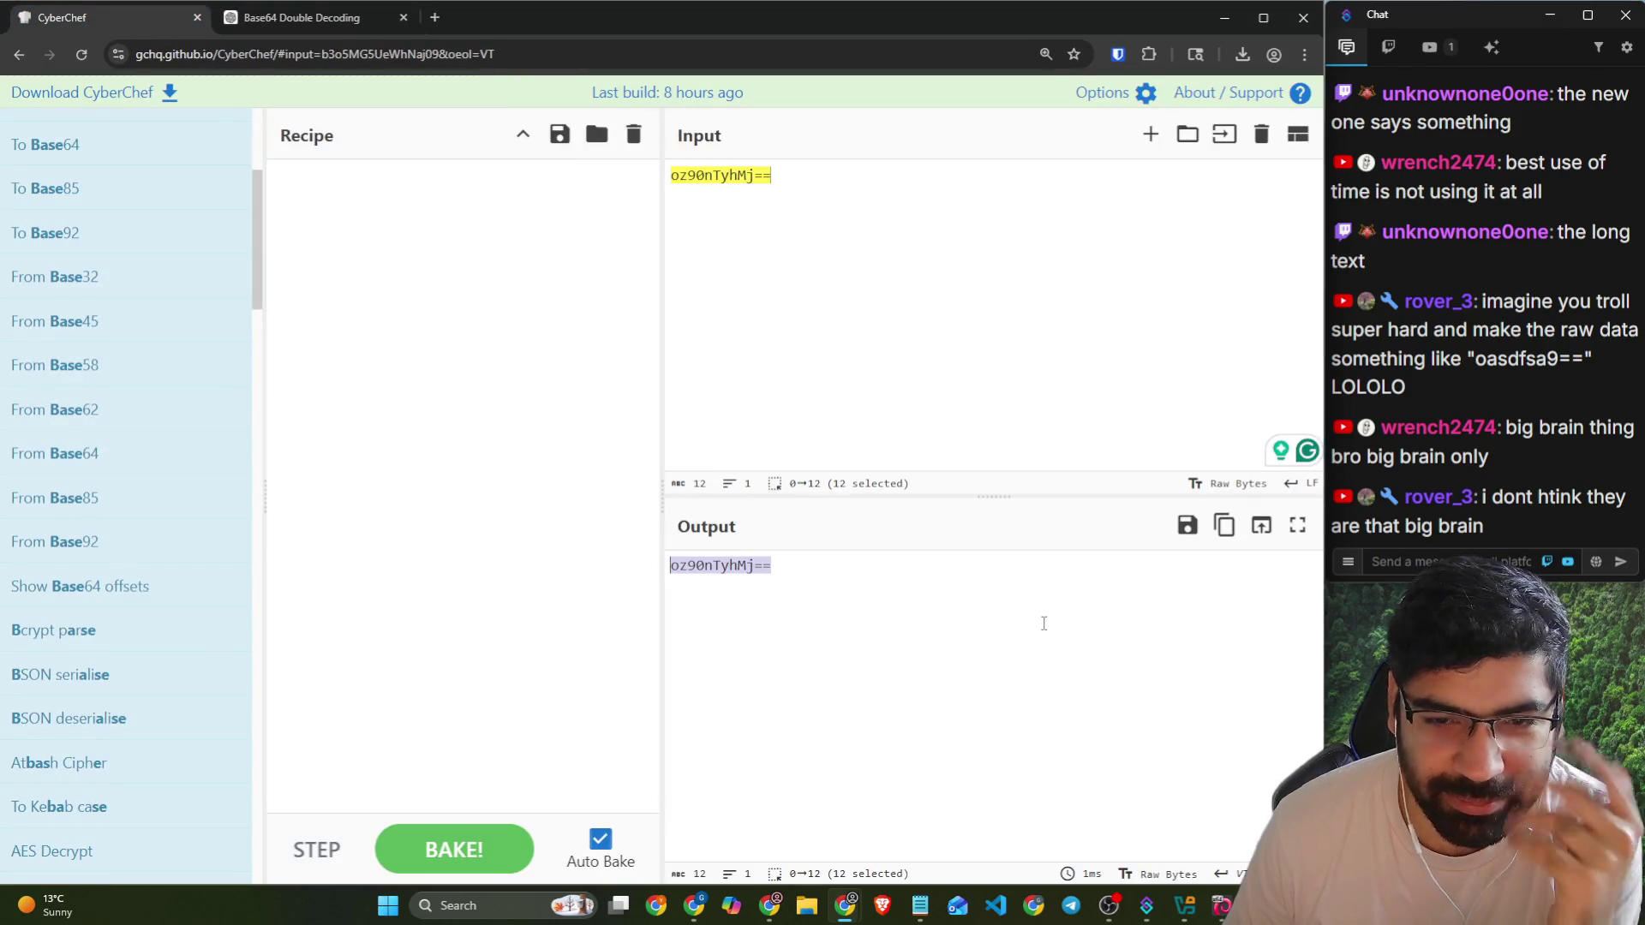
{"action": "left_click", "coordinate": [831, 607]}
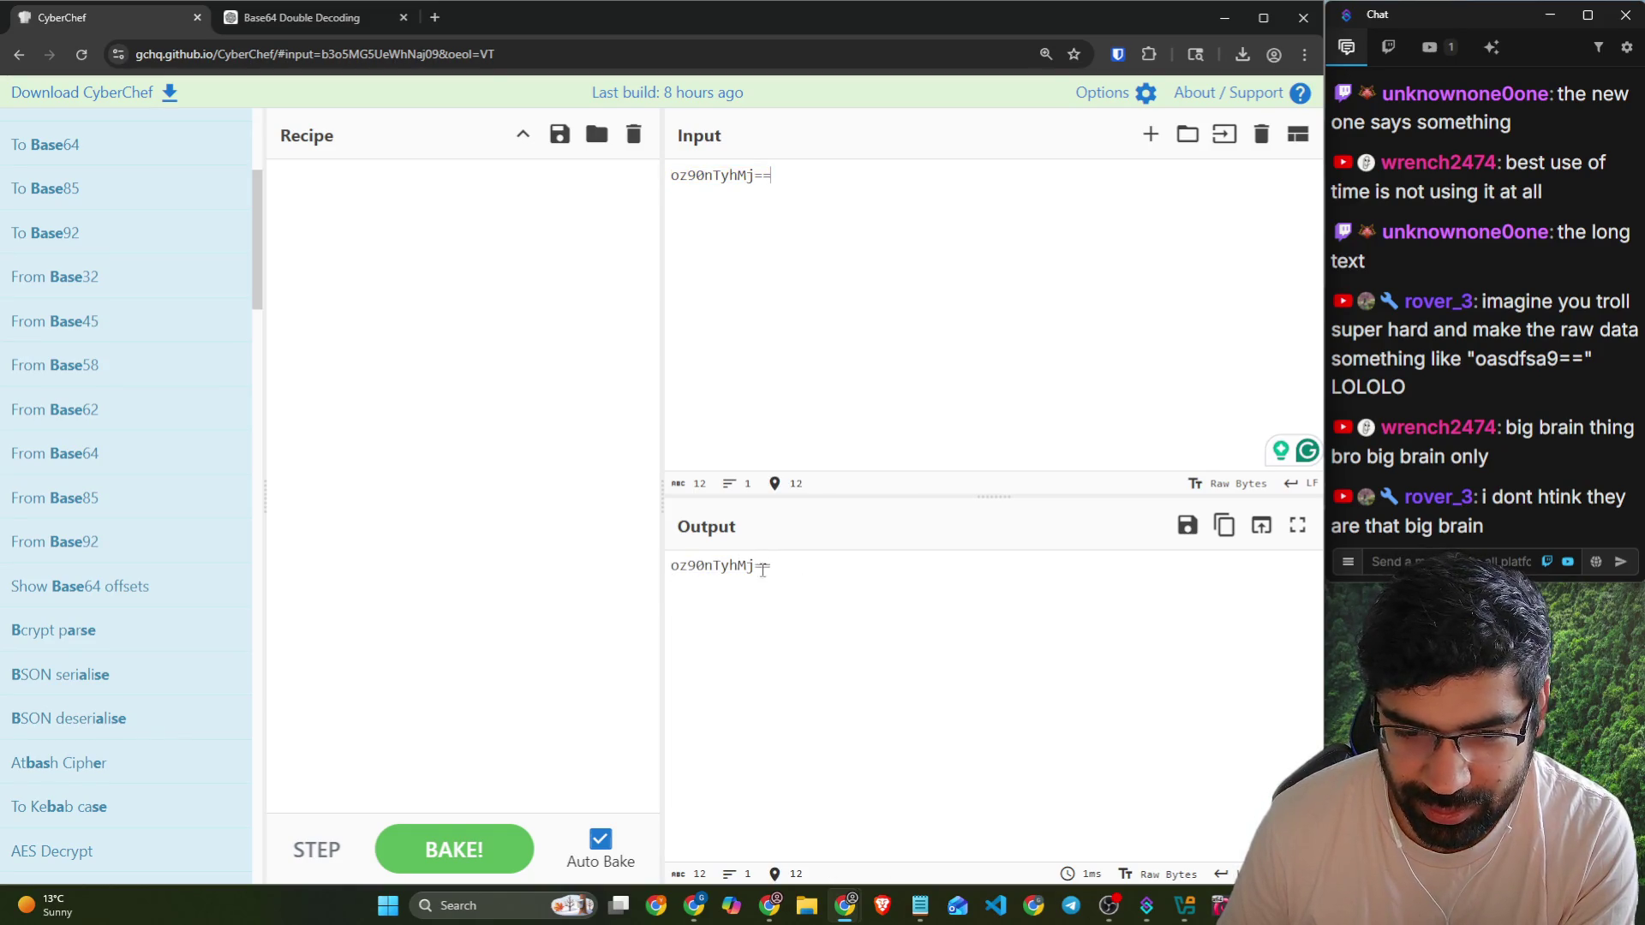
{"action": "left_click_drag", "start_coordinate": [763, 567], "coordinate": [637, 569]}
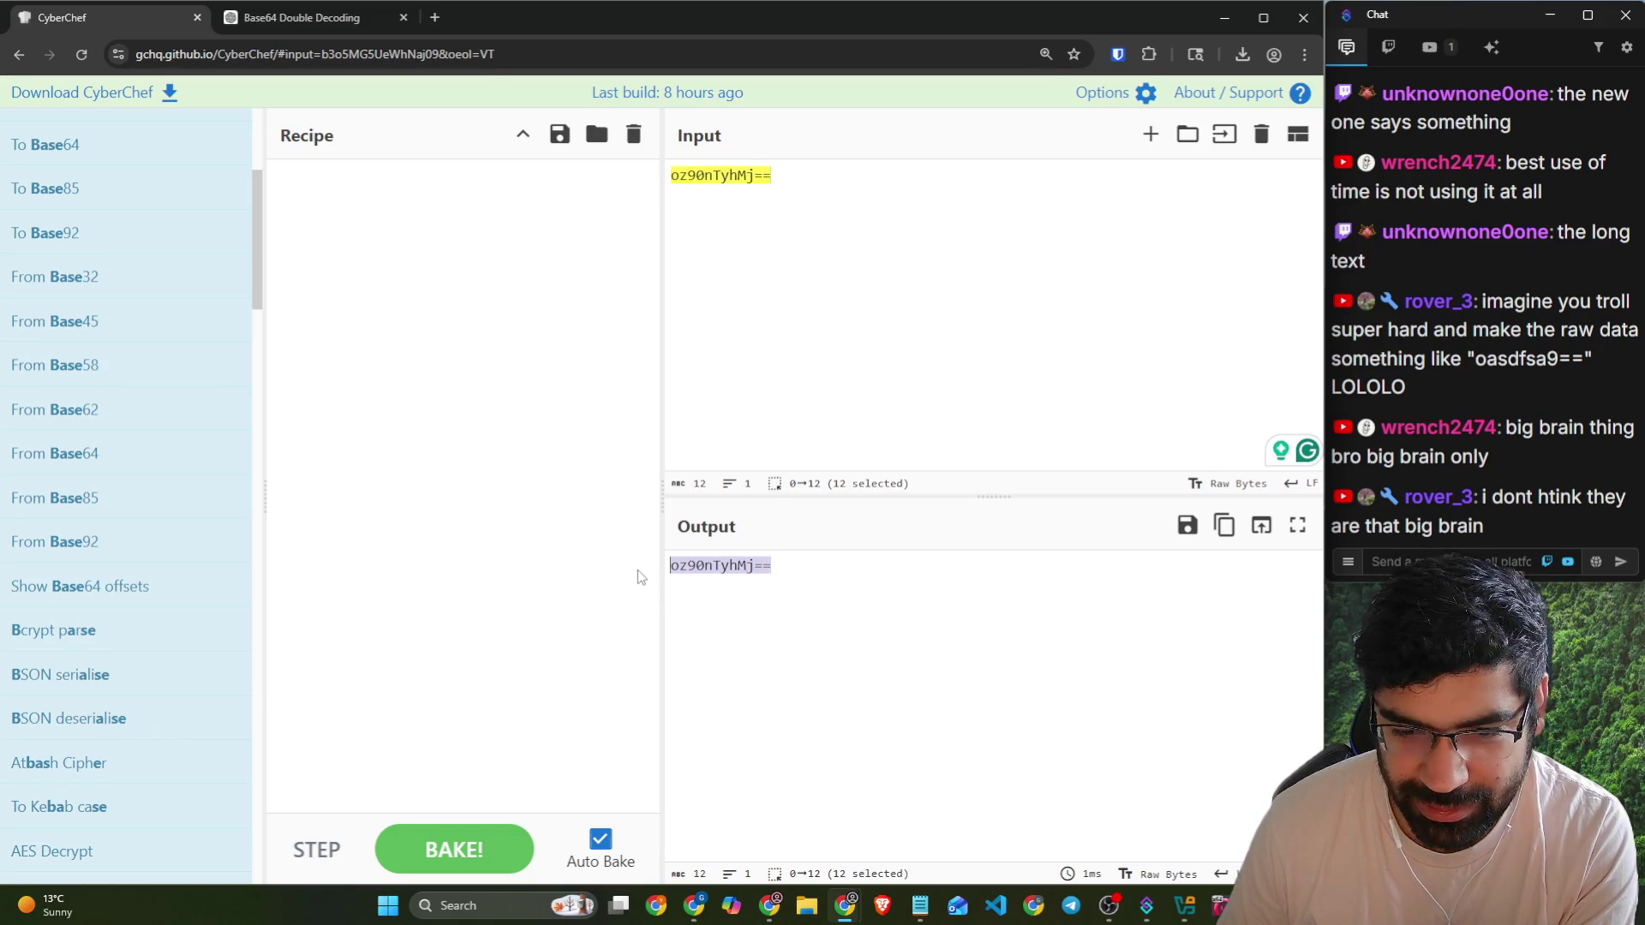
{"action": "left_click", "coordinate": [807, 603]}
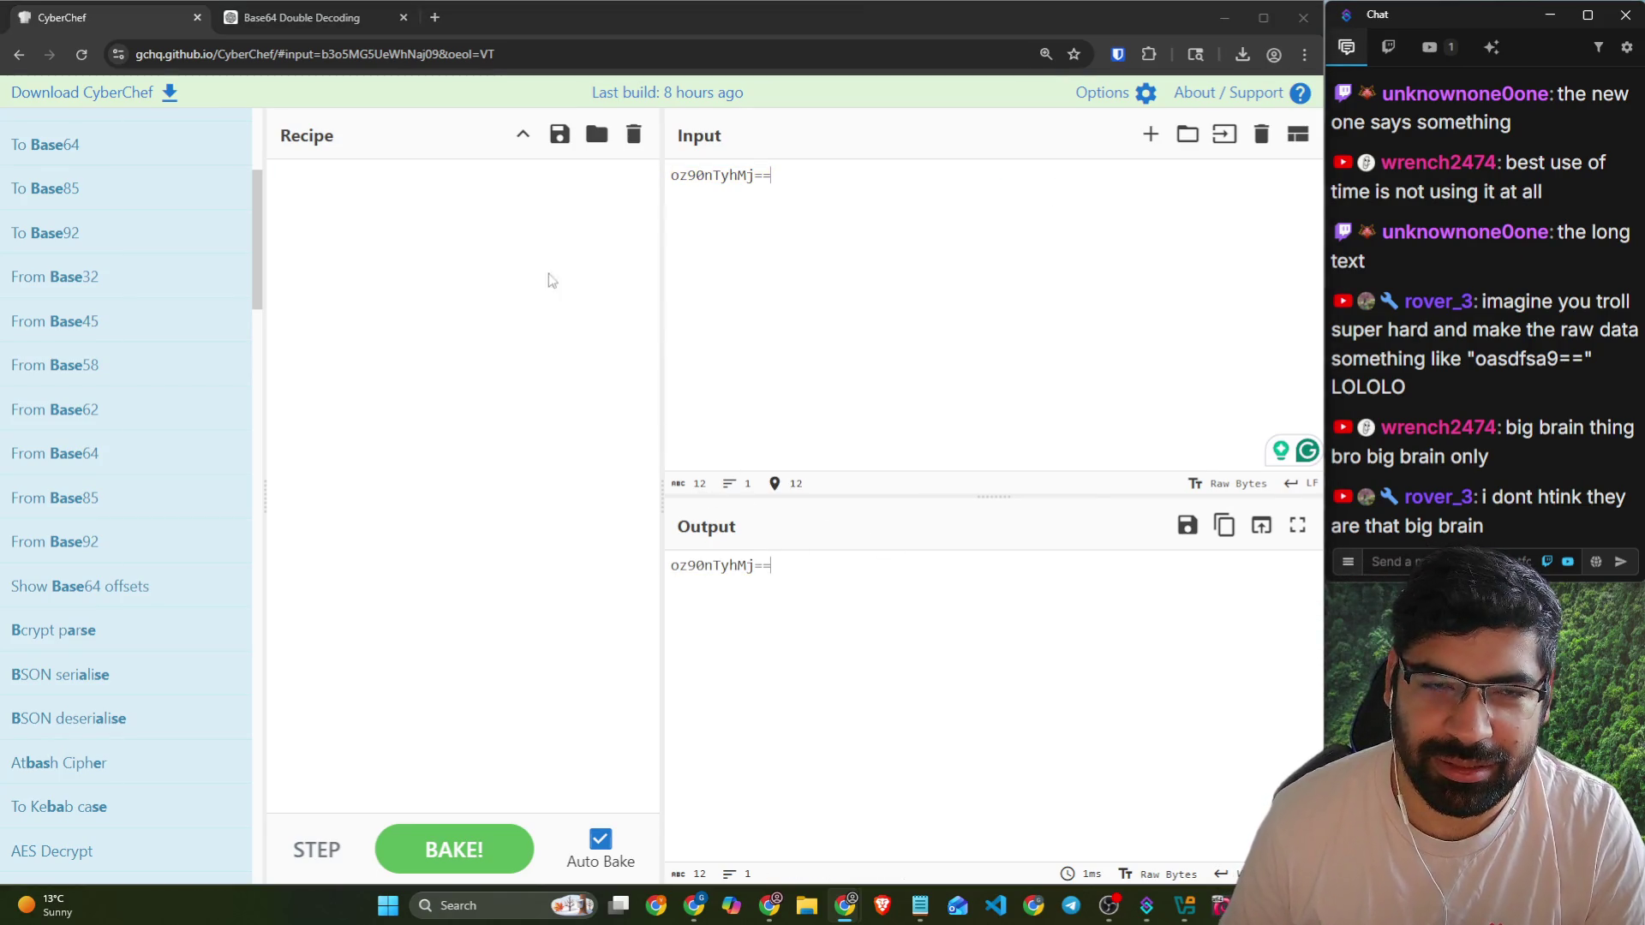
{"action": "left_click", "coordinate": [332, 17]}
{"action": "left_click", "coordinate": [1220, 911]}
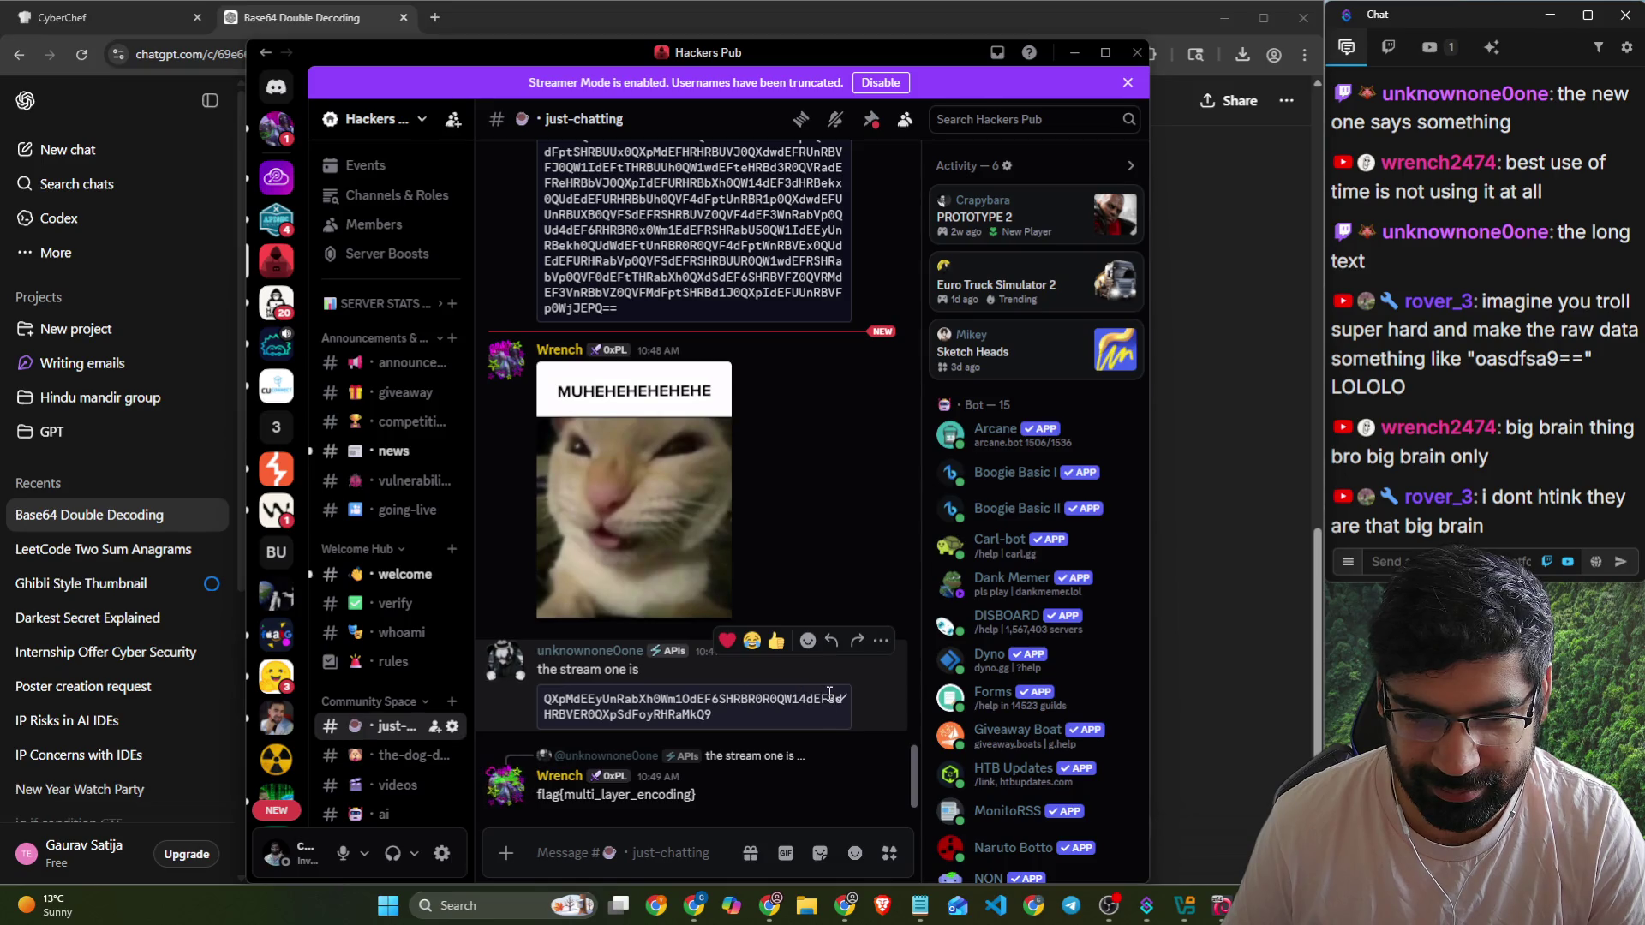
- Select and copy the posted b'0\t…' byte string line in Discord
{"action": "scroll", "coordinate": [829, 692], "scroll_direction": "up", "scroll_amount": 5}
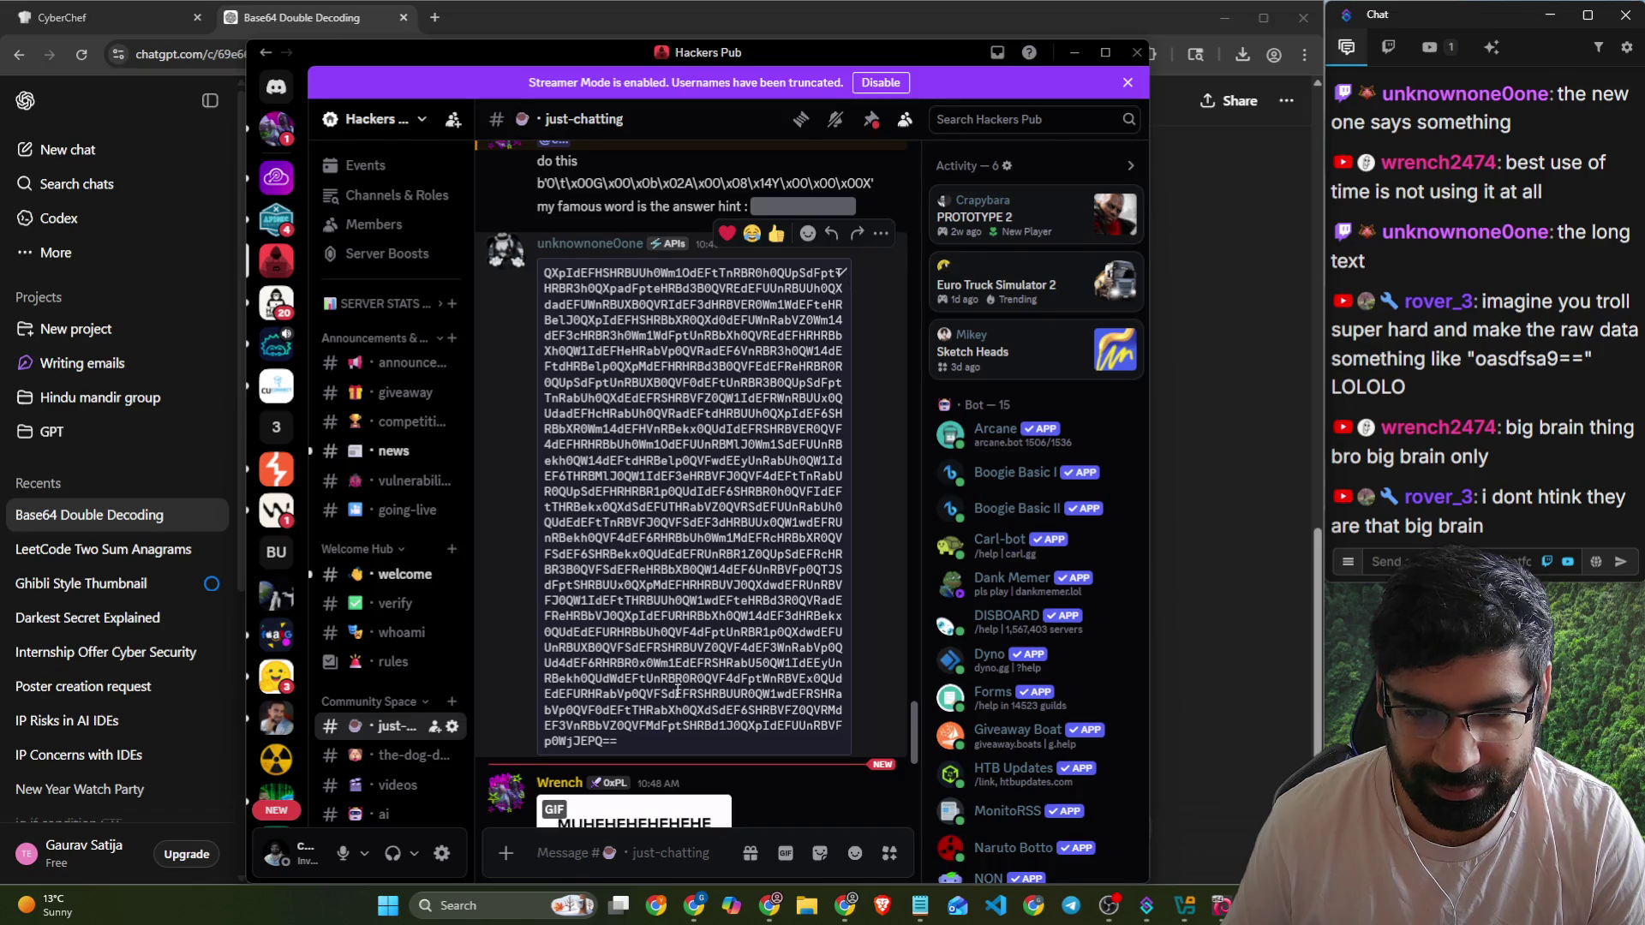
{"action": "mouse_move", "coordinate": [648, 737]}
{"action": "left_mouse_down"}
{"action": "mouse_move", "coordinate": [538, 337]}
{"action": "mouse_move", "coordinate": [537, 261]}
{"action": "left_mouse_up"}
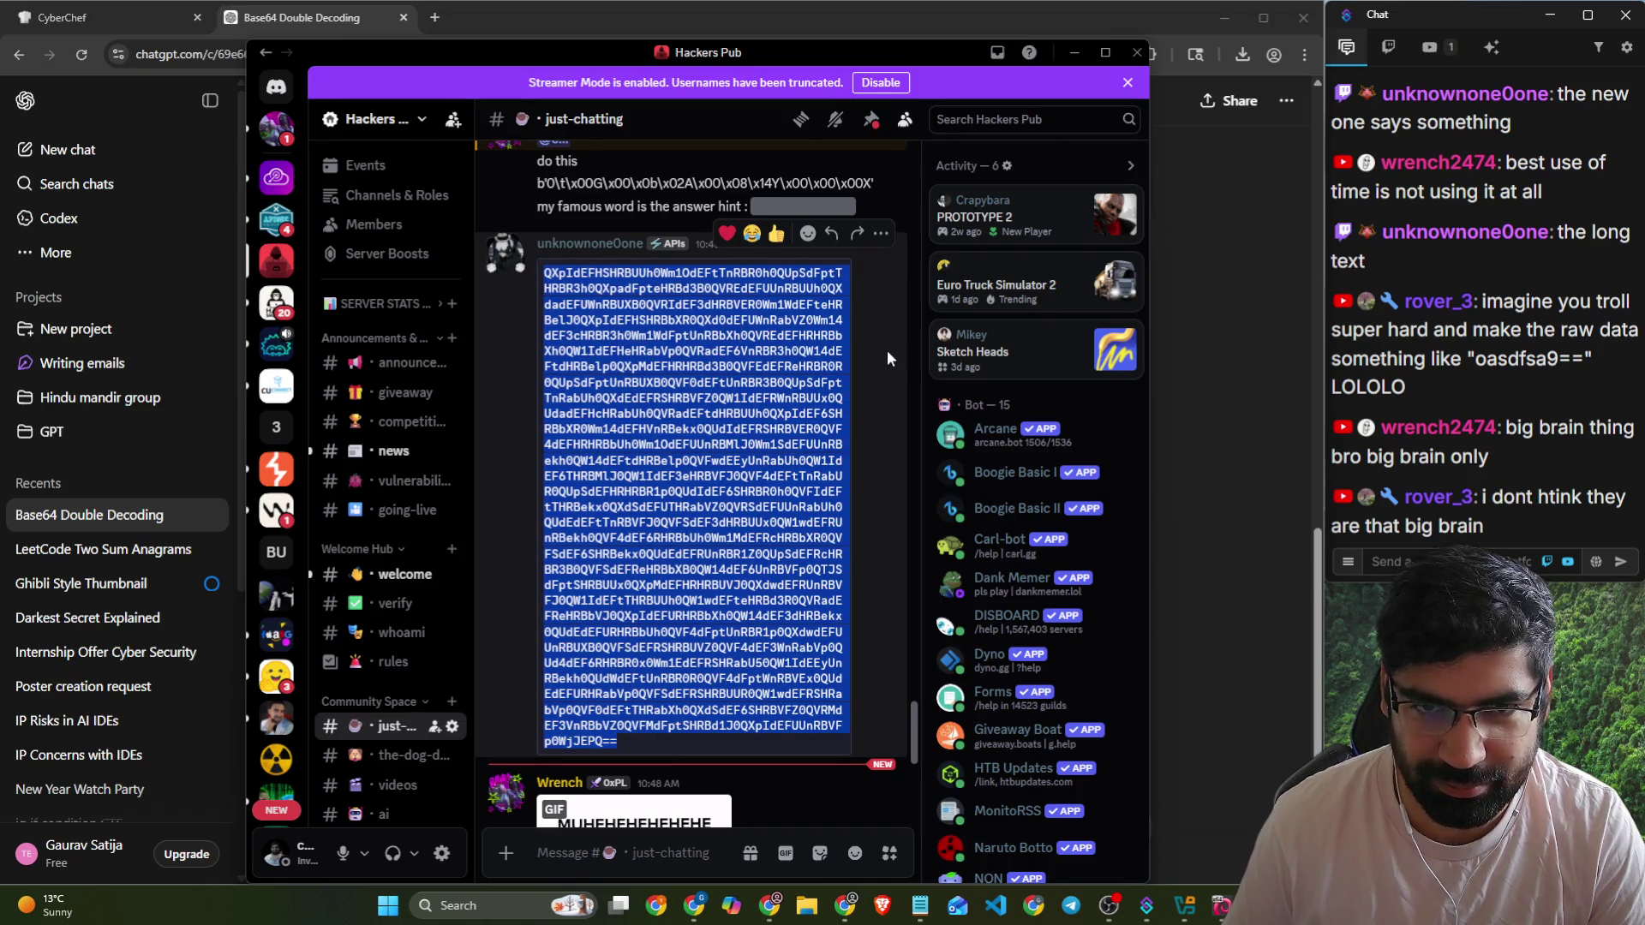
{"action": "left_click", "coordinate": [753, 207]}
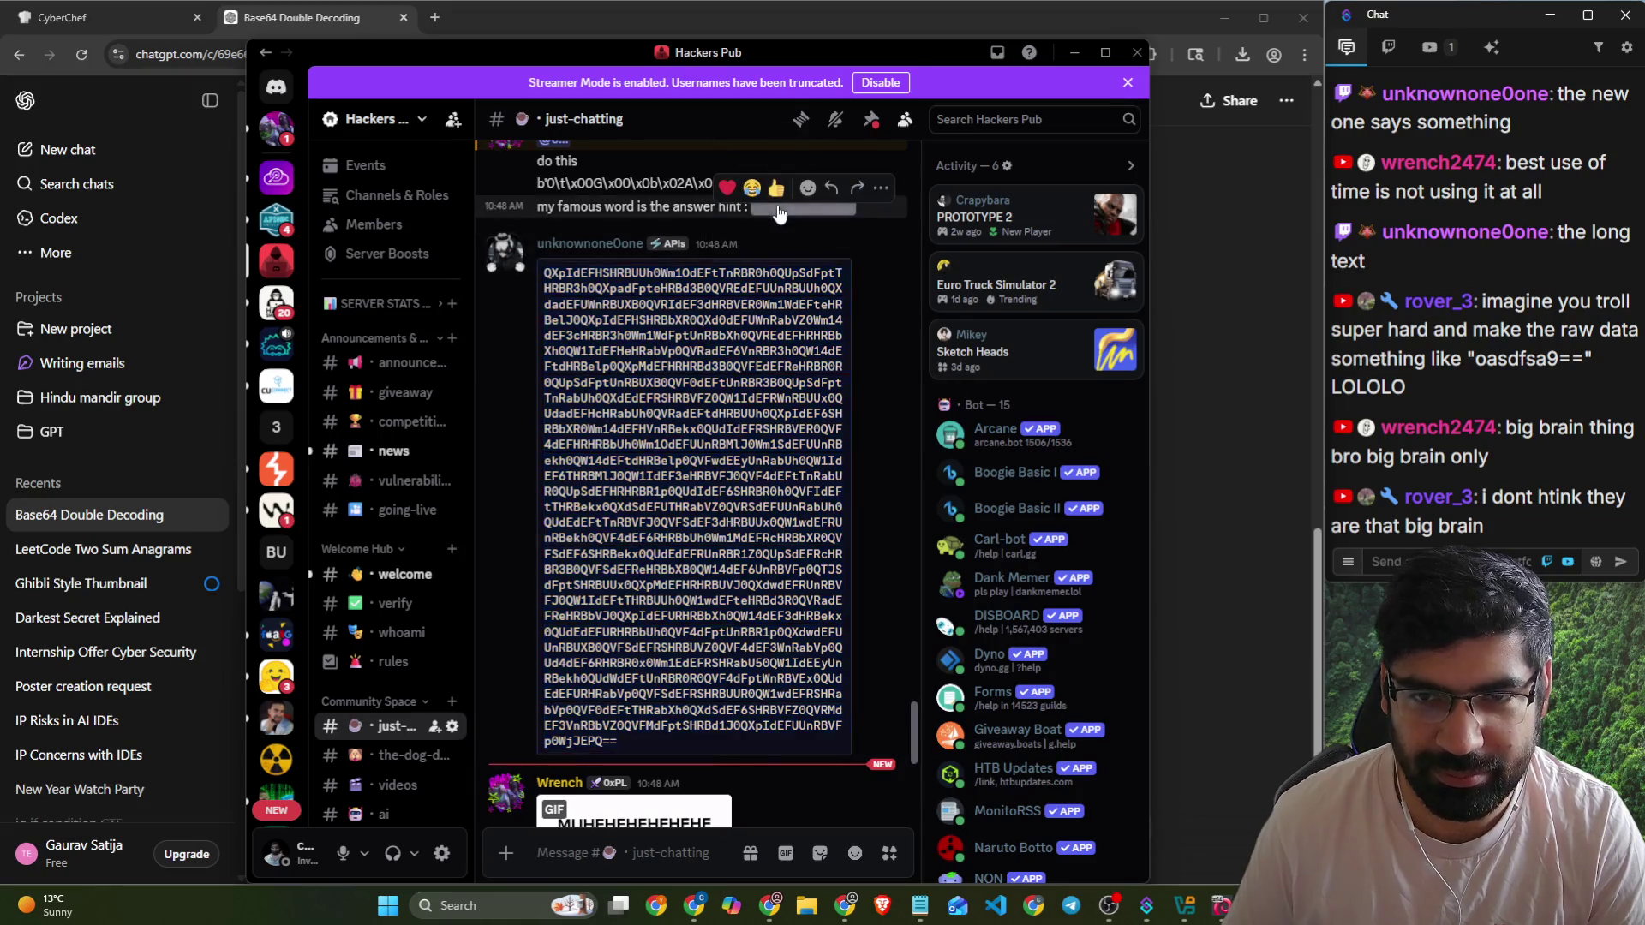
{"action": "scroll", "coordinate": [554, 301], "scroll_direction": "up", "scroll_amount": 2}
{"action": "left_click_drag", "start_coordinate": [537, 269], "coordinate": [918, 278]}
{"action": "mouse_move", "coordinate": [942, 282]}
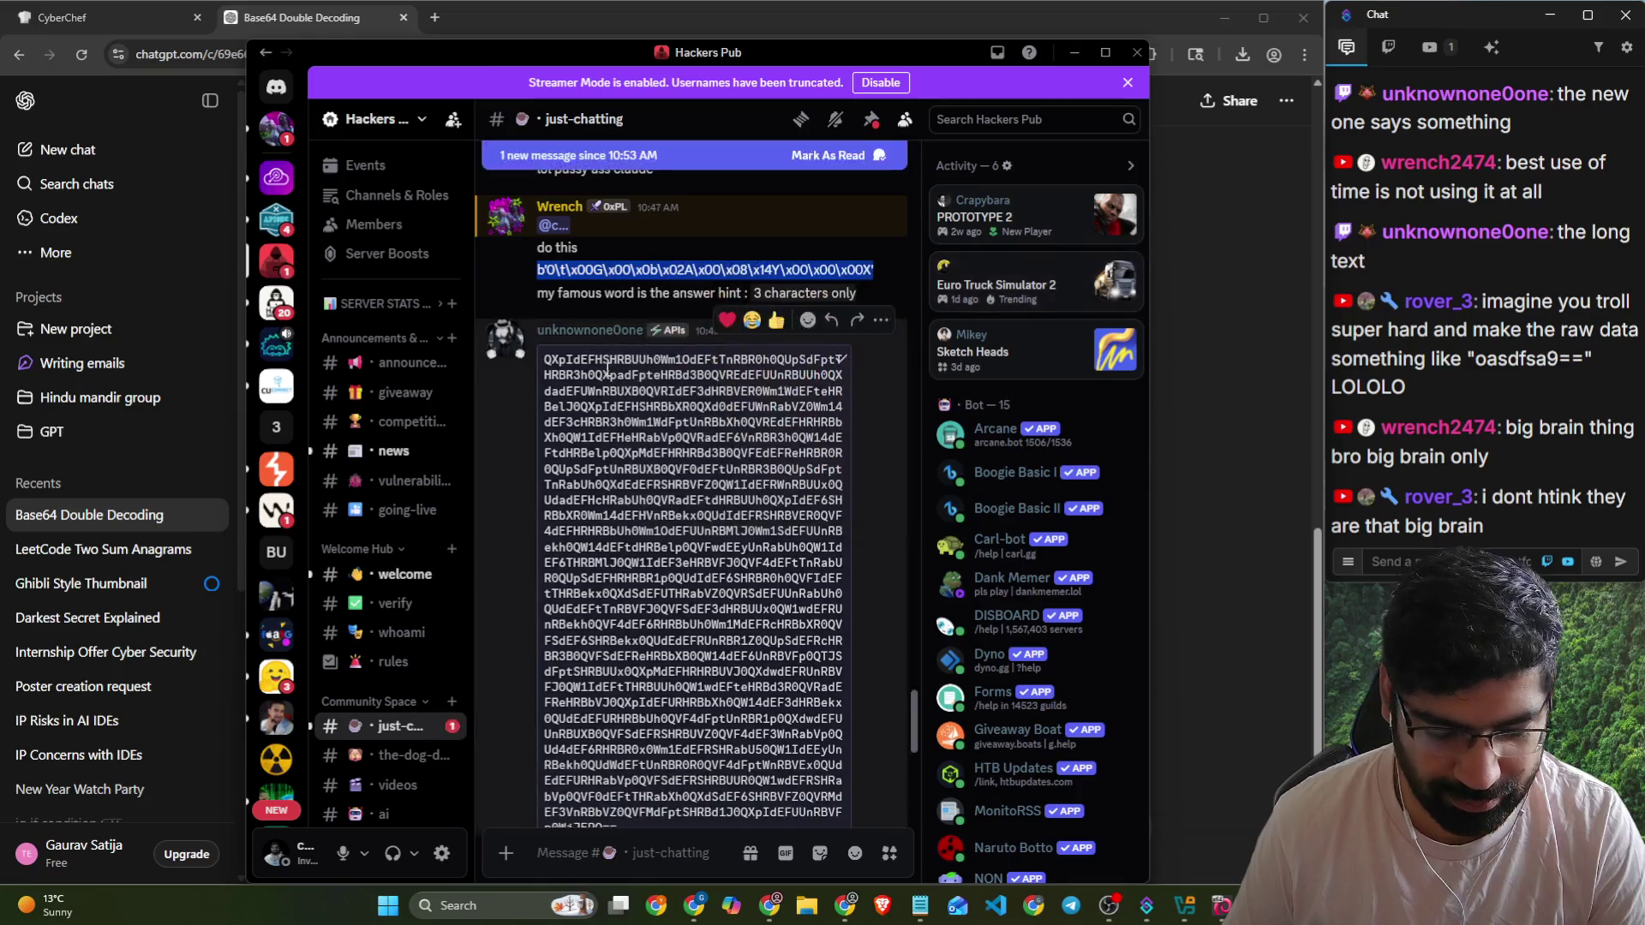
- Paste the byte string over CyberChef's test input, then bring up the Kali VM
{"action": "key", "text": "alt+Tab"}
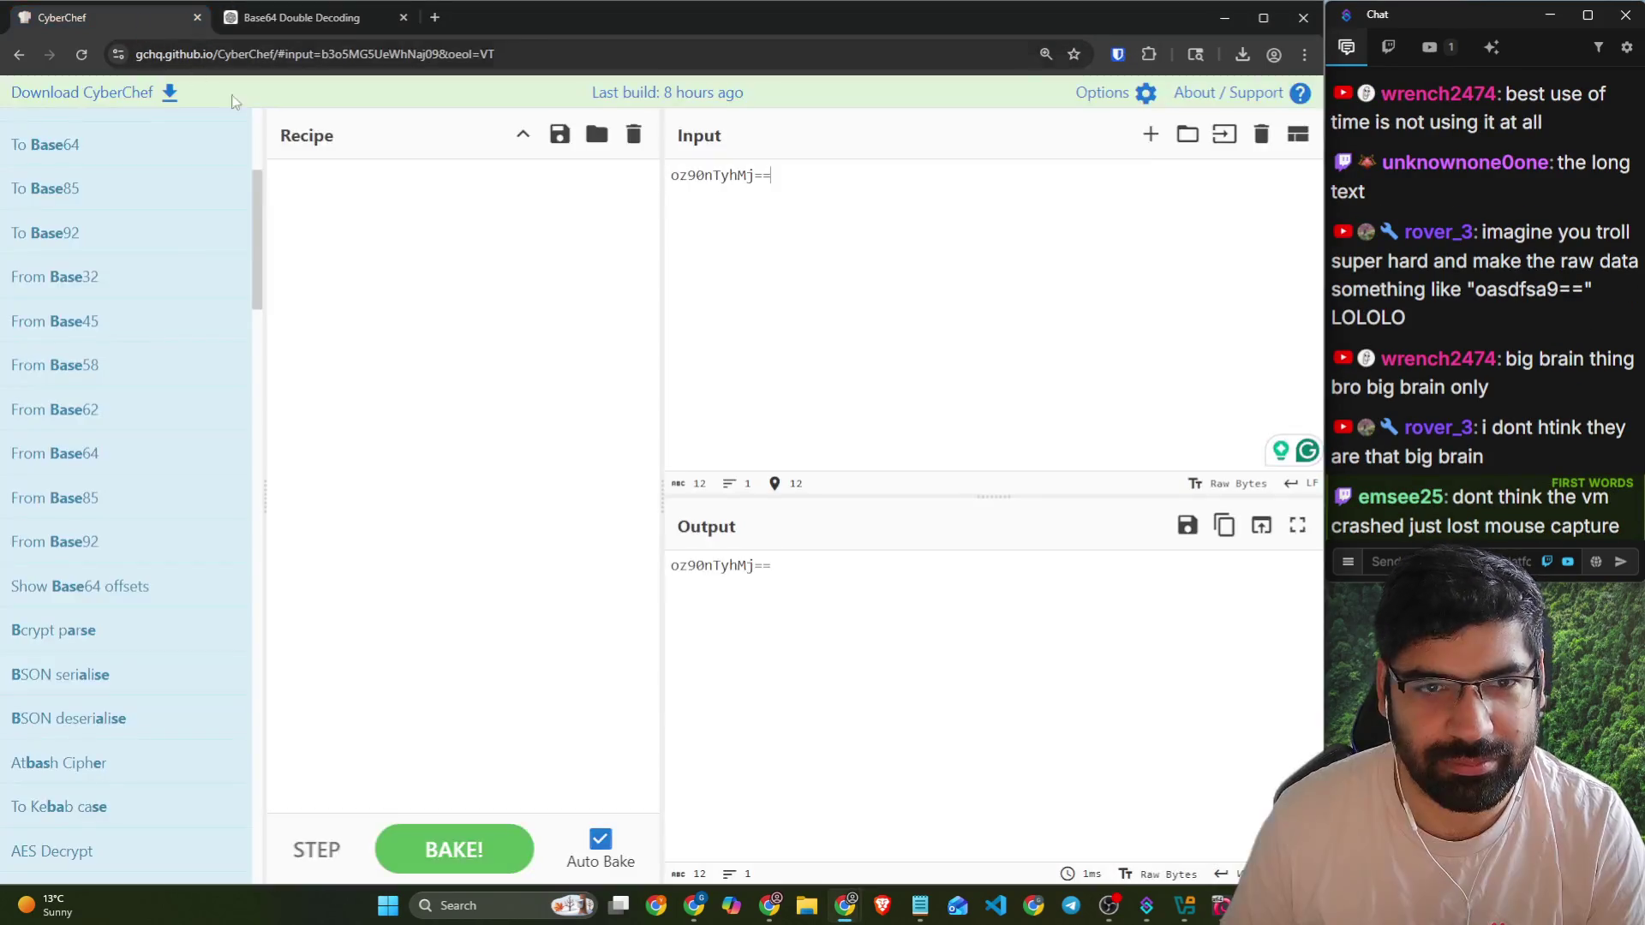
{"action": "left_click", "coordinate": [60, 17]}
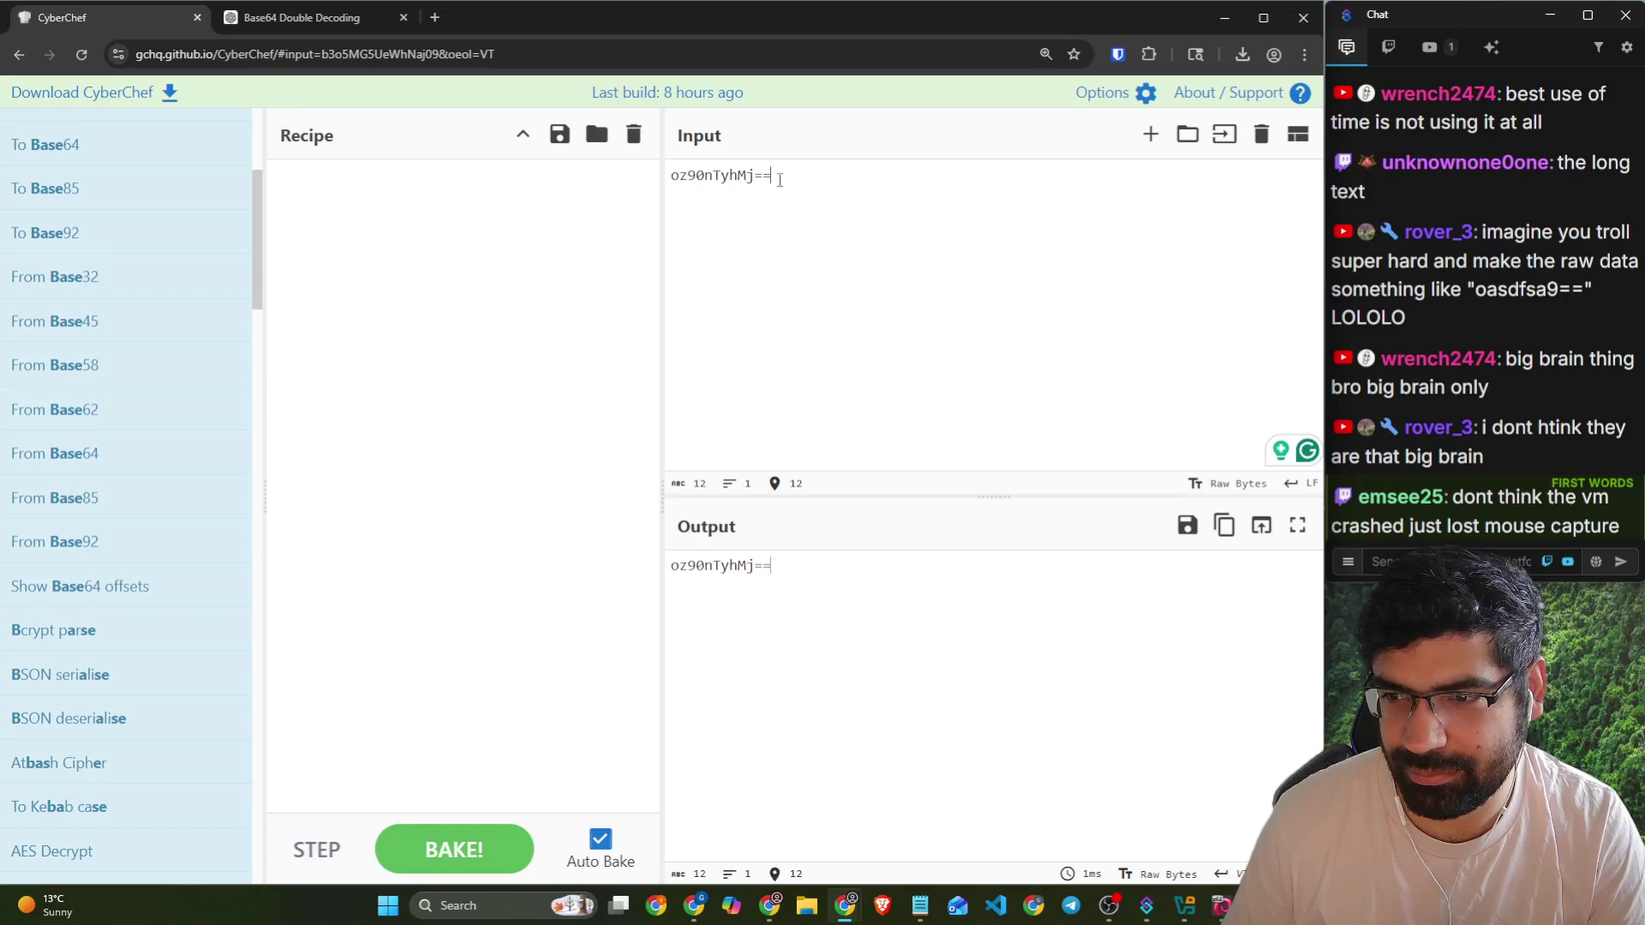
{"action": "left_click_drag", "start_coordinate": [779, 179], "coordinate": [584, 179]}
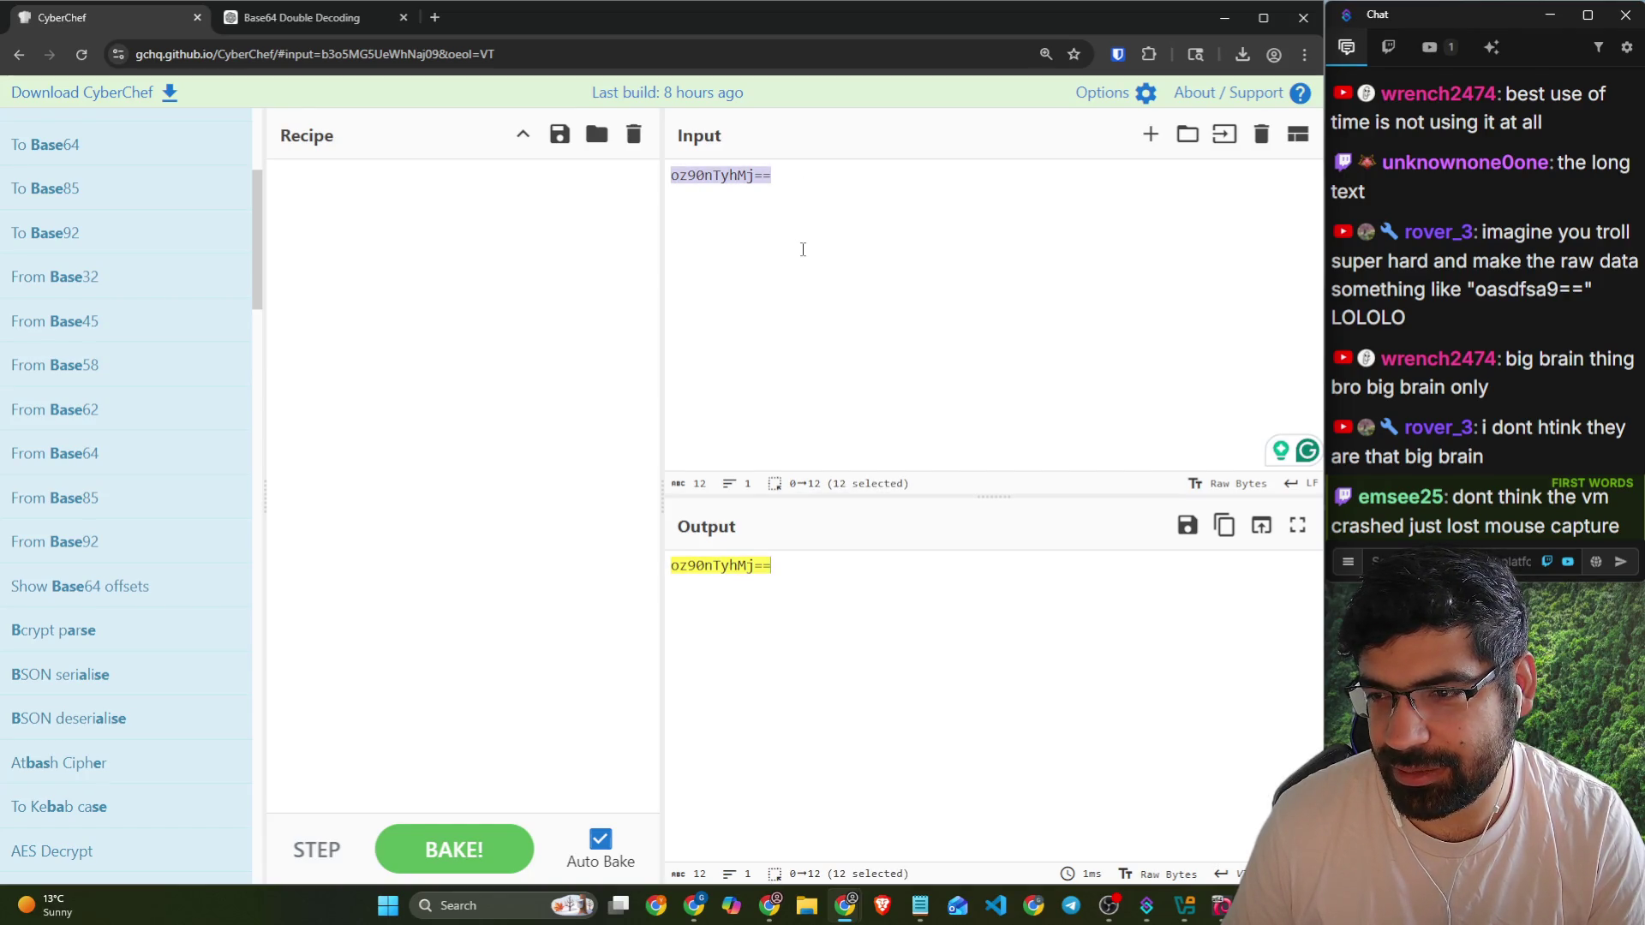
{"action": "type", "text": "b'0\\t\\x00G\\x00\\x0b\\x02A\\x00\\x08\\x14Y\\x00\\x00\\x00X'"}
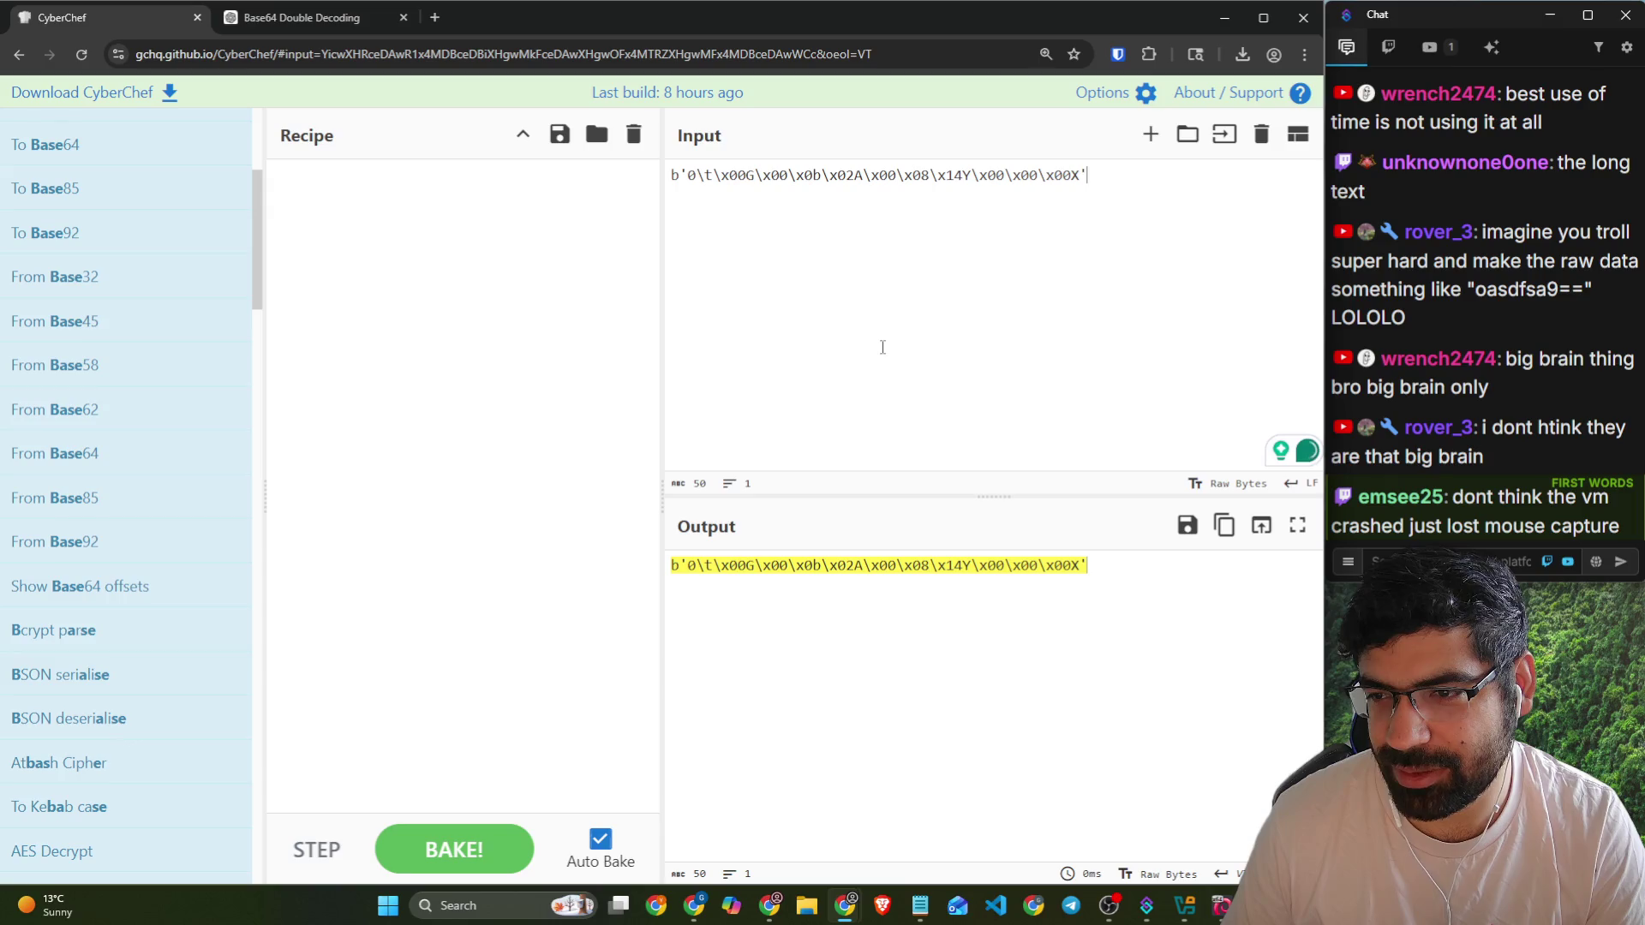
{"action": "left_click", "coordinate": [1221, 906]}
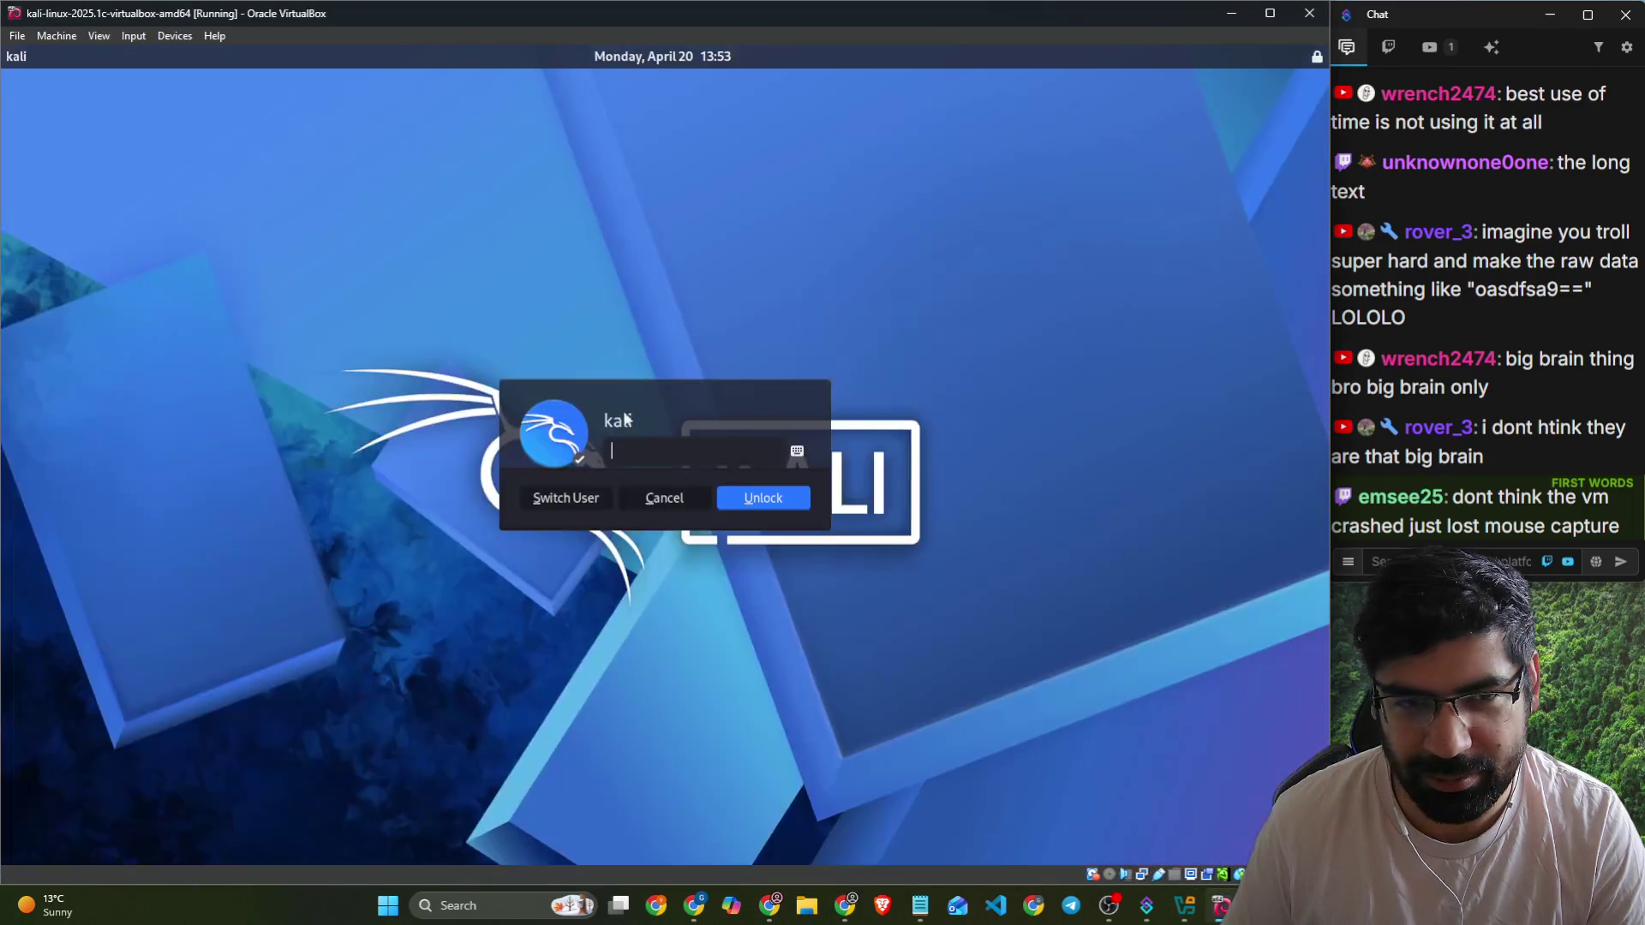
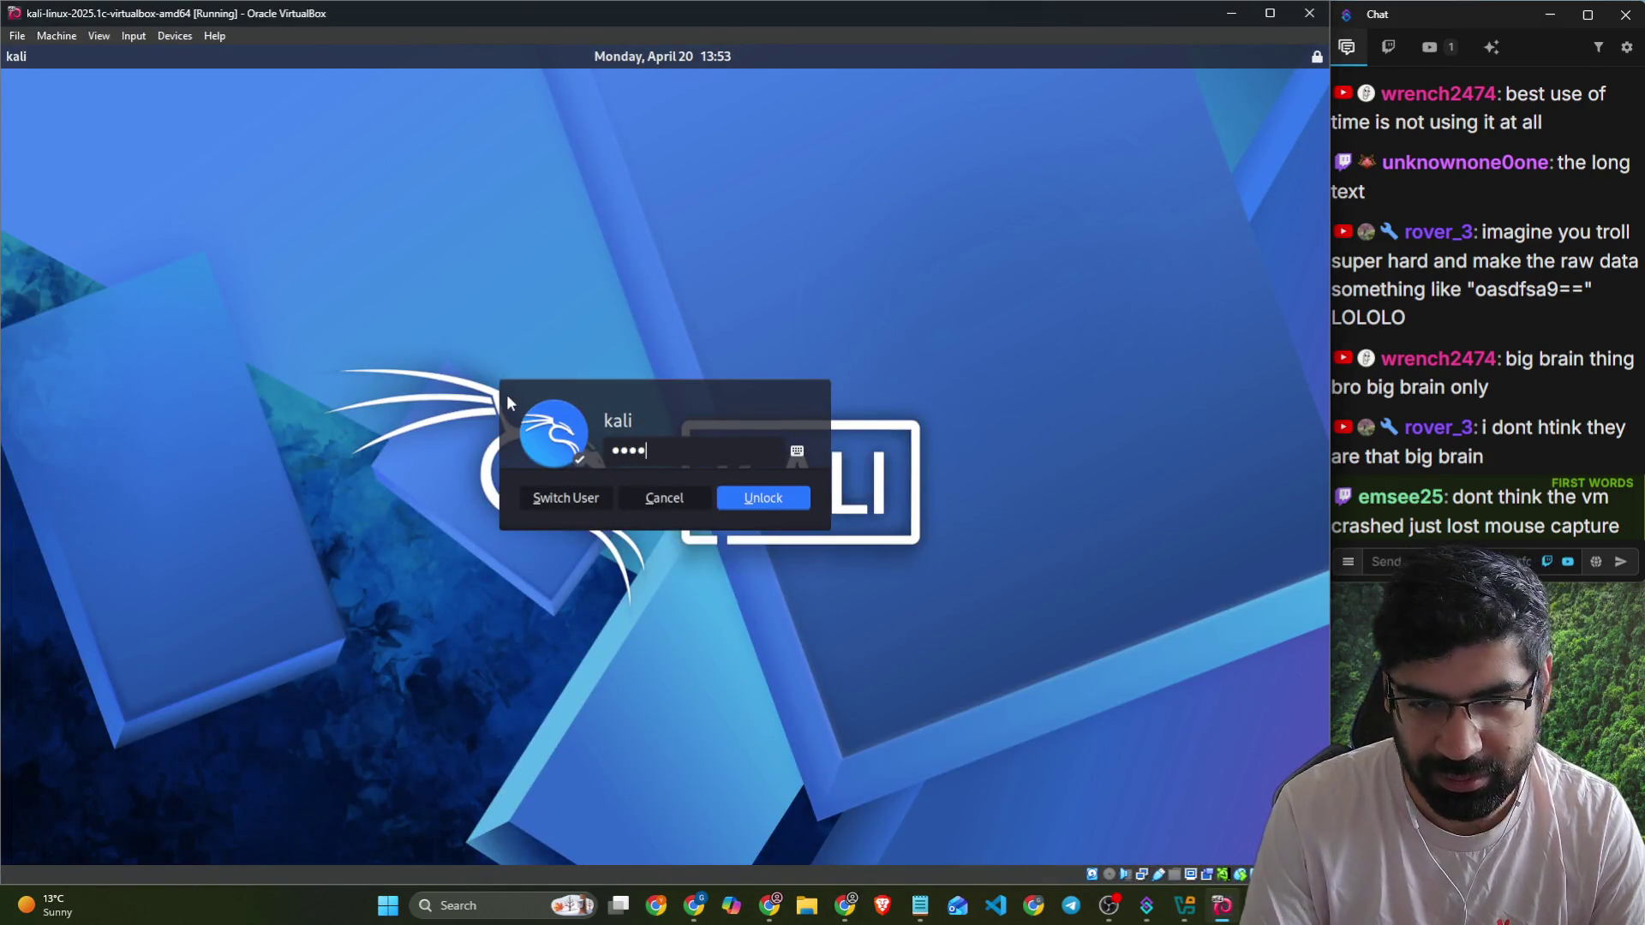
- Unlock Kali by entering the account password, then browse and close the VM menus
{"action": "key", "text": "Return"}
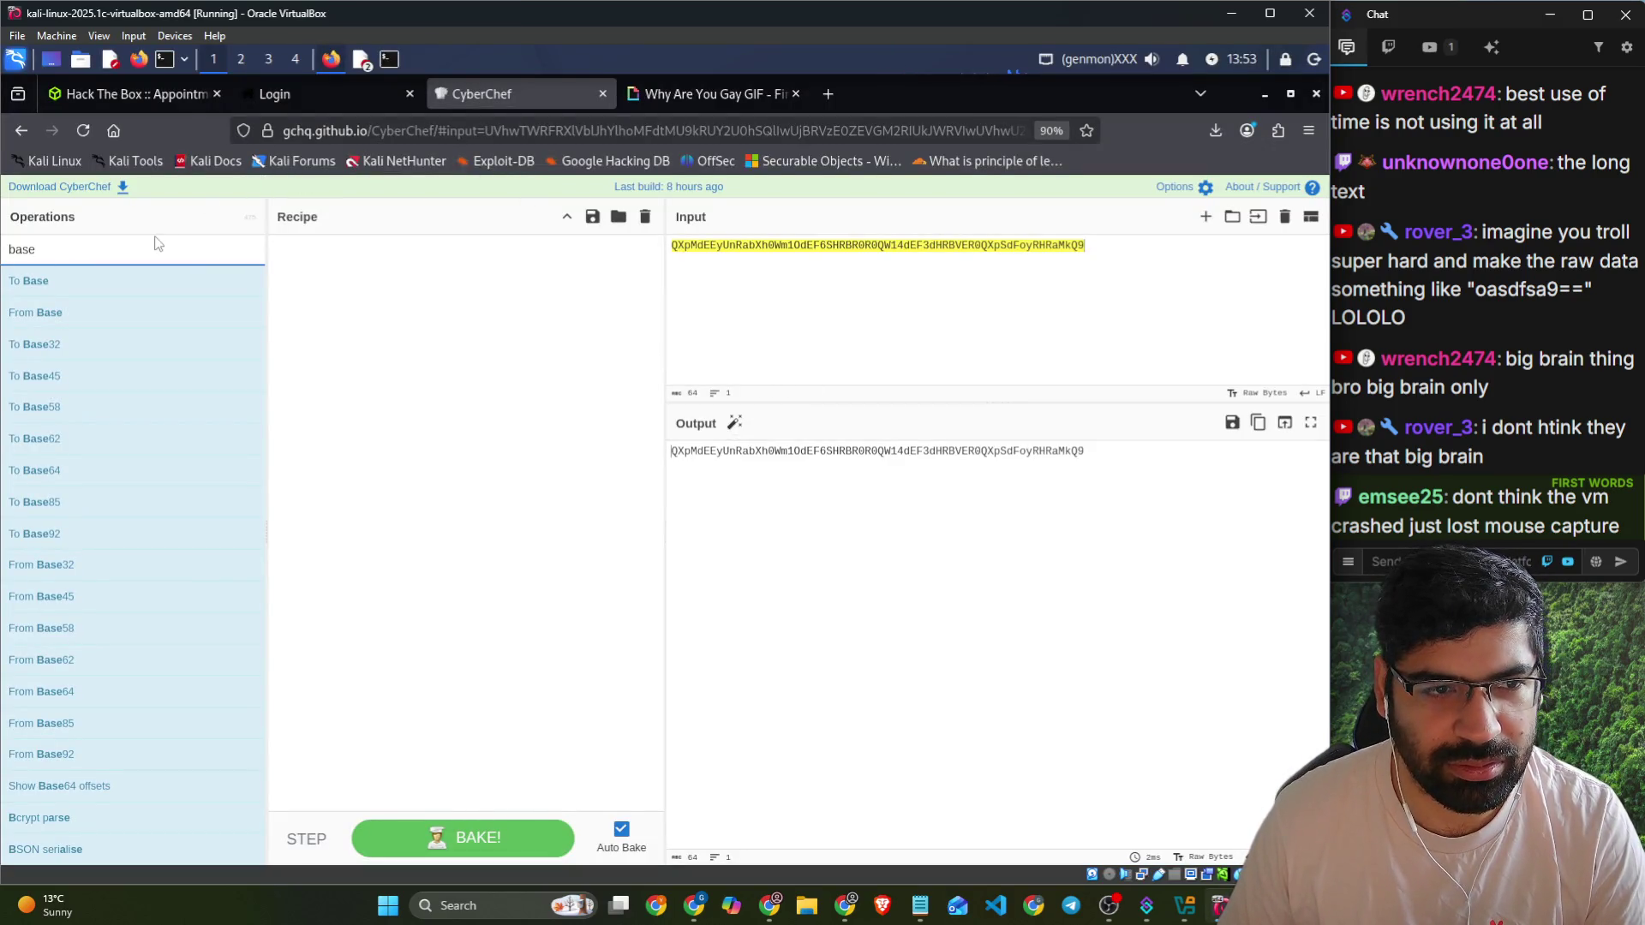
{"action": "key", "text": "BackSpace"}
{"action": "key", "text": "BackSpace"}
{"action": "key", "text": "BackSpace"}
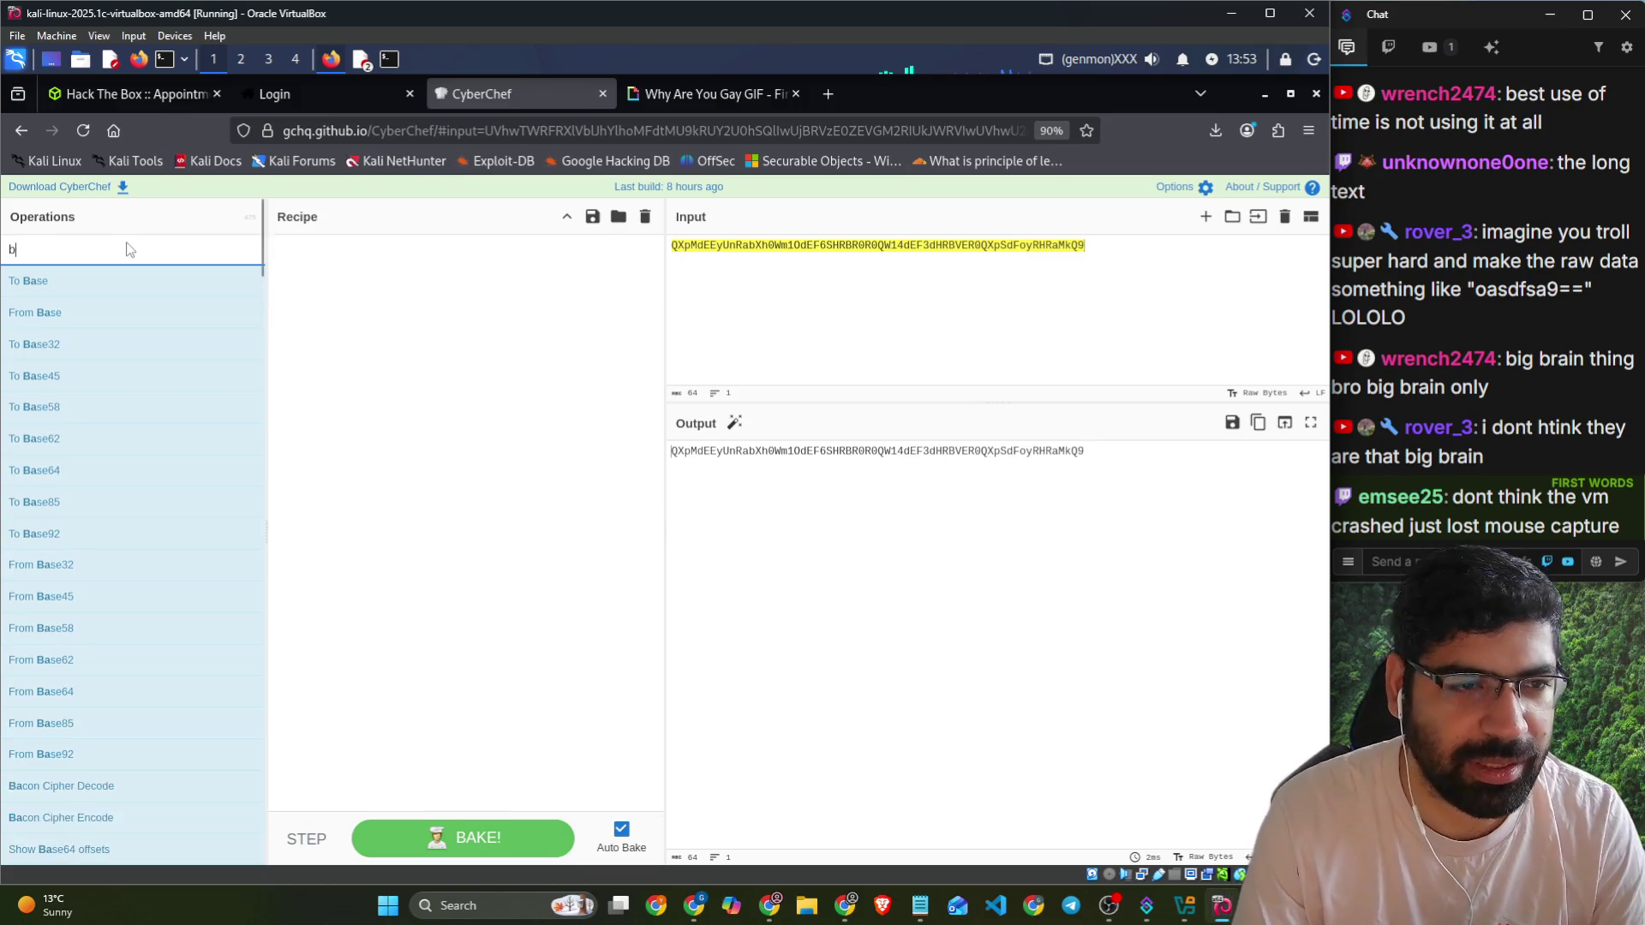
{"action": "left_click", "coordinate": [147, 34]}
{"action": "left_click", "coordinate": [174, 35]}
{"action": "left_click", "coordinate": [134, 35]}
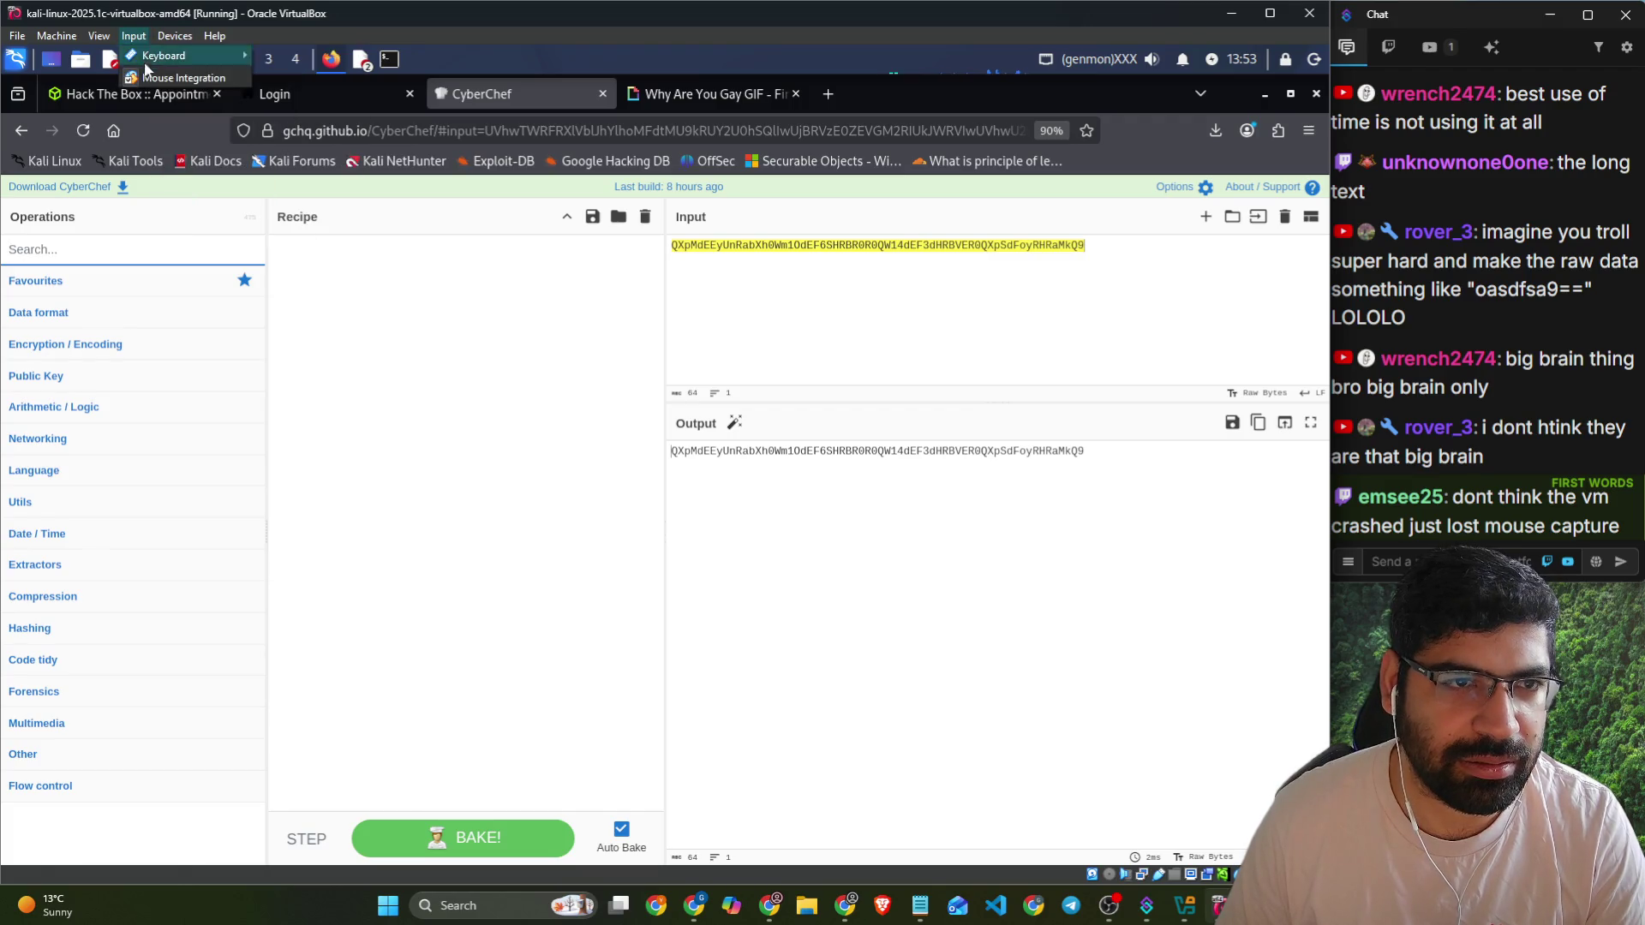
{"action": "left_click", "coordinate": [467, 180]}
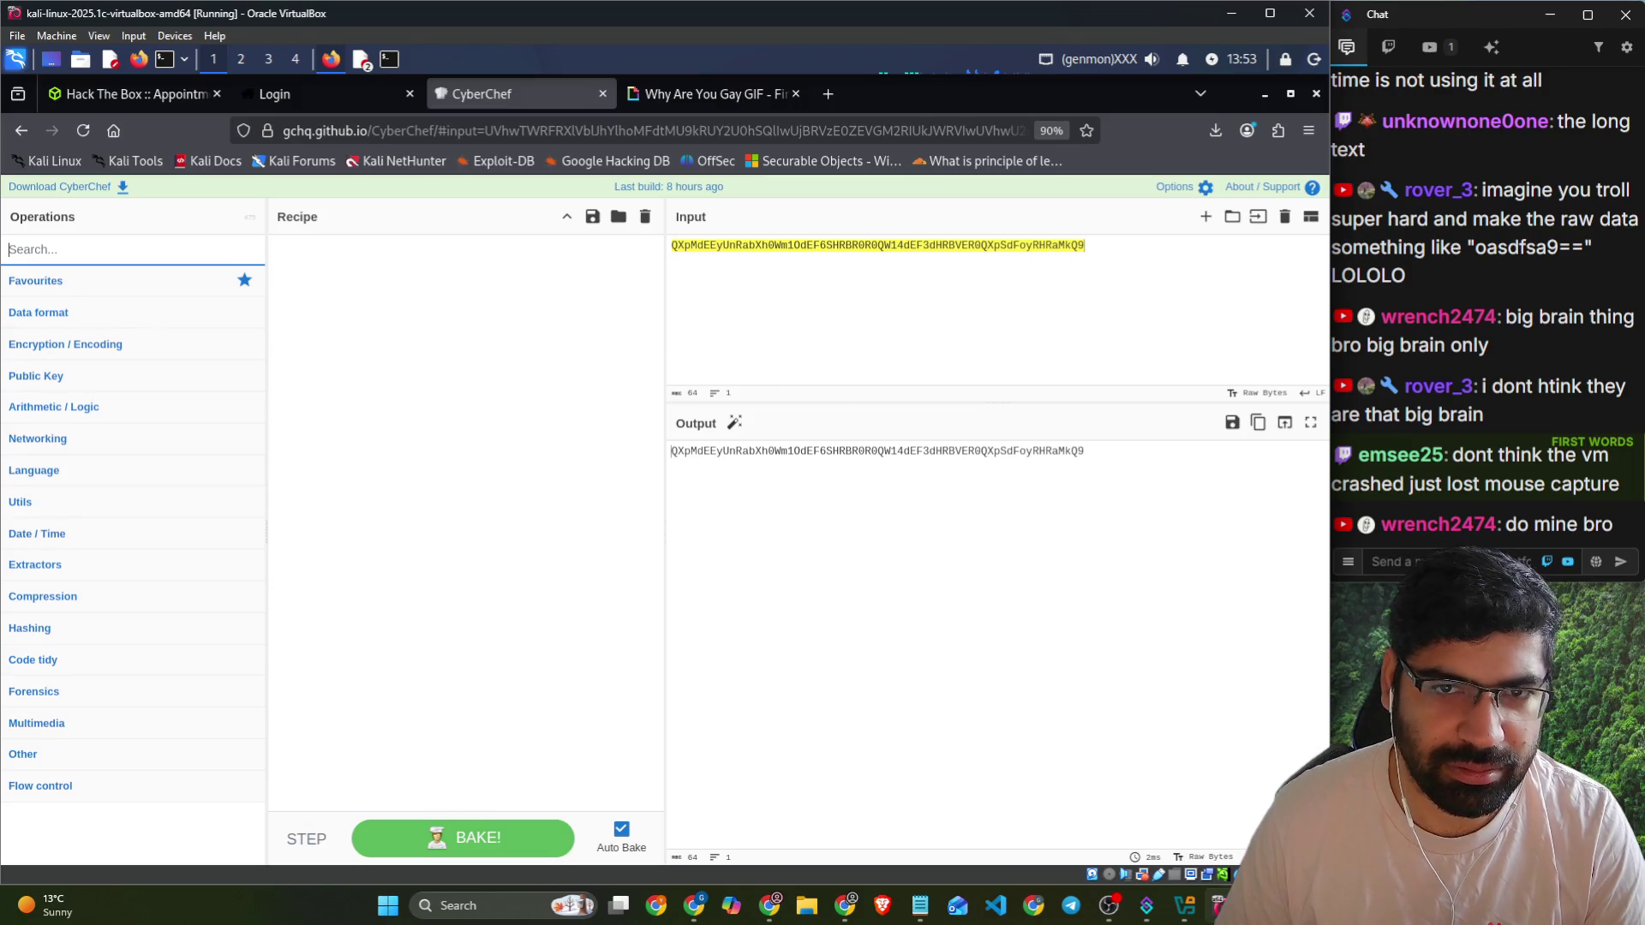
- Leave the Kali VM and return to CyberChef's input pane
{"action": "key", "text": "alt+Tab"}
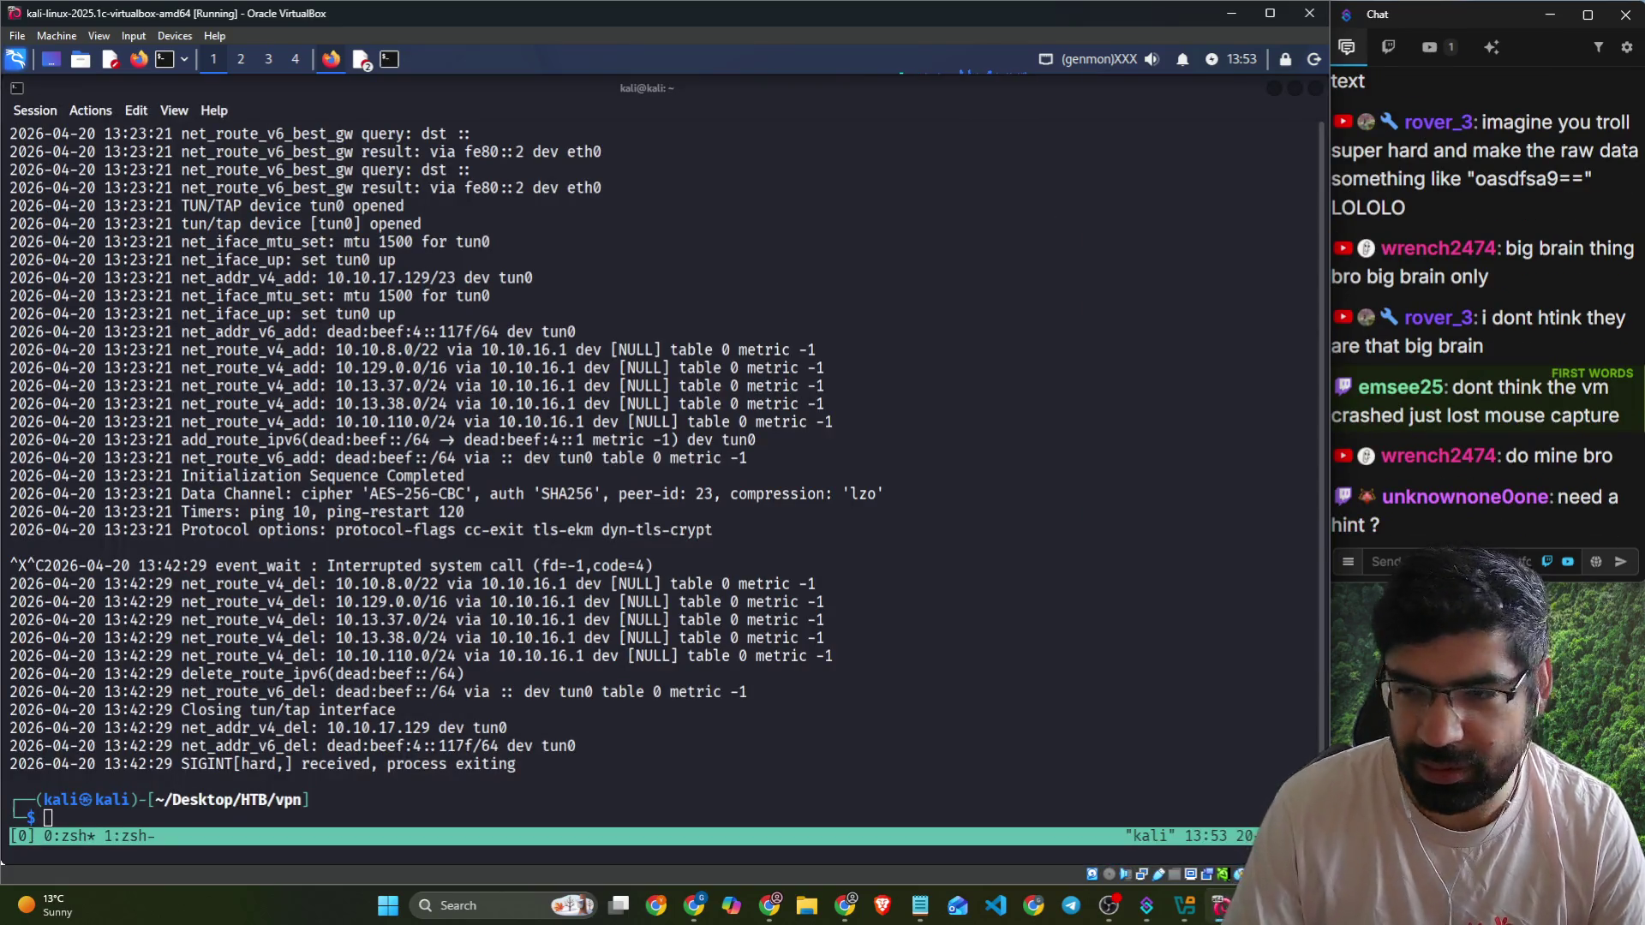
{"action": "key", "text": "alt+Tab"}
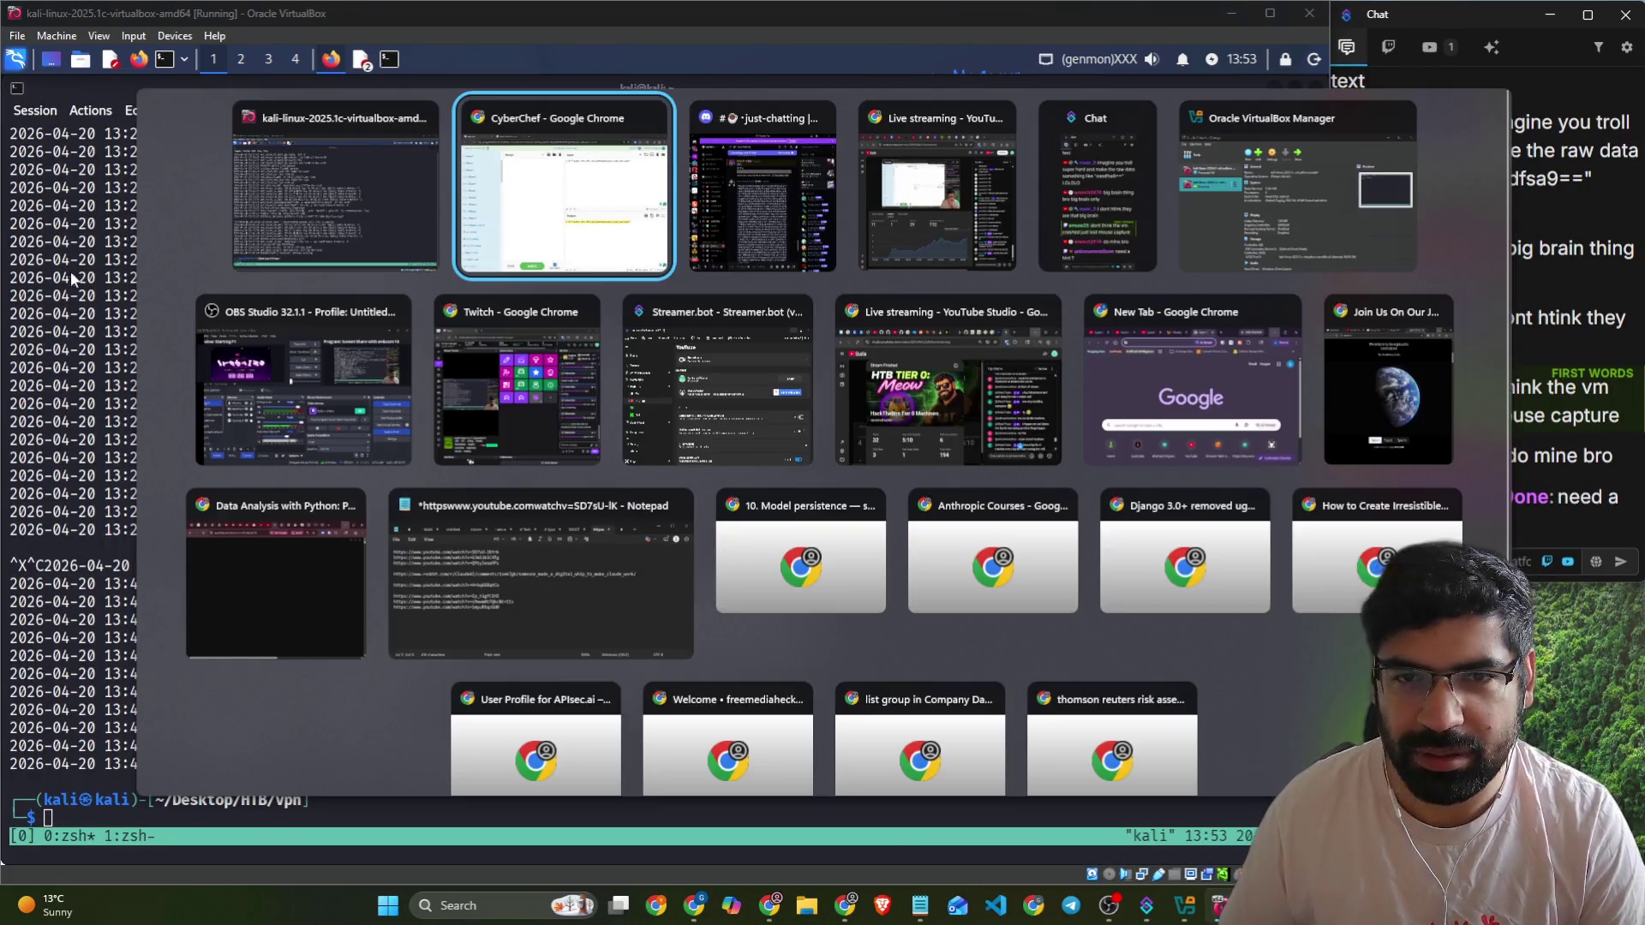
{"action": "left_click", "coordinate": [800, 260]}
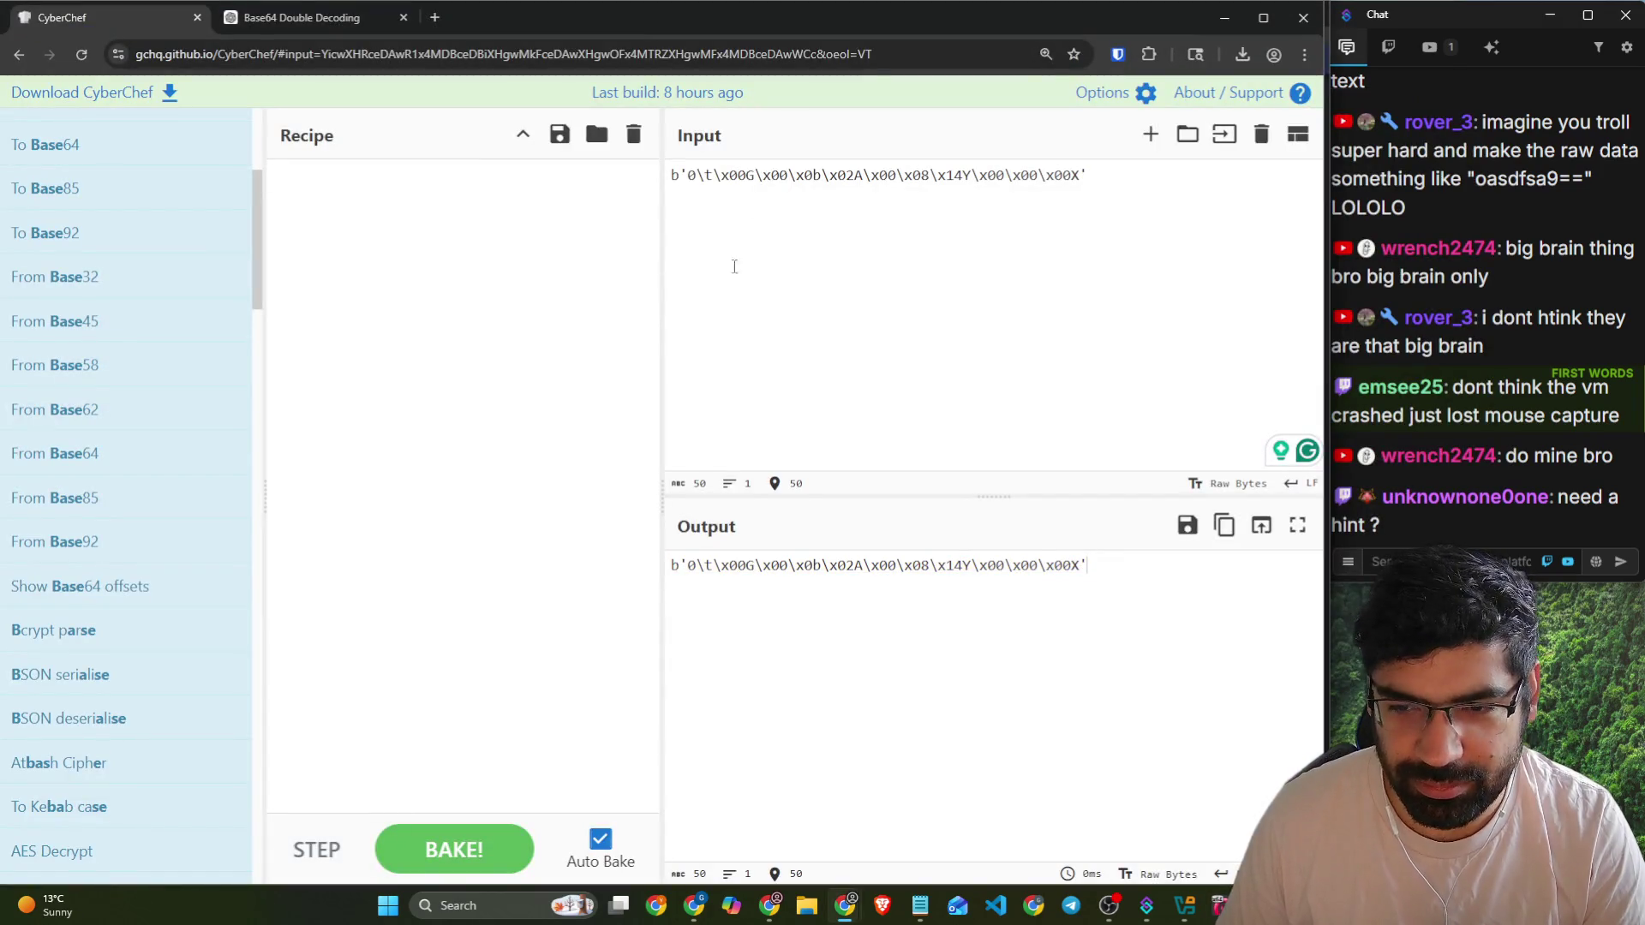
- Strip the b' prefix and trailing quote from the byte string input
{"action": "left_click_drag", "start_coordinate": [688, 175], "coordinate": [655, 173]}
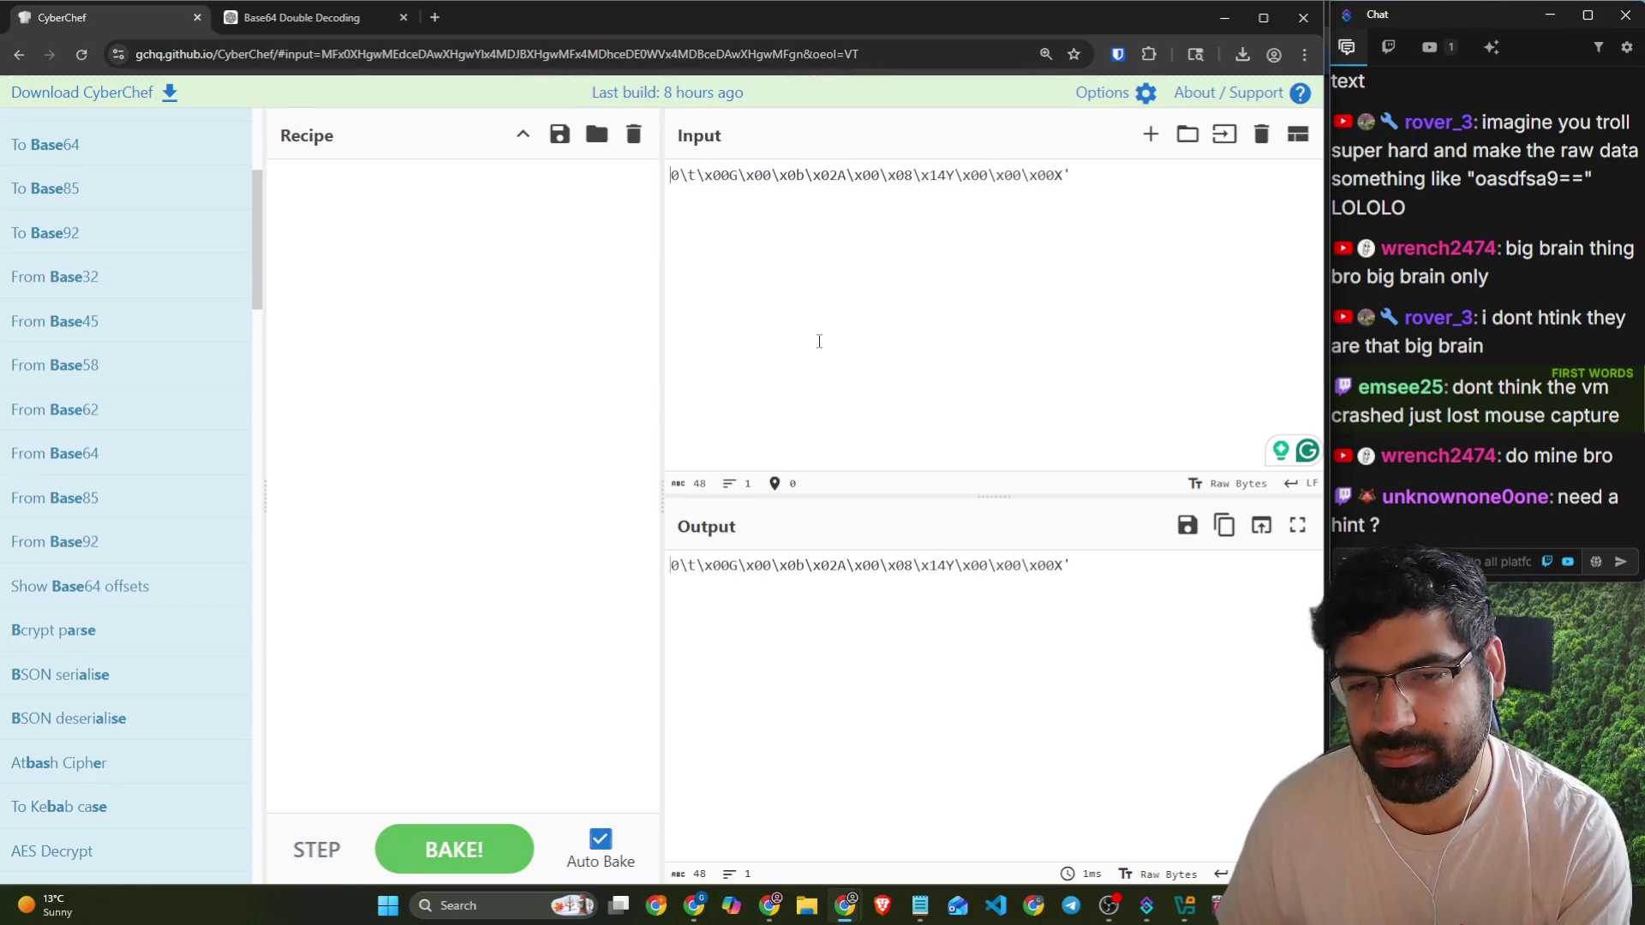
{"action": "key", "text": "BackSpace"}
{"action": "left_click", "coordinate": [1115, 182]}
{"action": "key", "text": "BackSpace"}
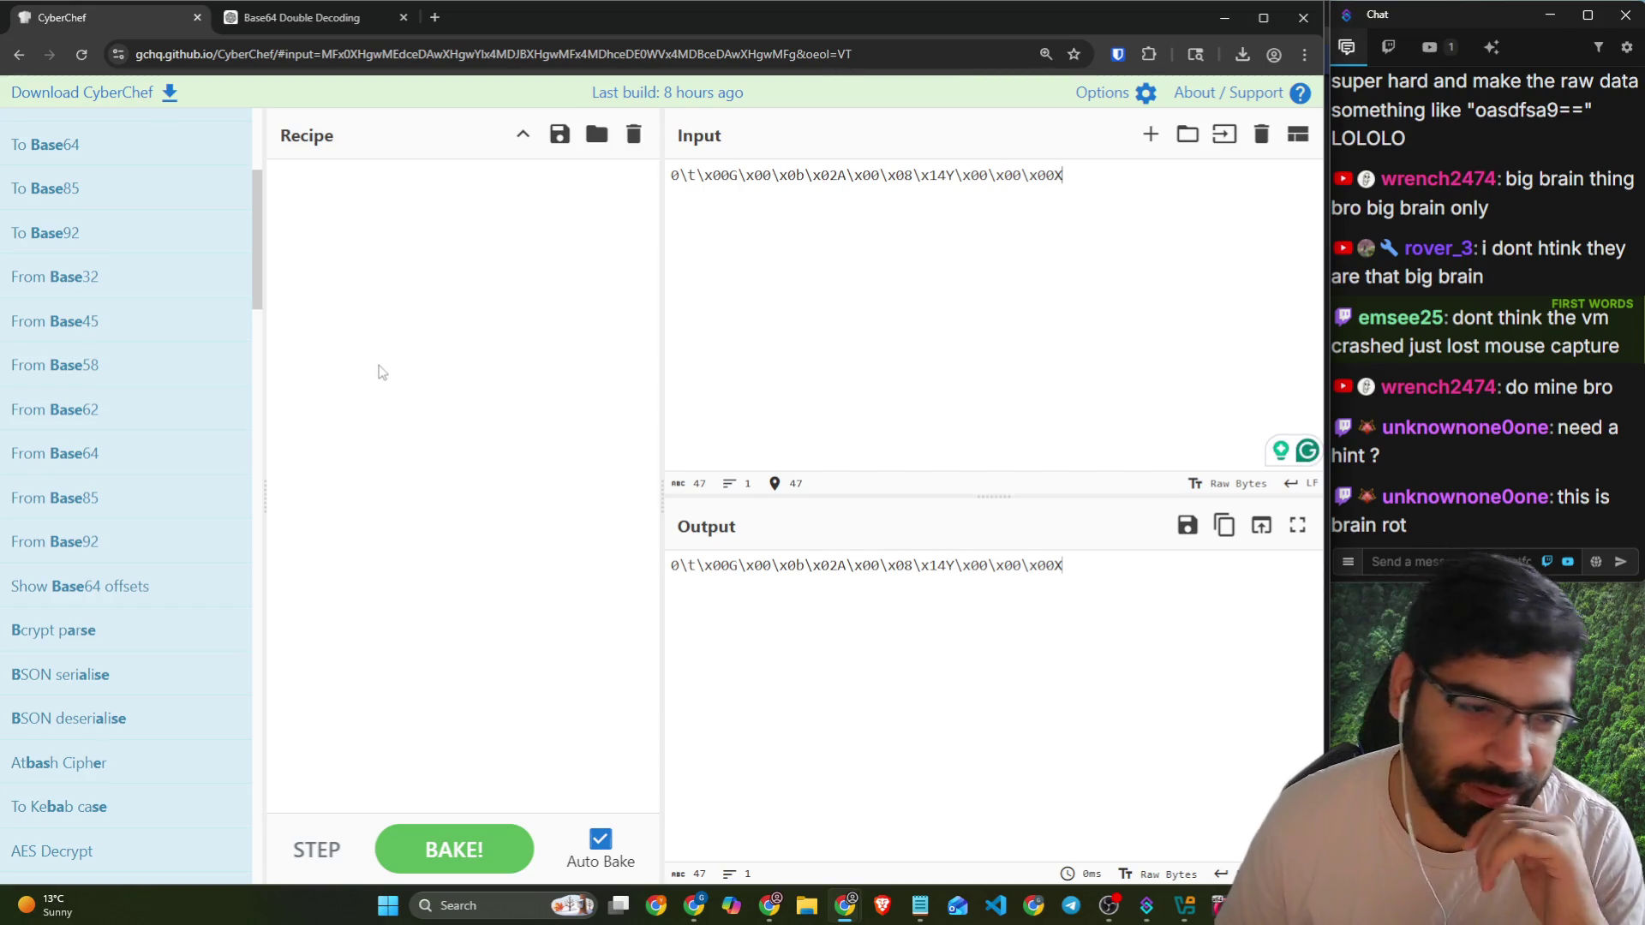
- Search 'magi', add Magic to the recipe, then clear the recipe
{"action": "scroll", "coordinate": [126, 257], "scroll_direction": "up", "scroll_amount": 4}
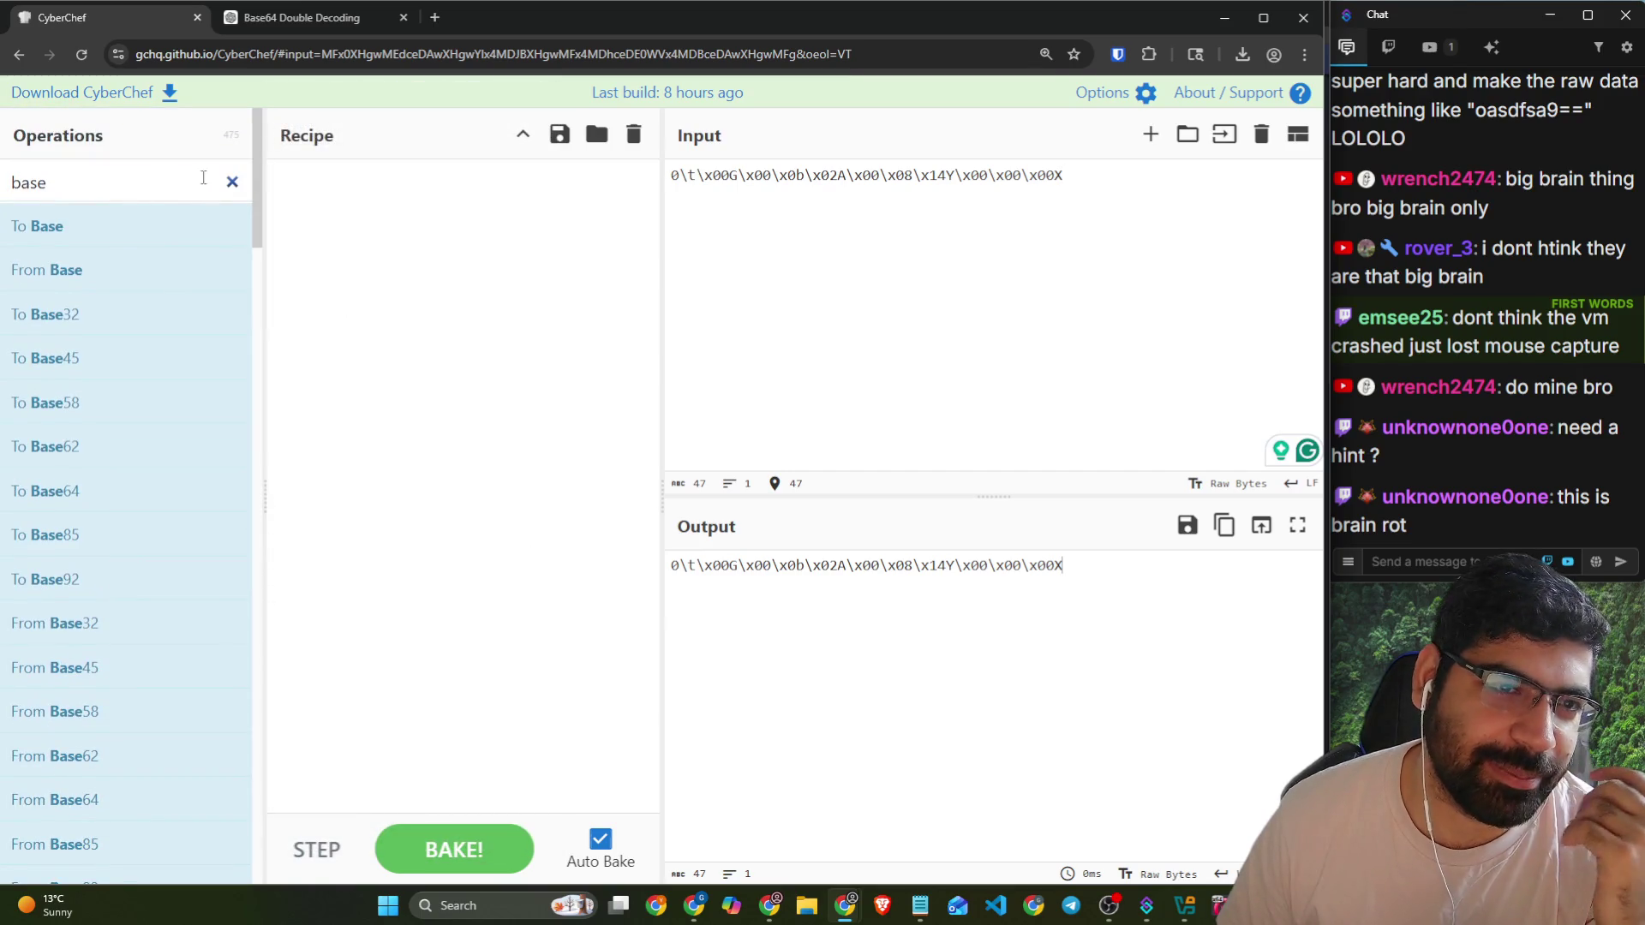
{"action": "left_click", "coordinate": [232, 182]}
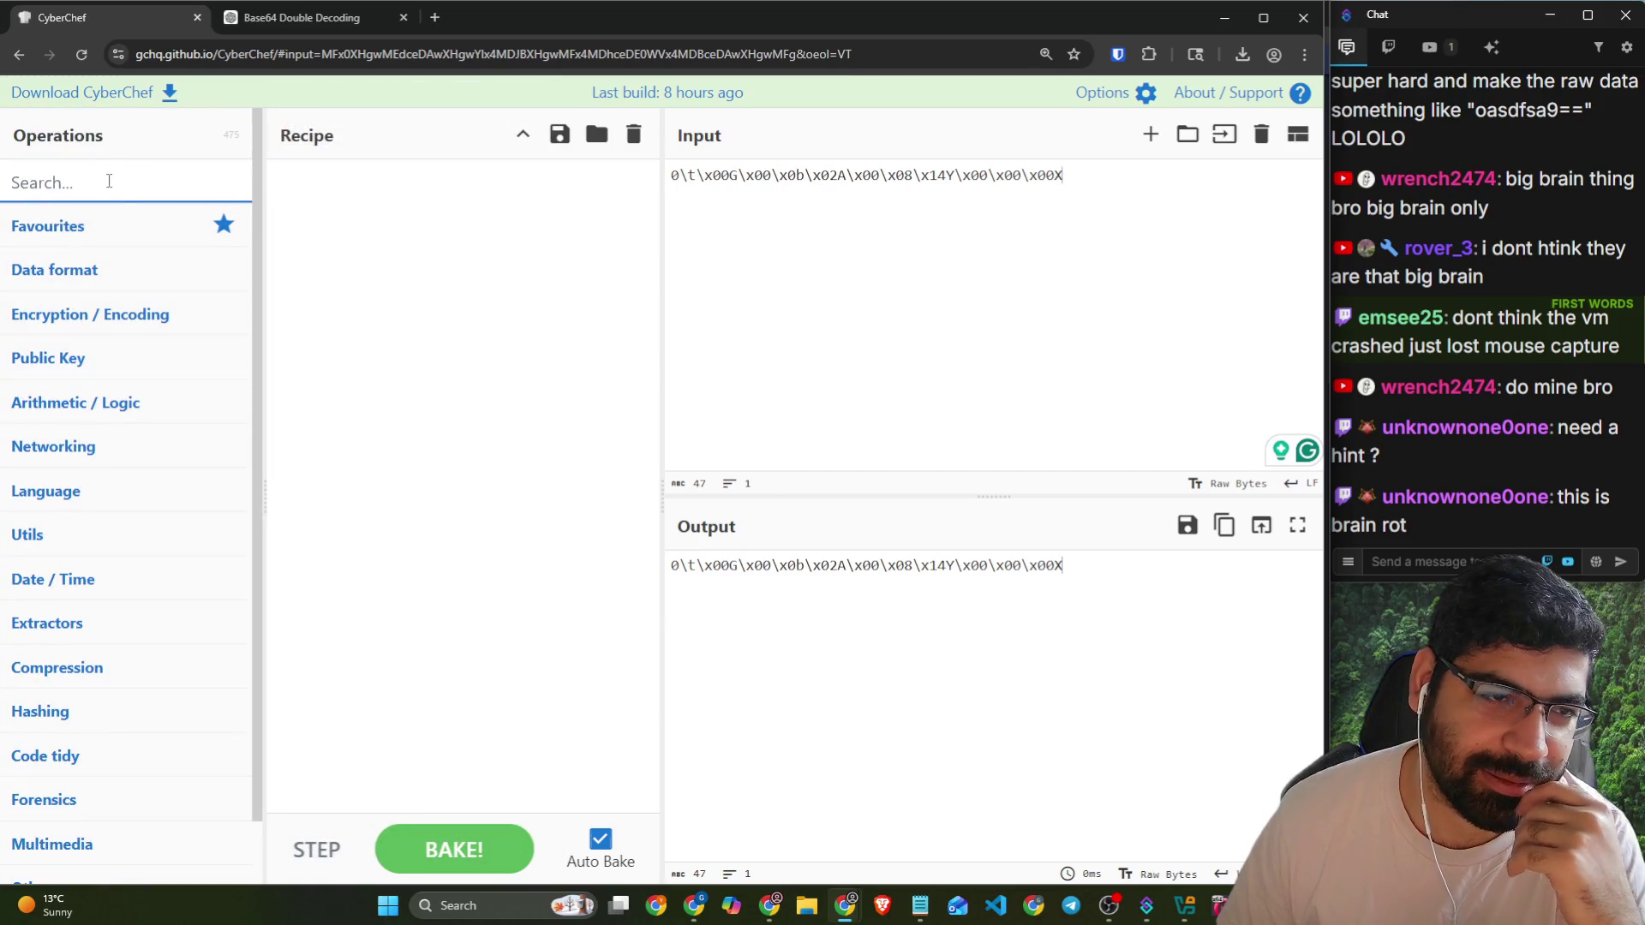
{"action": "type", "text": "magi"}
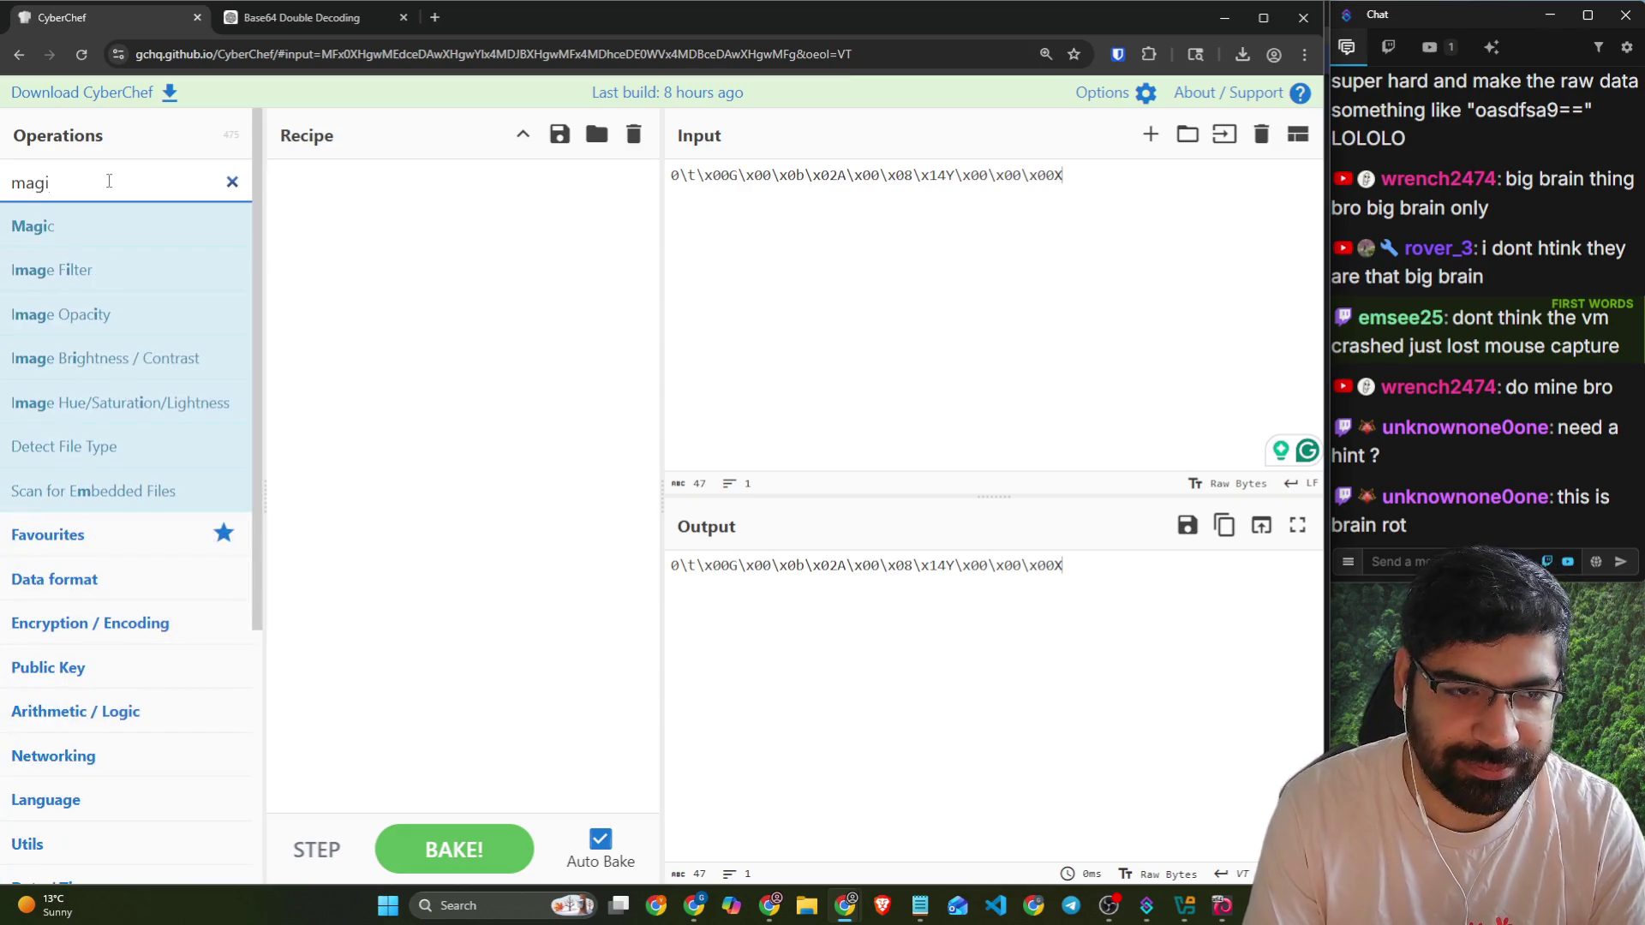
{"action": "left_click_drag", "start_coordinate": [34, 226], "coordinate": [462, 236]}
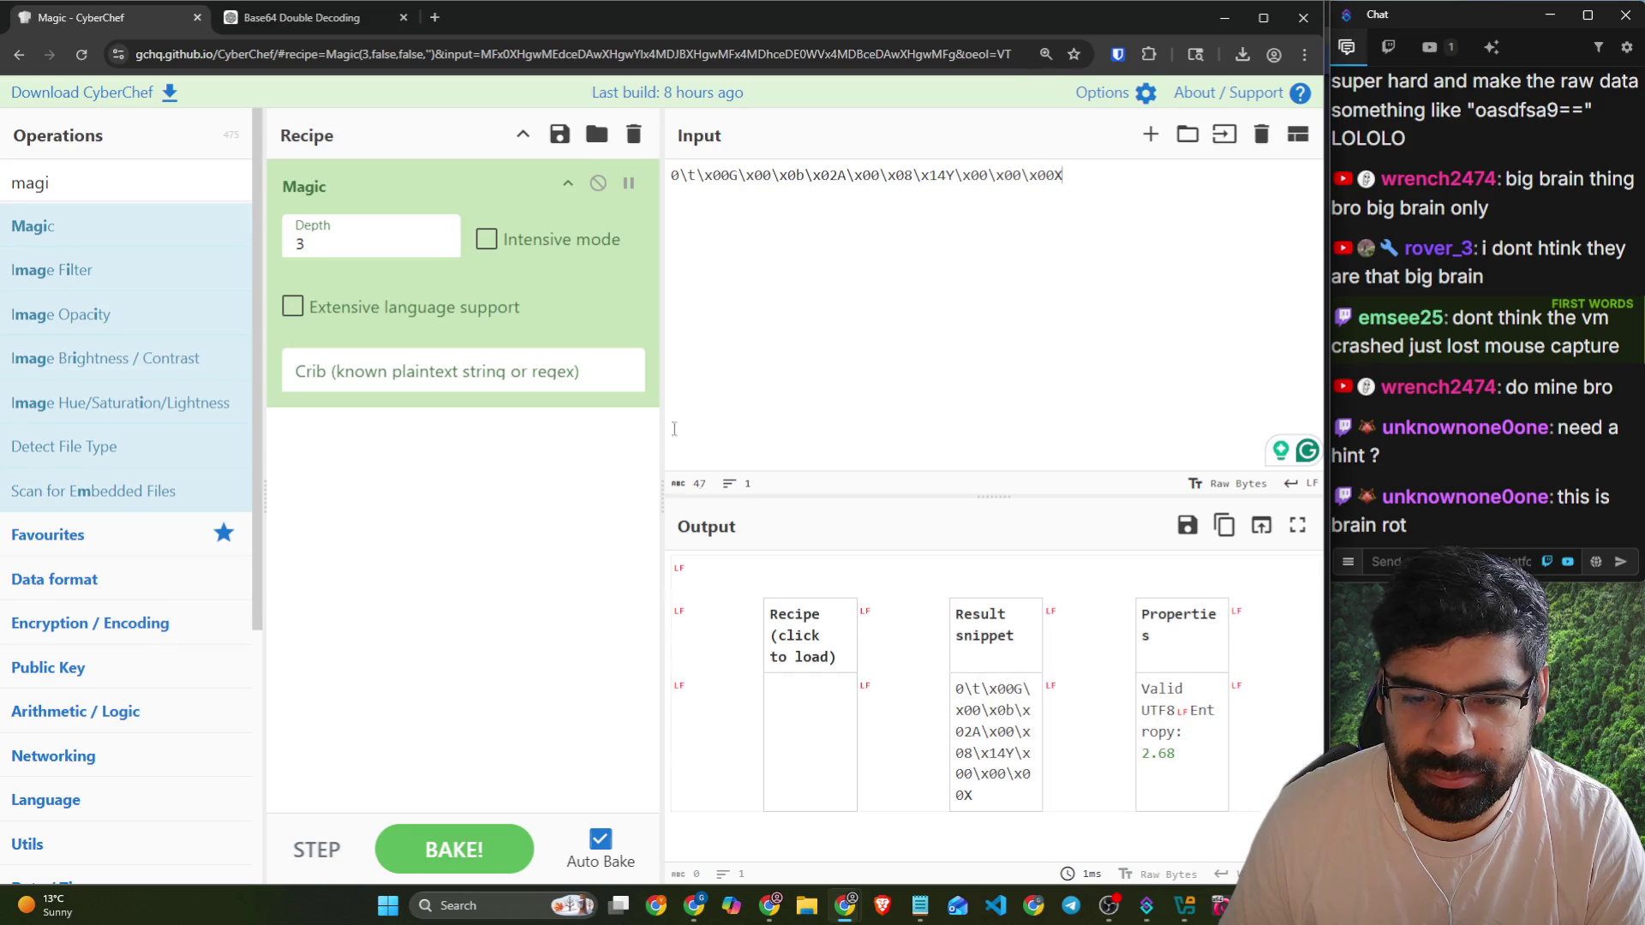
{"action": "left_click", "coordinate": [633, 134]}
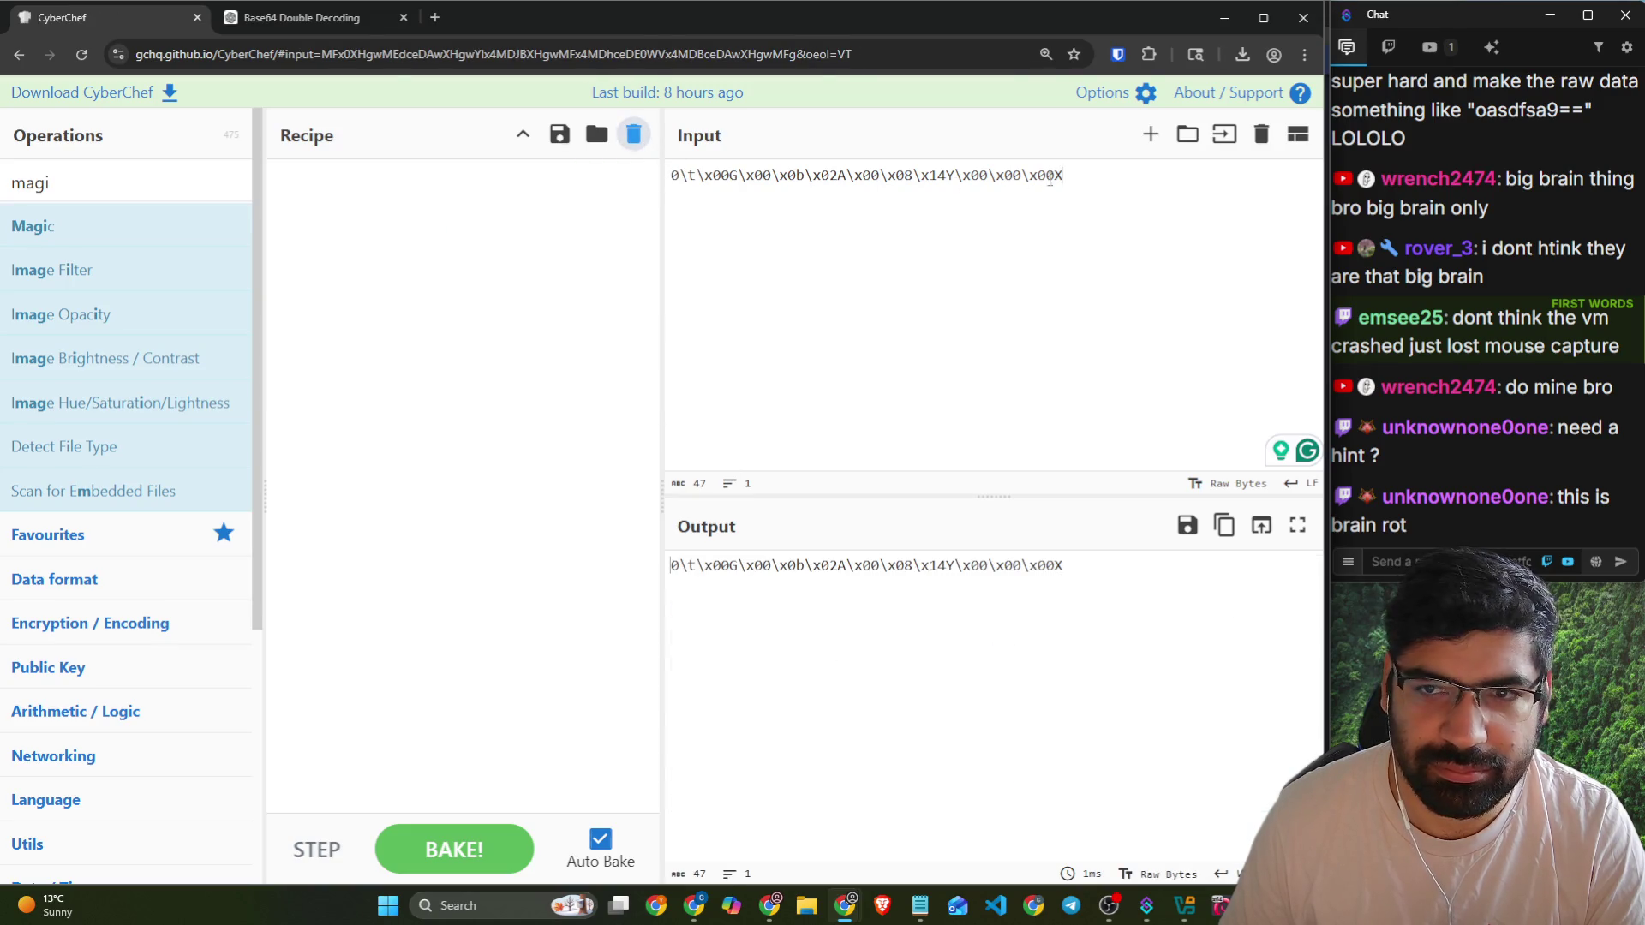
- Undo to restore the original b'' byte string, select it, and switch to the Base64 Double Decoding chat
{"action": "left_click_drag", "start_coordinate": [1062, 174], "coordinate": [678, 174]}
{"action": "key", "text": "ctrl+z"}
{"action": "key", "text": "ctrl+z"}
{"action": "key", "text": "ctrl+z"}
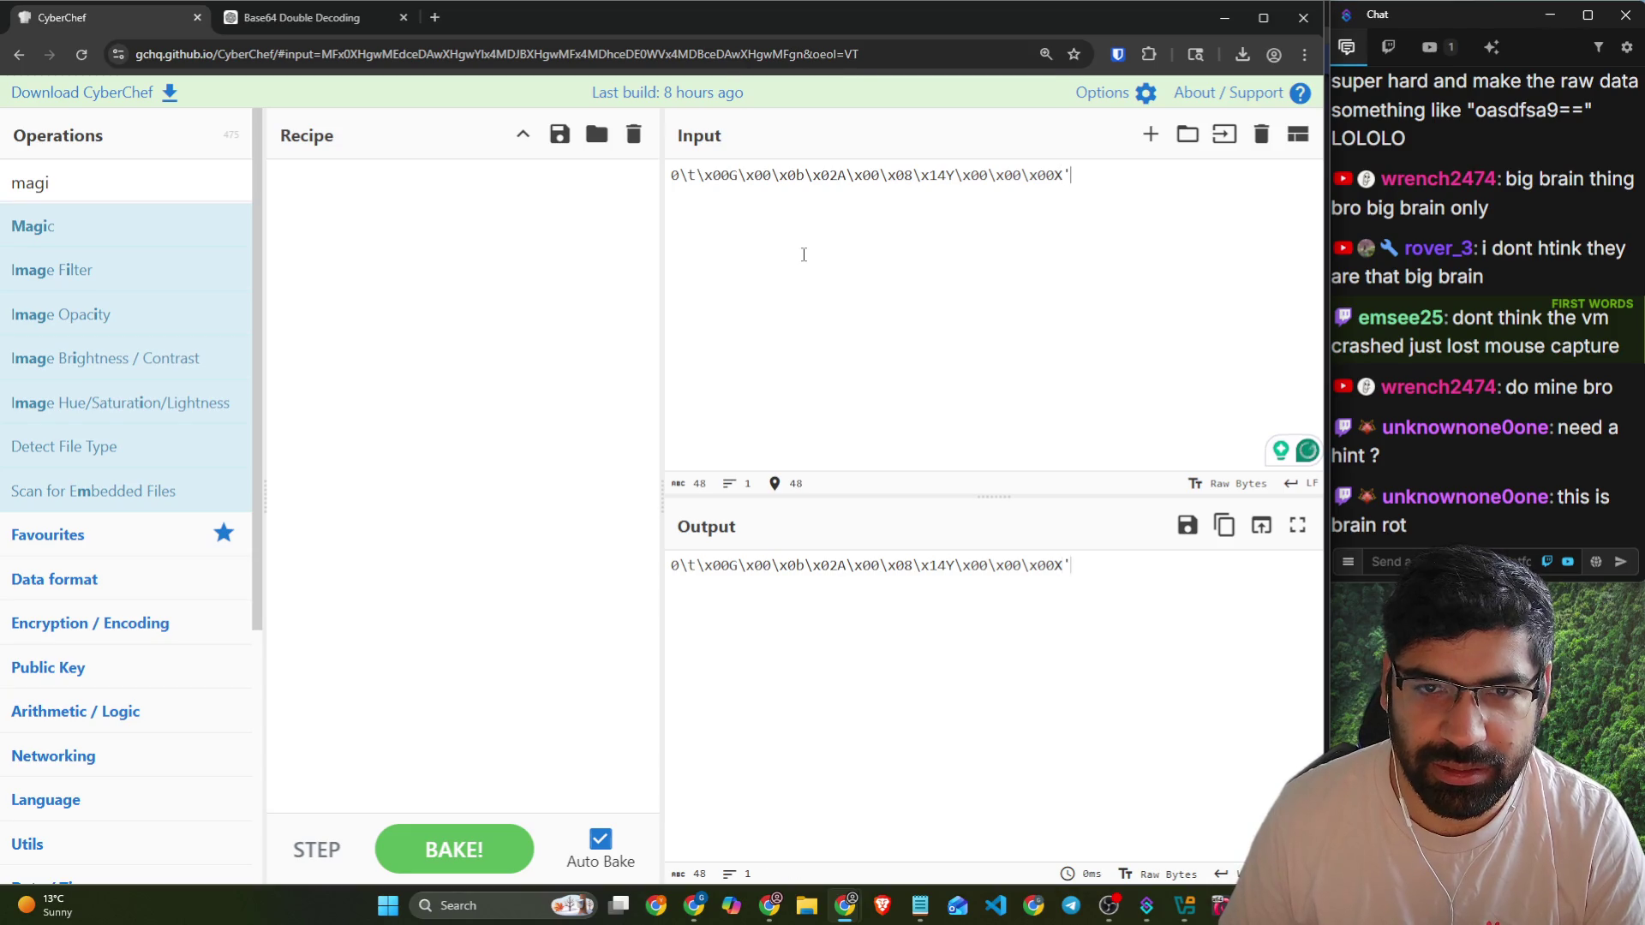
{"action": "left_click_drag", "start_coordinate": [1086, 177], "coordinate": [662, 173]}
{"action": "key", "text": "ctrl+c"}
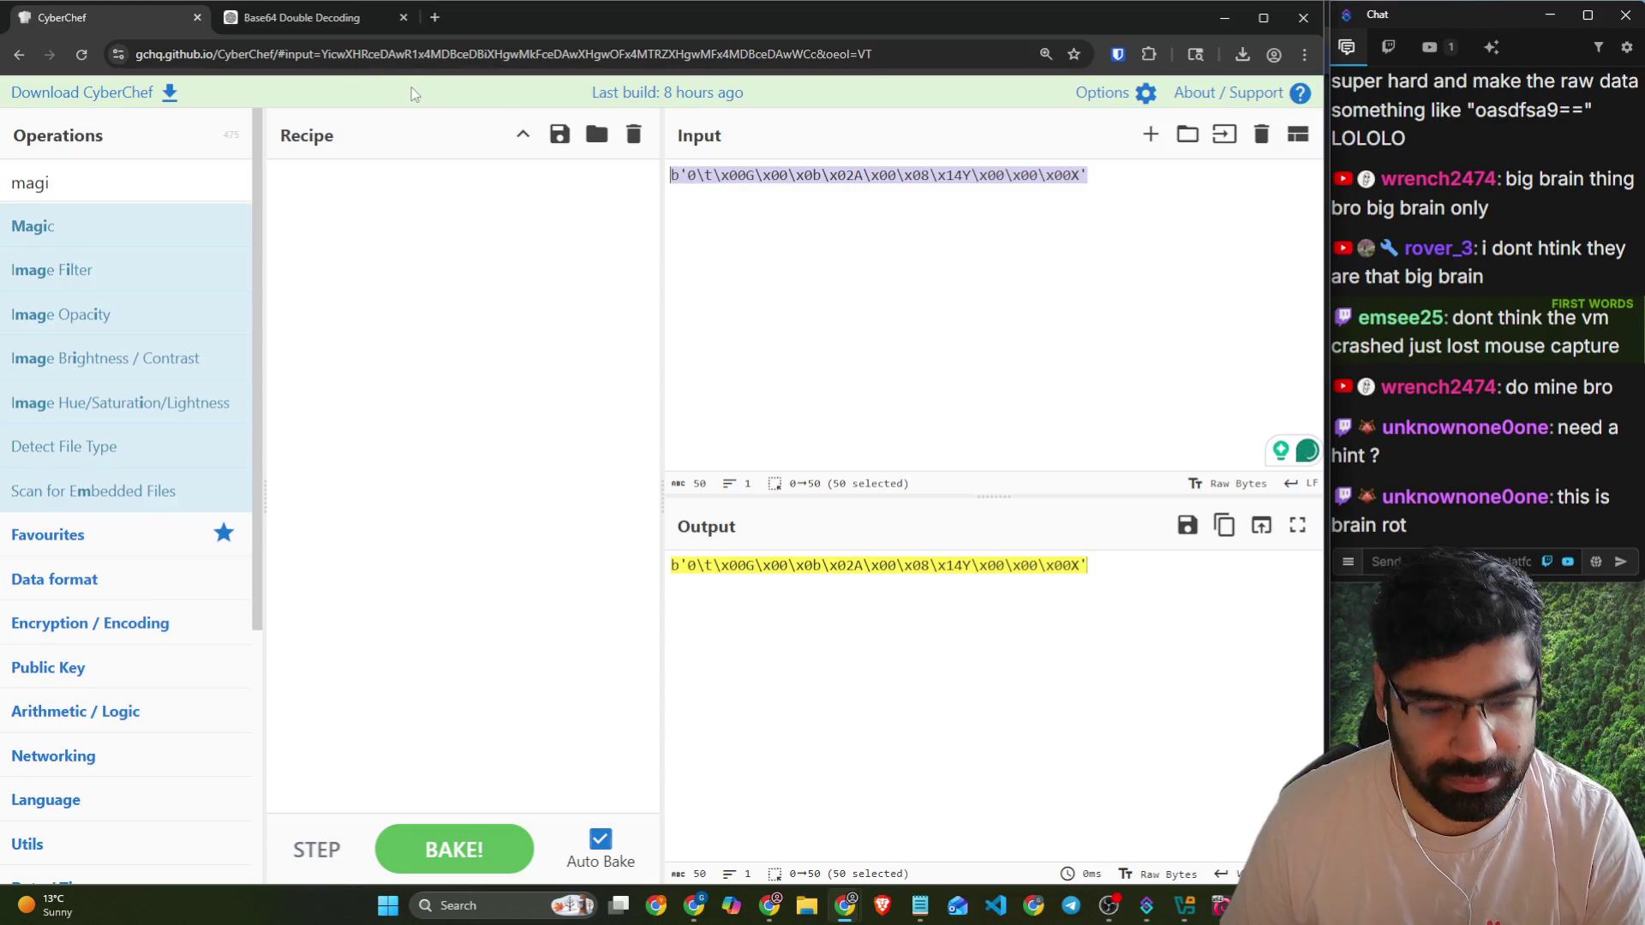
{"action": "left_click", "coordinate": [327, 14]}
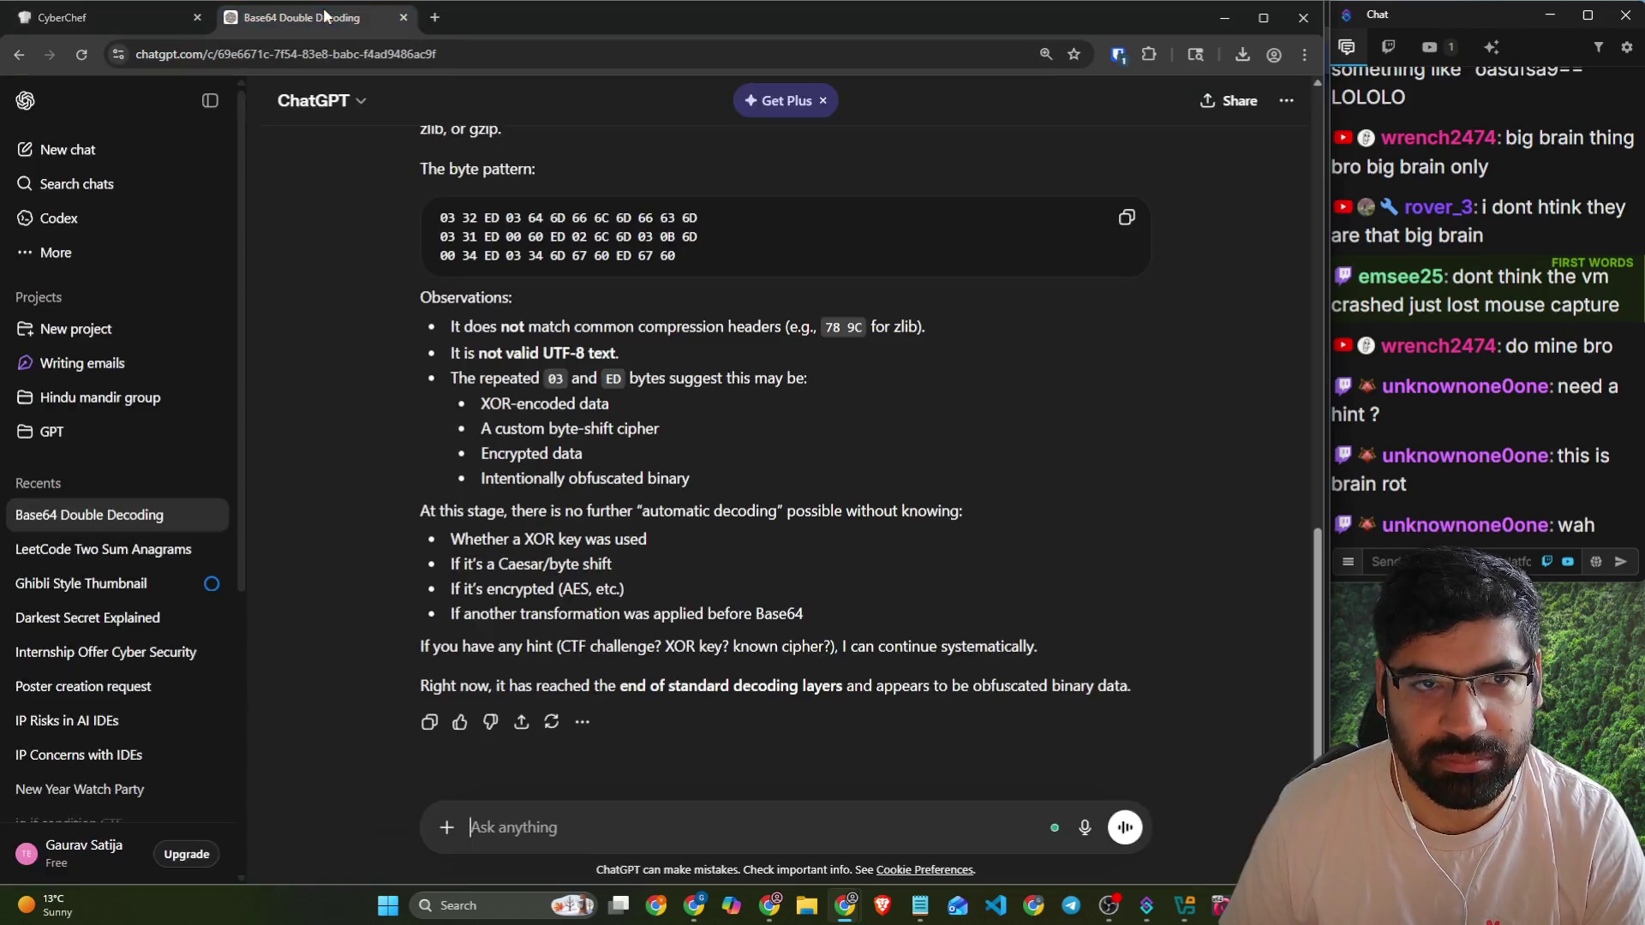
- Send ChatGPT the byte string, review its hex/ASCII analysis showing 0 G A Y X, then open Discord
{"action": "left_click", "coordinate": [635, 827]}
{"action": "key", "text": "ctrl+v"}
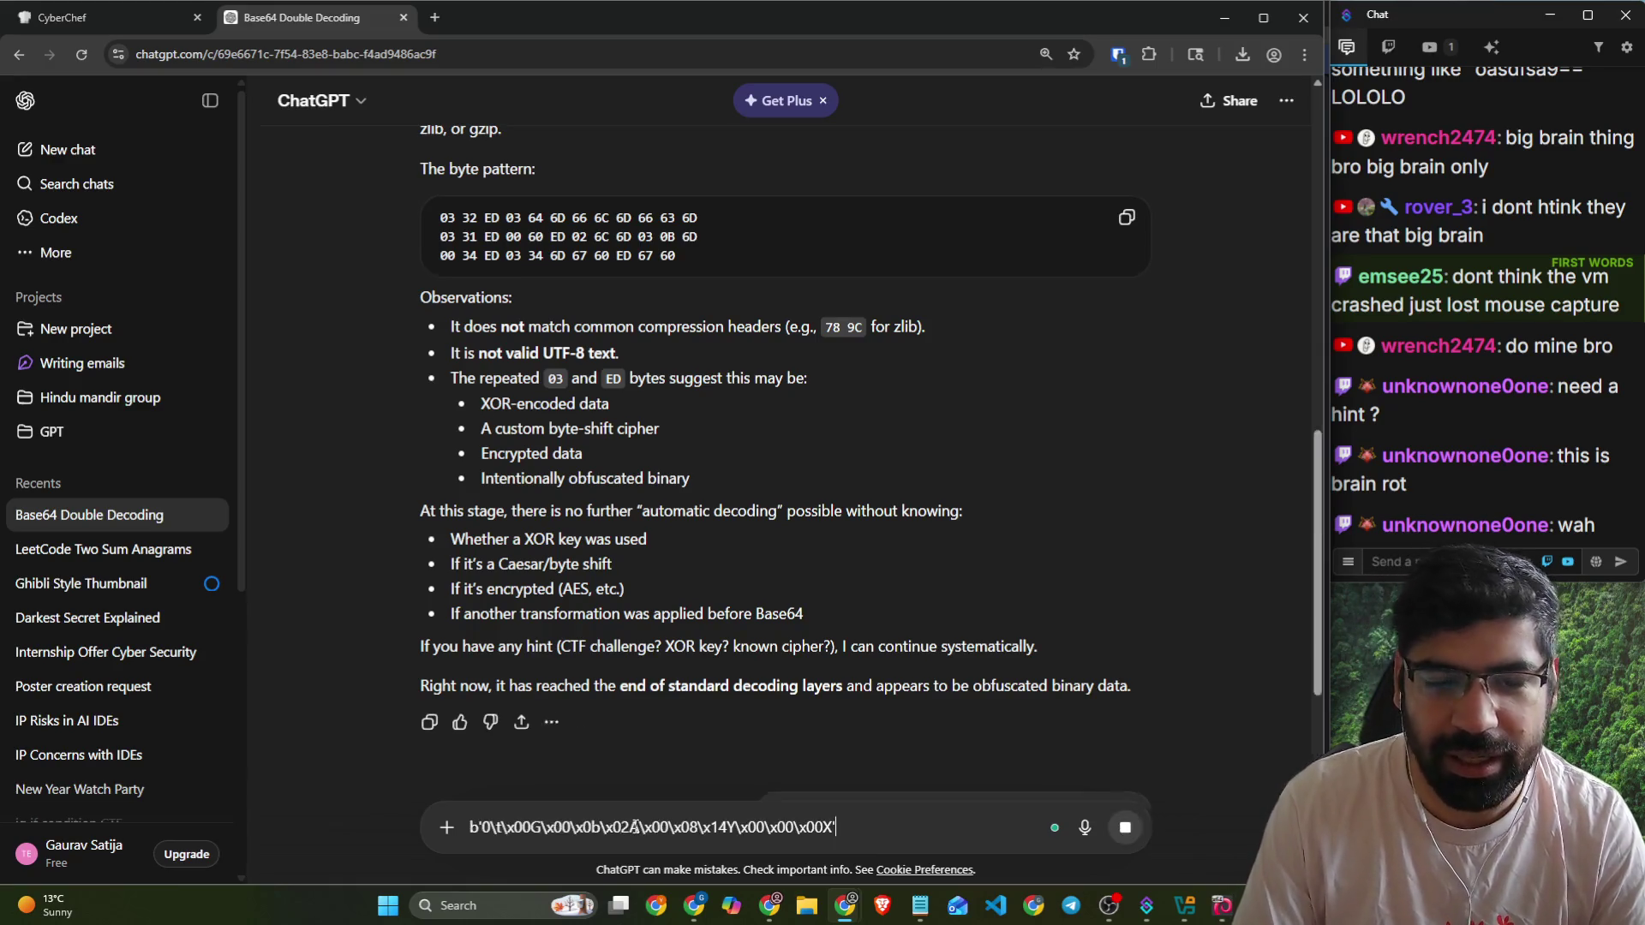
{"action": "key", "text": "Return"}
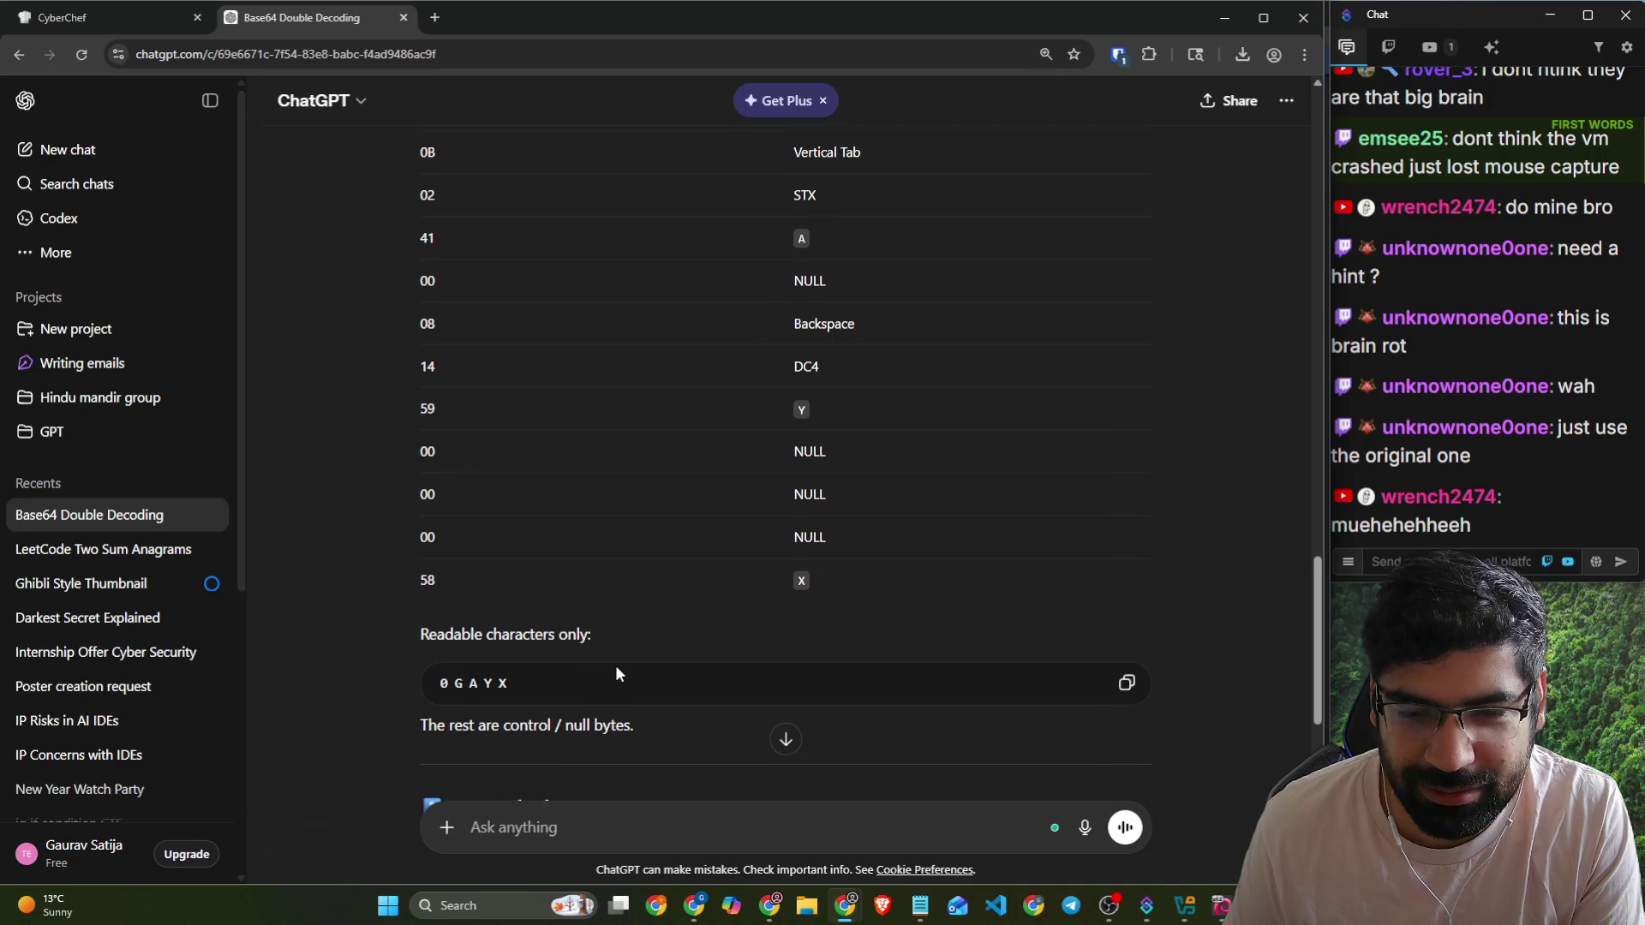
{"action": "left_click_drag", "start_coordinate": [440, 511], "coordinate": [508, 511]}
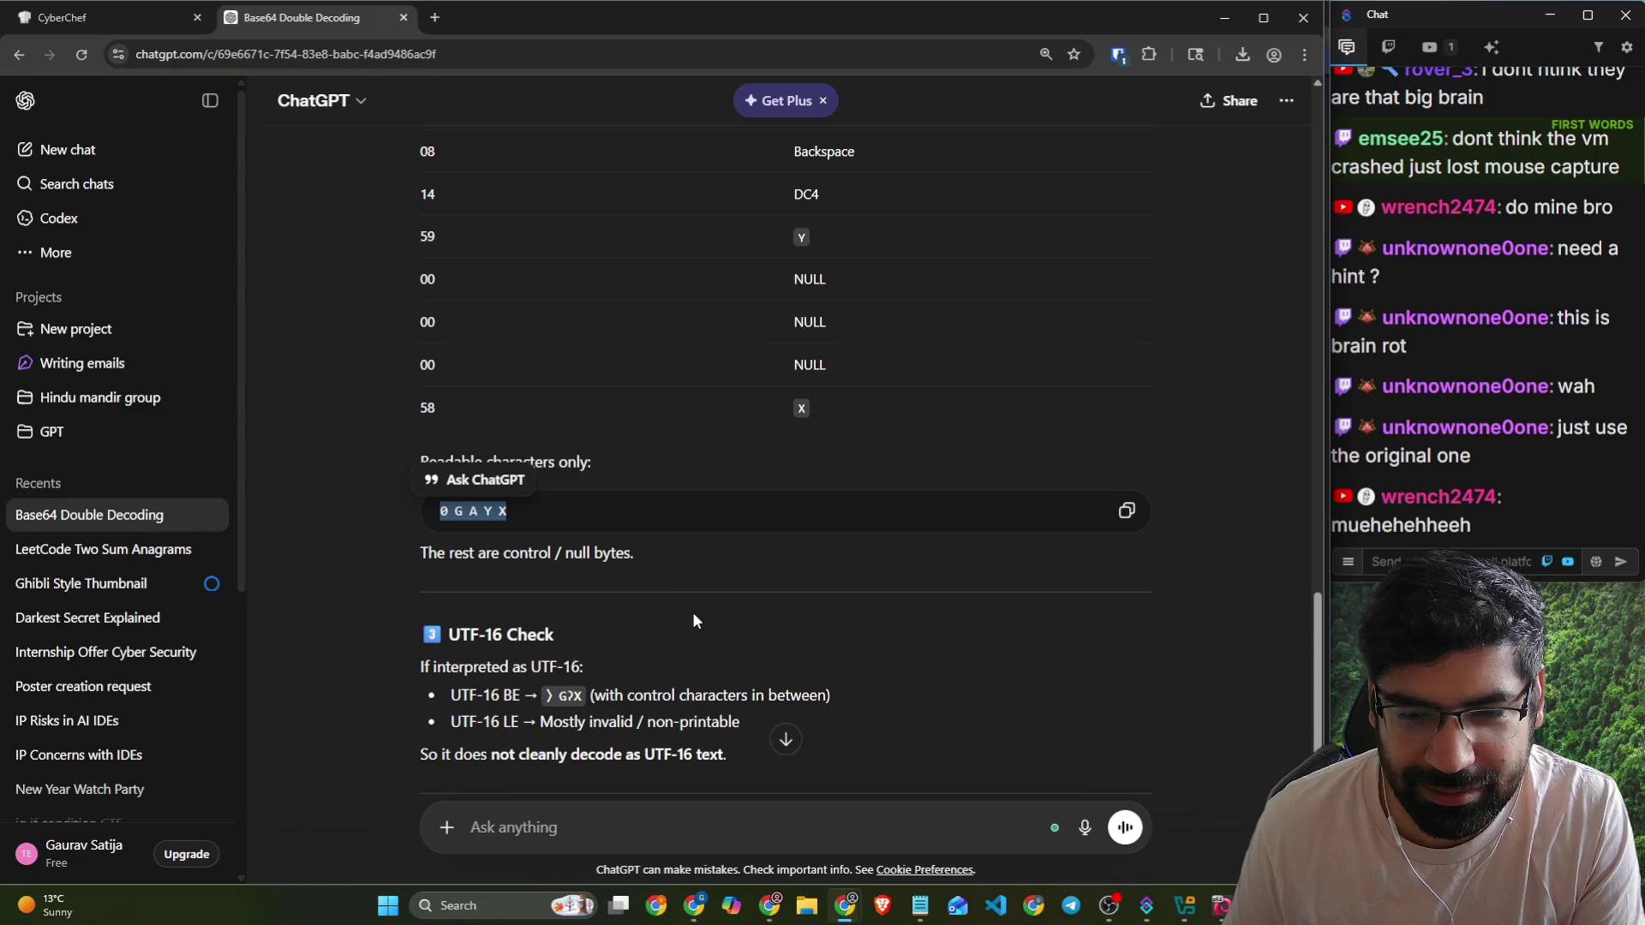
{"action": "scroll", "coordinate": [690, 608], "scroll_direction": "down", "scroll_amount": 6}
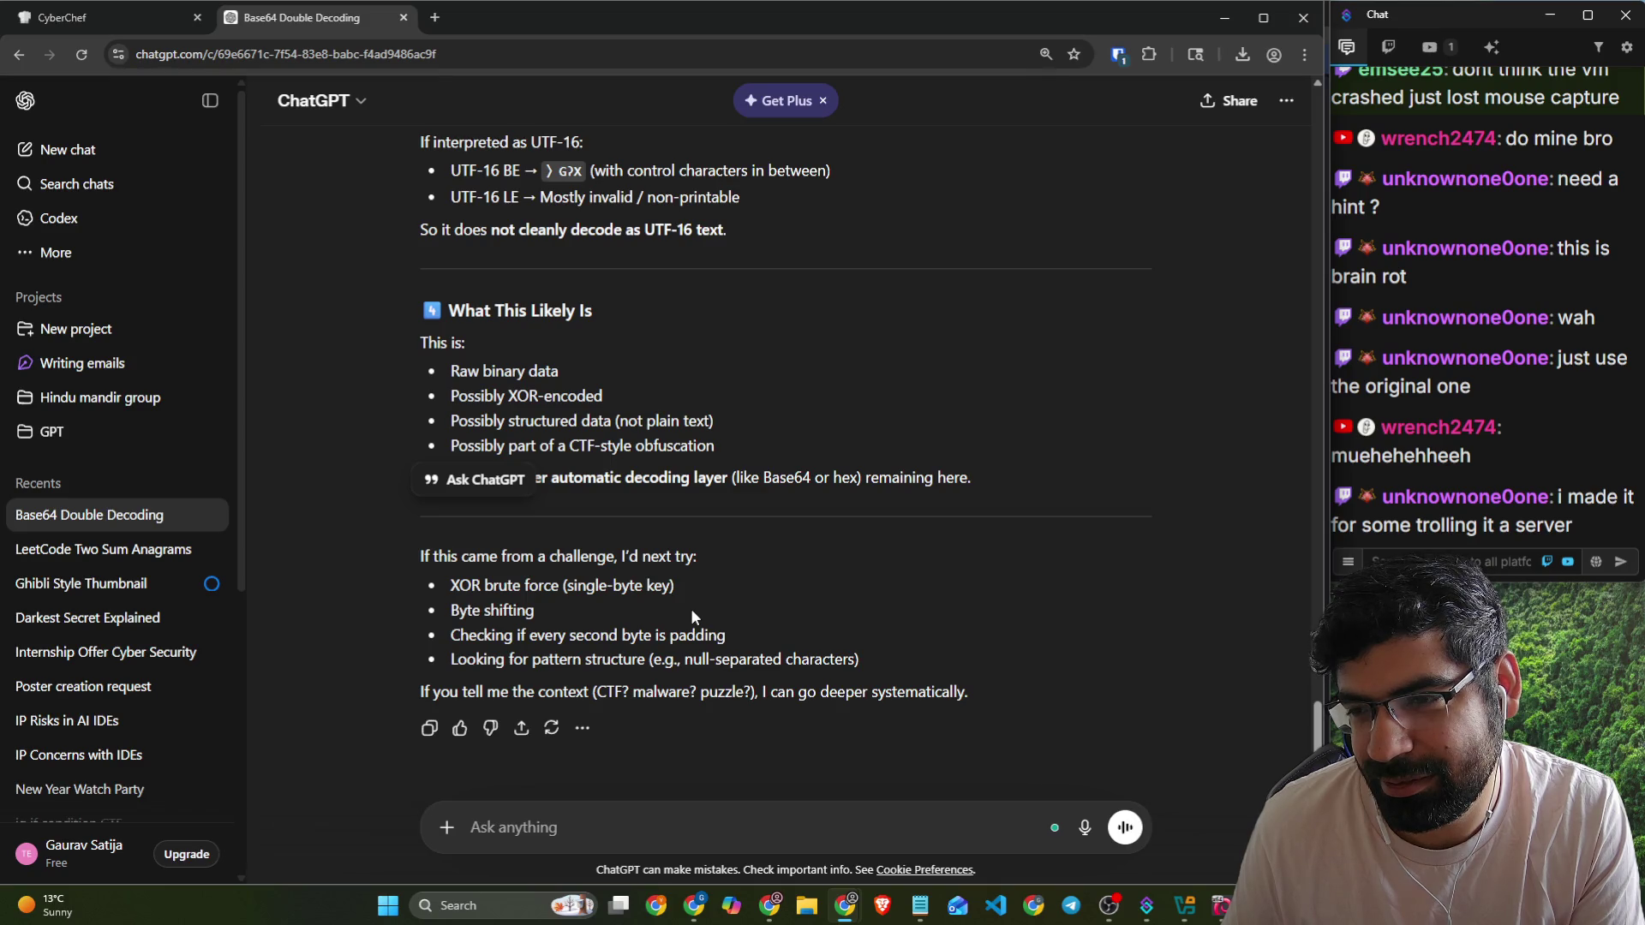
{"action": "scroll", "coordinate": [690, 615], "scroll_direction": "up", "scroll_amount": 15}
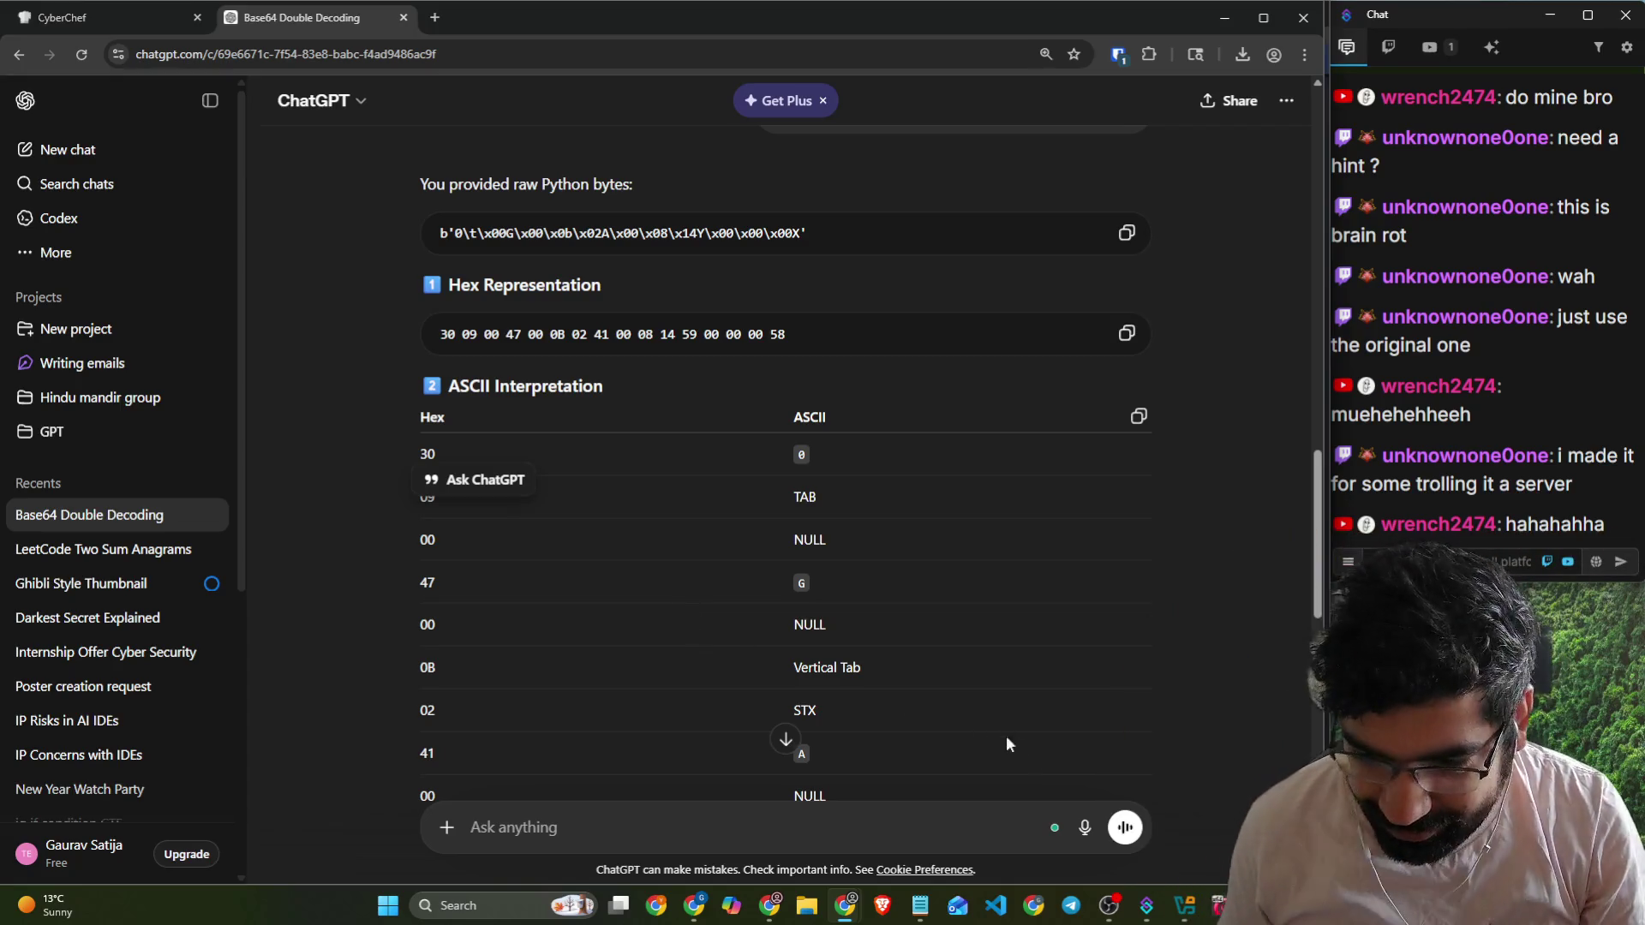
{"action": "left_click", "coordinate": [1233, 906]}
{"action": "scroll", "coordinate": [651, 630], "scroll_direction": "down", "scroll_amount": 10}
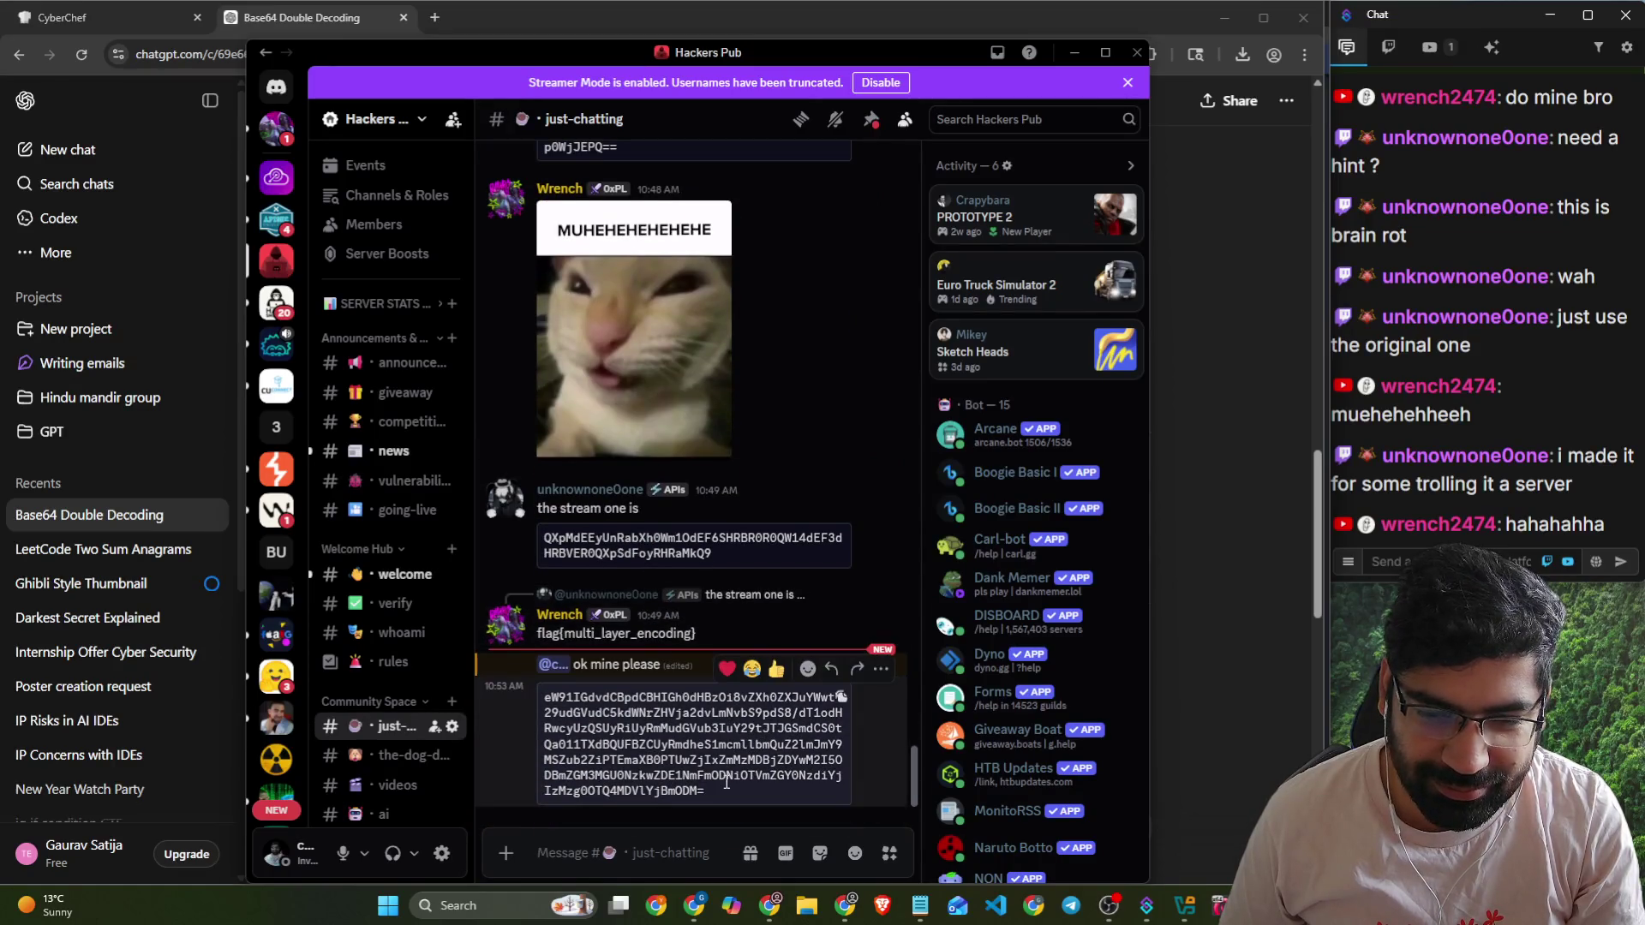
- Select the long older base64 block in #just-chatting, then bring the ChatGPT window forward
{"action": "left_click_drag", "start_coordinate": [726, 776], "coordinate": [545, 696]}
{"action": "left_click", "coordinate": [708, 794]}
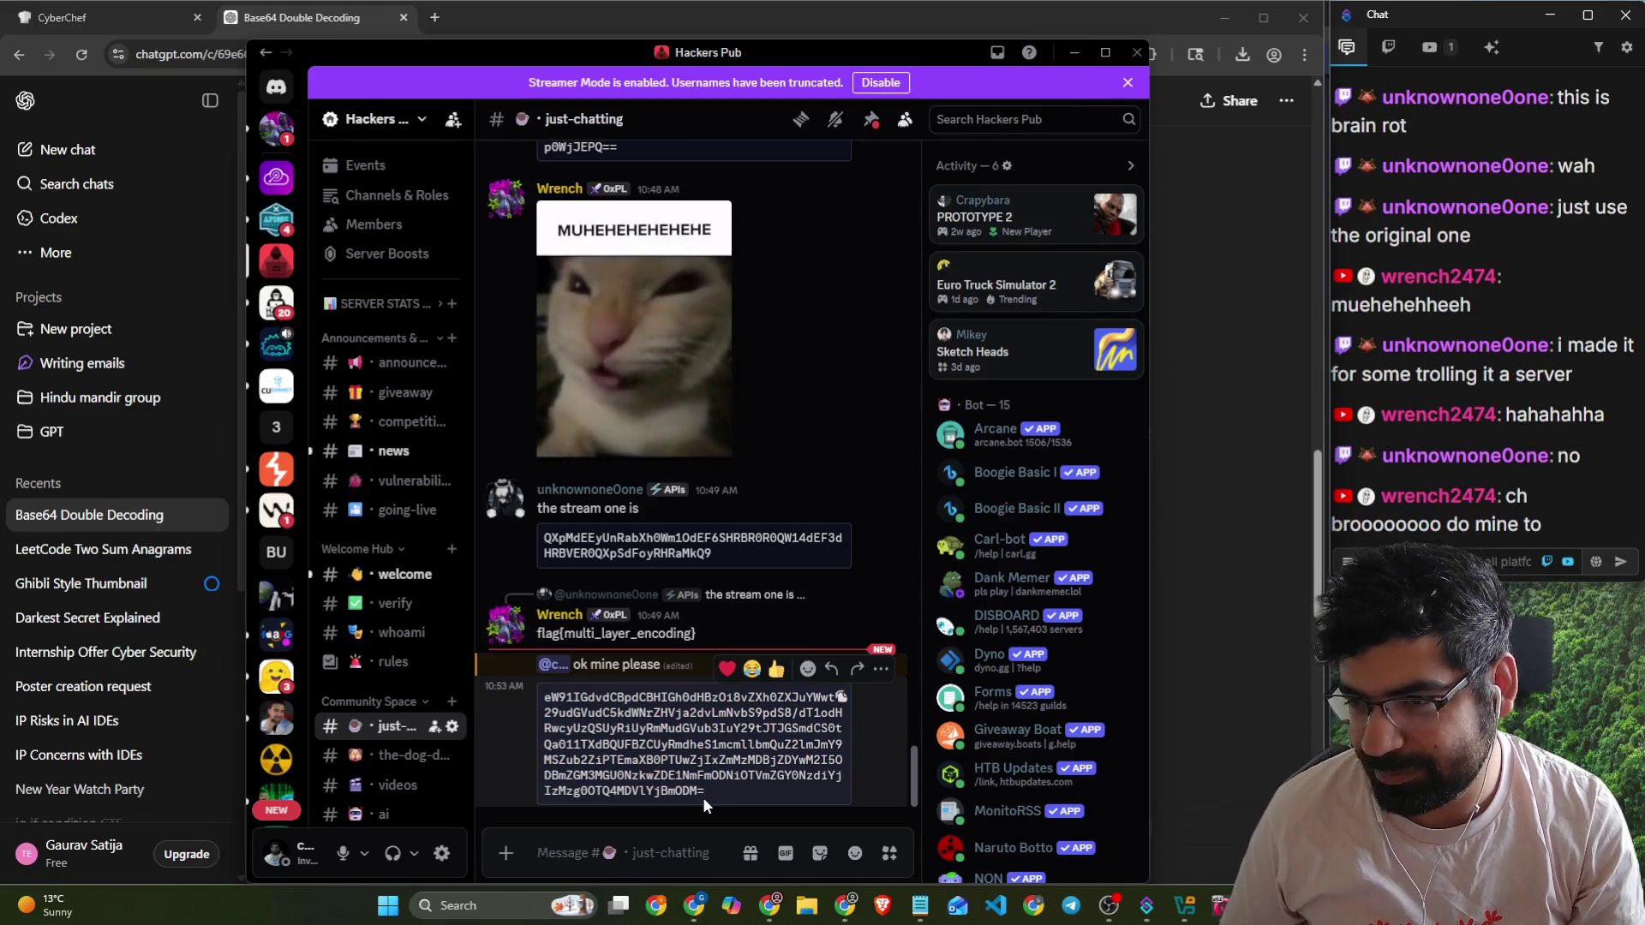
{"action": "left_click_drag", "start_coordinate": [704, 795], "coordinate": [532, 696]}
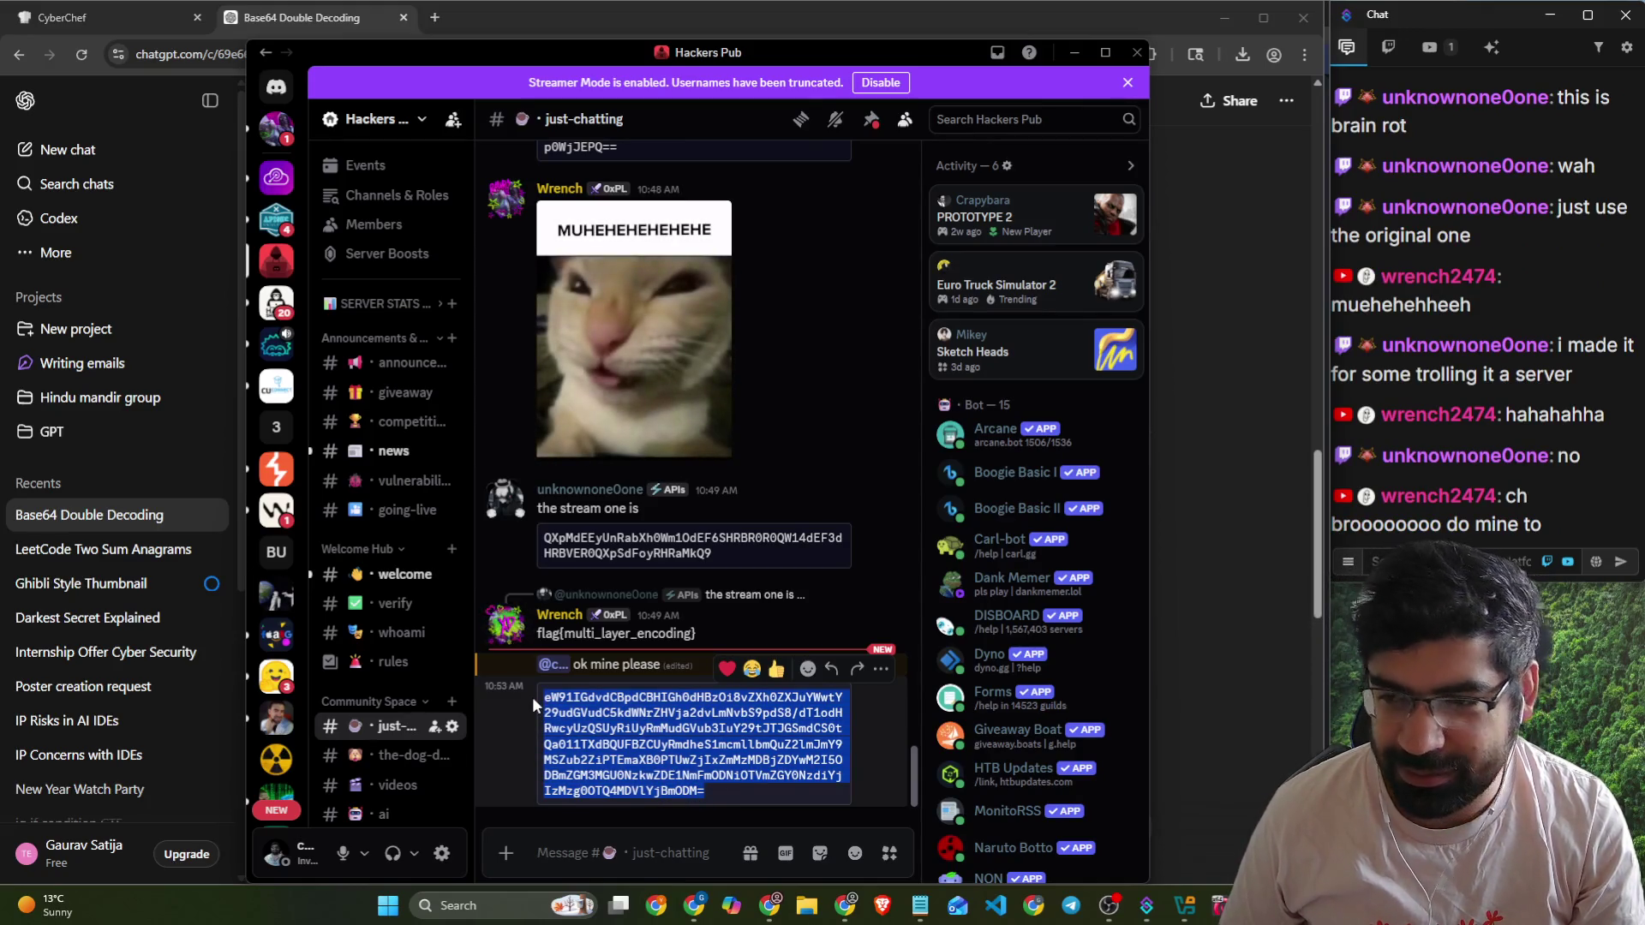
{"action": "scroll", "coordinate": [648, 674], "scroll_direction": "up", "scroll_amount": 5}
{"action": "left_click_drag", "start_coordinate": [648, 673], "coordinate": [541, 204]}
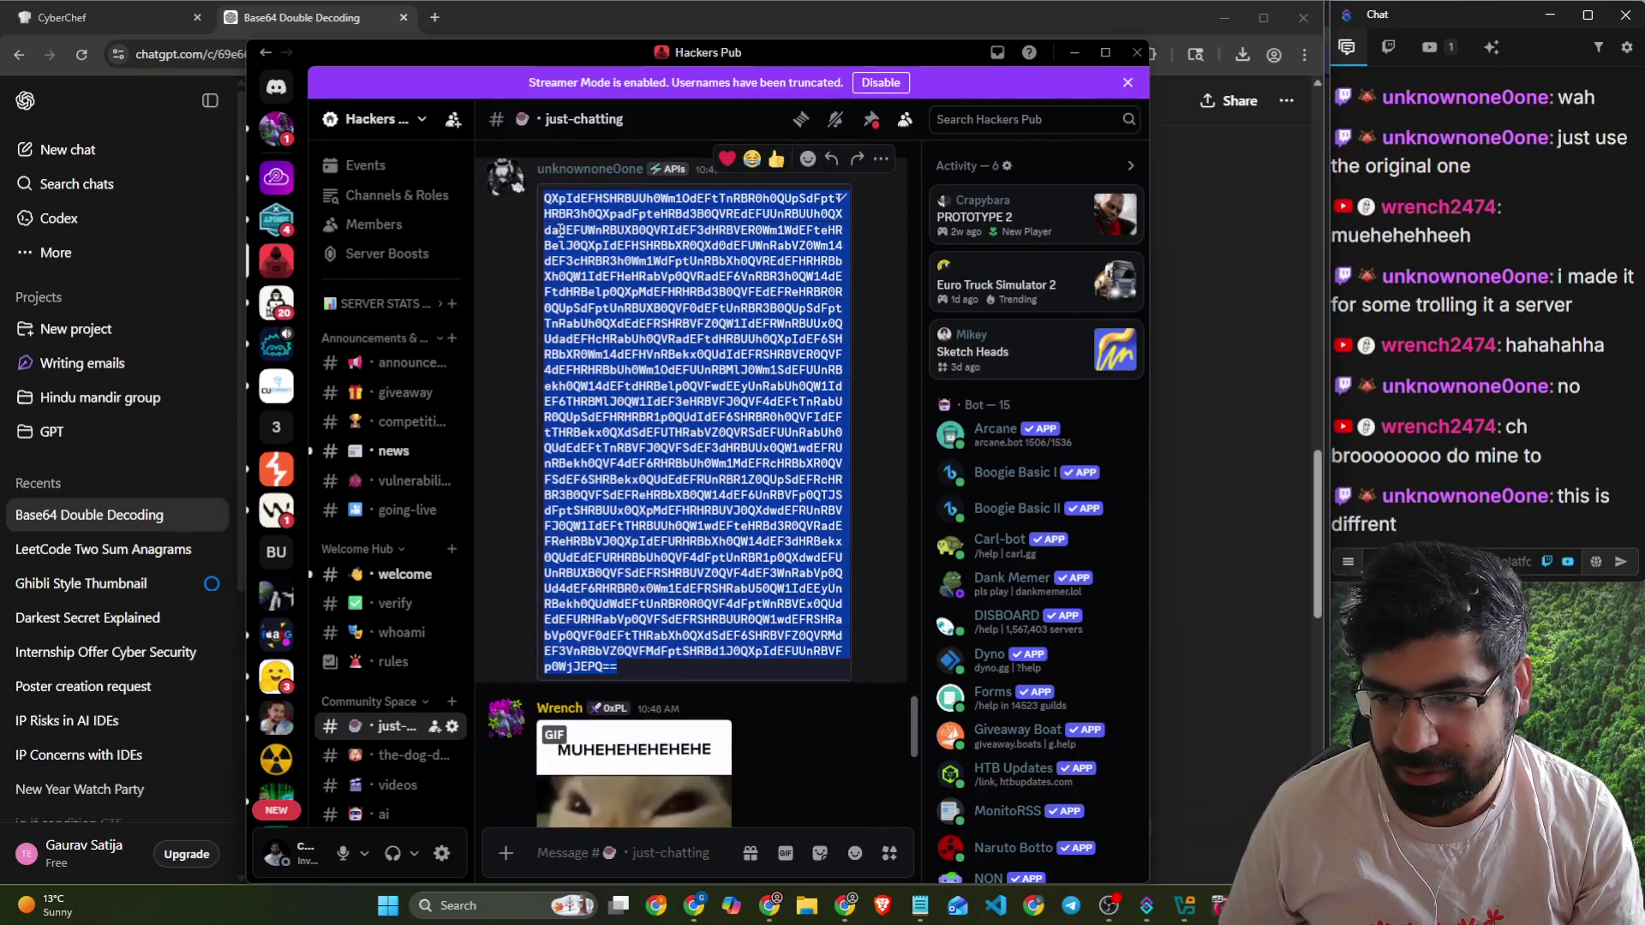
{"action": "scroll", "coordinate": [651, 368], "scroll_direction": "down", "scroll_amount": 5}
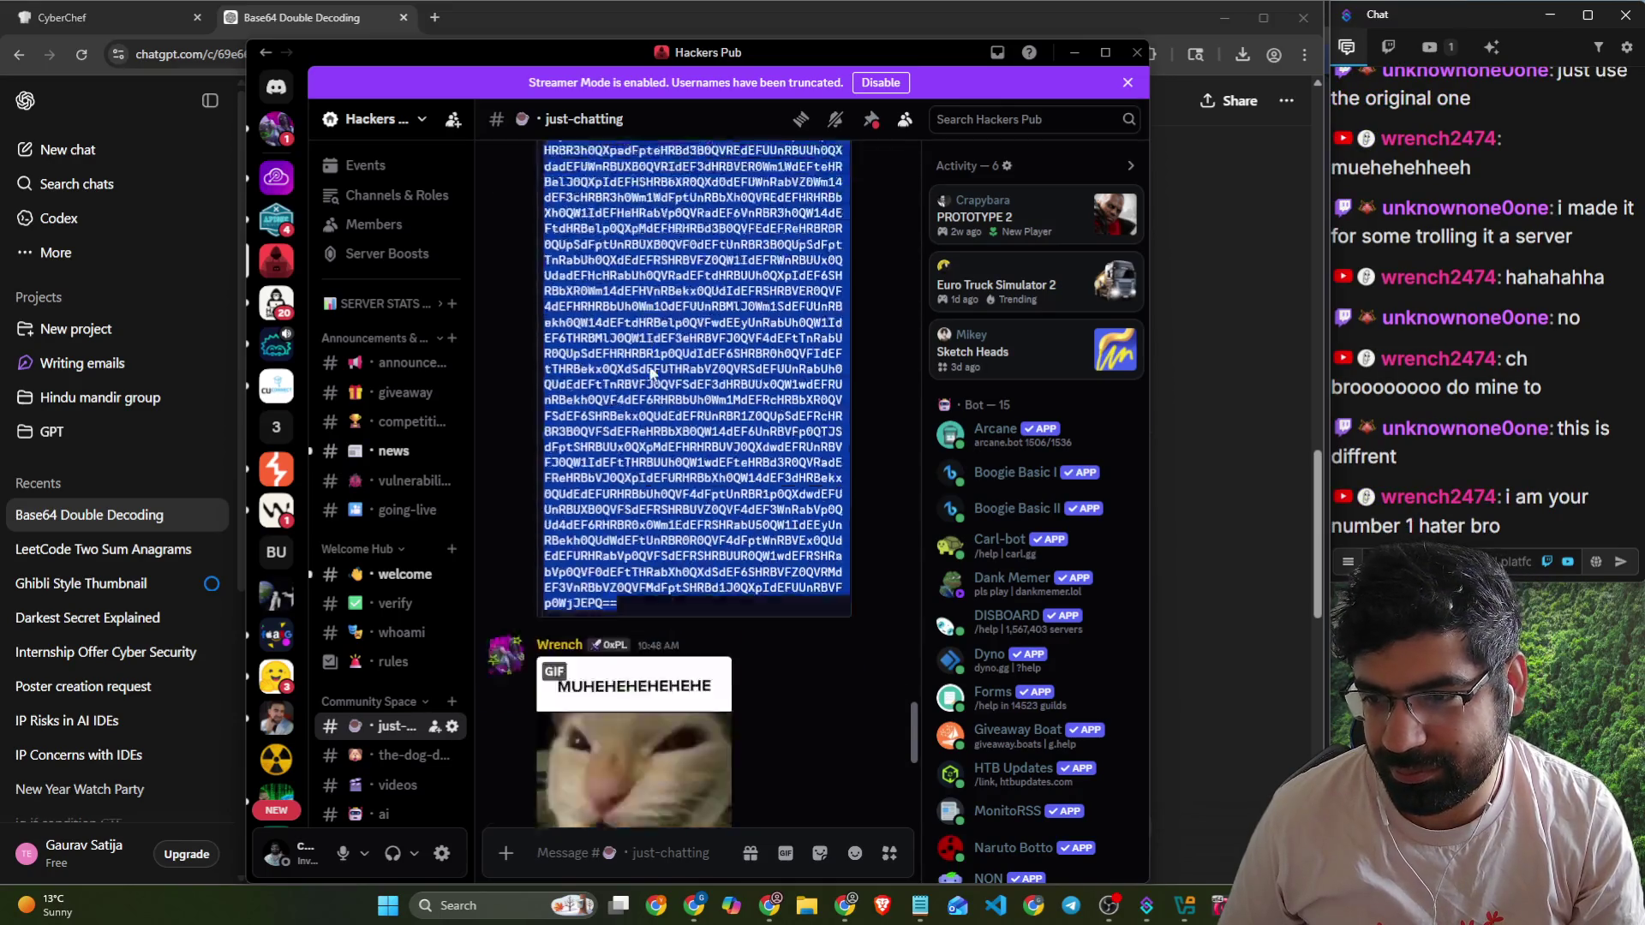
{"action": "left_click", "coordinate": [1241, 465]}
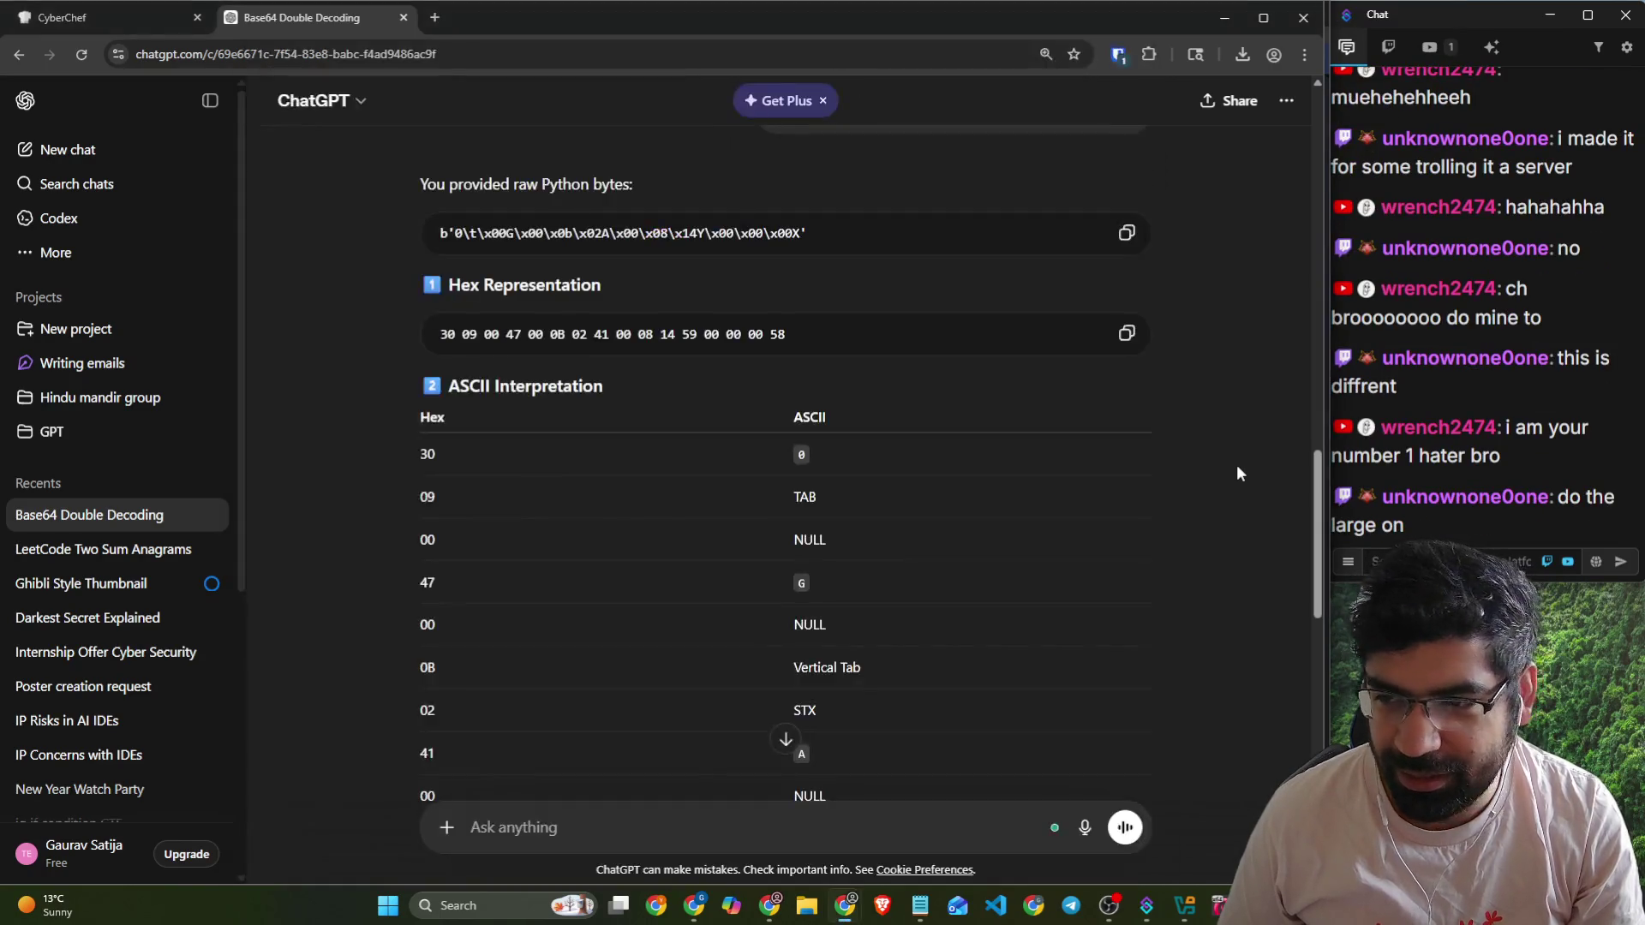
- Send ChatGPT a 'decode:' request with the pasted long base64 block
{"action": "left_click", "coordinate": [667, 814]}
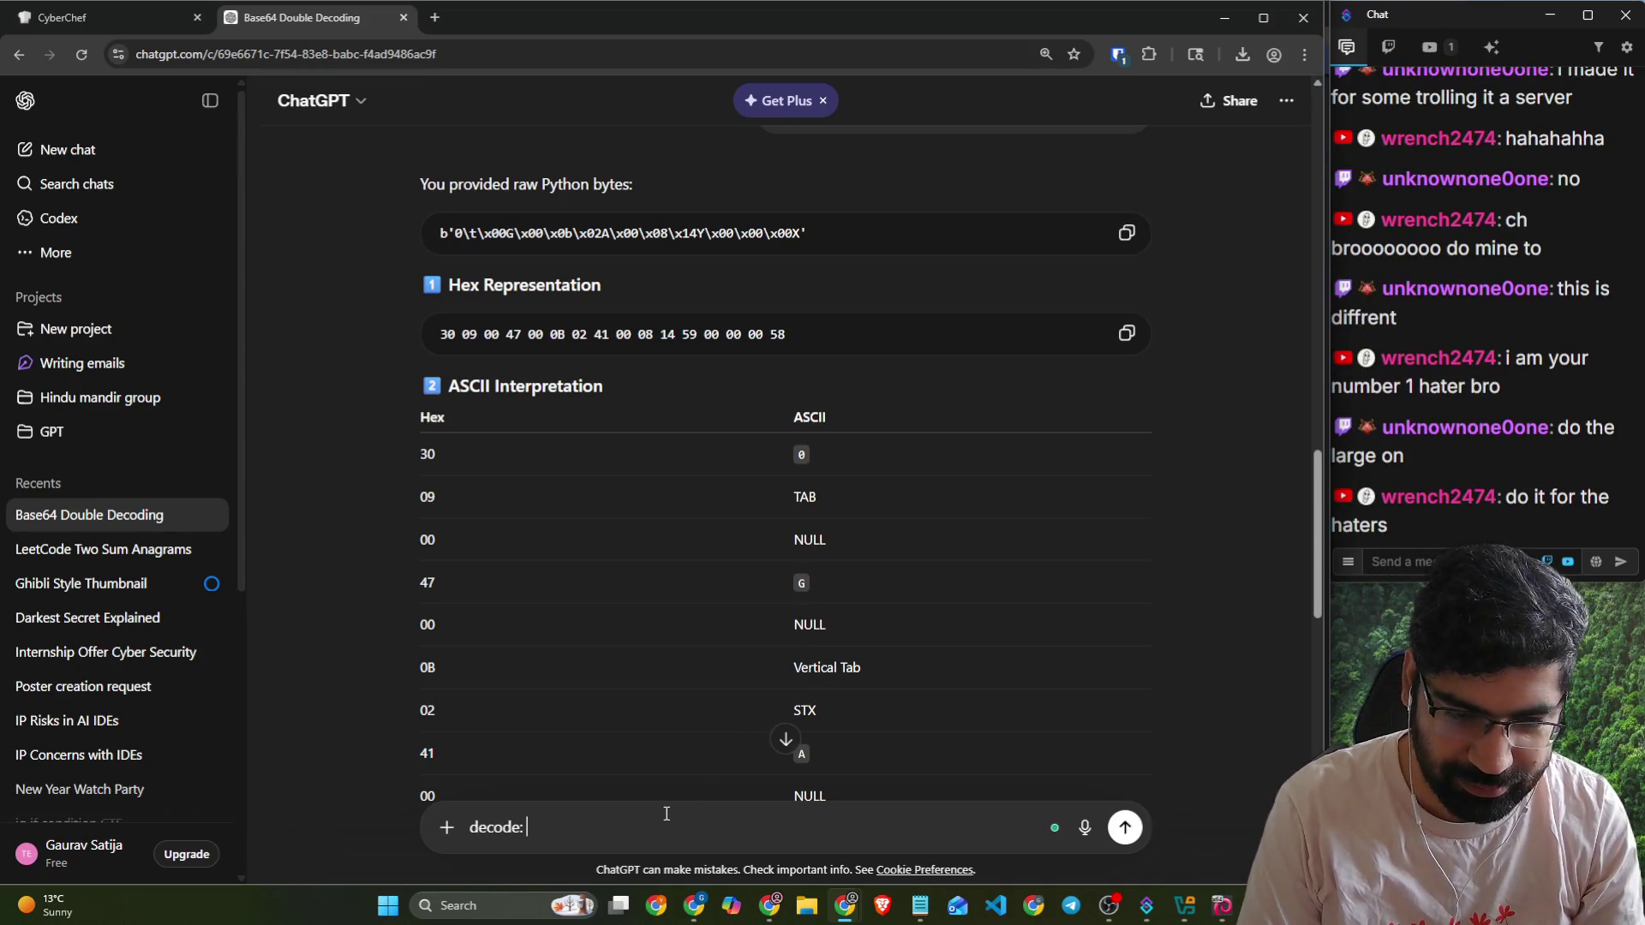
{"action": "key", "text": "ctrl+v"}
{"action": "key", "text": "Return"}
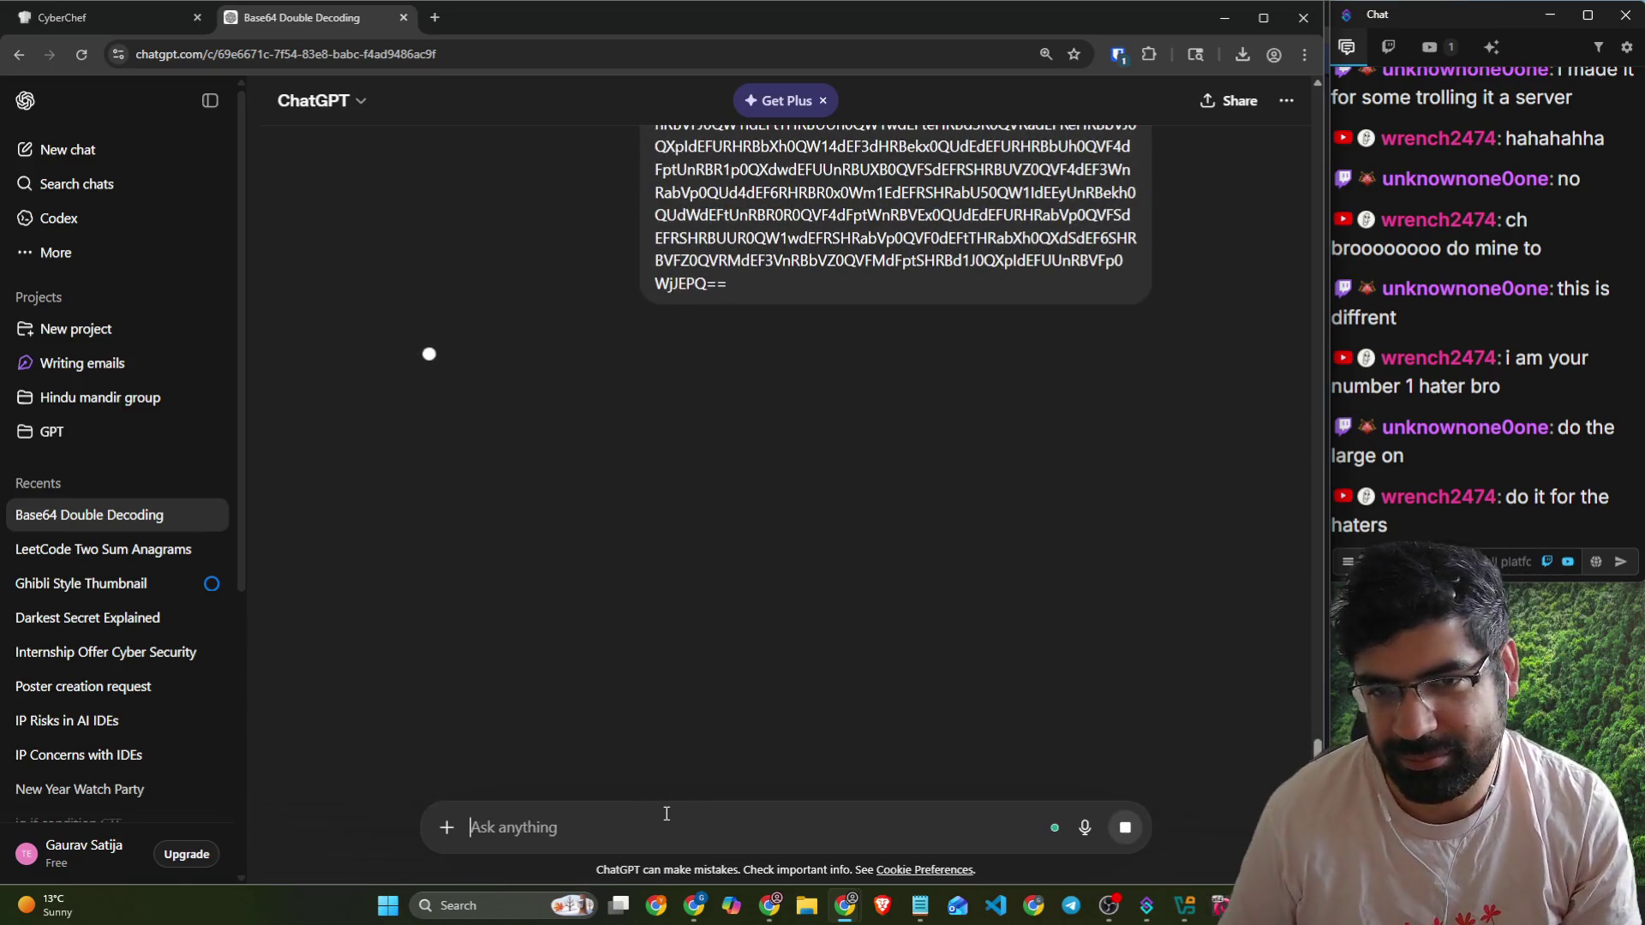
- Check the latest base64 message in Discord, then return to the Base64 Double Decoding conversation
{"action": "key", "text": "alt+Tab"}
{"action": "left_click_drag", "start_coordinate": [710, 791], "coordinate": [518, 695]}
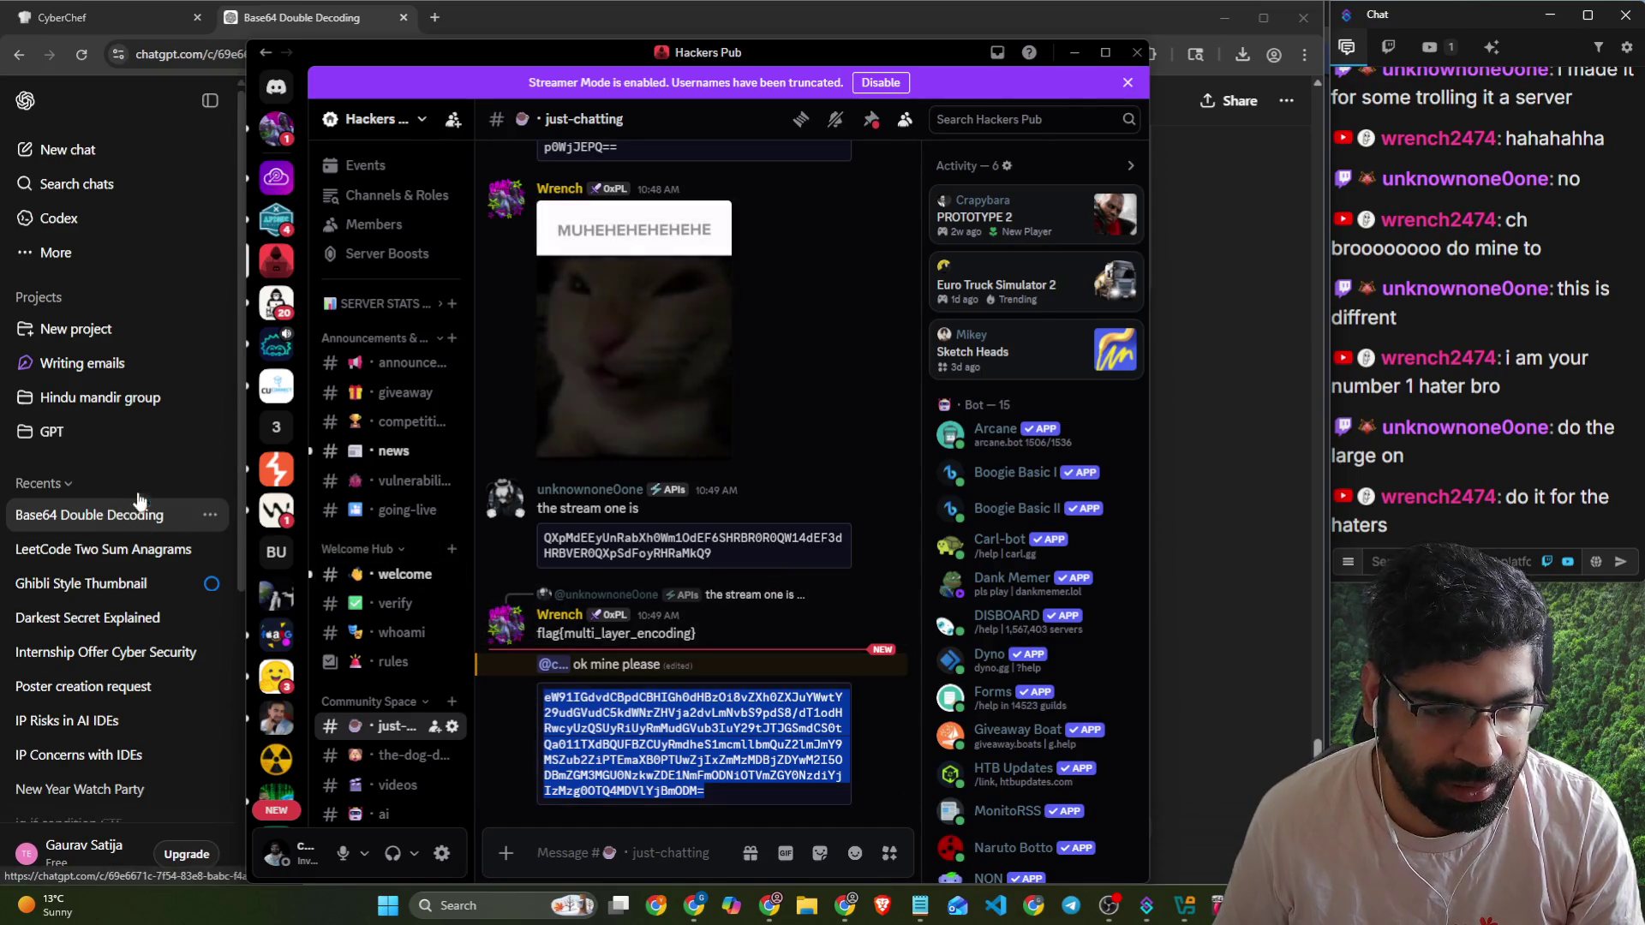
{"action": "left_click", "coordinate": [64, 150]}
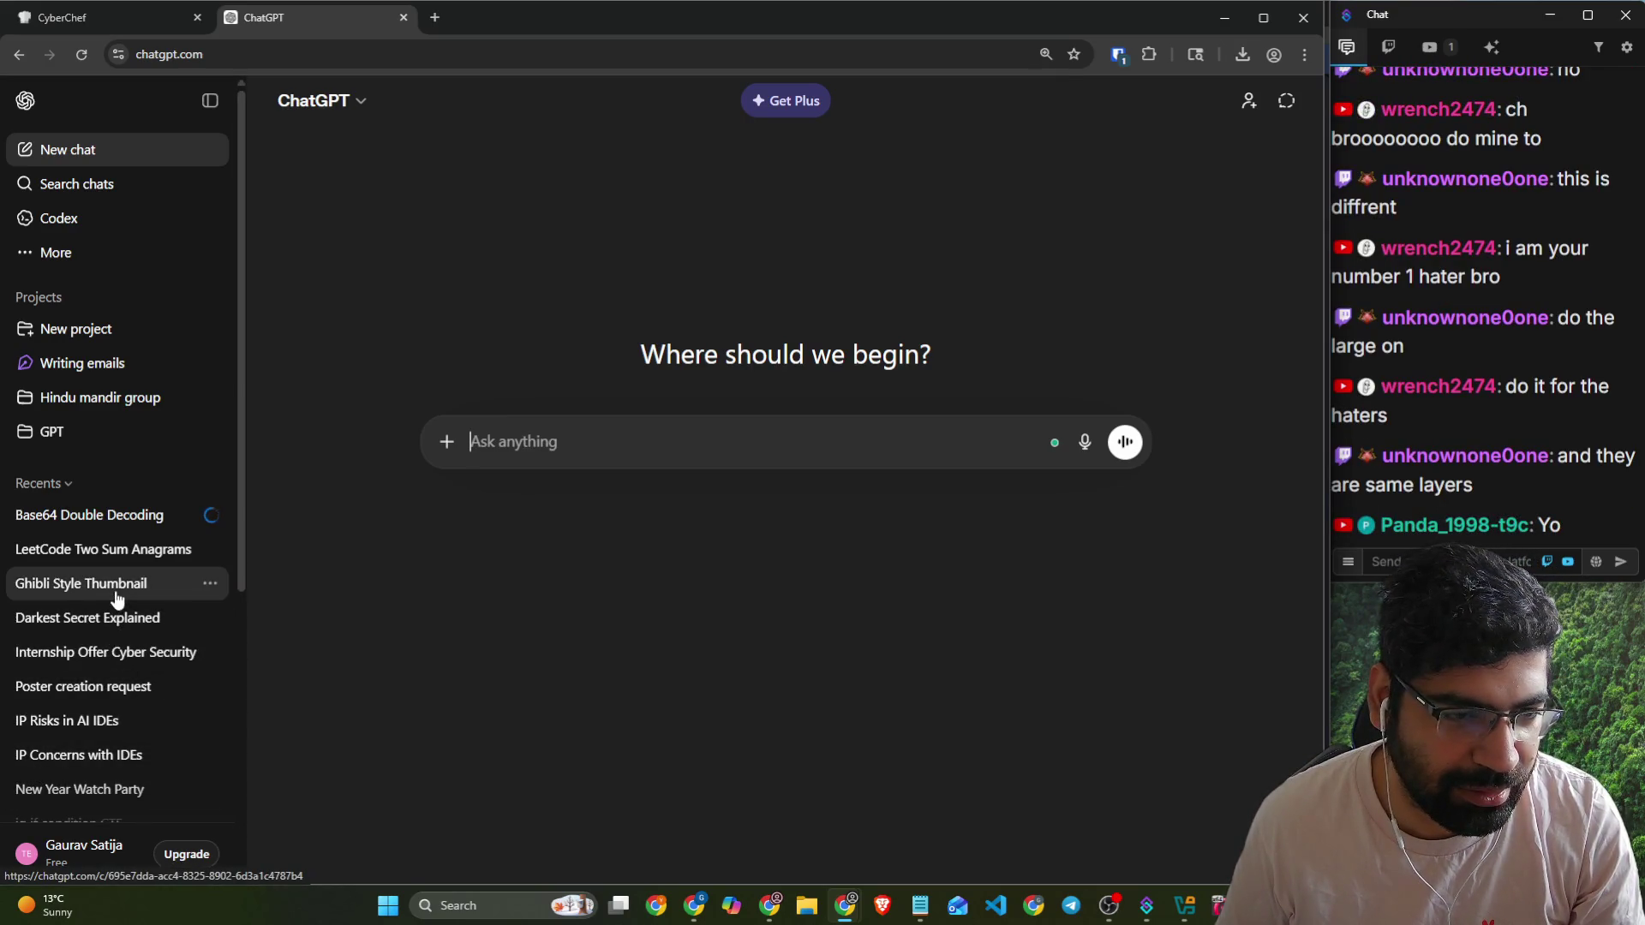
{"action": "left_click", "coordinate": [109, 557]}
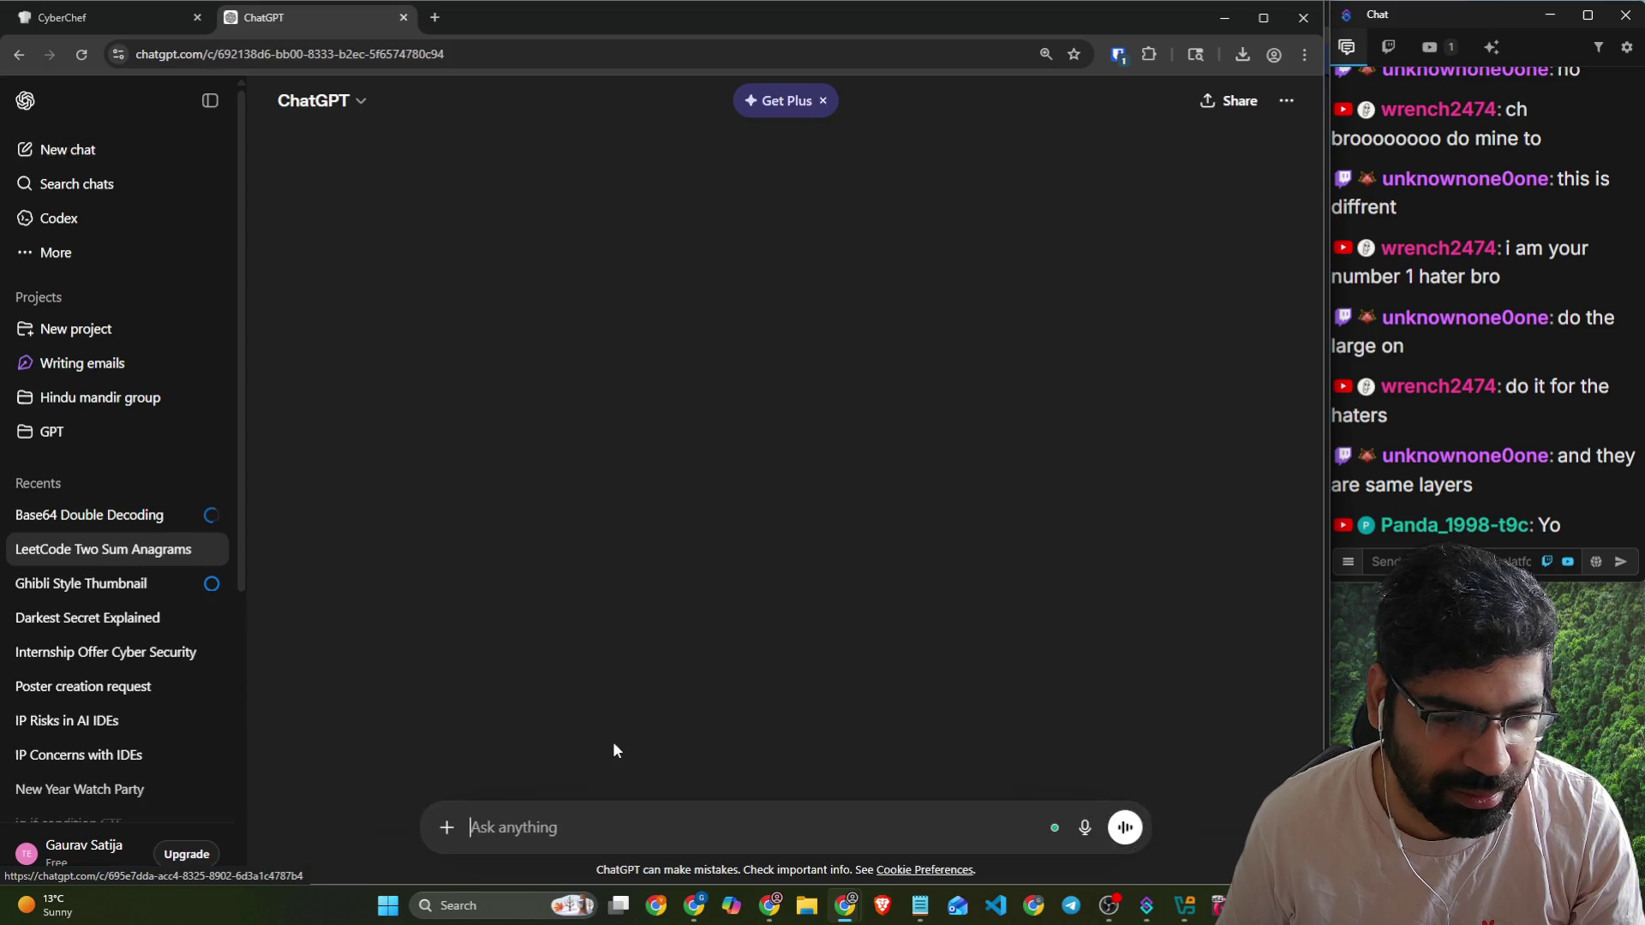
{"action": "left_click", "coordinate": [50, 512]}
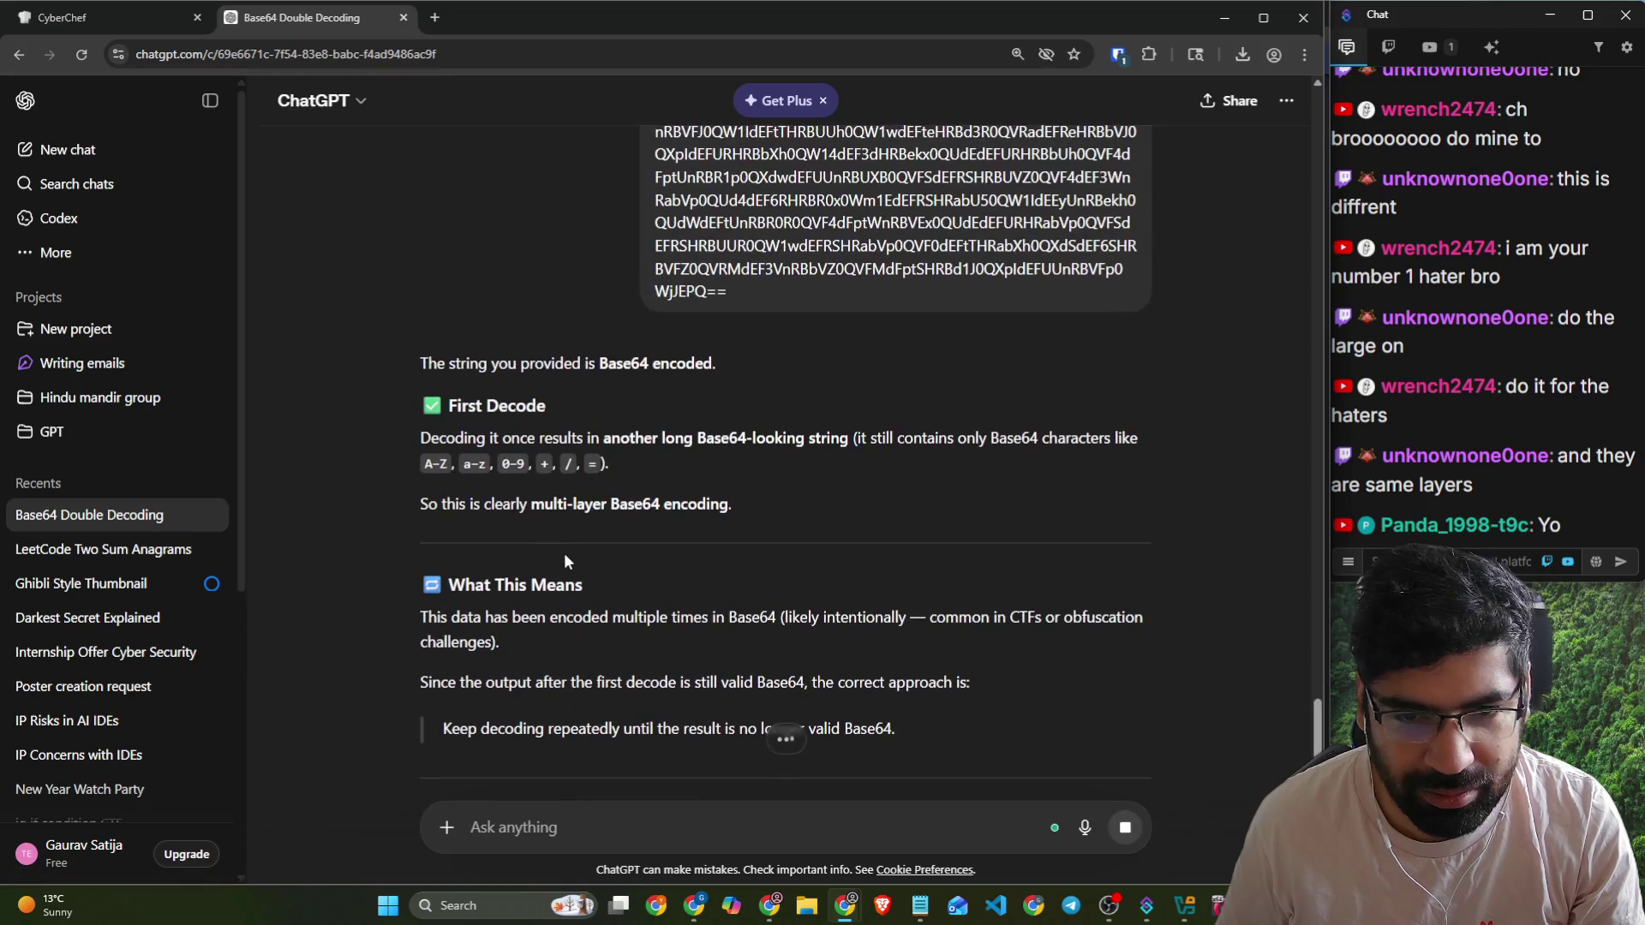
- Read the reply about multiple Base64 layers and send the follow-up 'decode this'
{"action": "scroll", "coordinate": [495, 507], "scroll_direction": "down", "scroll_amount": 2}
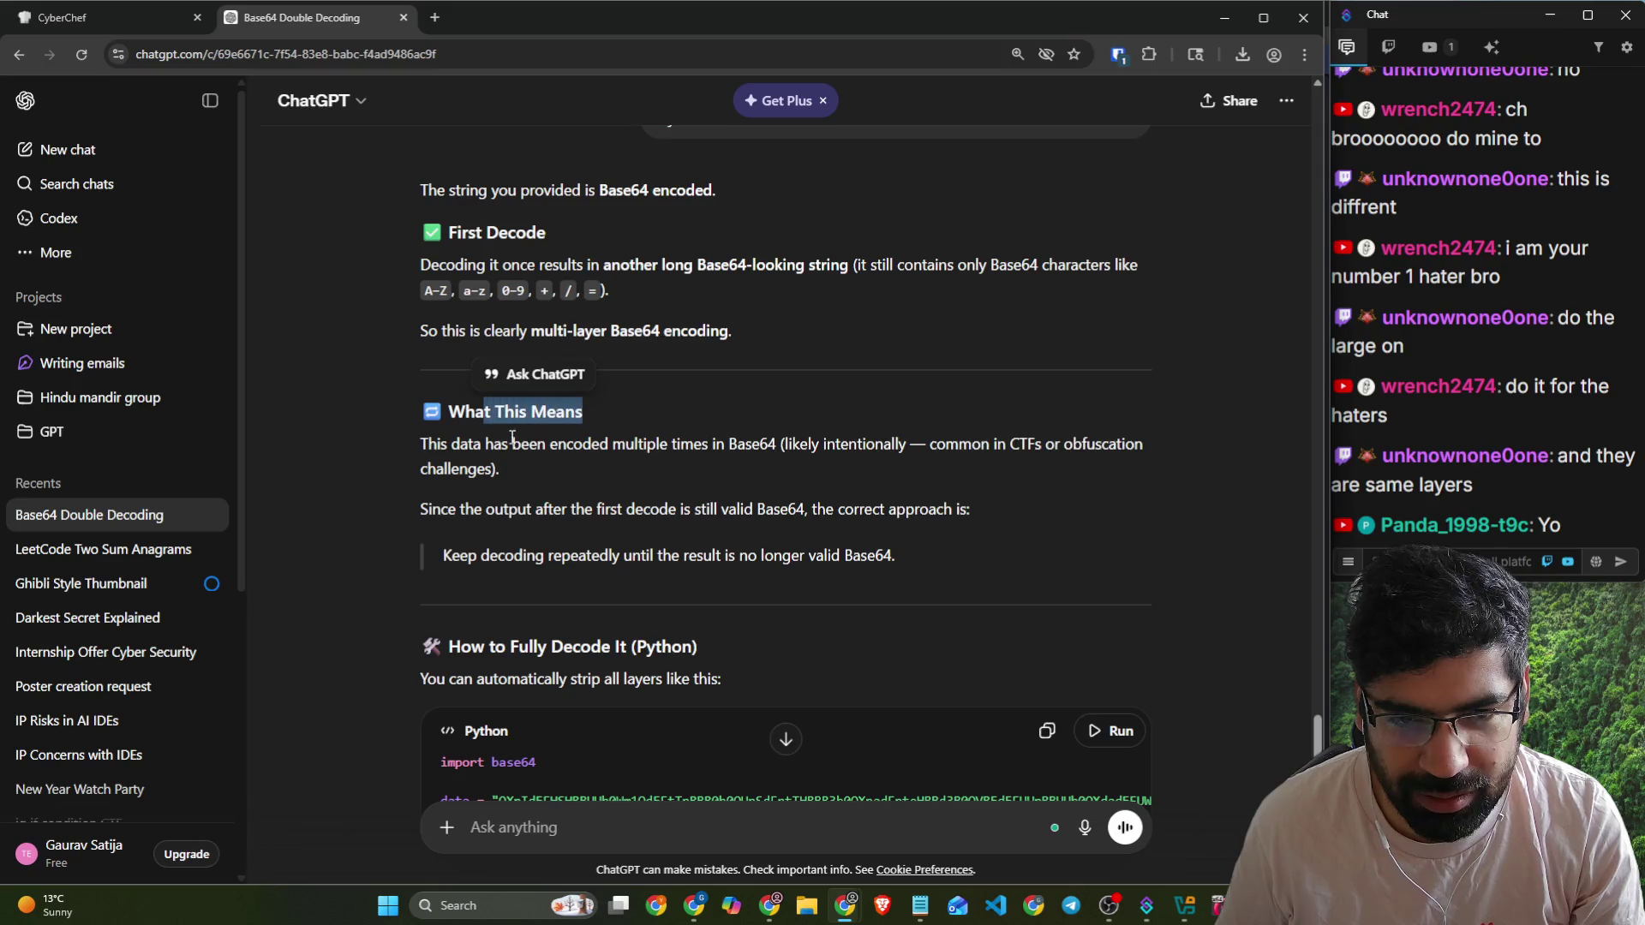
{"action": "left_click_drag", "start_coordinate": [485, 445], "coordinate": [822, 447]}
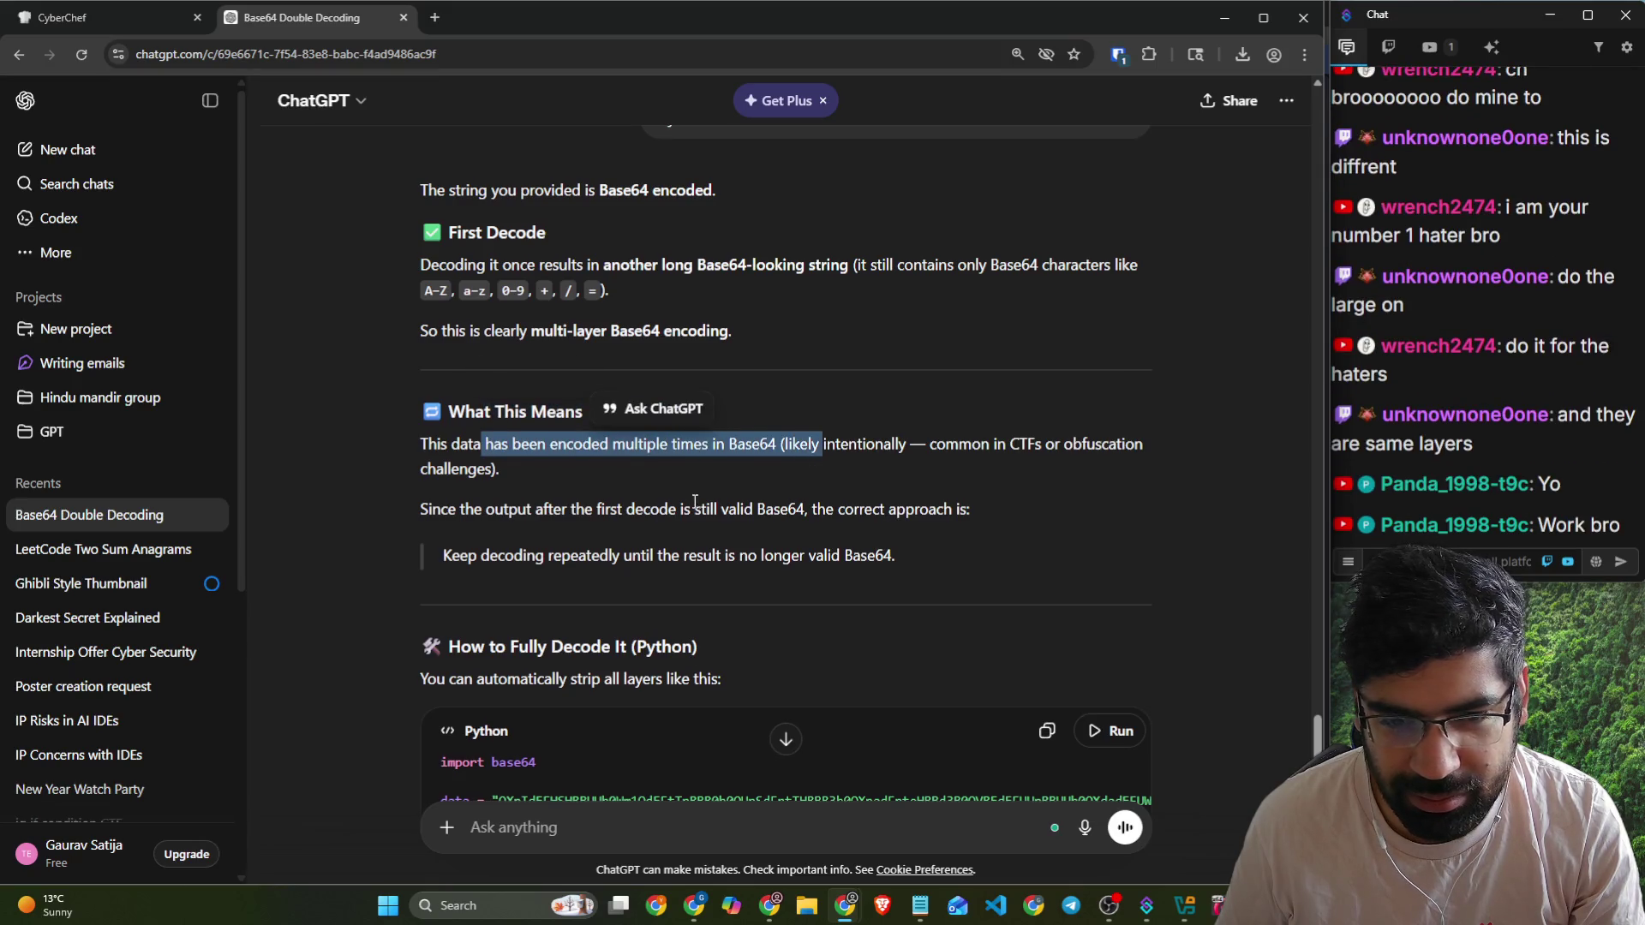
{"action": "scroll", "coordinate": [682, 490], "scroll_direction": "down", "scroll_amount": 6}
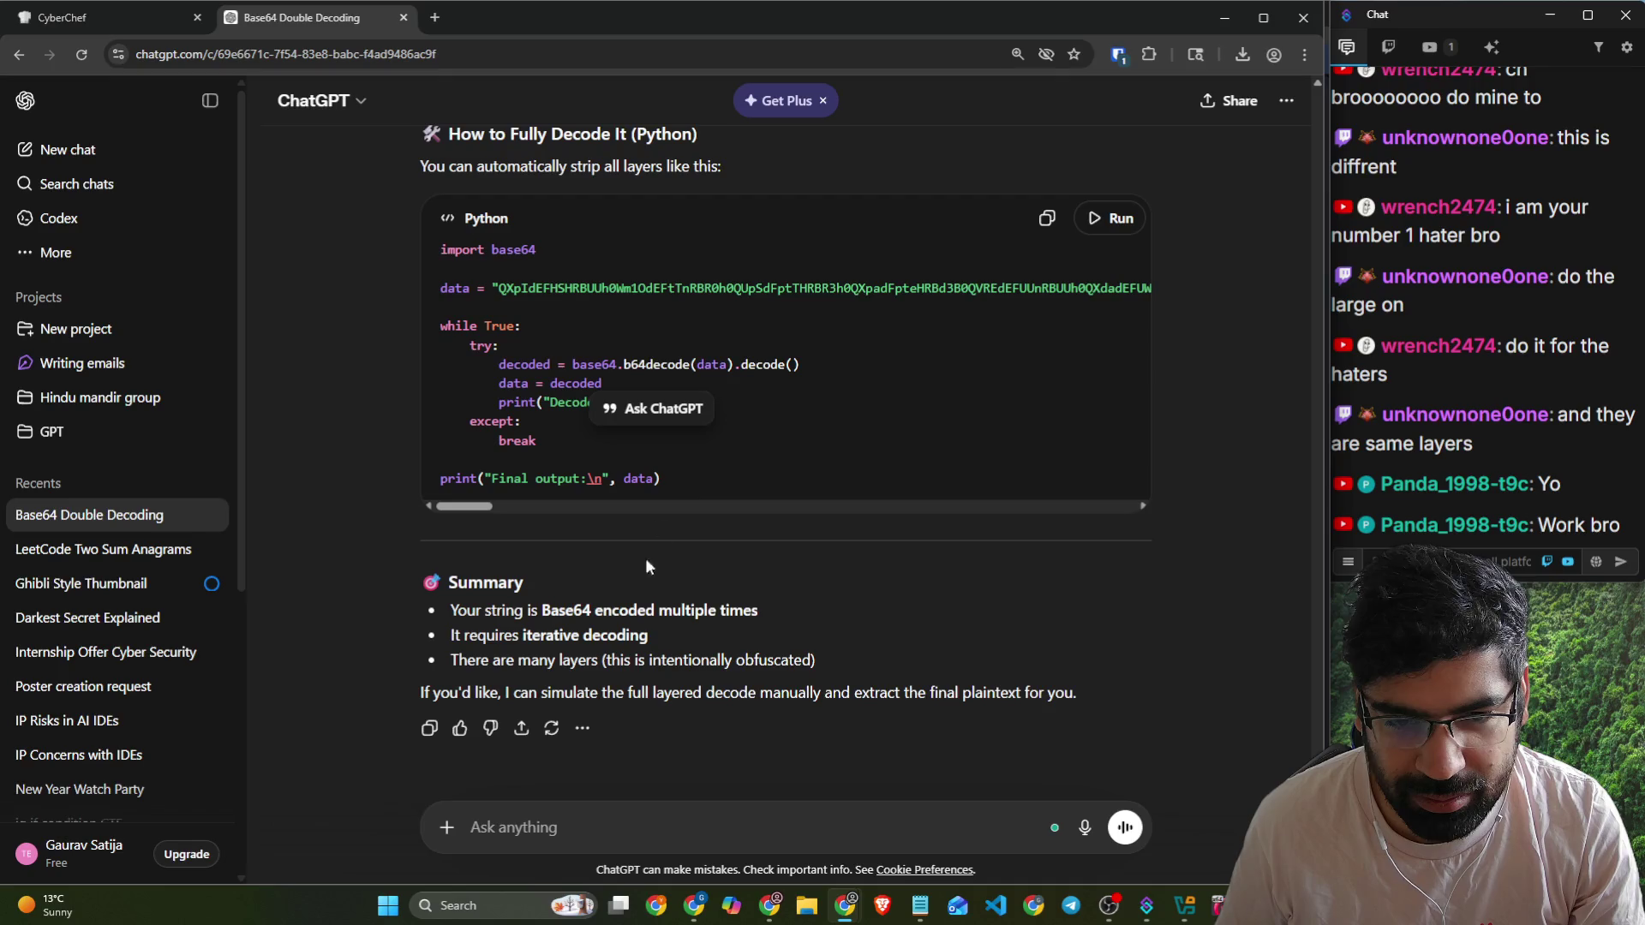
{"action": "left_click", "coordinate": [638, 832]}
{"action": "type", "text": "decode this"}
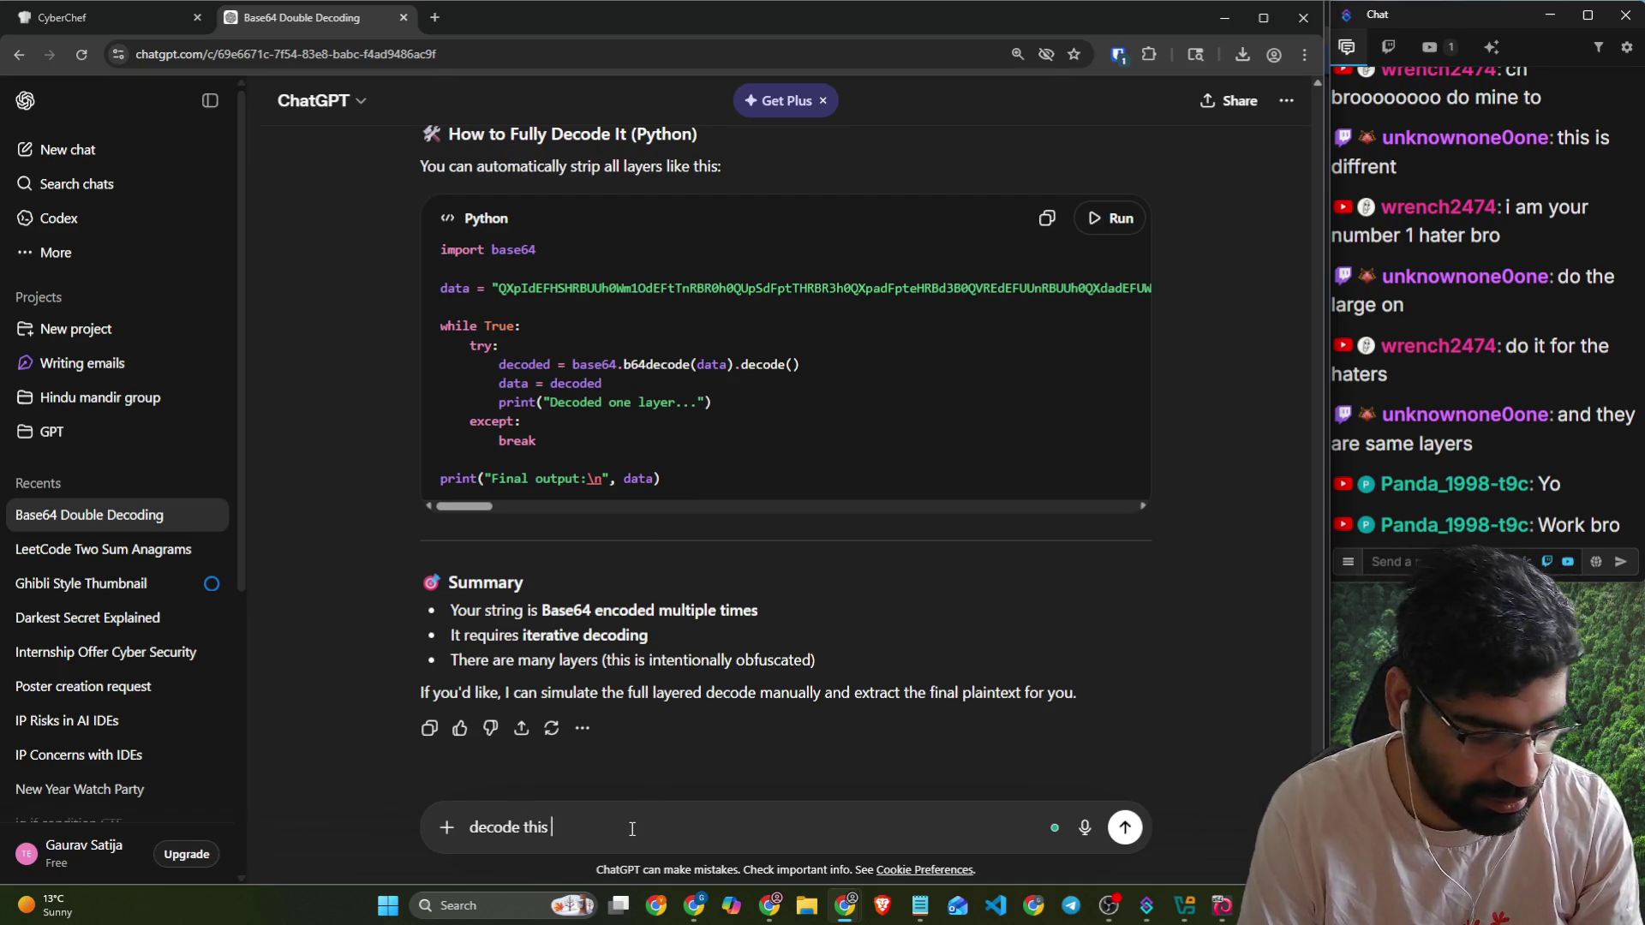
{"action": "key", "text": "Return"}
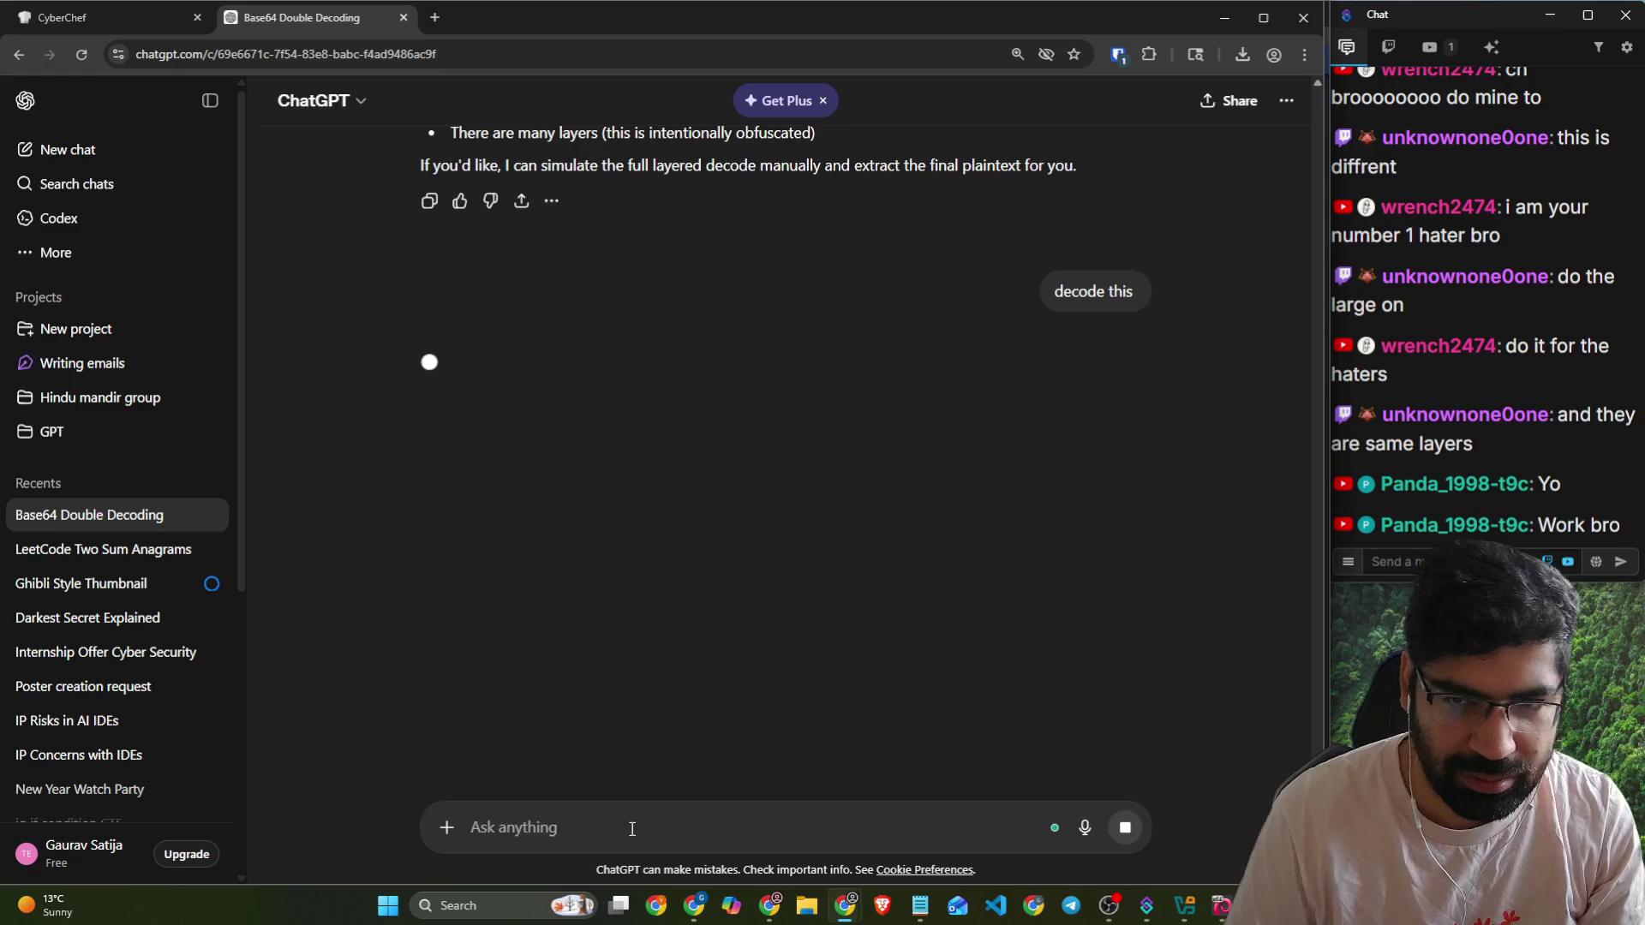
- Select the earlier Base64 message and switch over to CyberChef
{"action": "scroll", "coordinate": [708, 595], "scroll_direction": "up", "scroll_amount": 20}
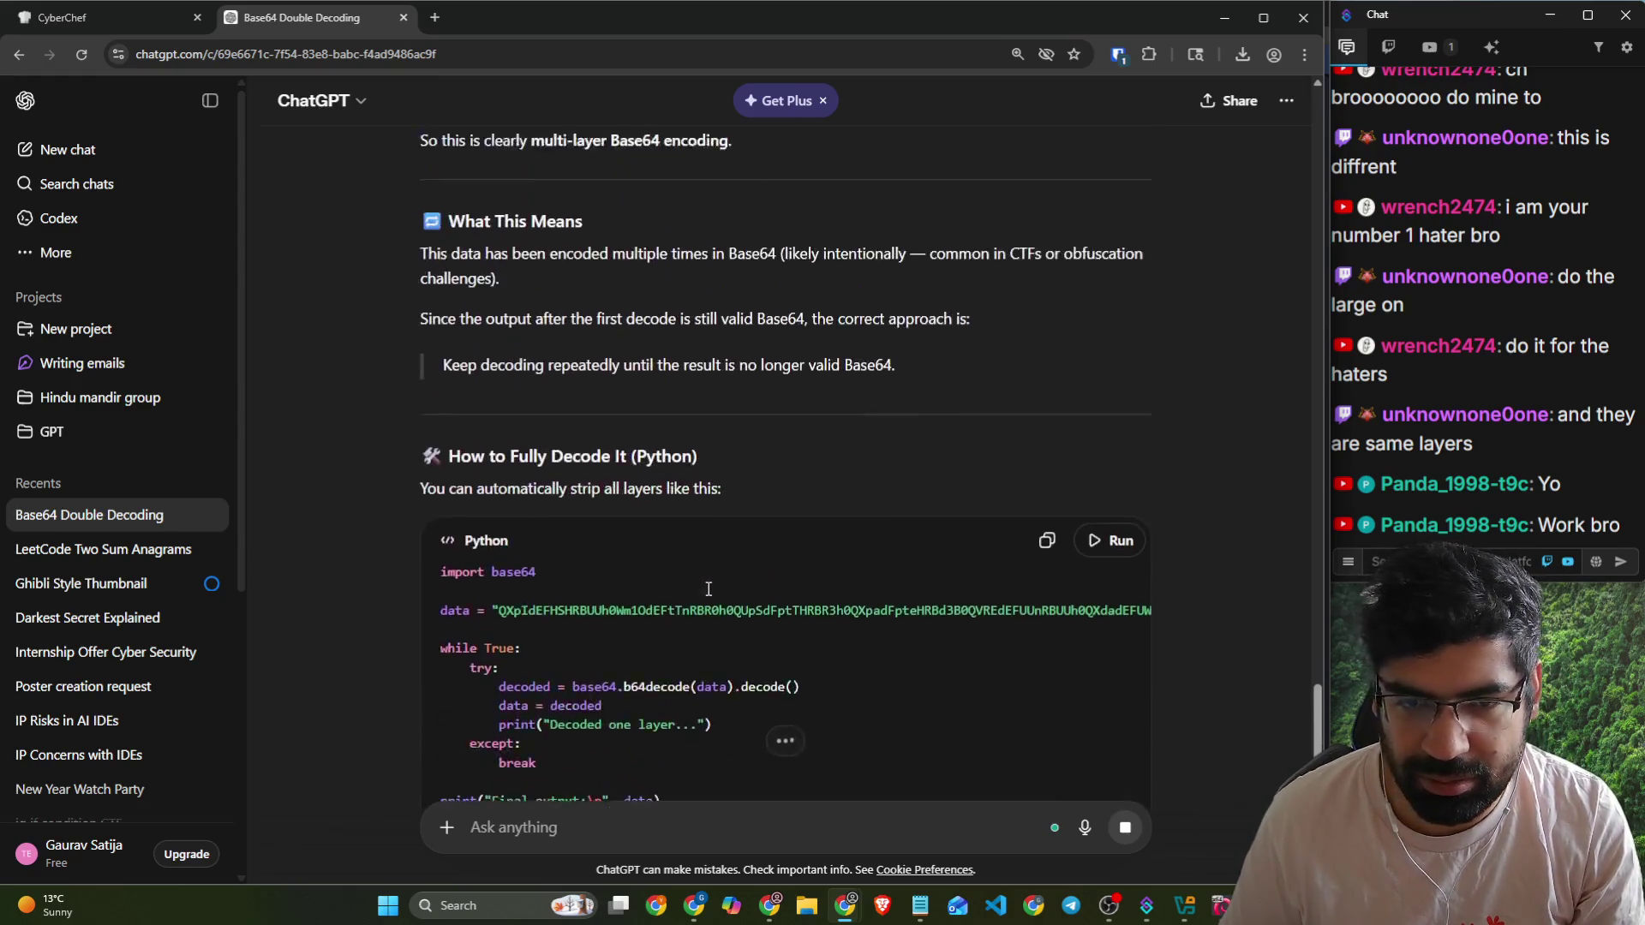
{"action": "mouse_move", "coordinate": [757, 644]}
{"action": "left_mouse_down"}
{"action": "mouse_move", "coordinate": [711, 137]}
{"action": "mouse_move", "coordinate": [711, 419]}
{"action": "left_mouse_up"}
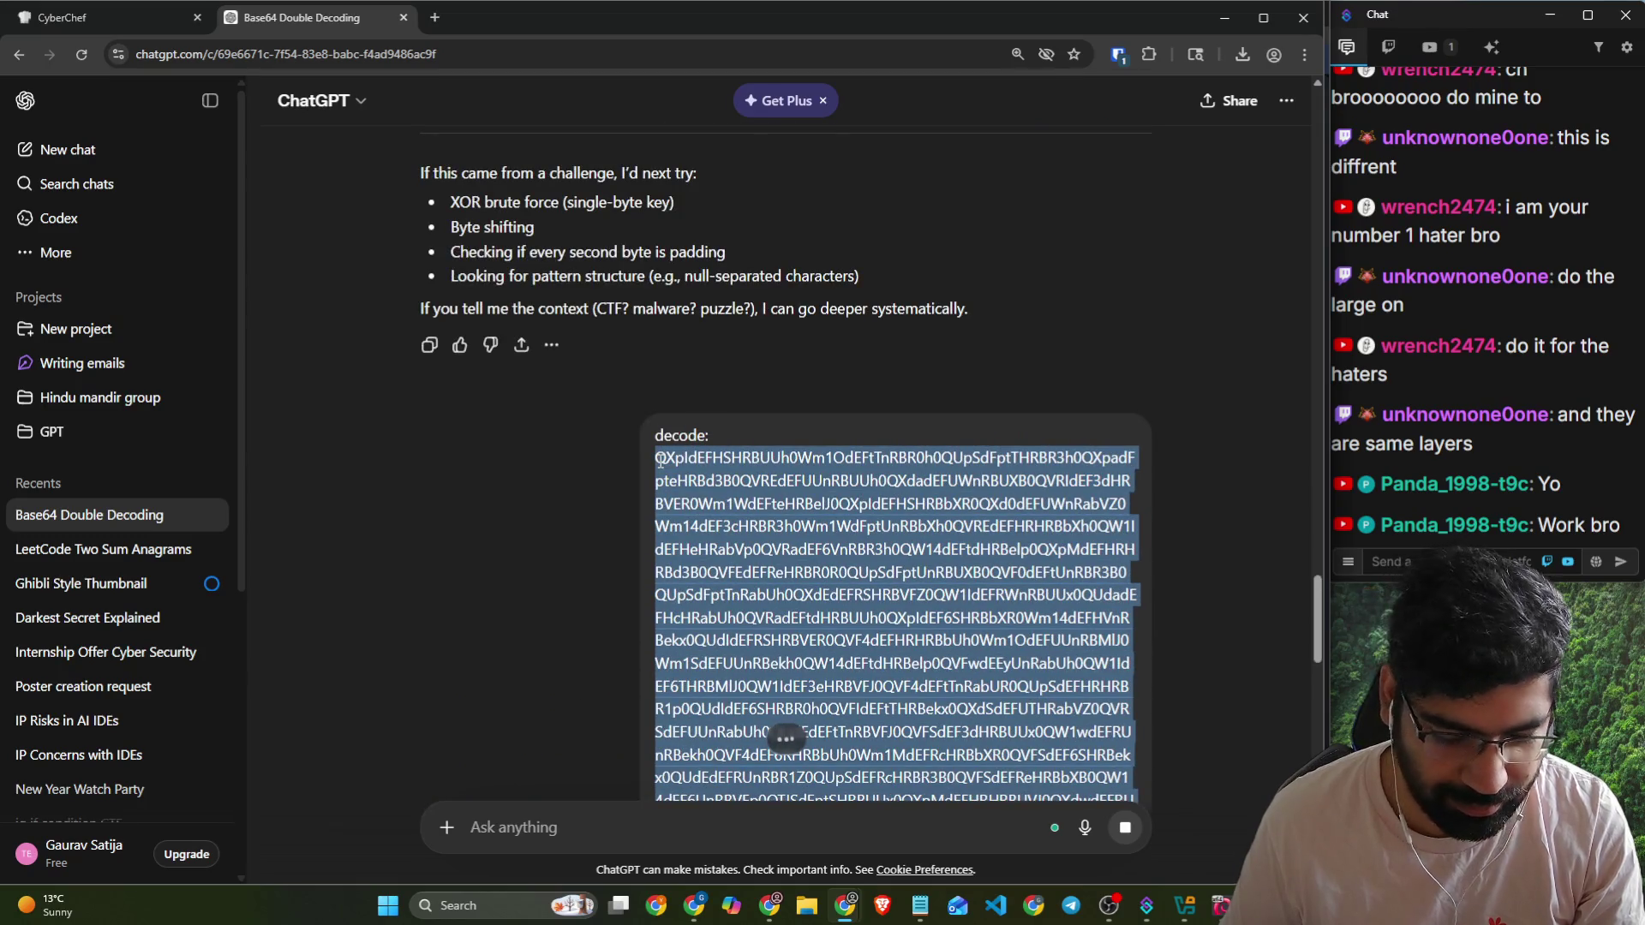
{"action": "left_click", "coordinate": [129, 17]}
- Paste the long Base64 string and apply both magic-wand decodes to reveal a giphy URL
{"action": "key", "text": "ctrl+v"}
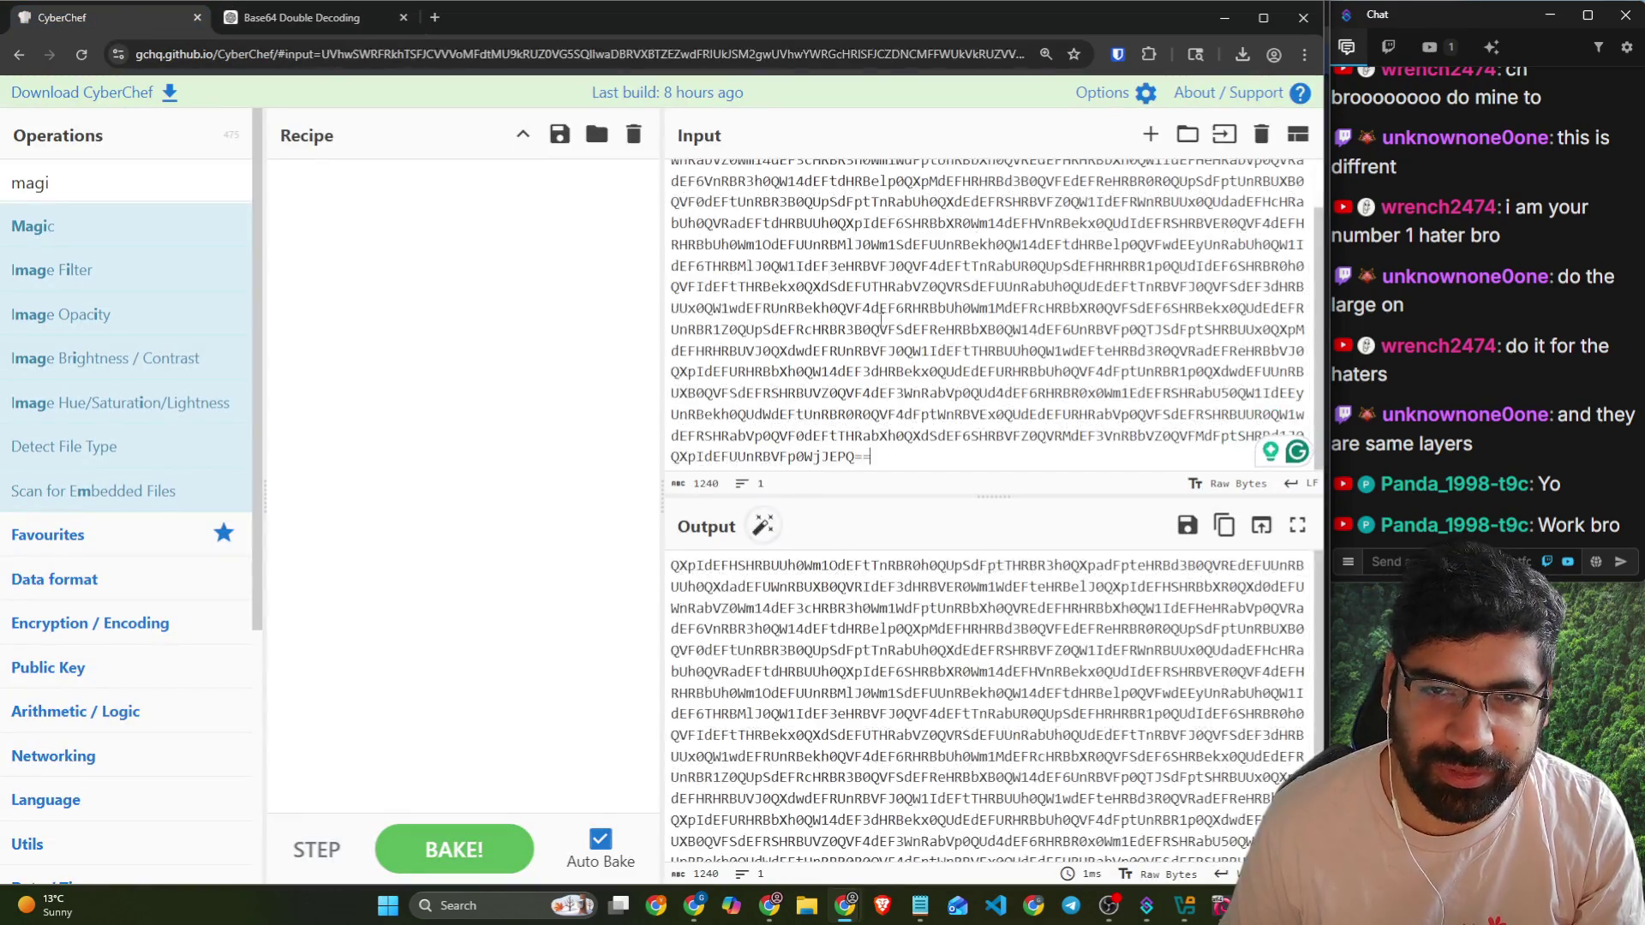
{"action": "left_click", "coordinate": [760, 527]}
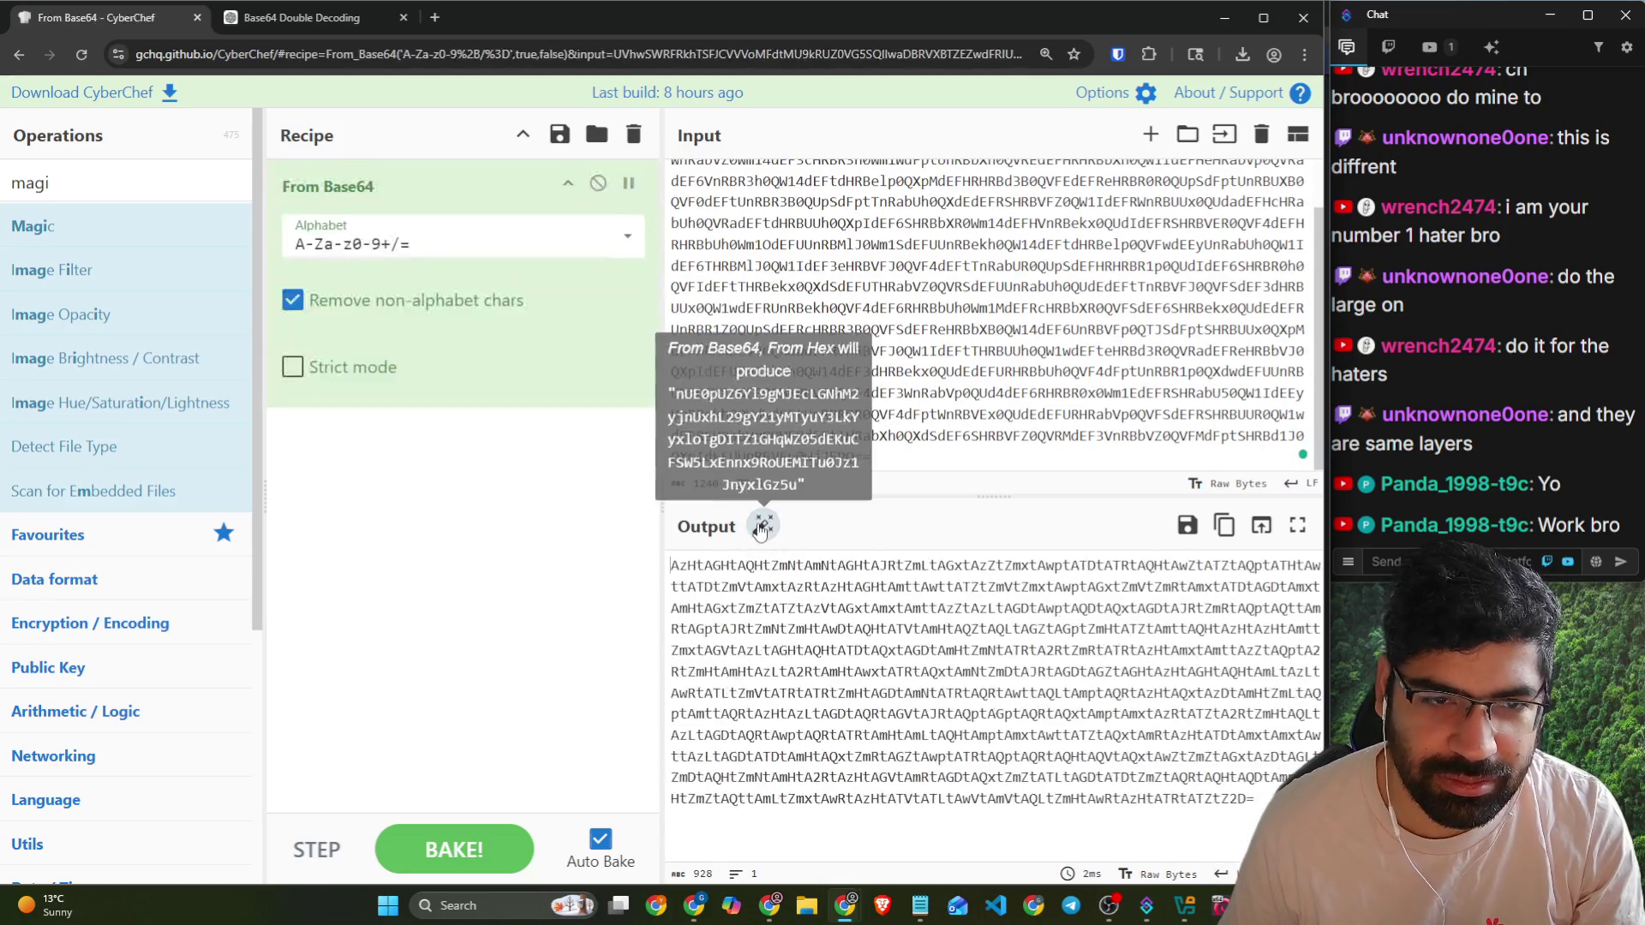
{"action": "left_click", "coordinate": [760, 527]}
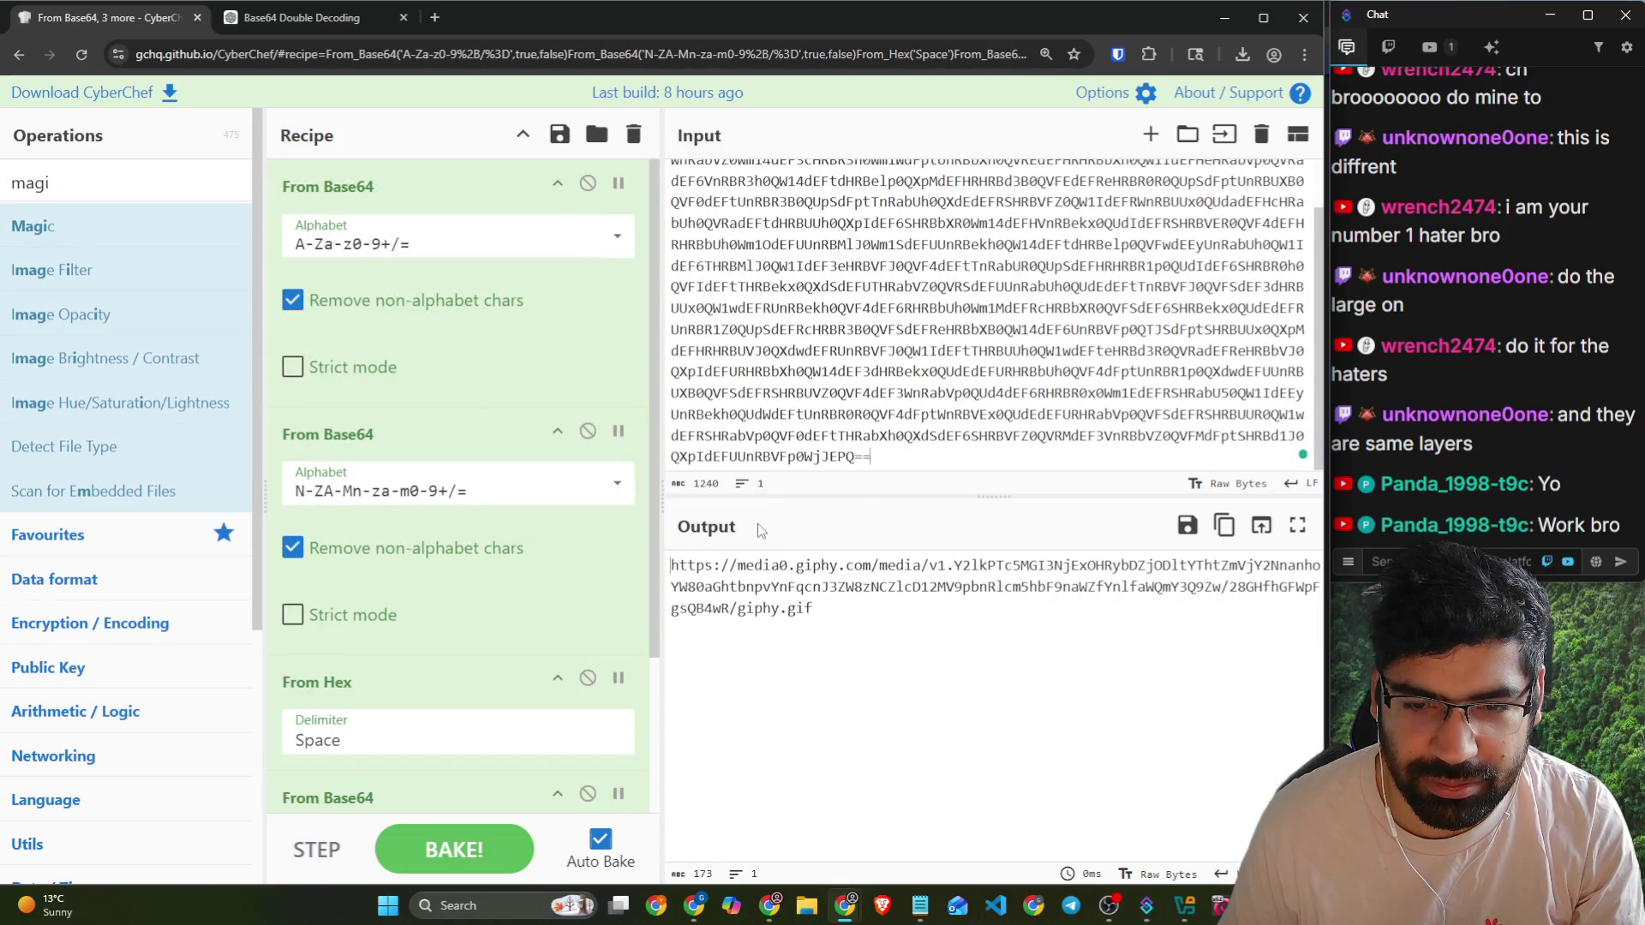
- Copy the decoded media0.giphy.com URL into a new tab's address bar
{"action": "left_click_drag", "start_coordinate": [838, 604], "coordinate": [643, 557]}
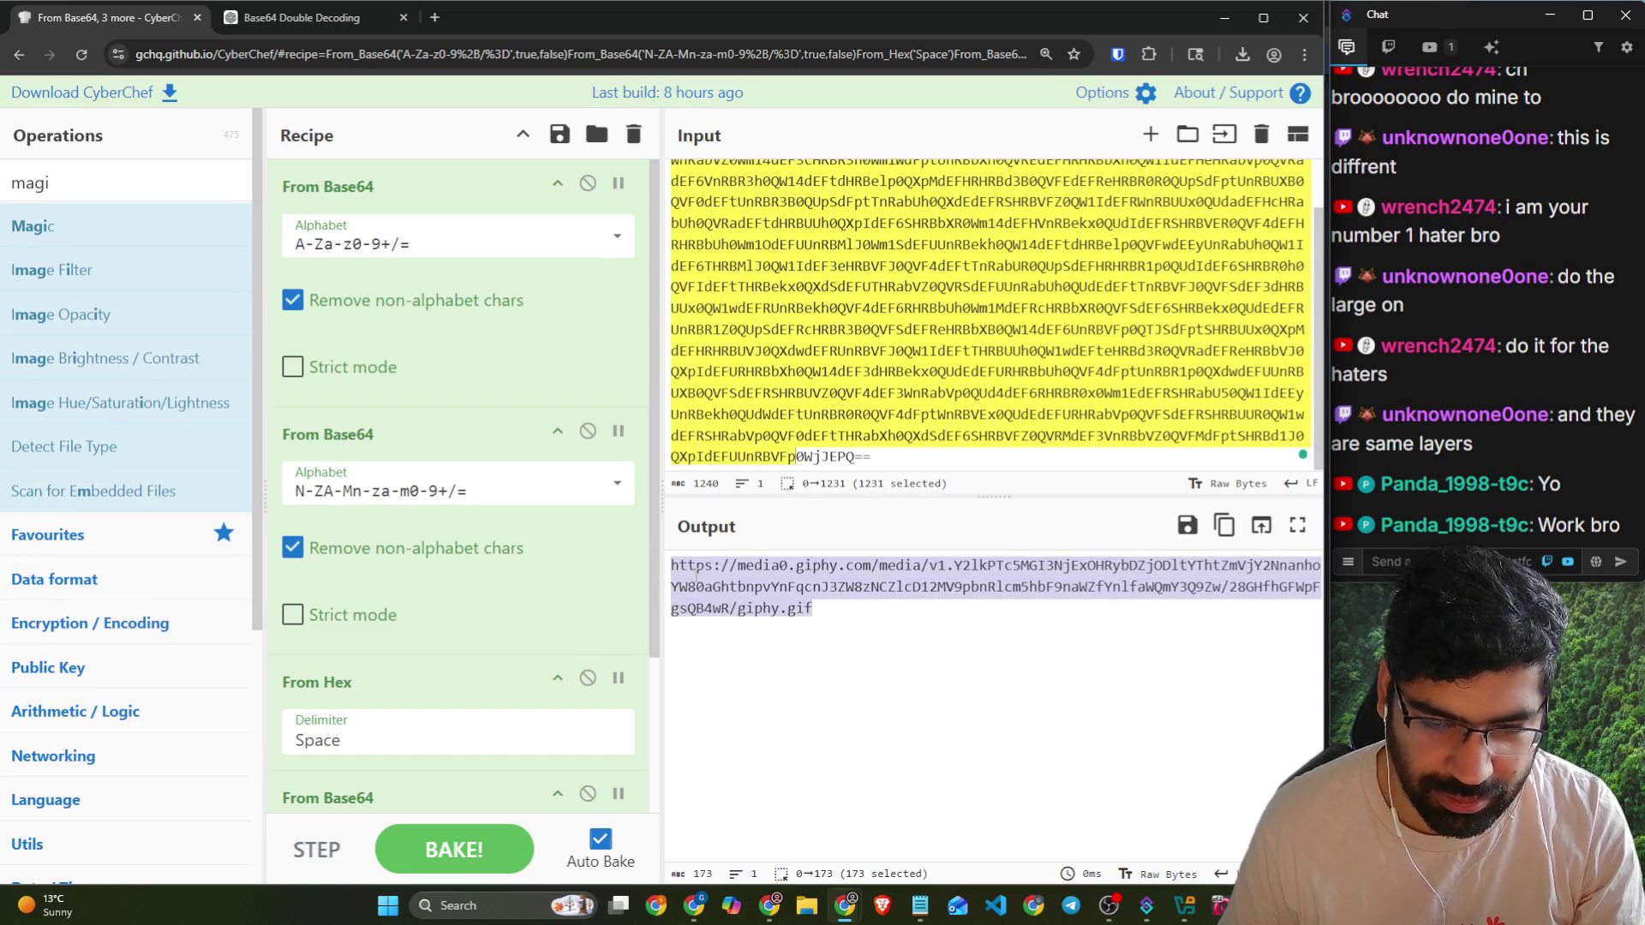
{"action": "left_click", "coordinate": [435, 18]}
{"action": "type", "text": "https://media0.giphy.com/media/v1.Y2lkPTc5MGI3NjExOHRybDZjODltYThtZmVjY2NnanhoYW80aGhtbnpvYnFqcnJ3ZW8zNCZlcD12MV9pbnRlcm5hbF9naWZfYnlfaWQmY3Q9Zw/28GHfhGFWpFgsQ84wR/giphy.gif"}
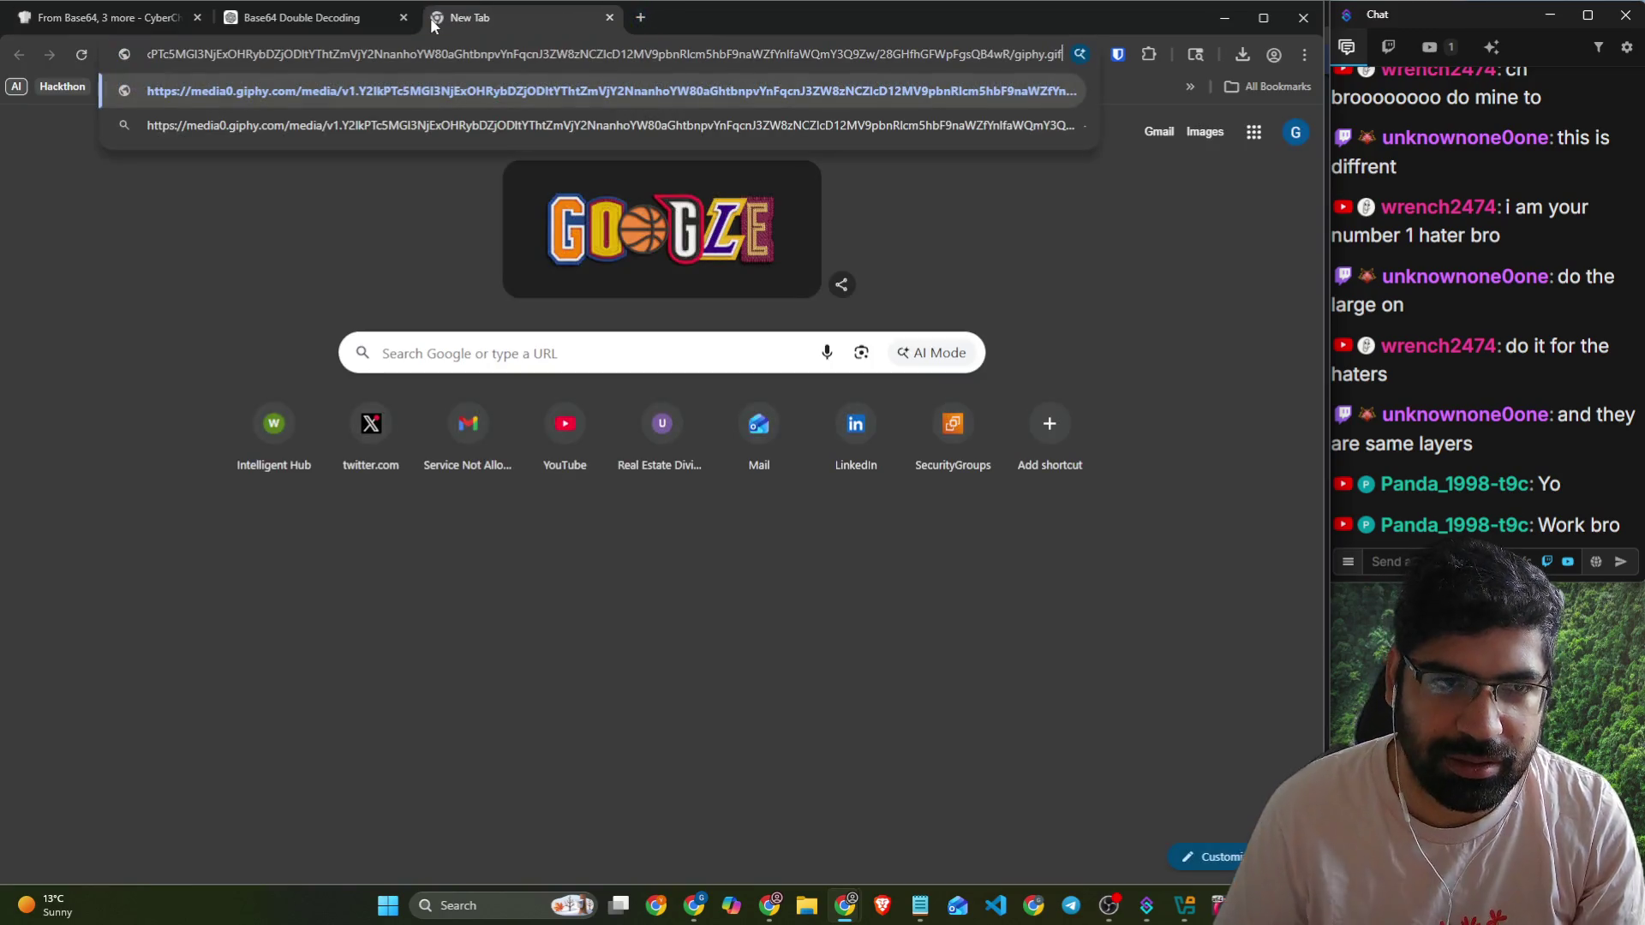
- Load the giphy Hello GIF, then return to CyberChef and deselect the decoded link
{"action": "key", "text": "Return"}
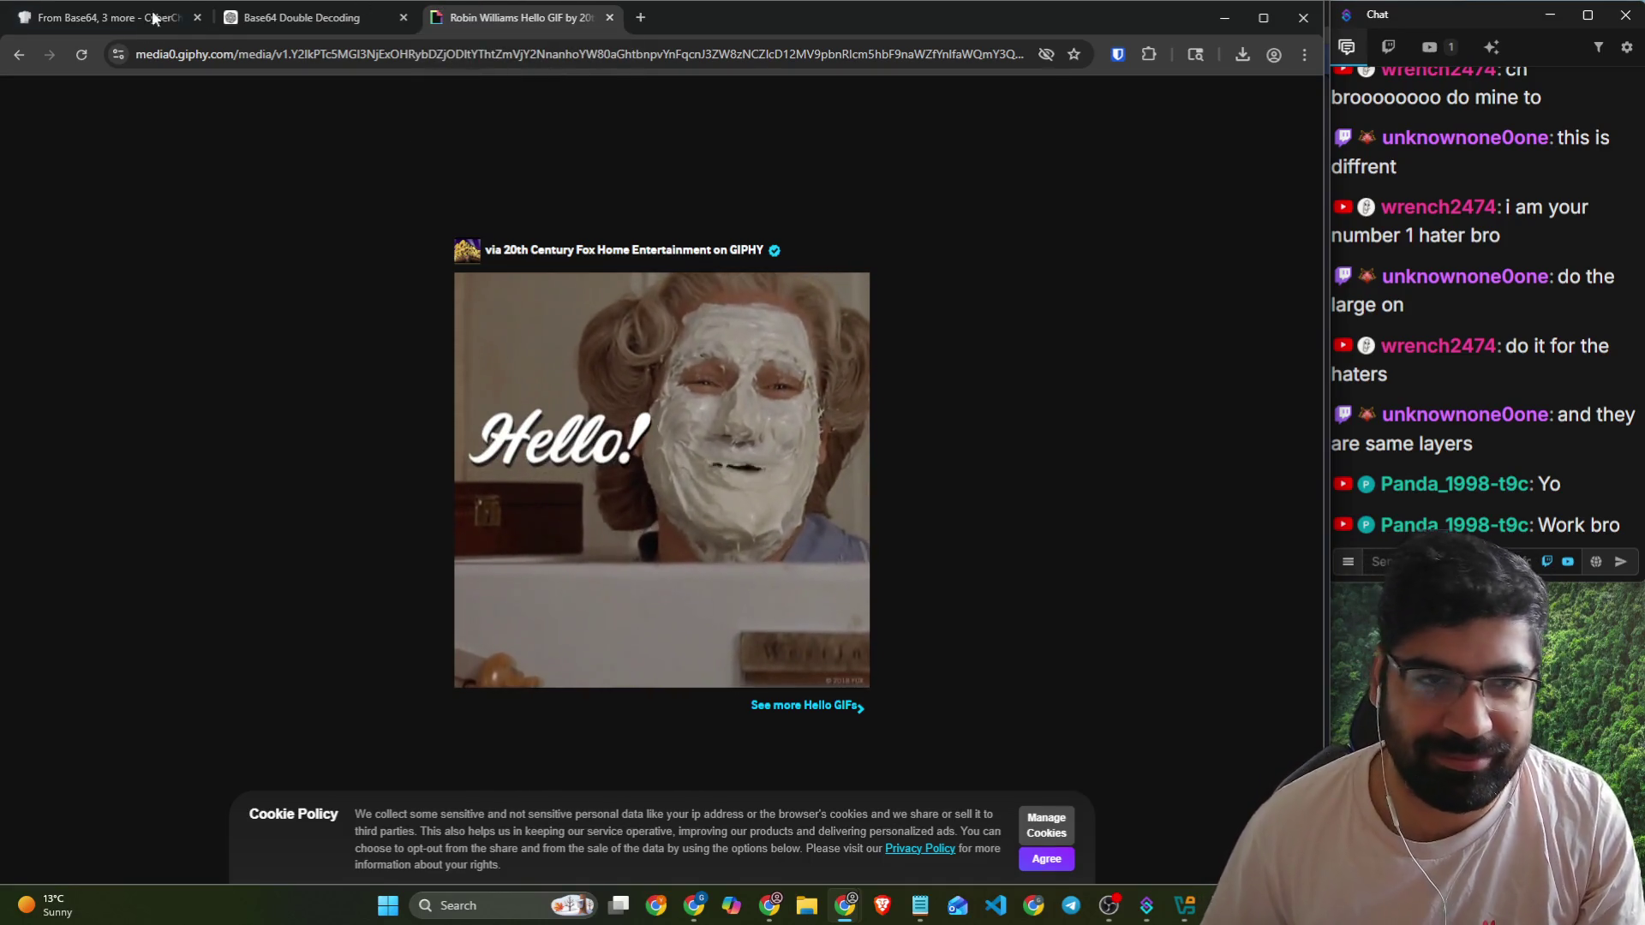
{"action": "left_click", "coordinate": [103, 26]}
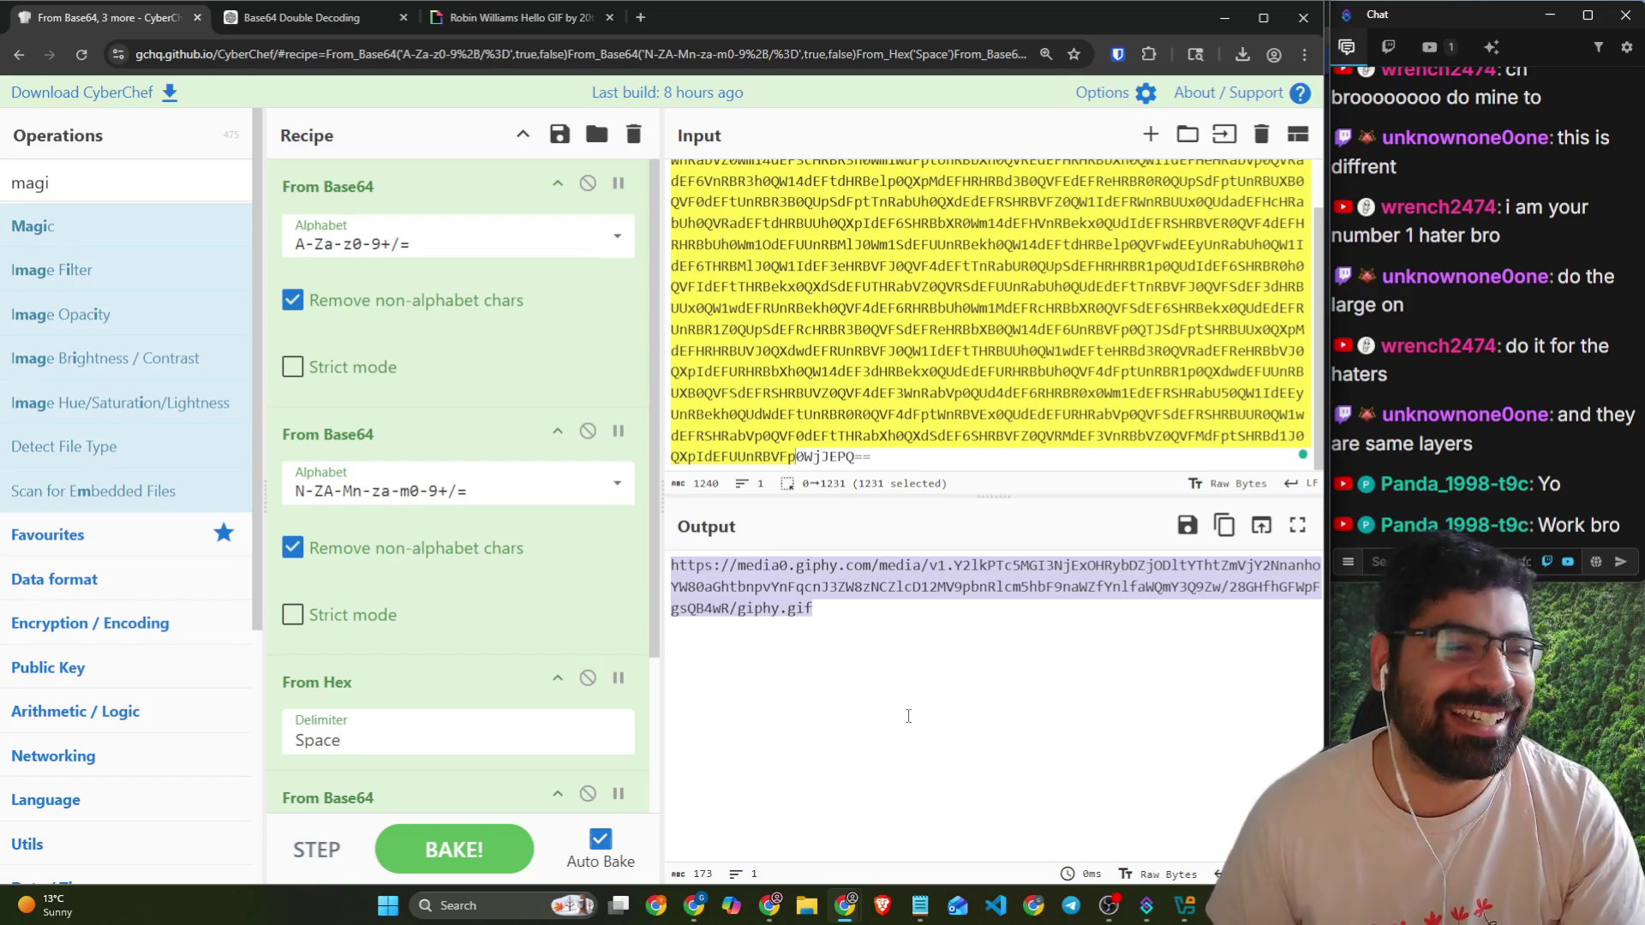
{"action": "left_click", "coordinate": [857, 647]}
- Copy the new Base64 code block from Discord and paste it over CyberChef's old input
{"action": "key", "text": "alt+Tab"}
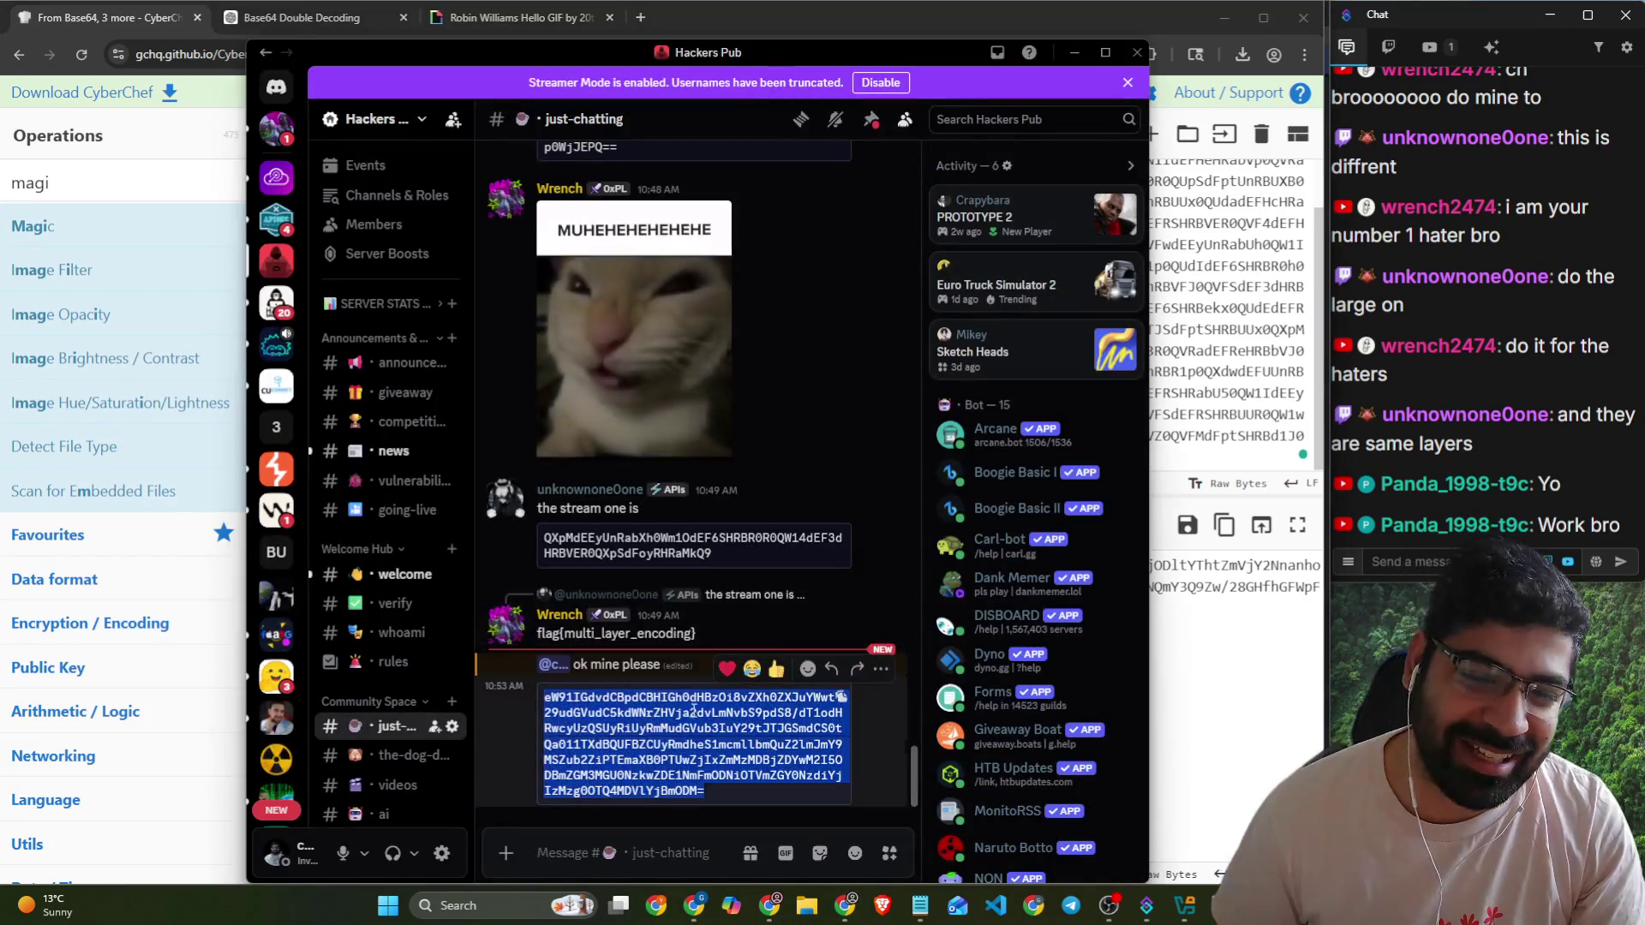
{"action": "triple_click", "coordinate": [699, 795]}
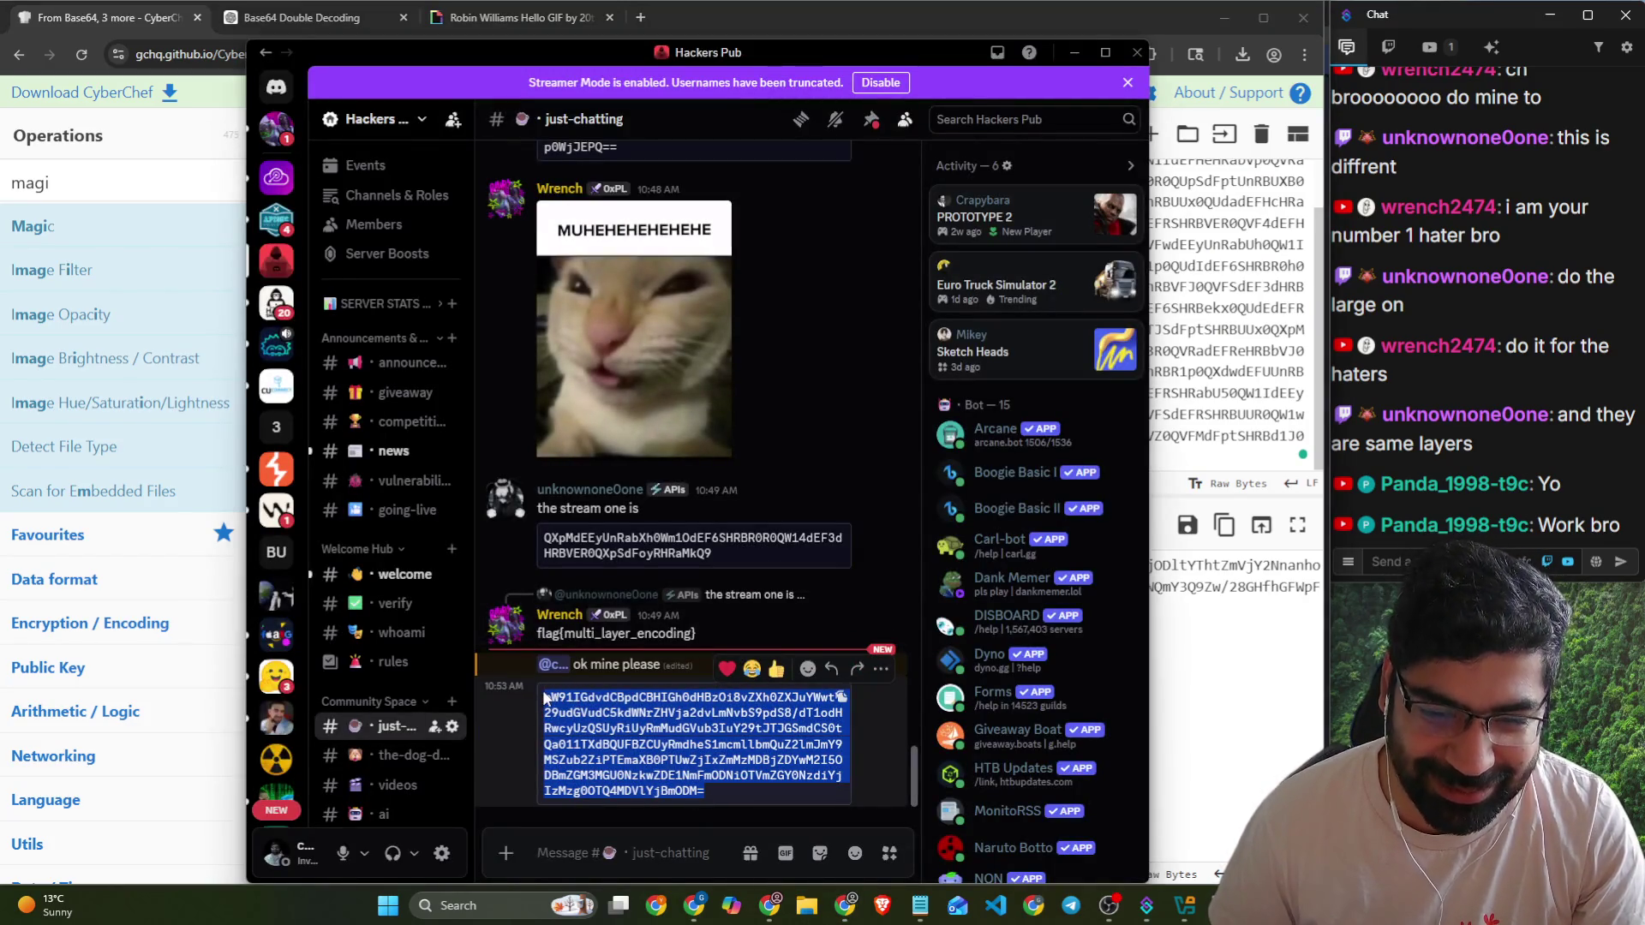
{"action": "key", "text": "alt+Tab"}
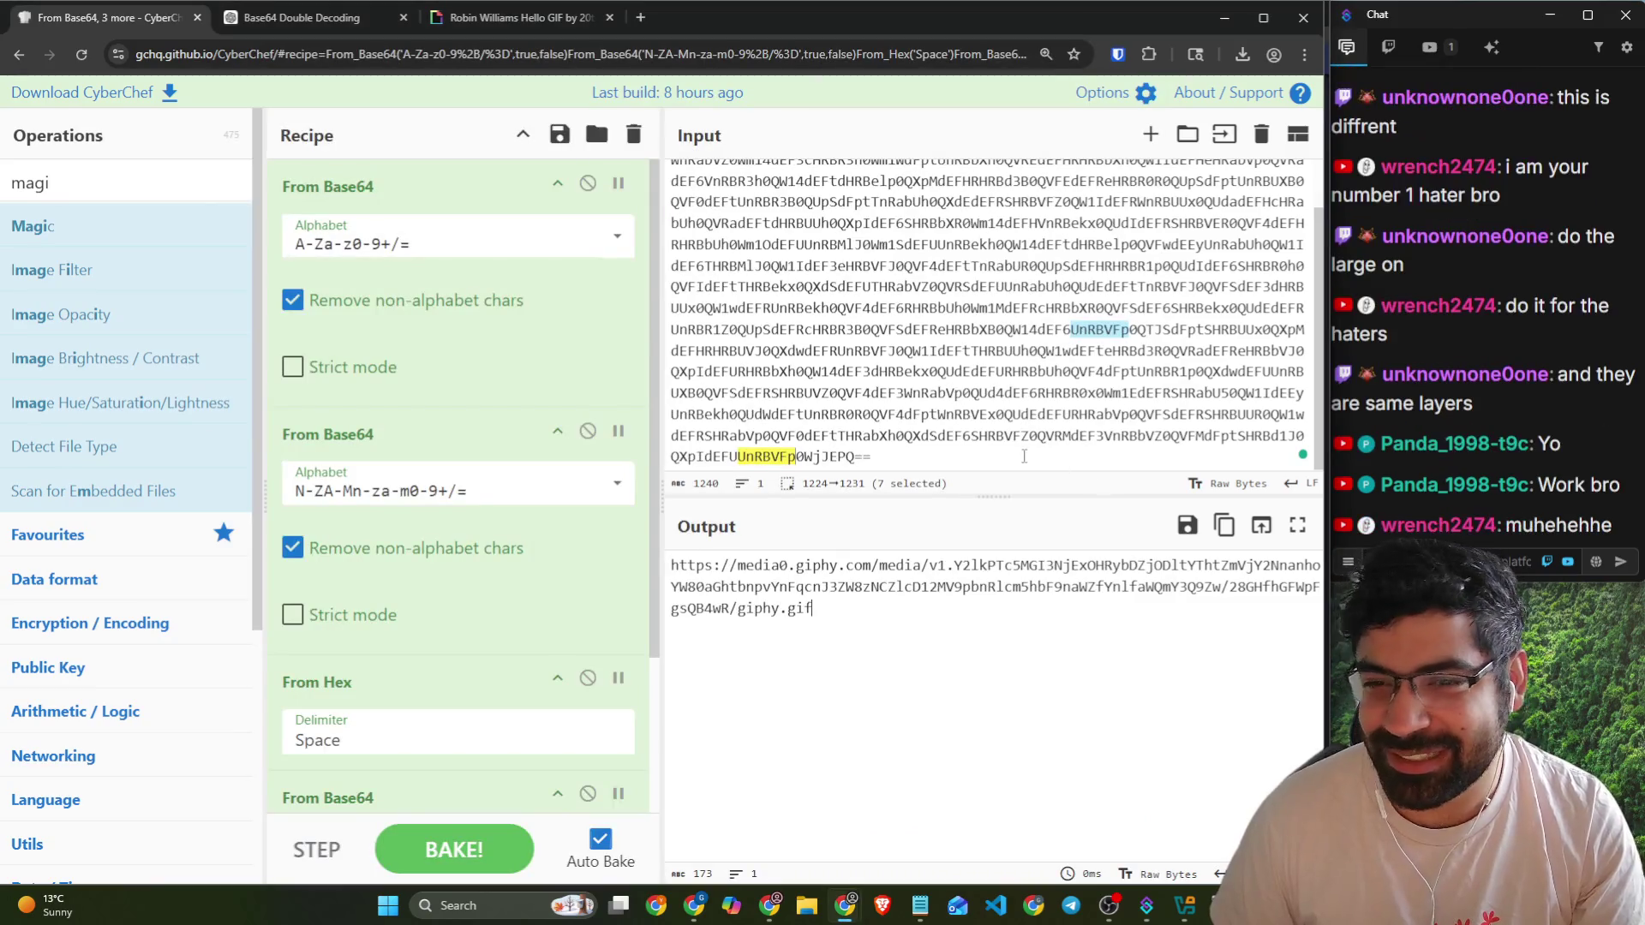
{"action": "key", "text": "ctrl+a"}
{"action": "key", "text": "ctrl+v"}
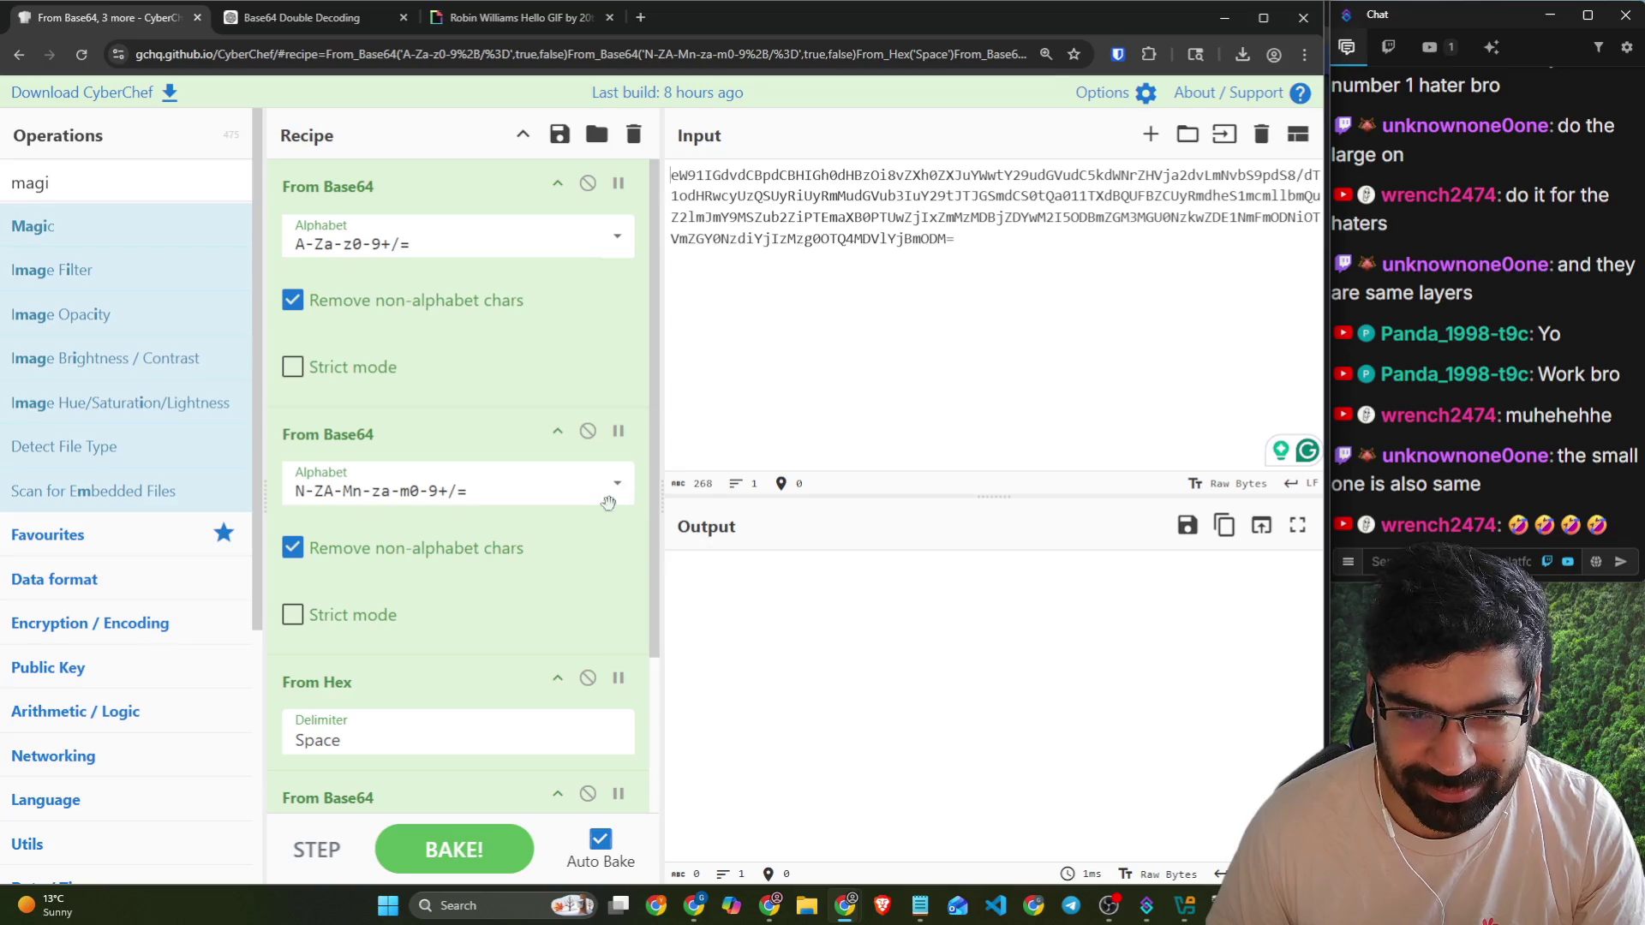
- Clear the recipe, decode with a single From Base64, and copy the output's DuckDuckGo link
{"action": "left_click", "coordinate": [627, 137]}
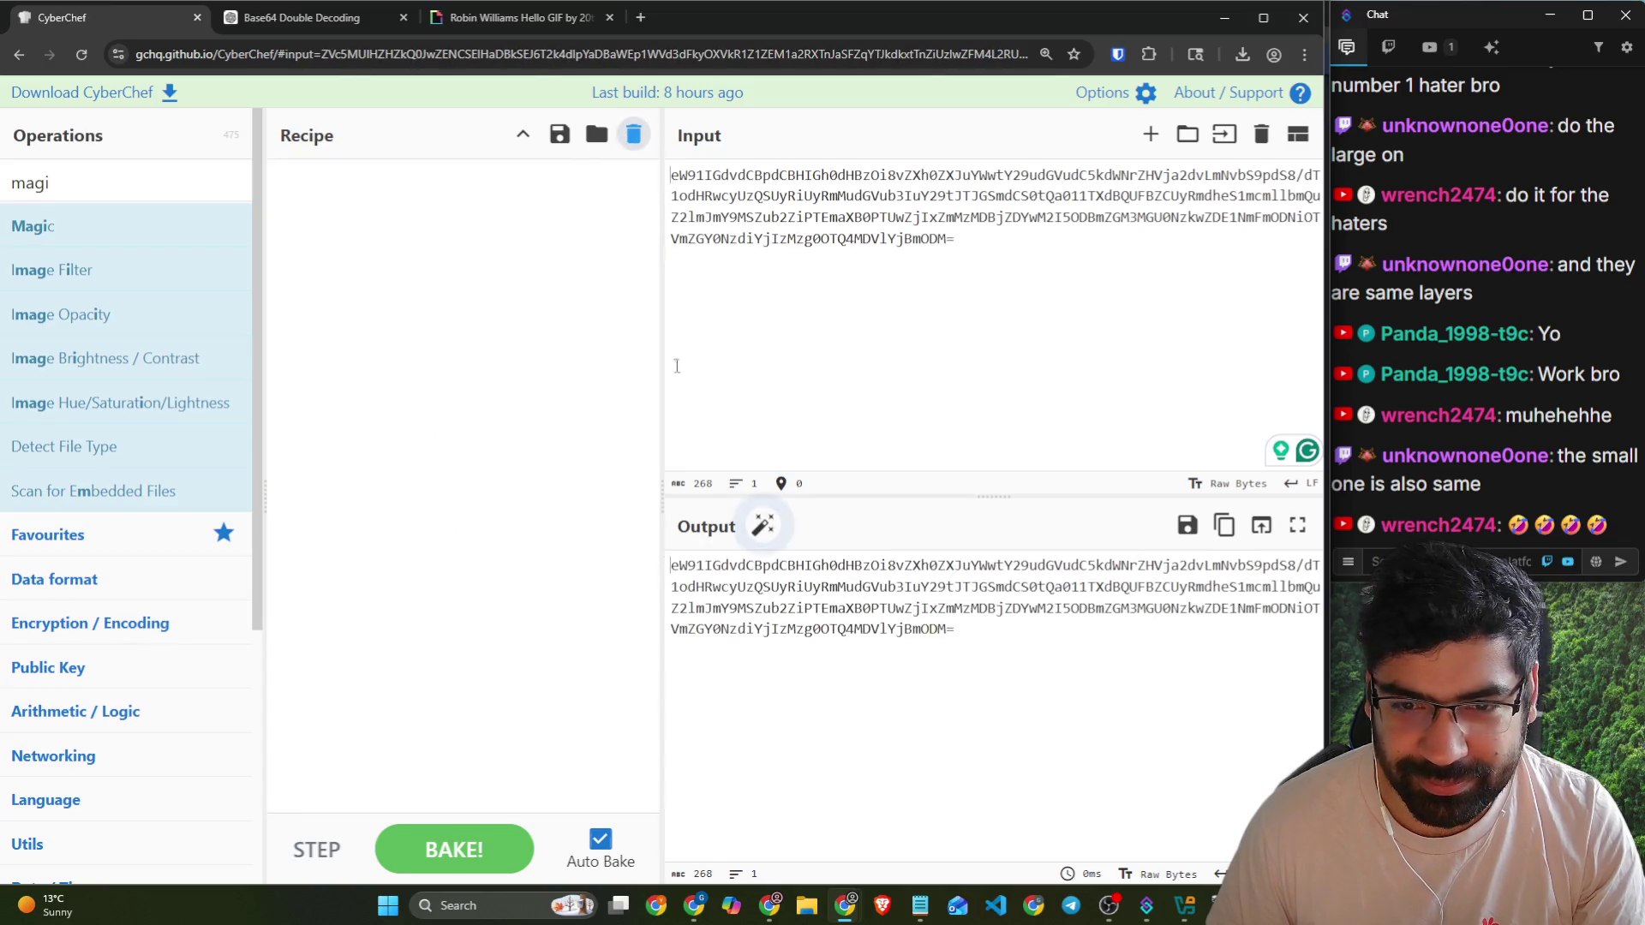
{"action": "left_click", "coordinate": [762, 526]}
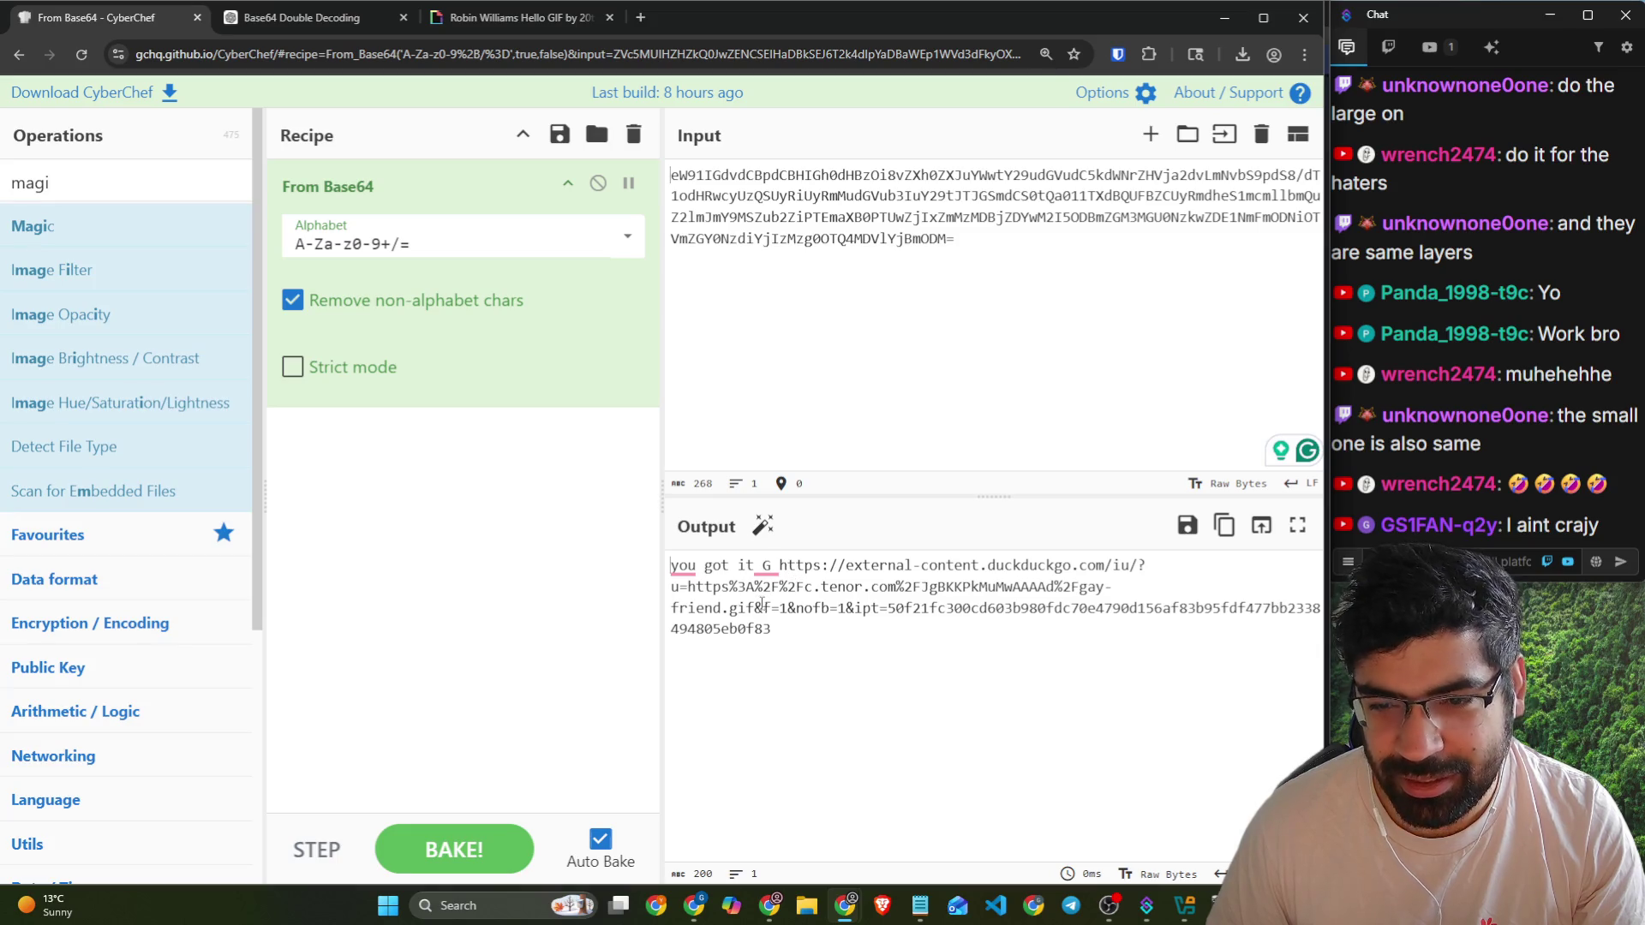
{"action": "left_click_drag", "start_coordinate": [791, 627], "coordinate": [775, 567]}
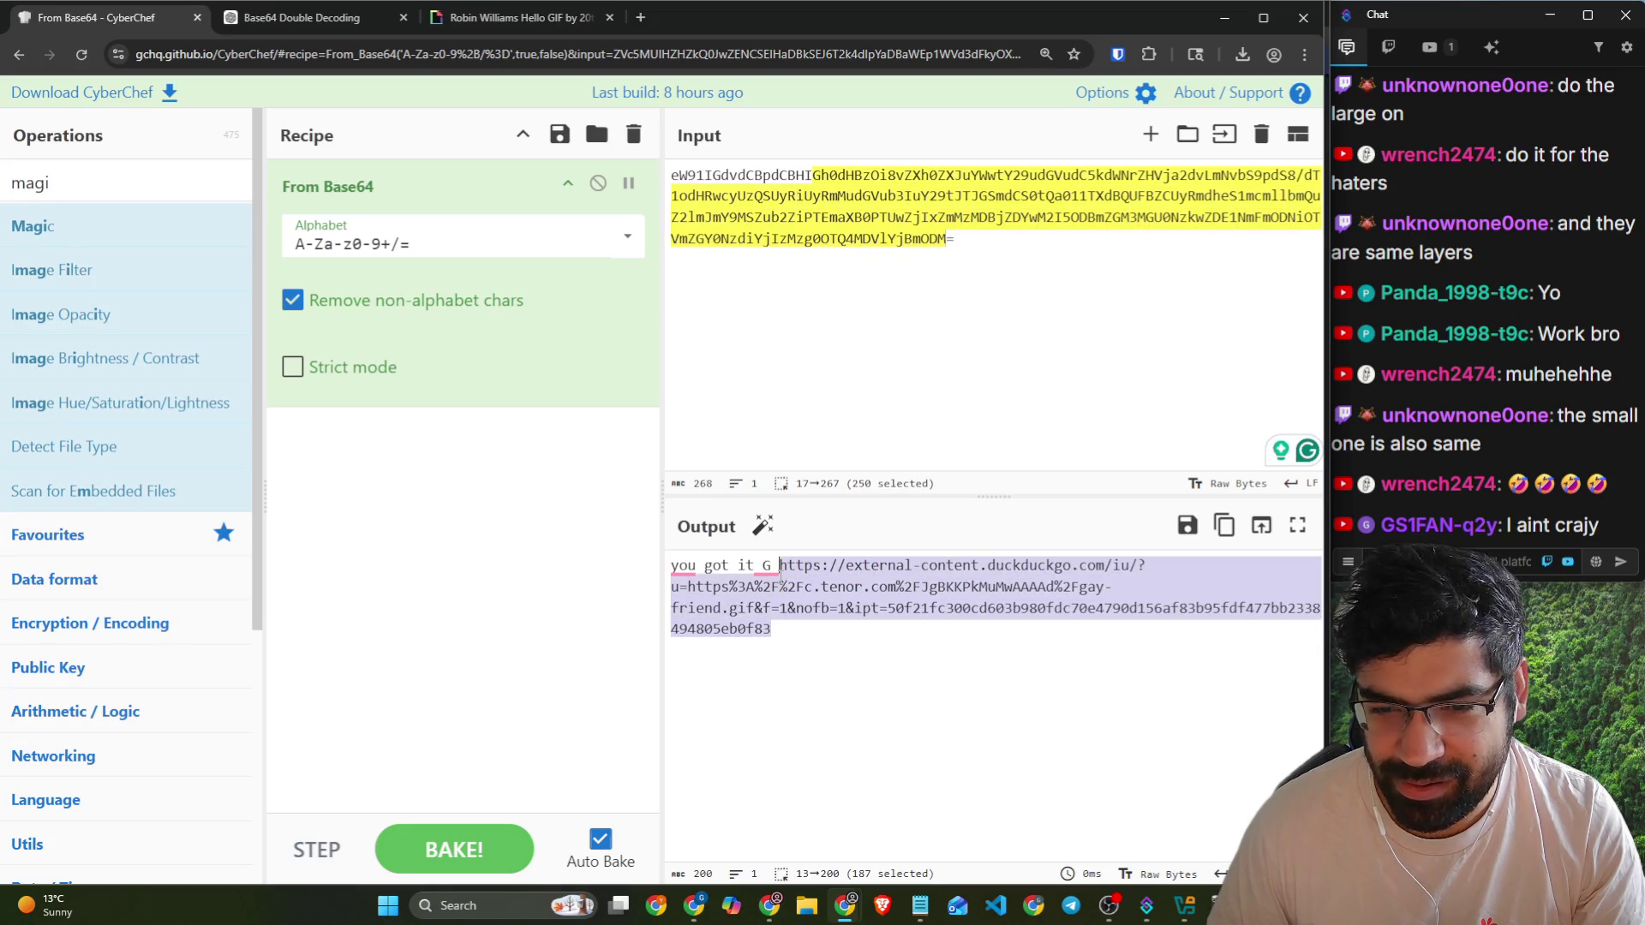
{"action": "mouse_move", "coordinate": [767, 567]}
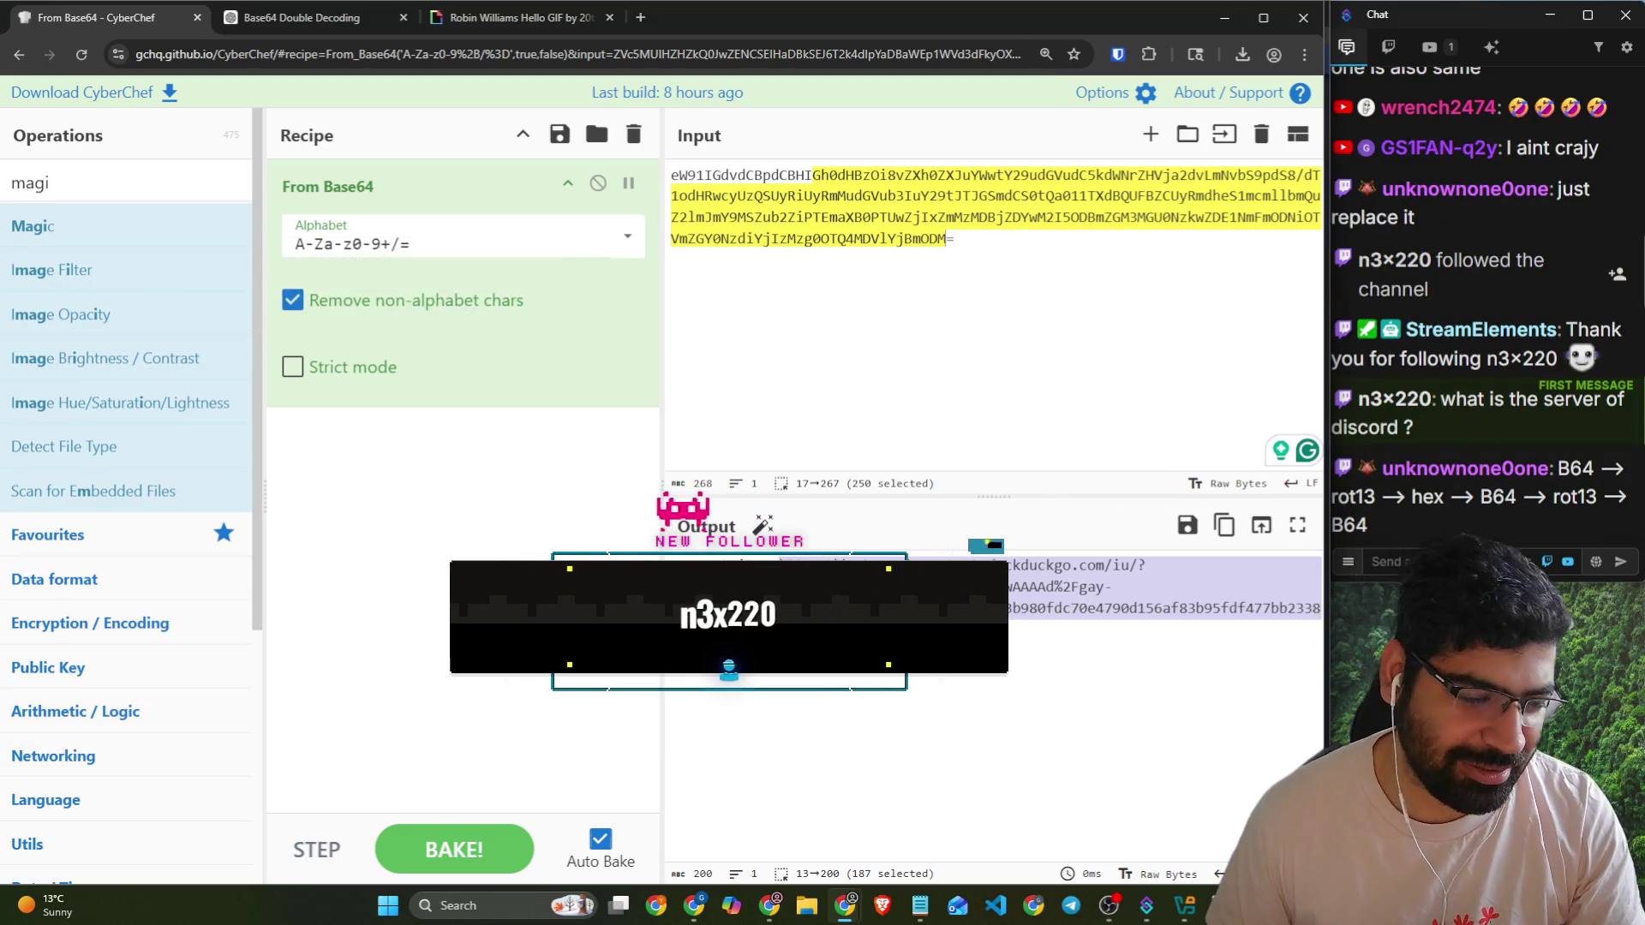
{"action": "key", "text": "alt+Tab"}
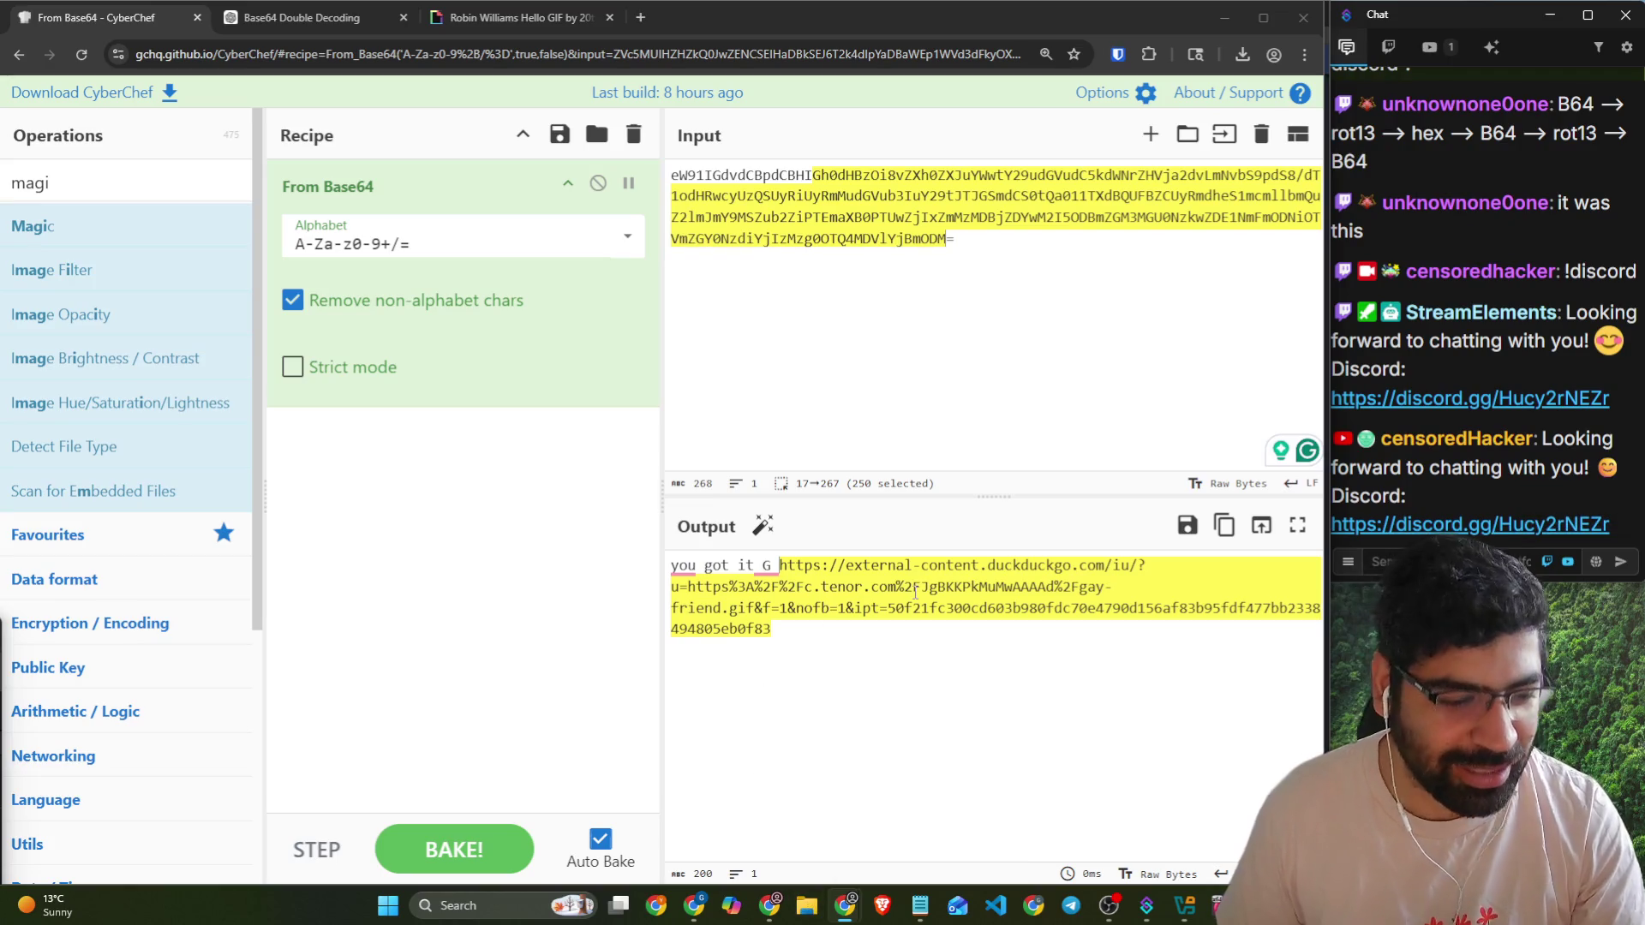
{"action": "left_click_drag", "start_coordinate": [795, 631], "coordinate": [778, 568]}
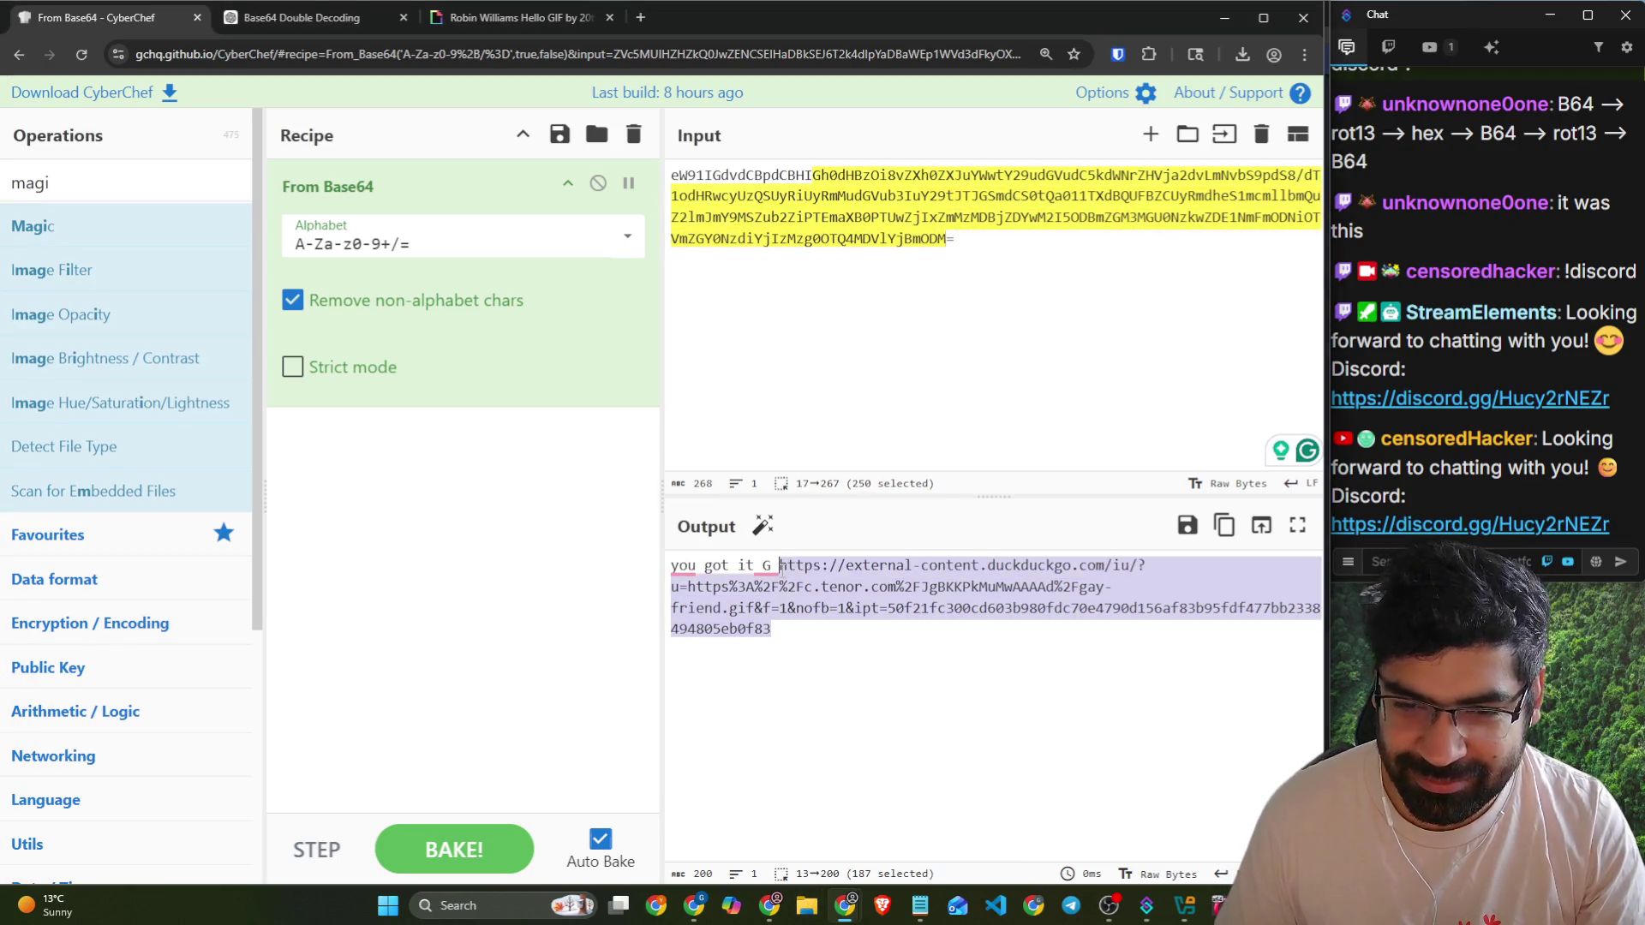
{"action": "key", "text": "ctrl+c"}
{"action": "left_click", "coordinate": [641, 18]}
- Load the decoded DuckDuckGo image link showing gay-friend.gif, then return to CyberChef
{"action": "key", "text": "ctrl+v"}
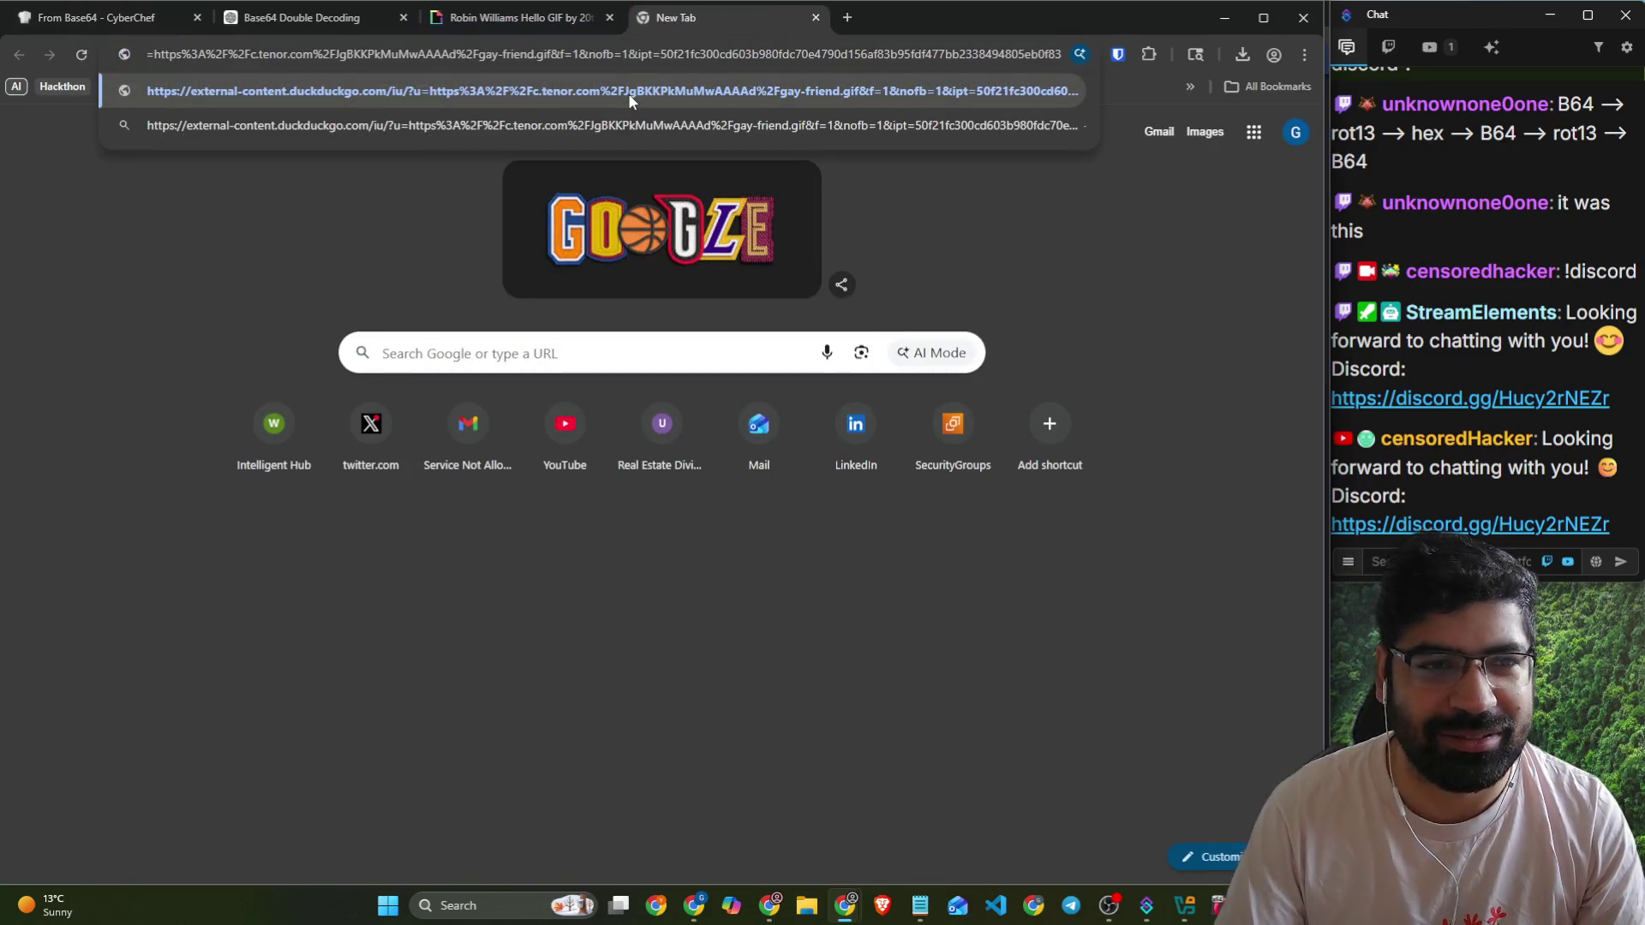
{"action": "key", "text": "Return"}
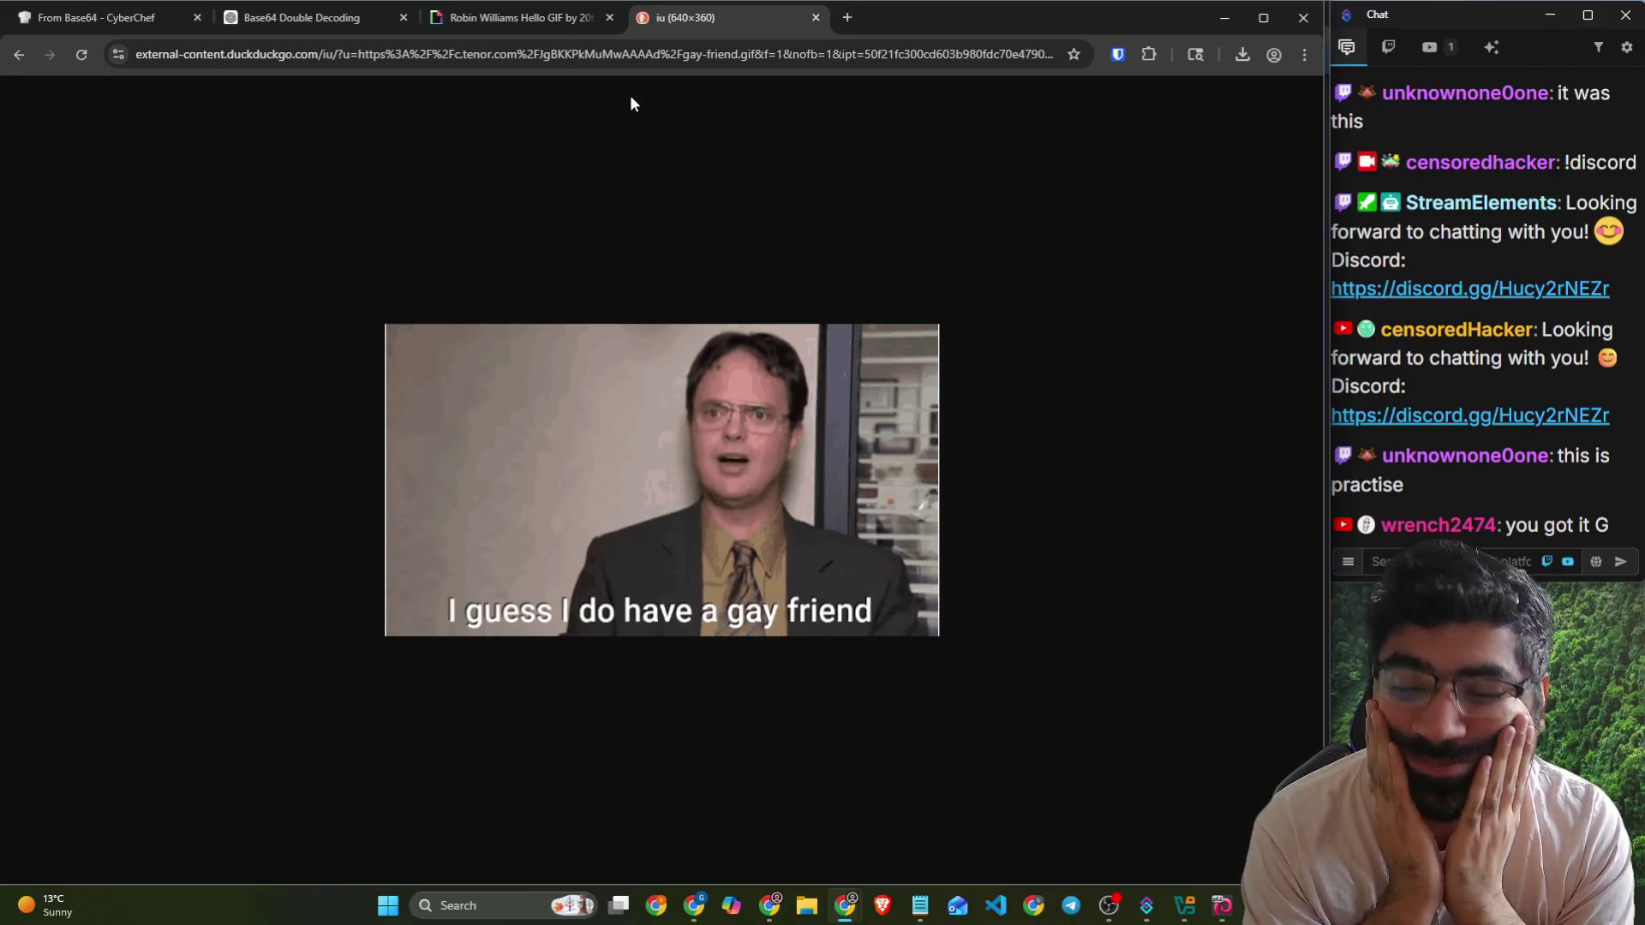
{"action": "key", "text": "ctrl+1"}
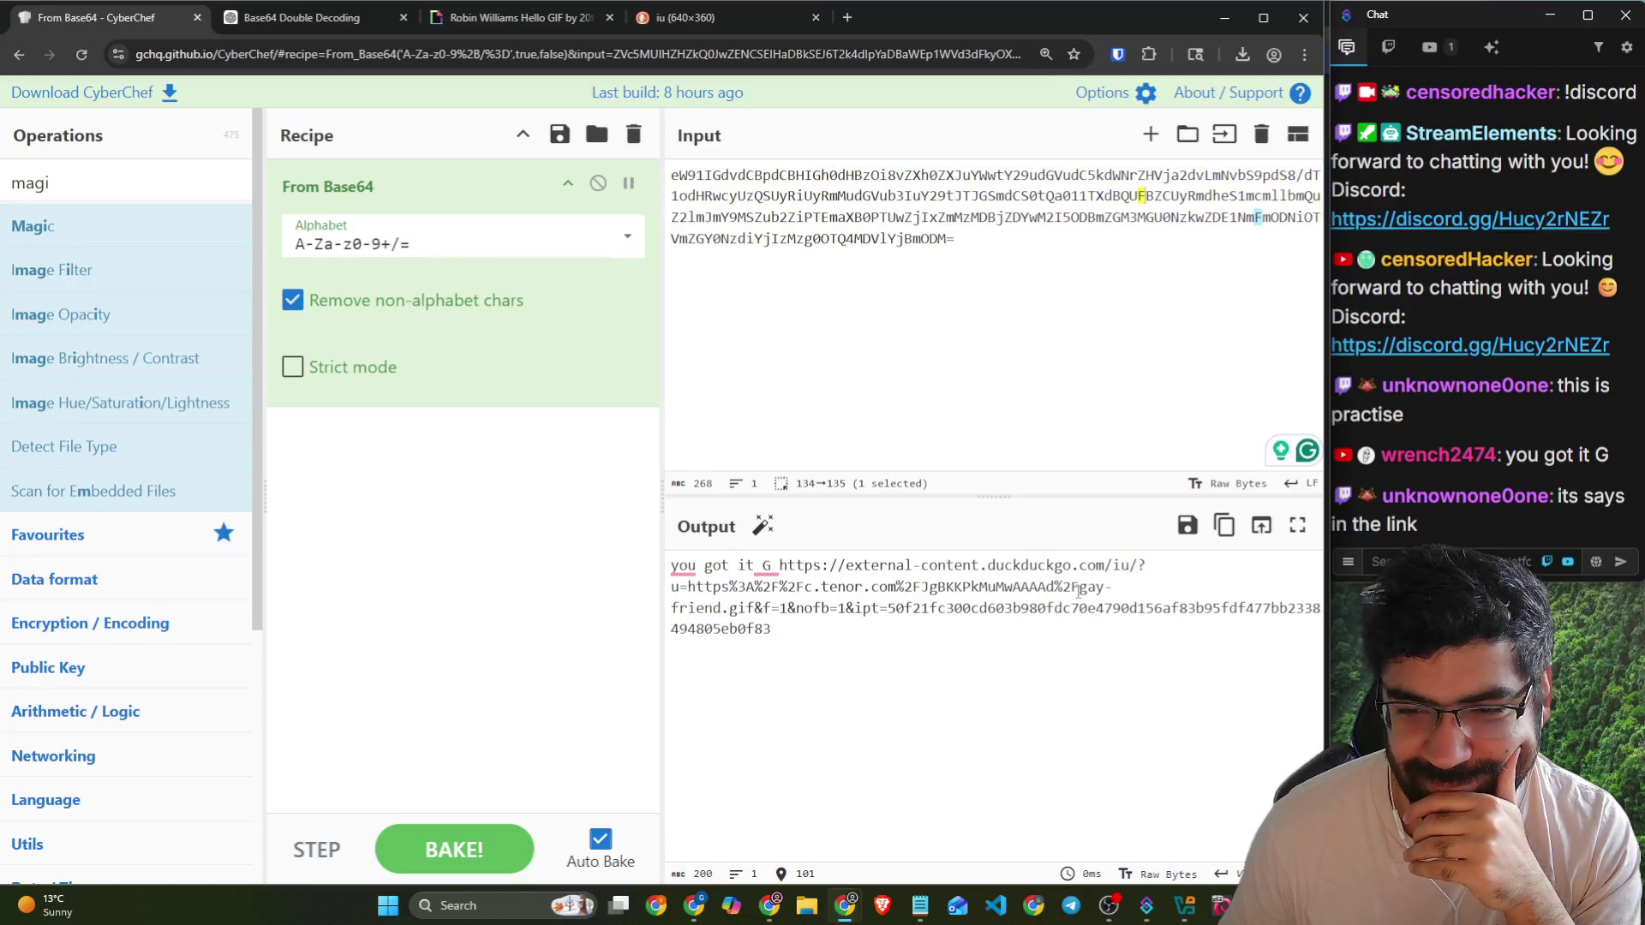
- Trace which input bytes produce 'gay-' and 'friend.gi', then switch to the Base64 Double Decoding chat
{"action": "left_click_drag", "start_coordinate": [1079, 588], "coordinate": [1111, 588]}
{"action": "left_click_drag", "start_coordinate": [671, 608], "coordinate": [750, 606]}
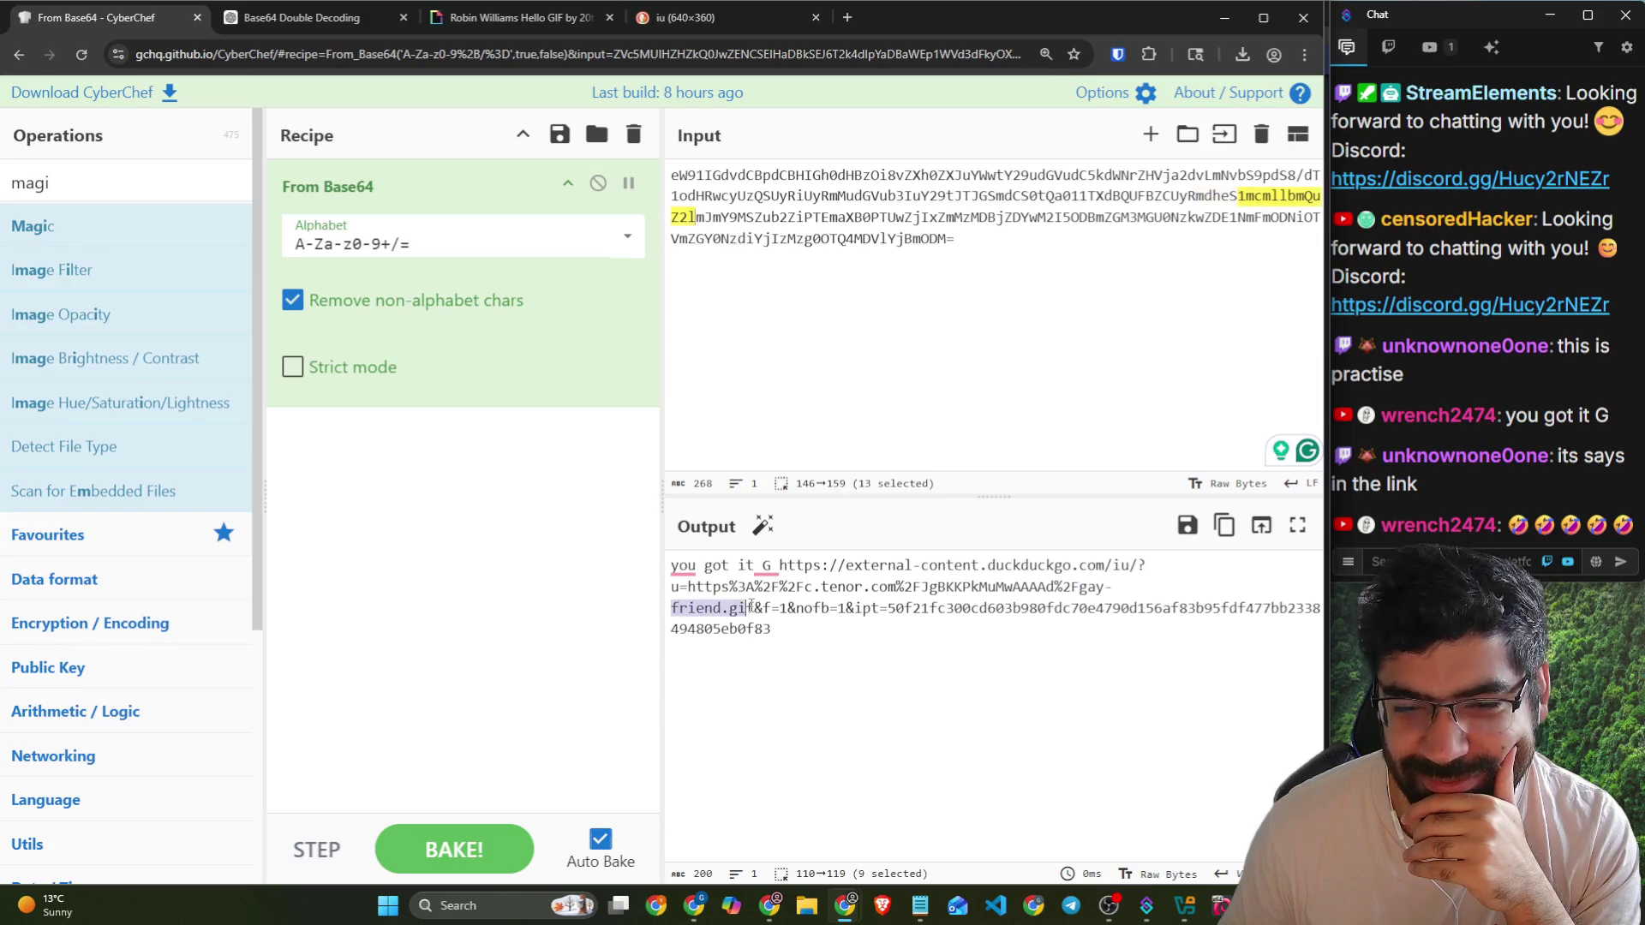
{"action": "left_click", "coordinate": [828, 717]}
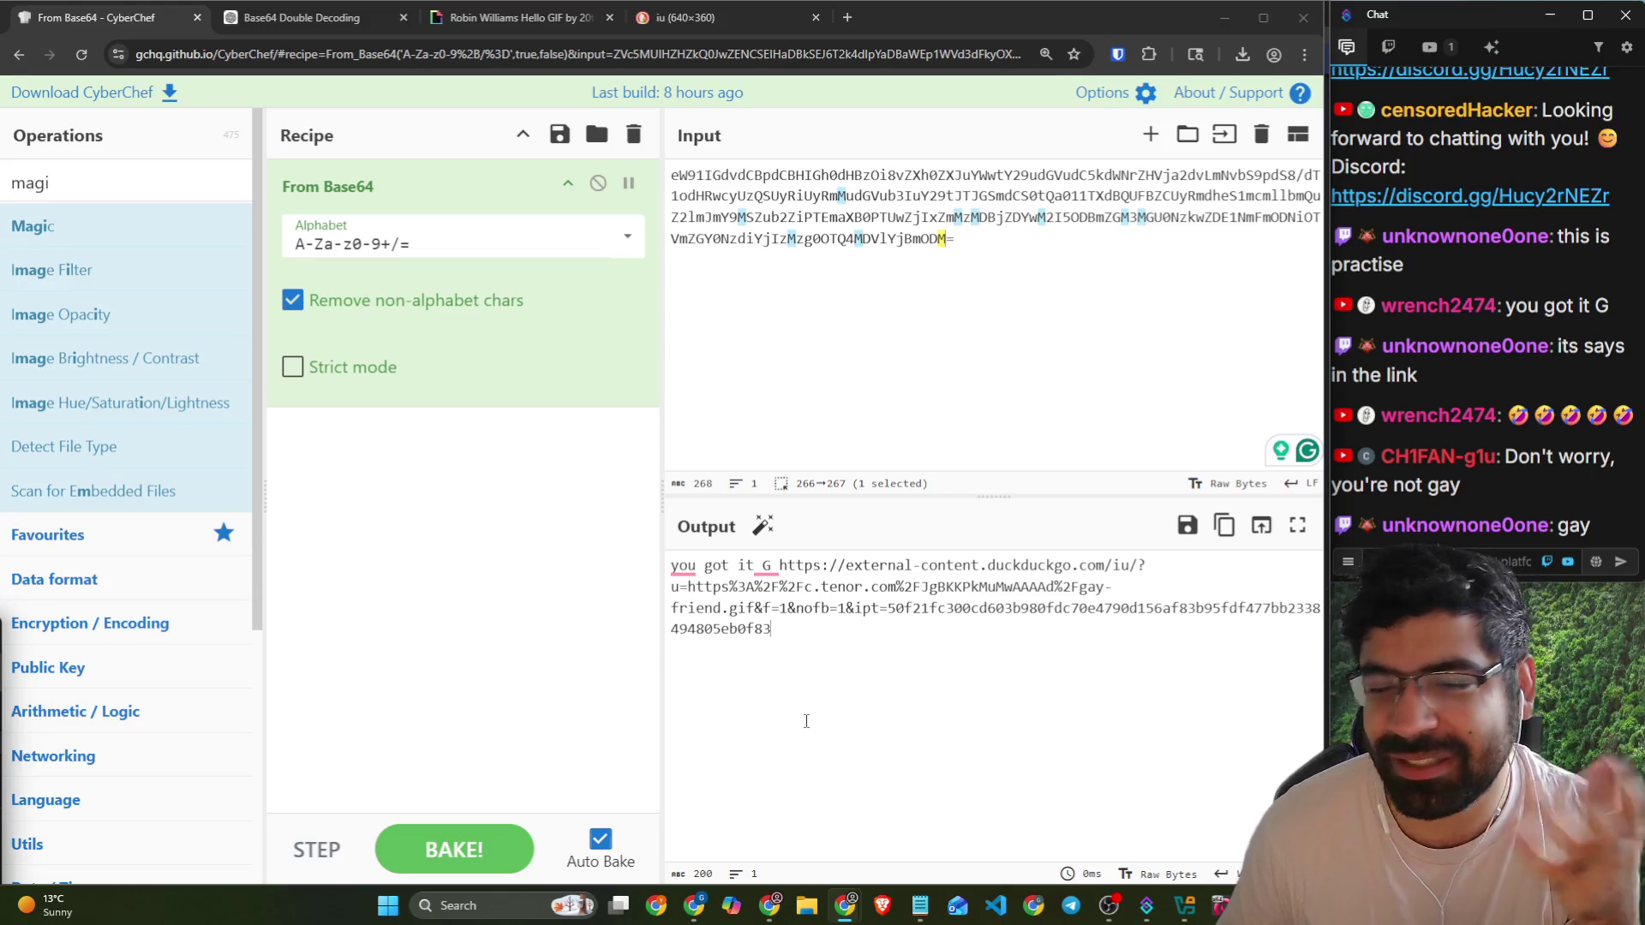
{"action": "left_click", "coordinate": [336, 17]}
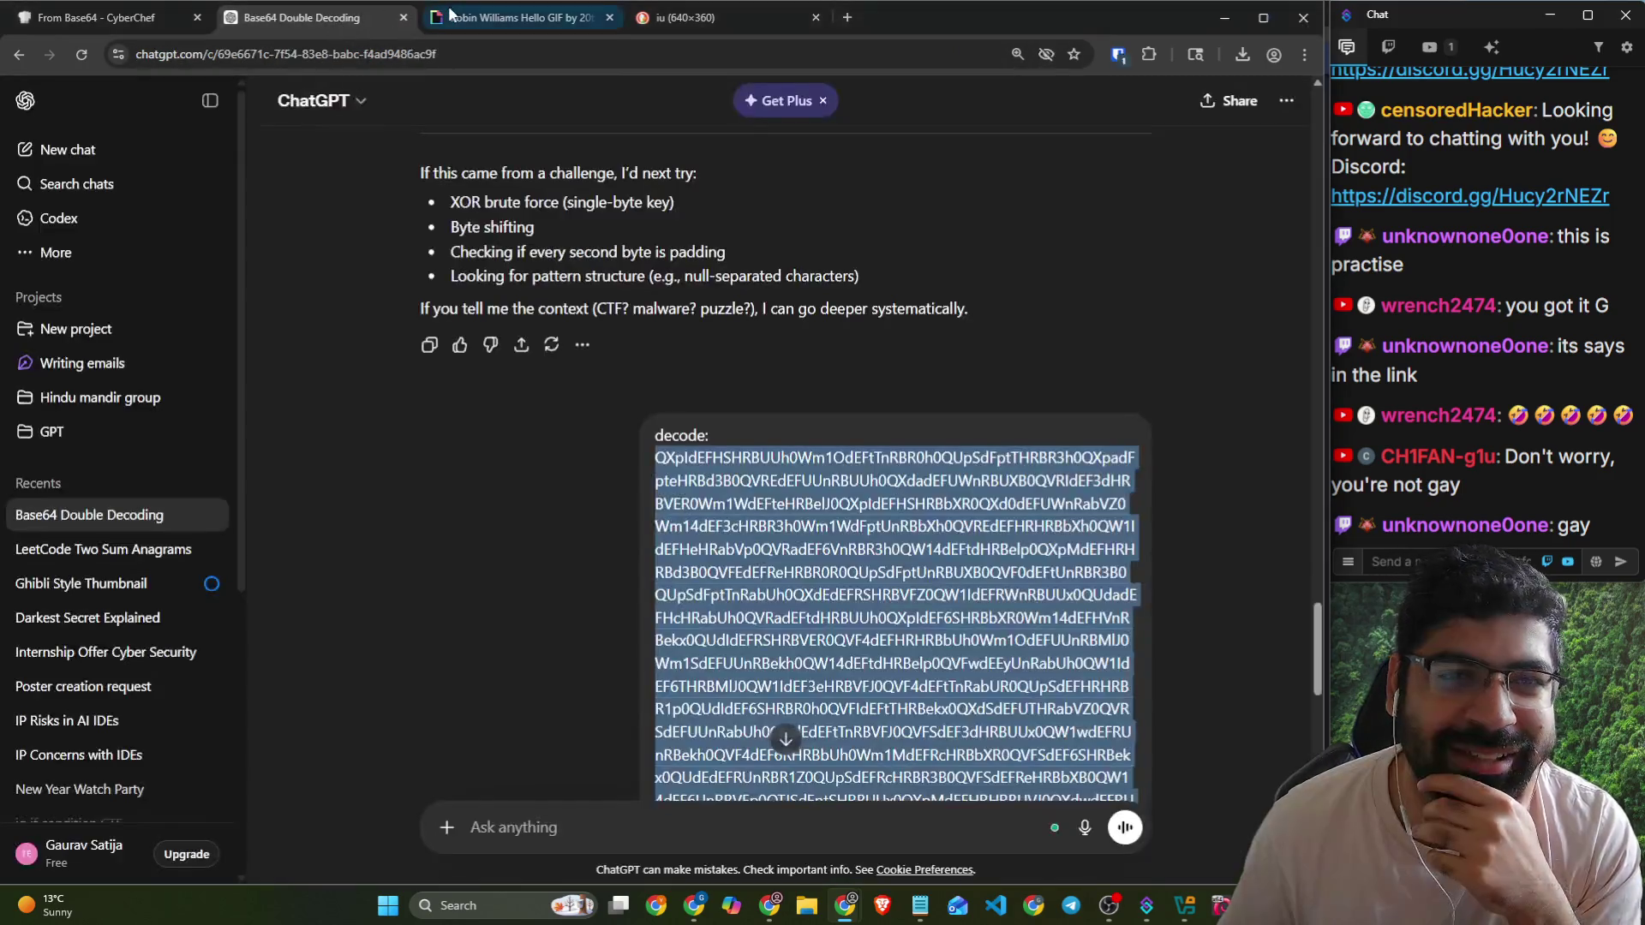
- Close the Robin Williams and Dwight GIF tabs, then bring Discord's just-chatting channel forward
{"action": "left_click", "coordinate": [449, 14]}
{"action": "left_click", "coordinate": [609, 17]}
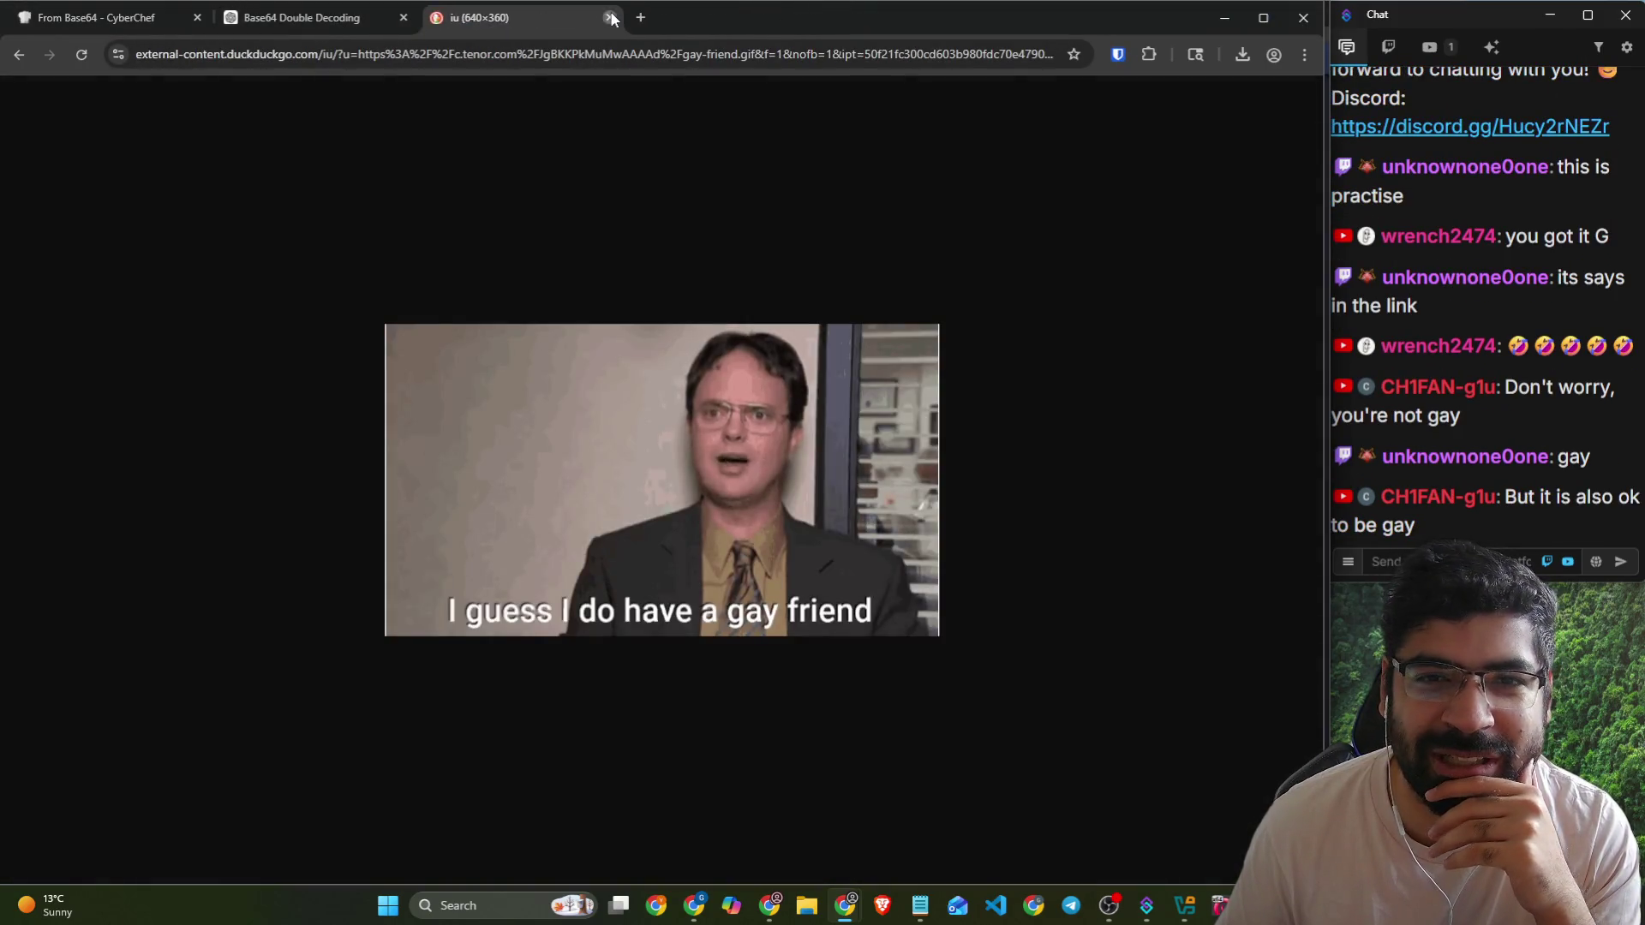
{"action": "left_click", "coordinate": [610, 17]}
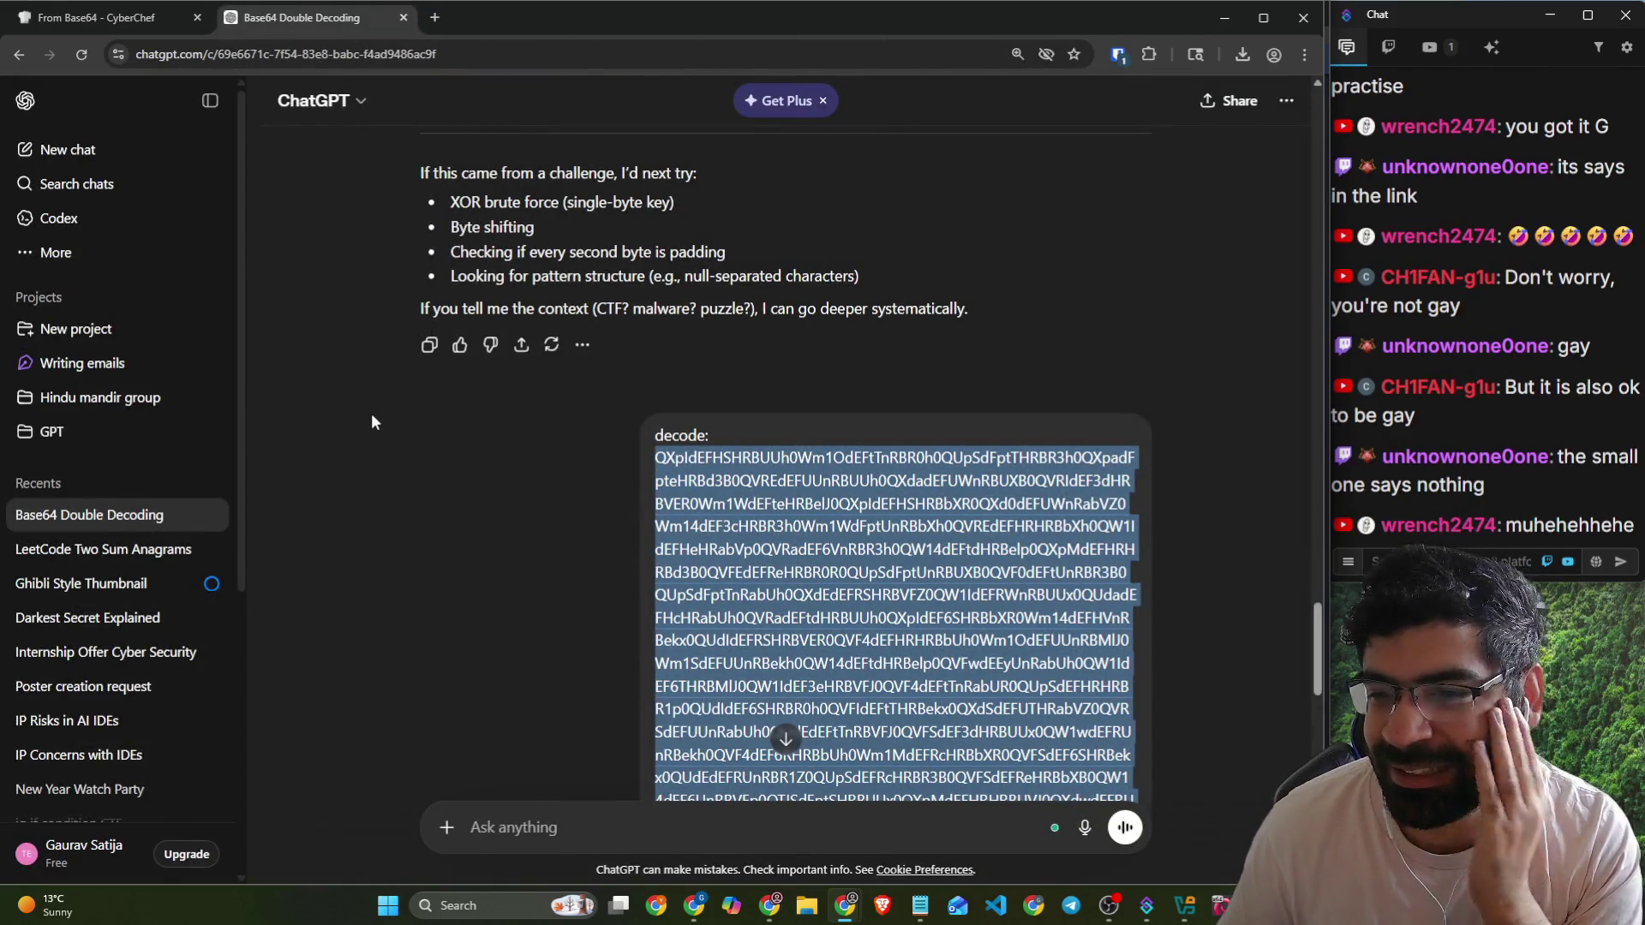
{"action": "left_click", "coordinate": [372, 413]}
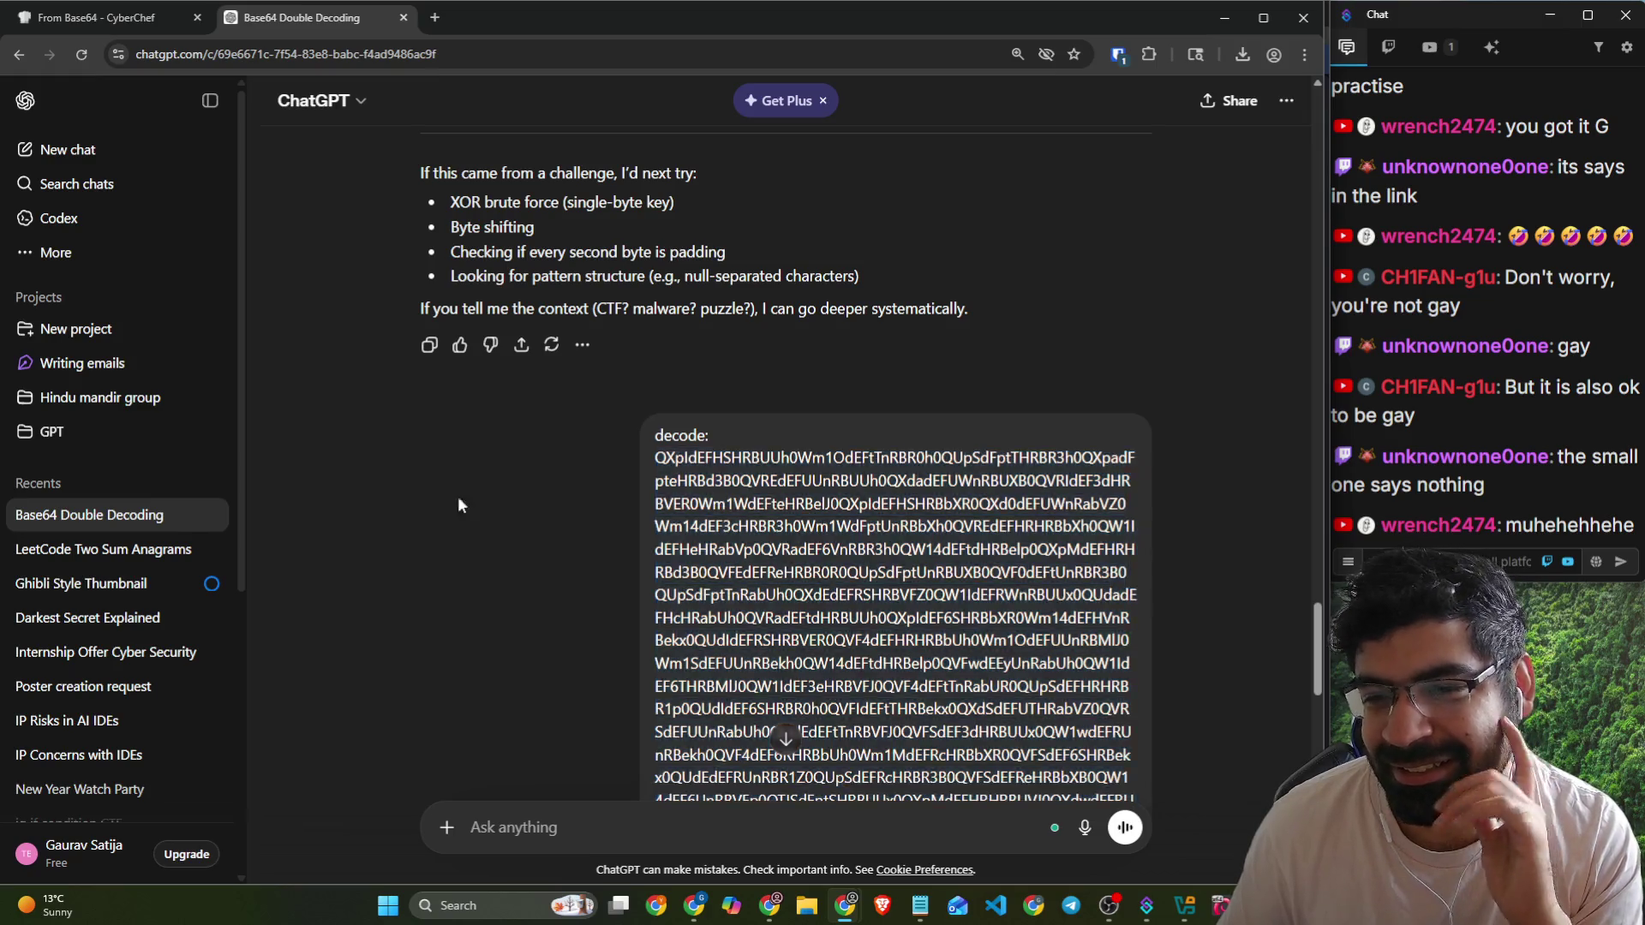
{"action": "scroll", "coordinate": [459, 510], "scroll_direction": "down", "scroll_amount": 3}
{"action": "key", "text": "alt+Tab"}
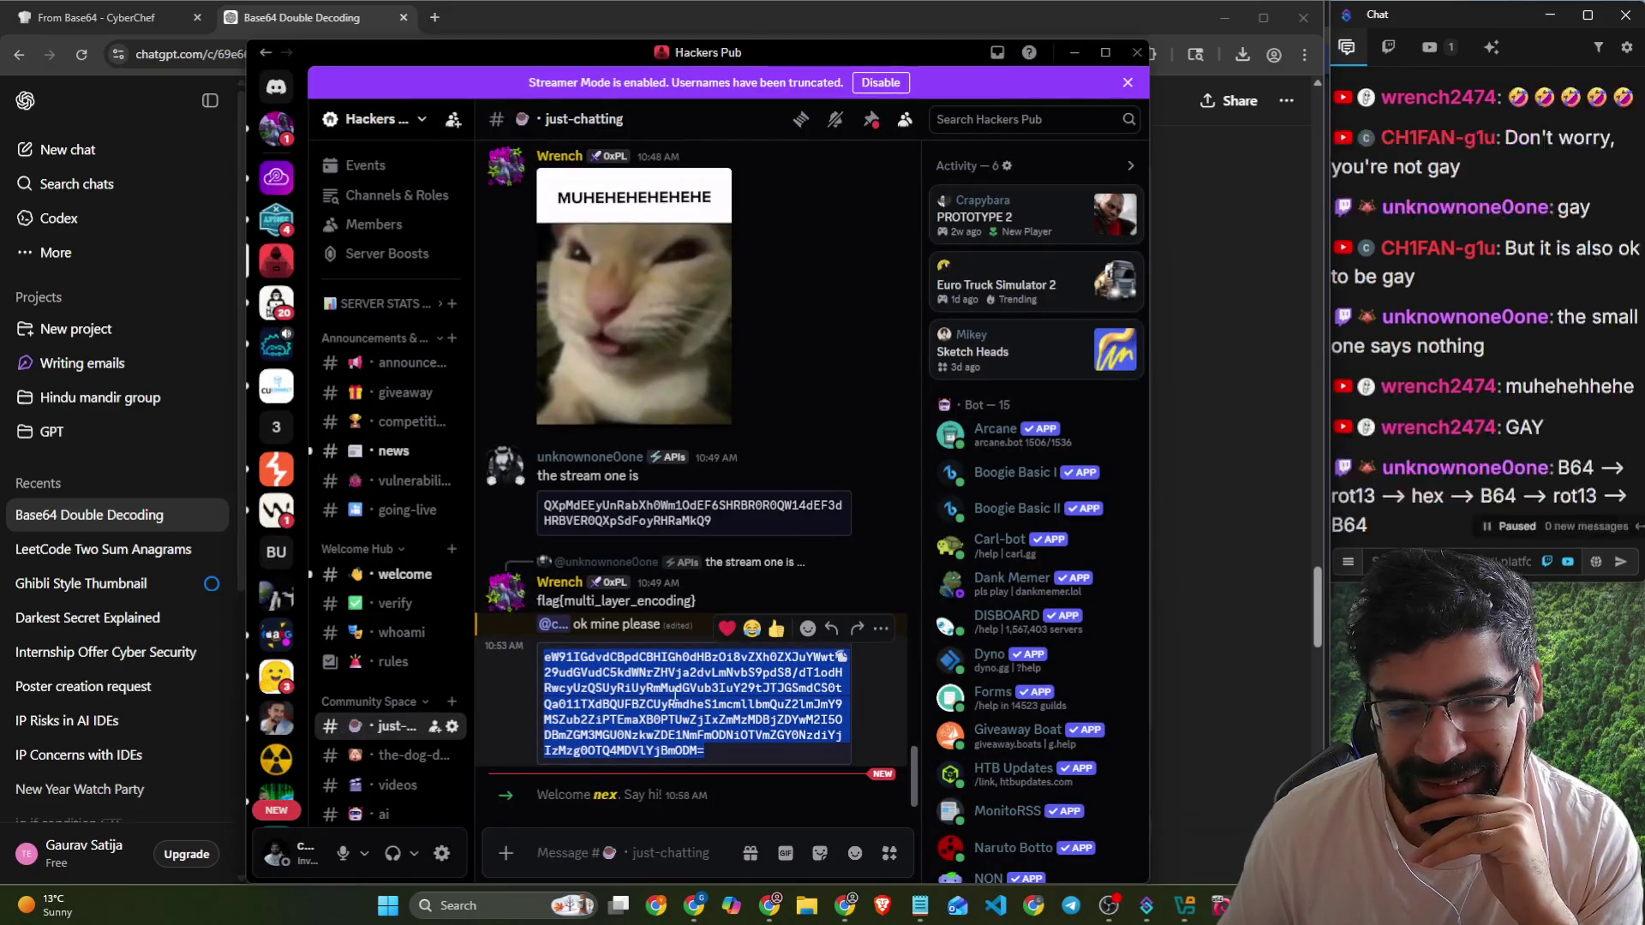
- Select the whole encoded code block posted in the Discord chat and copy it
{"action": "scroll", "coordinate": [680, 698], "scroll_direction": "up", "scroll_amount": 15}
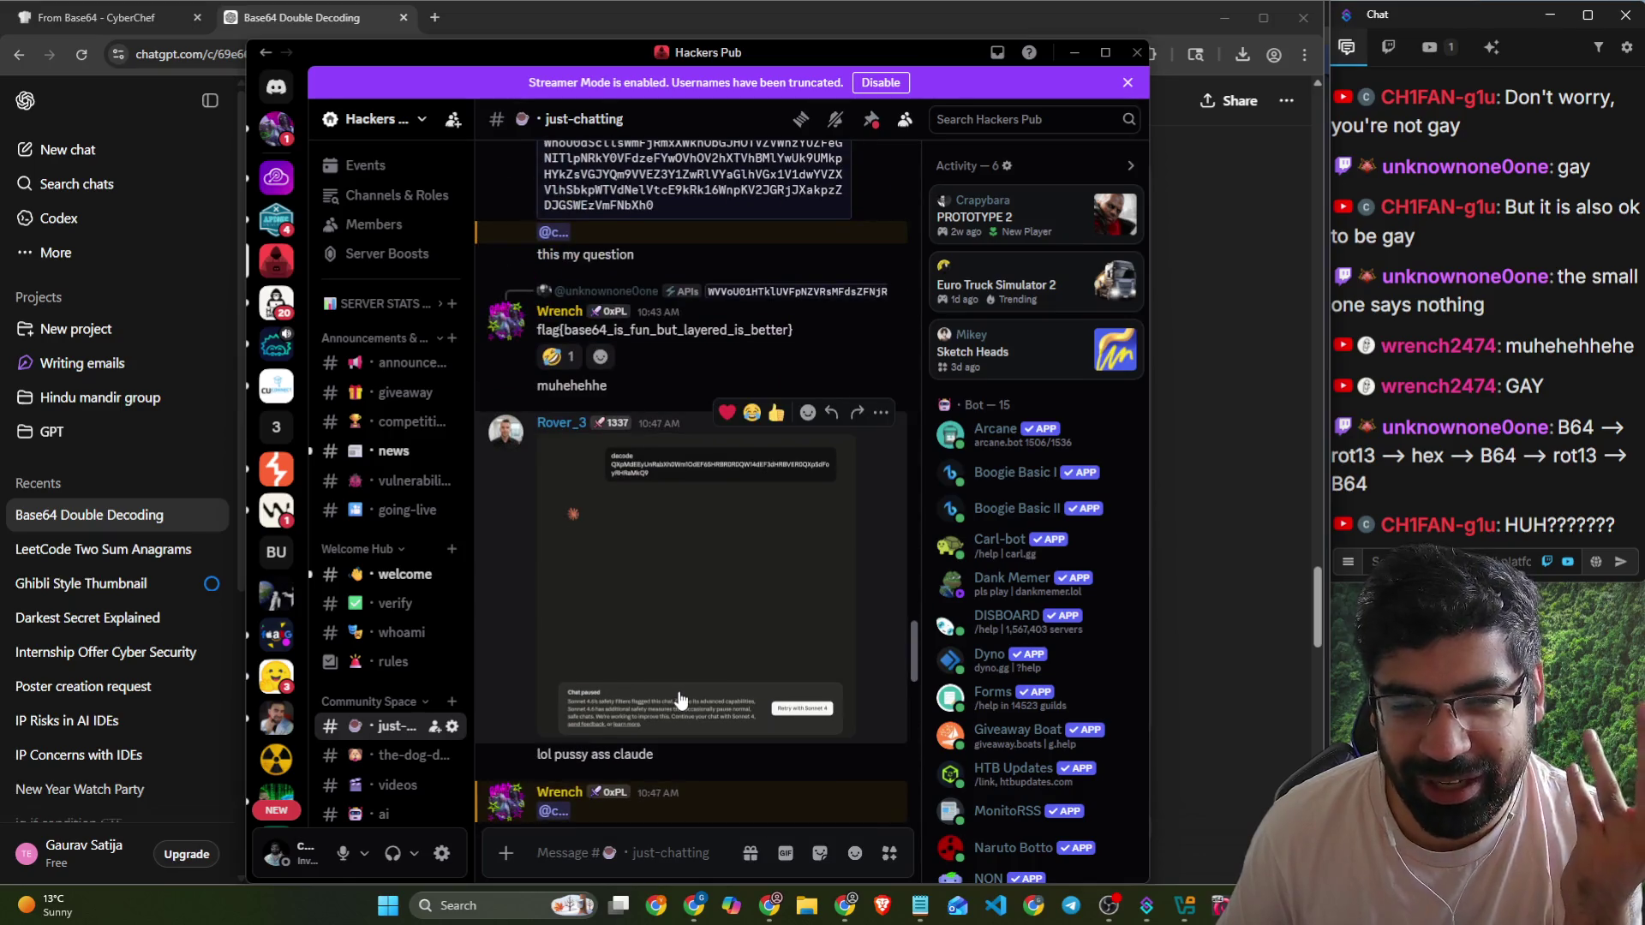
{"action": "scroll", "coordinate": [681, 695], "scroll_direction": "up", "scroll_amount": 6}
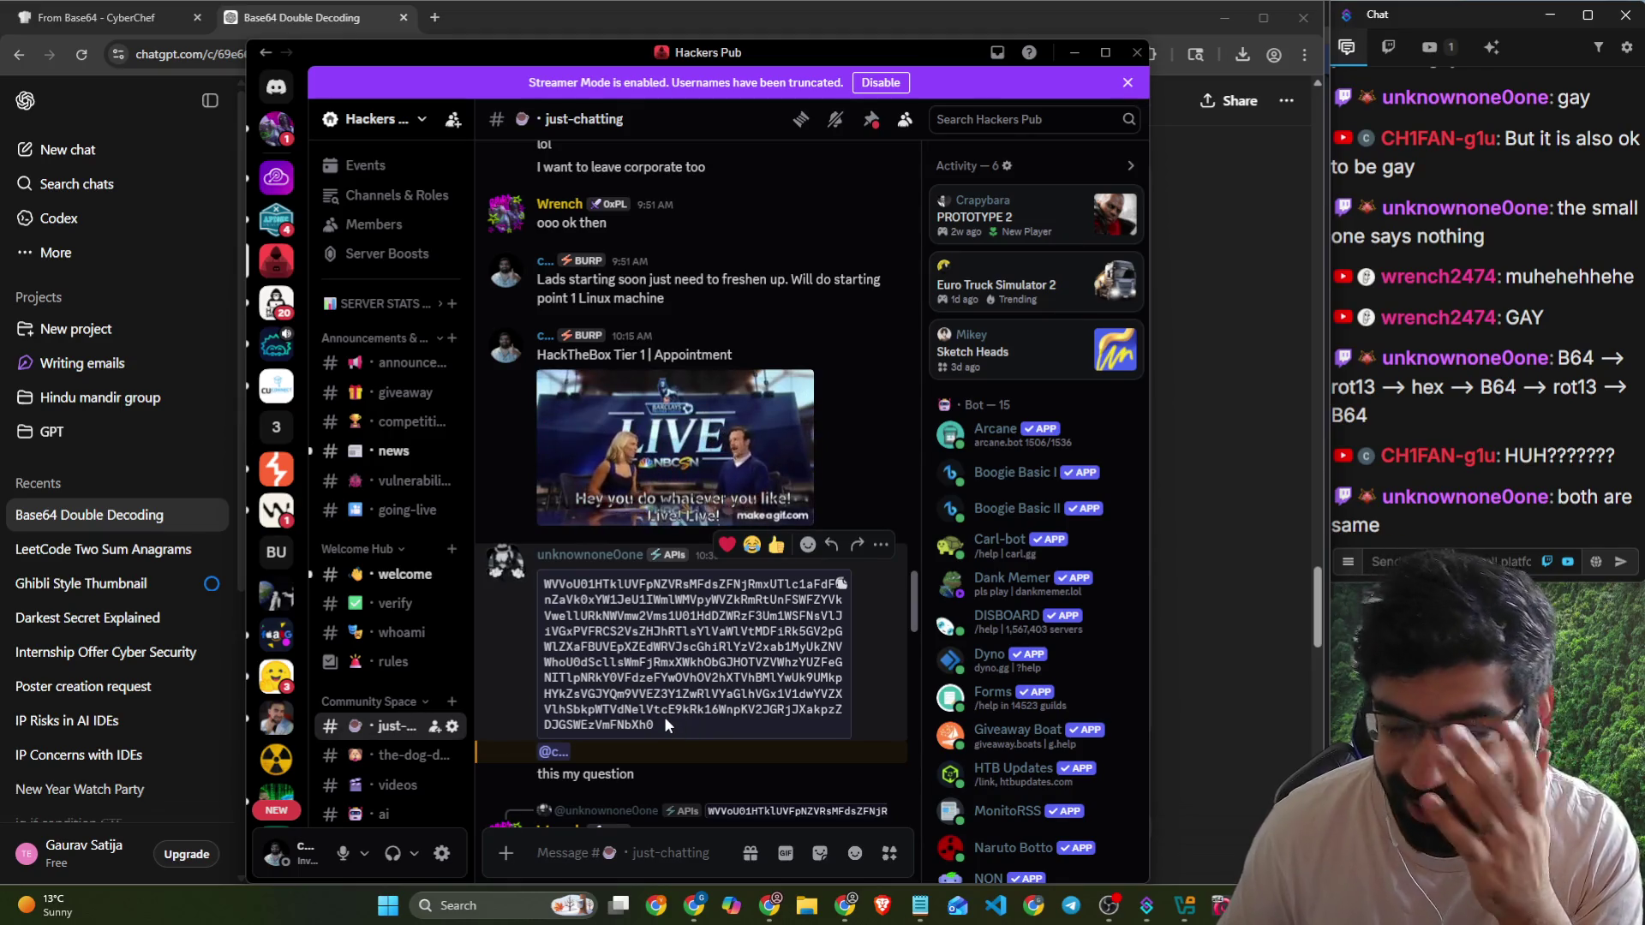
{"action": "mouse_move", "coordinate": [665, 716]}
{"action": "left_mouse_down"}
{"action": "mouse_move", "coordinate": [528, 610]}
{"action": "mouse_move", "coordinate": [531, 573]}
{"action": "left_mouse_up"}
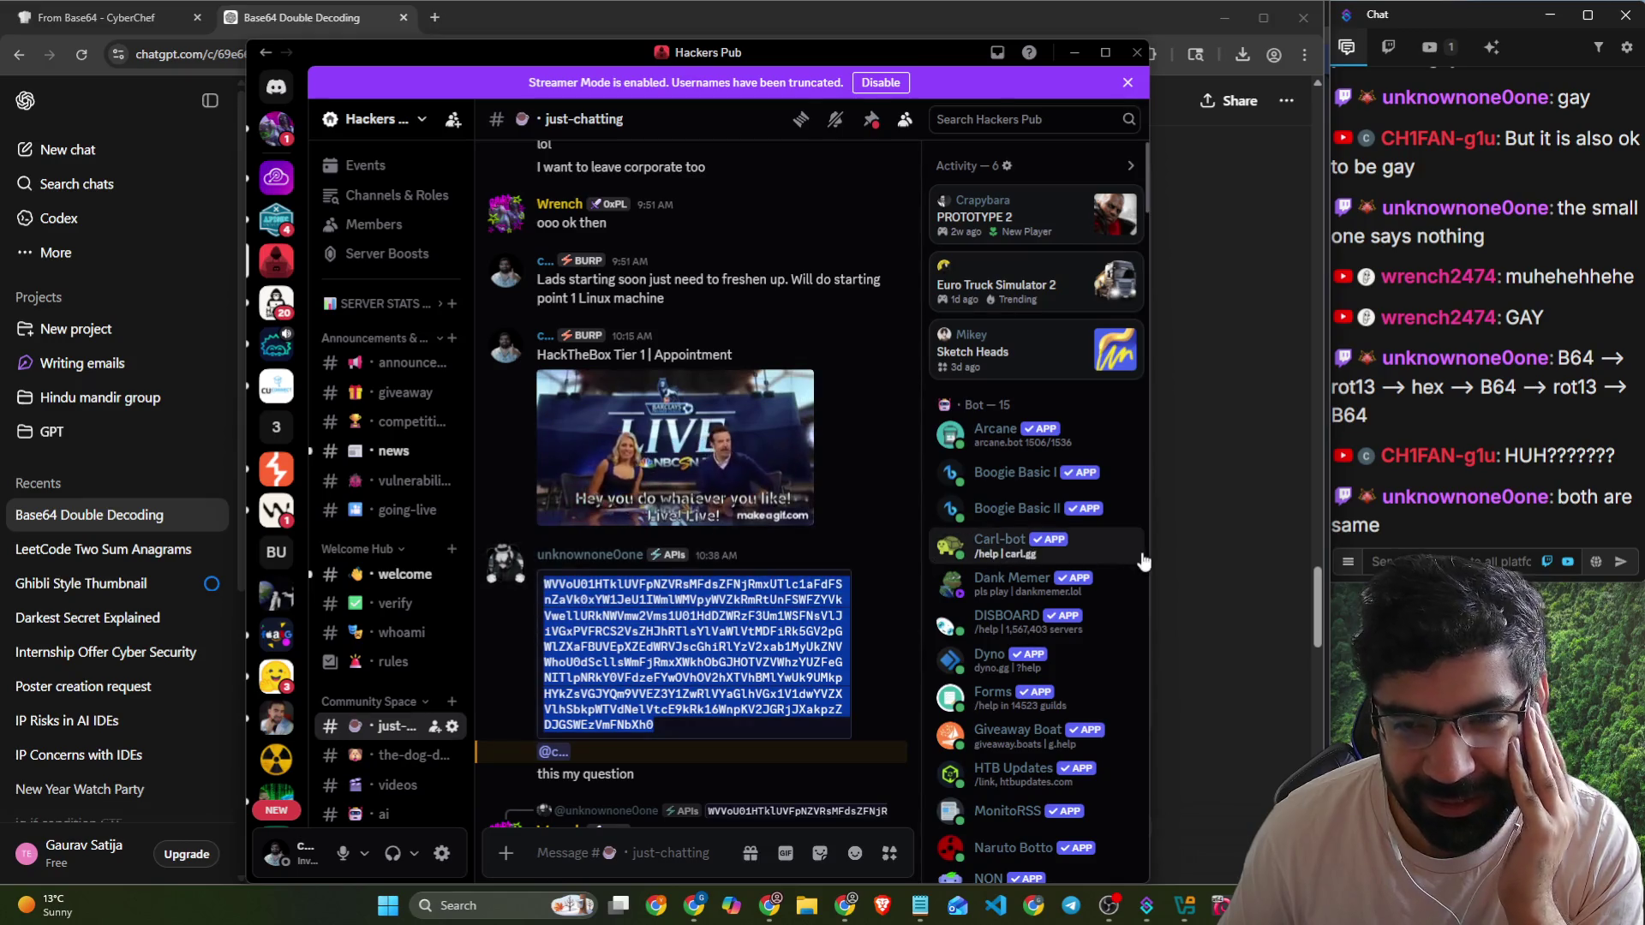
{"action": "left_click", "coordinate": [1178, 541]}
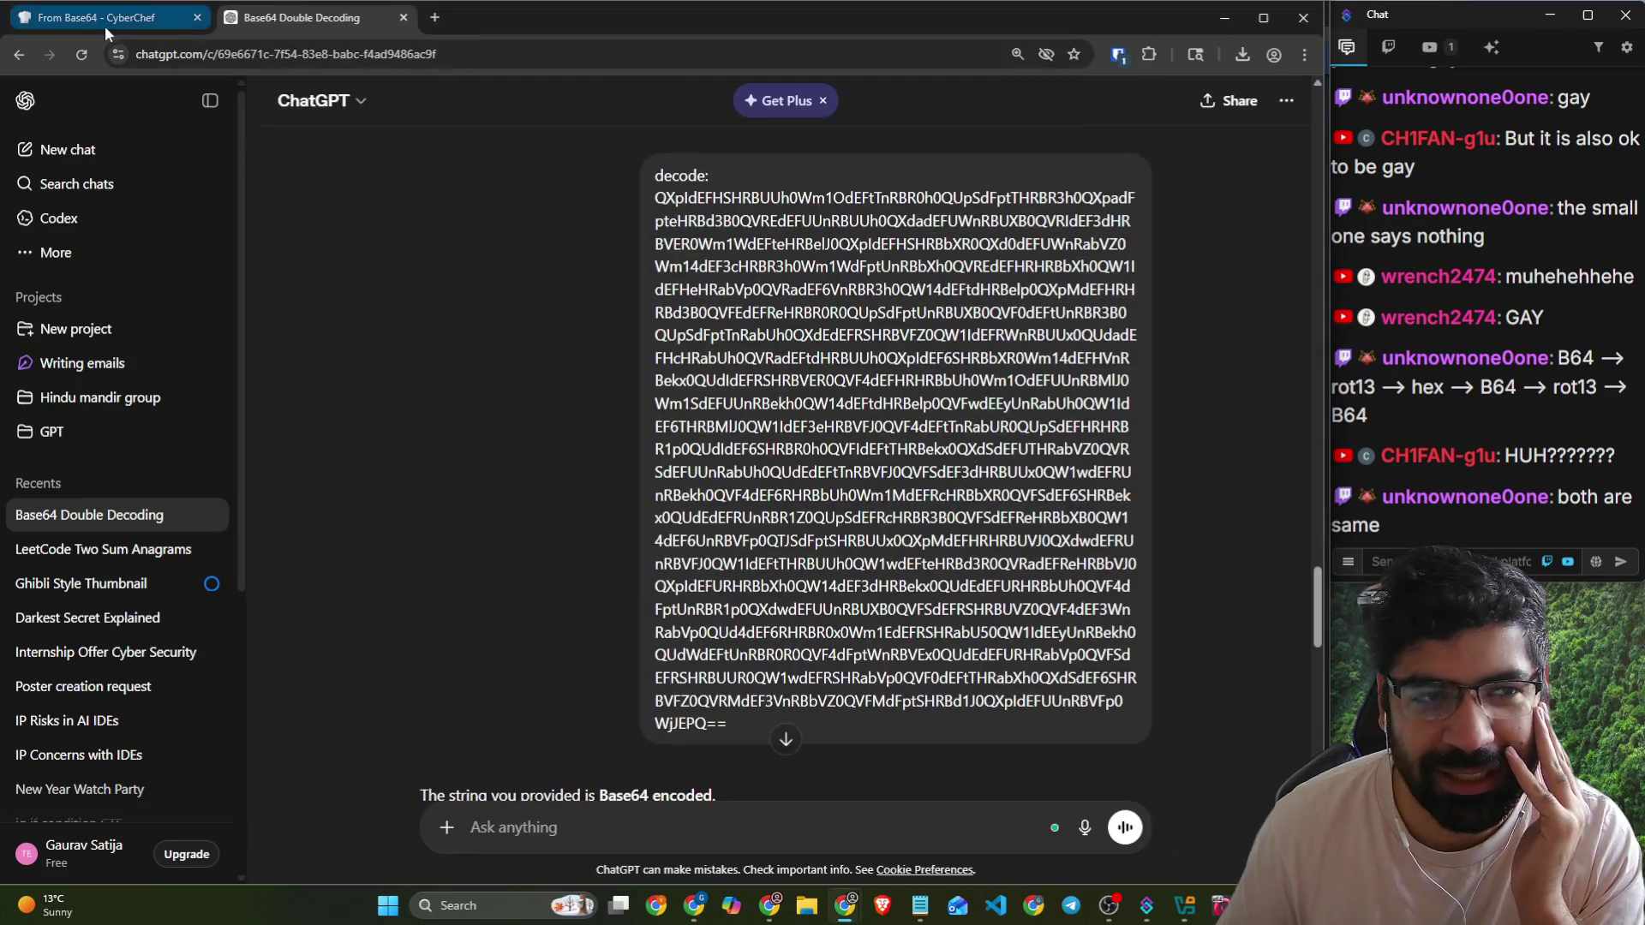
{"action": "left_click", "coordinate": [105, 18]}
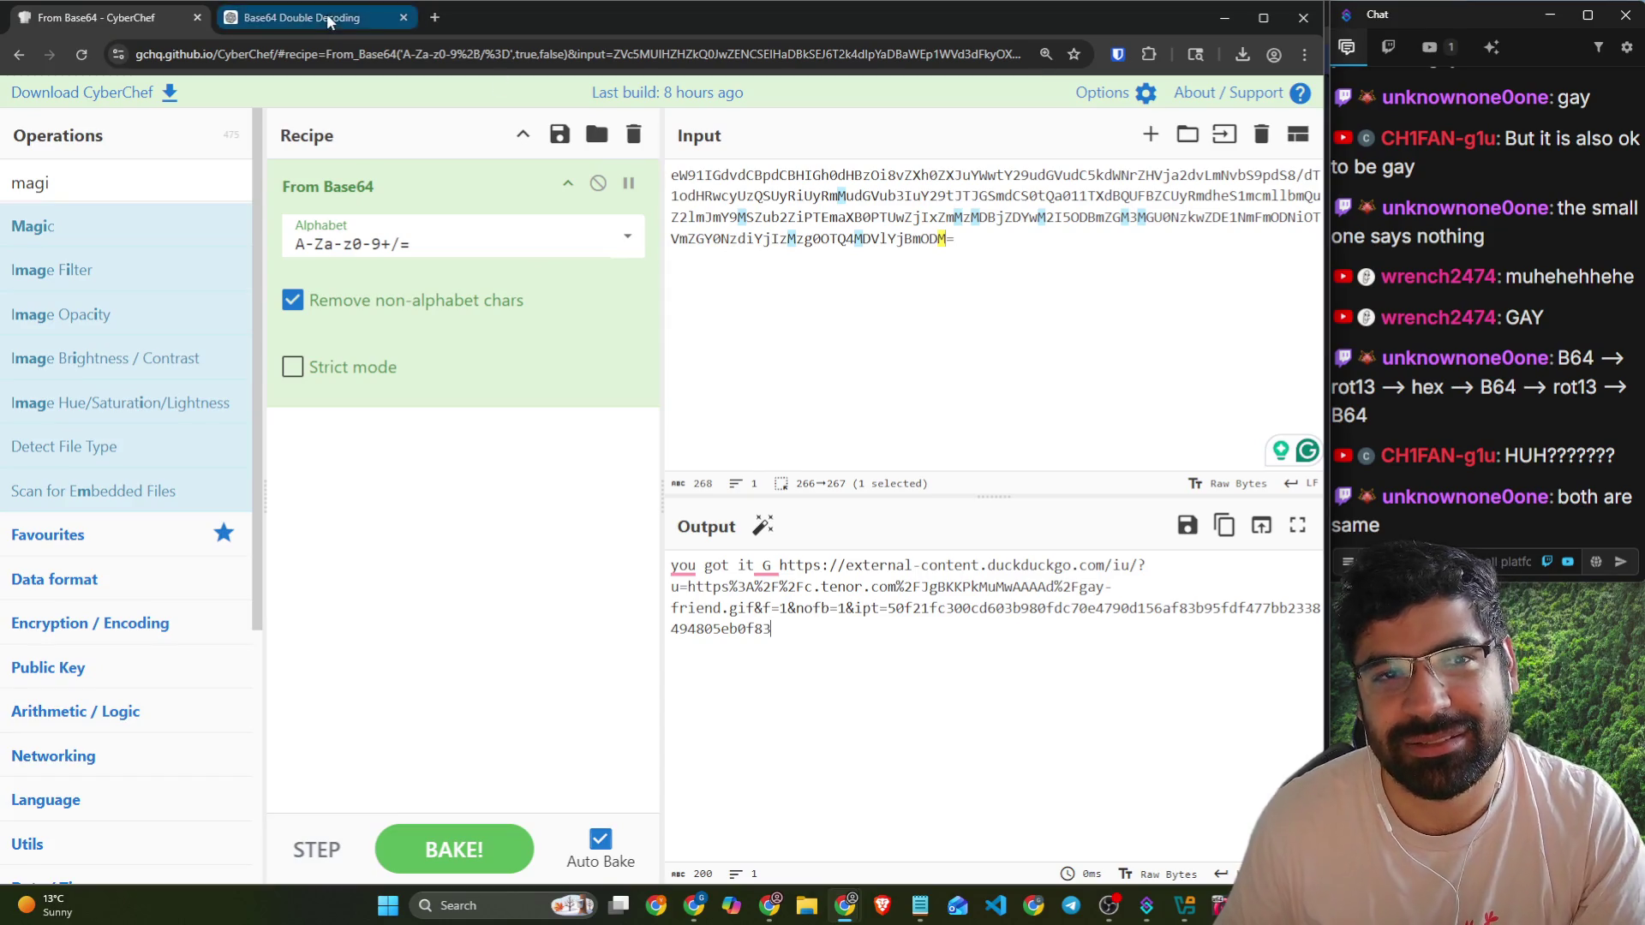
{"action": "key", "text": "alt+Tab"}
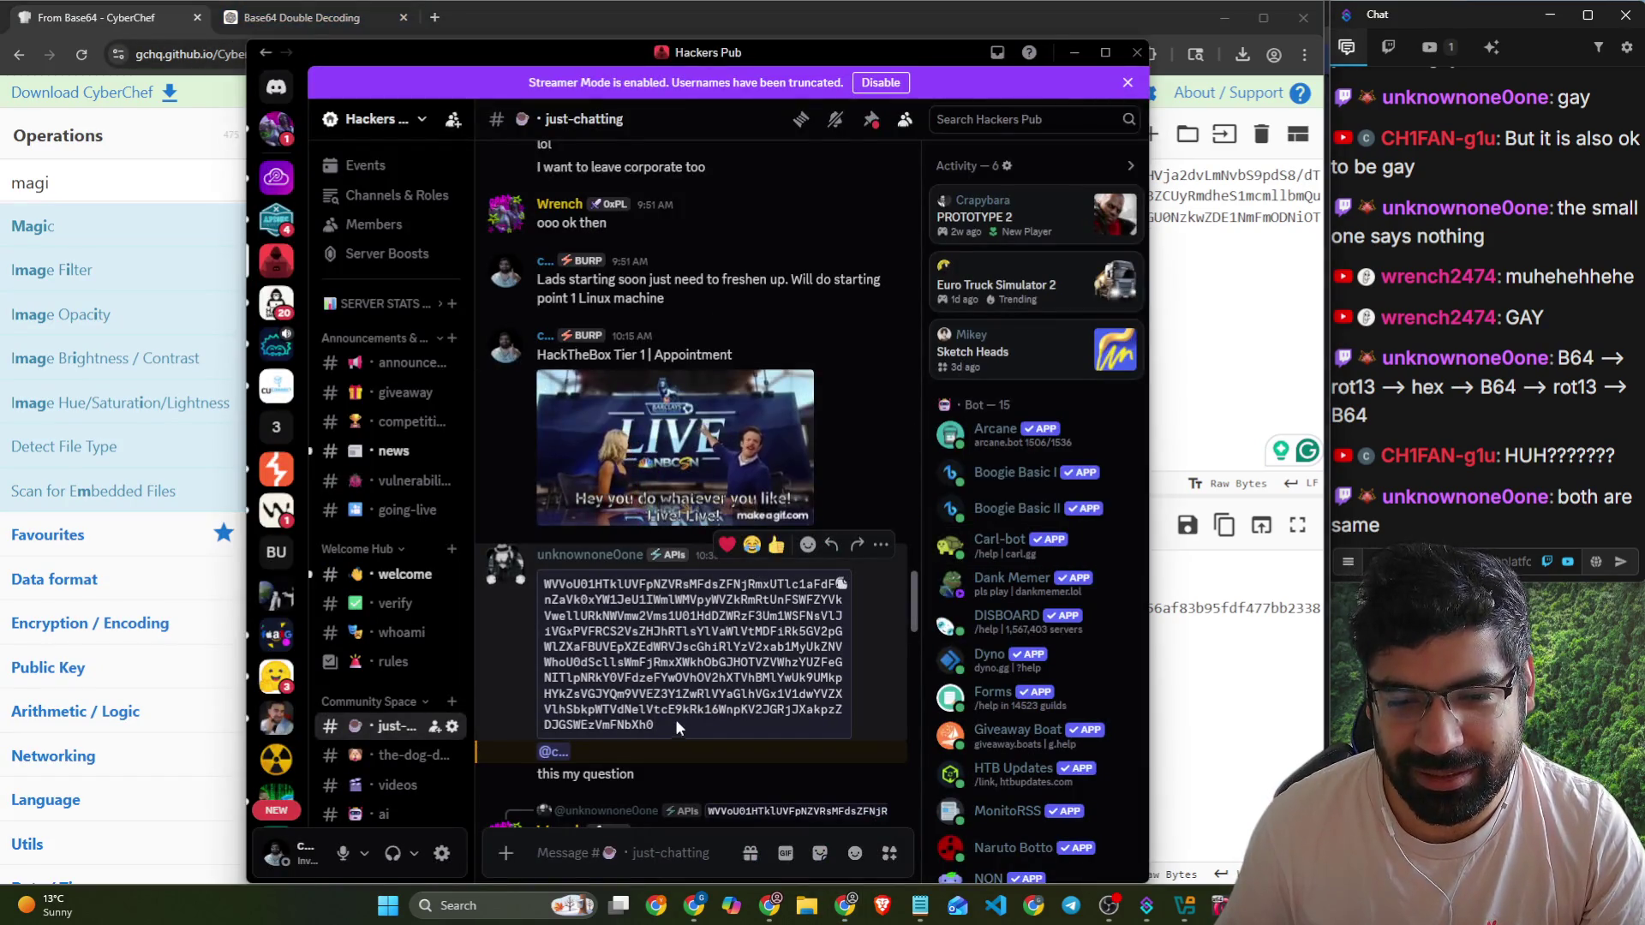
{"action": "triple_click", "coordinate": [591, 682]}
- Replace CyberChef's input with the block and apply the suggested extra From Base64 decodes
{"action": "left_click", "coordinate": [1207, 354]}
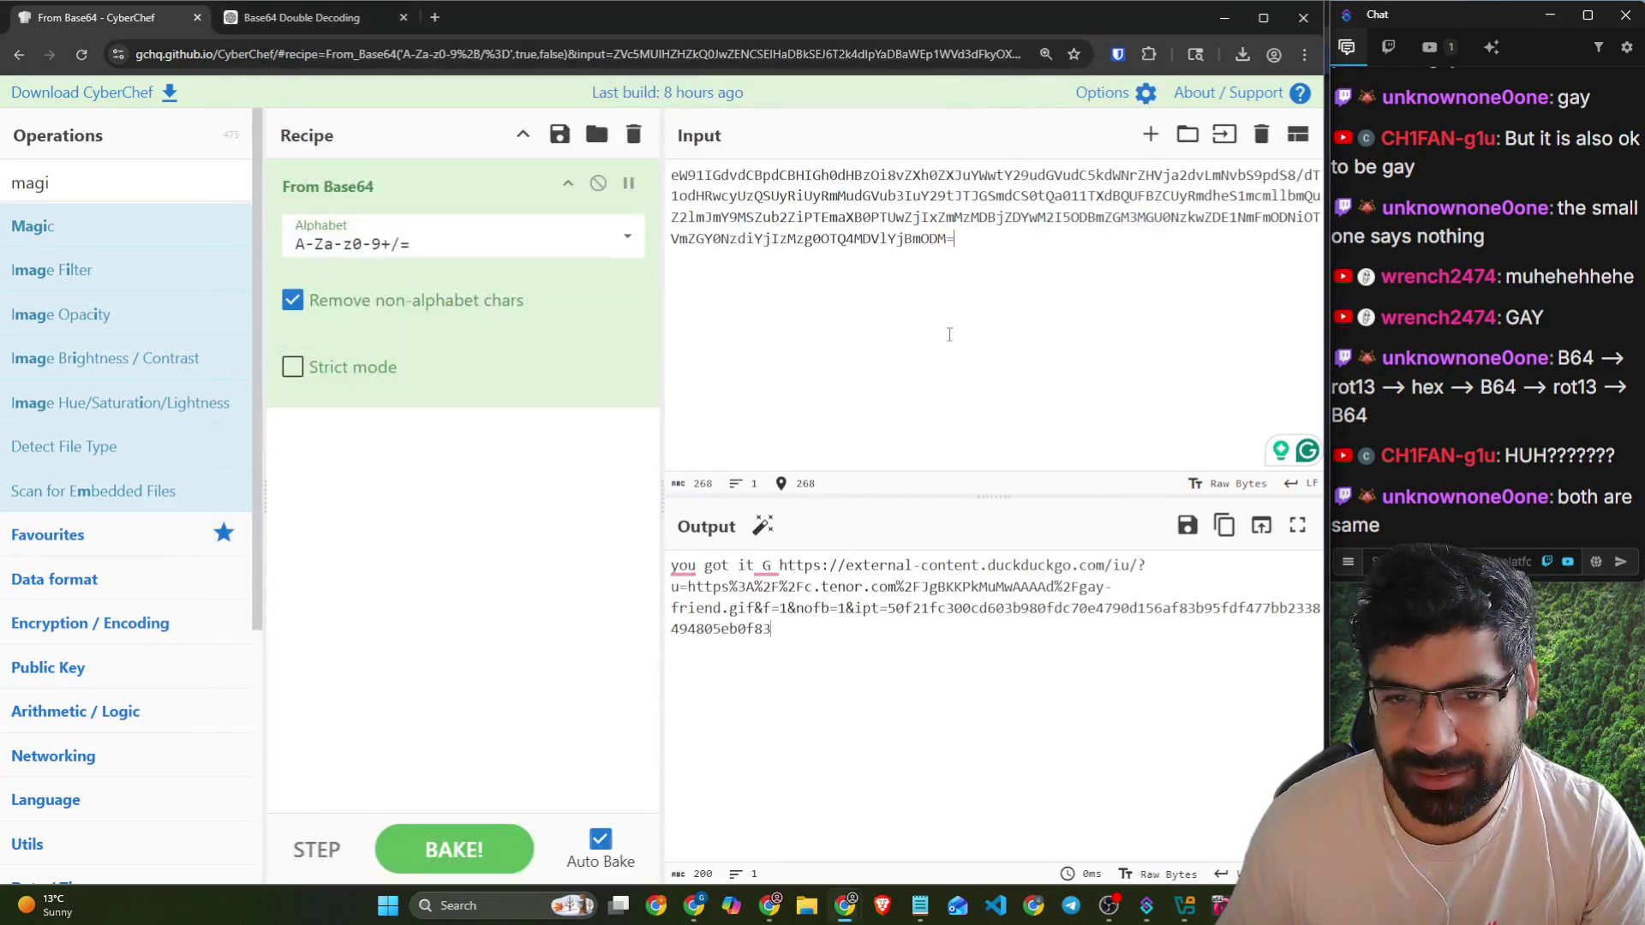
{"action": "key", "text": "ctrl+a"}
{"action": "key", "text": "ctrl+v"}
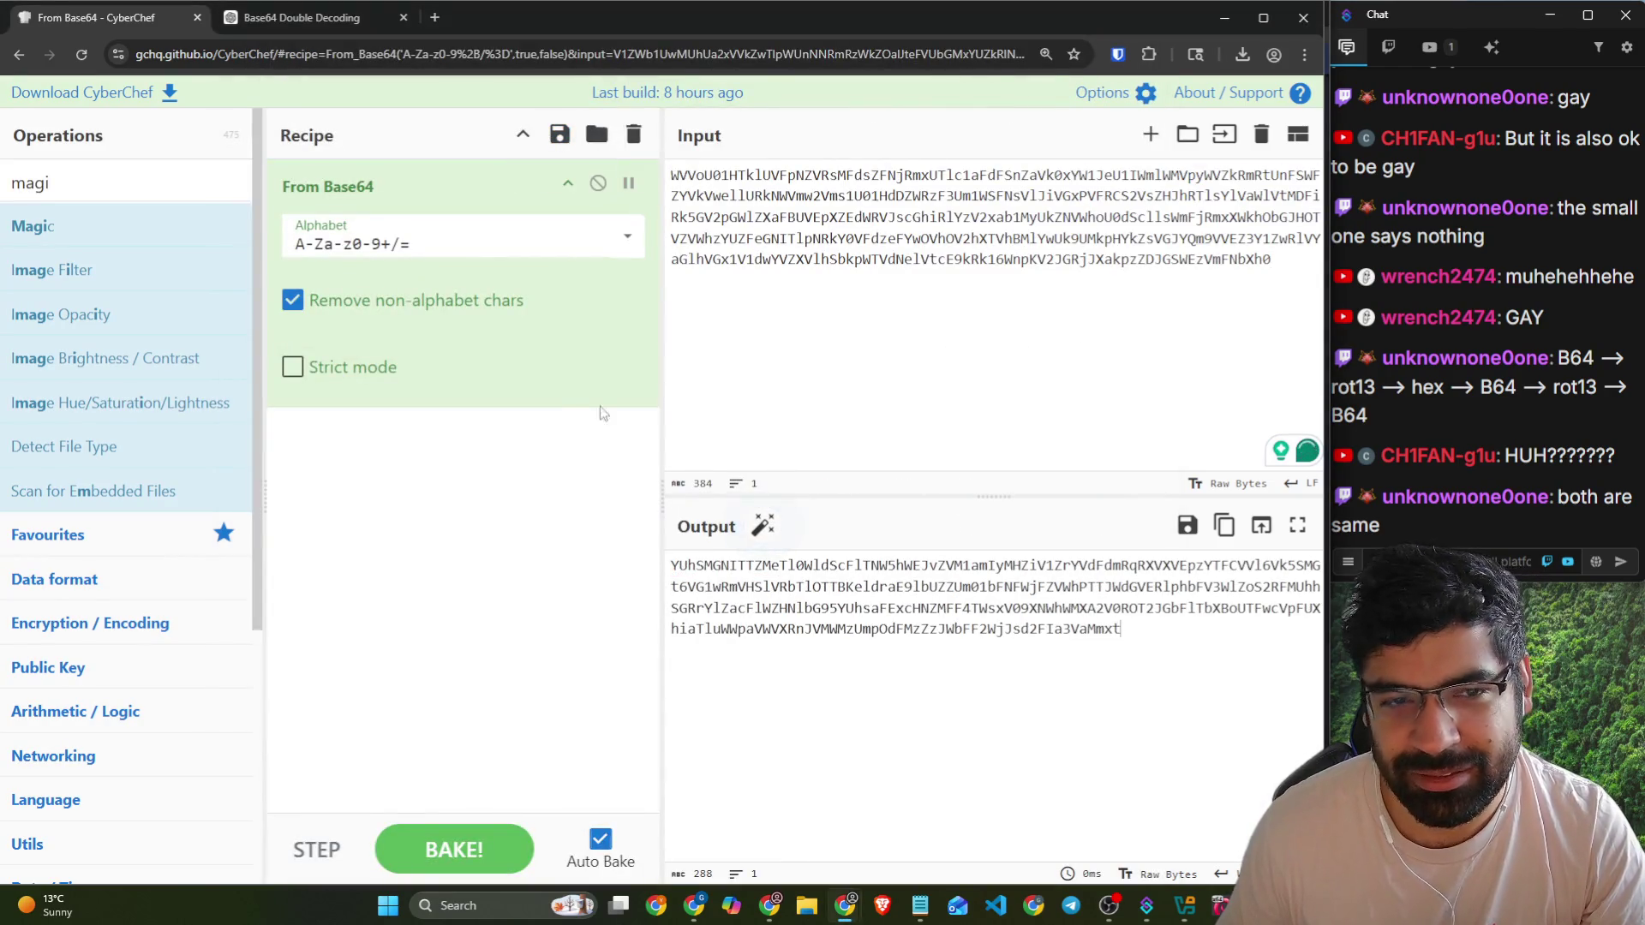
{"action": "left_click", "coordinate": [762, 526]}
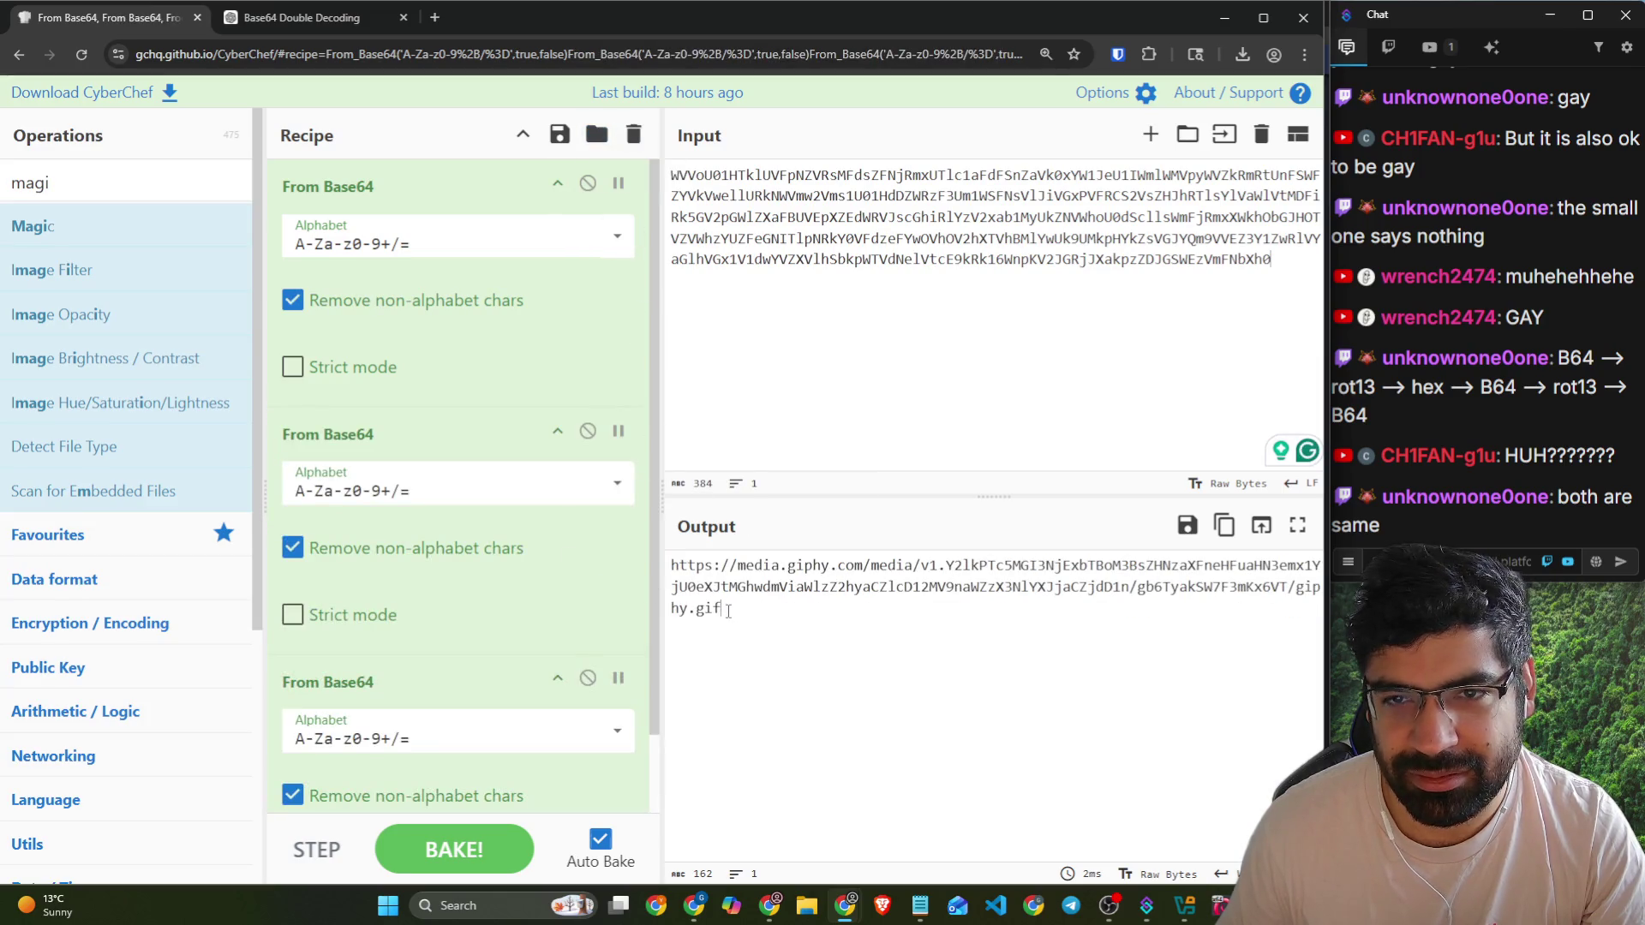
{"action": "key", "text": "alt+Tab"}
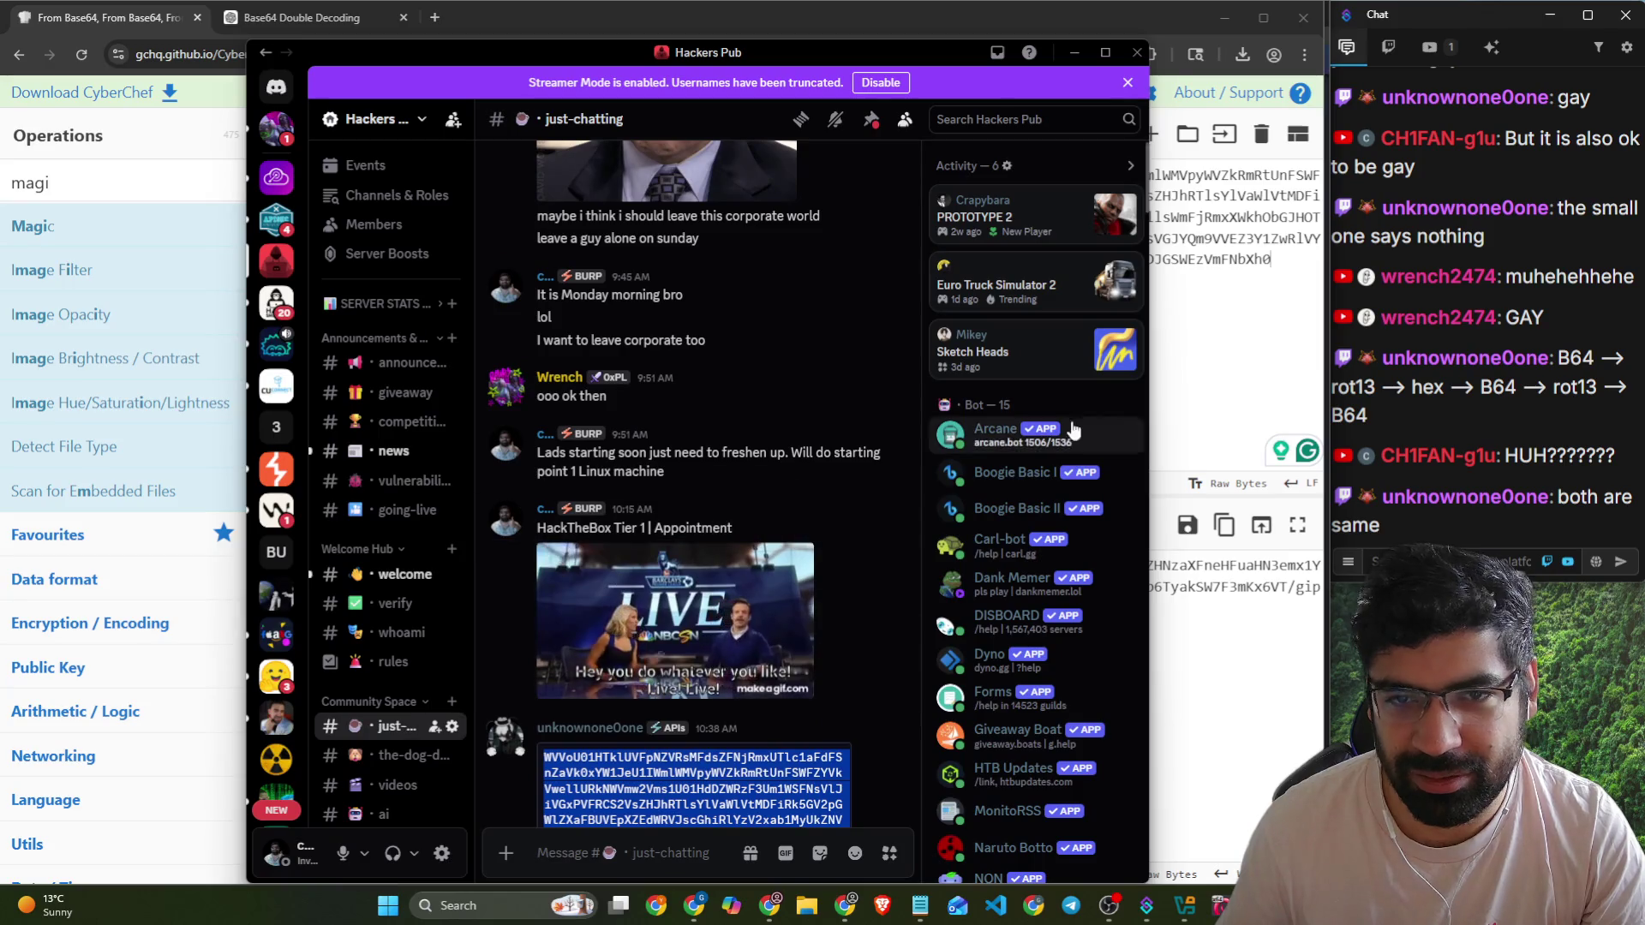
- Paste the short stream string into CyberChef, clear the recipe, and apply the suggested Base64 decodes to get hex
{"action": "scroll", "coordinate": [835, 470], "scroll_direction": "down", "scroll_amount": 10}
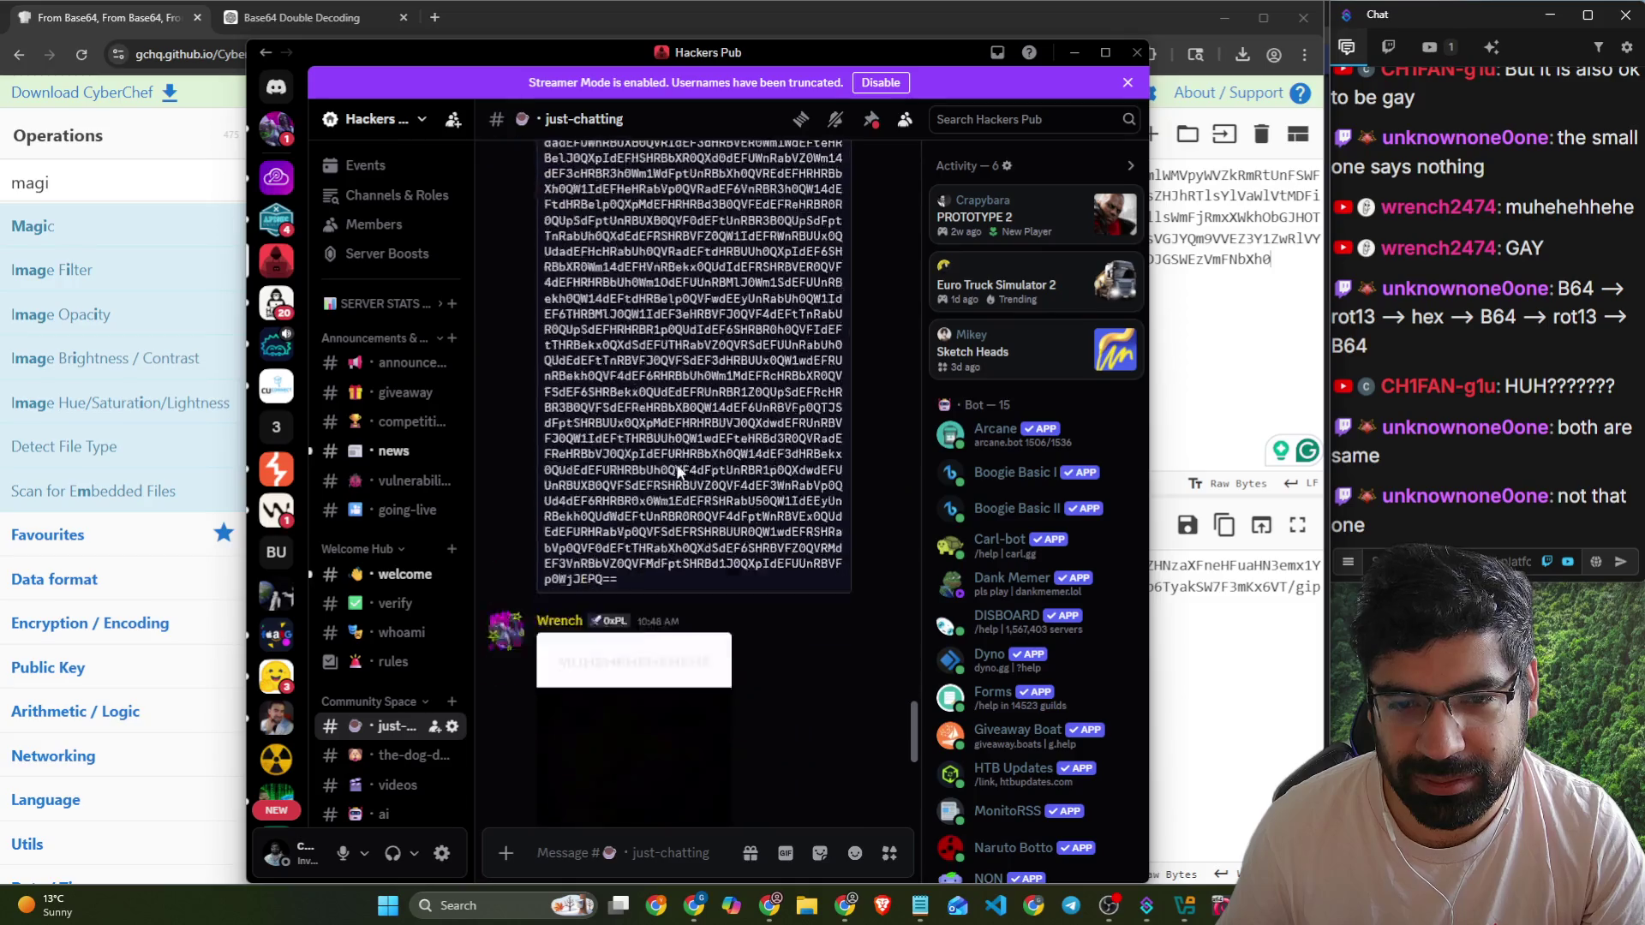
{"action": "scroll", "coordinate": [676, 465], "scroll_direction": "down", "scroll_amount": 5}
{"action": "left_click_drag", "start_coordinate": [730, 608], "coordinate": [550, 591]}
{"action": "key", "text": "ctrl+c"}
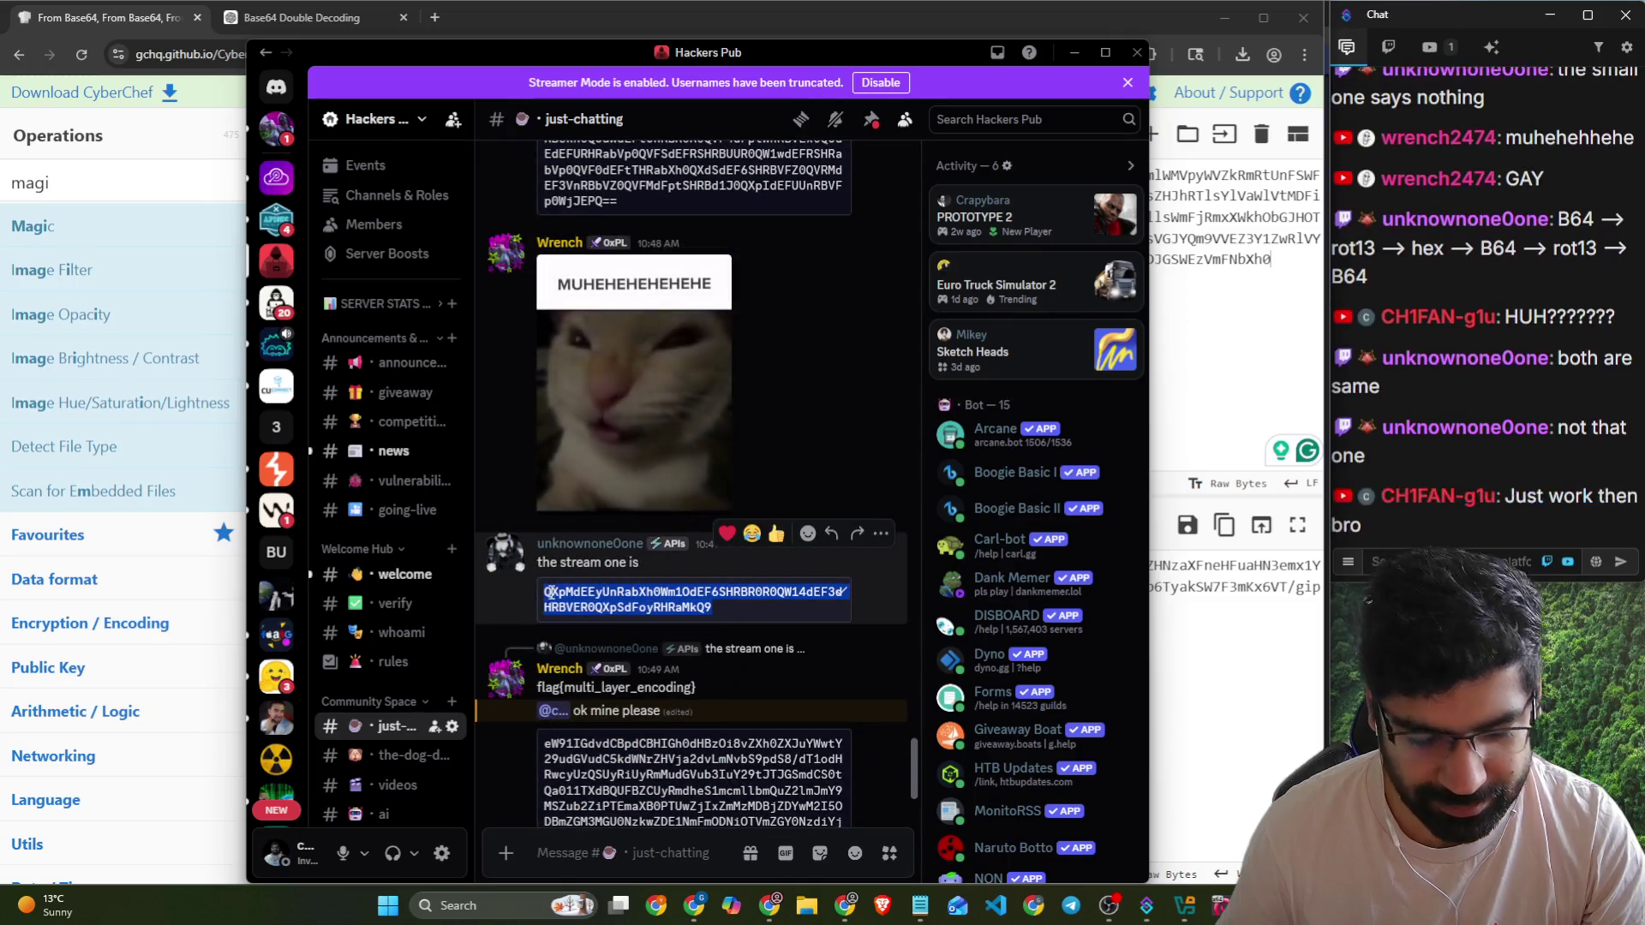
{"action": "left_click", "coordinate": [1178, 384]}
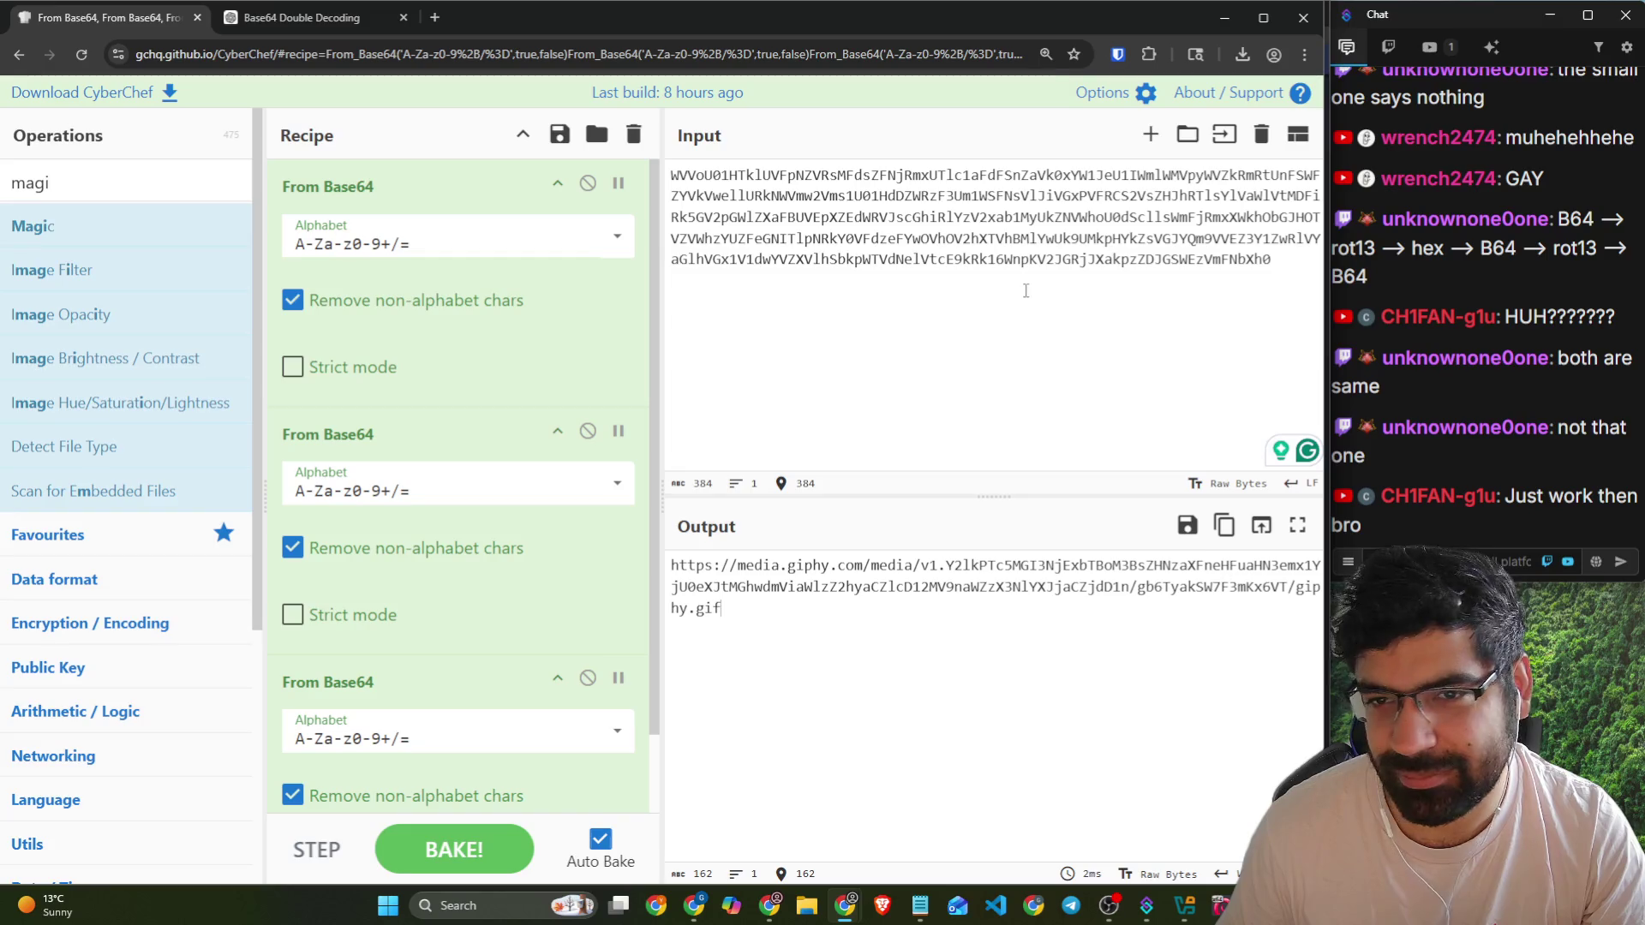
{"action": "key", "text": "ctrl+a"}
{"action": "key", "text": "ctrl+v"}
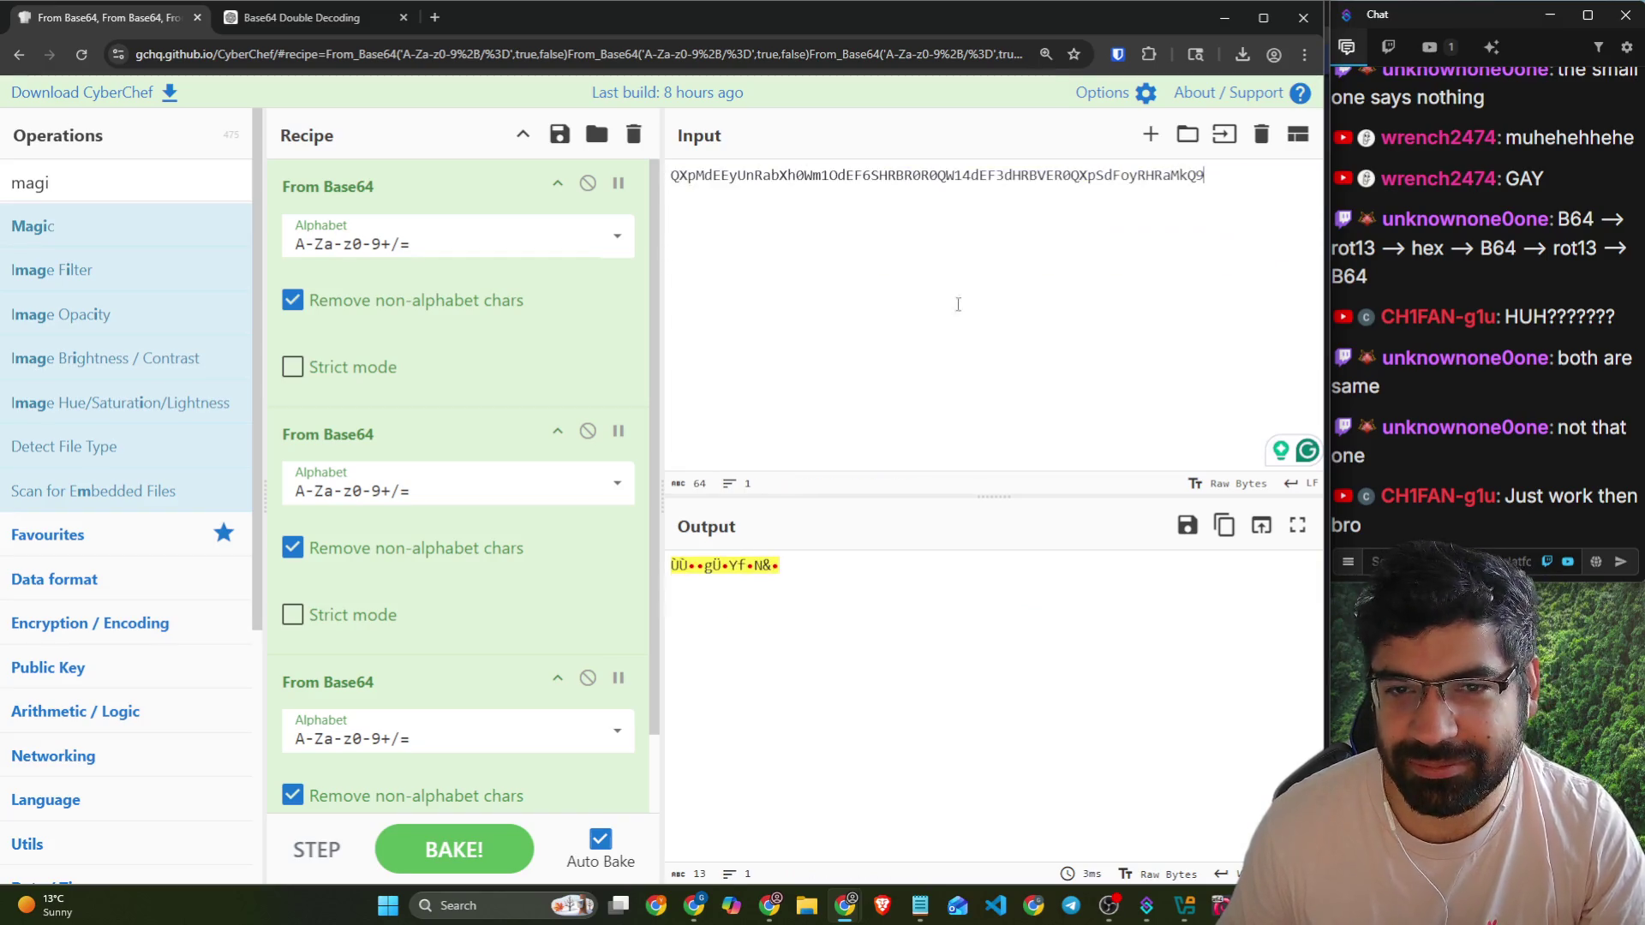
{"action": "left_click", "coordinate": [633, 134]}
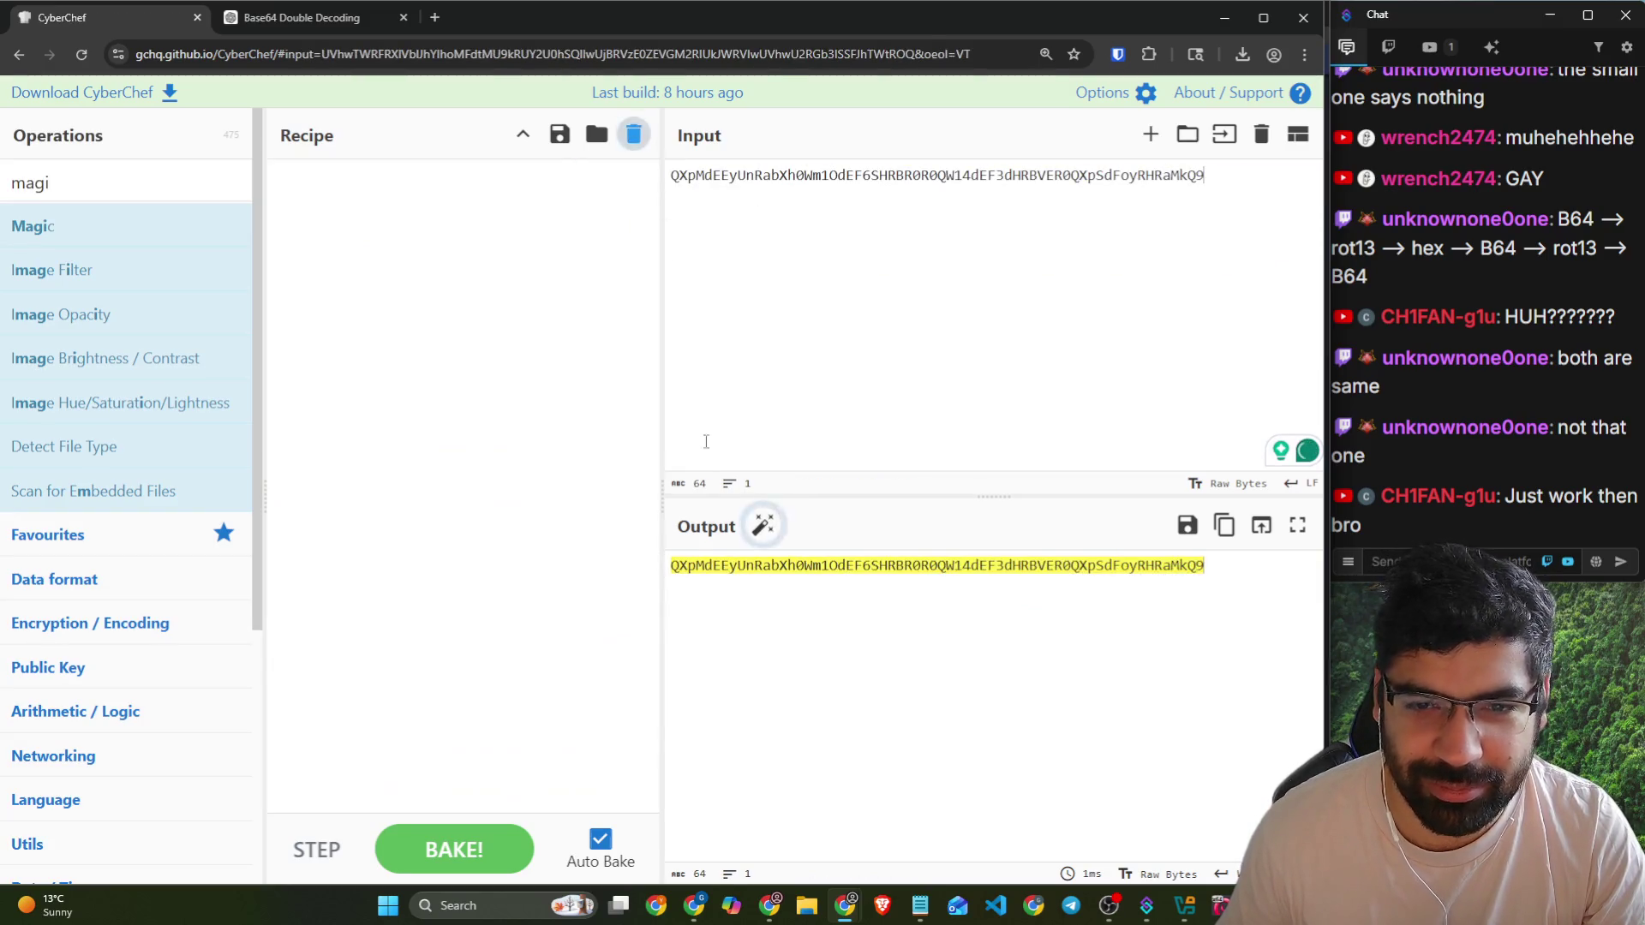
{"action": "left_click", "coordinate": [763, 526]}
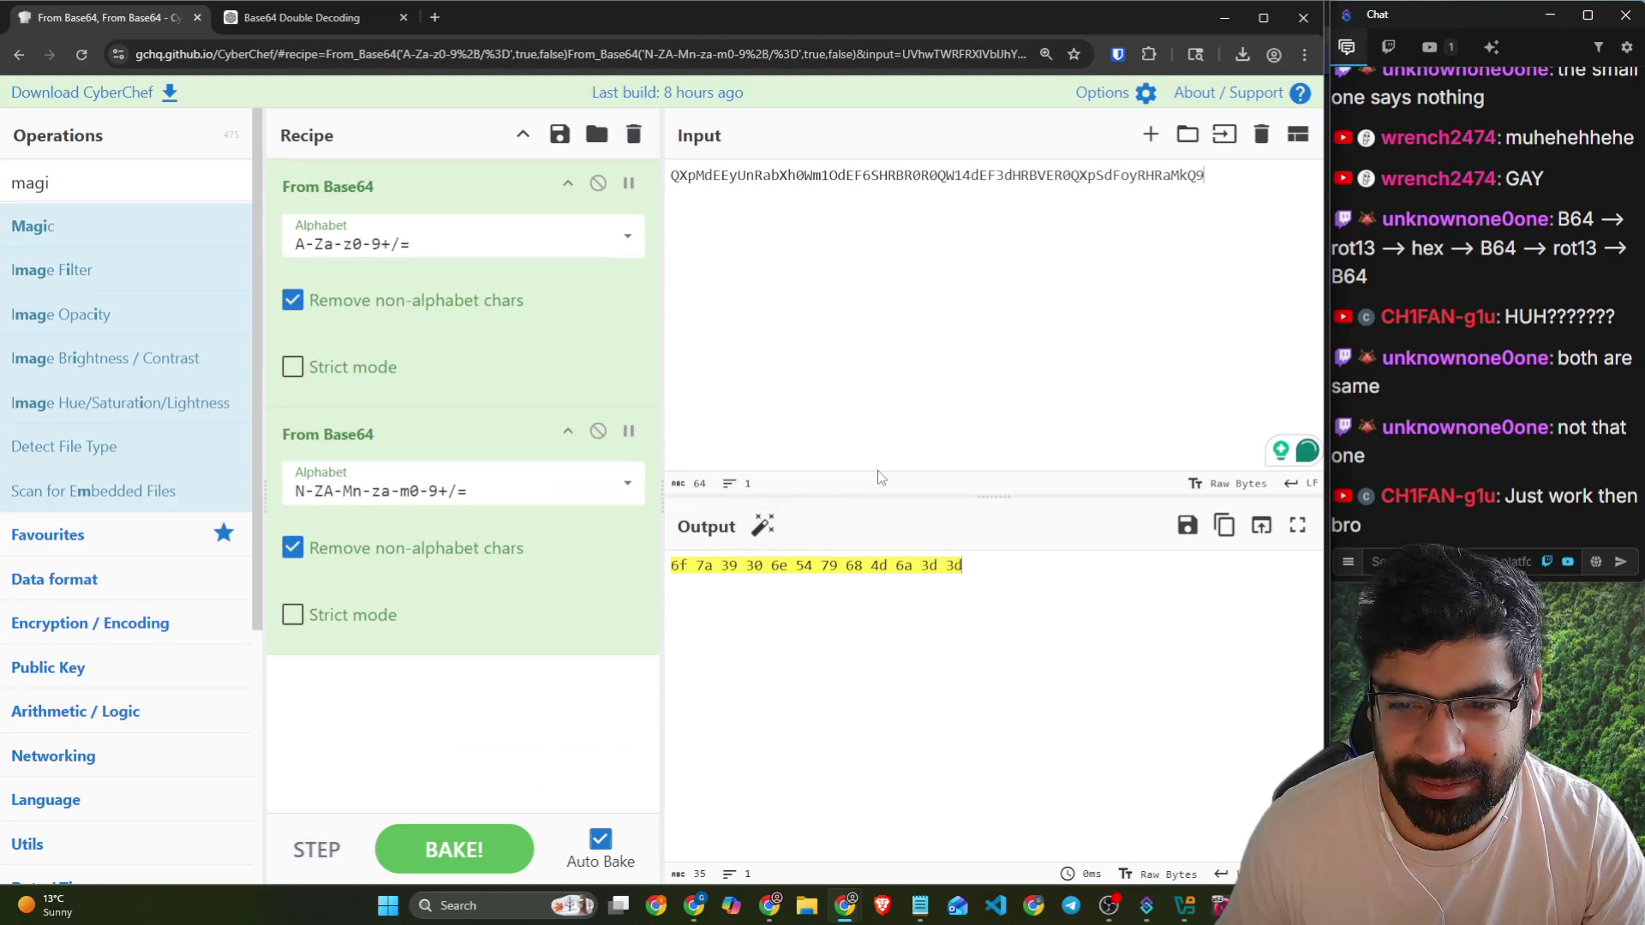
- Make the hex output 6f 7a 39 30 6e 54 79 68 4d 6a 3d 3d the new input and empty the recipe
{"action": "left_click_drag", "start_coordinate": [973, 566], "coordinate": [614, 553]}
{"action": "key", "text": "ctrl+c"}
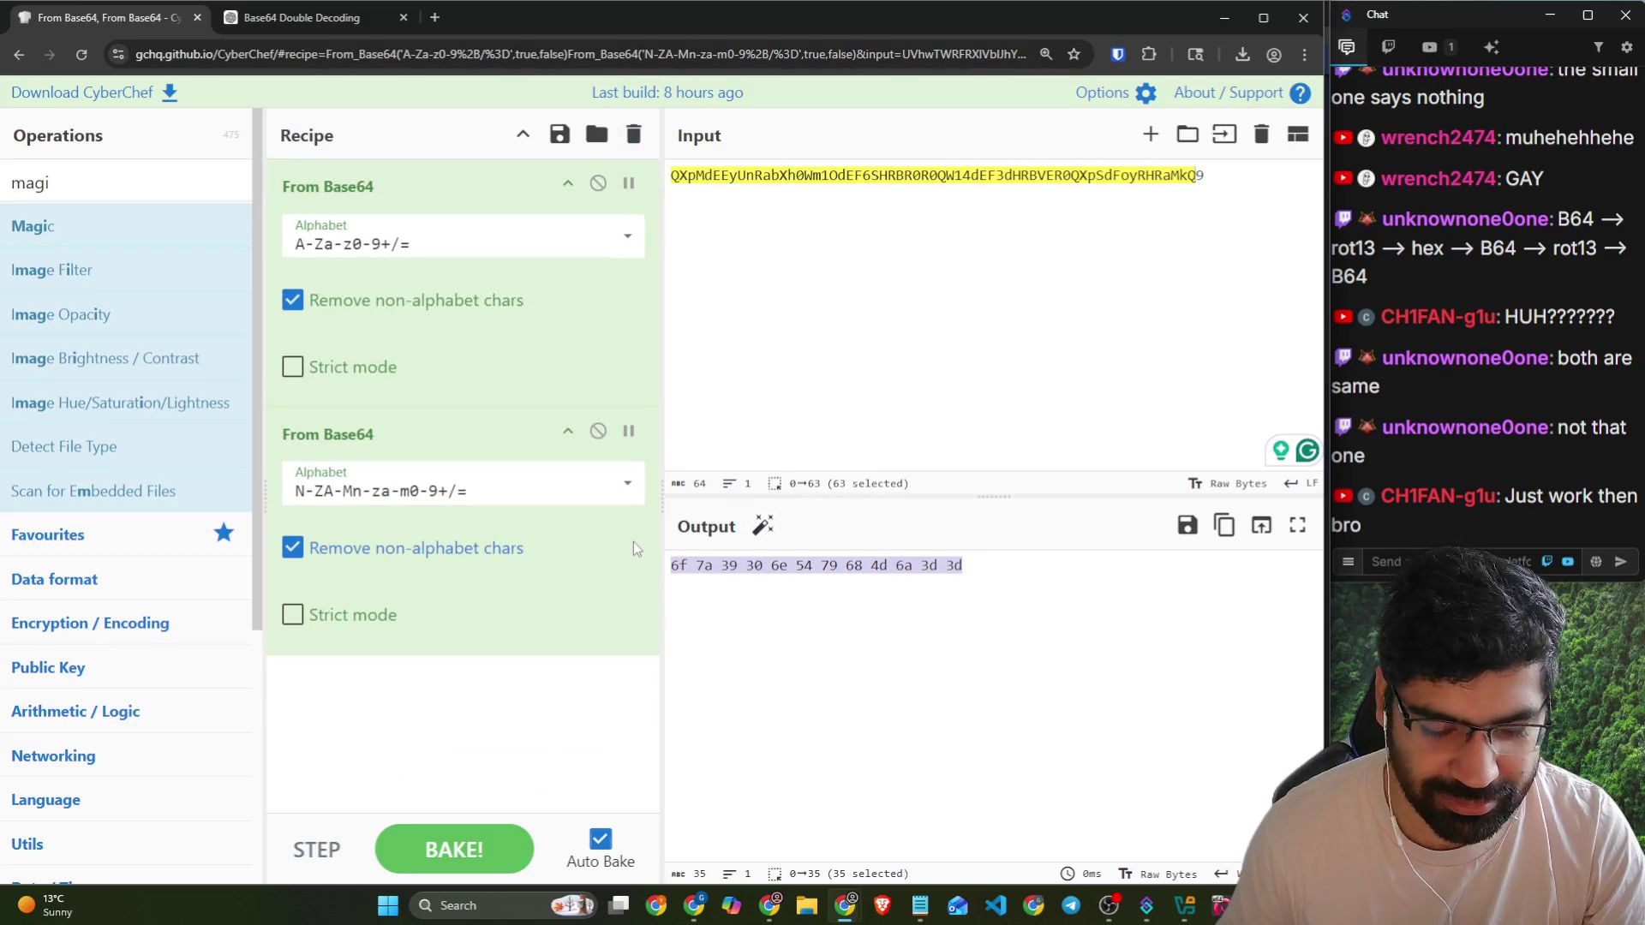
{"action": "left_click", "coordinate": [1211, 183]}
{"action": "key", "text": "ctrl+a"}
{"action": "key", "text": "ctrl+v"}
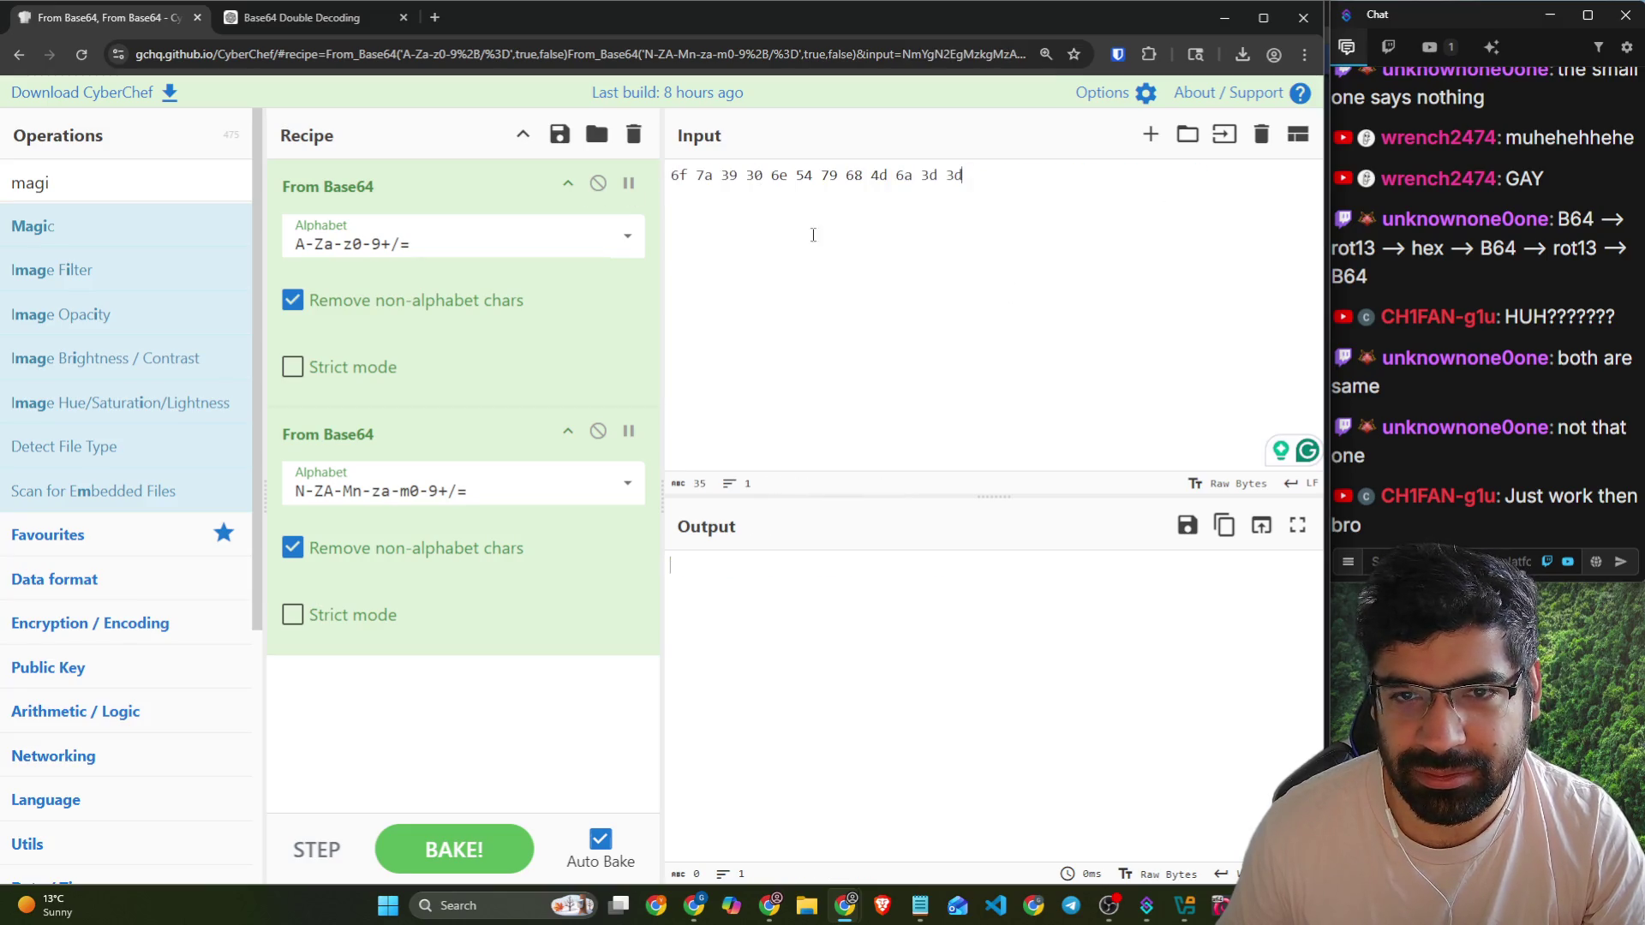
{"action": "left_click", "coordinate": [633, 134]}
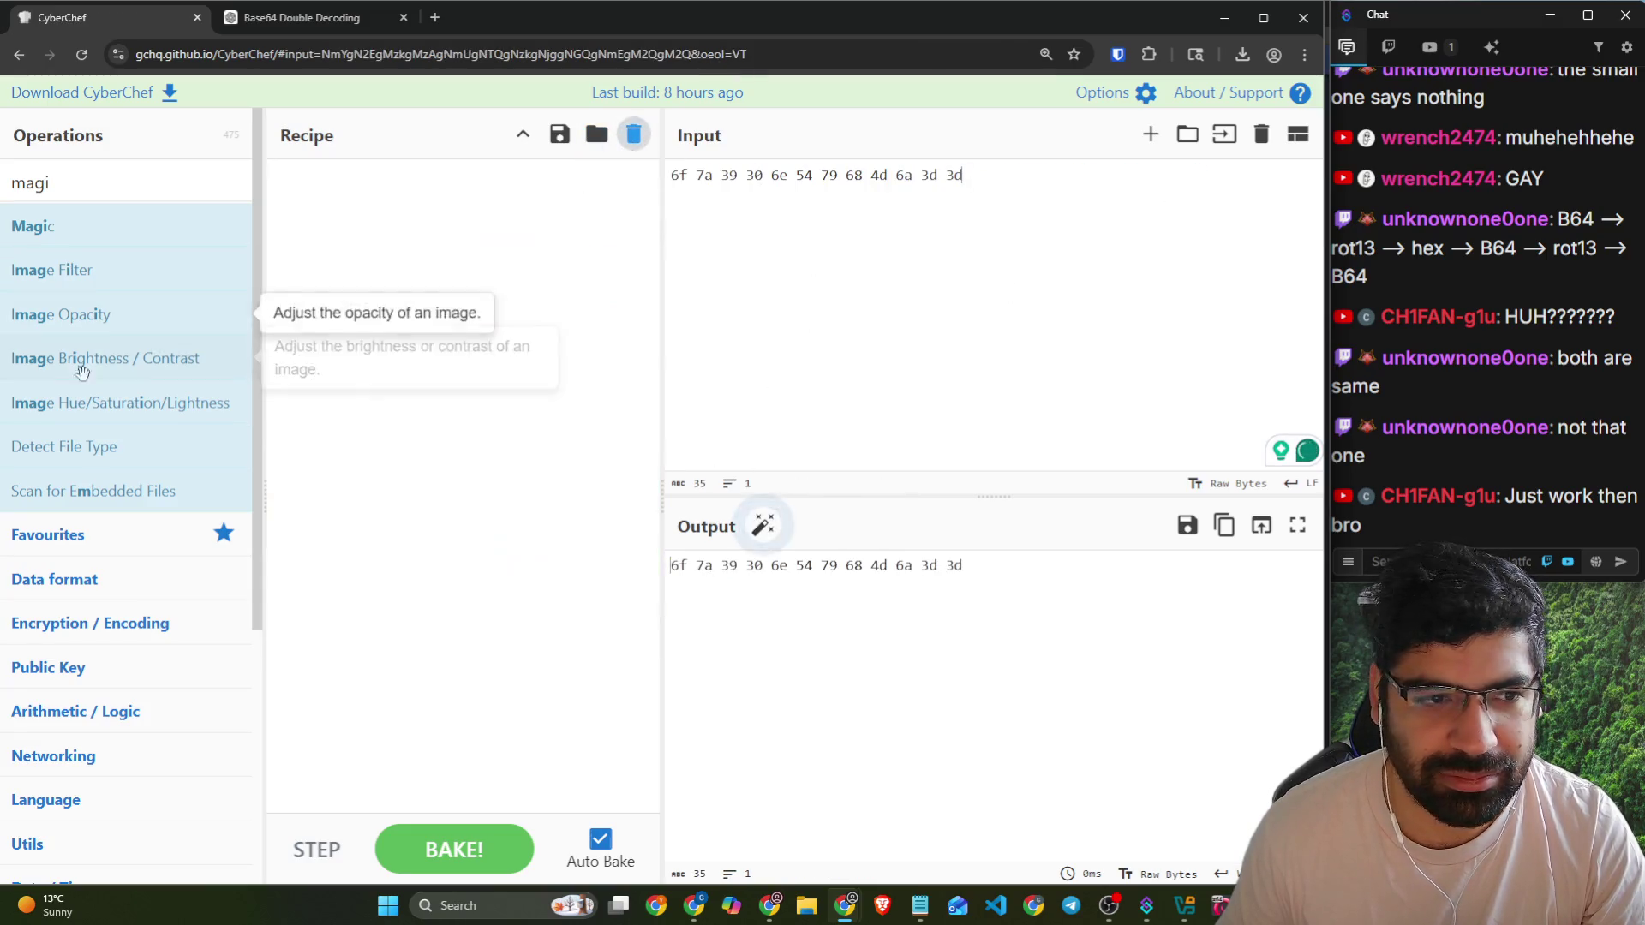
- Search 'hex' and add From Hex to the recipe, decoding the bytes to oz90nTyhMj==
{"action": "double_click", "coordinate": [30, 182]}
{"action": "key", "text": "BackSpace"}
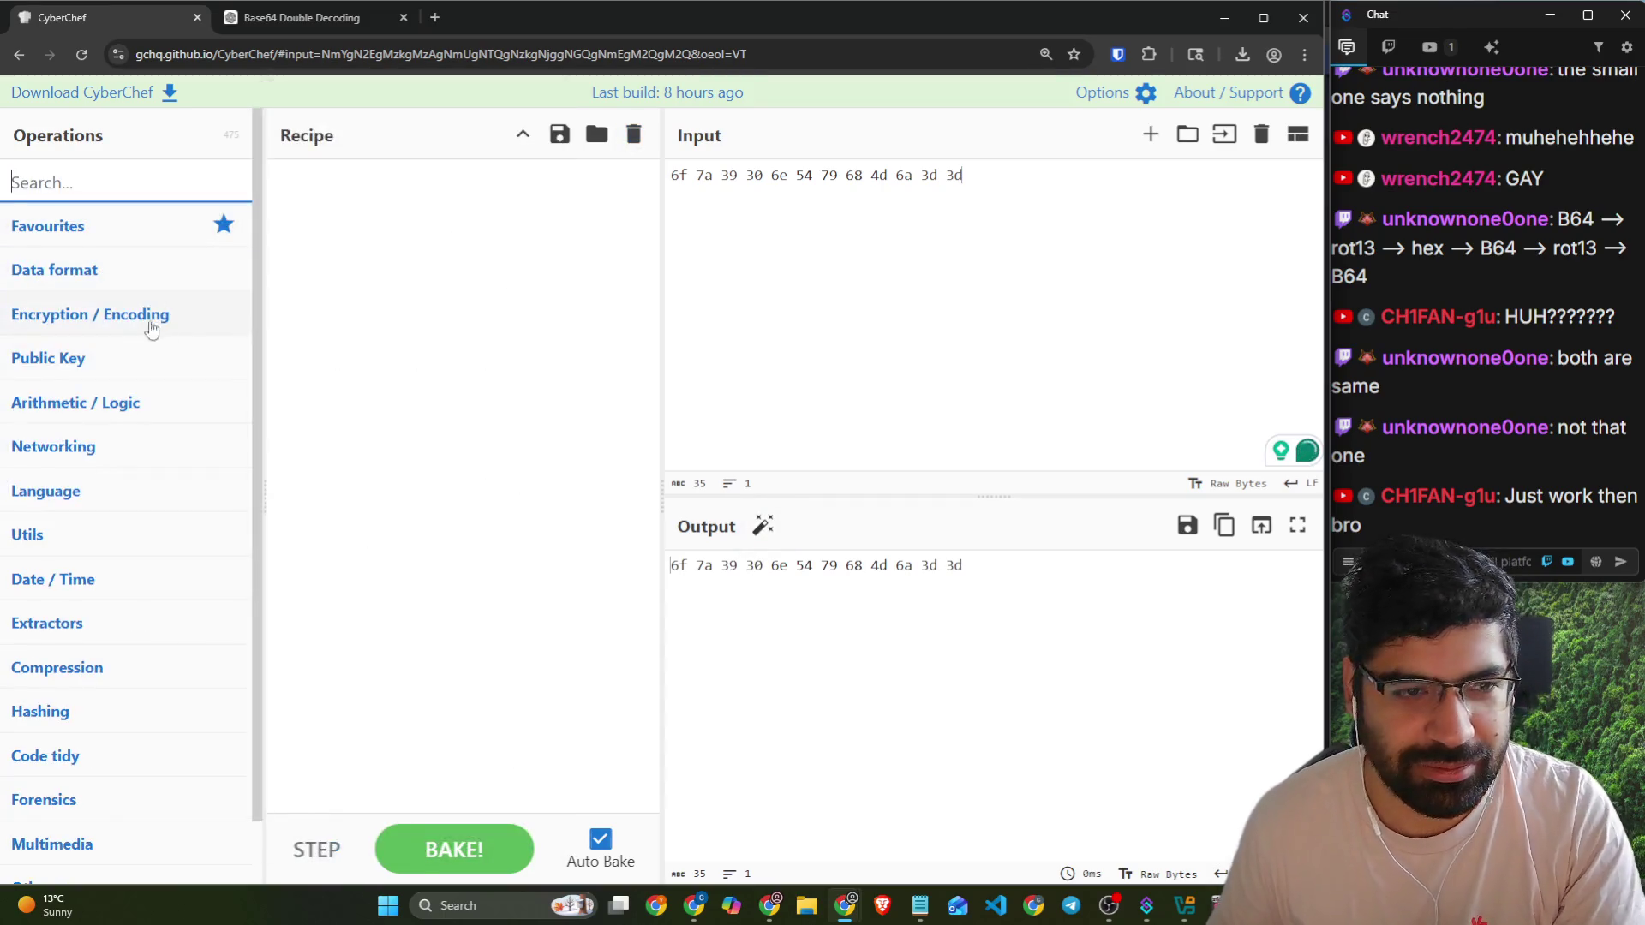
{"action": "type", "text": "o"}
{"action": "mouse_move", "coordinate": [109, 314]}
{"action": "left_mouse_down"}
{"action": "mouse_move", "coordinate": [228, 344]}
{"action": "mouse_move", "coordinate": [137, 332]}
{"action": "left_mouse_up"}
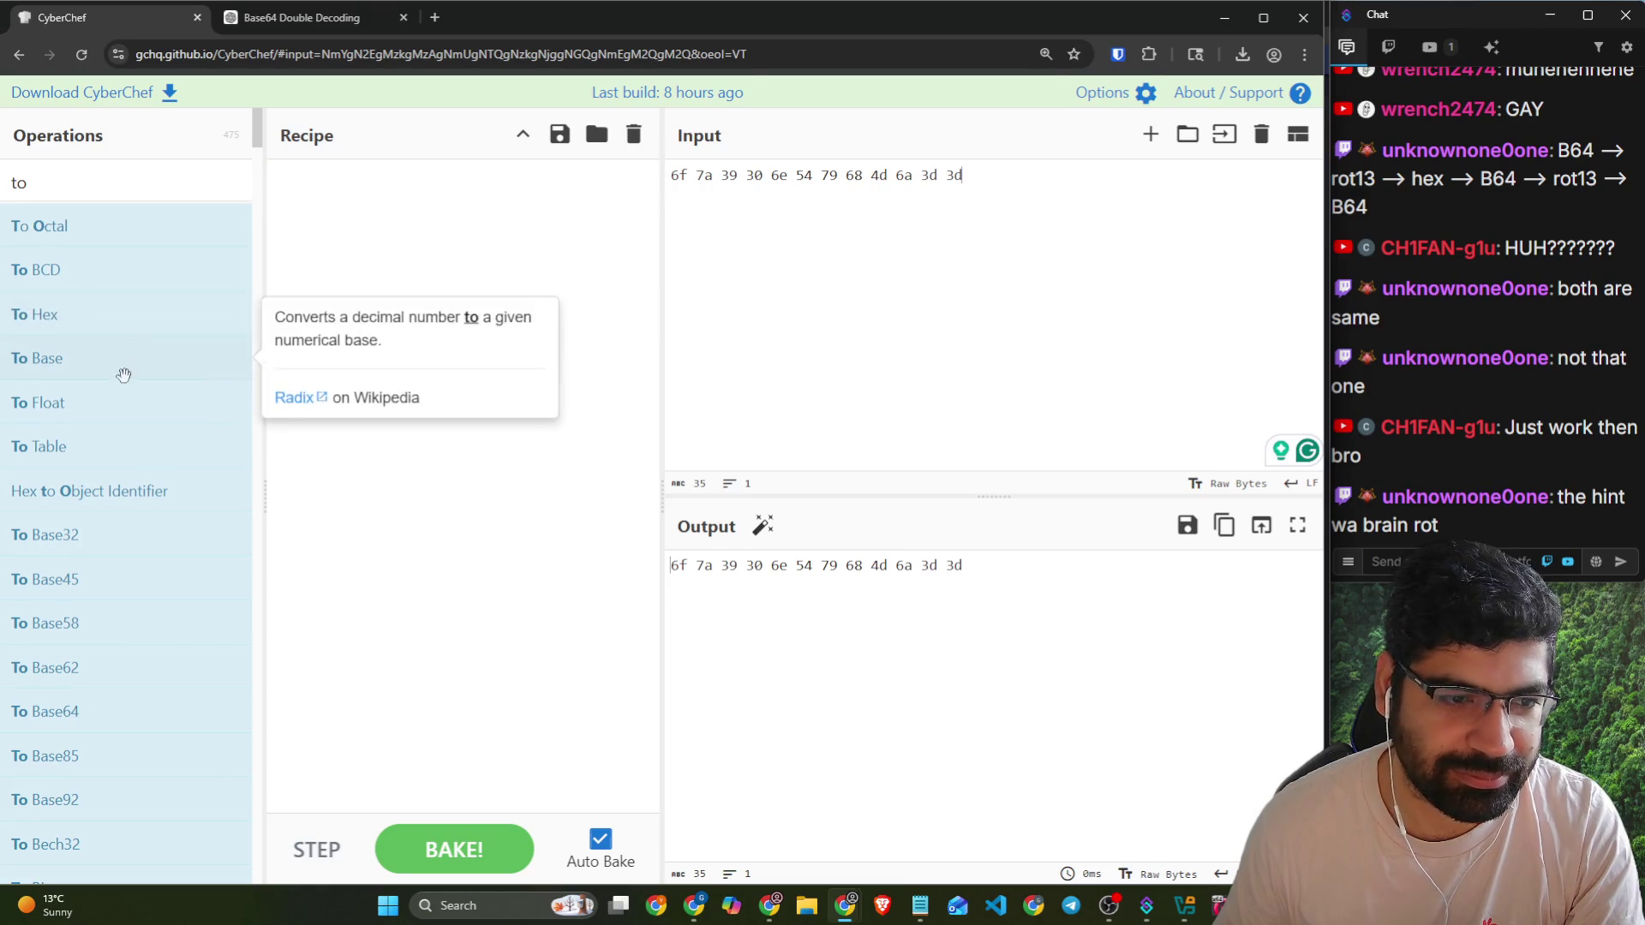
{"action": "scroll", "coordinate": [86, 403], "scroll_direction": "down", "scroll_amount": 3}
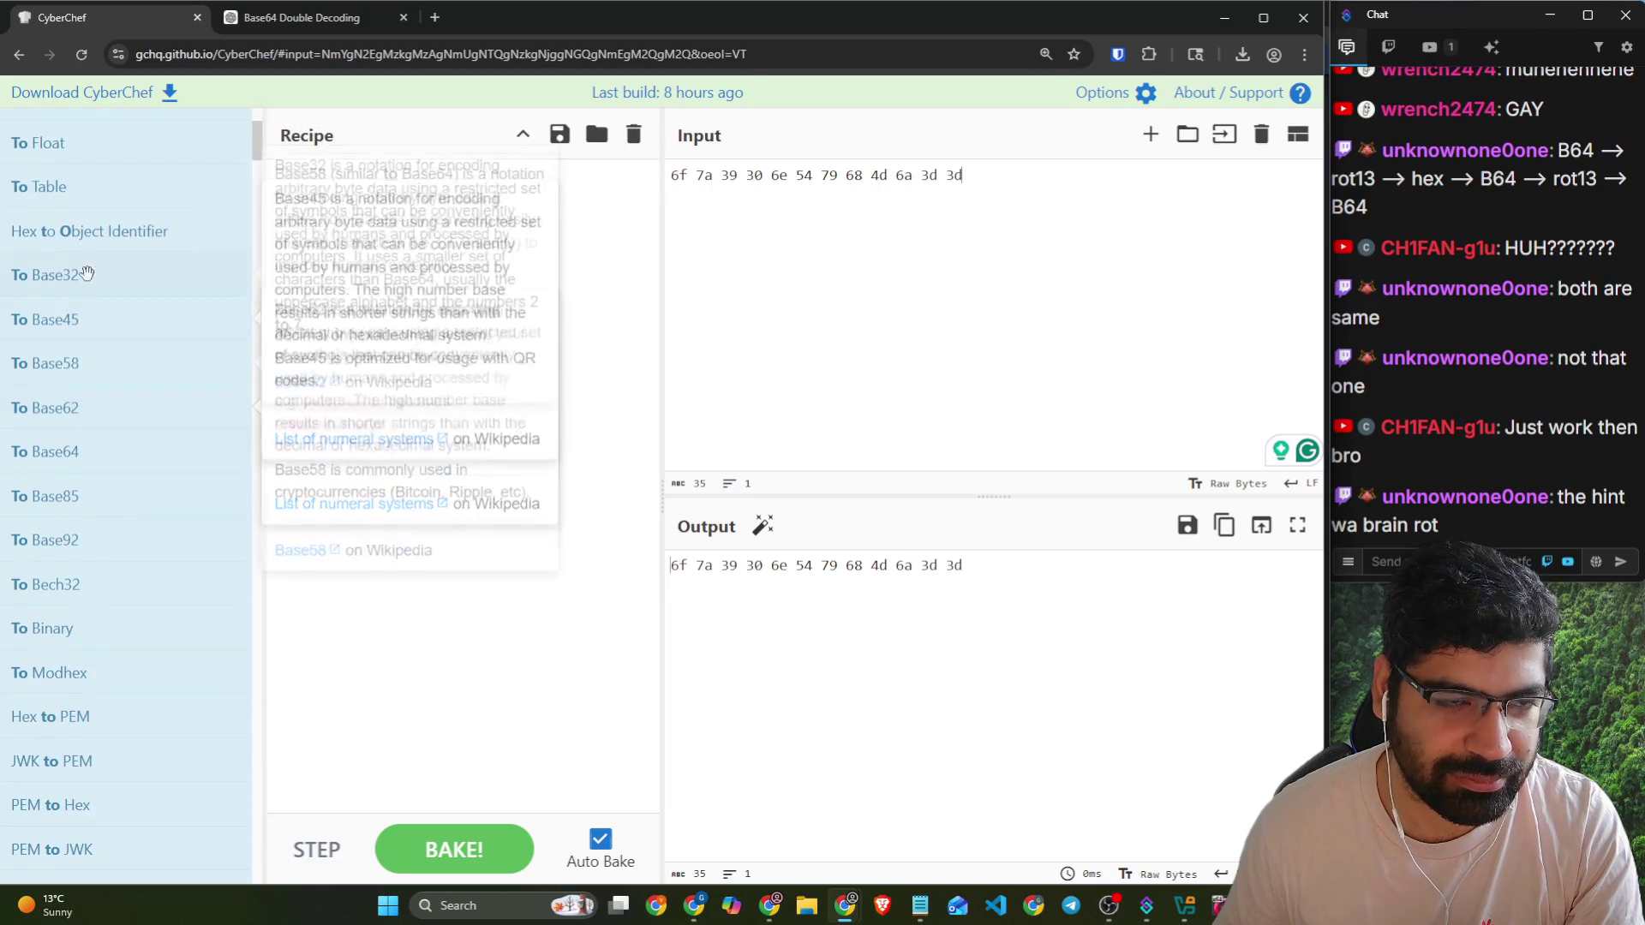
{"action": "key", "text": "ctrl+a"}
{"action": "type", "text": "hex"}
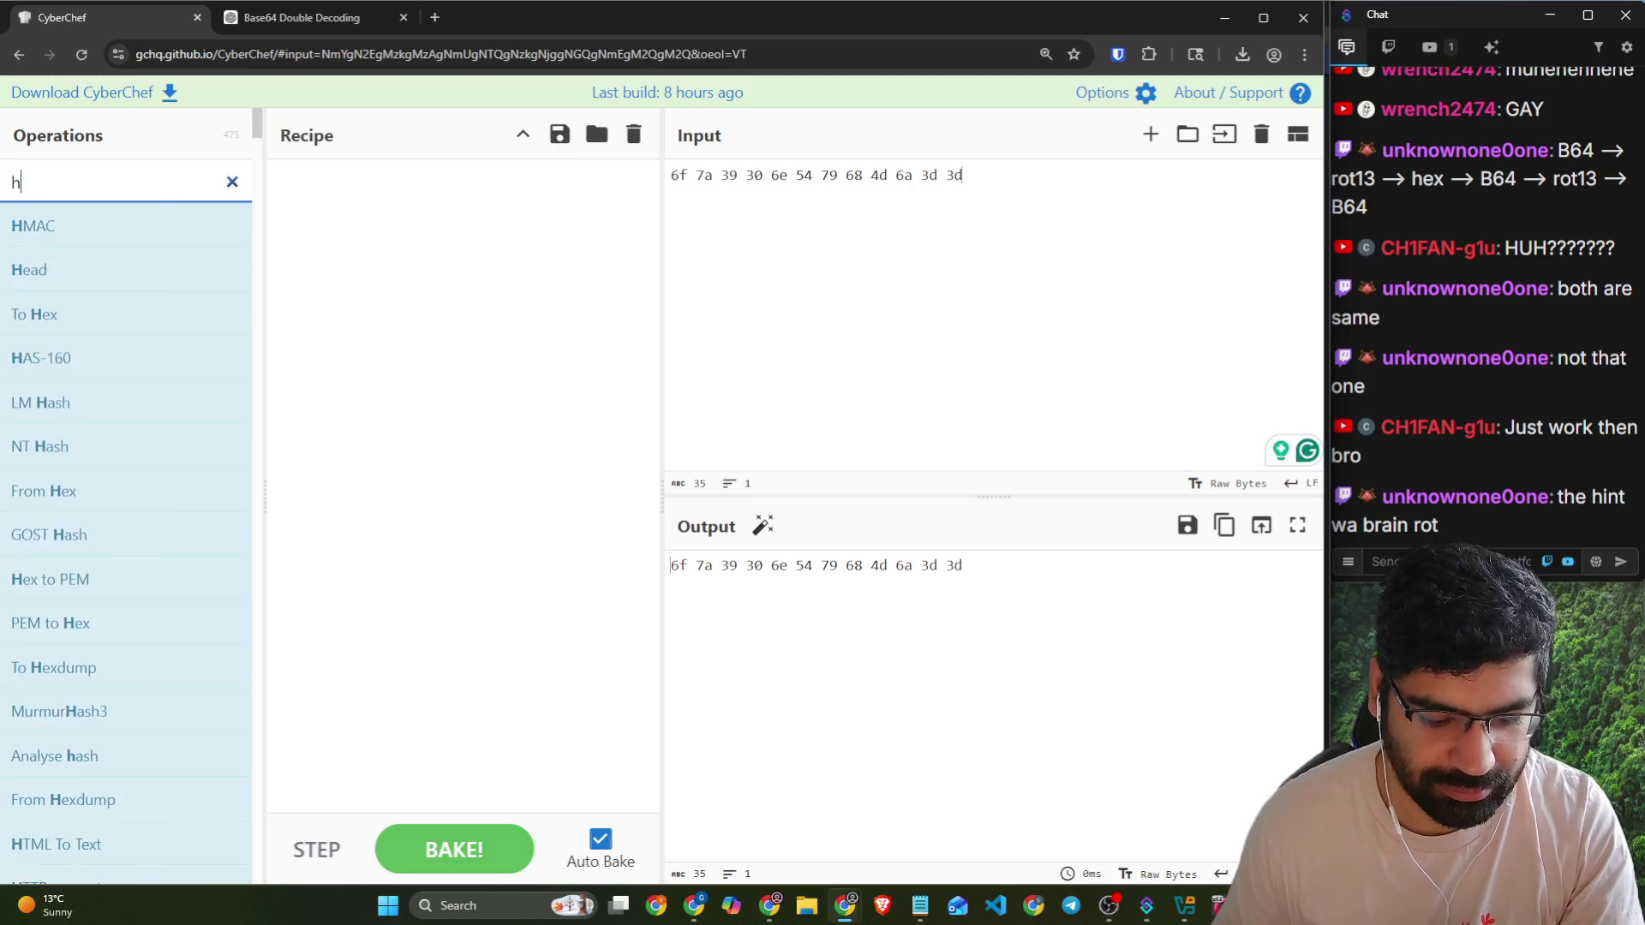
{"action": "left_click_drag", "start_coordinate": [45, 270], "coordinate": [466, 341]}
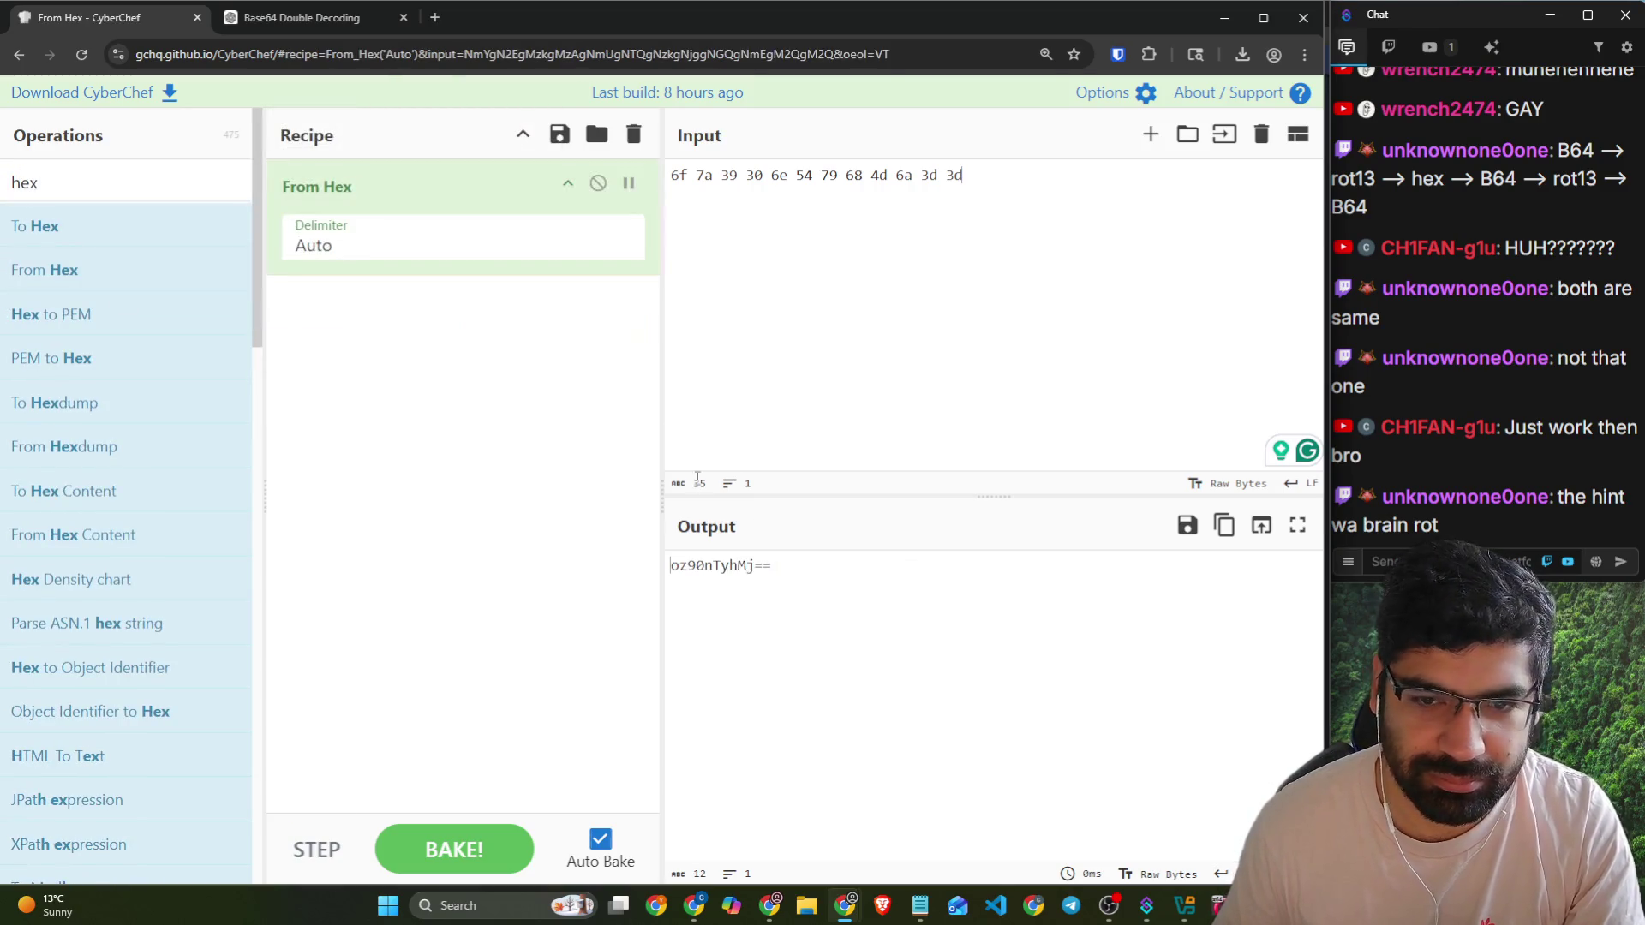
- Paste oz90nTyhMj== over the hex input and clear all recipe steps
{"action": "left_click_drag", "start_coordinate": [797, 565], "coordinate": [666, 574]}
{"action": "key", "text": "ctrl+c"}
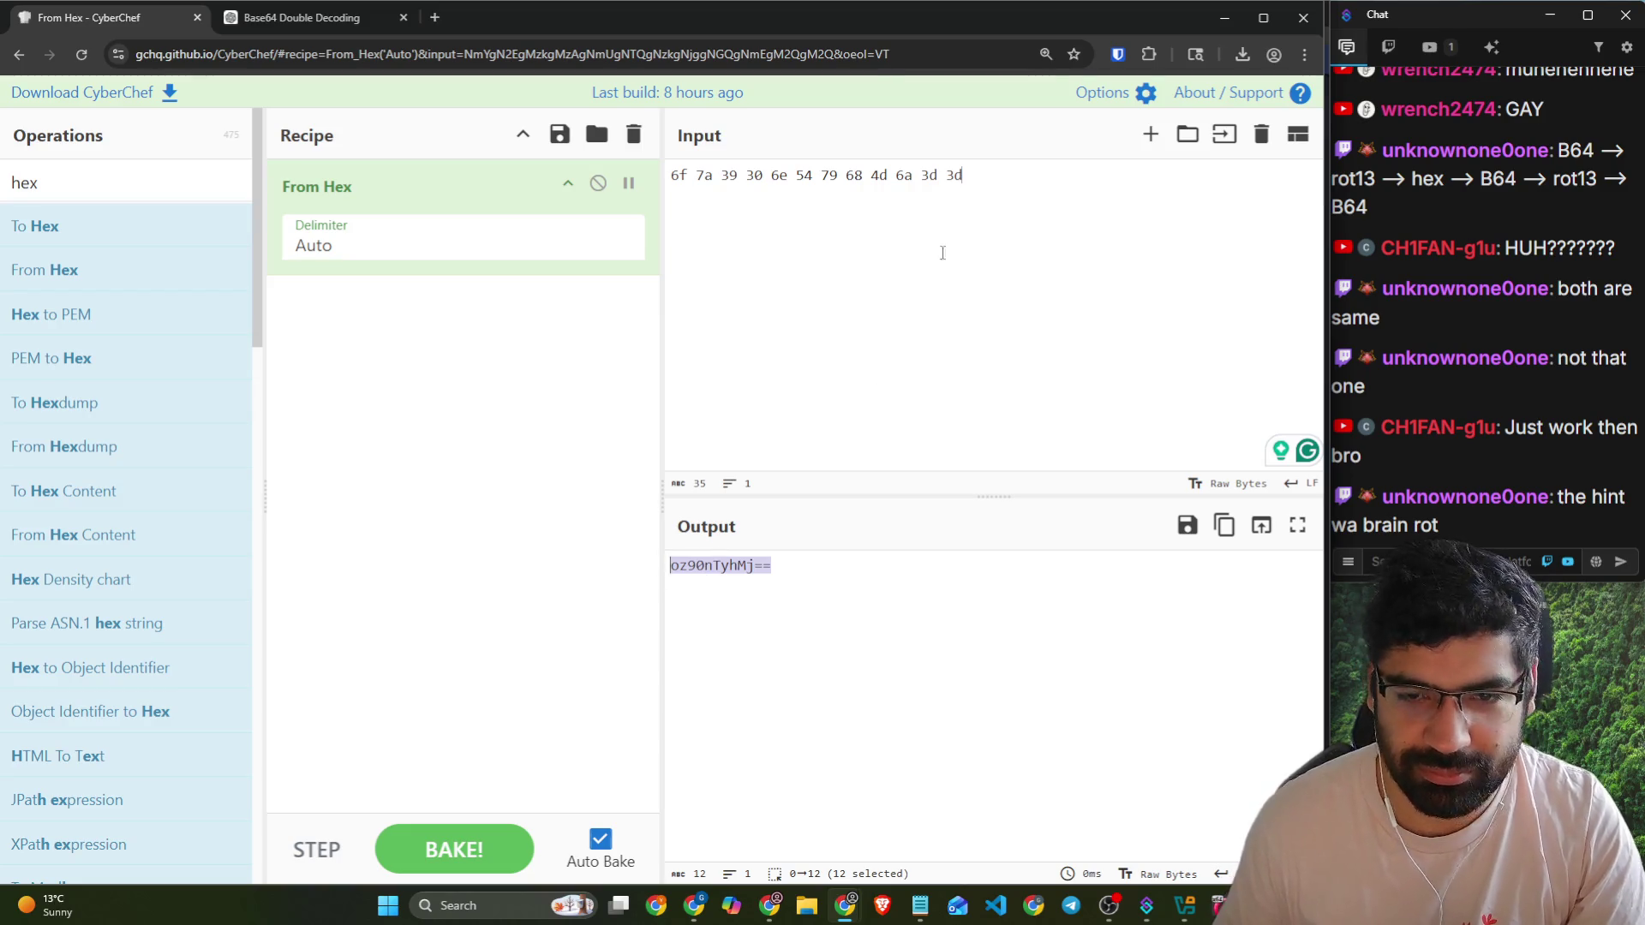
{"action": "left_click", "coordinate": [978, 184]}
{"action": "key", "text": "ctrl+a"}
{"action": "key", "text": "ctrl+v"}
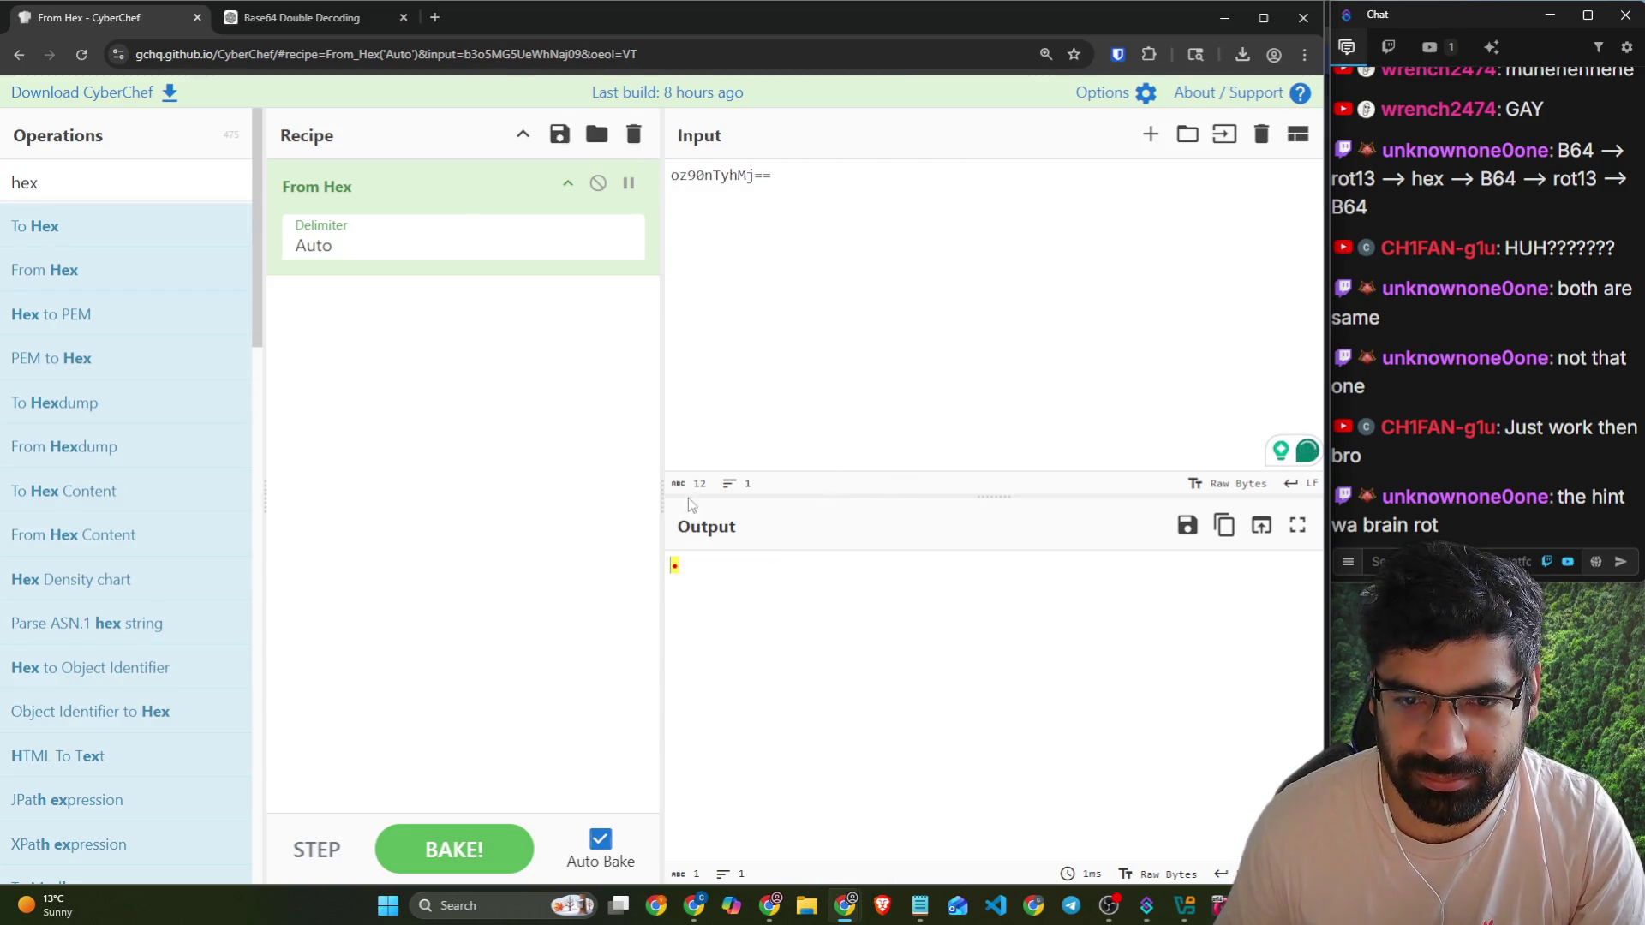
{"action": "left_click", "coordinate": [633, 133]}
{"action": "double_click", "coordinate": [49, 181]}
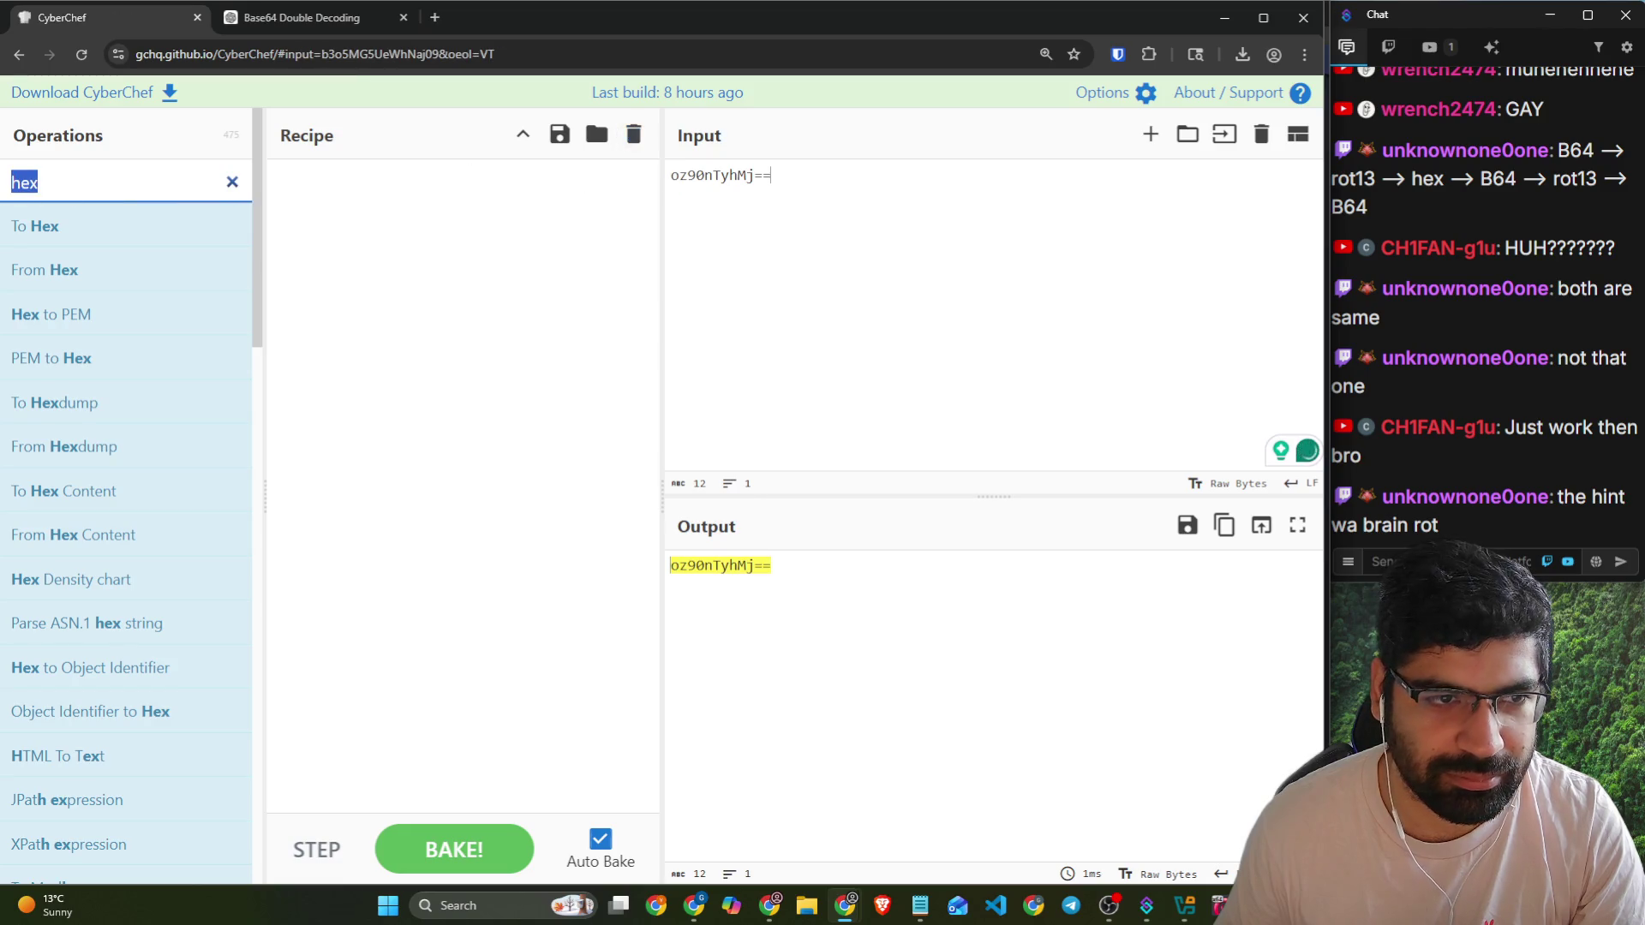
- Add and remove From Base64, try pasting test strings, then delete all input text
{"action": "type", "text": "ba"}
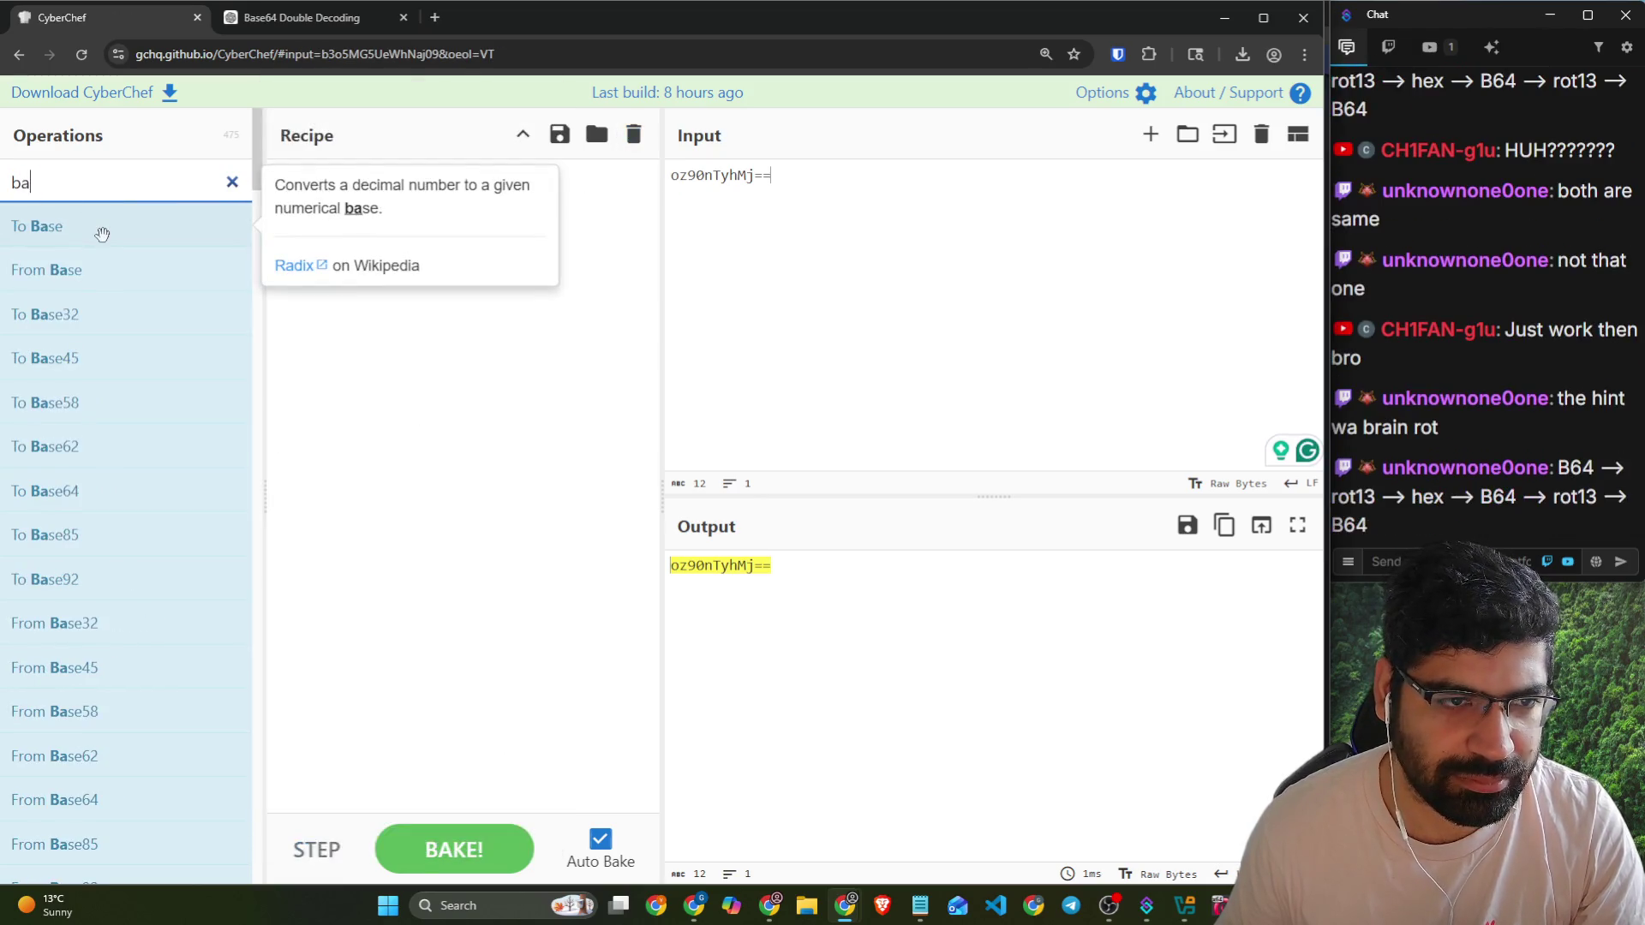
{"action": "left_click_drag", "start_coordinate": [85, 799], "coordinate": [566, 670]}
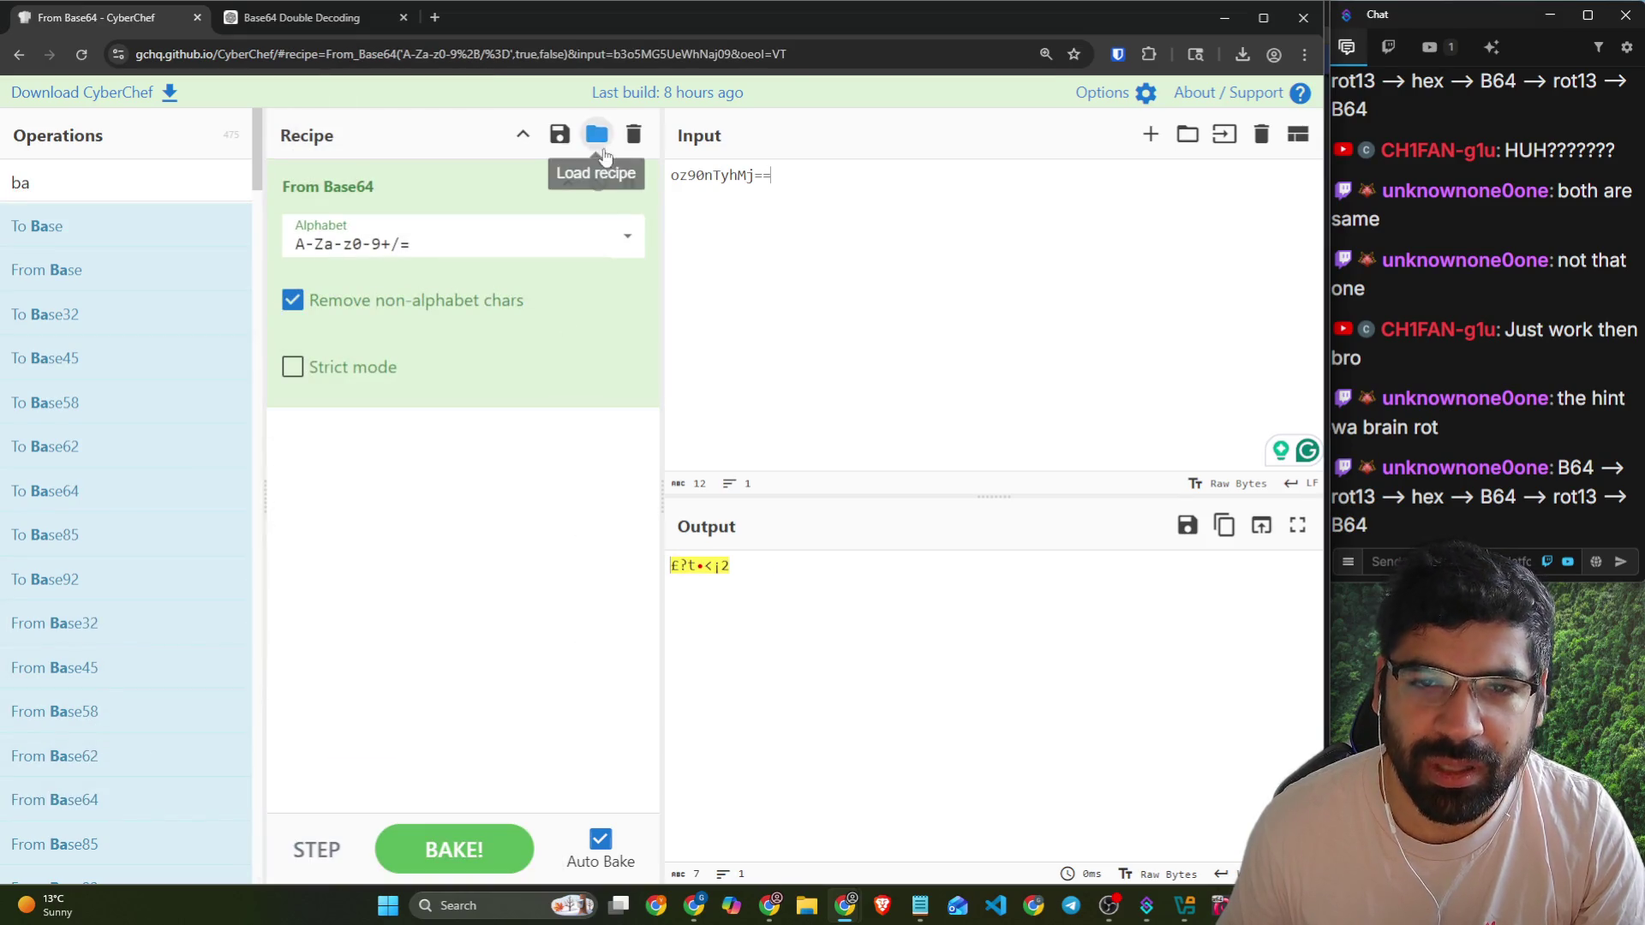
{"action": "left_click", "coordinate": [633, 134]}
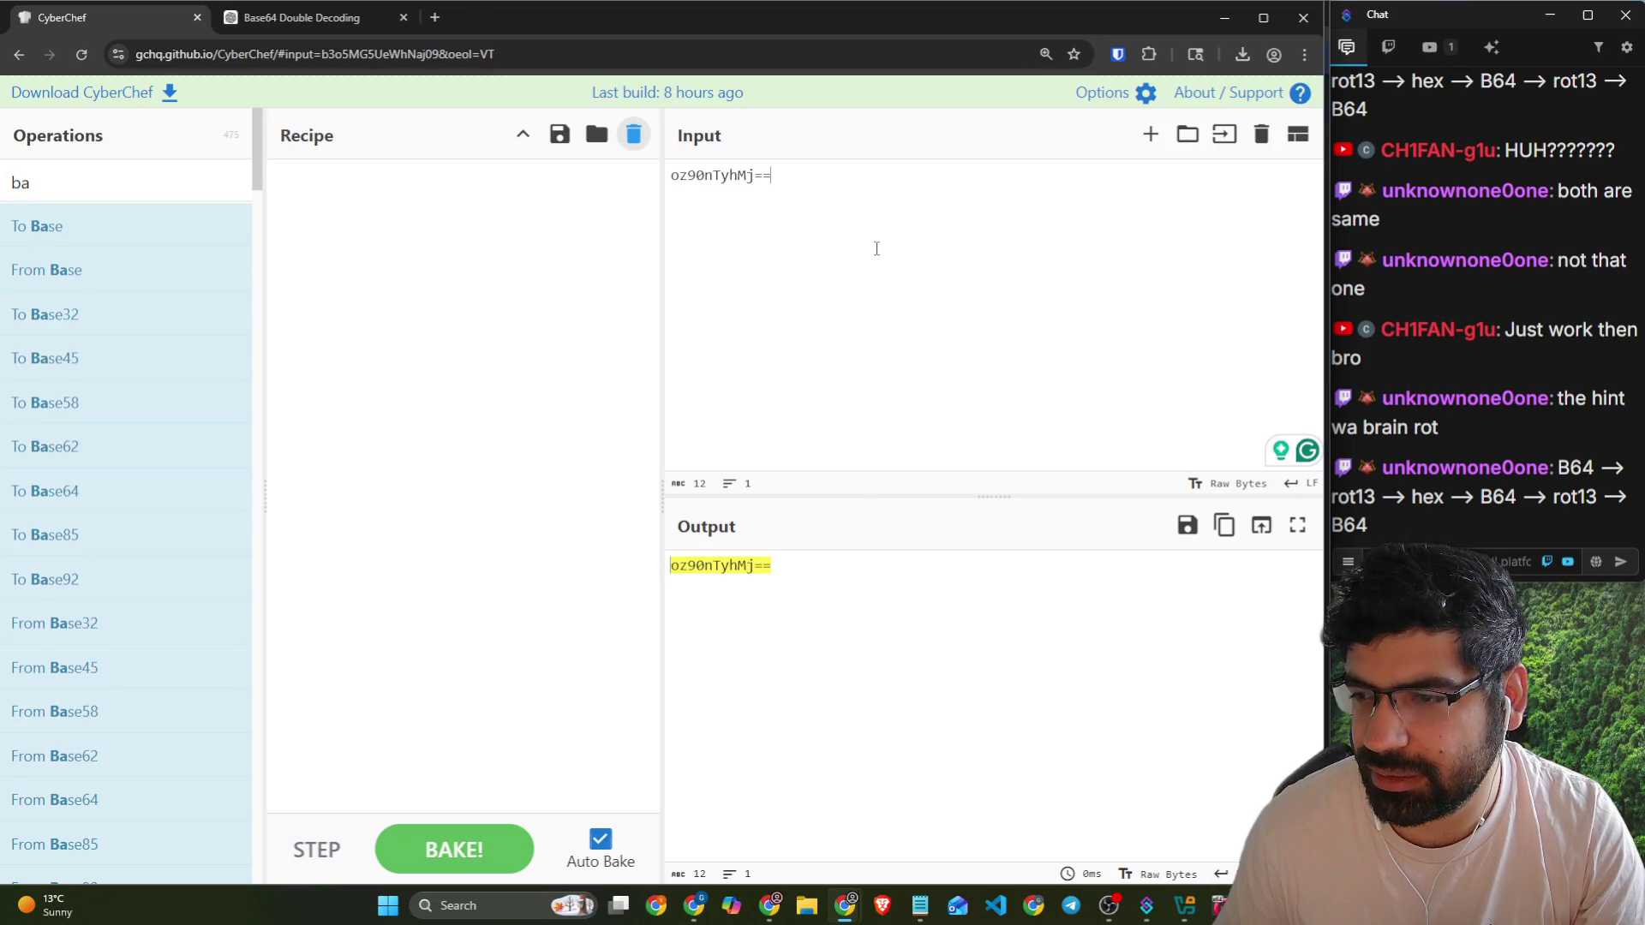
{"action": "key", "text": "ctrl+a"}
{"action": "type", "text": "6f 7a 39 30 6e 54 79 68 4d 6a 3d 3d"}
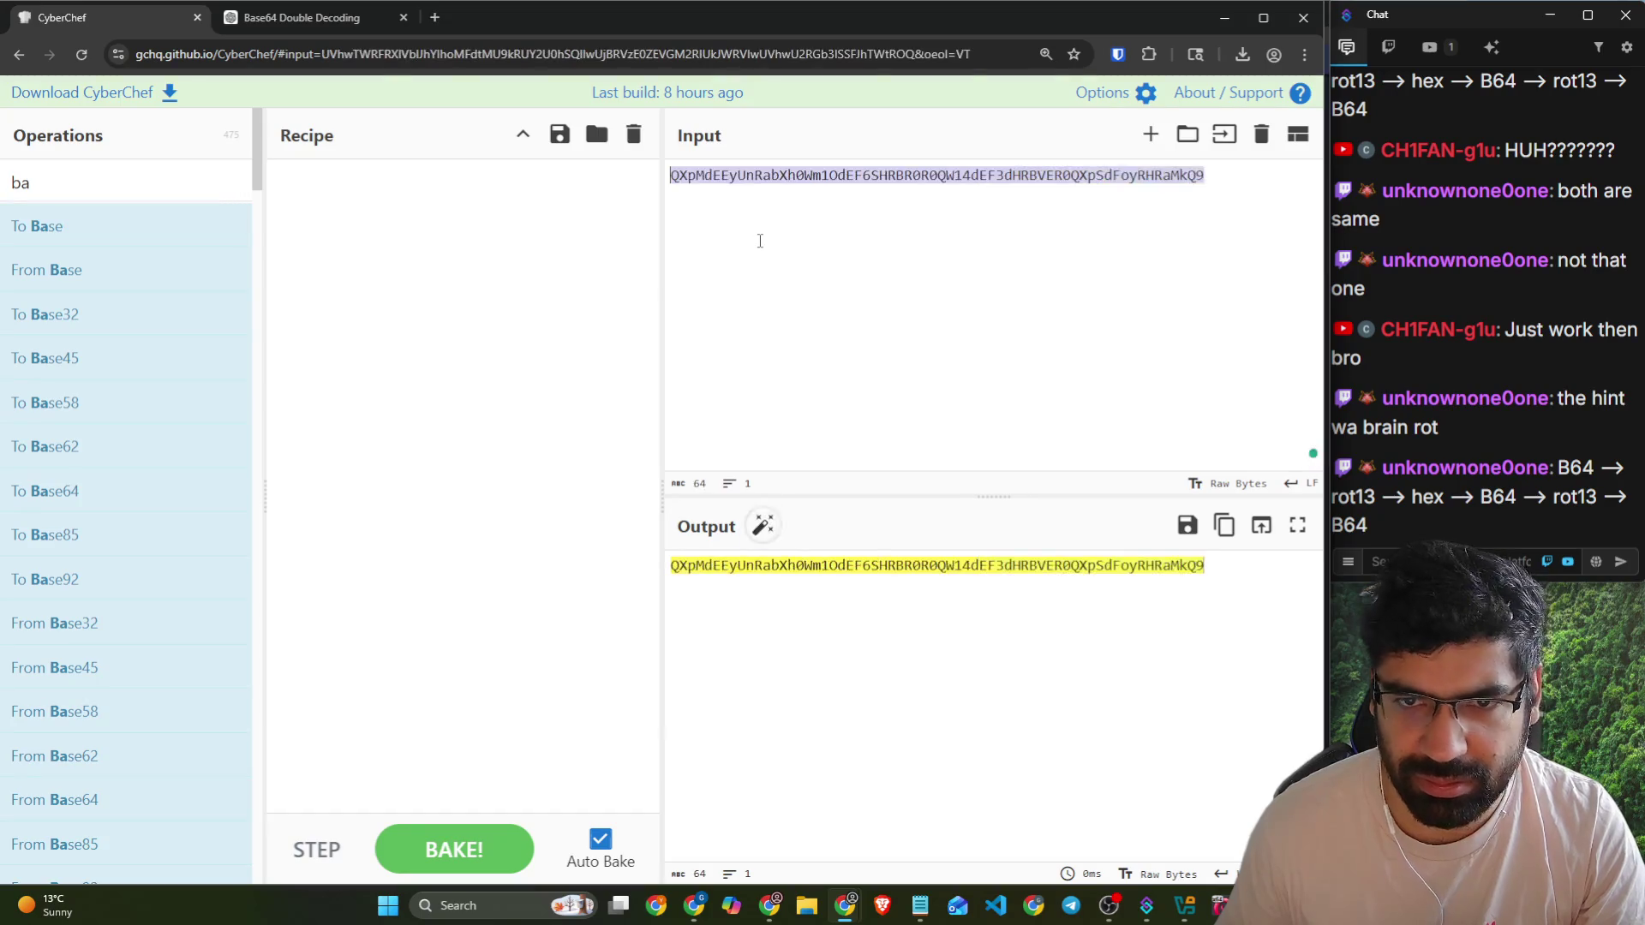
{"action": "key", "text": "ctrl+a"}
{"action": "key", "text": "ctrl+v"}
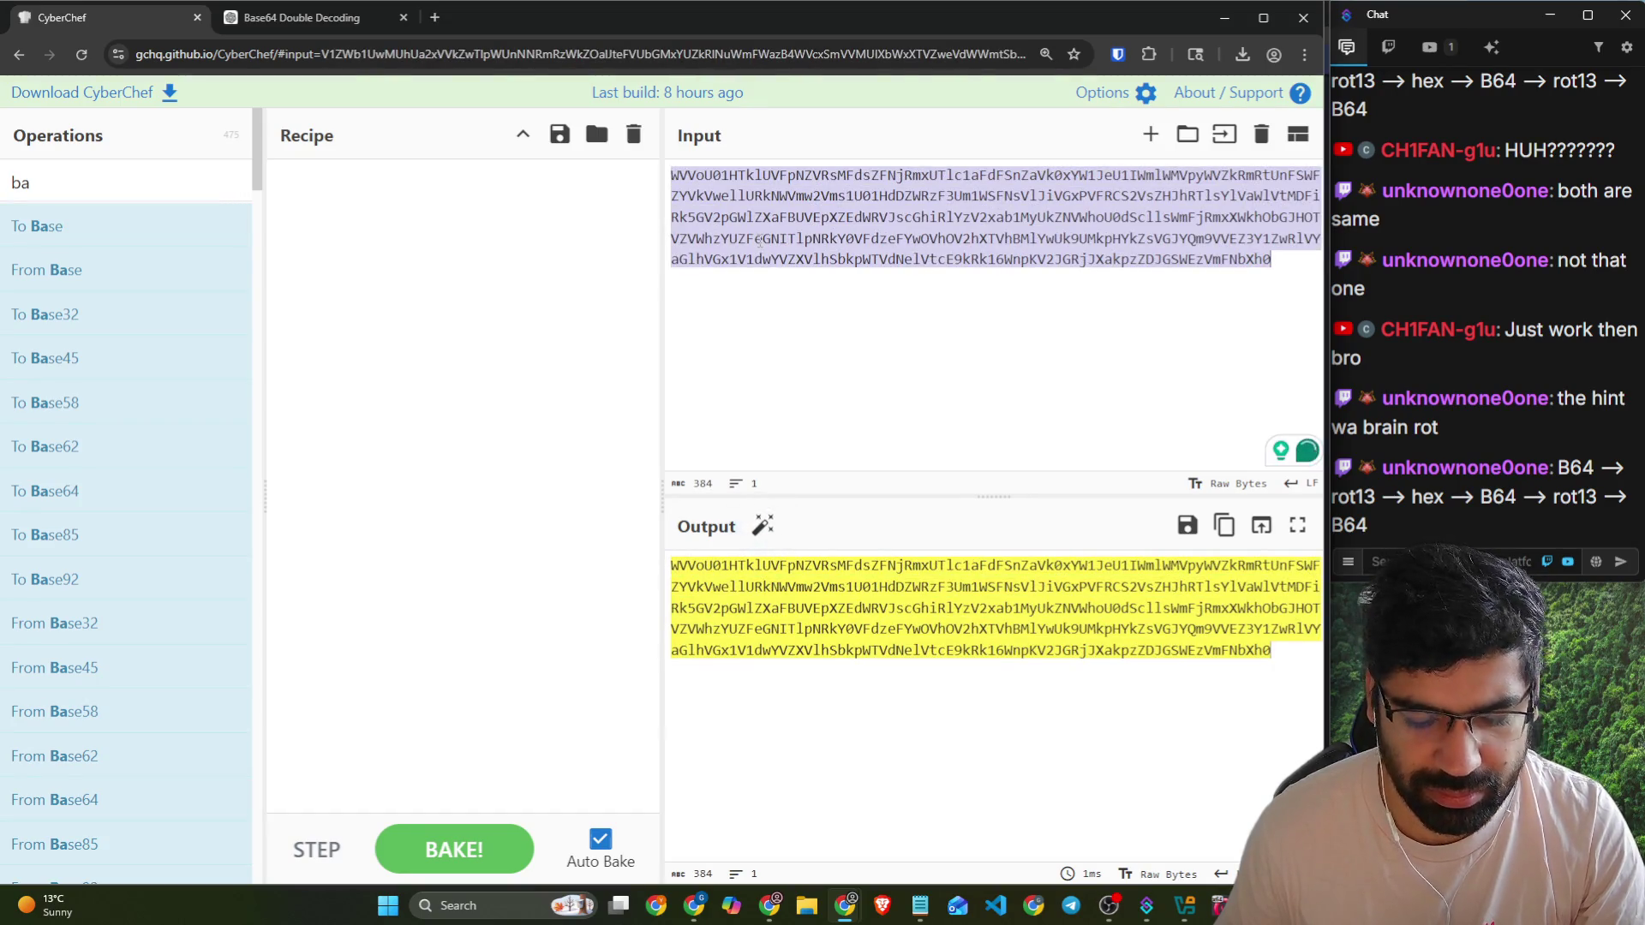
{"action": "key", "text": "ctrl+z"}
{"action": "key", "text": "ctrl+z"}
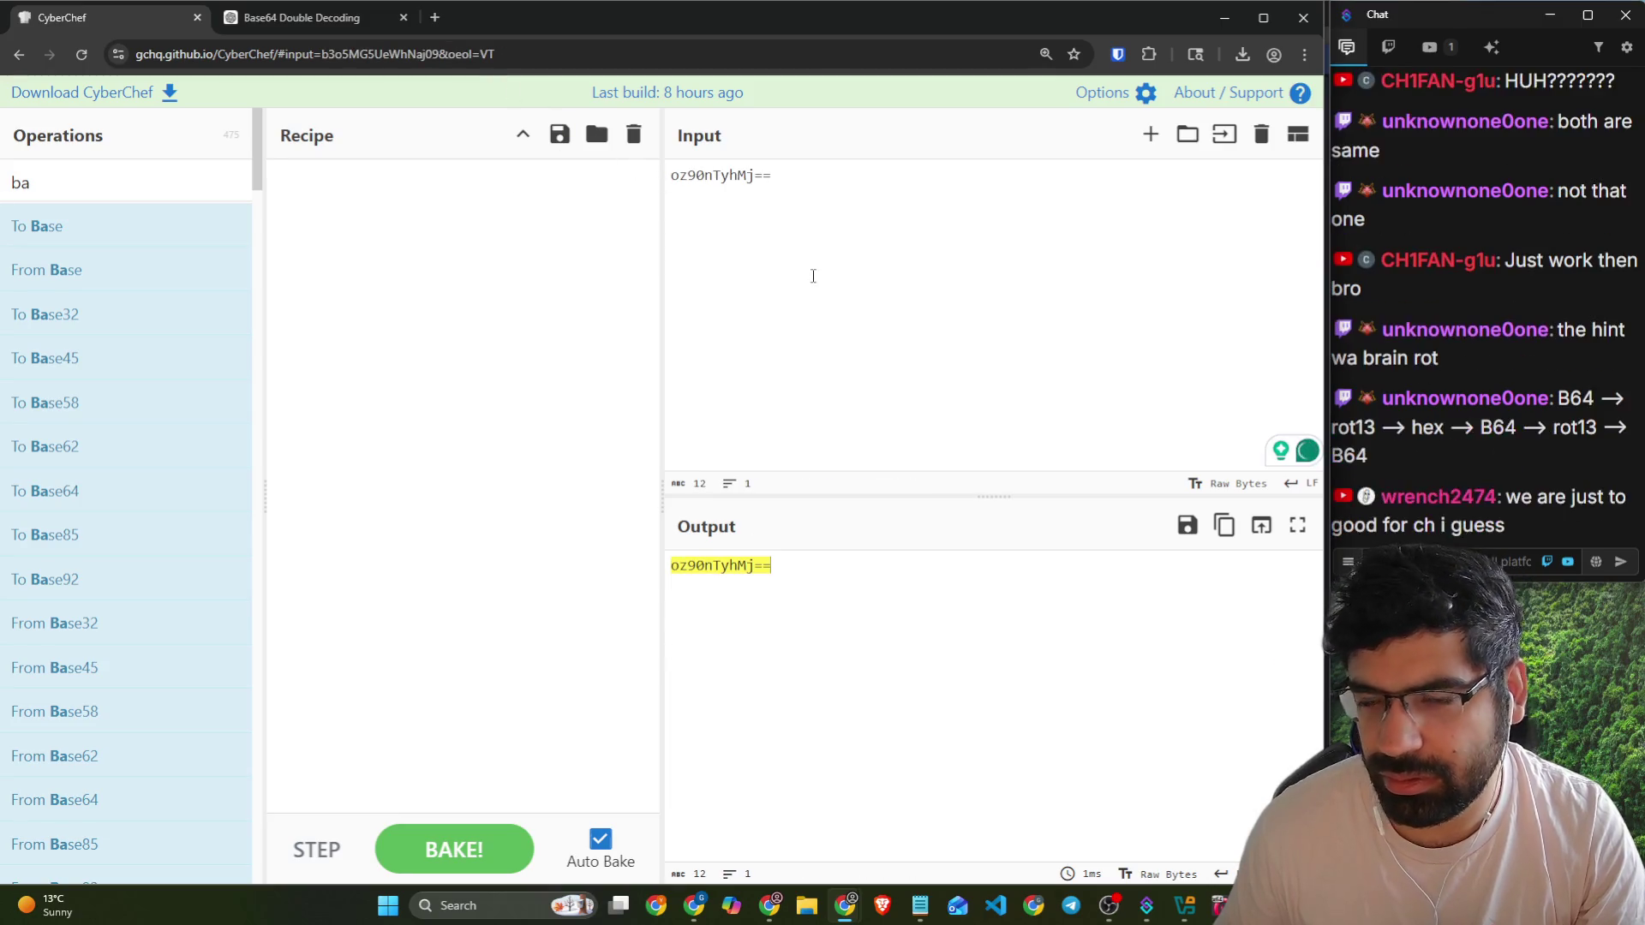
{"action": "key", "text": "ctrl+a"}
{"action": "key", "text": "BackSpace"}
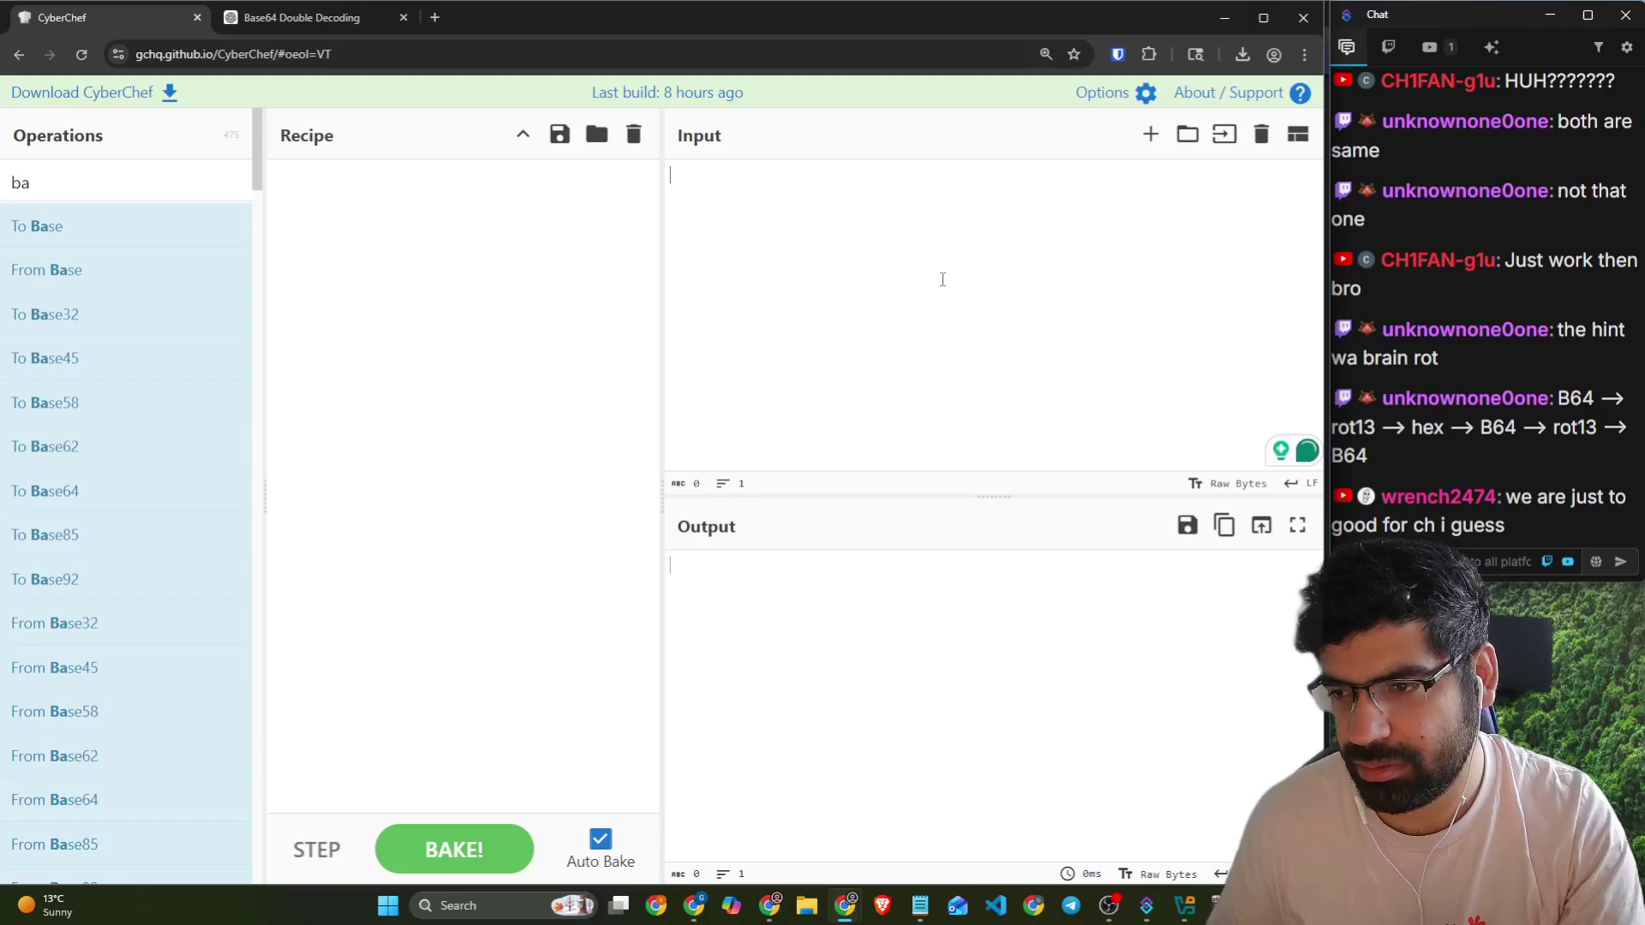
- Copy the 64-character challenge string from Discord and paste it into CyberChef's input
{"action": "key", "text": "alt+Tab"}
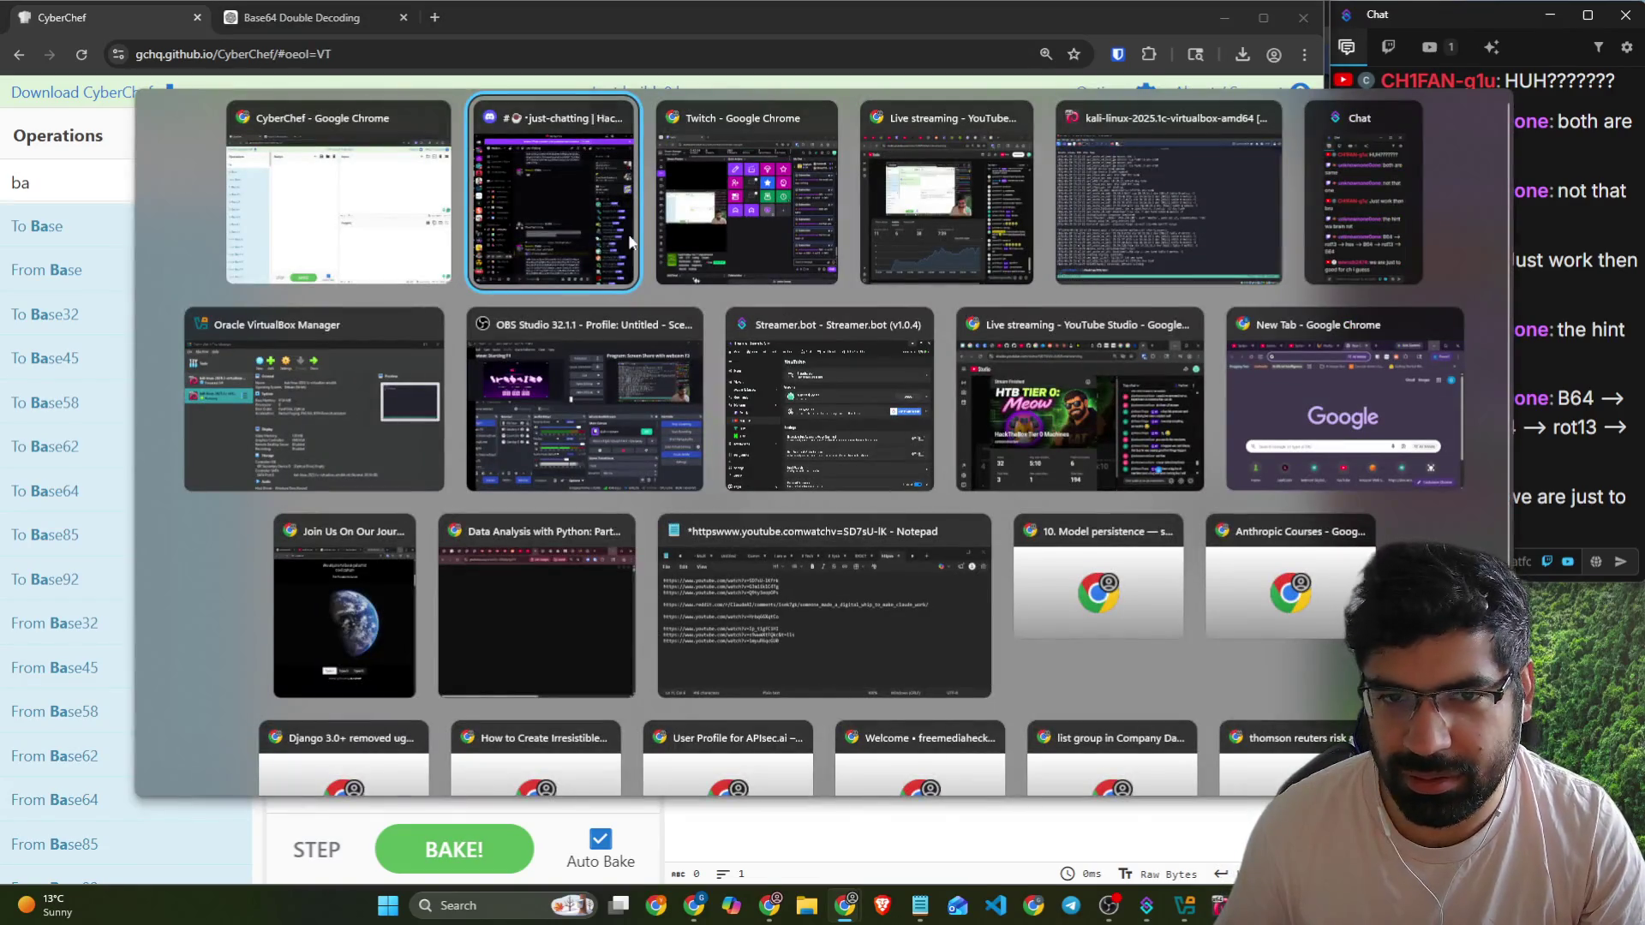
{"action": "scroll", "coordinate": [683, 635], "scroll_direction": "down", "scroll_amount": 1}
{"action": "key", "text": "ctrl+c"}
{"action": "key", "text": "alt+Tab"}
{"action": "key", "text": "ctrl+v"}
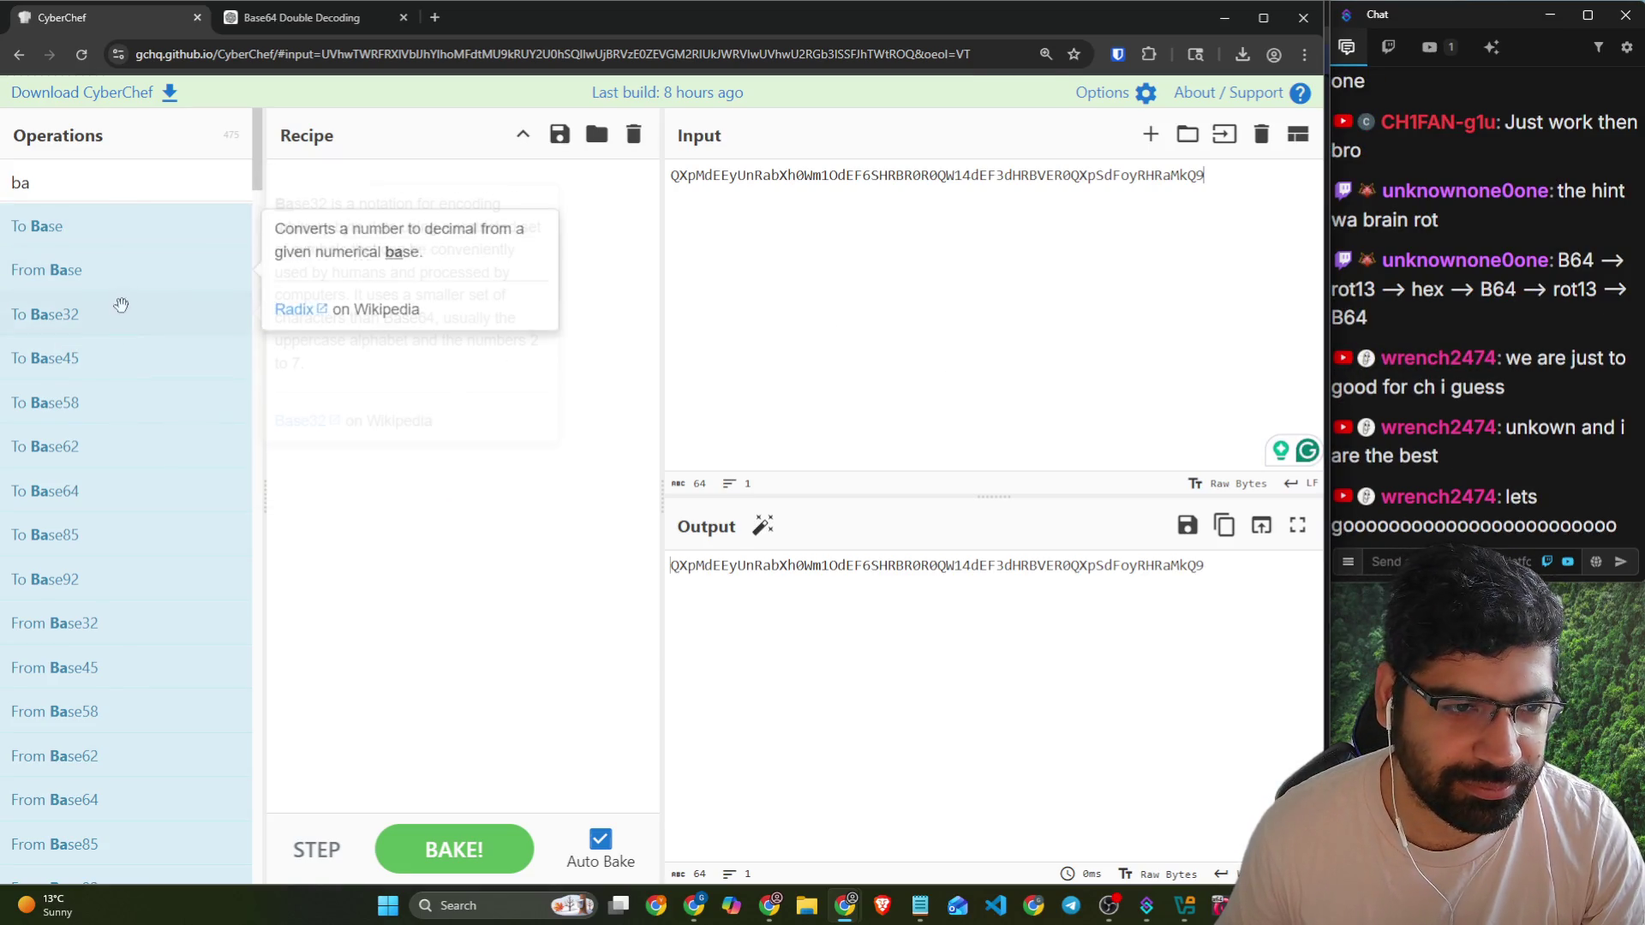
{"action": "mouse_move", "coordinate": [142, 485]}
{"action": "left_mouse_down"}
{"action": "mouse_move", "coordinate": [281, 452]}
{"action": "mouse_move", "coordinate": [116, 474]}
{"action": "left_mouse_up"}
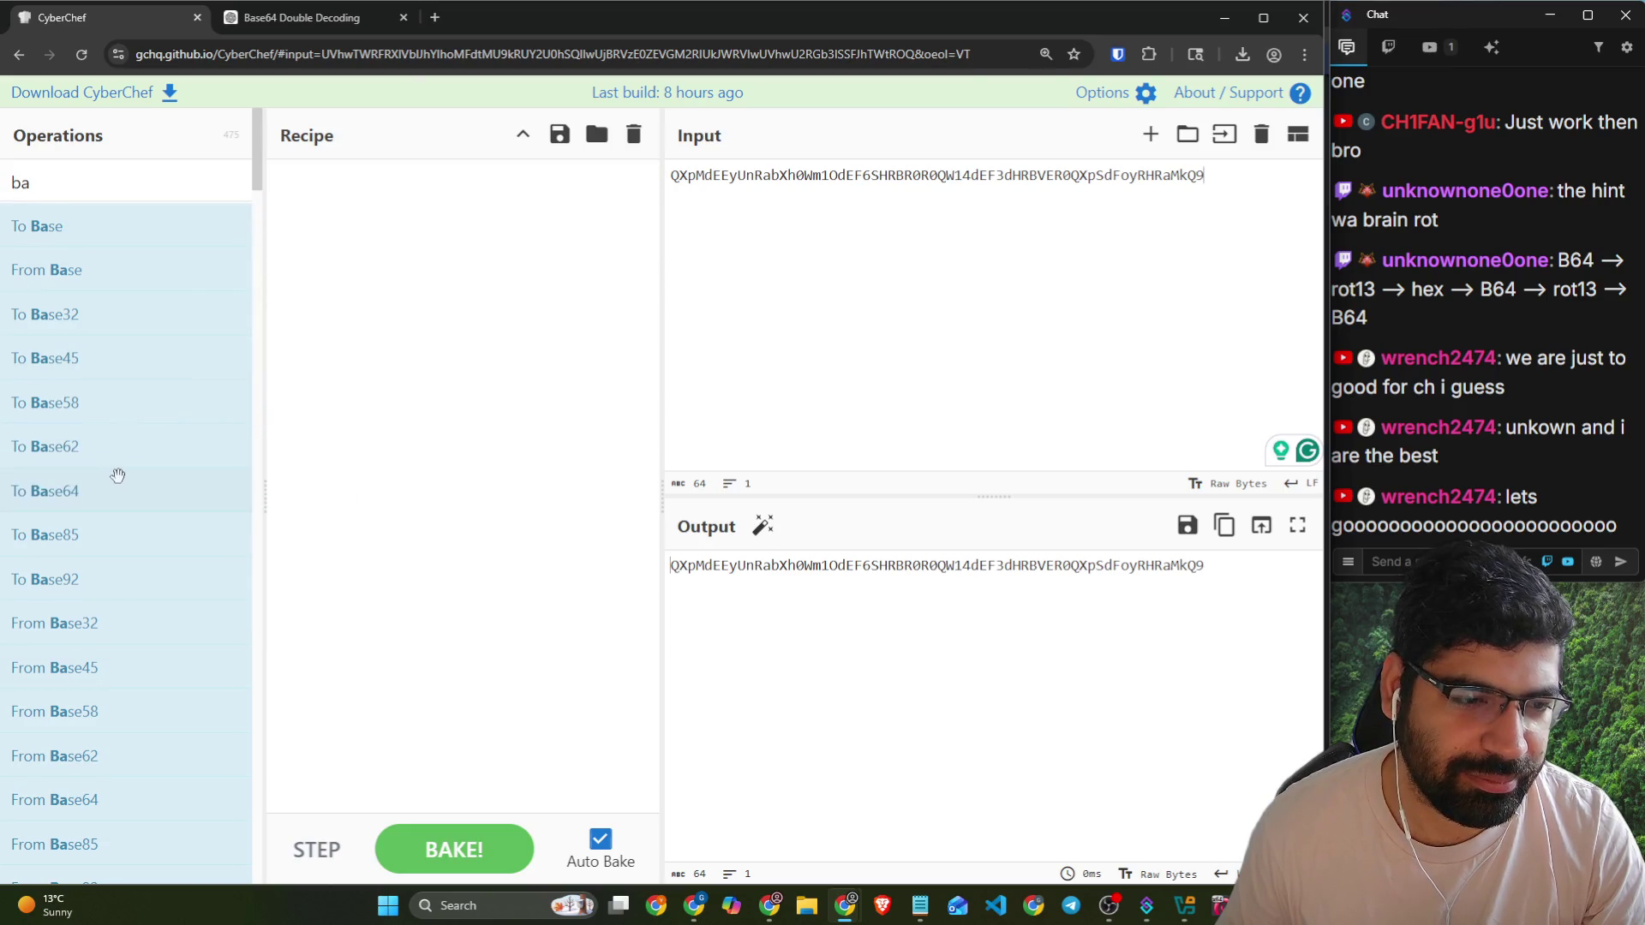
- Add two From Base64 steps with a disabled ROT47 inserted between them
{"action": "scroll", "coordinate": [135, 539], "scroll_direction": "down", "scroll_amount": 2}
{"action": "double_click", "coordinate": [116, 625]}
{"action": "left_click_drag", "start_coordinate": [129, 627], "coordinate": [431, 573]}
{"action": "scroll", "coordinate": [34, 214], "scroll_direction": "up", "scroll_amount": 3}
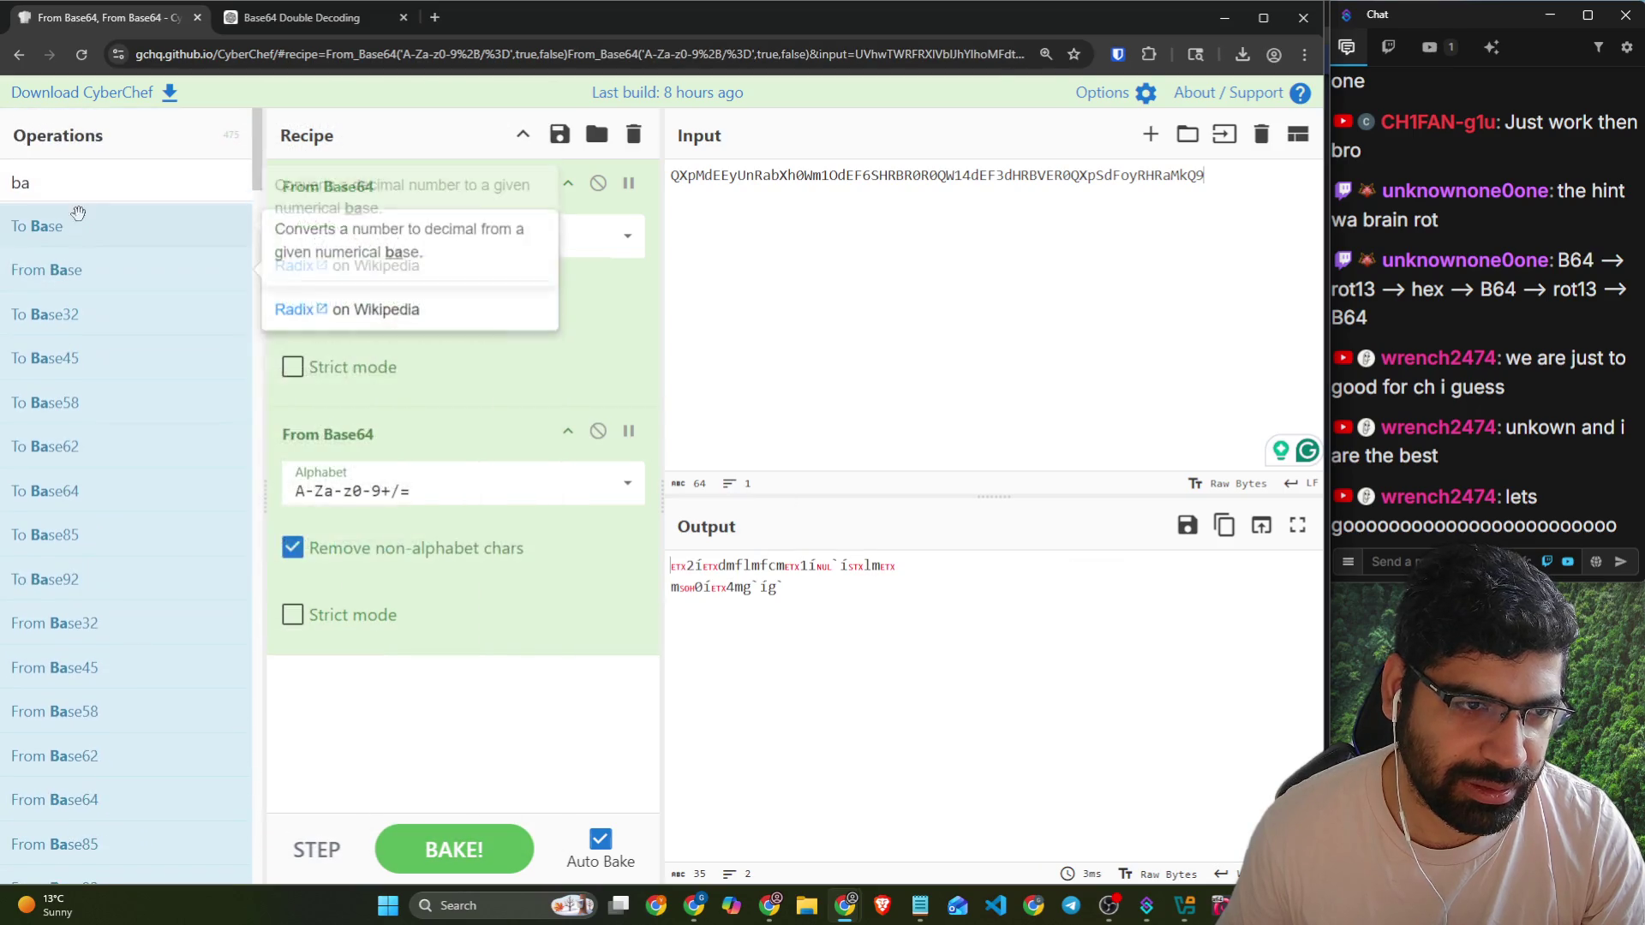
{"action": "type", "text": "r"}
{"action": "left_click_drag", "start_coordinate": [103, 358], "coordinate": [377, 436]}
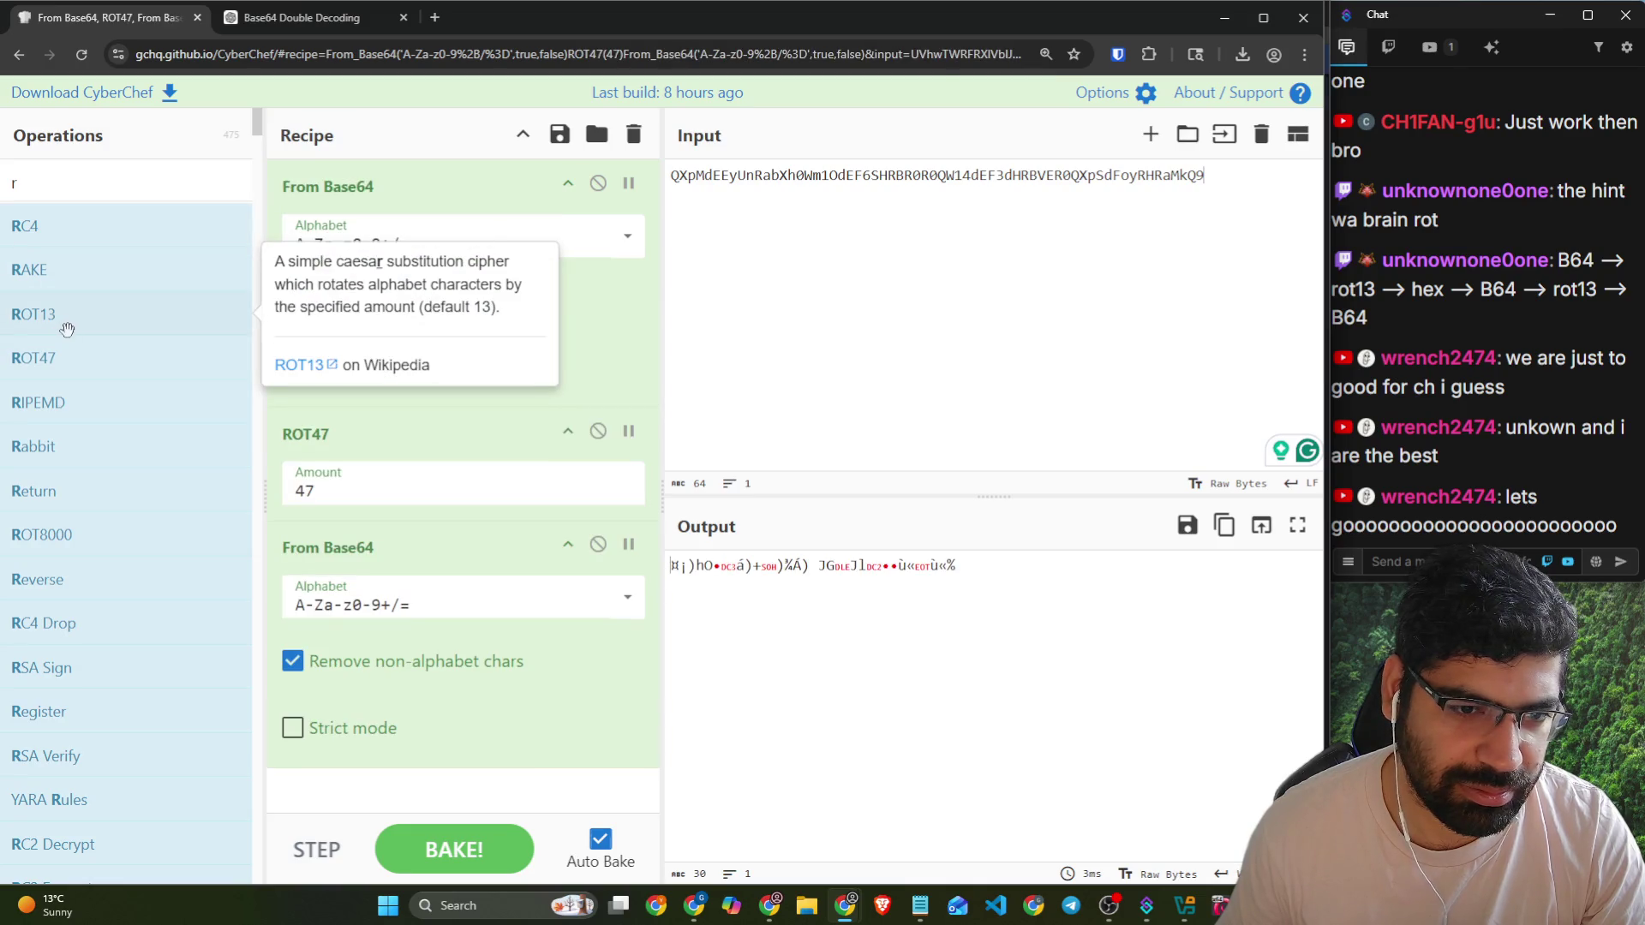
{"action": "left_click", "coordinate": [599, 433]}
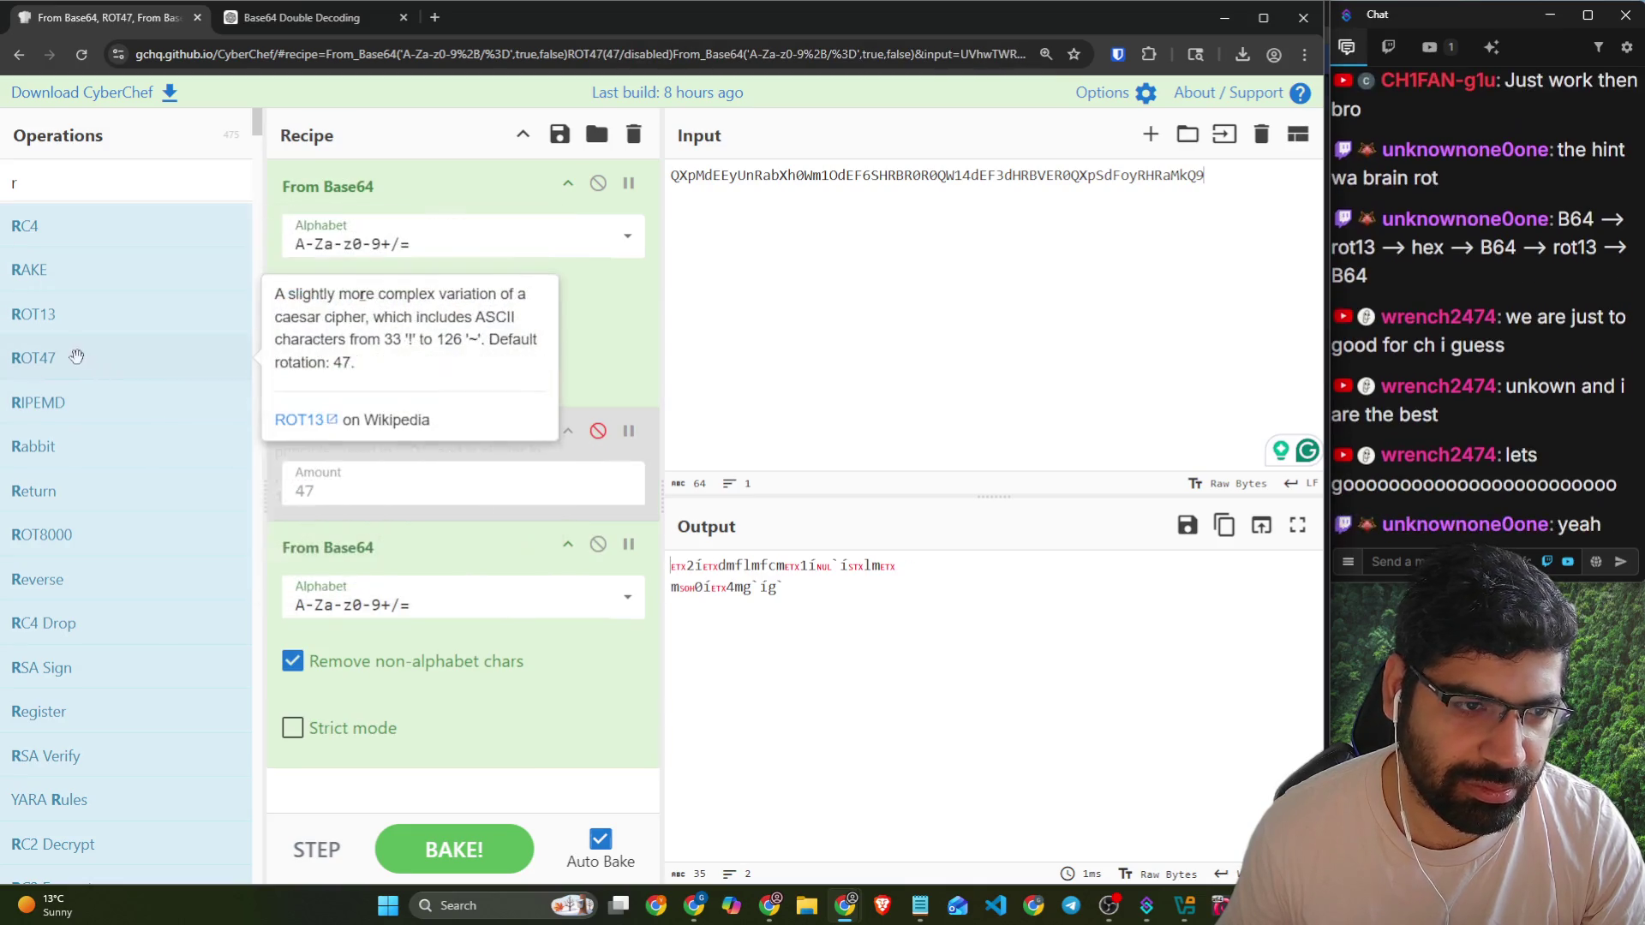
- Add two ROT13 steps before ROT47 and insert From Hex between them
{"action": "left_click_drag", "start_coordinate": [34, 313], "coordinate": [377, 413]}
{"action": "left_click_drag", "start_coordinate": [100, 319], "coordinate": [471, 488]}
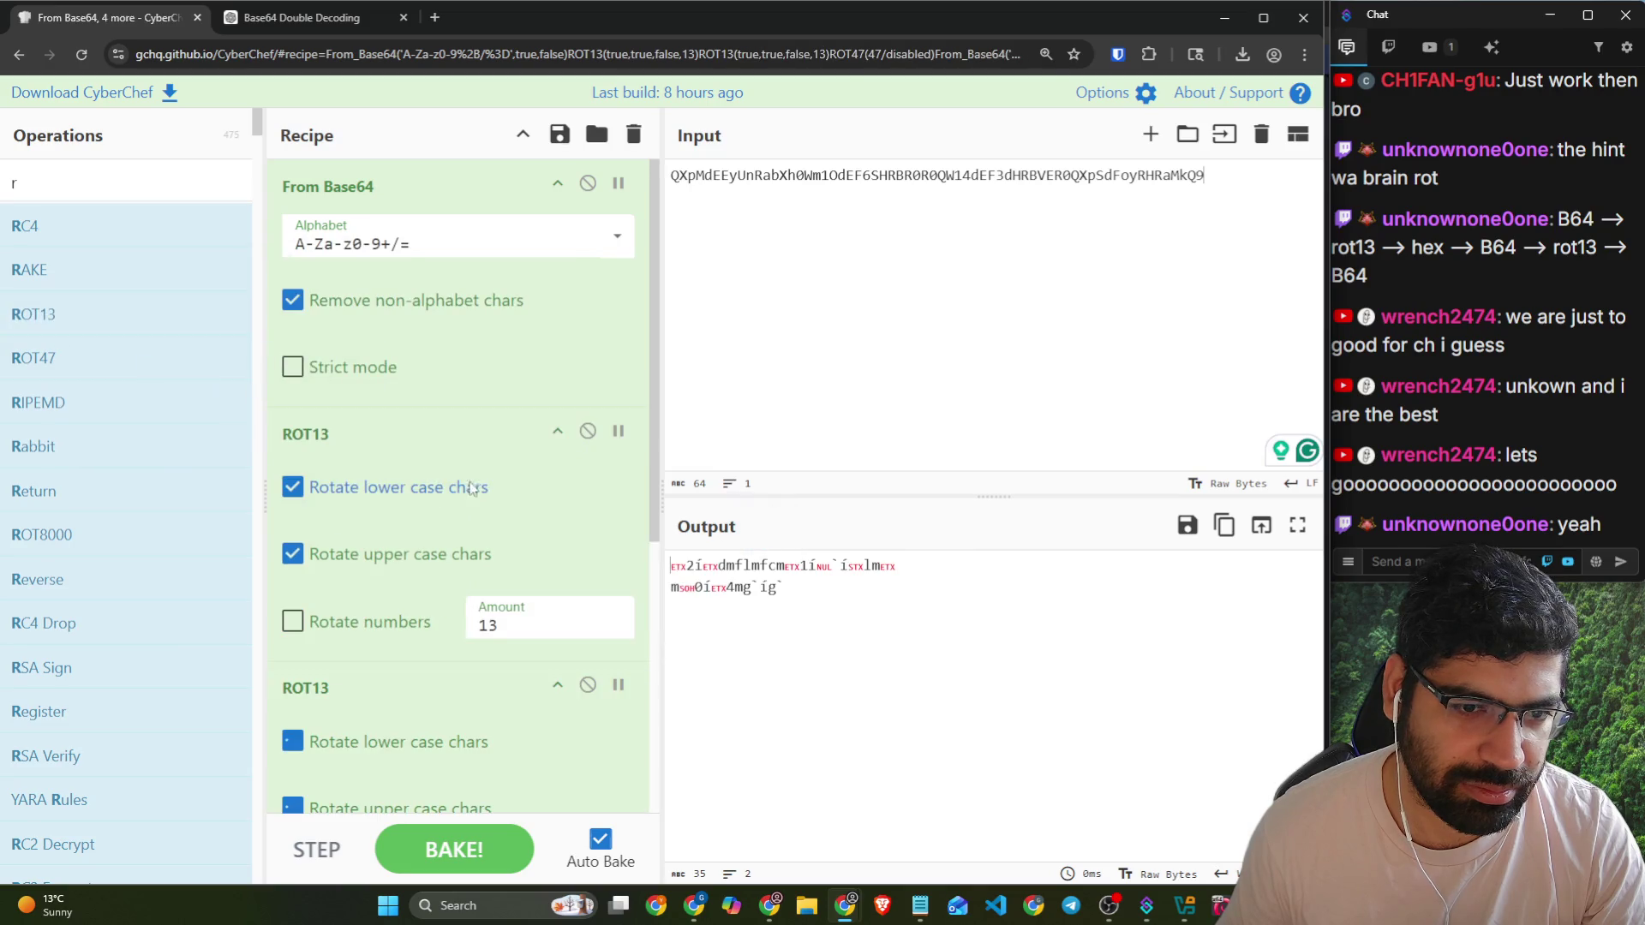
{"action": "left_click", "coordinate": [21, 180]}
{"action": "key", "text": "BackSpace"}
{"action": "type", "text": "h"}
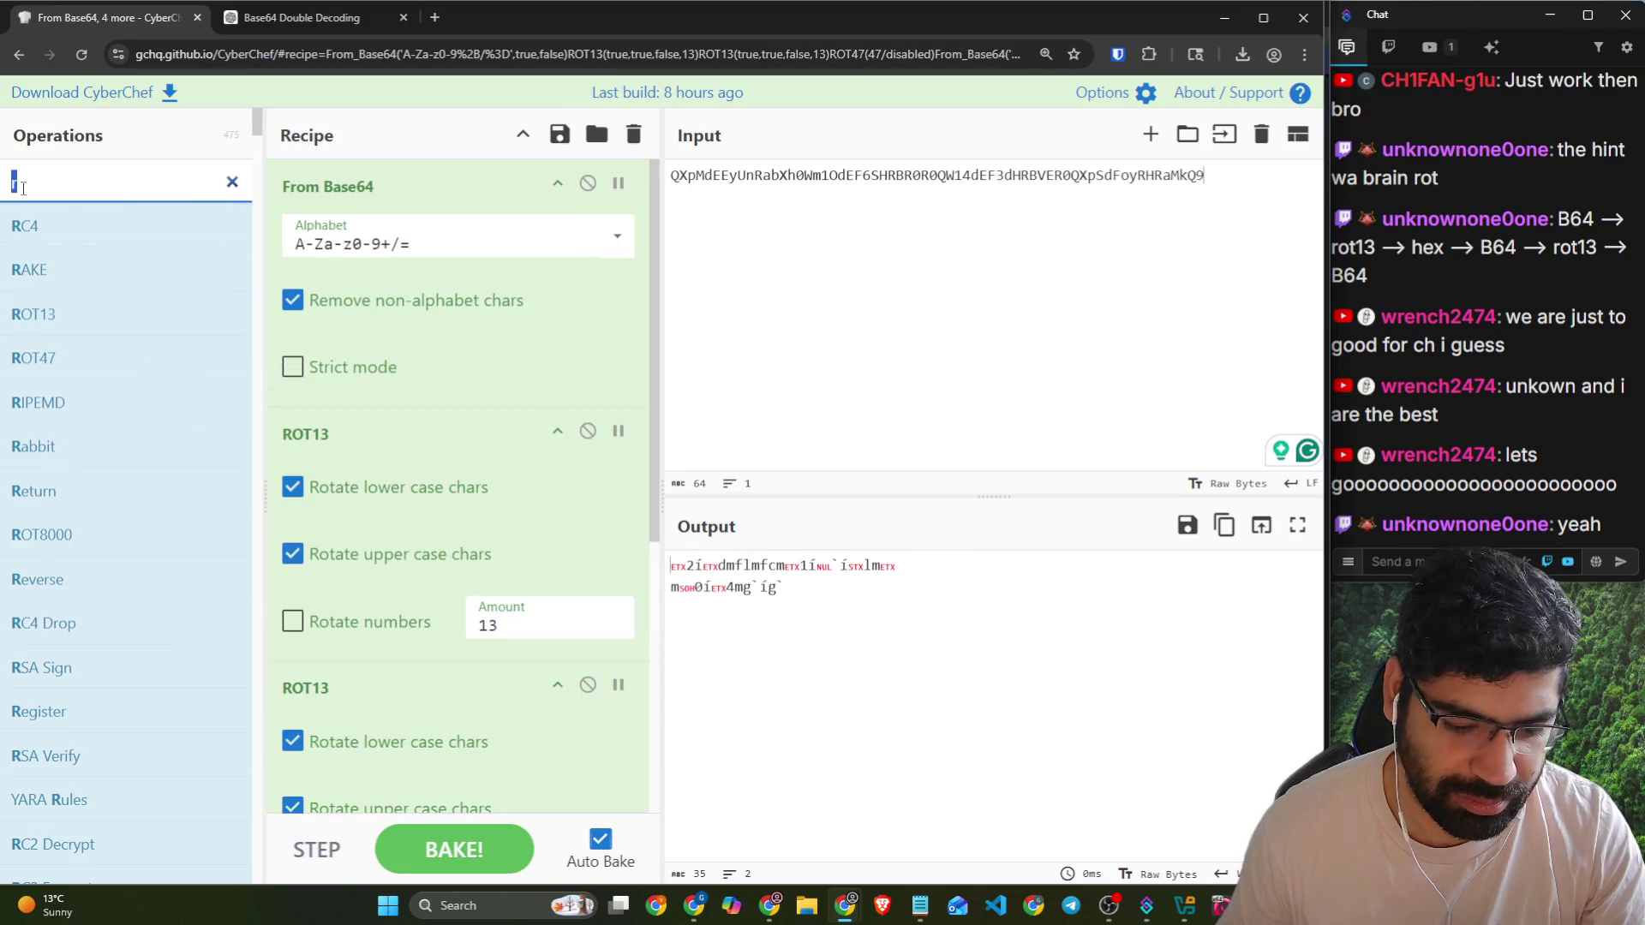
{"action": "type", "text": "ex"}
{"action": "left_click_drag", "start_coordinate": [45, 270], "coordinate": [422, 599]}
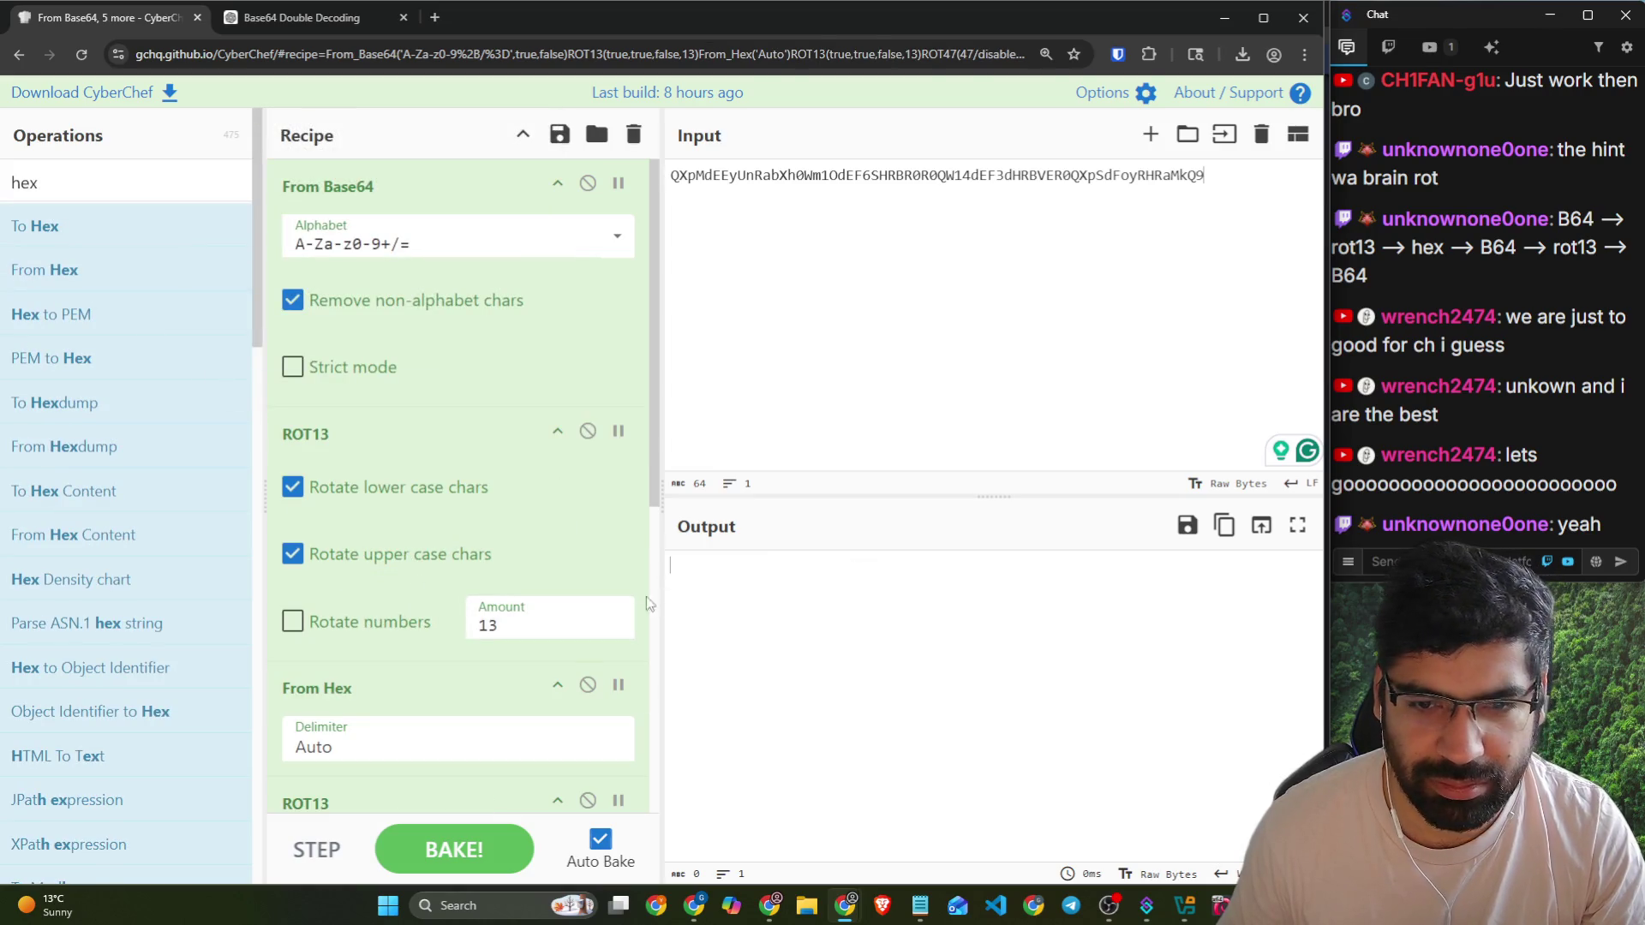
{"action": "scroll", "coordinate": [427, 474], "scroll_direction": "down", "scroll_amount": 3}
{"action": "scroll", "coordinate": [426, 473], "scroll_direction": "down", "scroll_amount": 4}
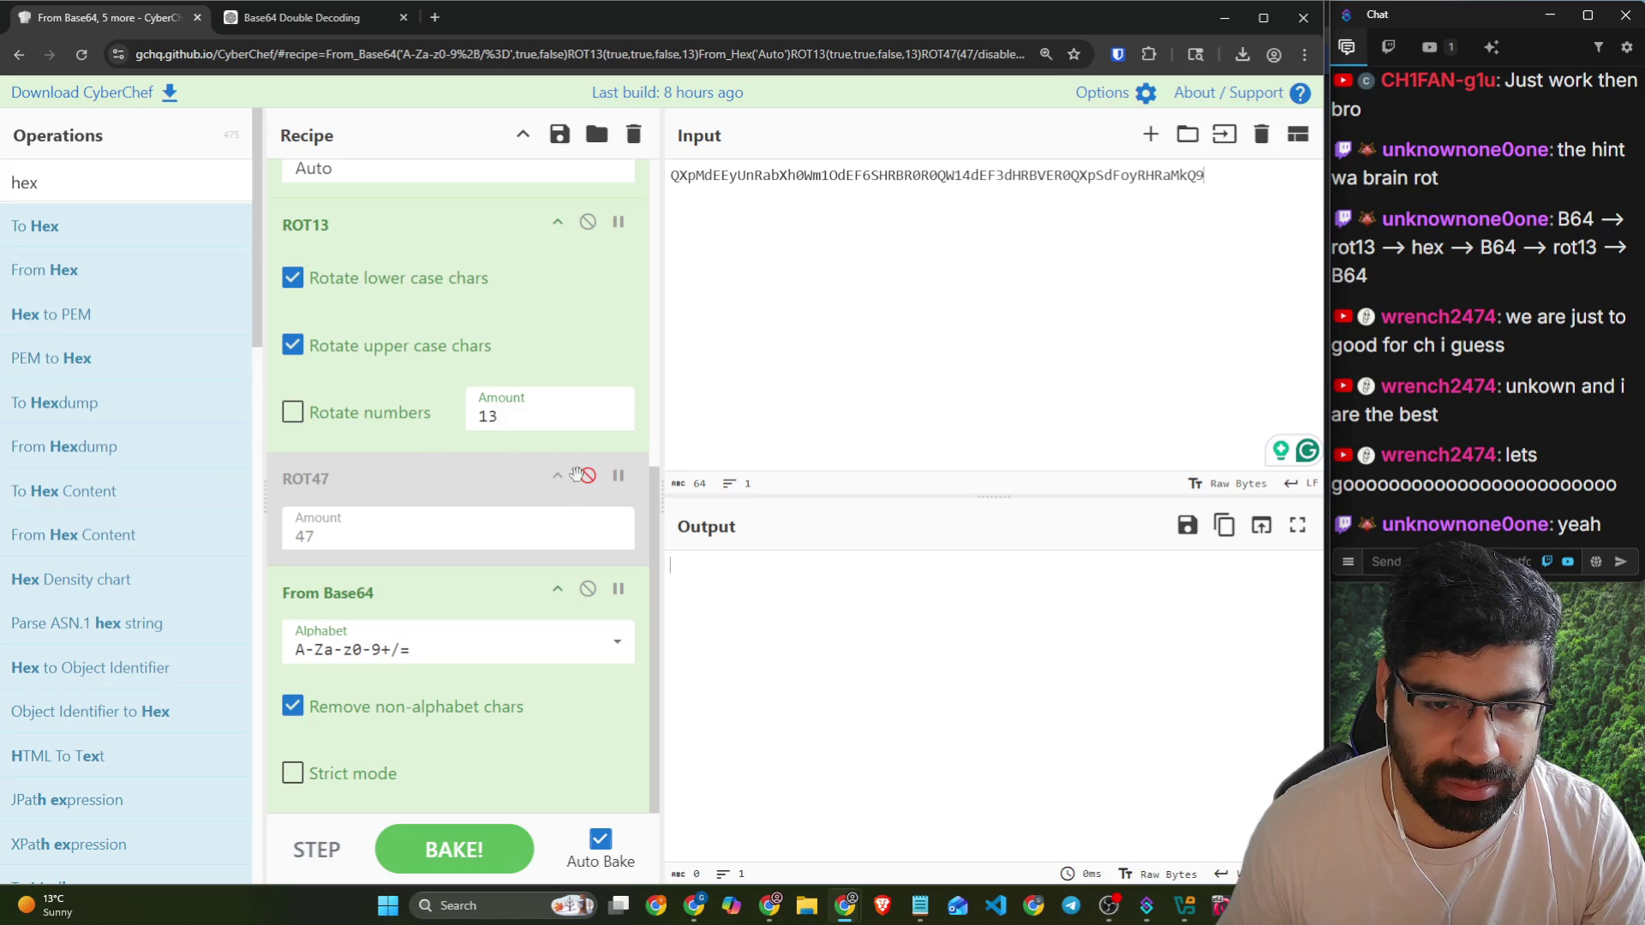
{"action": "left_click_drag", "start_coordinate": [588, 480], "coordinate": [694, 505]}
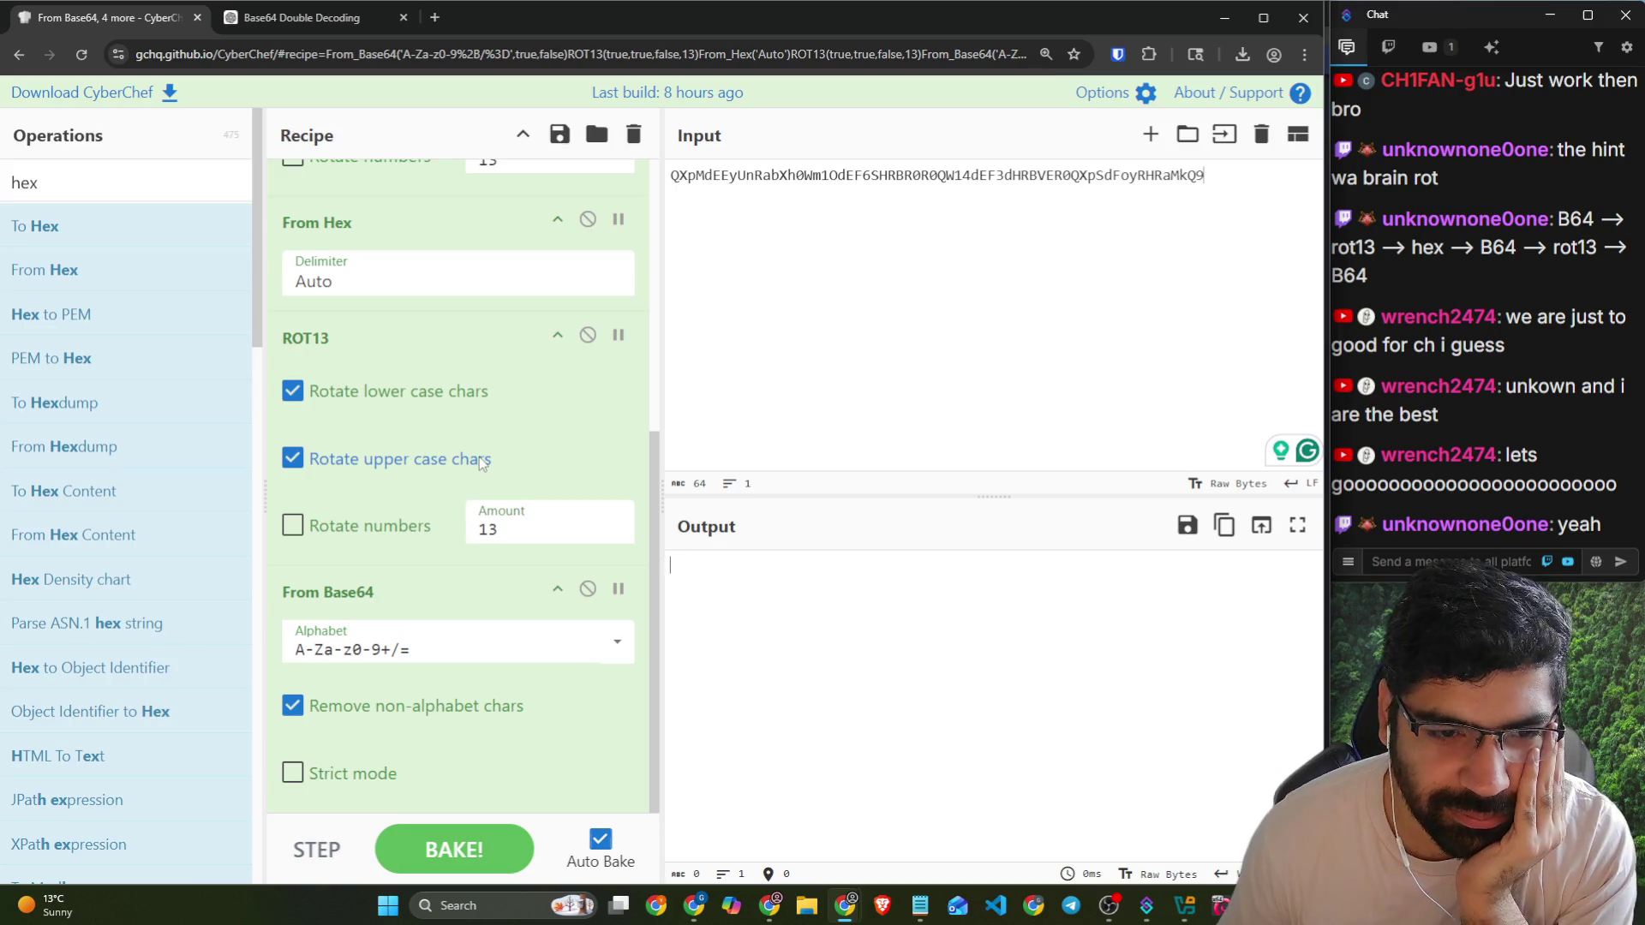
{"action": "left_click", "coordinate": [346, 527]}
{"action": "left_click", "coordinate": [385, 463]}
{"action": "scroll", "coordinate": [485, 408], "scroll_direction": "up", "scroll_amount": 5}
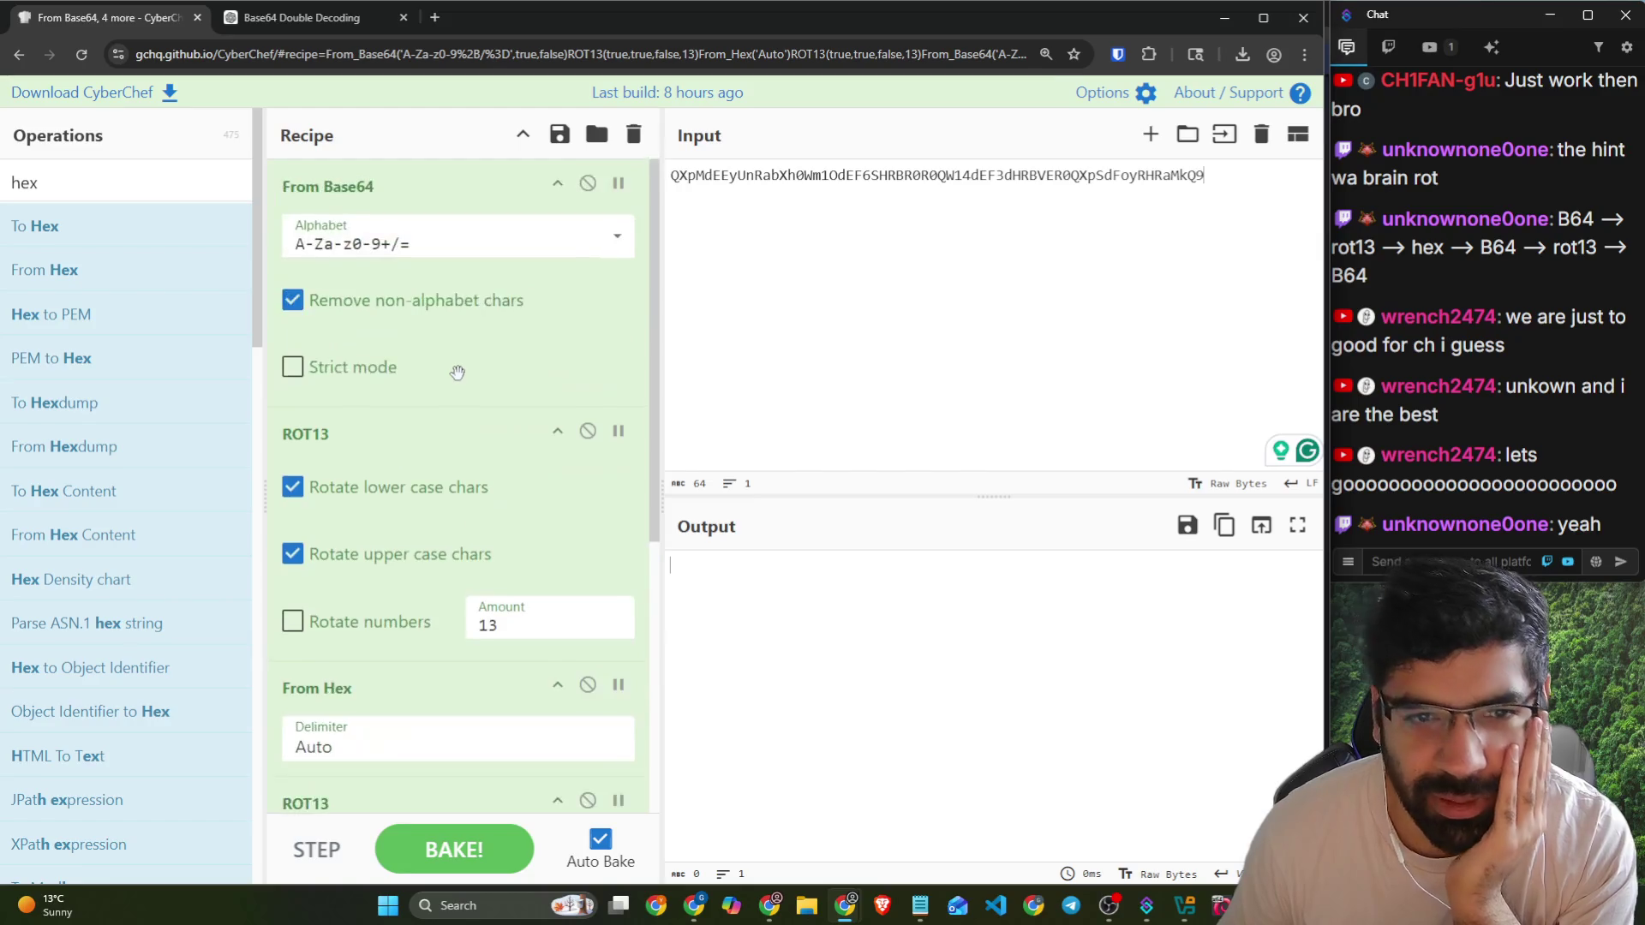
{"action": "scroll", "coordinate": [485, 409], "scroll_direction": "down", "scroll_amount": 5}
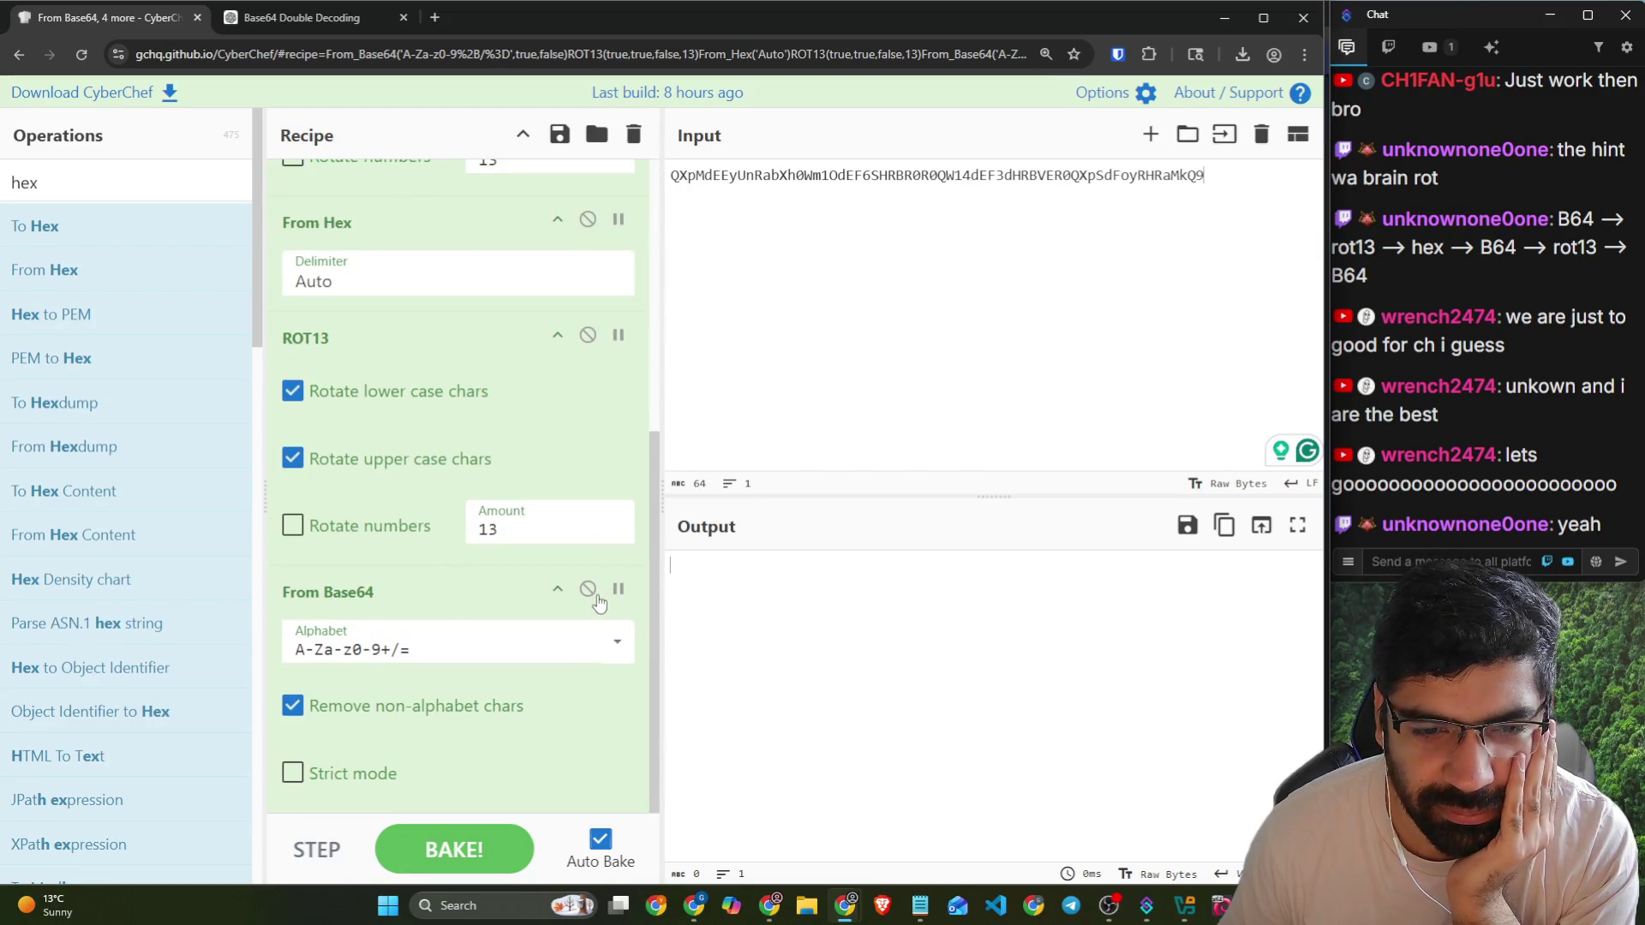
{"action": "left_click", "coordinate": [588, 589]}
{"action": "left_click", "coordinate": [587, 336]}
{"action": "scroll", "coordinate": [590, 360], "scroll_direction": "down", "scroll_amount": 2}
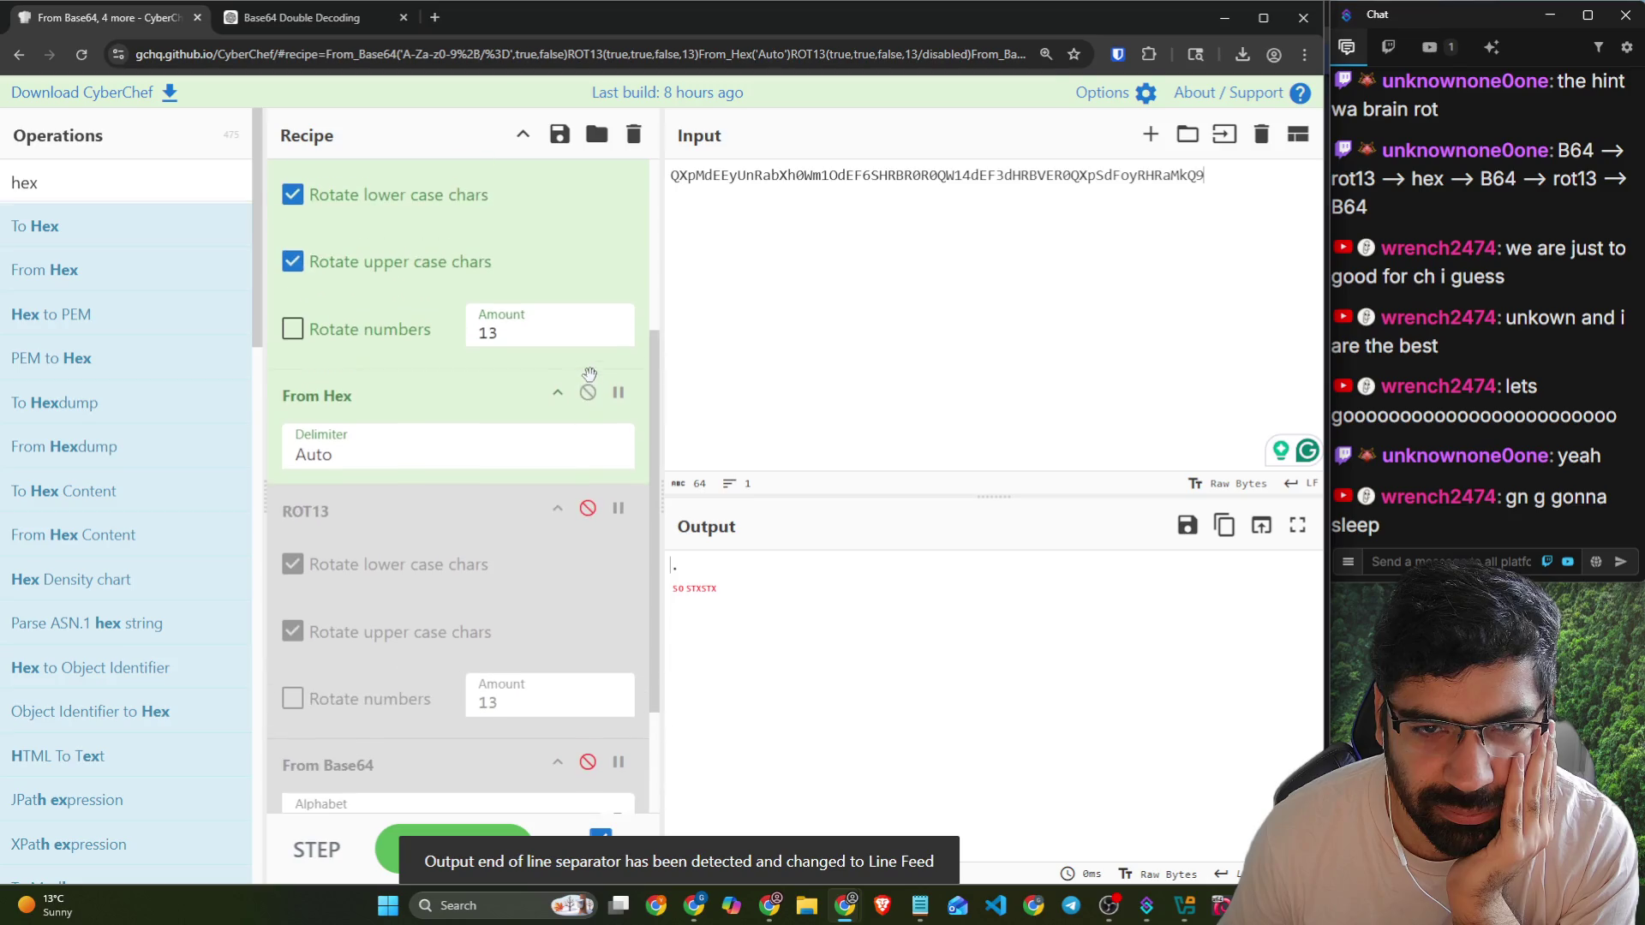
{"action": "left_click", "coordinate": [588, 394]}
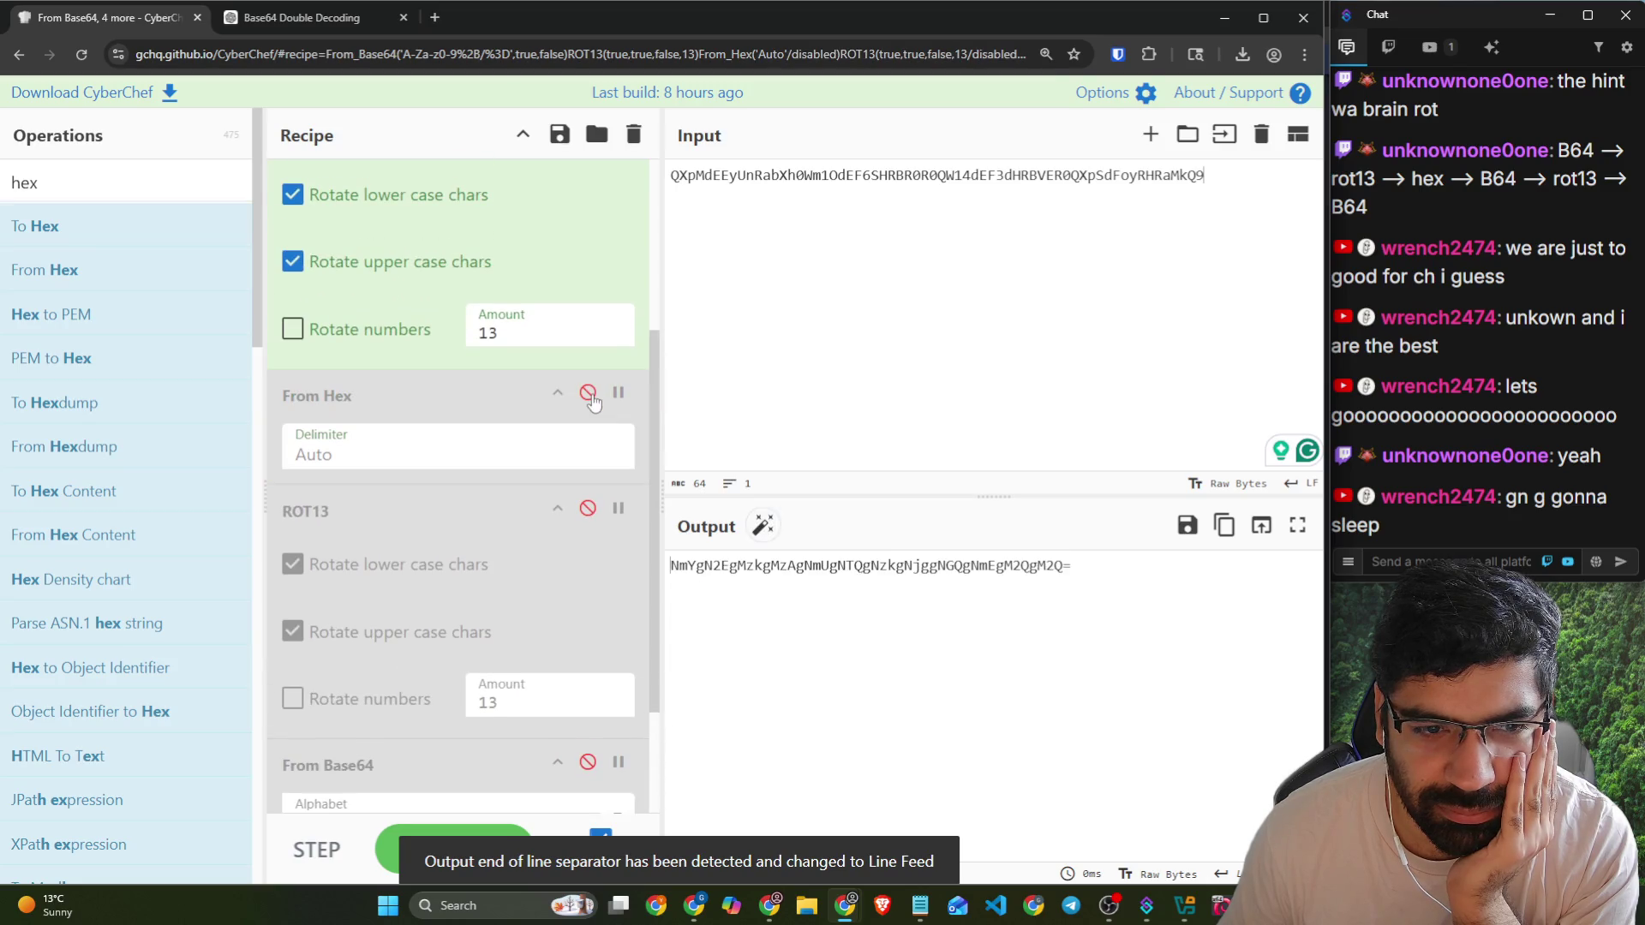
{"action": "scroll", "coordinate": [594, 401], "scroll_direction": "up", "scroll_amount": 3}
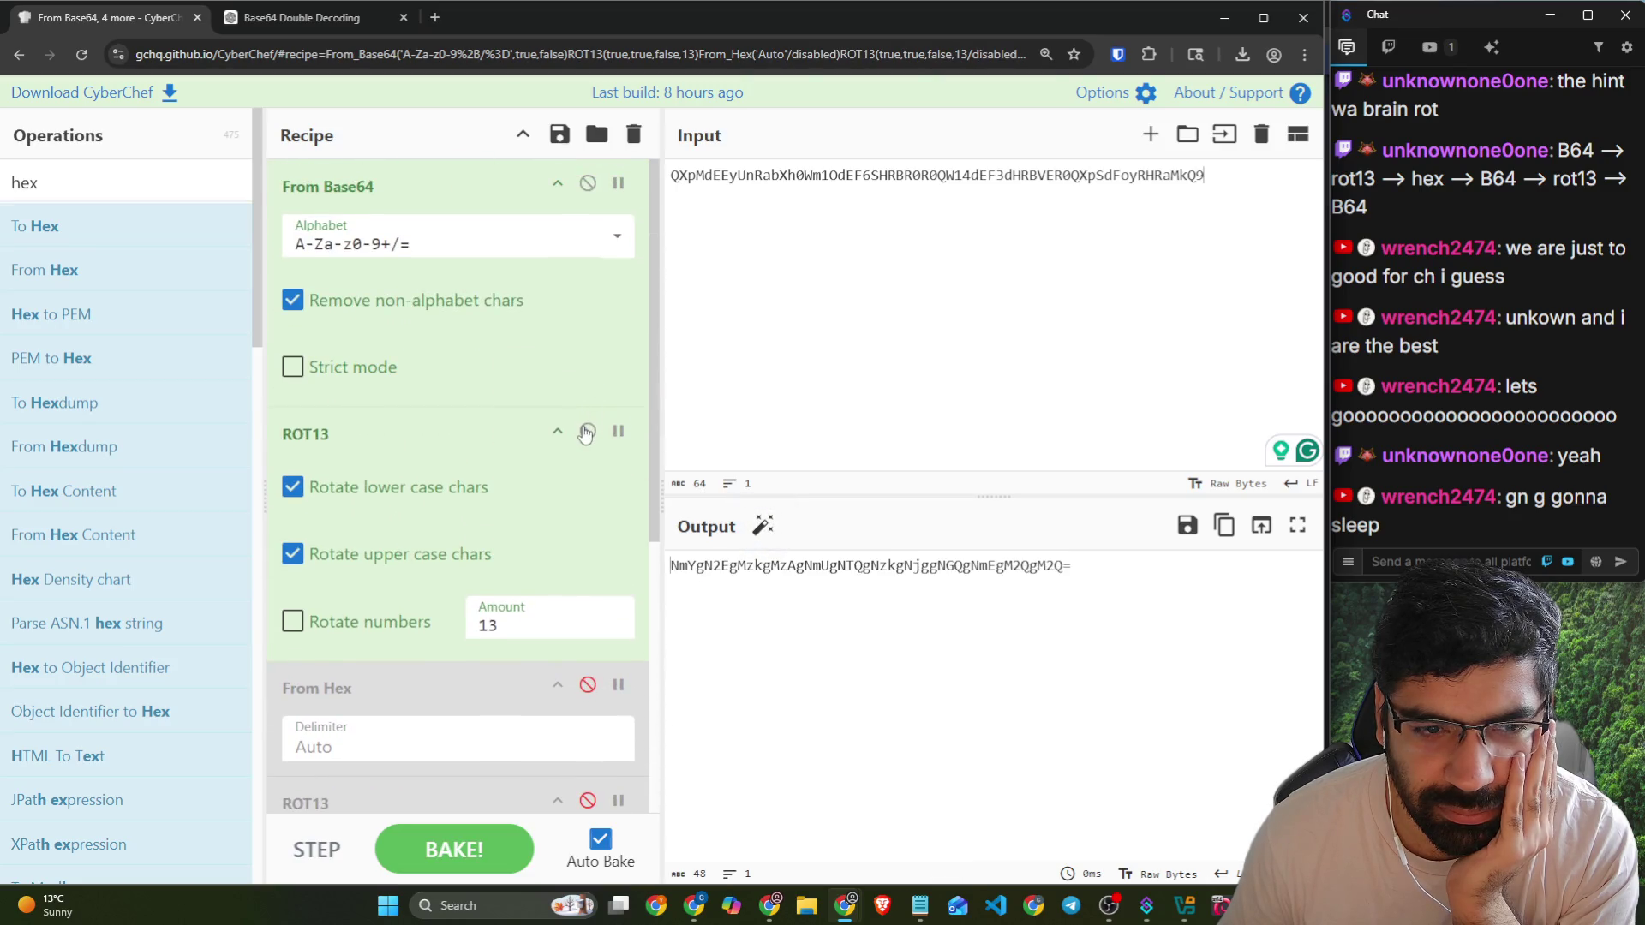
{"action": "left_click", "coordinate": [587, 432]}
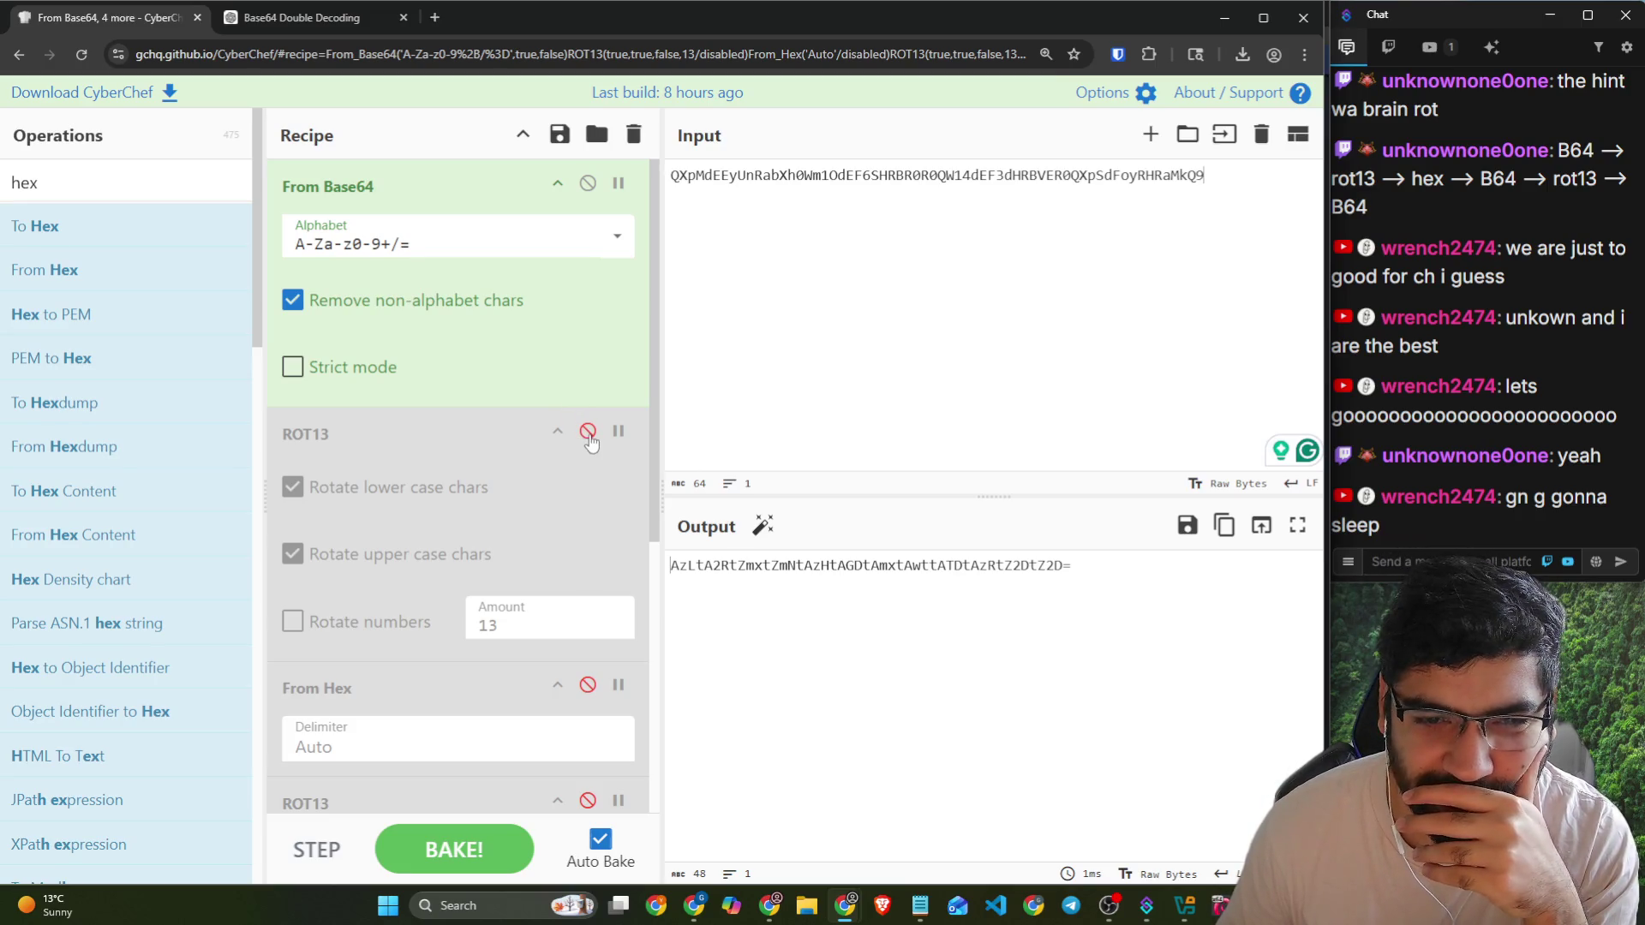
{"action": "left_click", "coordinate": [588, 432]}
{"action": "scroll", "coordinate": [590, 439], "scroll_direction": "down", "scroll_amount": 3}
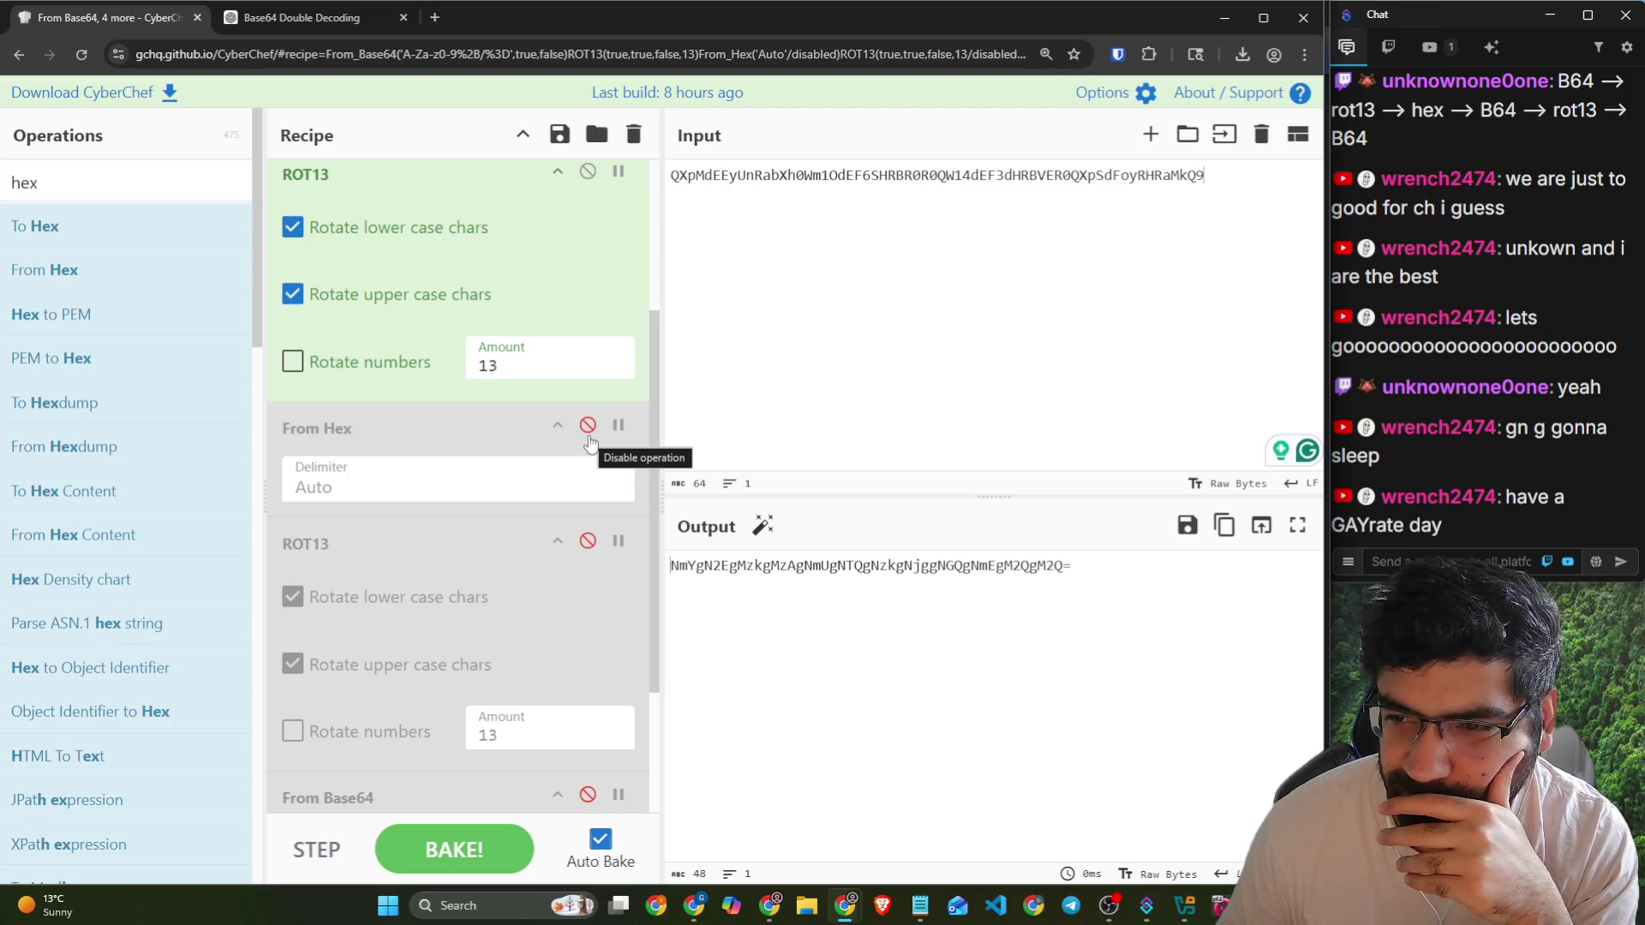
{"action": "left_click", "coordinate": [588, 428]}
{"action": "left_click", "coordinate": [588, 429]}
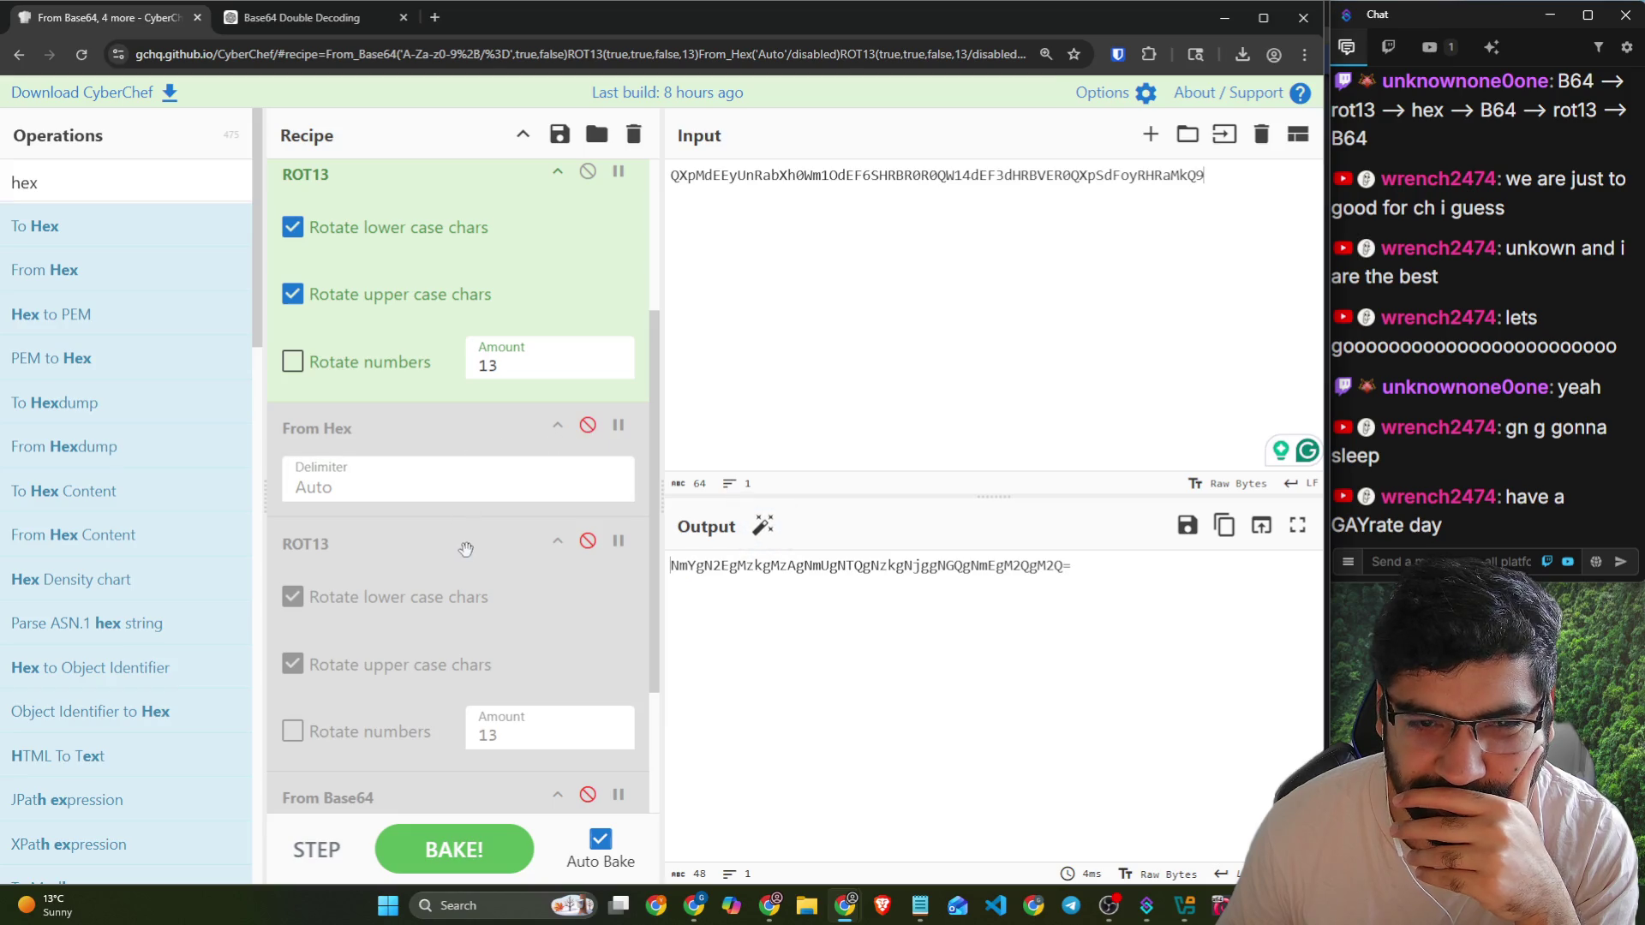
{"action": "mouse_move", "coordinate": [192, 383]}
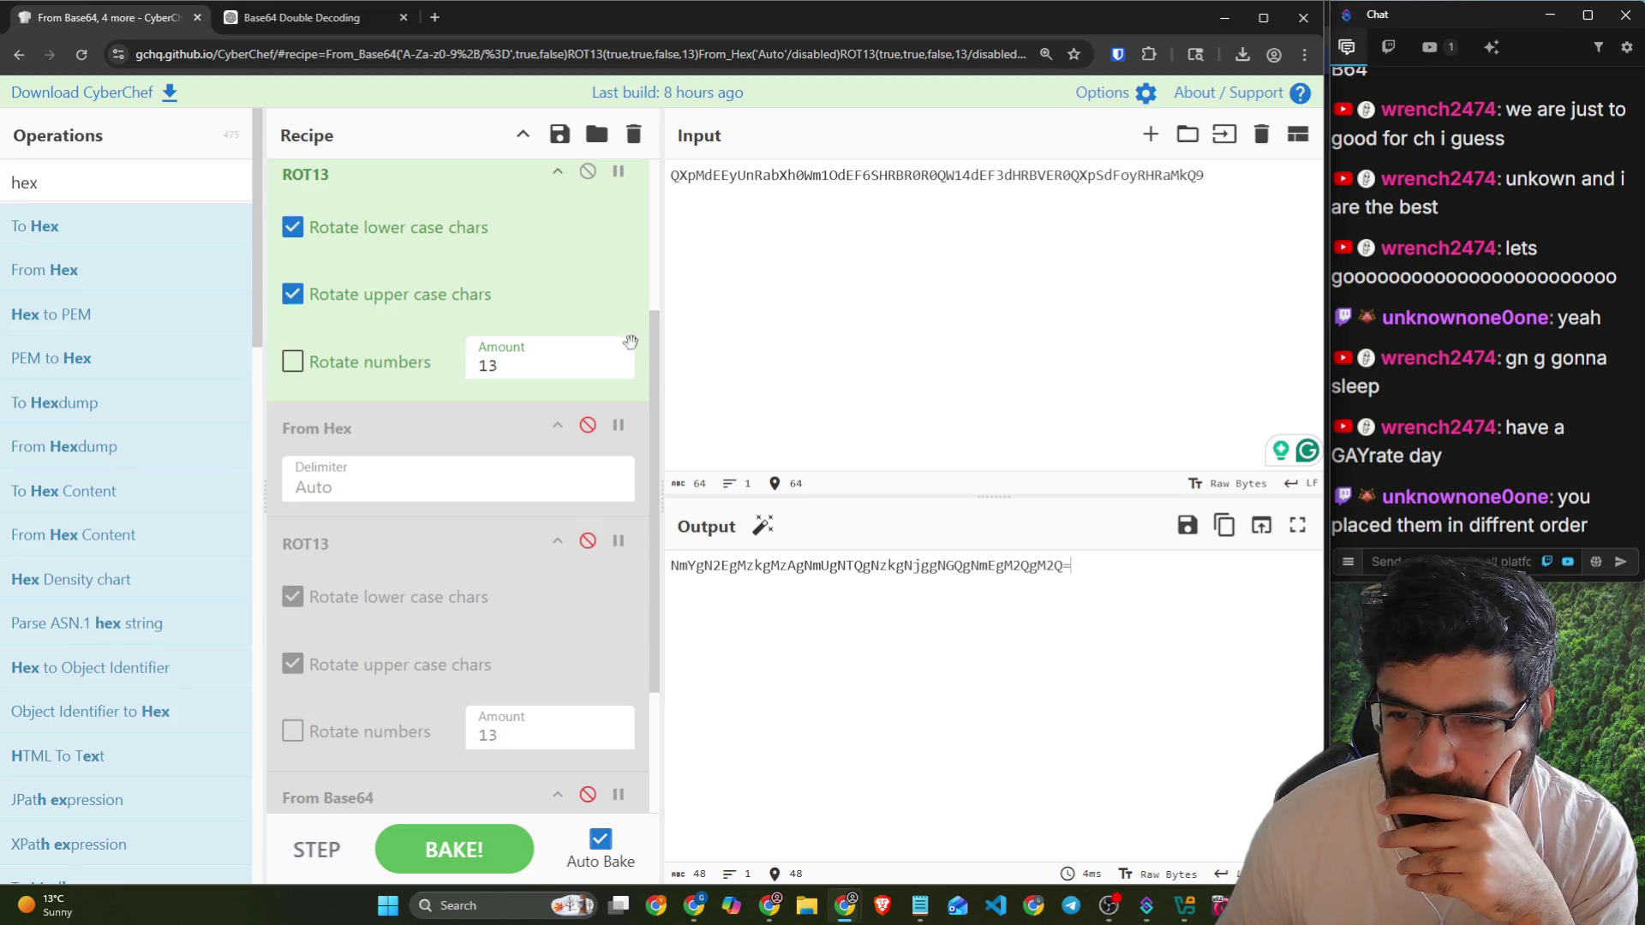
{"action": "scroll", "coordinate": [631, 343], "scroll_direction": "down", "scroll_amount": 2}
{"action": "scroll", "coordinate": [1572, 326], "scroll_direction": "up", "scroll_amount": 2}
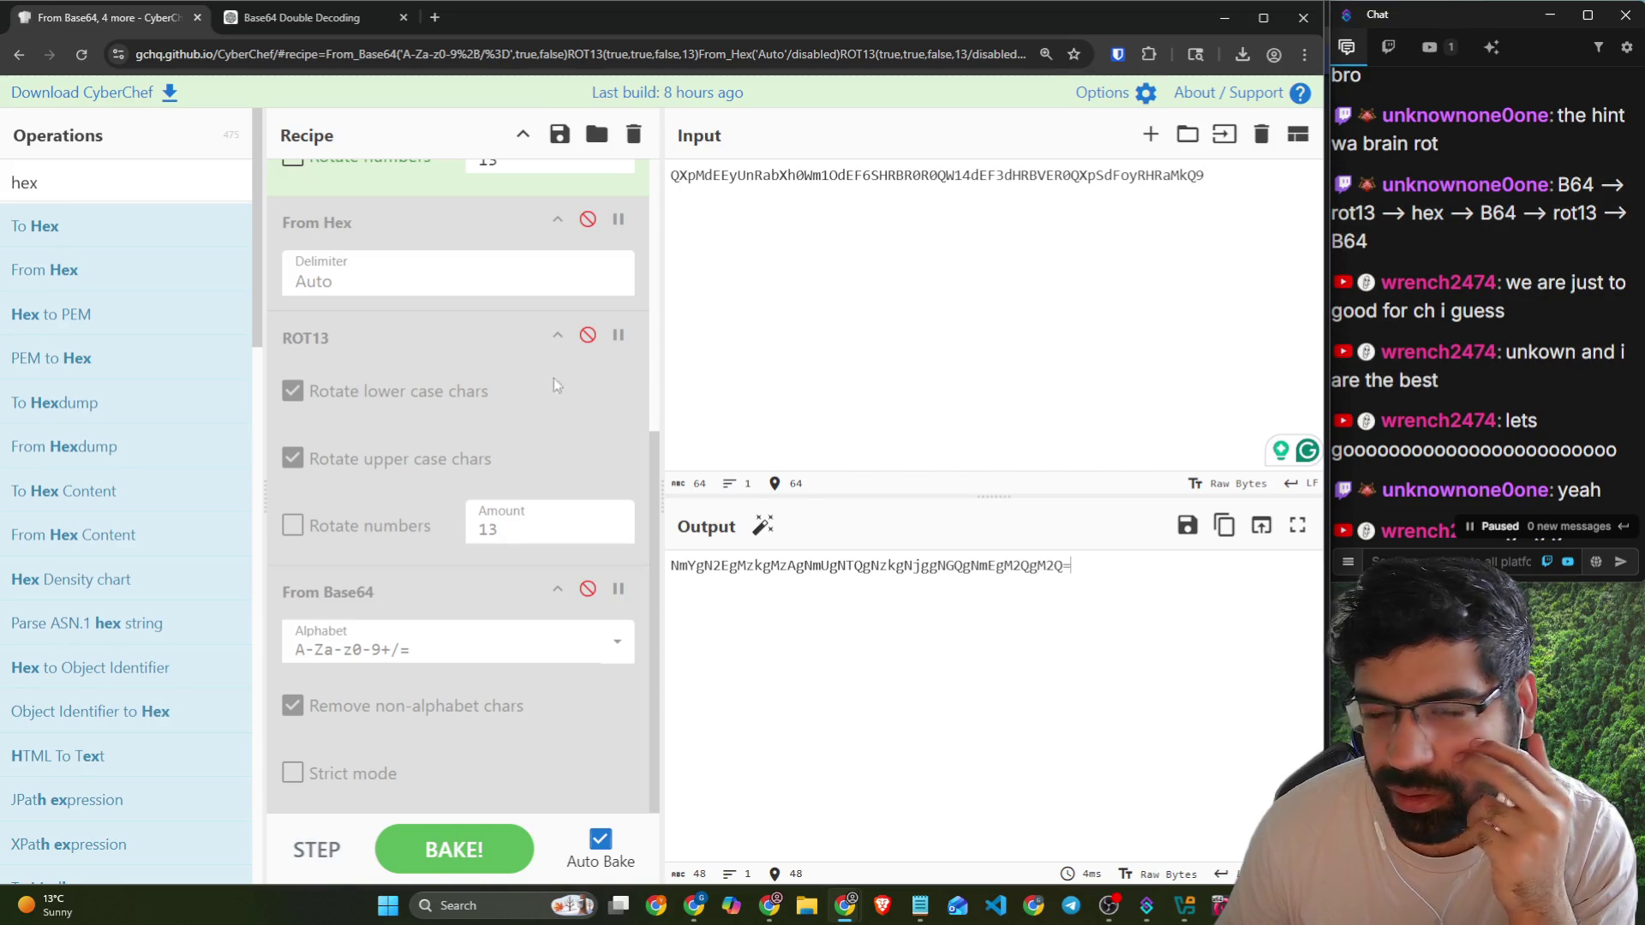
{"action": "scroll", "coordinate": [440, 437], "scroll_direction": "up", "scroll_amount": 5}
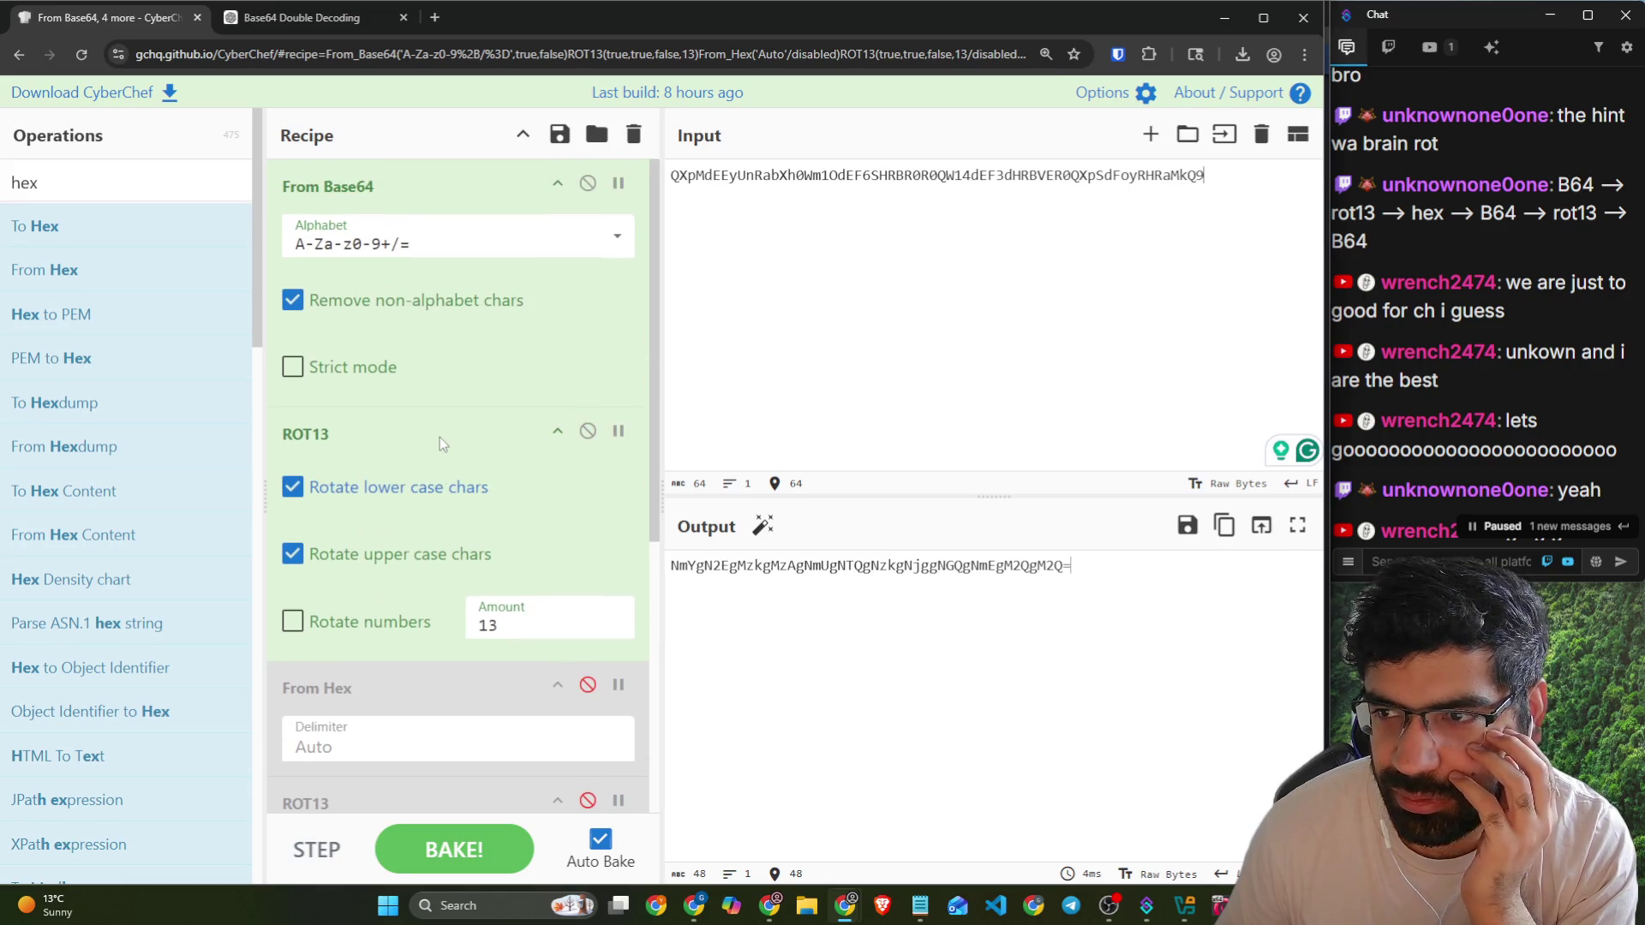
{"action": "double_click", "coordinate": [24, 182]}
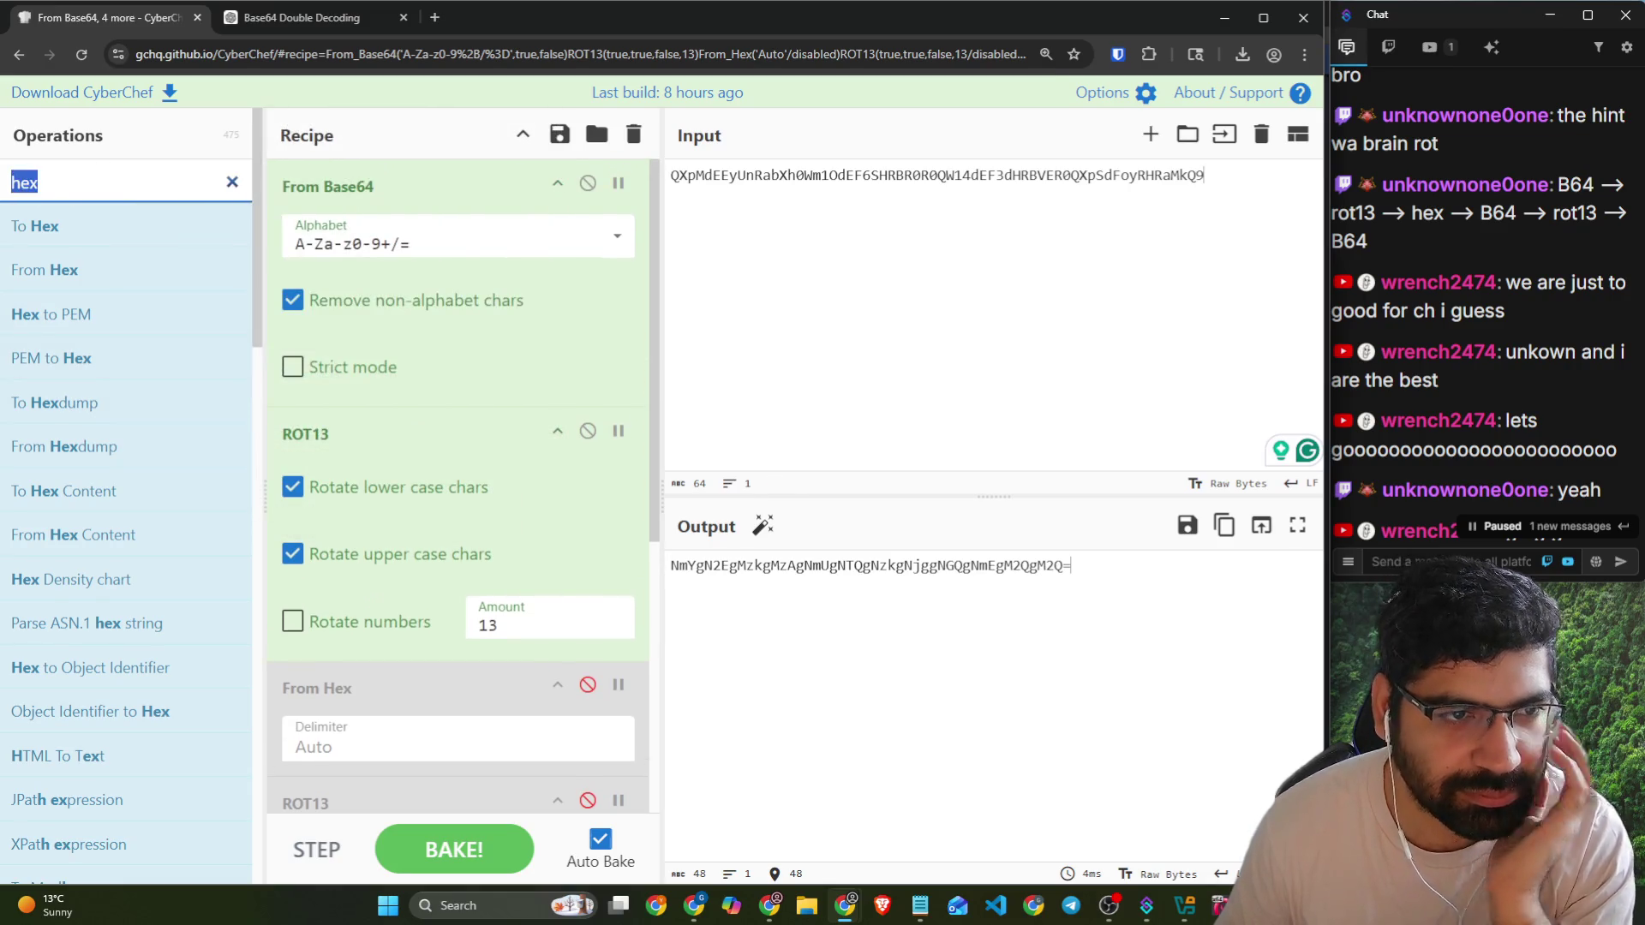
- Search 'base' and add To Base64 to the recipe after ROT13
{"action": "type", "text": "base"}
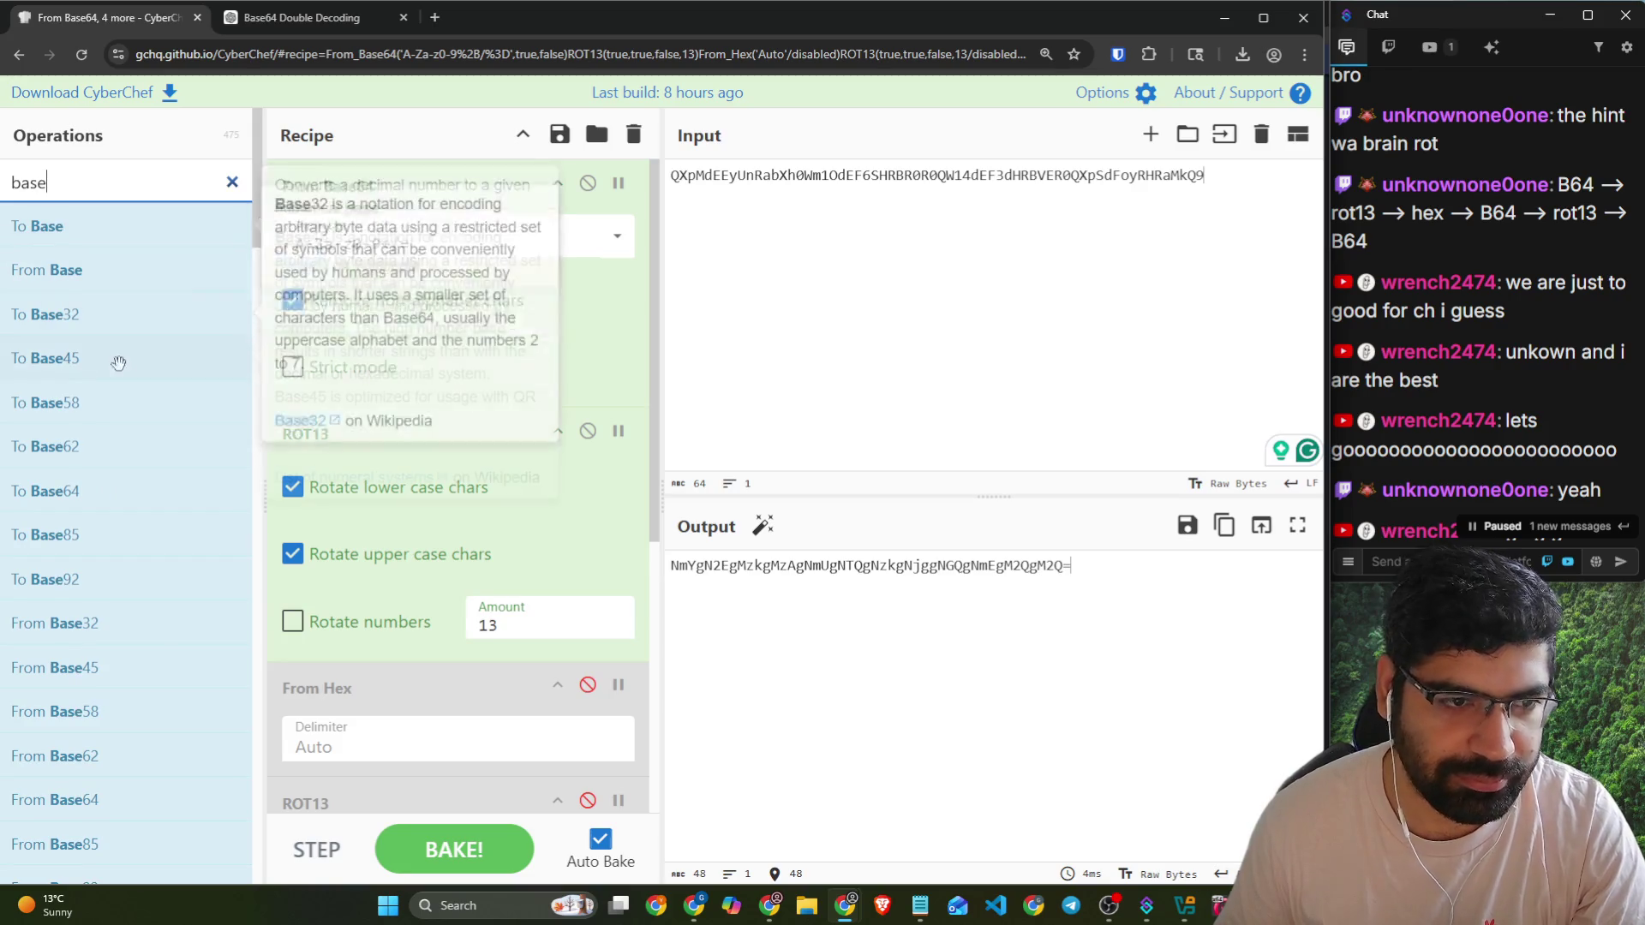
{"action": "mouse_move", "coordinate": [87, 485]}
{"action": "left_mouse_down"}
{"action": "mouse_move", "coordinate": [335, 557]}
{"action": "mouse_move", "coordinate": [368, 667]}
{"action": "mouse_move", "coordinate": [385, 664]}
{"action": "left_mouse_up"}
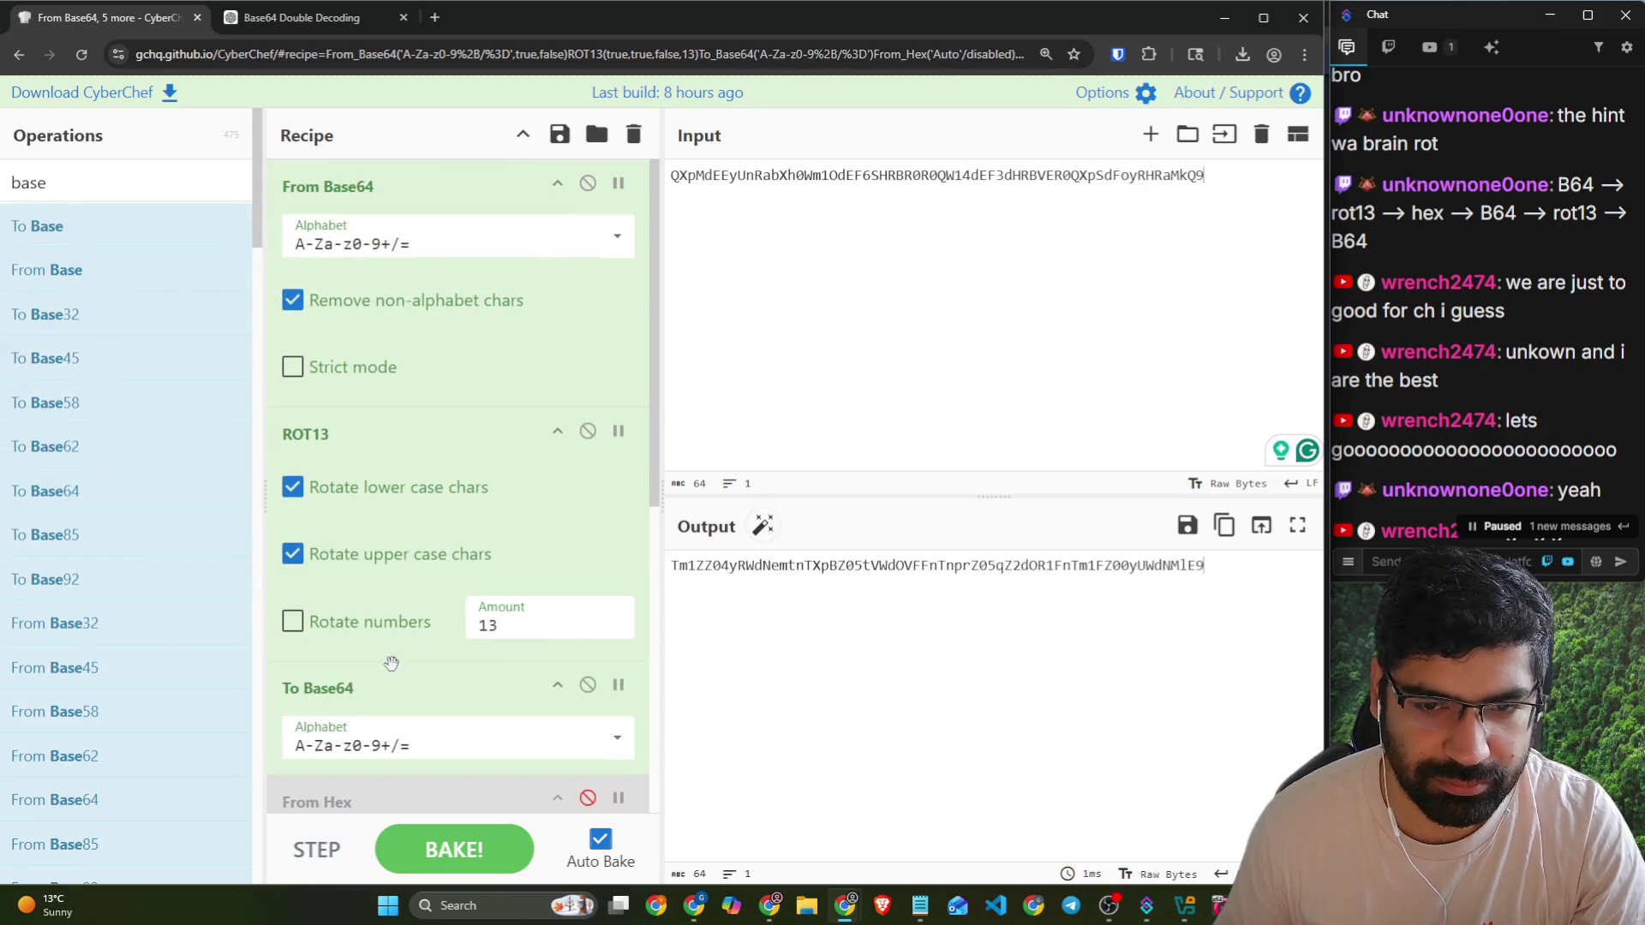
{"action": "scroll", "coordinate": [449, 614], "scroll_direction": "down", "scroll_amount": 3}
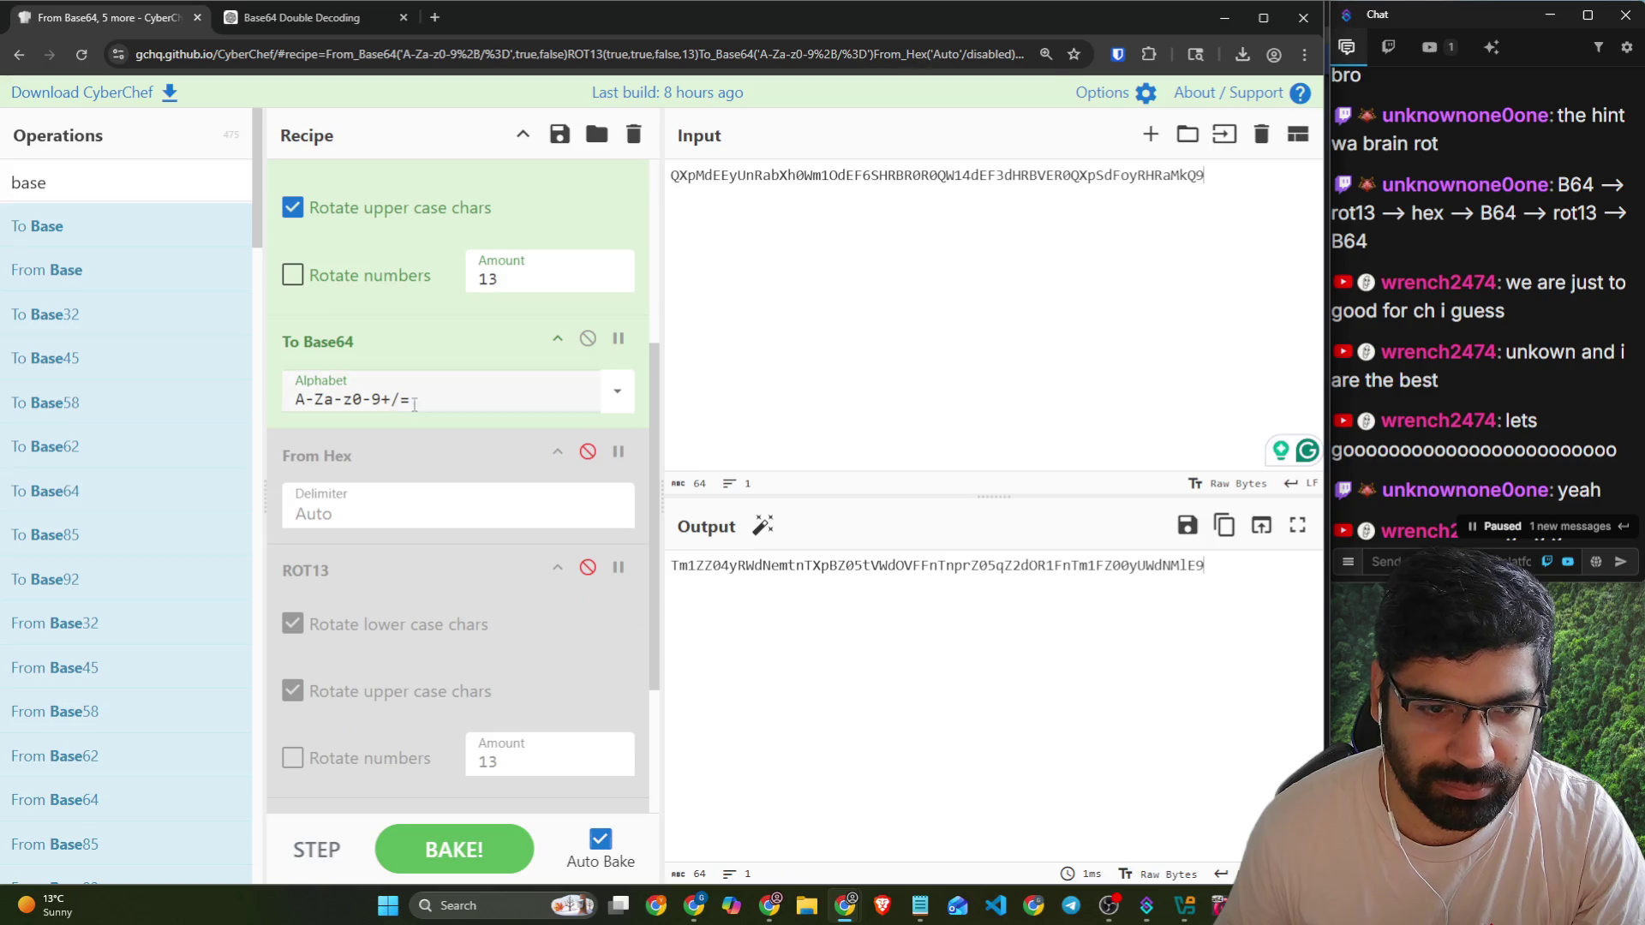
{"action": "scroll", "coordinate": [398, 475], "scroll_direction": "down", "scroll_amount": 3}
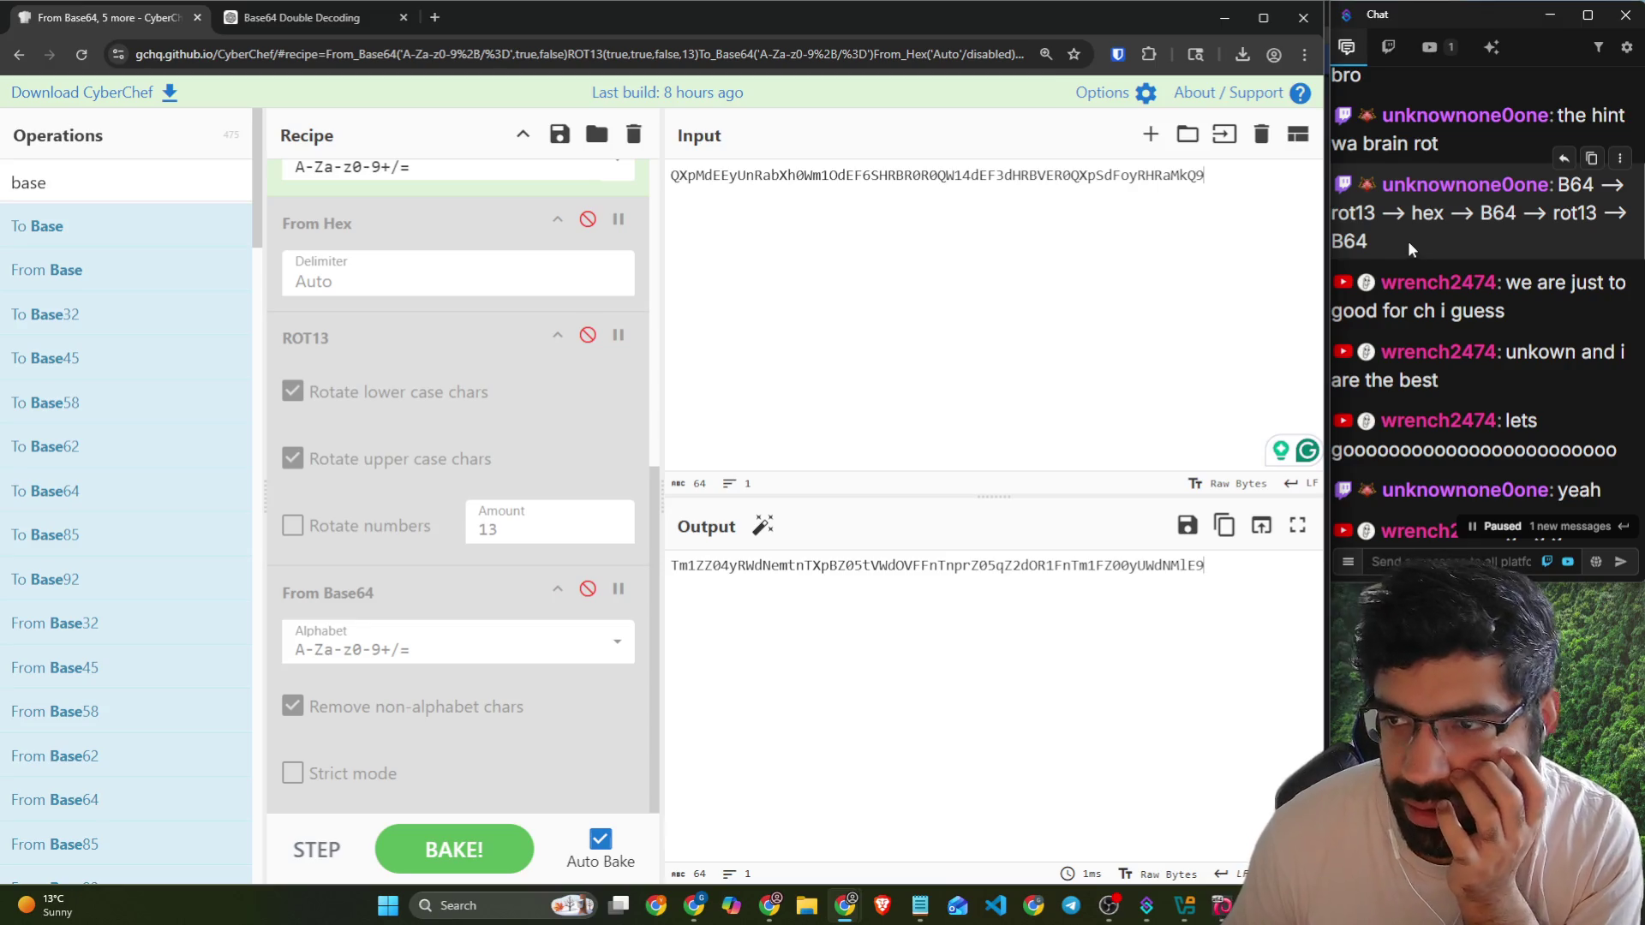
{"action": "scroll", "coordinate": [473, 345], "scroll_direction": "up", "scroll_amount": 6}
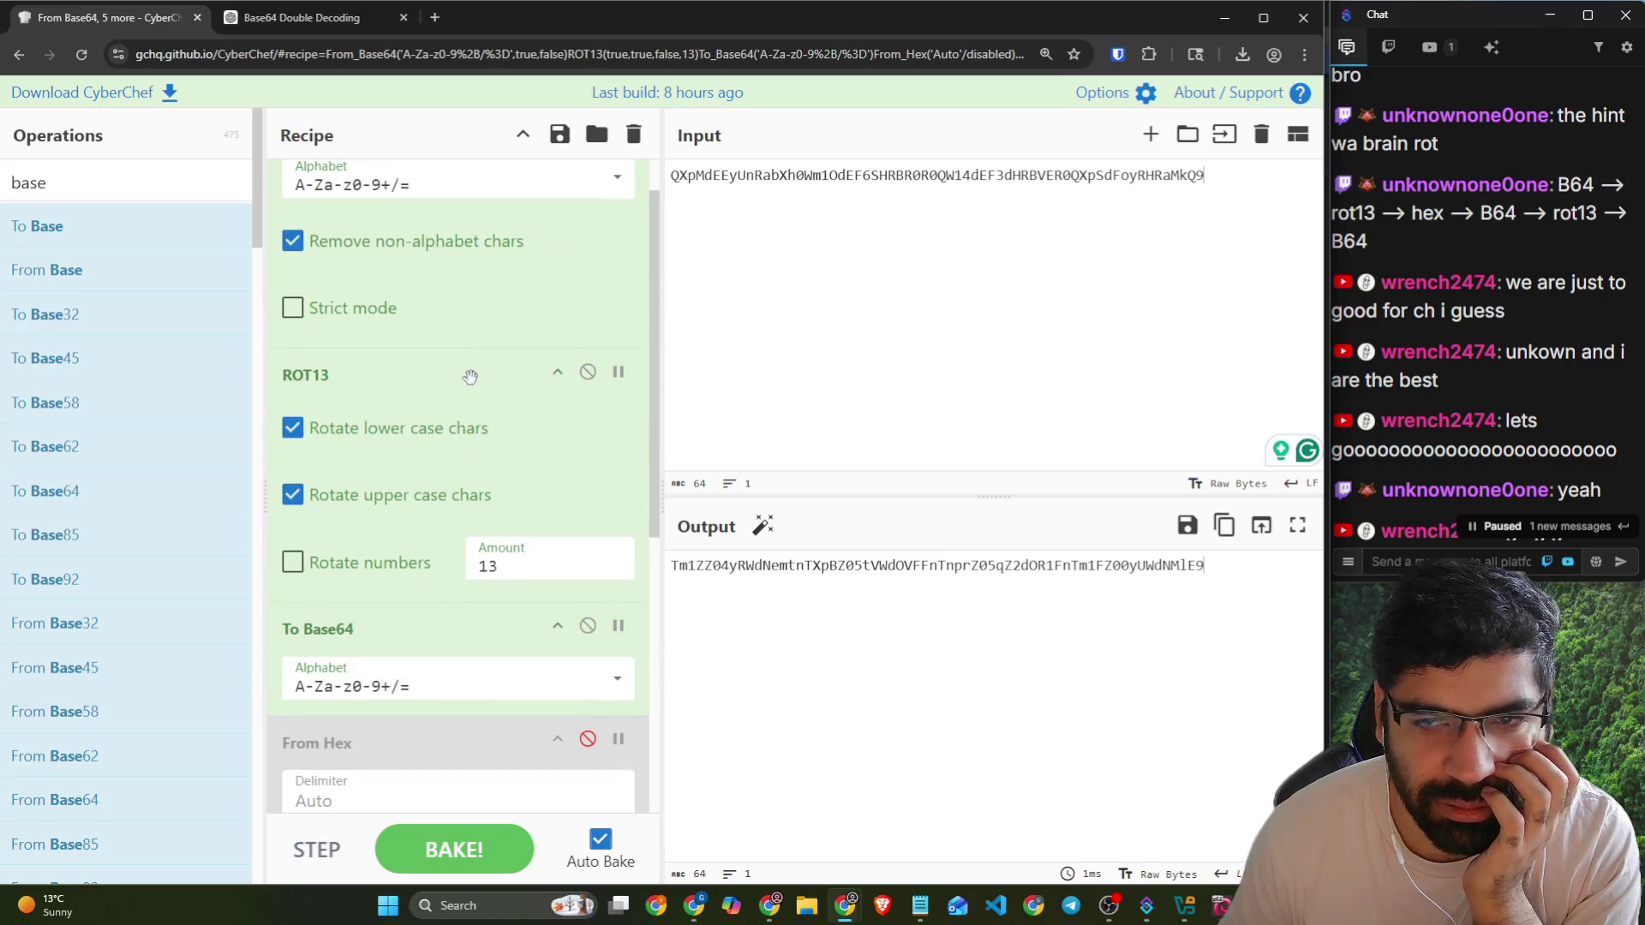
{"action": "scroll", "coordinate": [470, 377], "scroll_direction": "up", "scroll_amount": 1}
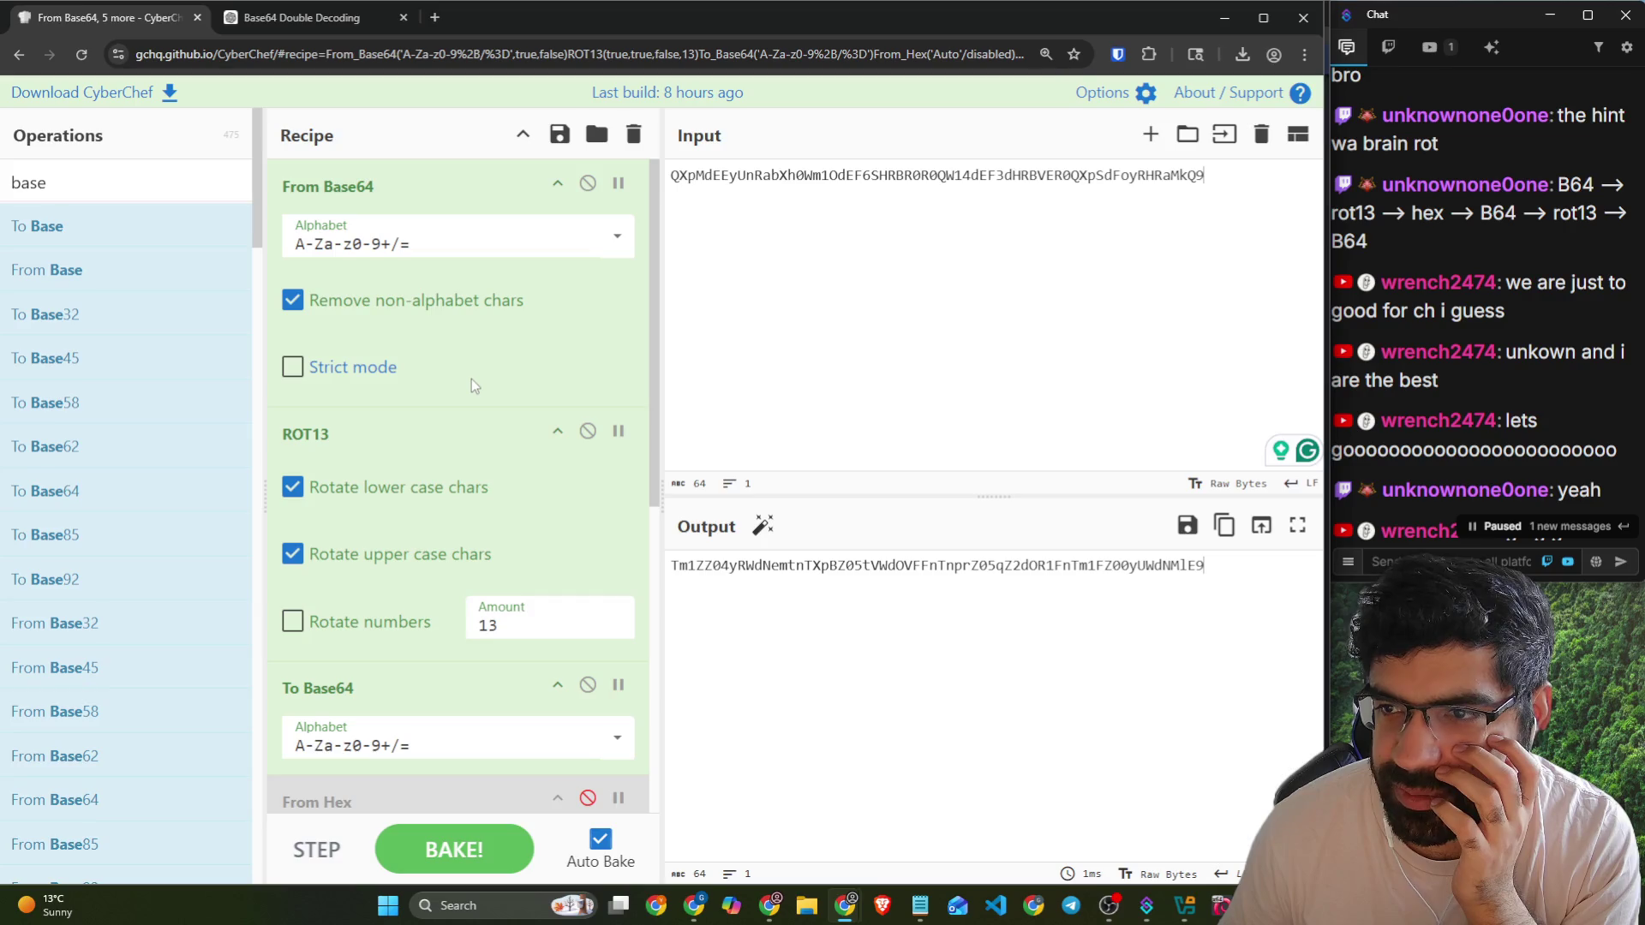
{"action": "scroll", "coordinate": [1483, 347], "scroll_direction": "down", "scroll_amount": 4}
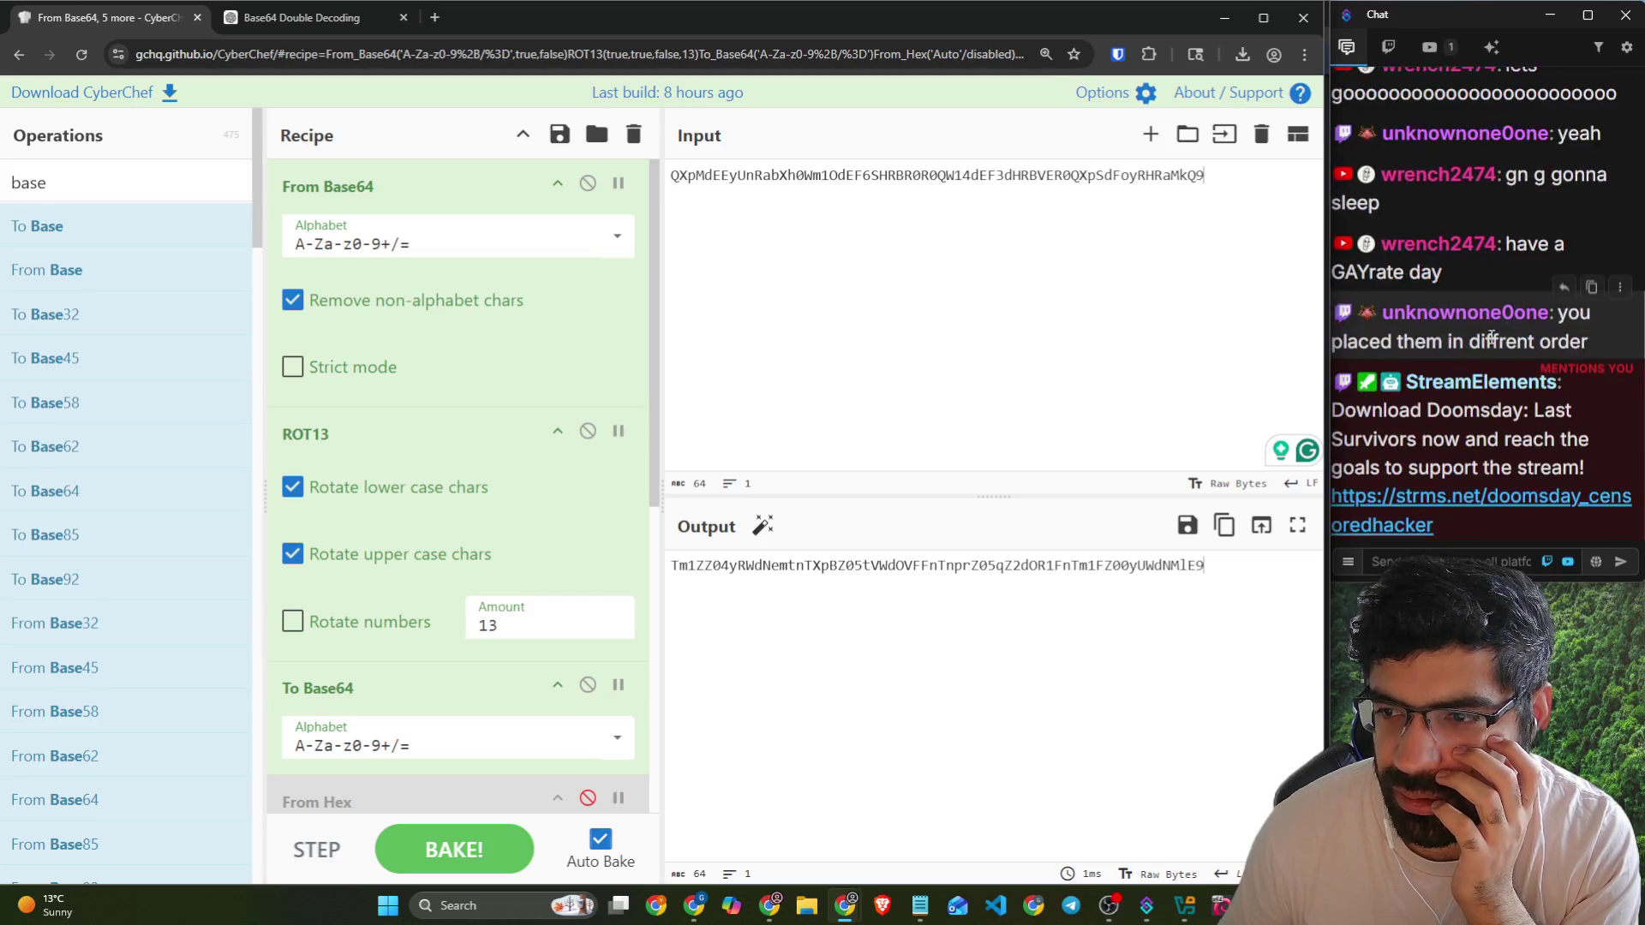
{"action": "scroll", "coordinate": [1477, 358], "scroll_direction": "up", "scroll_amount": 4}
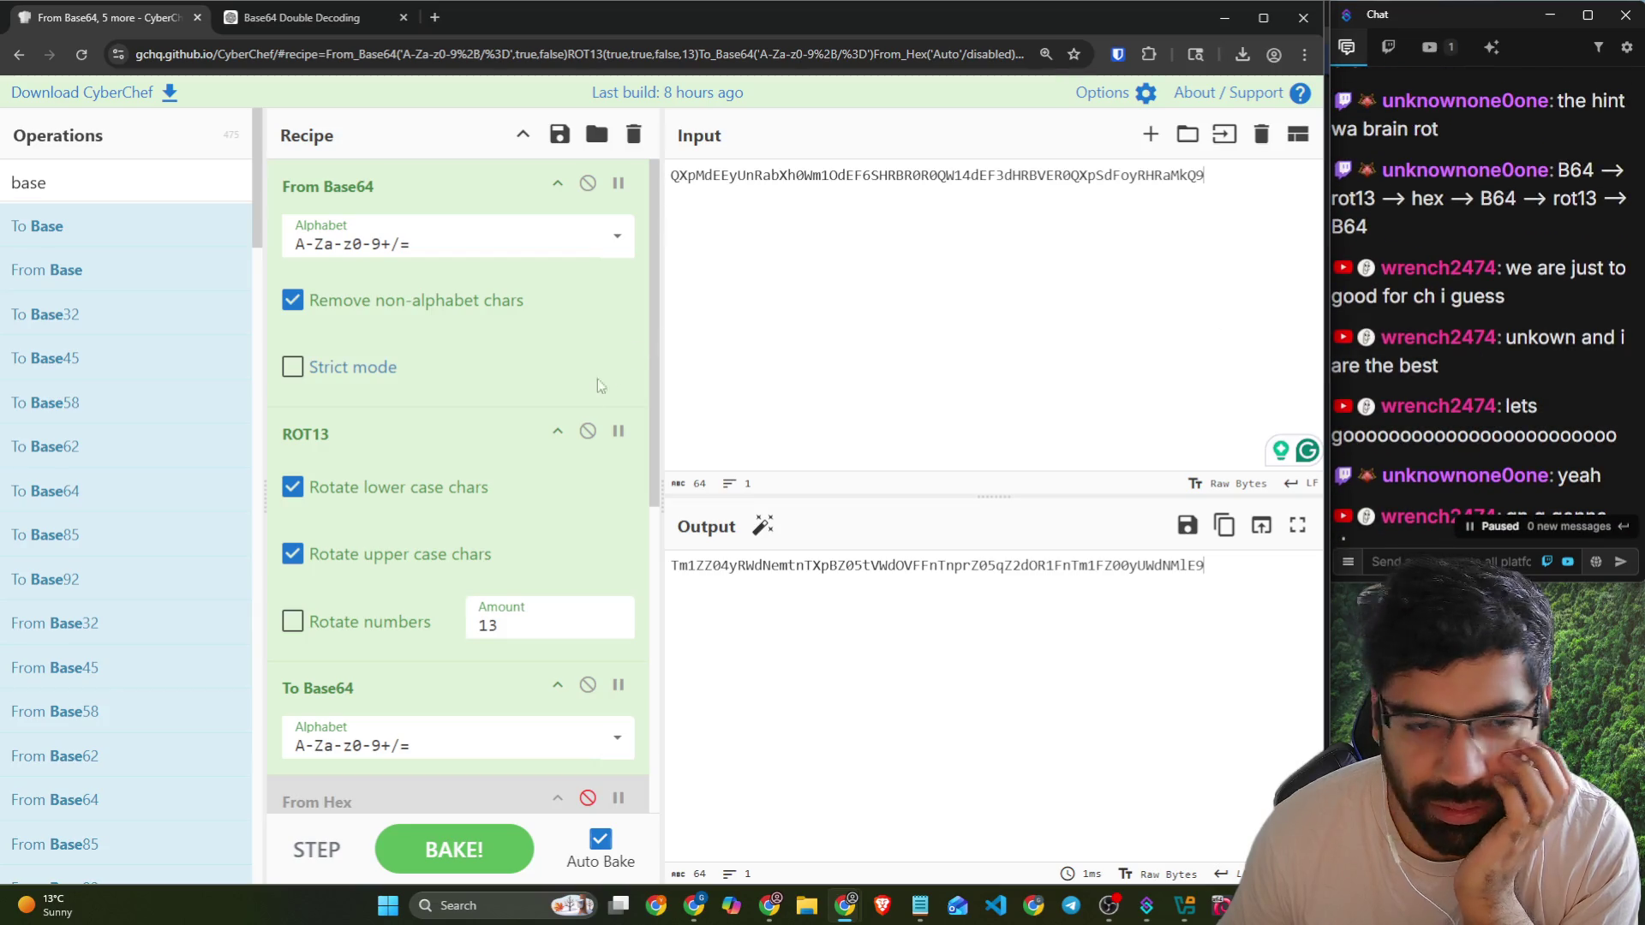
{"action": "scroll", "coordinate": [370, 403], "scroll_direction": "down", "scroll_amount": 4}
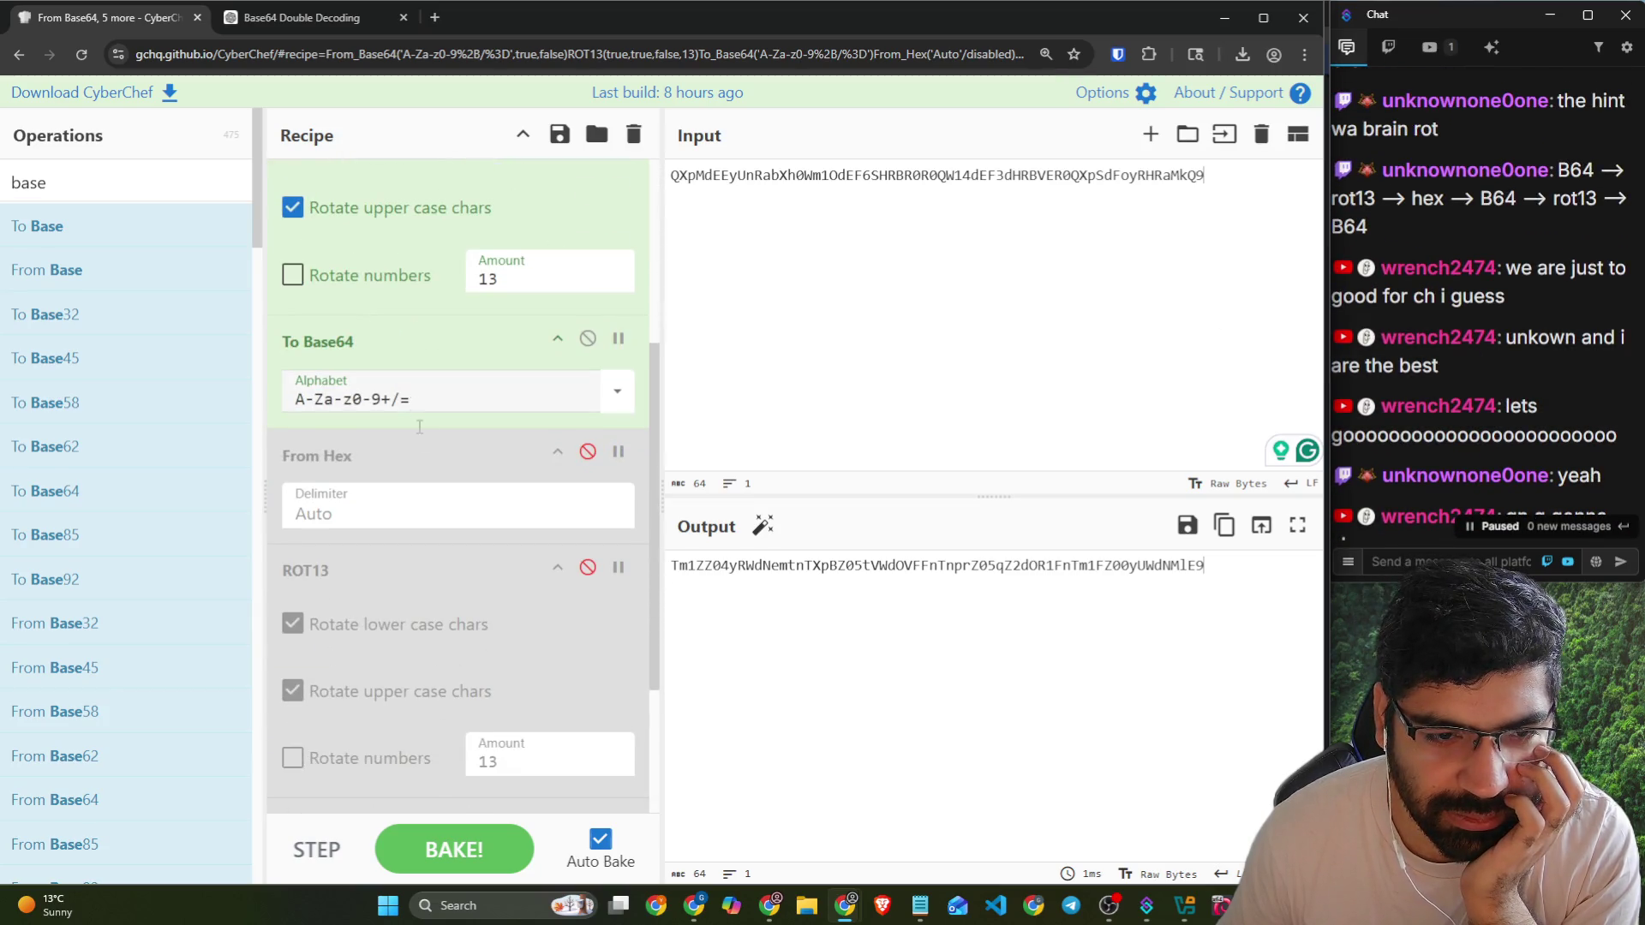
- Test From Hex on and off, then disable To Base64 and move From Hex above it
{"action": "left_click", "coordinate": [587, 454]}
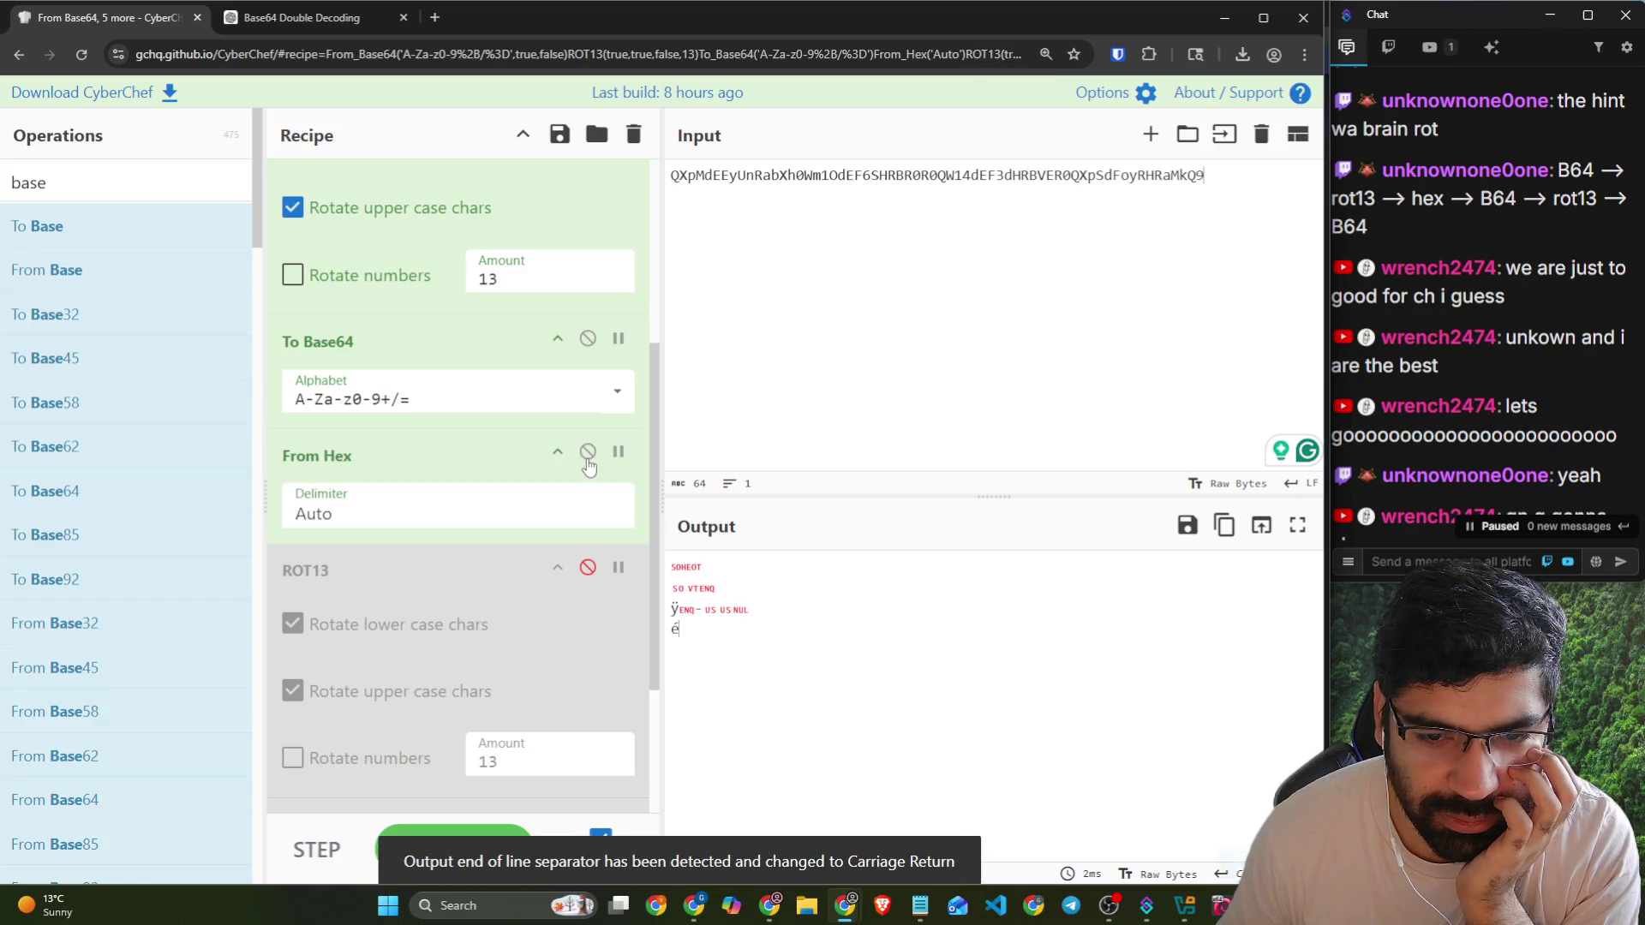
{"action": "left_click", "coordinate": [588, 454]}
{"action": "scroll", "coordinate": [451, 453], "scroll_direction": "up", "scroll_amount": 4}
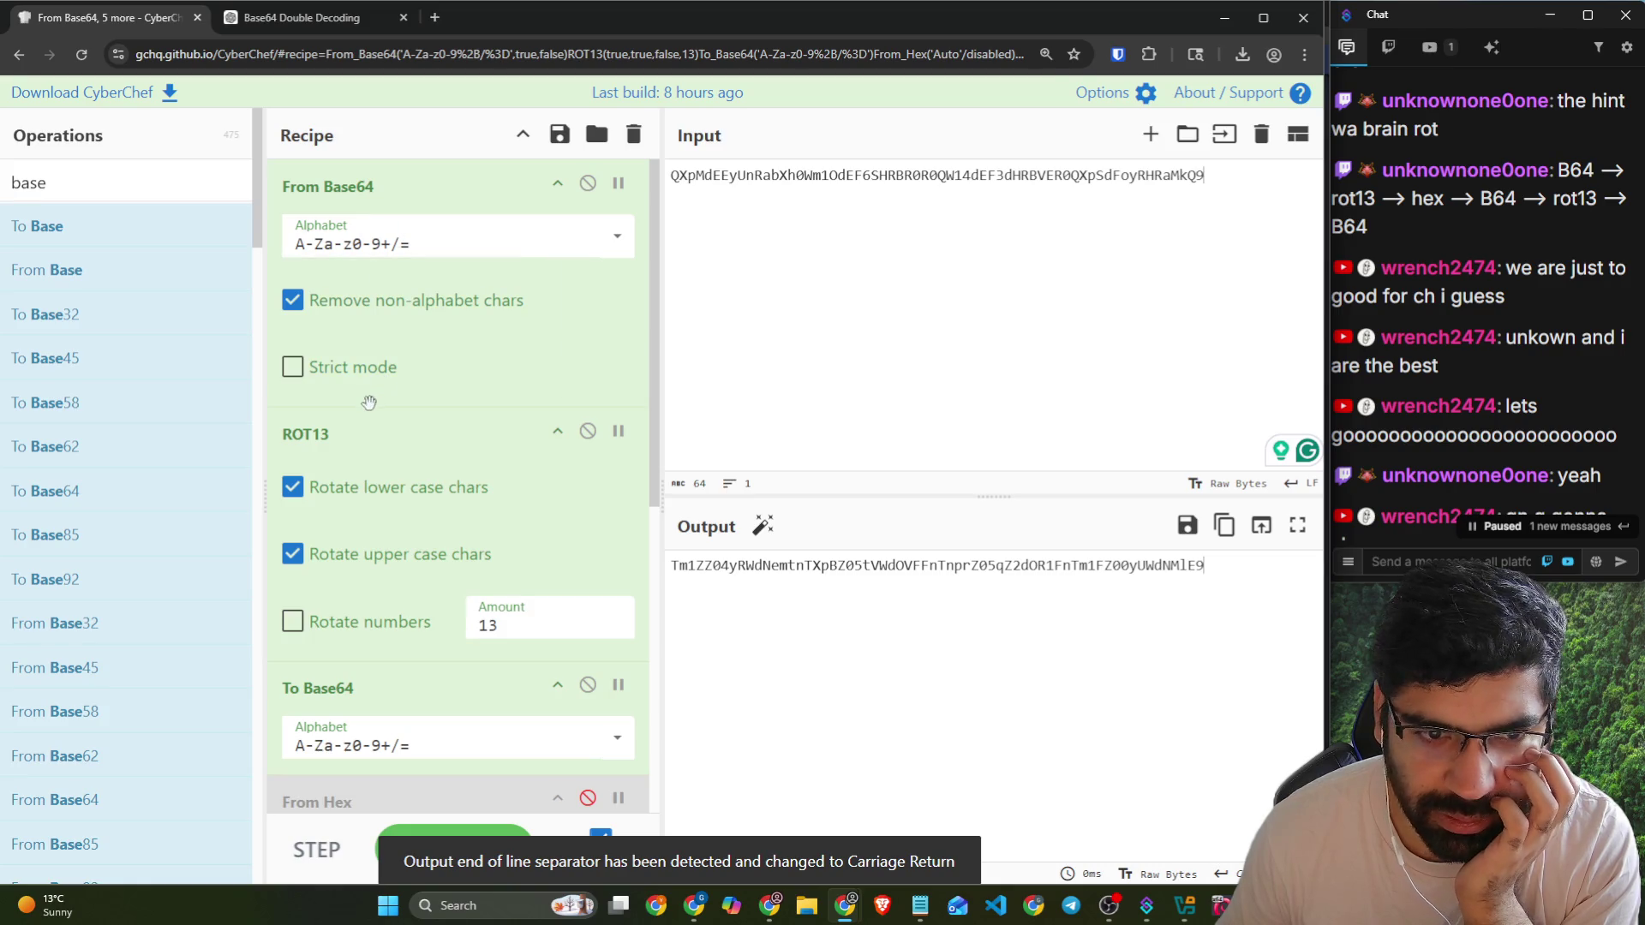
{"action": "scroll", "coordinate": [384, 439], "scroll_direction": "down", "scroll_amount": 3}
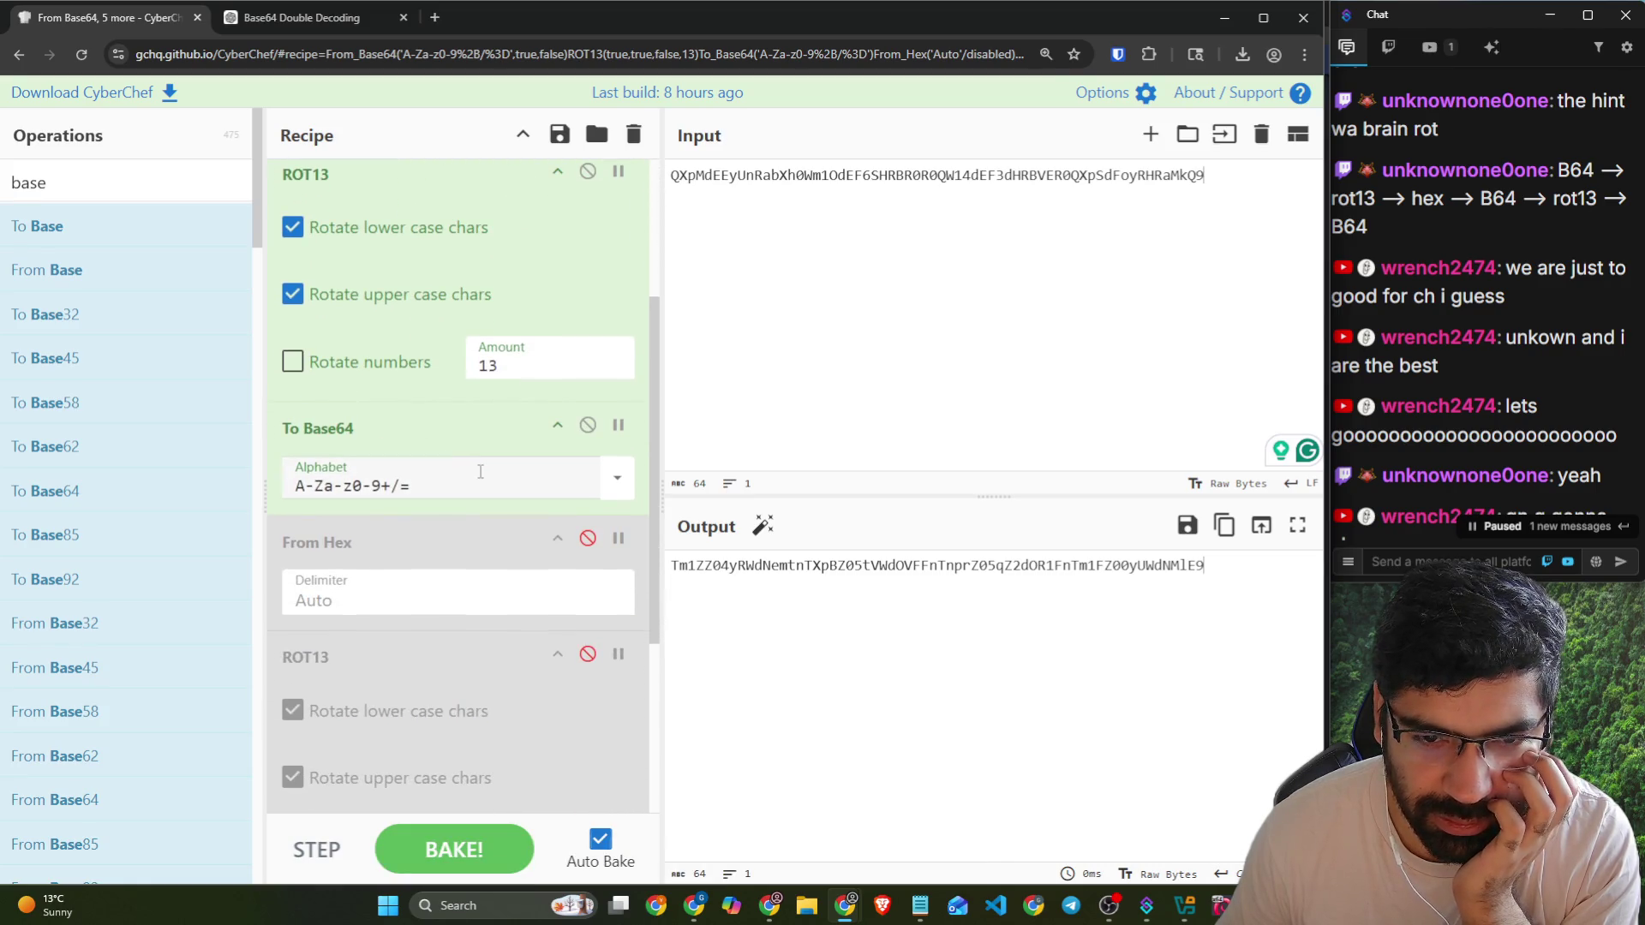
{"action": "scroll", "coordinate": [394, 446], "scroll_direction": "down", "scroll_amount": 2}
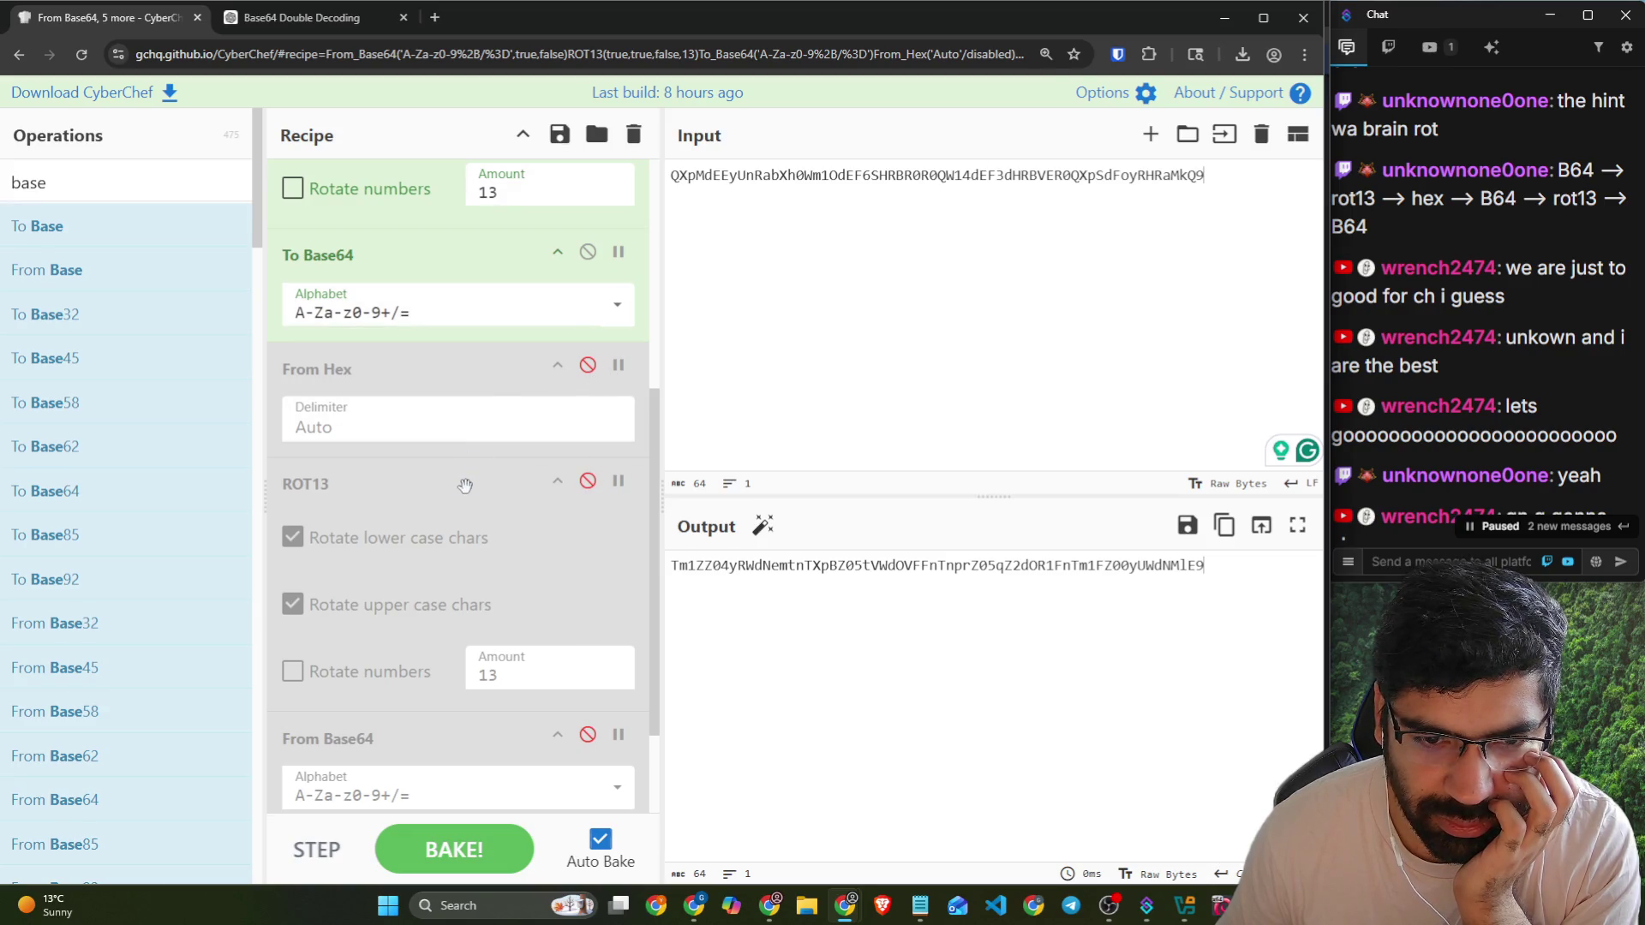
{"action": "left_click", "coordinate": [1504, 526]}
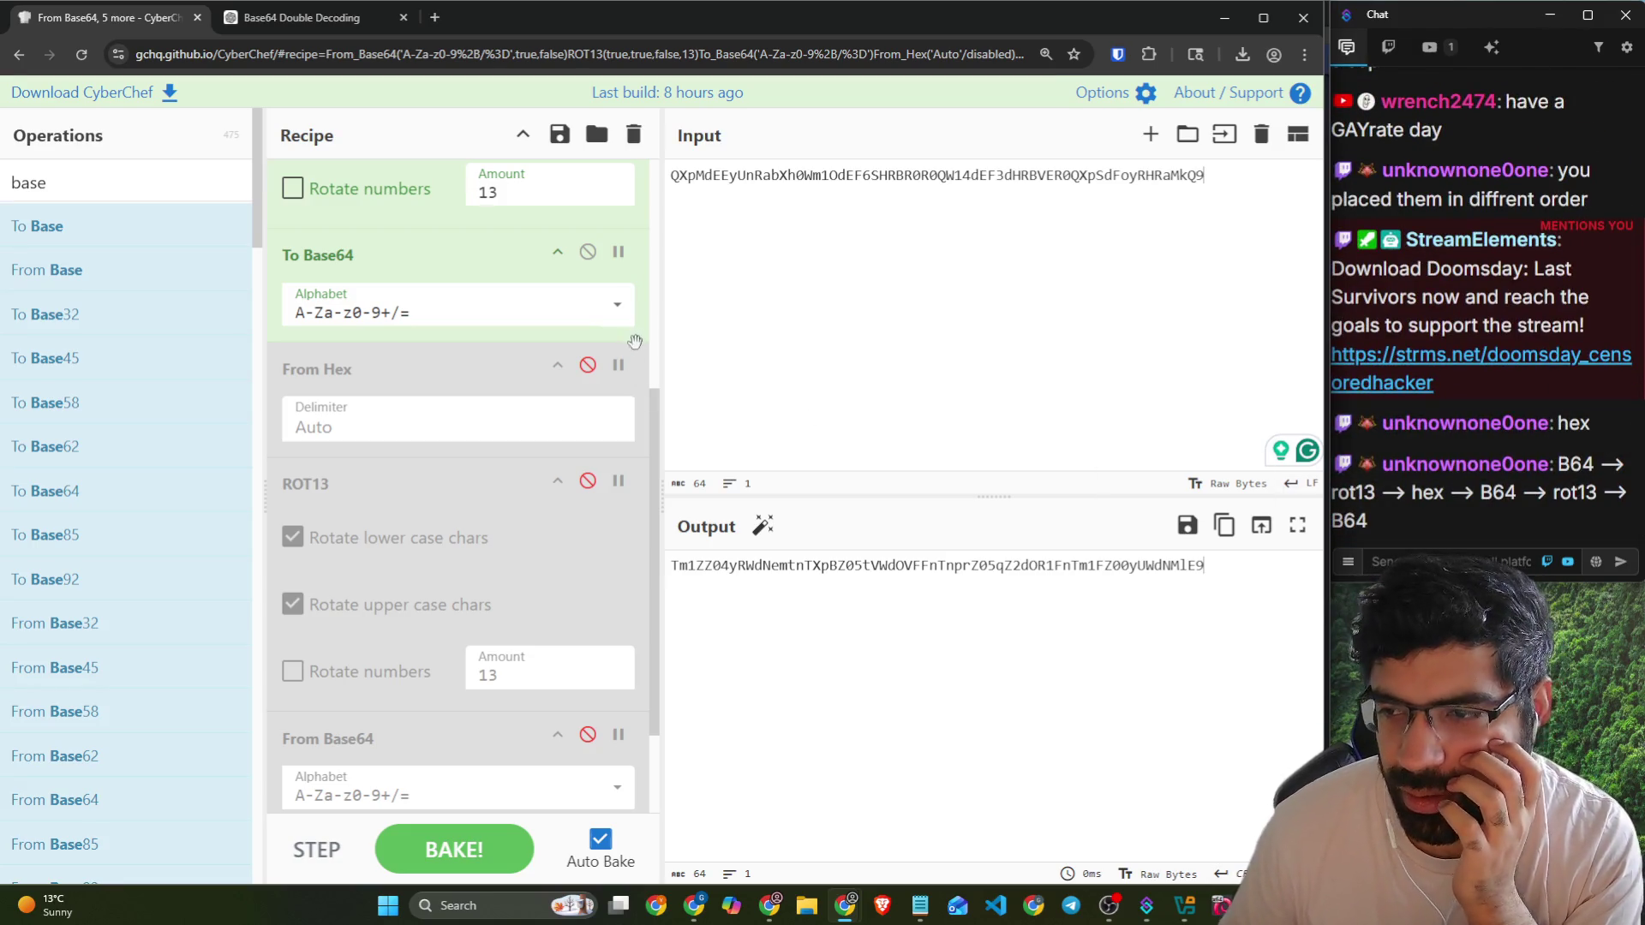
{"action": "scroll", "coordinate": [634, 341], "scroll_direction": "up", "scroll_amount": 5}
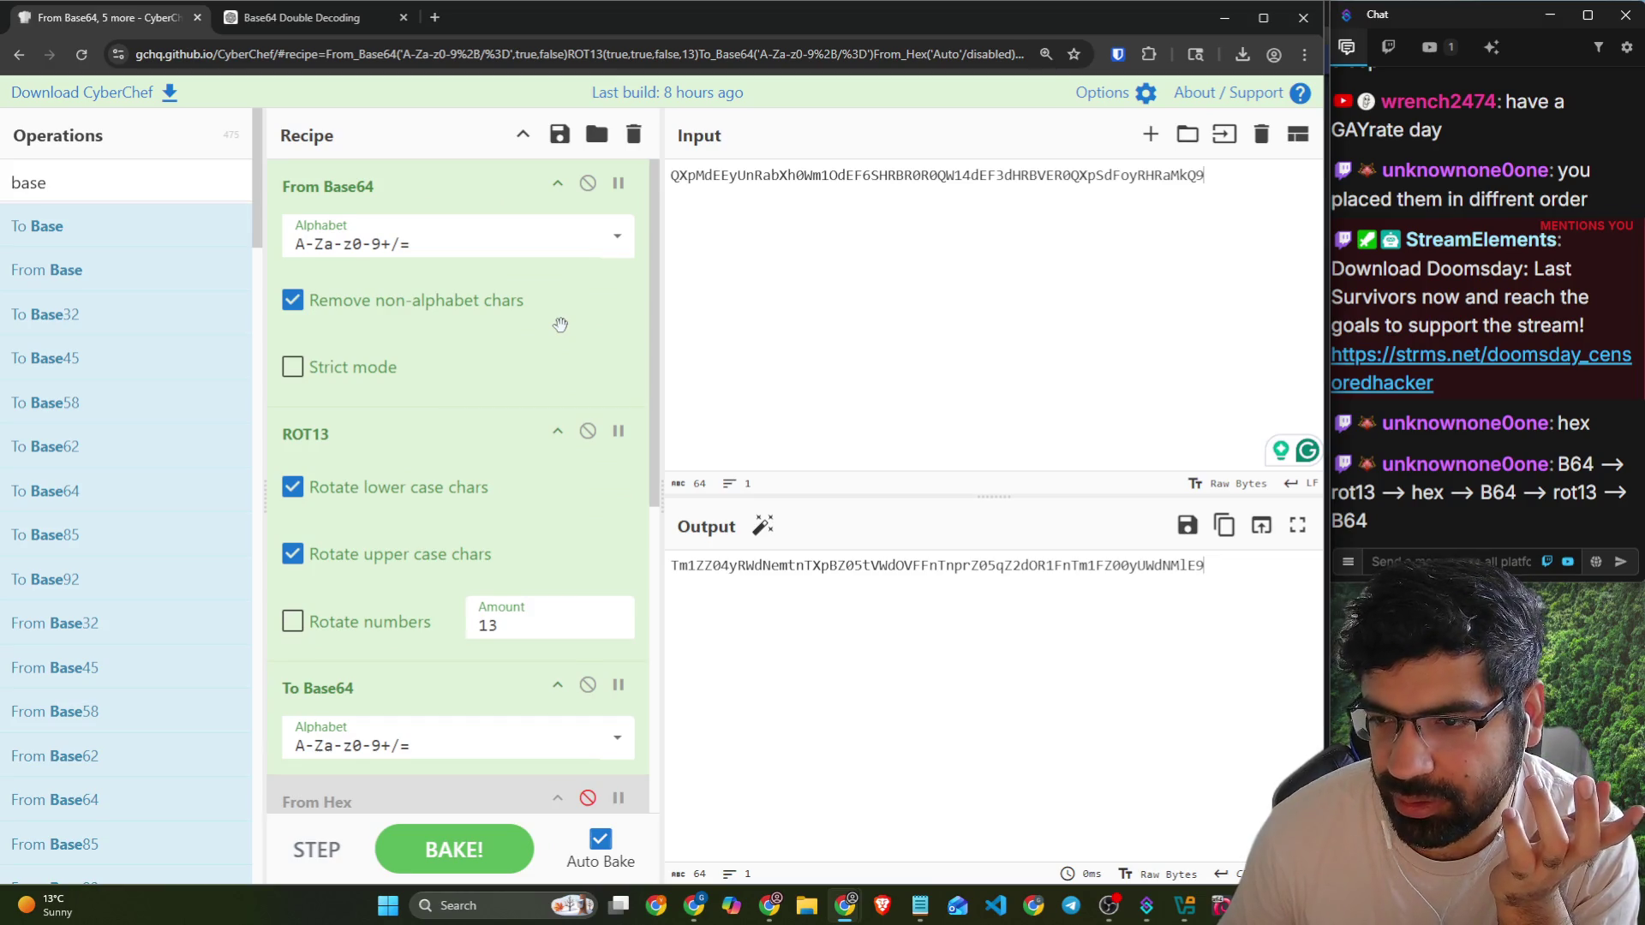
{"action": "scroll", "coordinate": [559, 324], "scroll_direction": "down", "scroll_amount": 3}
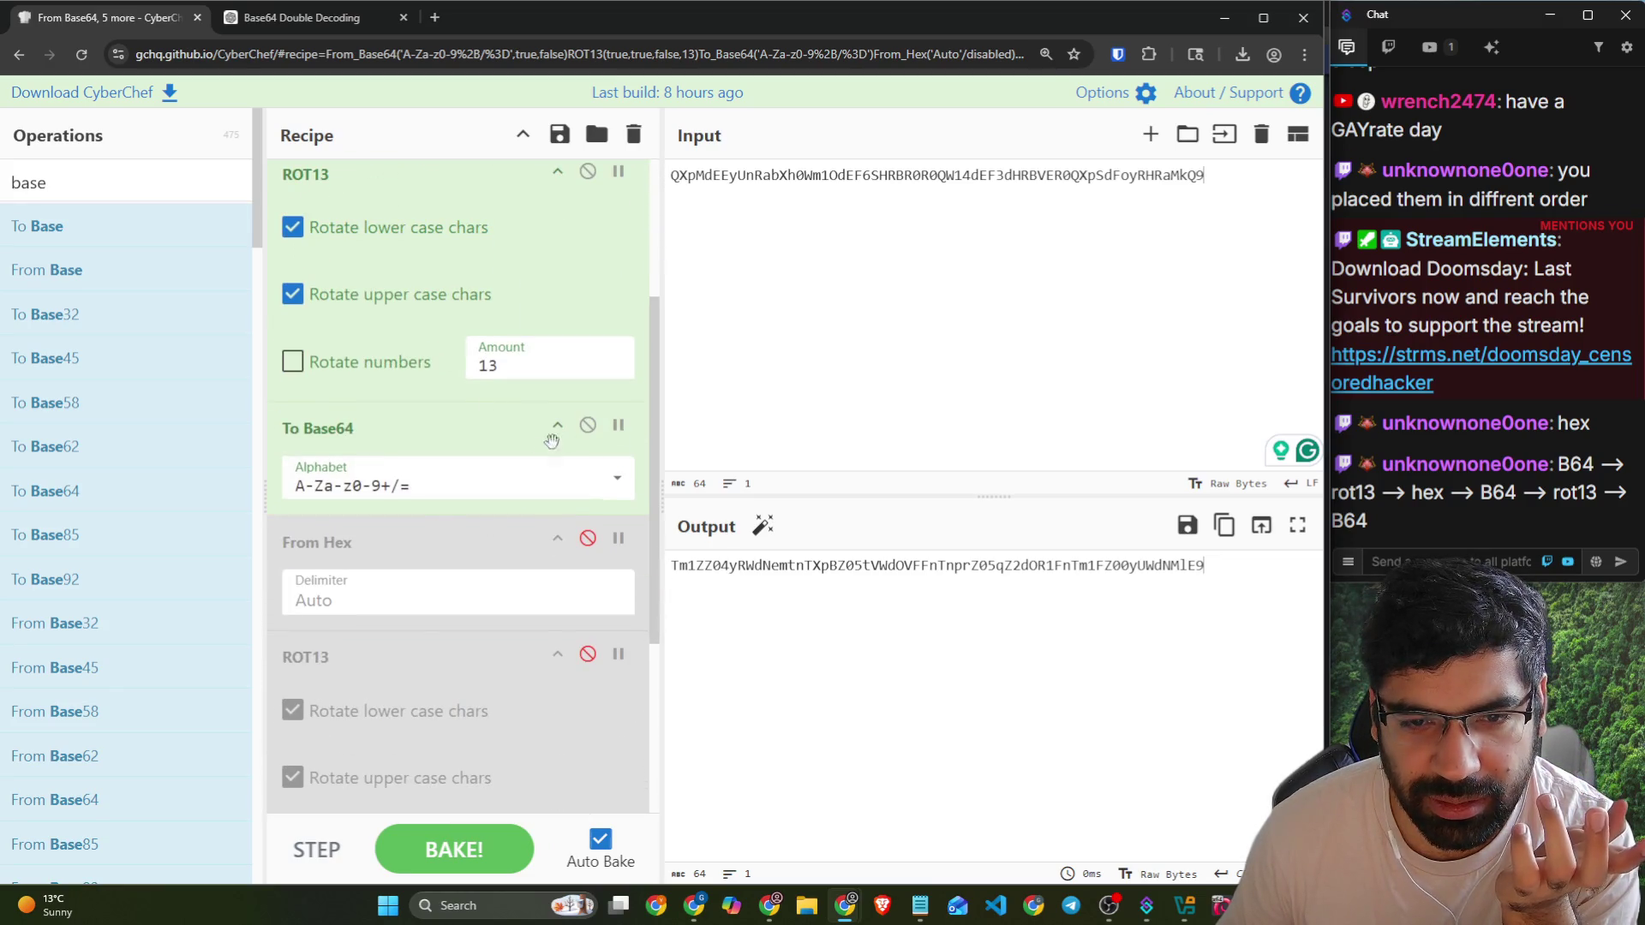
{"action": "left_click", "coordinate": [588, 428]}
{"action": "left_click_drag", "start_coordinate": [587, 428], "coordinate": [548, 540]}
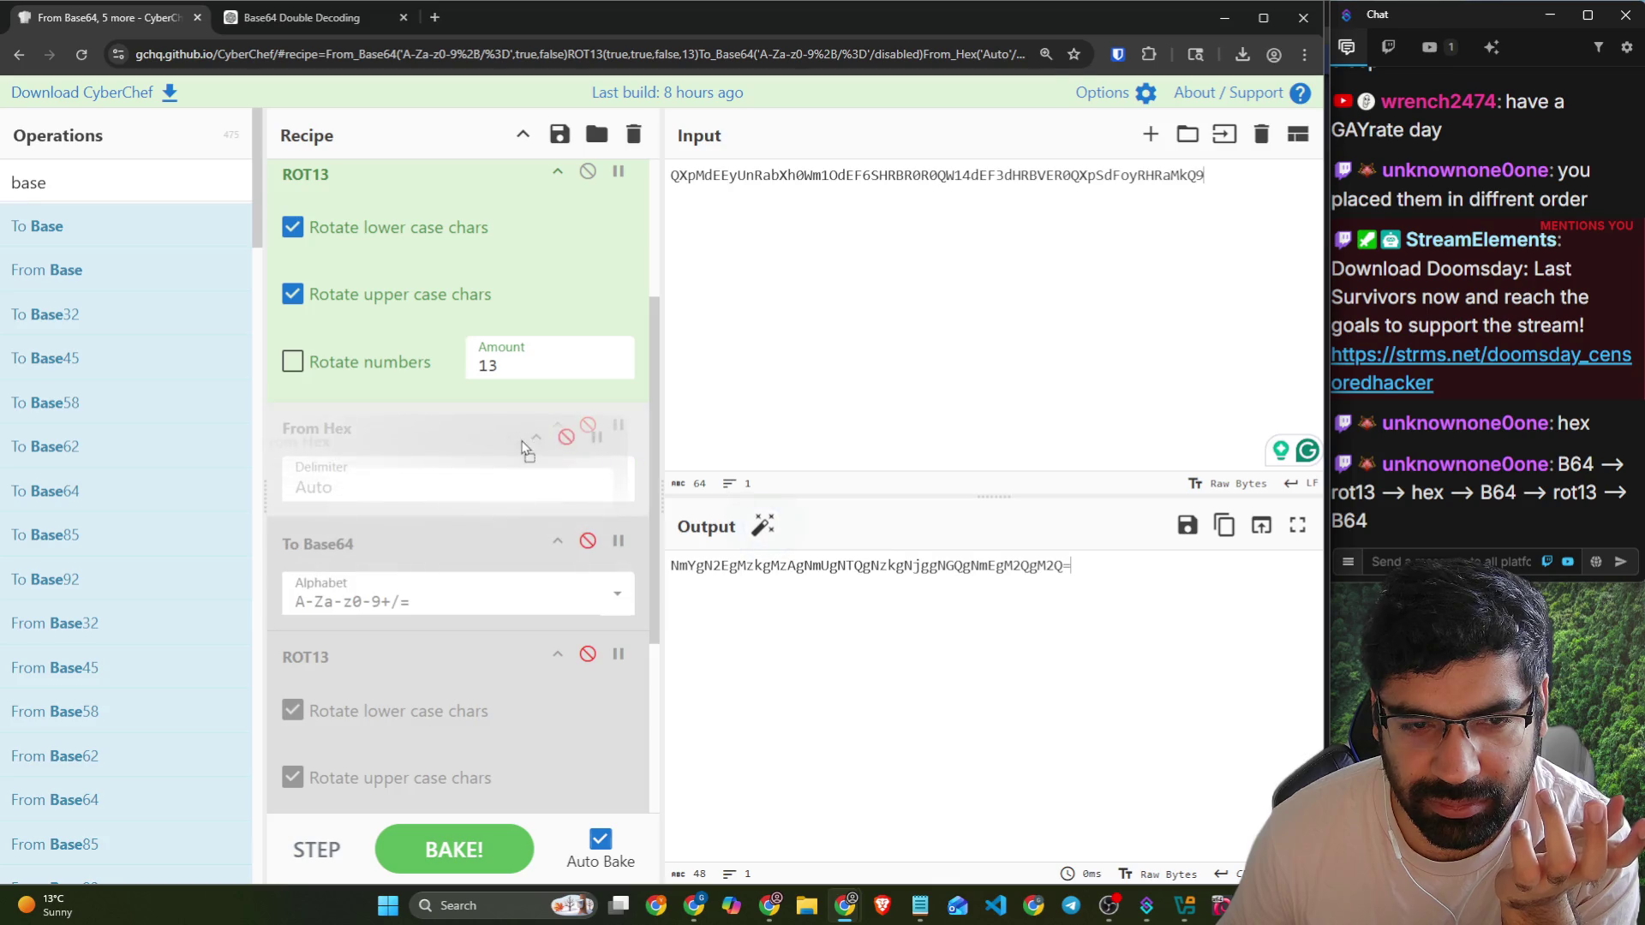
- Re-enable From Hex, To Base64, the second ROT13 and the final From Base64 steps
{"action": "left_click", "coordinate": [588, 425]}
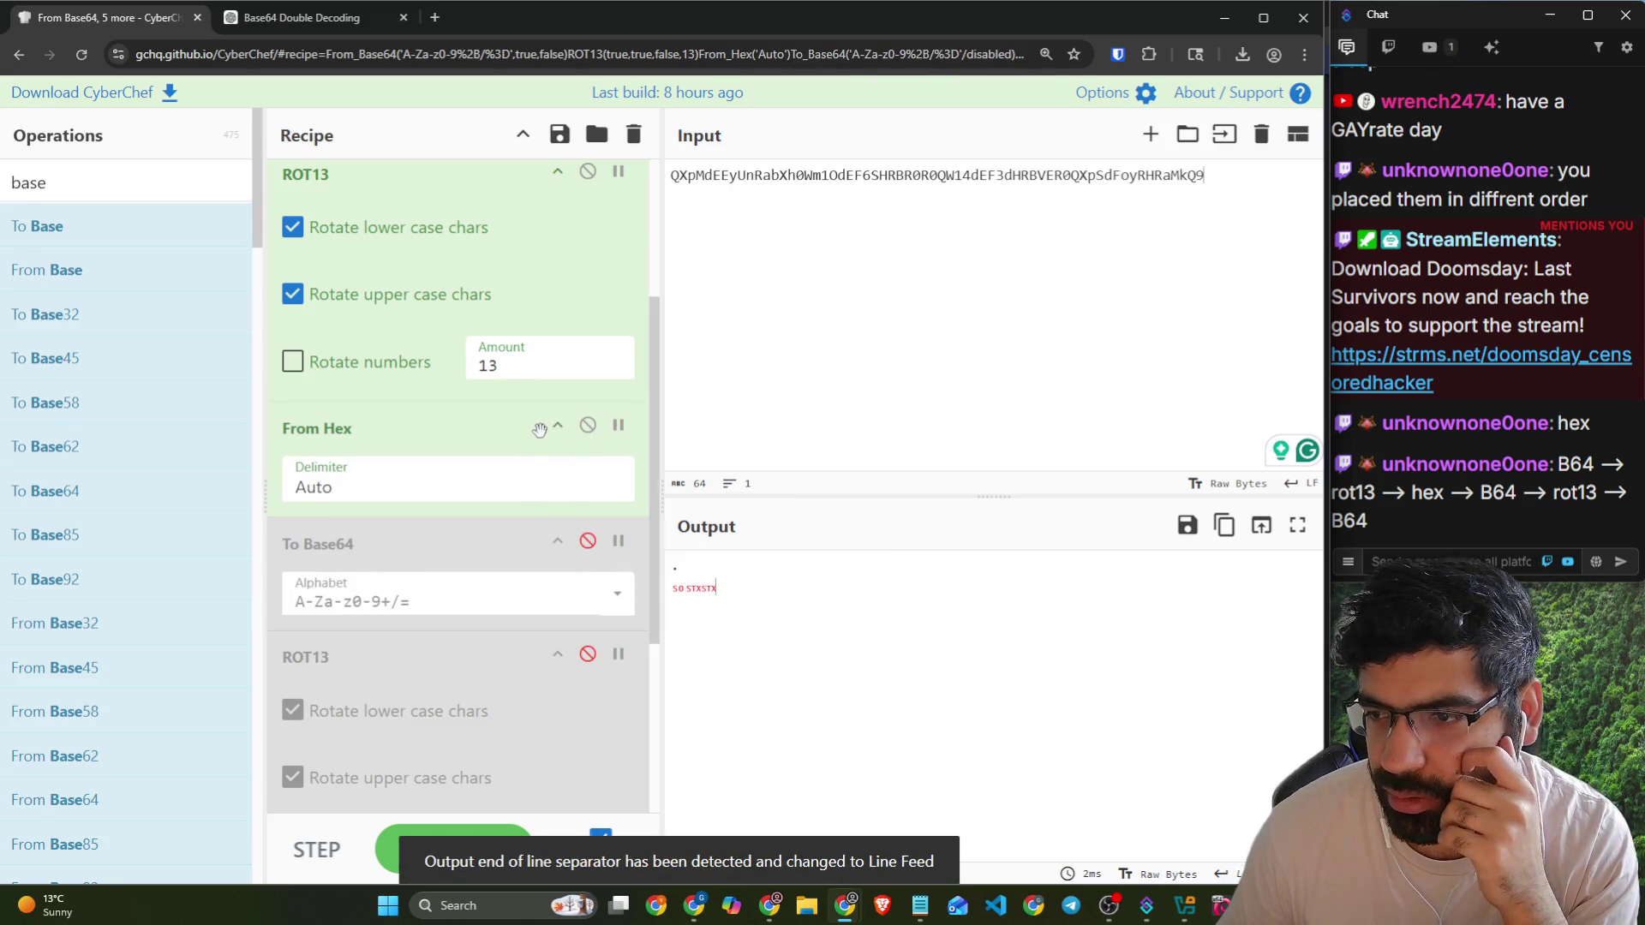
{"action": "left_click", "coordinate": [588, 540]}
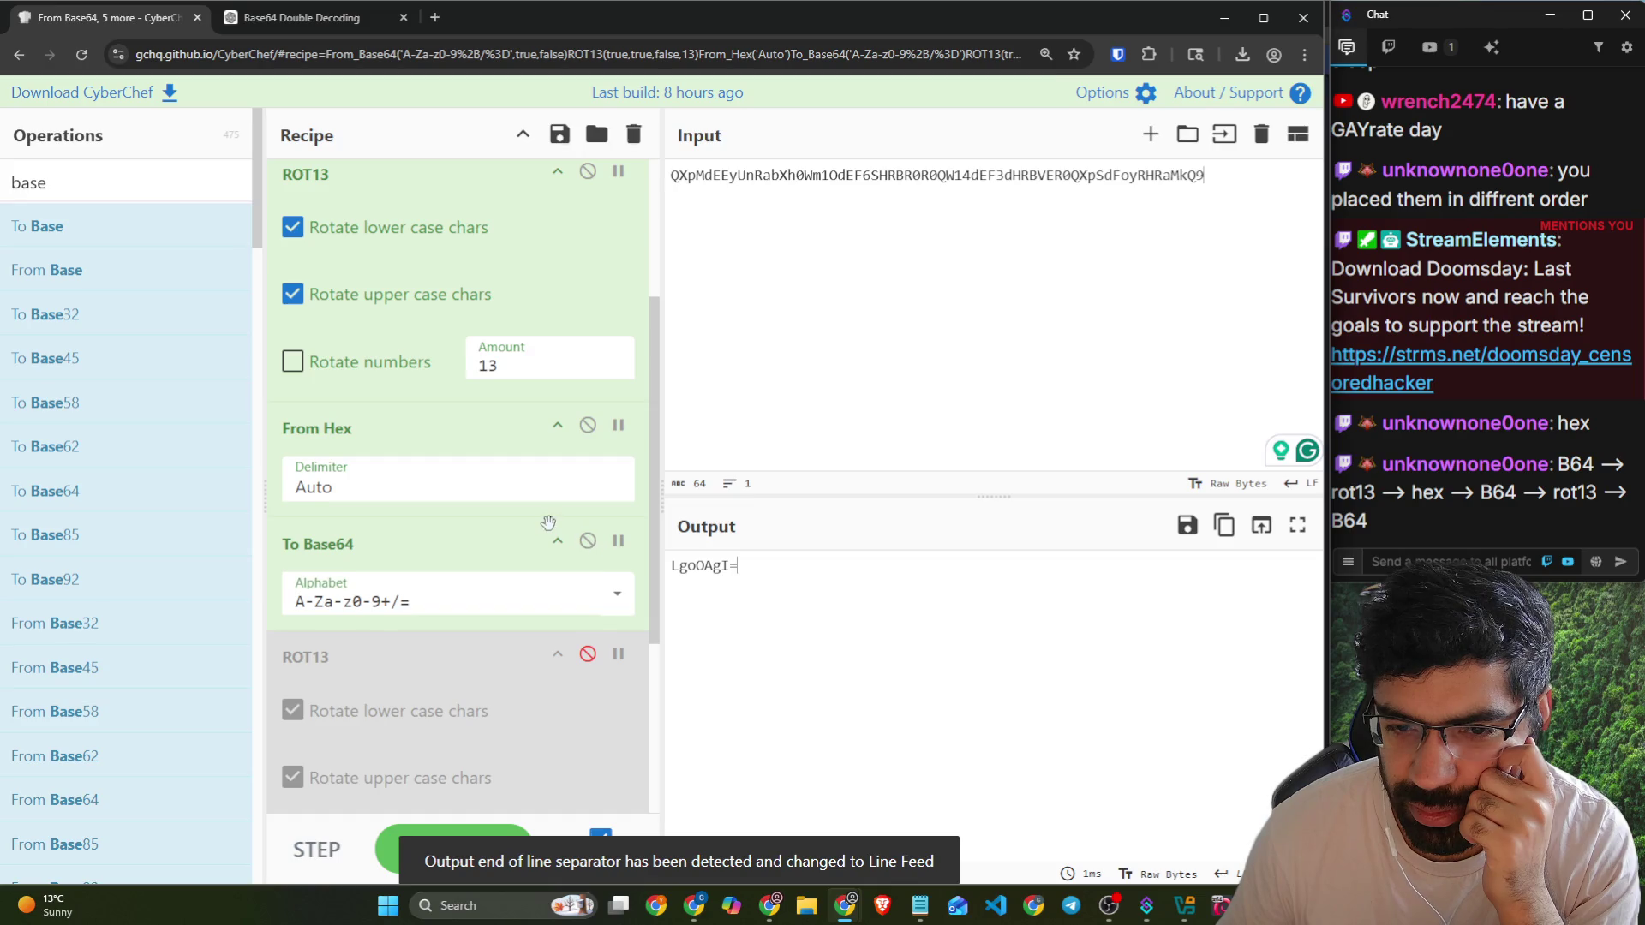
{"action": "scroll", "coordinate": [549, 522], "scroll_direction": "down", "scroll_amount": 2}
{"action": "left_click", "coordinate": [588, 482]}
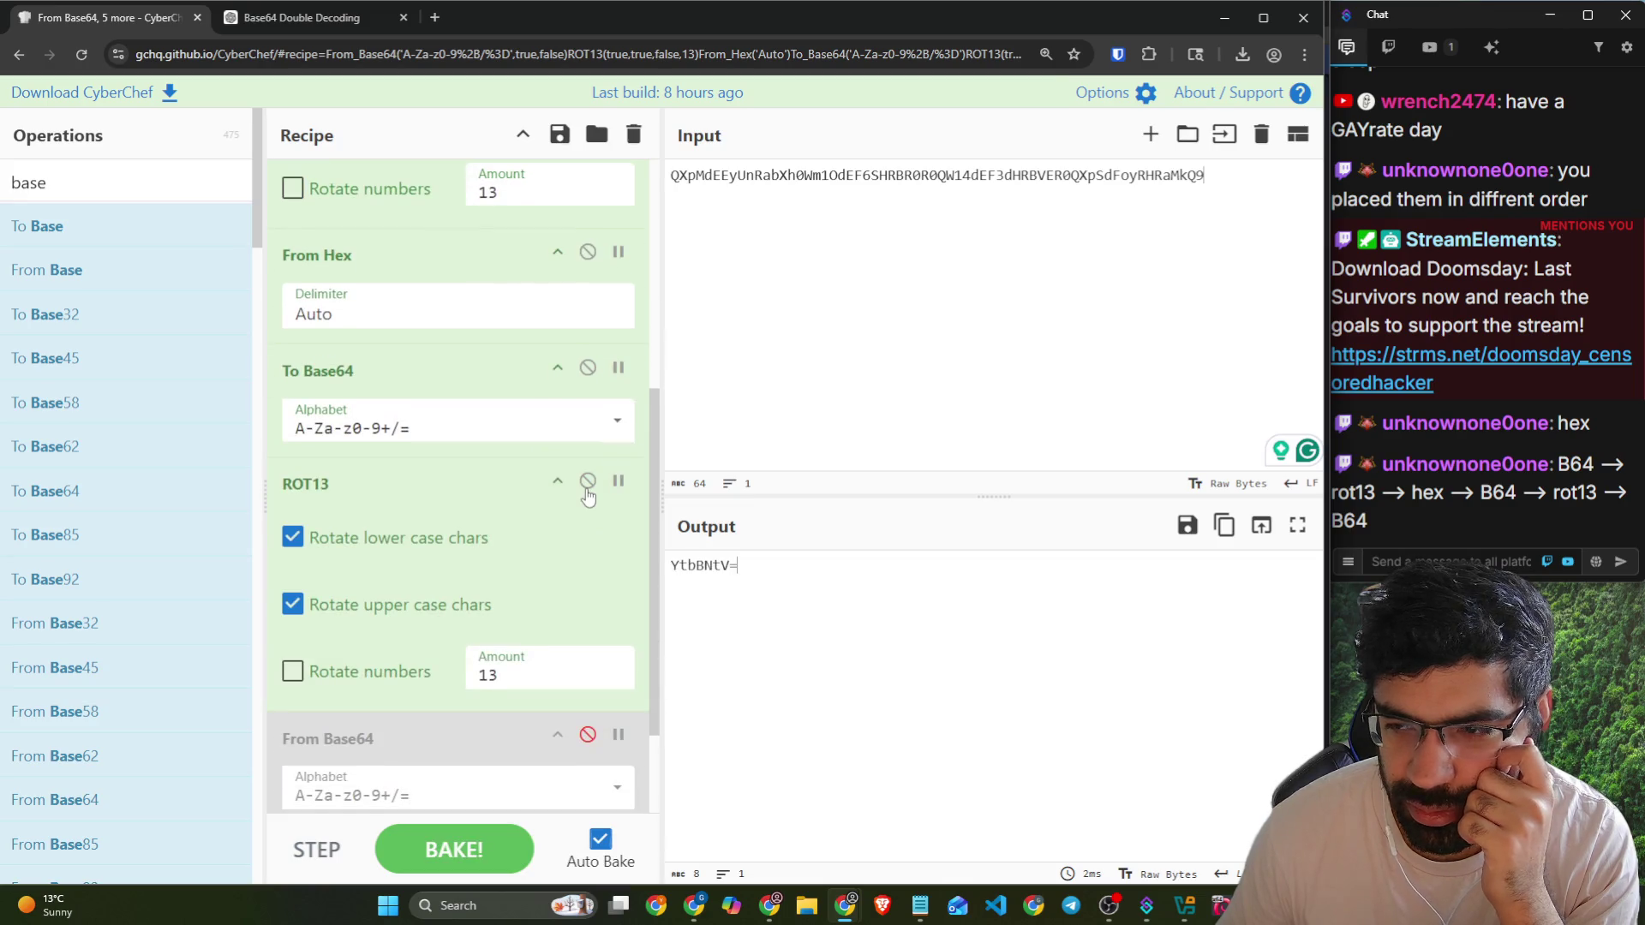
{"action": "scroll", "coordinate": [588, 495], "scroll_direction": "down", "scroll_amount": 2}
{"action": "left_click", "coordinate": [586, 590]}
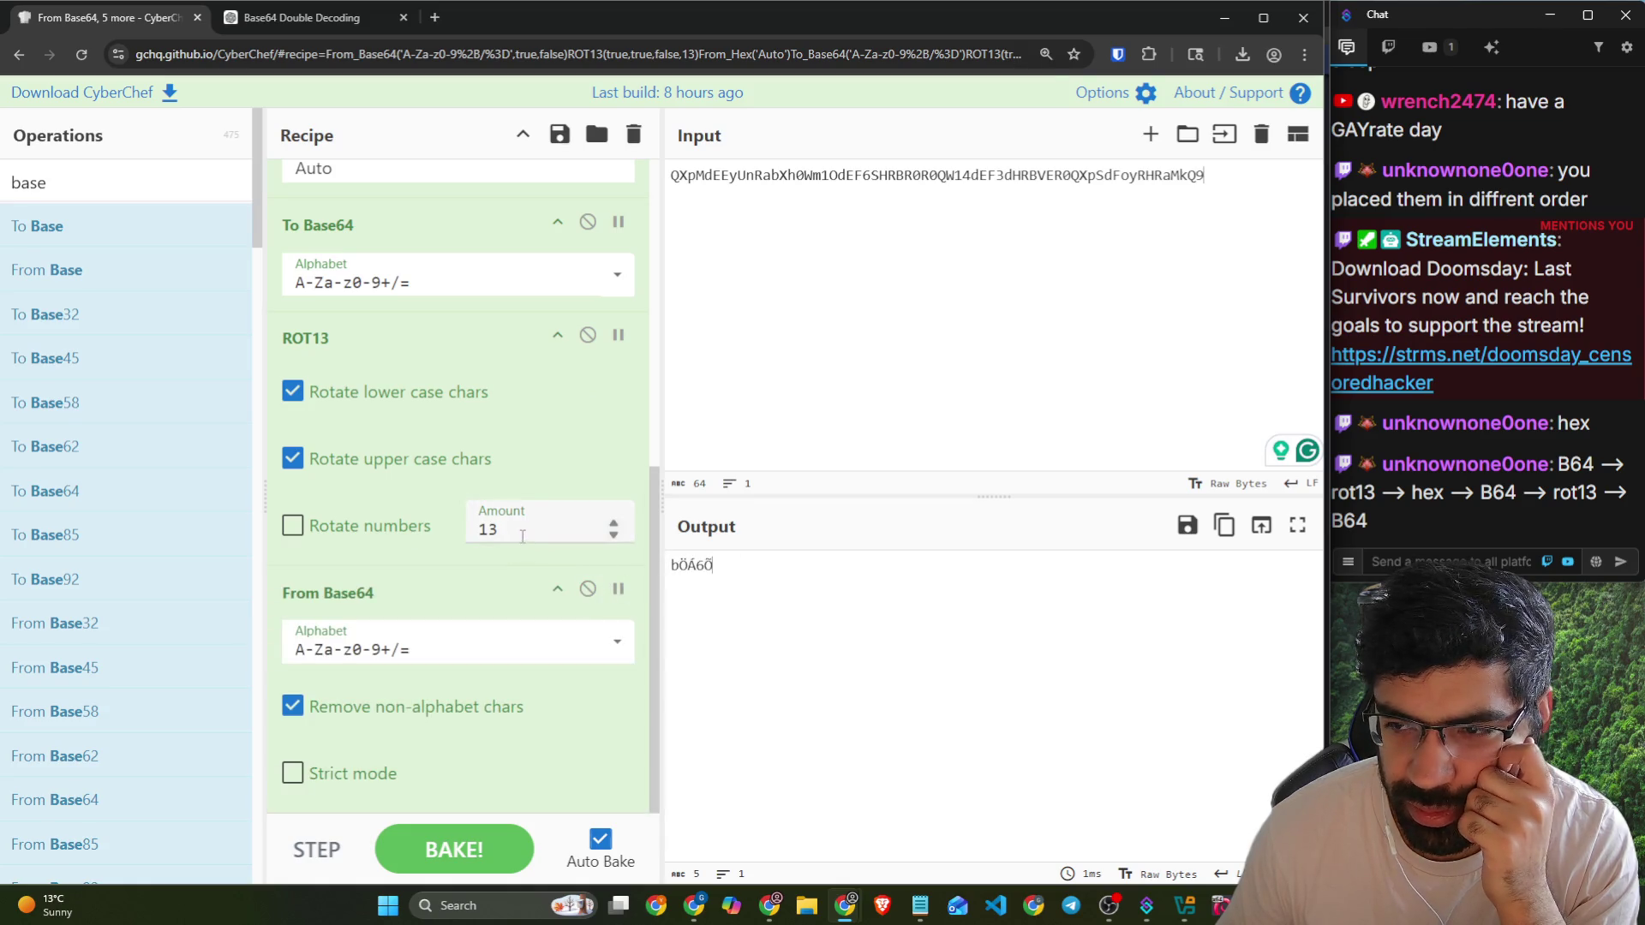
{"action": "scroll", "coordinate": [504, 473], "scroll_direction": "up", "scroll_amount": 7}
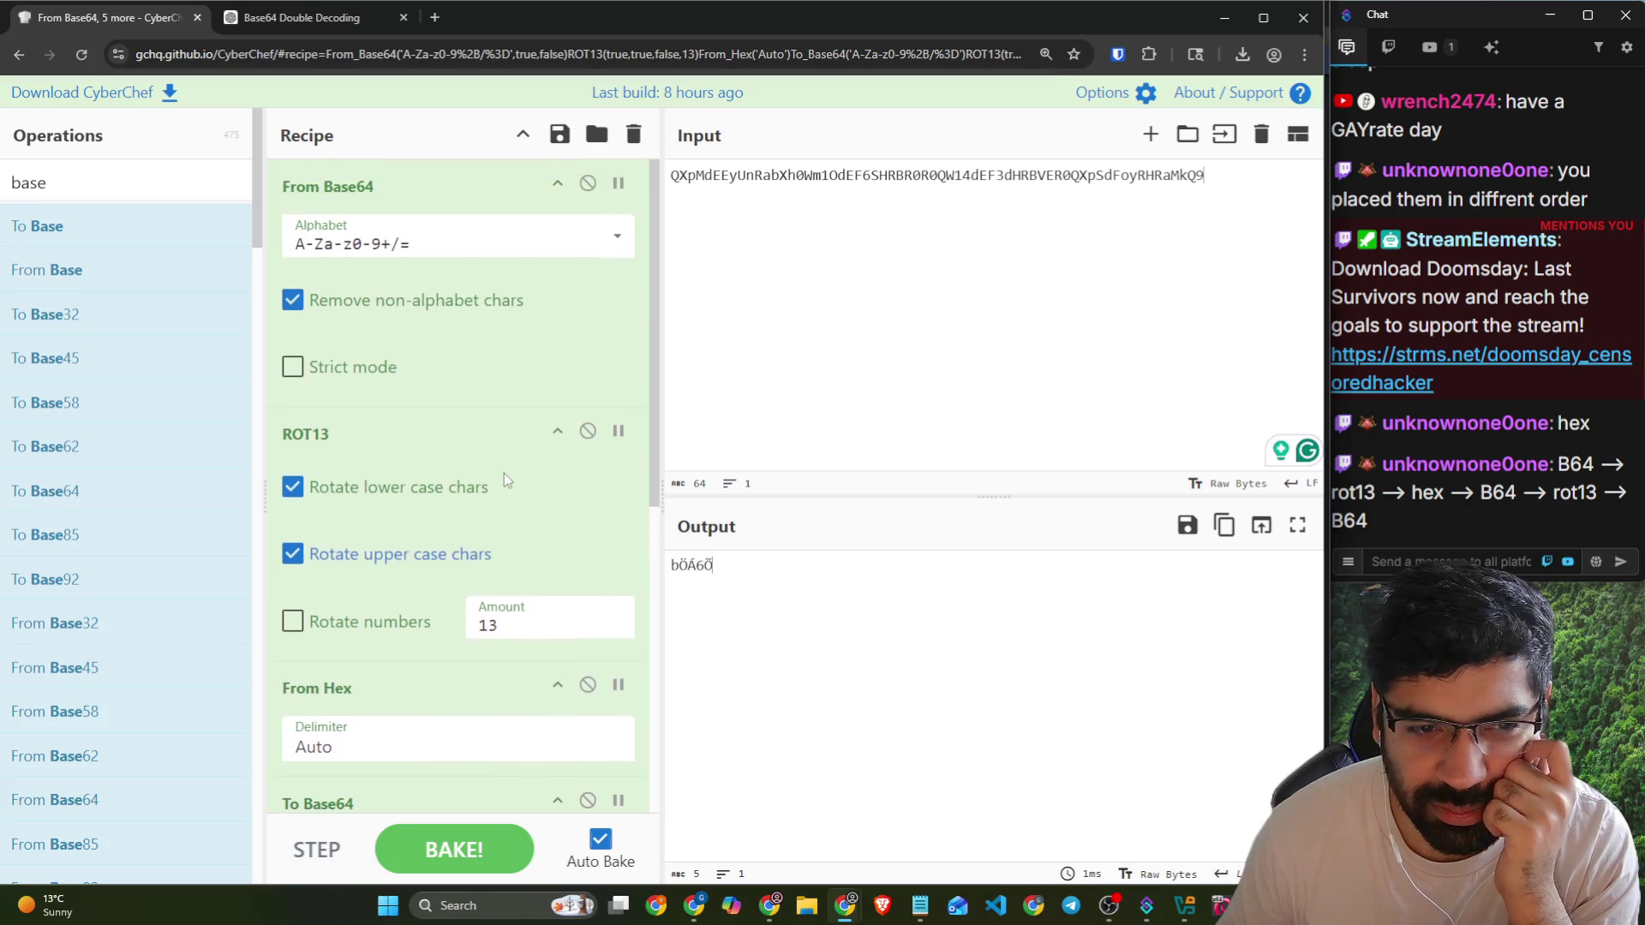
{"action": "scroll", "coordinate": [493, 445], "scroll_direction": "down", "scroll_amount": 7}
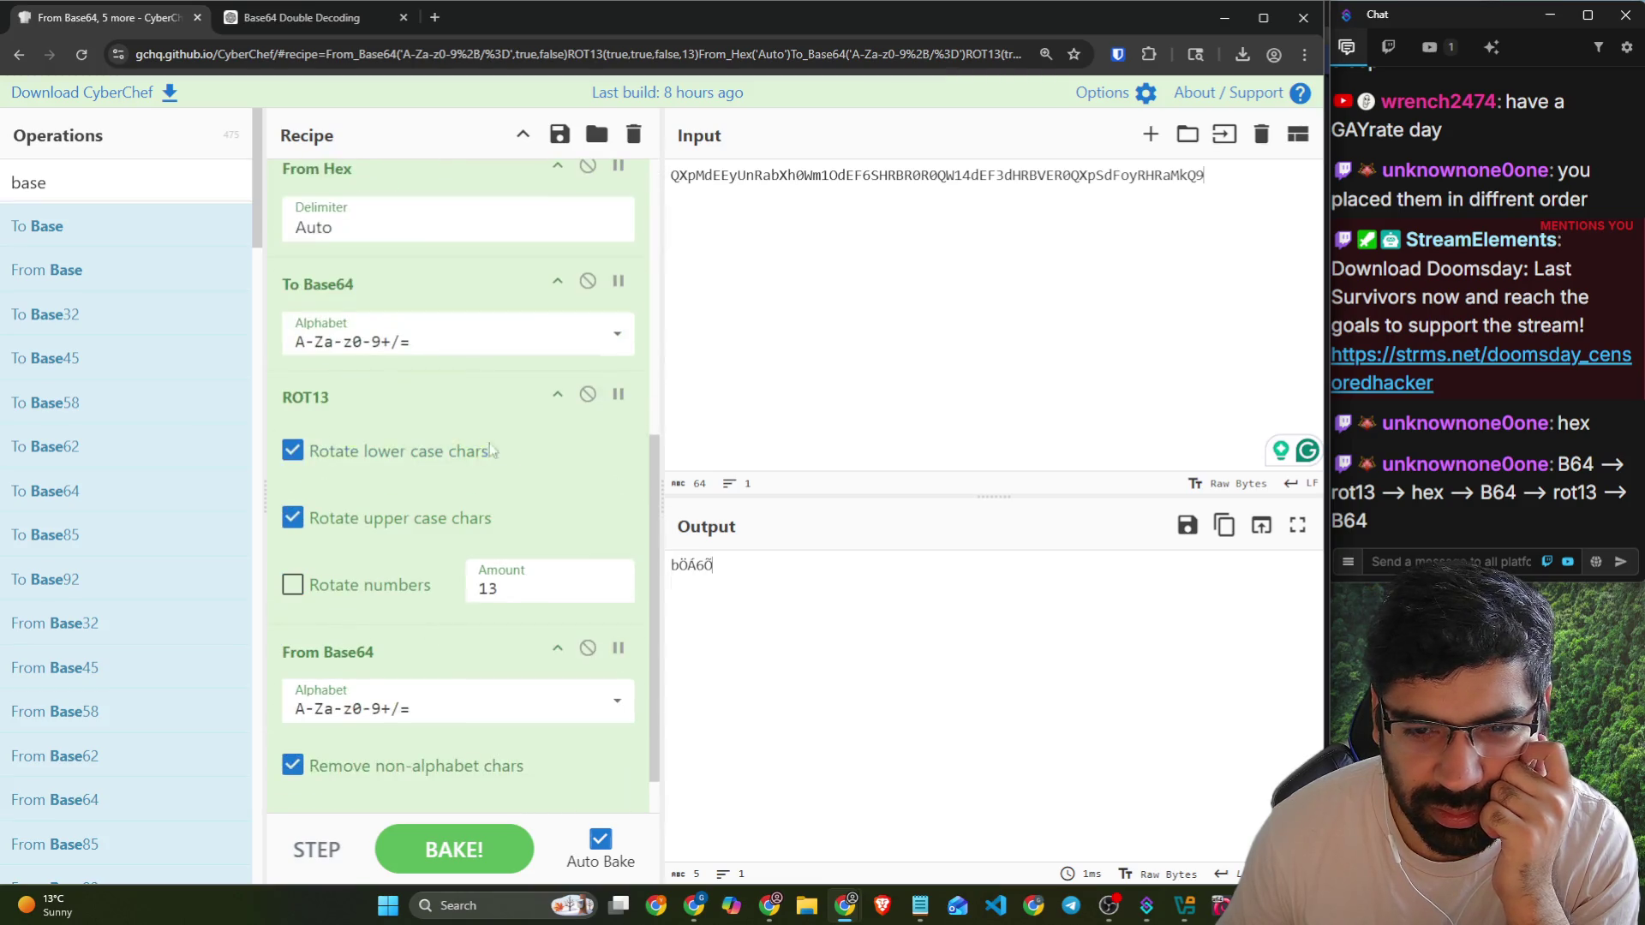
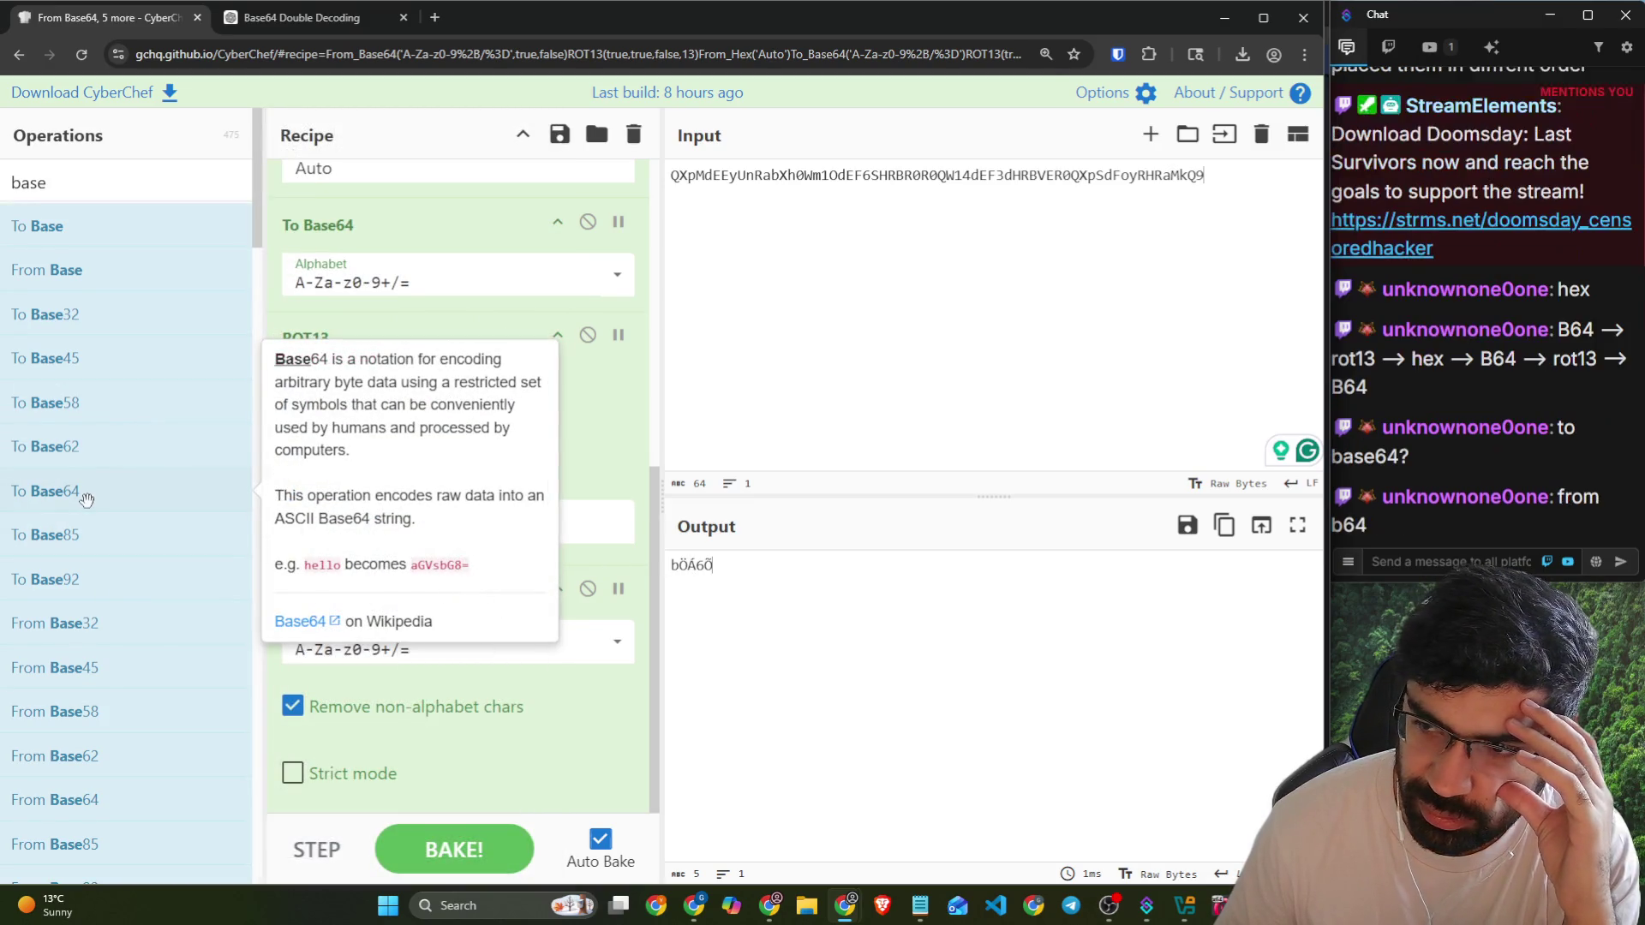
- Try adding To Base64 to the recipe and toggle the final From Base64 step to compare output
{"action": "mouse_move", "coordinate": [87, 499]}
{"action": "left_mouse_down"}
{"action": "mouse_move", "coordinate": [334, 781]}
{"action": "mouse_move", "coordinate": [244, 698]}
{"action": "mouse_move", "coordinate": [101, 505]}
{"action": "left_mouse_up"}
{"action": "left_click", "coordinate": [588, 588]}
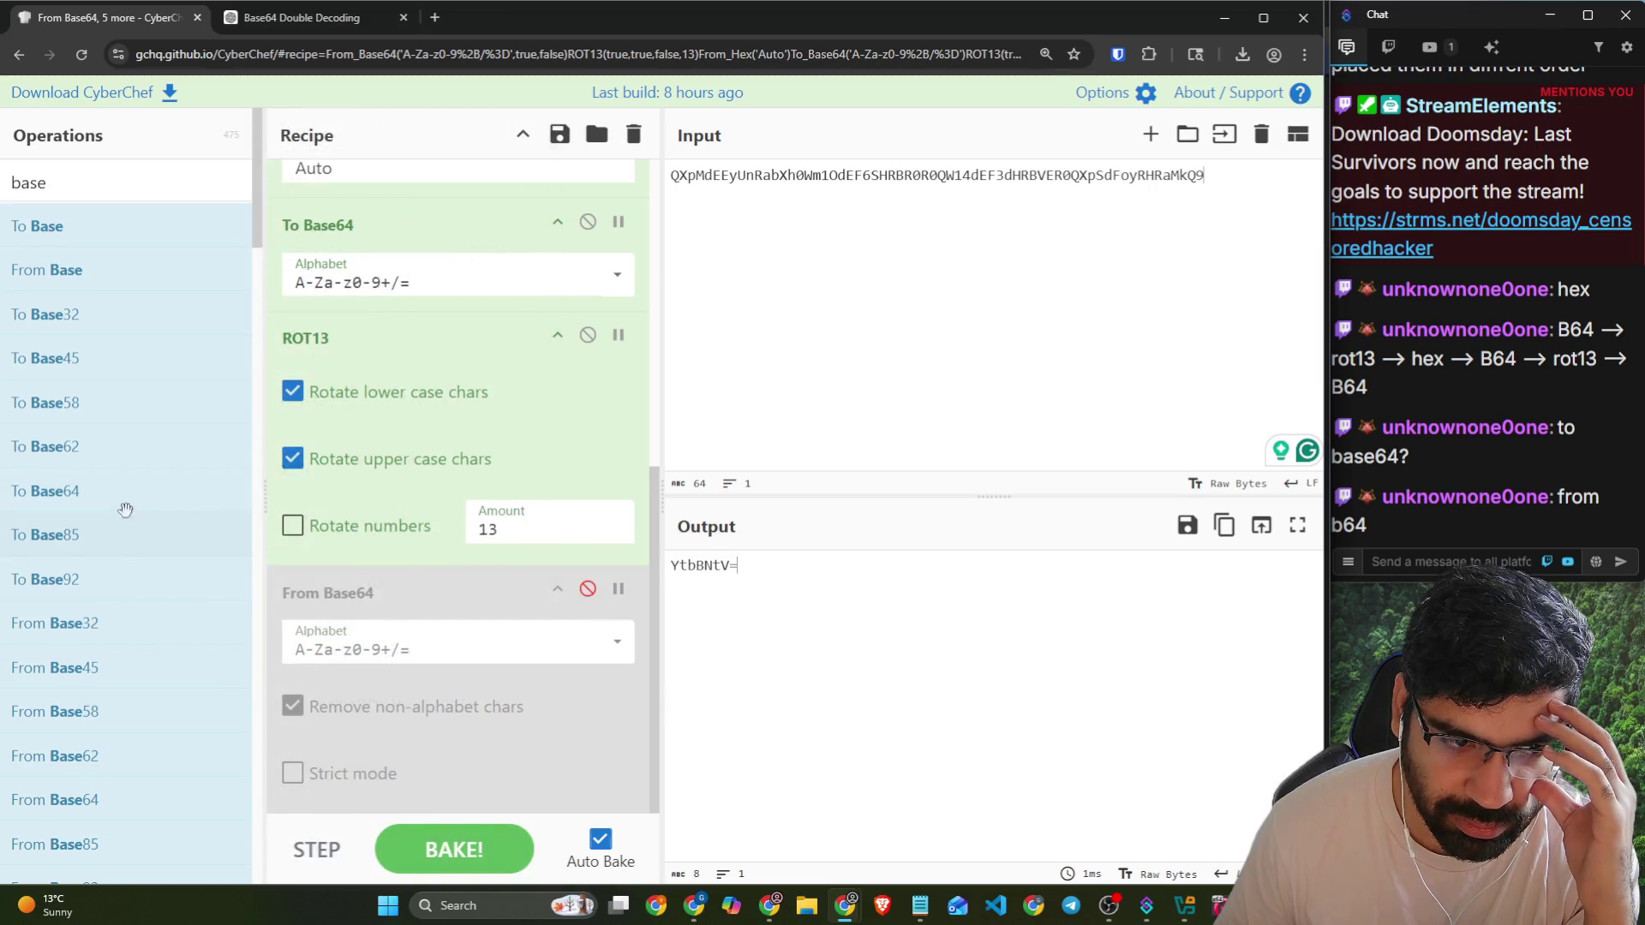
{"action": "left_click", "coordinate": [587, 588]}
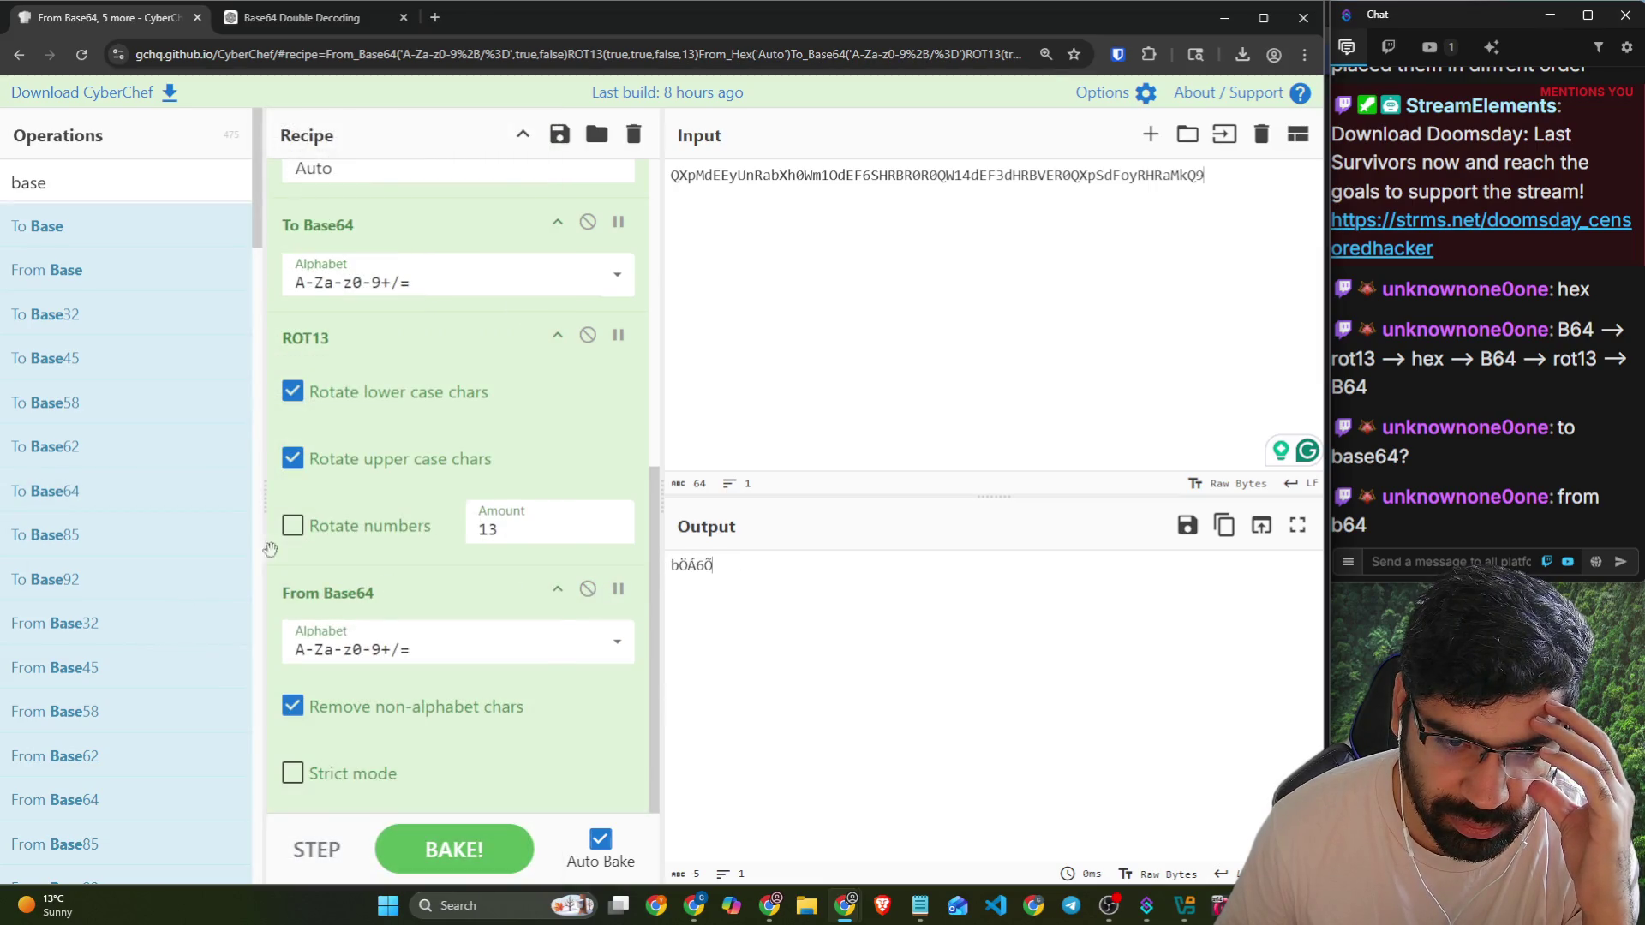
{"action": "mouse_move", "coordinate": [128, 443]}
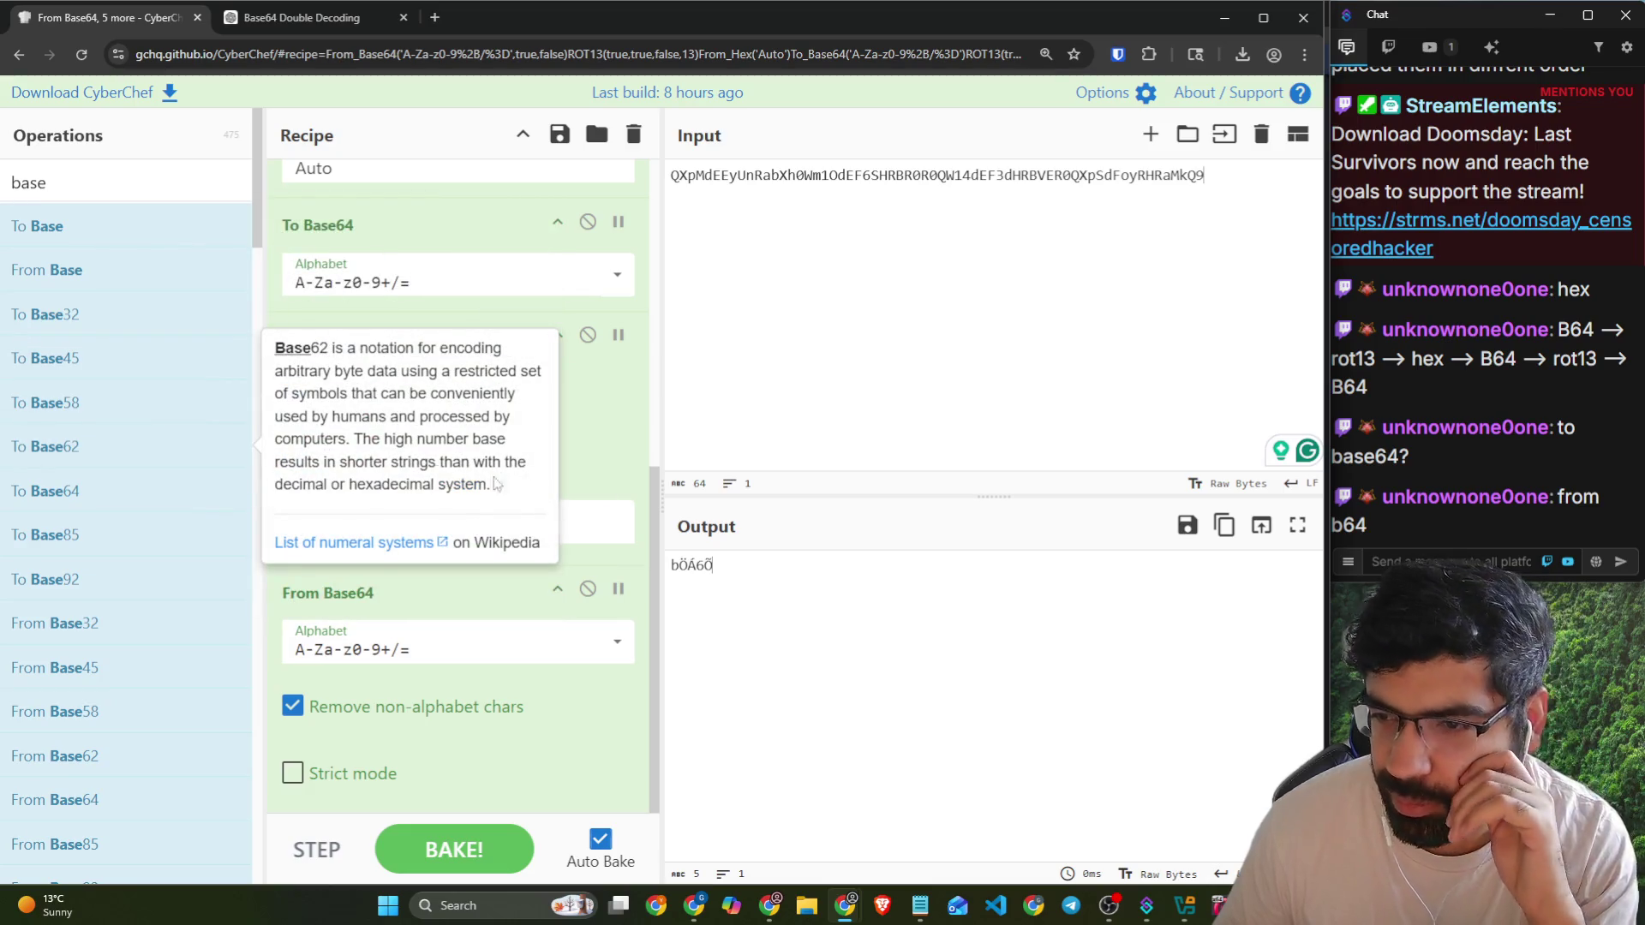
{"action": "scroll", "coordinate": [500, 480], "scroll_direction": "up", "scroll_amount": 7}
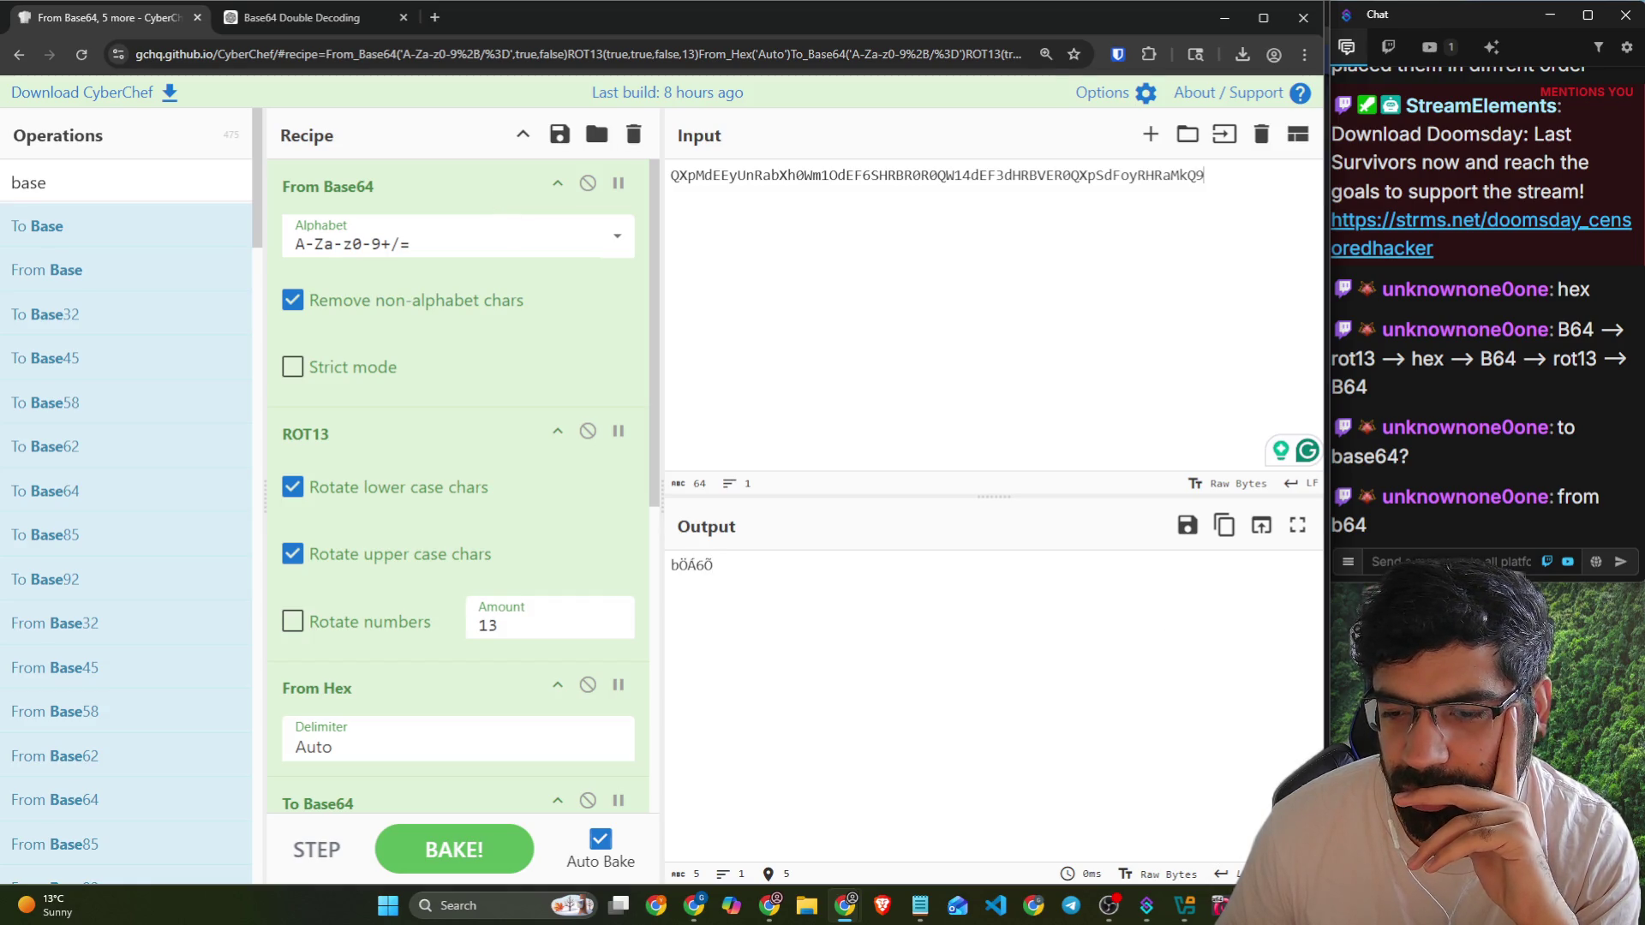
- Check the encoded message in Discord, then return to the CyberChef recipe
{"action": "key", "text": "alt+Tab"}
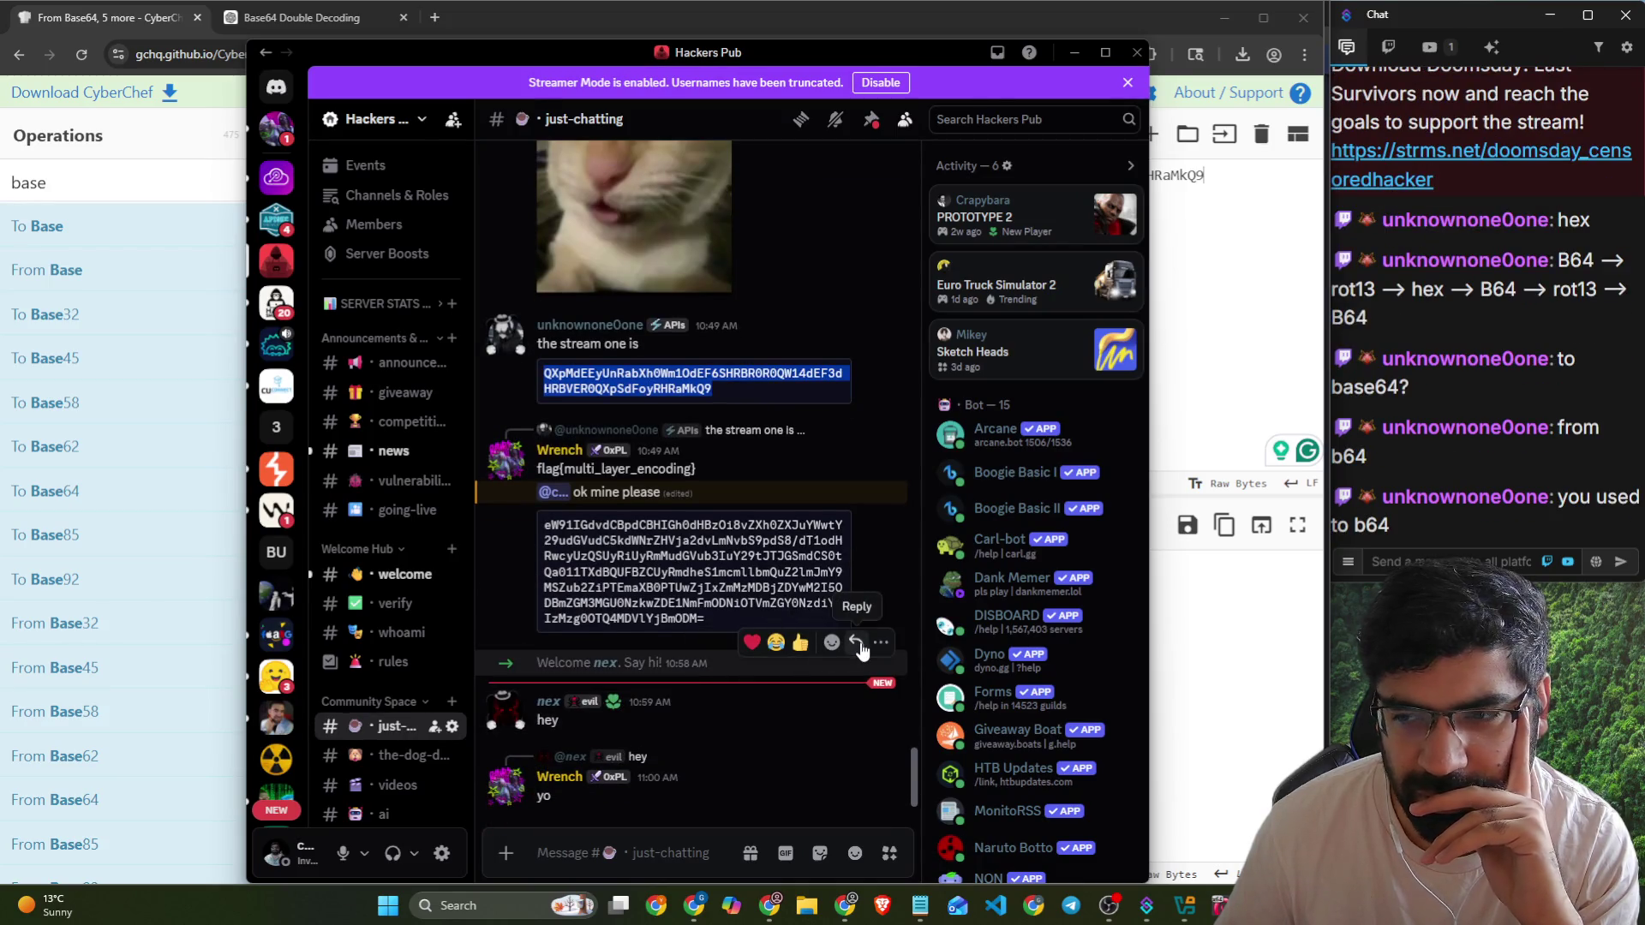
{"action": "key", "text": "alt+Tab"}
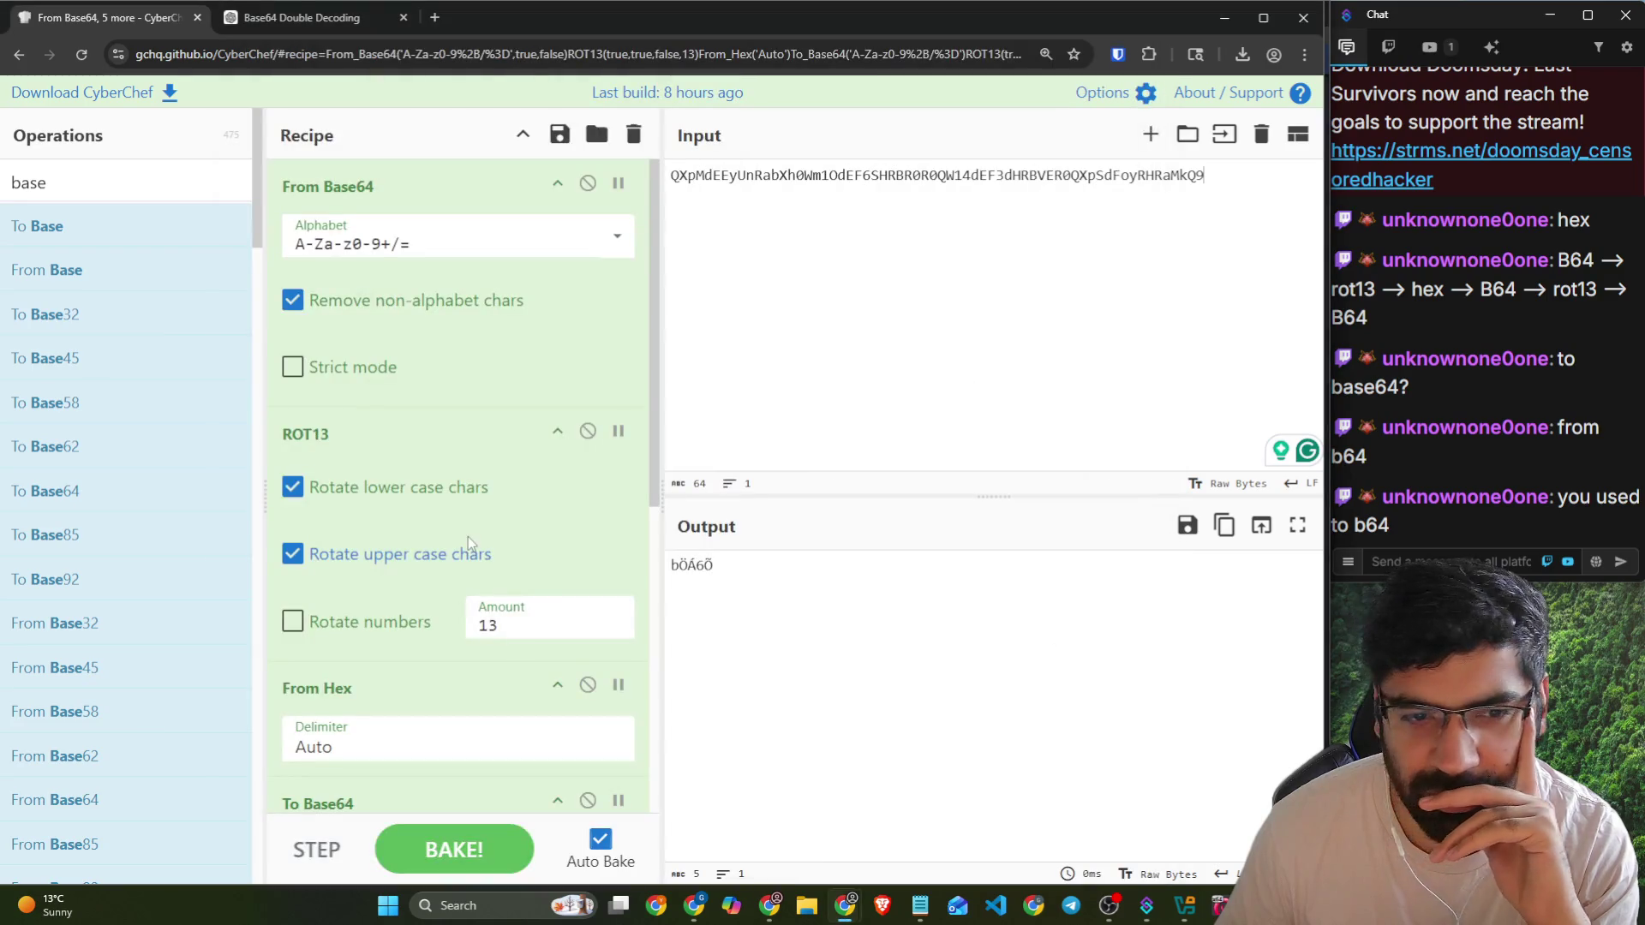
{"action": "scroll", "coordinate": [468, 536], "scroll_direction": "down", "scroll_amount": 6}
{"action": "scroll", "coordinate": [468, 537], "scroll_direction": "up", "scroll_amount": 2}
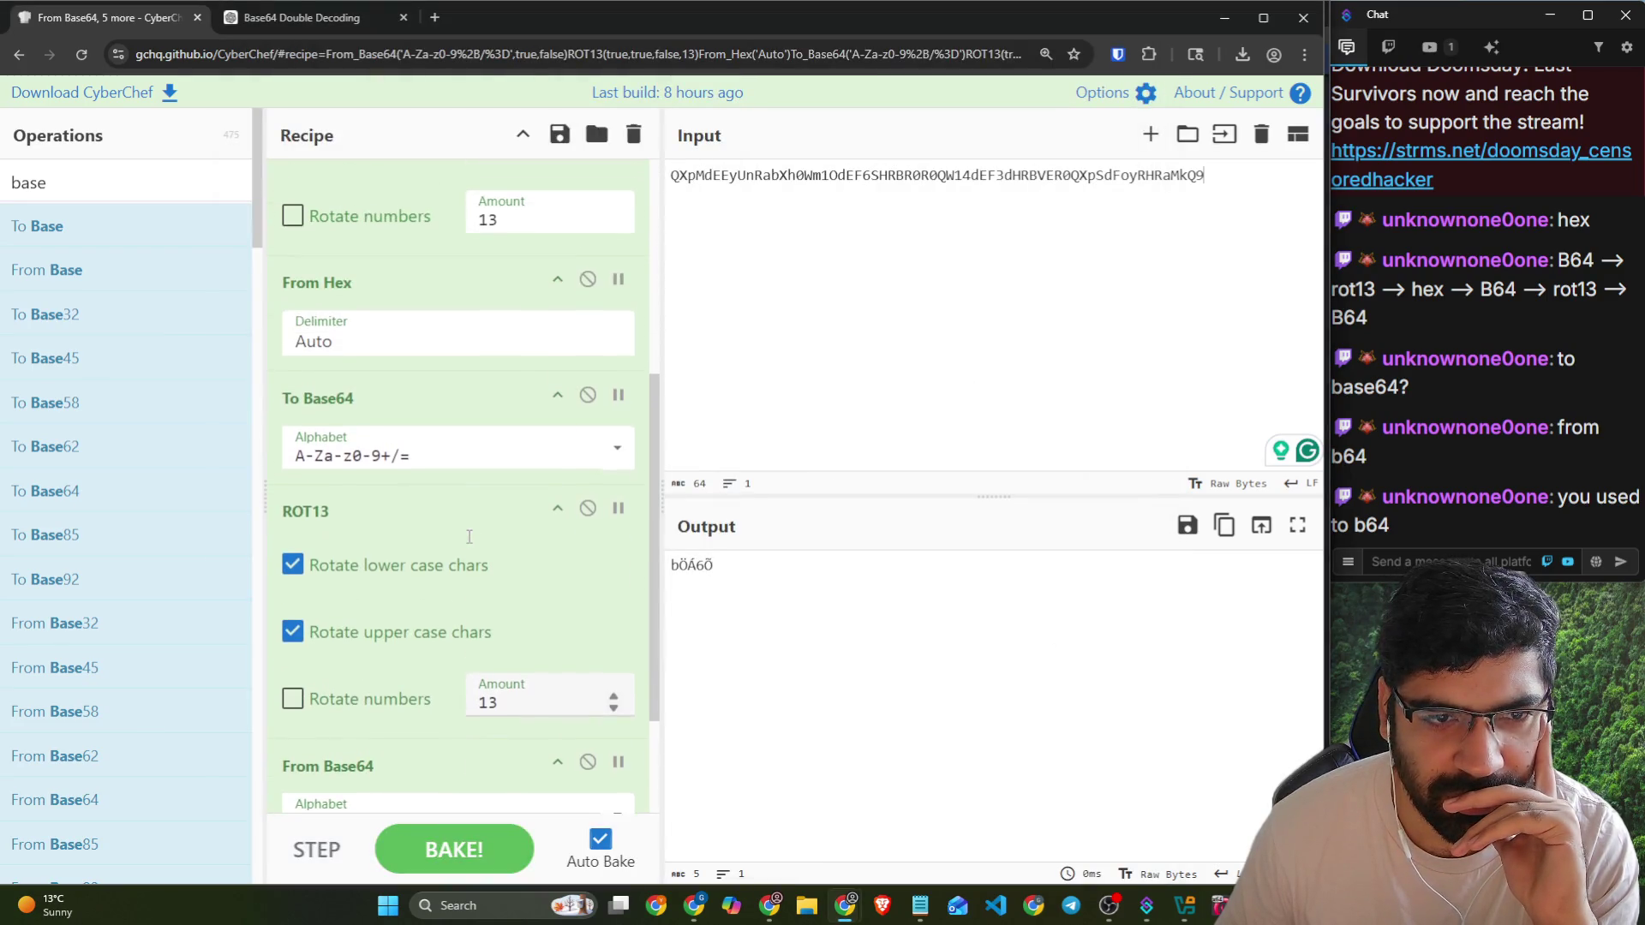
- Remove To Base64 and place a From Base64 step between From Hex and ROT13
{"action": "left_click_drag", "start_coordinate": [533, 400], "coordinate": [43, 475]}
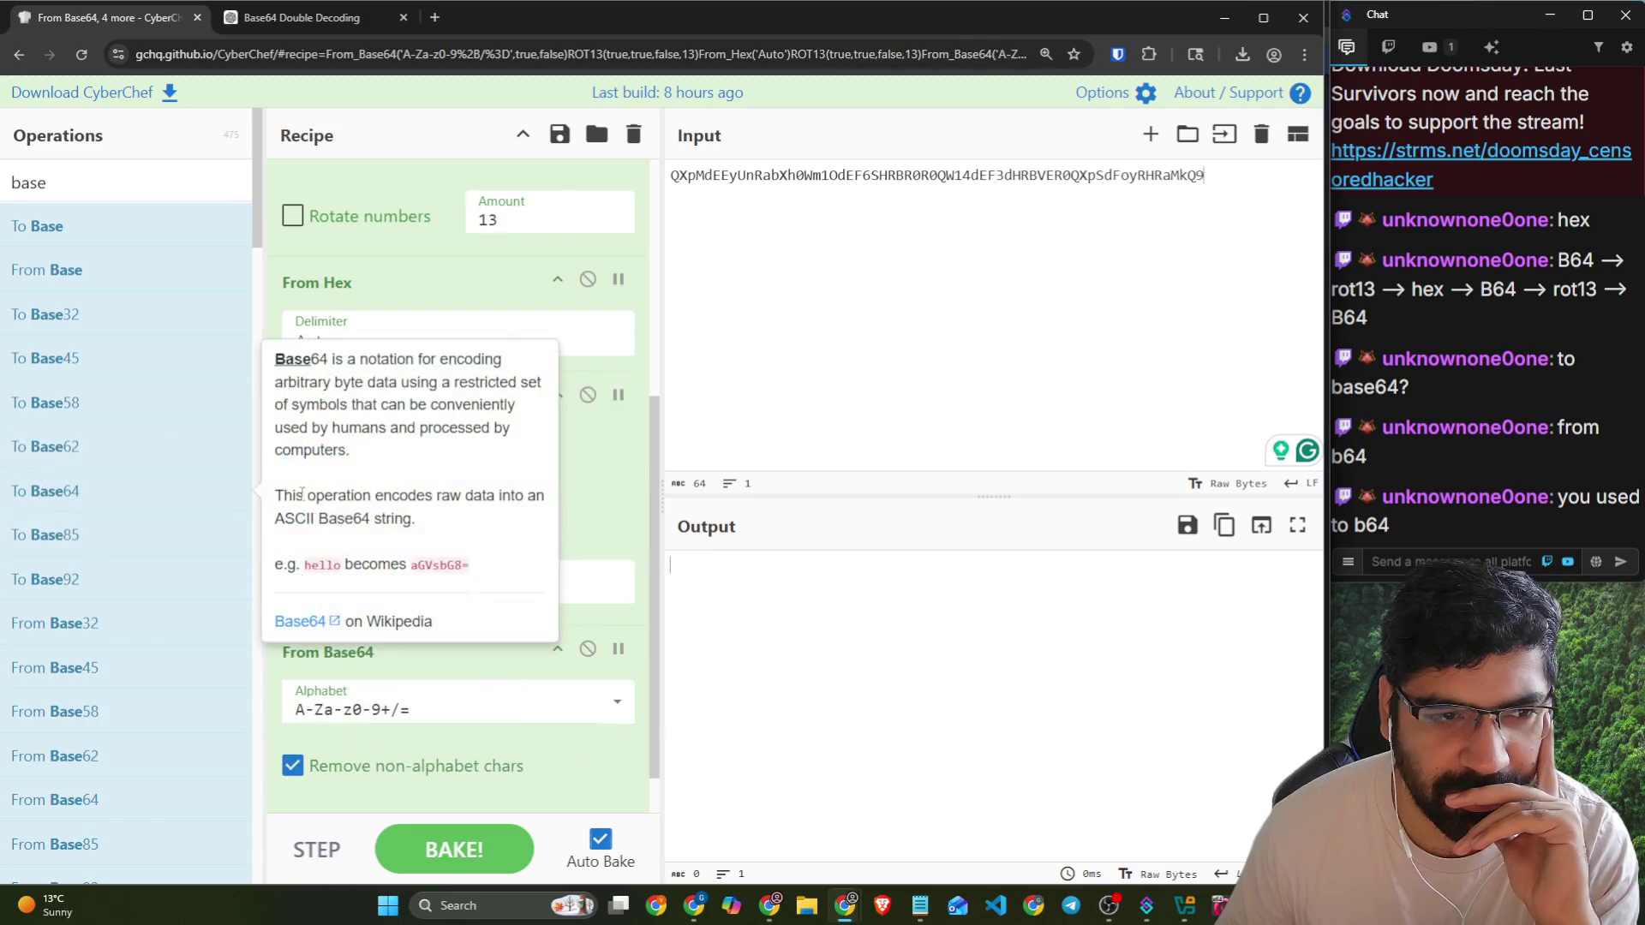
{"action": "scroll", "coordinate": [116, 514], "scroll_direction": "down", "scroll_amount": 2}
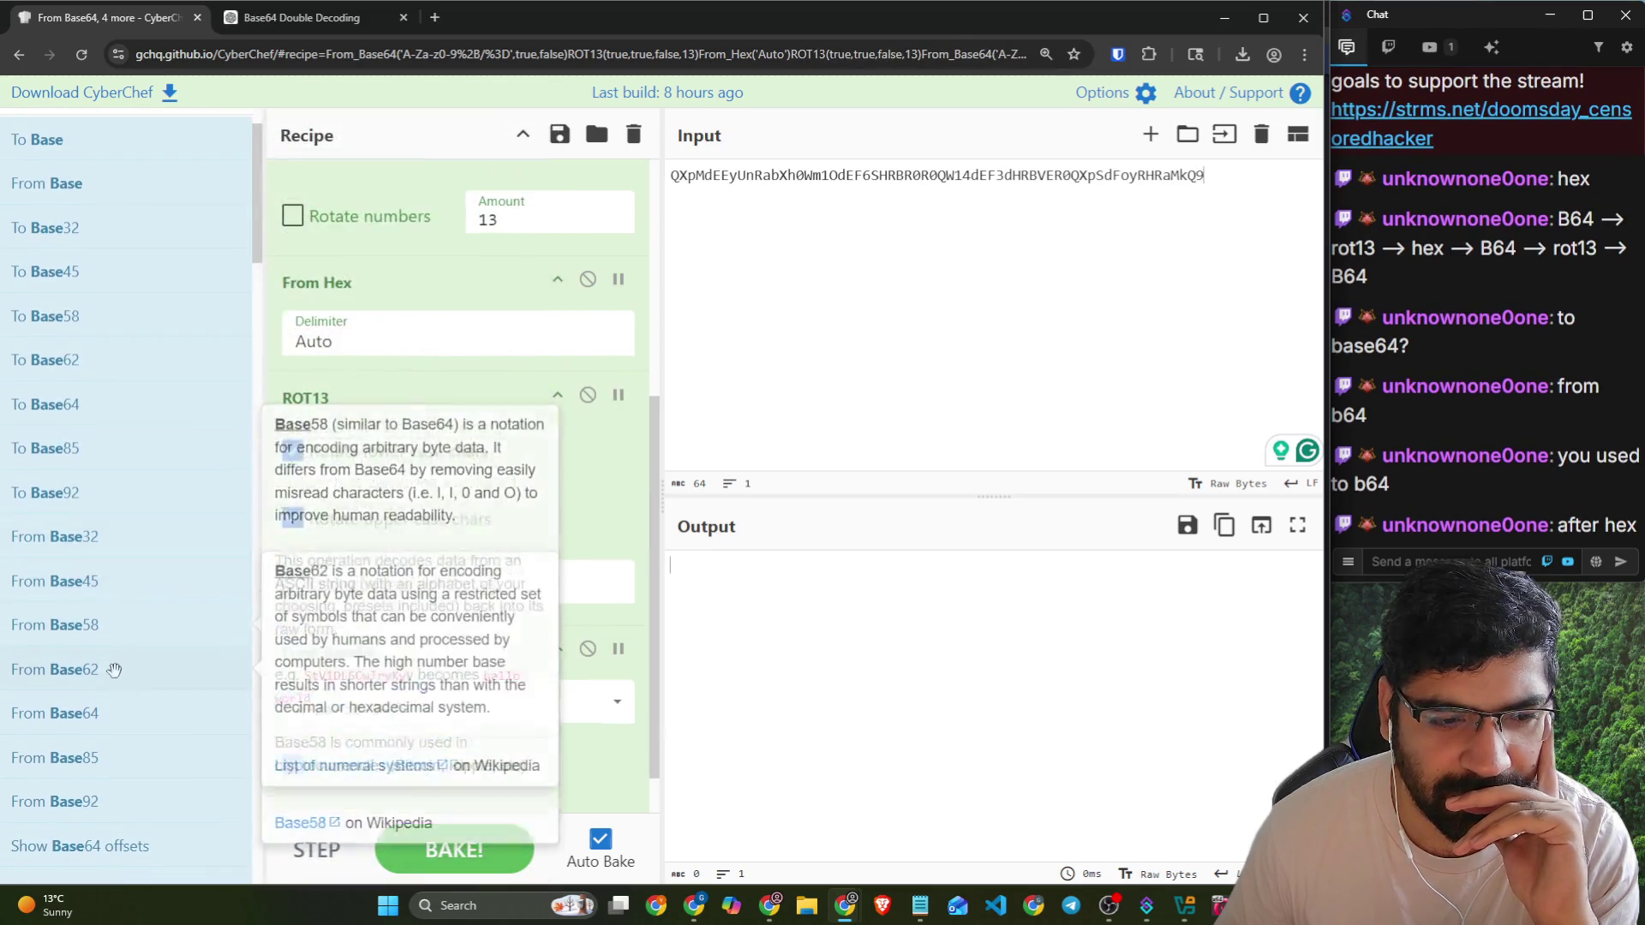
{"action": "left_click_drag", "start_coordinate": [109, 712], "coordinate": [408, 419]}
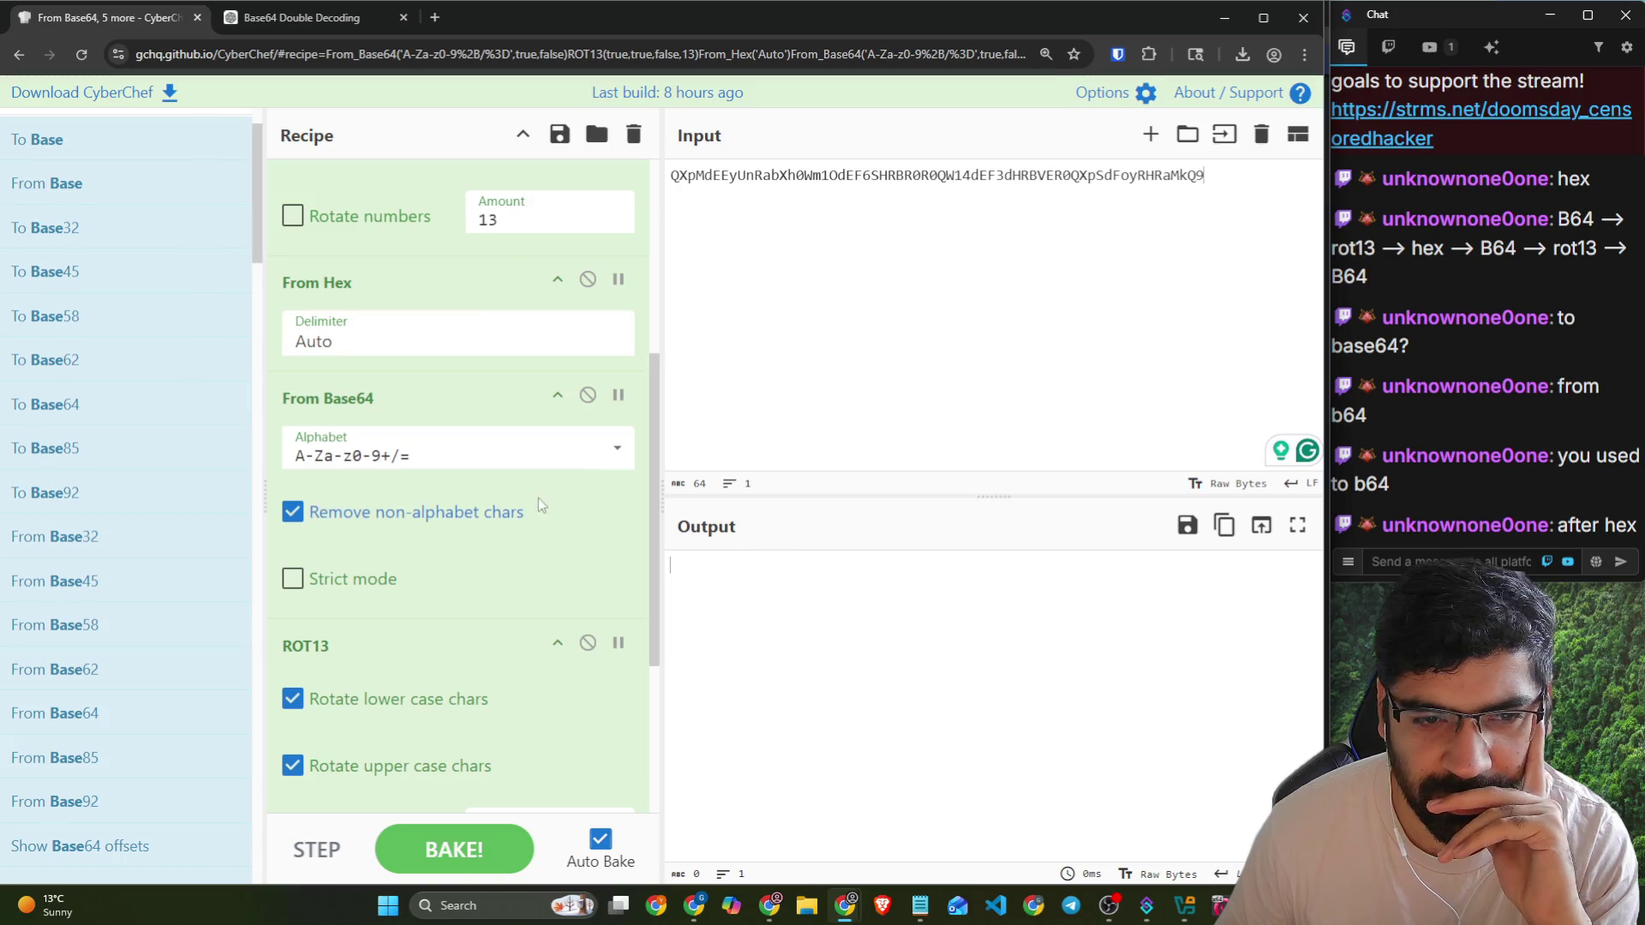
{"action": "scroll", "coordinate": [498, 472], "scroll_direction": "up", "scroll_amount": 5}
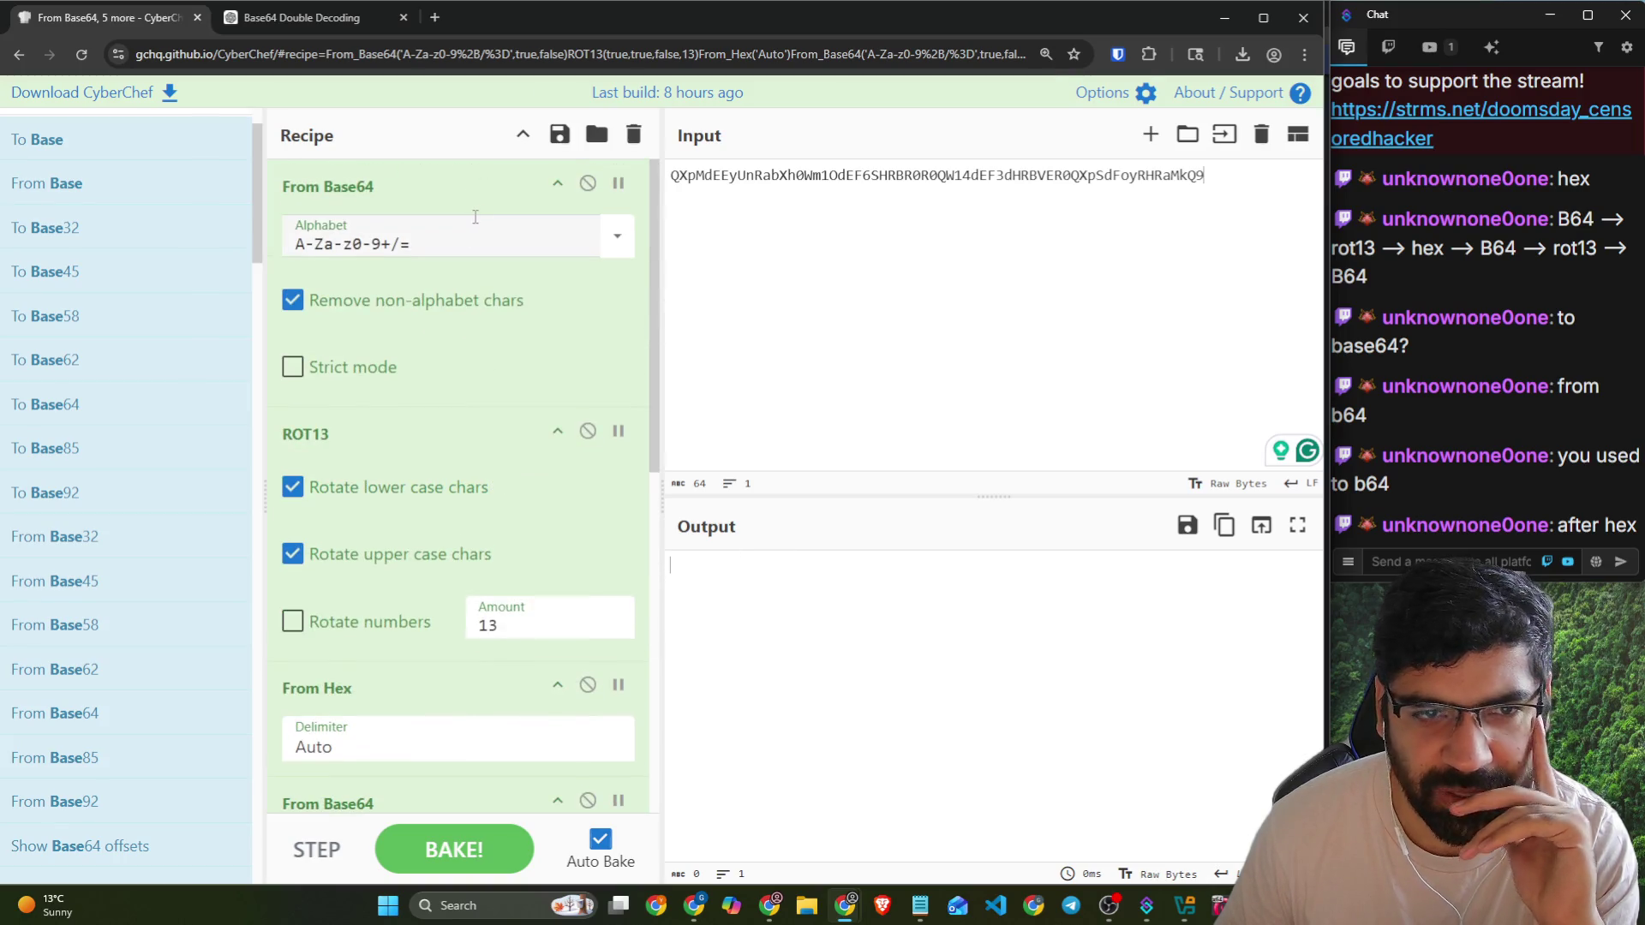
{"action": "scroll", "coordinate": [462, 368], "scroll_direction": "down", "scroll_amount": 5}
{"action": "left_click_drag", "start_coordinate": [432, 255], "coordinate": [459, 478]}
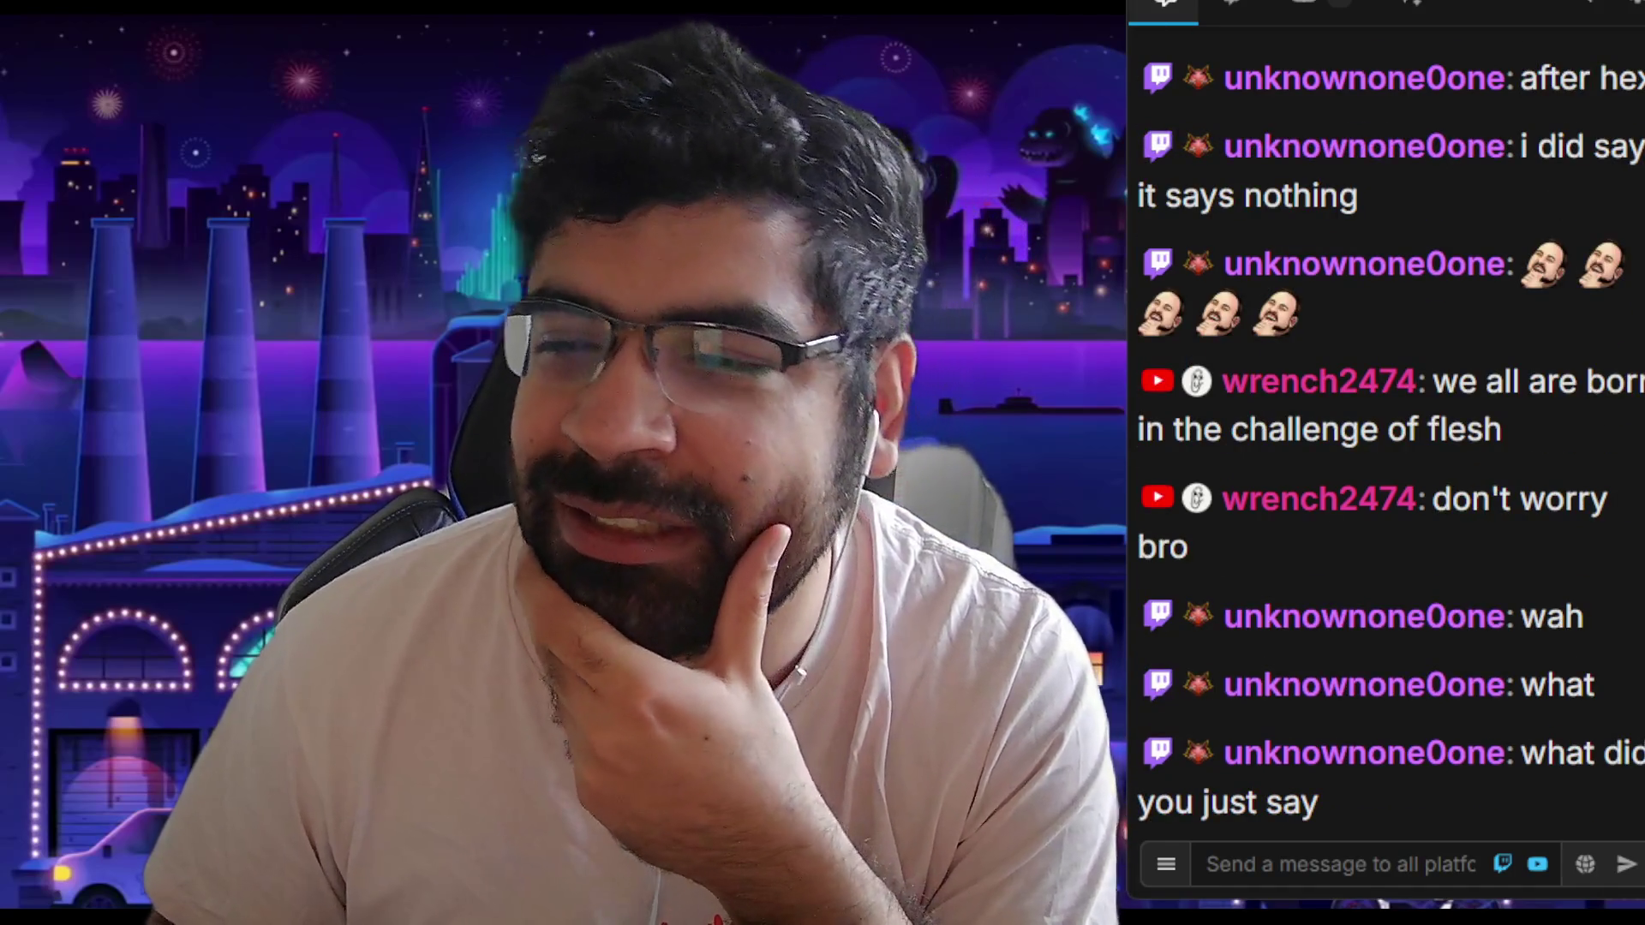
{"action": "left_click", "coordinate": [1326, 867]}
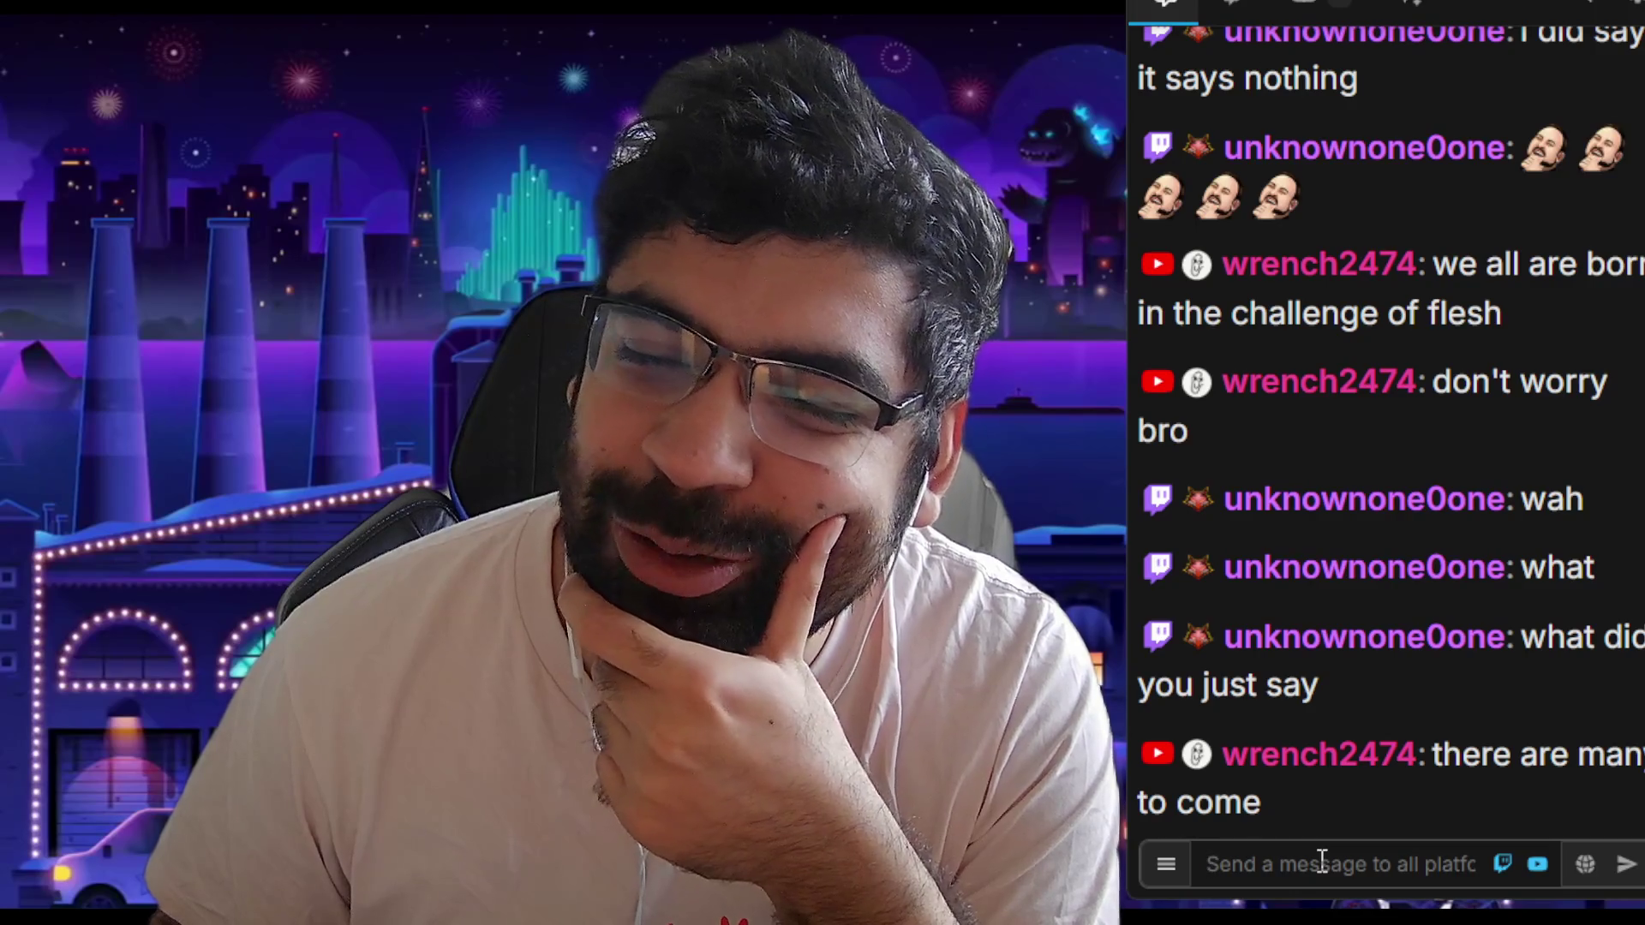
{"action": "left_click", "coordinate": [1427, 255]}
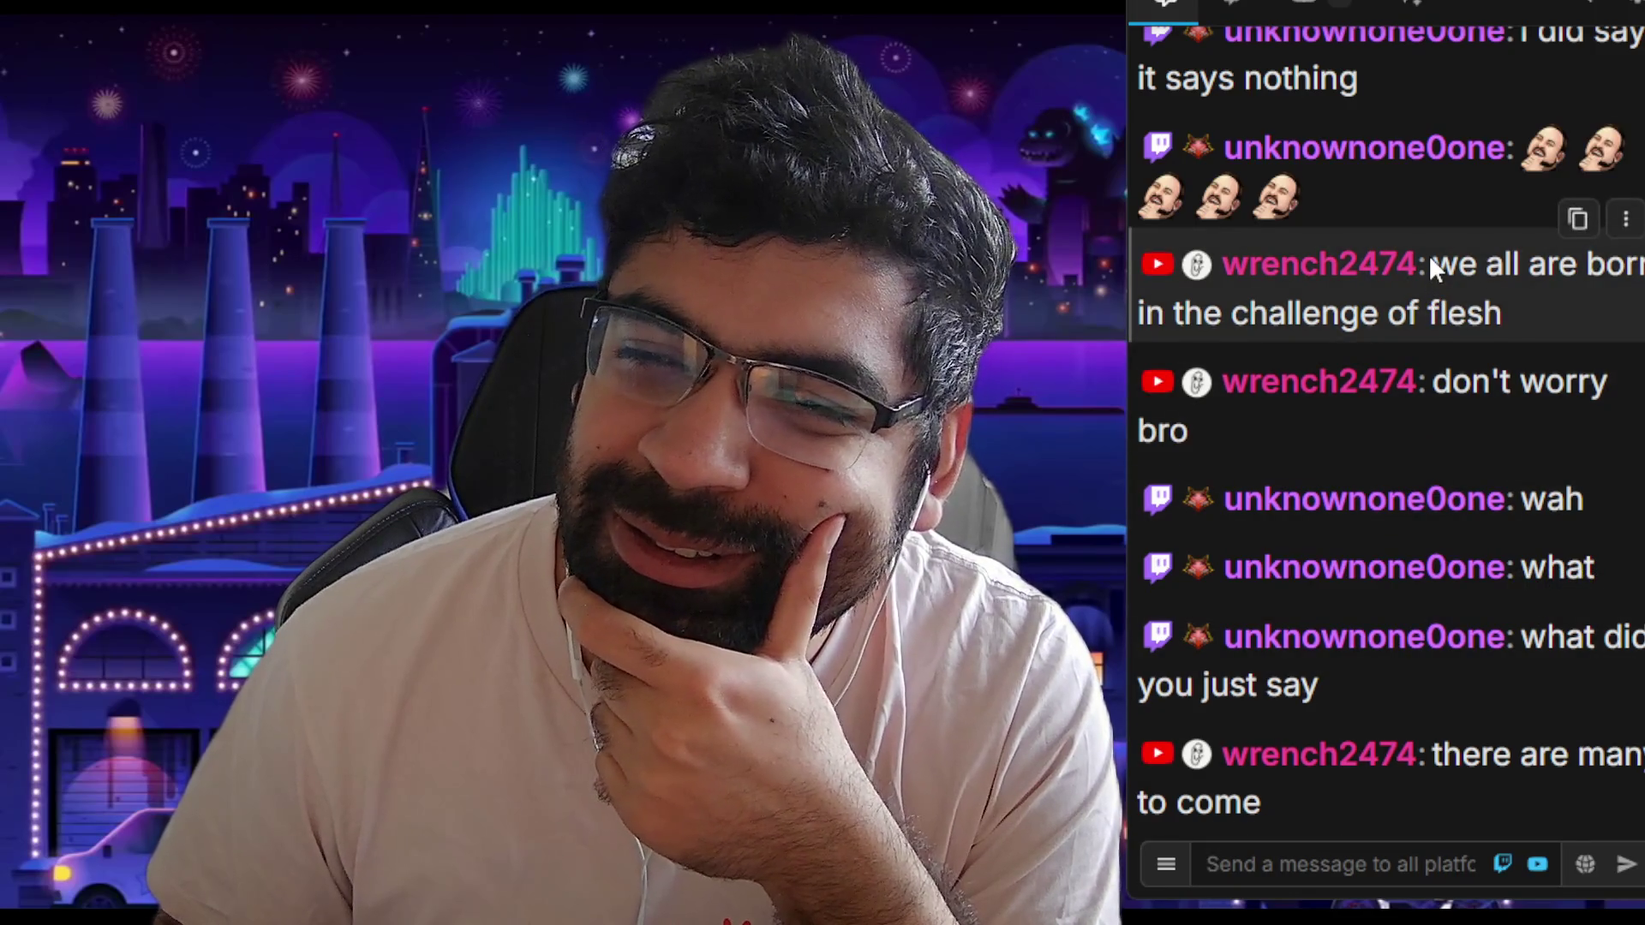
{"action": "mouse_move", "coordinate": [1432, 383]}
{"action": "left_mouse_down"}
{"action": "mouse_move", "coordinate": [1468, 382]}
{"action": "mouse_move", "coordinate": [1586, 501]}
{"action": "left_mouse_up"}
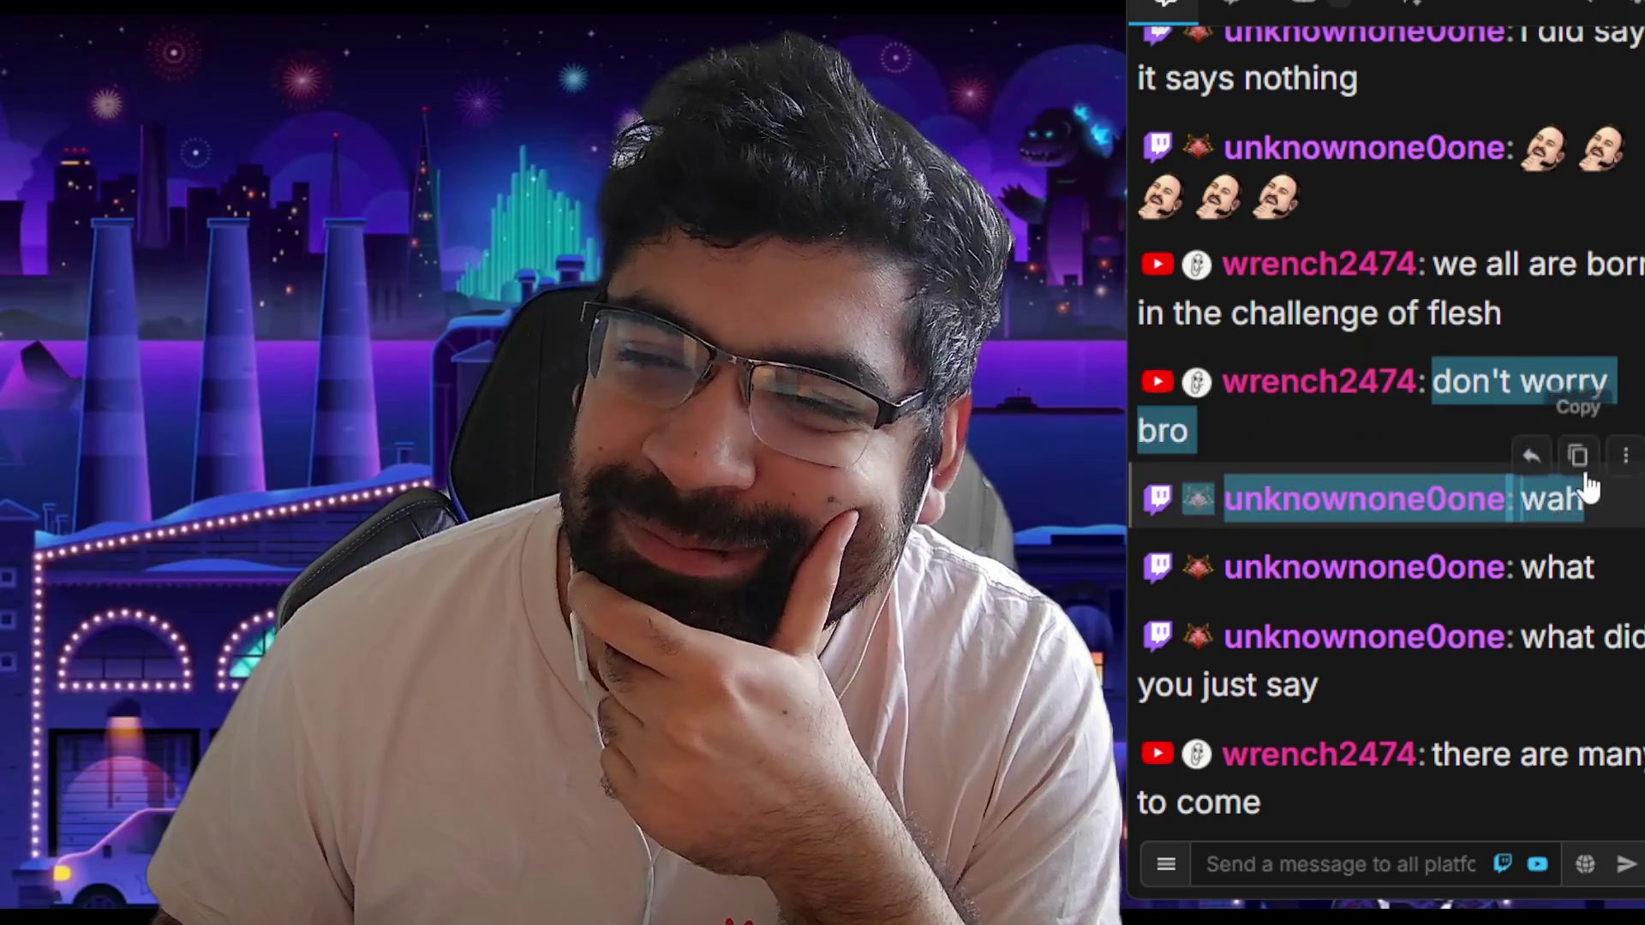
{"action": "mouse_move", "coordinate": [1469, 450]}
{"action": "left_mouse_down"}
{"action": "mouse_move", "coordinate": [1247, 440]}
{"action": "mouse_move", "coordinate": [1338, 430]}
{"action": "left_mouse_up"}
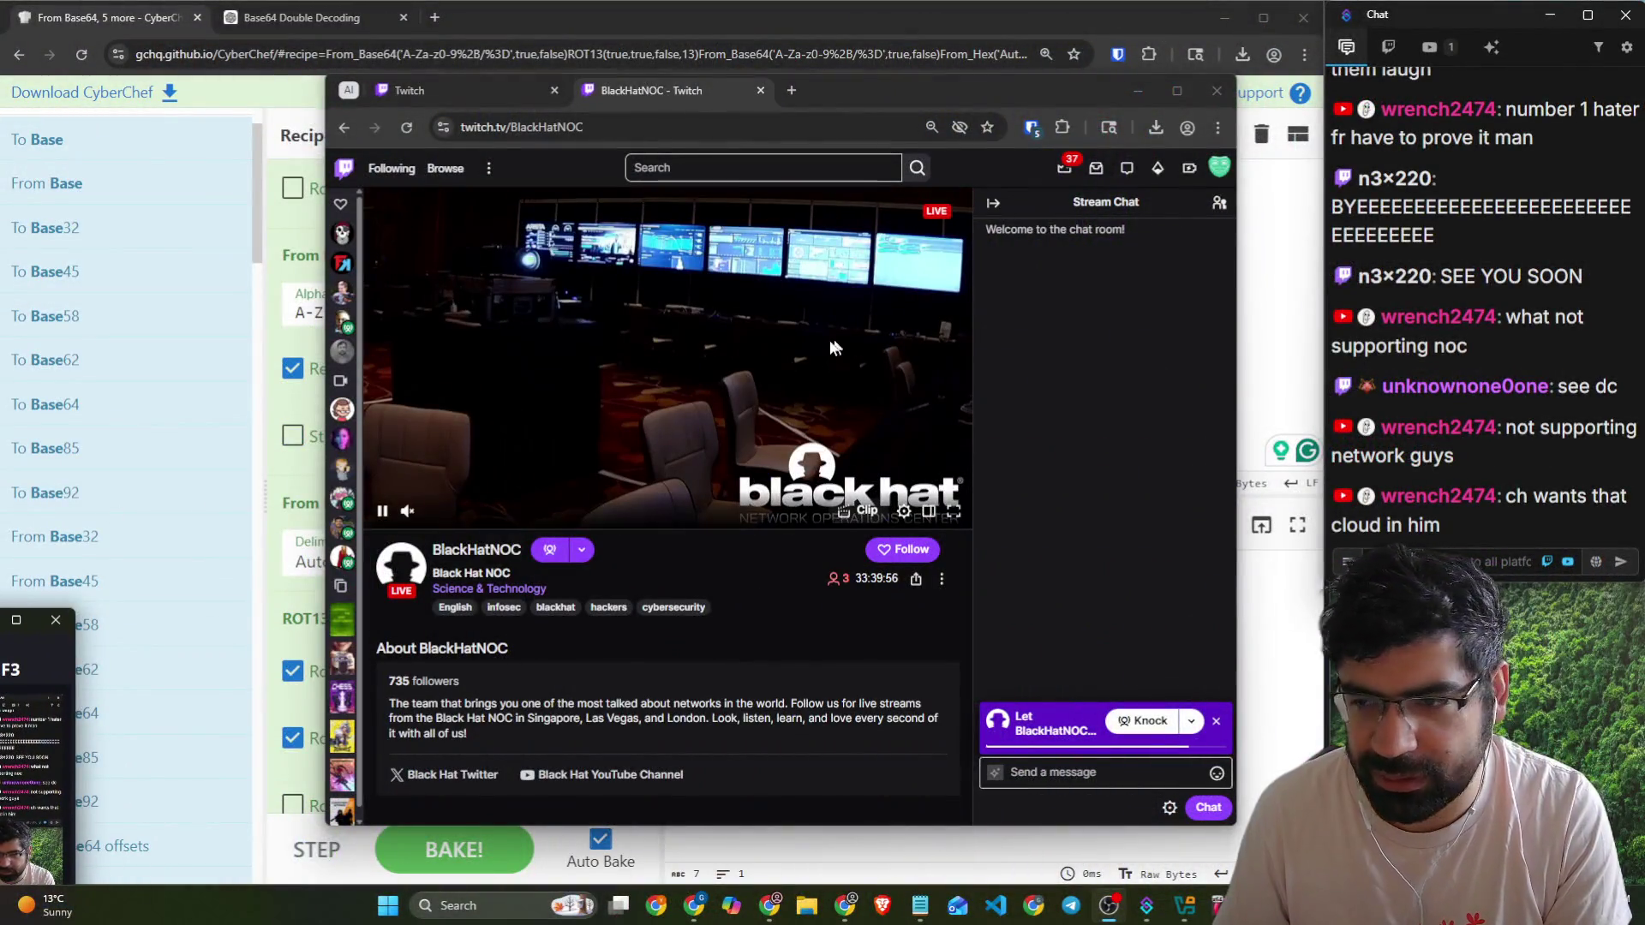
- Close the Black Hat NOC stream and start a raid to the 'Monkey at keyboard' channel
{"action": "left_click", "coordinate": [764, 90]}
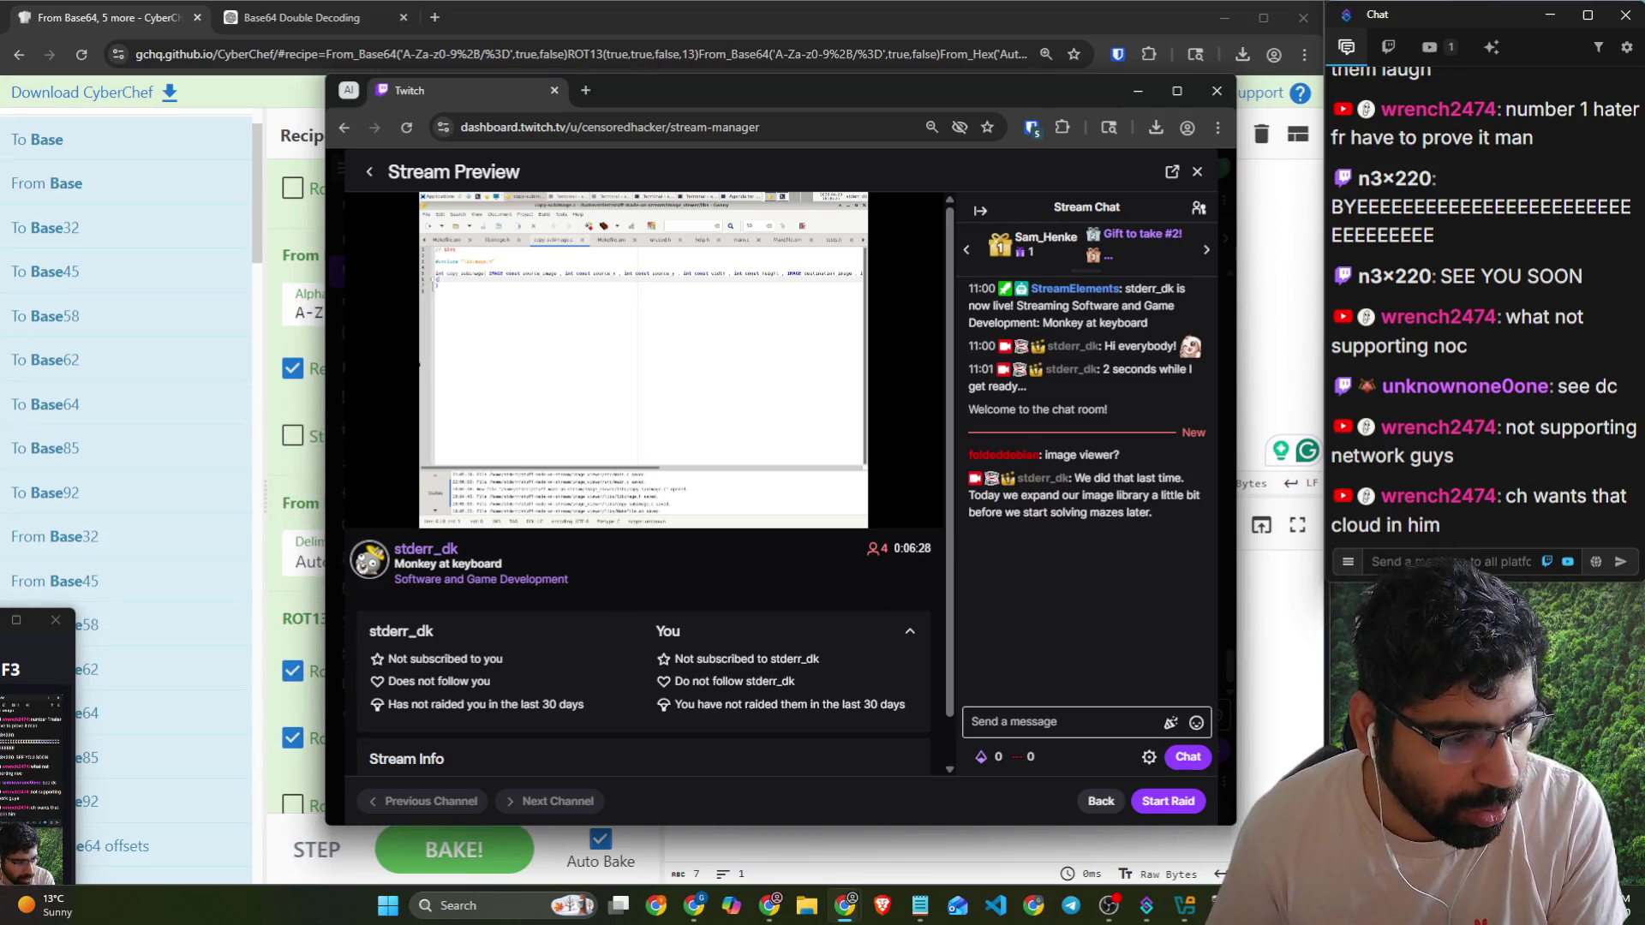
{"action": "left_click", "coordinate": [1168, 800]}
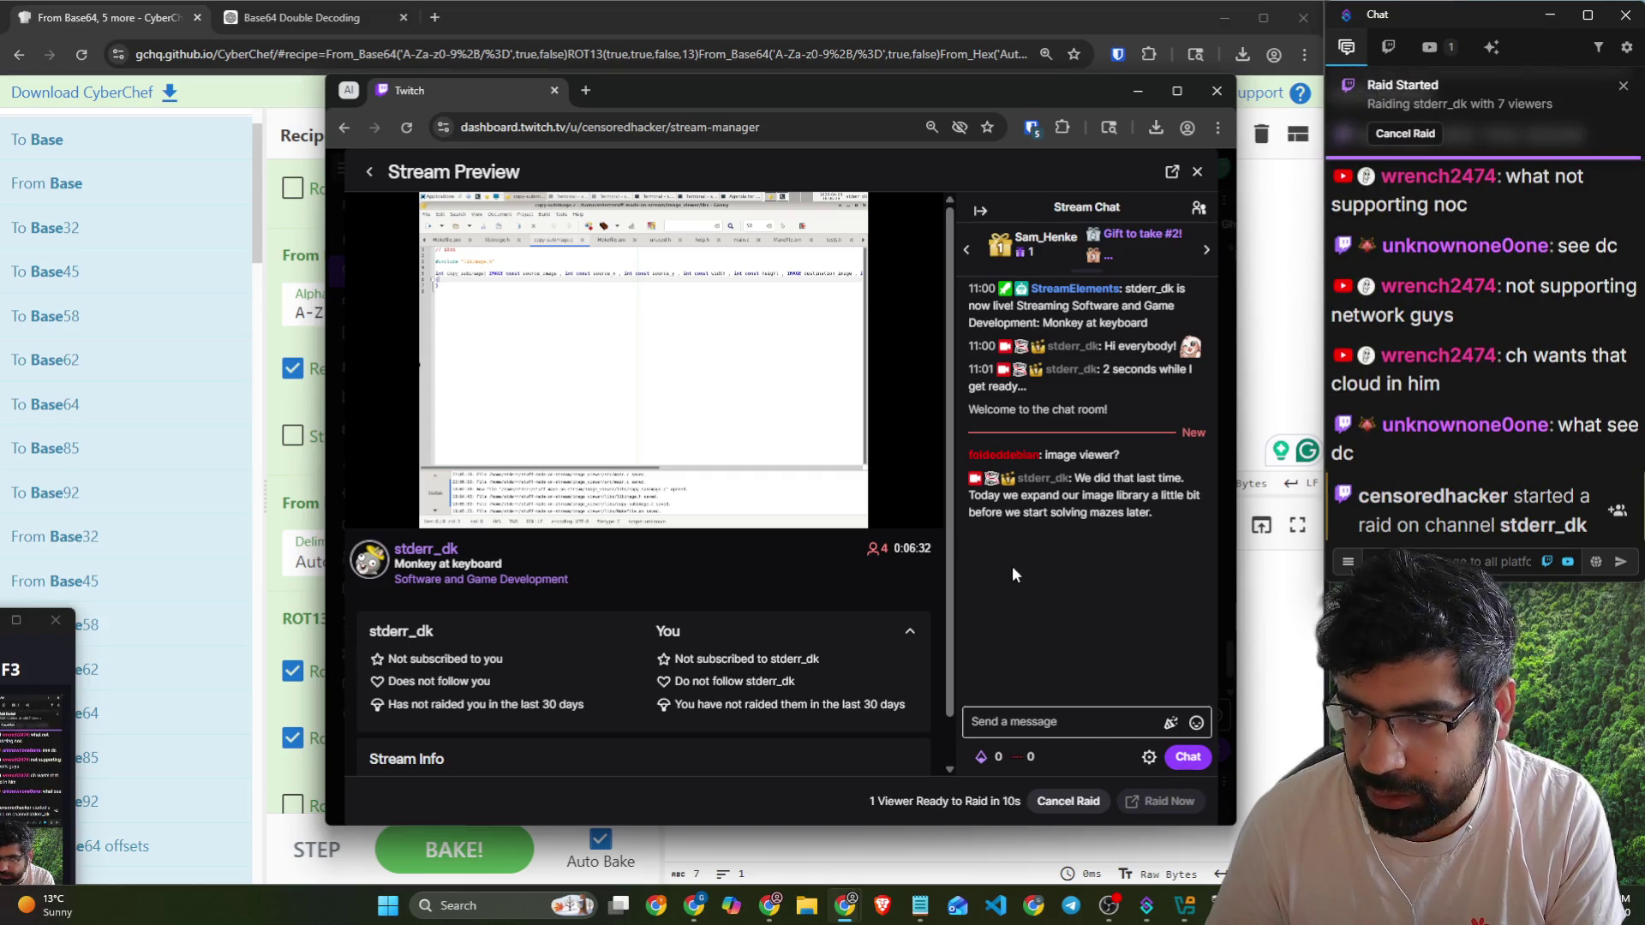